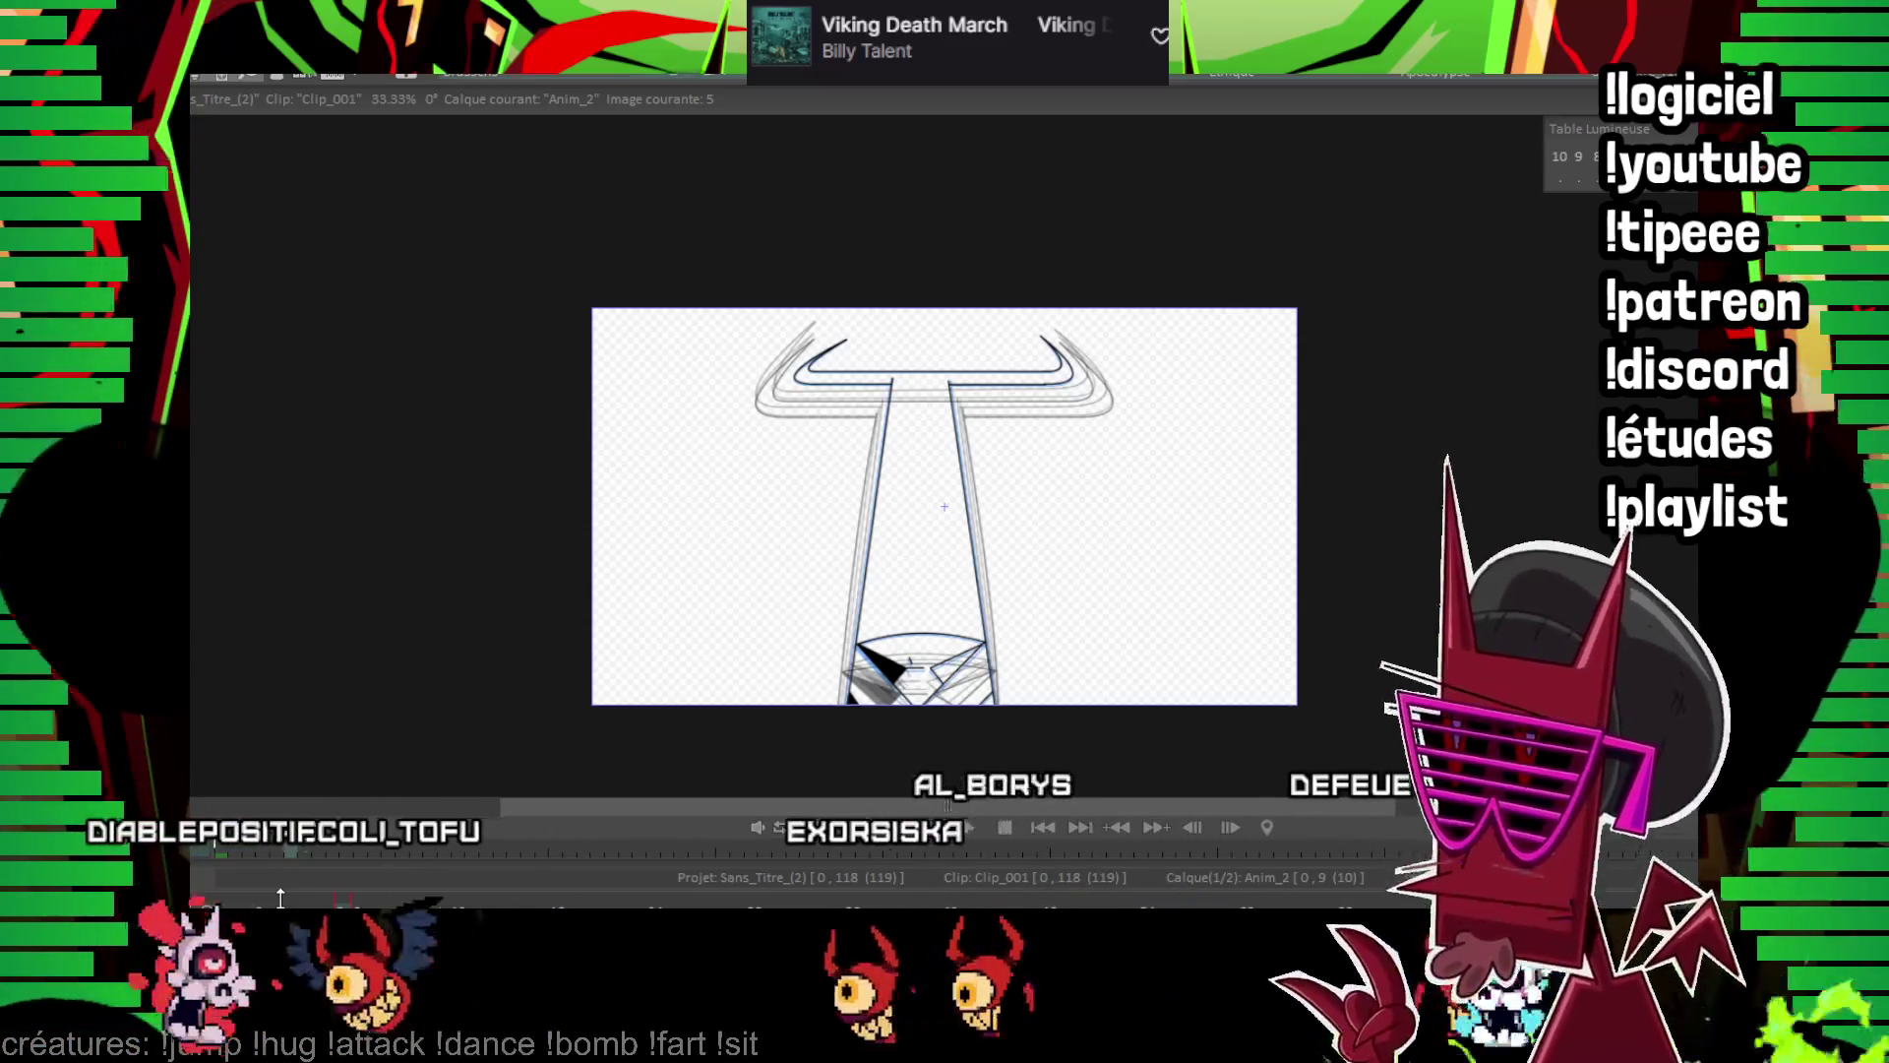
Scrub through frames 0–9, then replay from the first frame to review the clean line art
left_click(268, 903)
left_click_drag(268, 903, 678, 891)
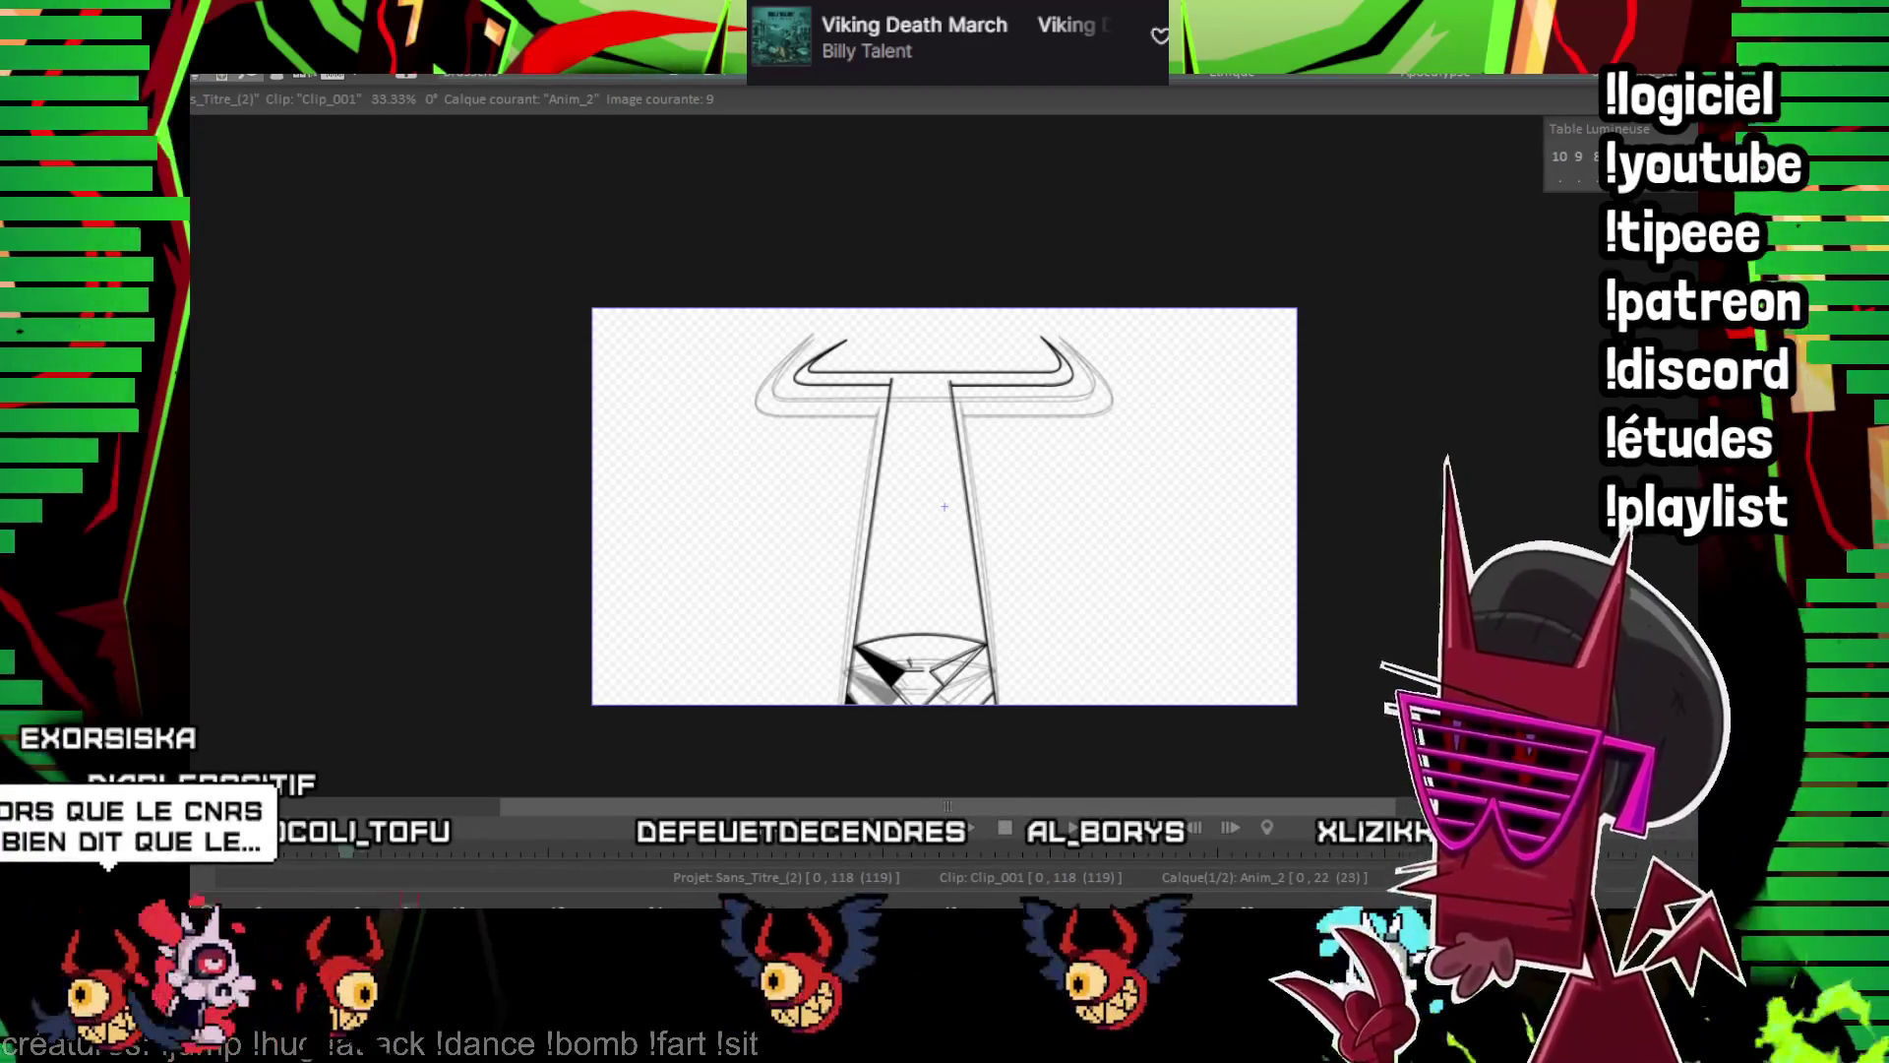
left_click(271, 898)
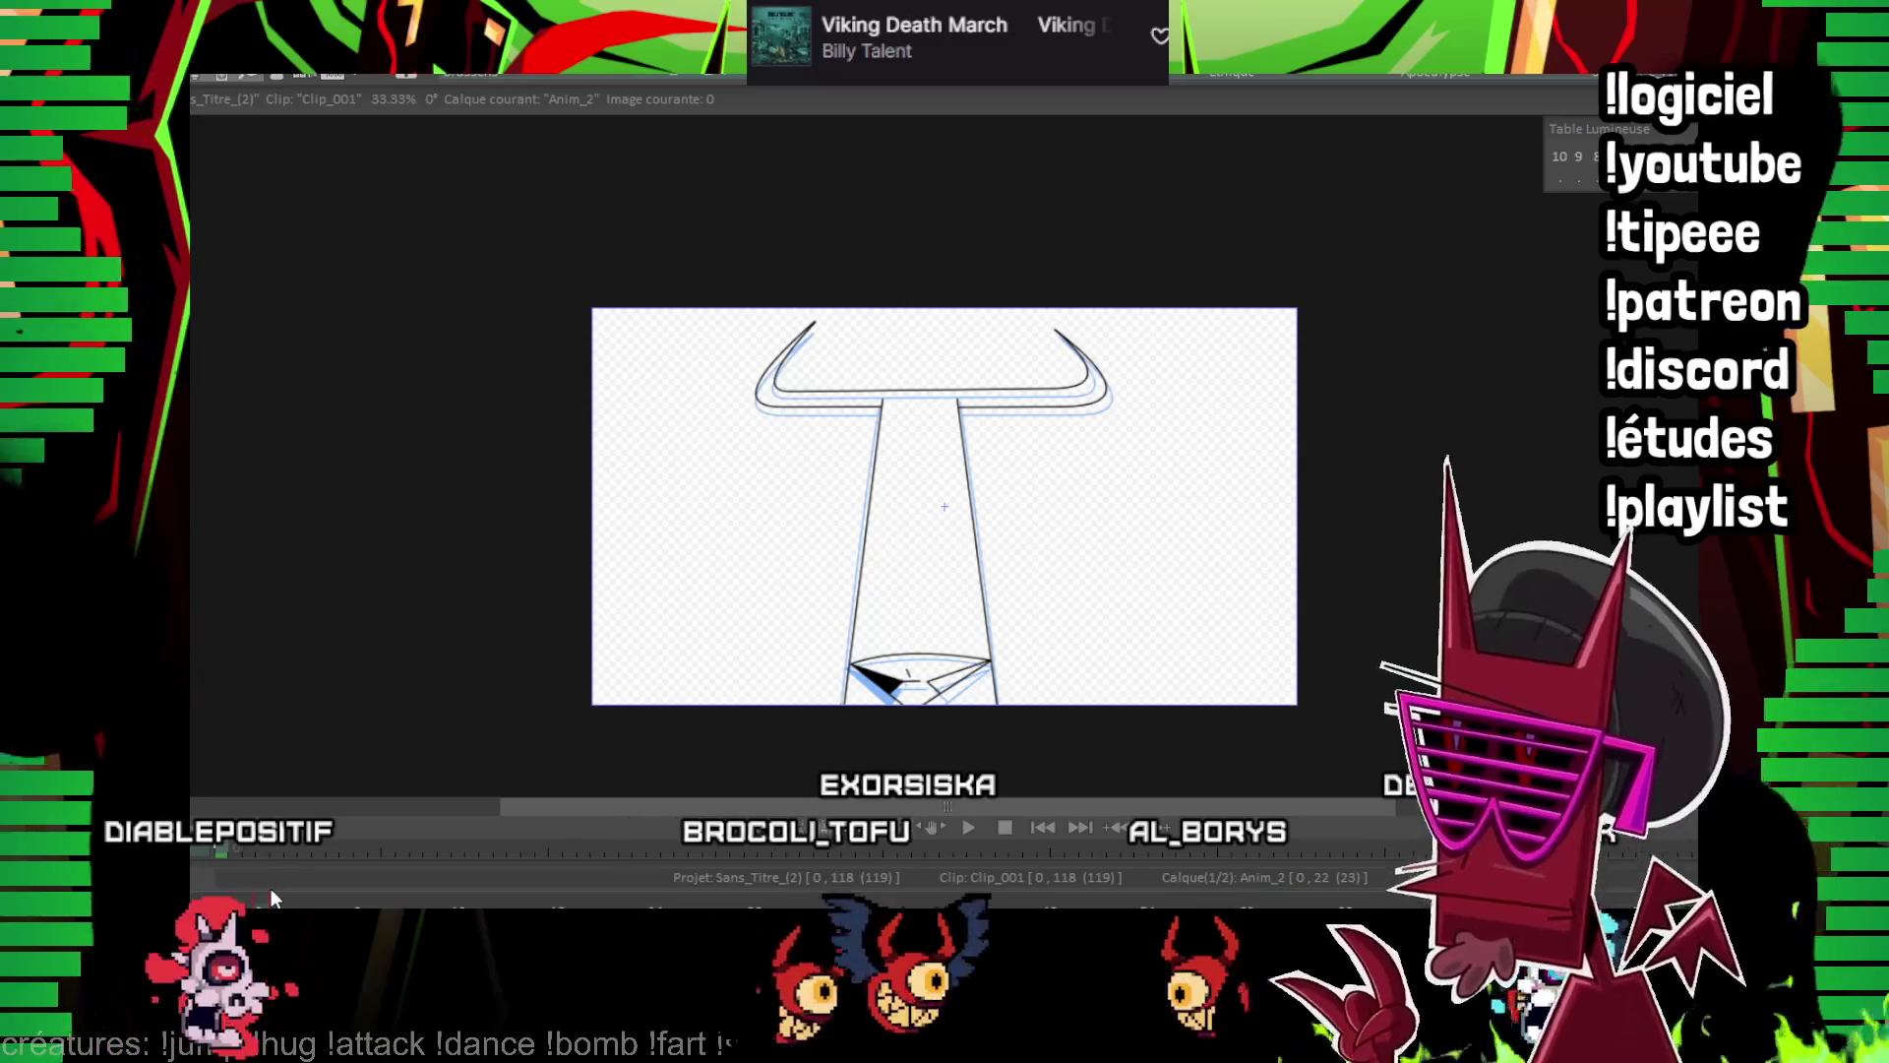
key("space")
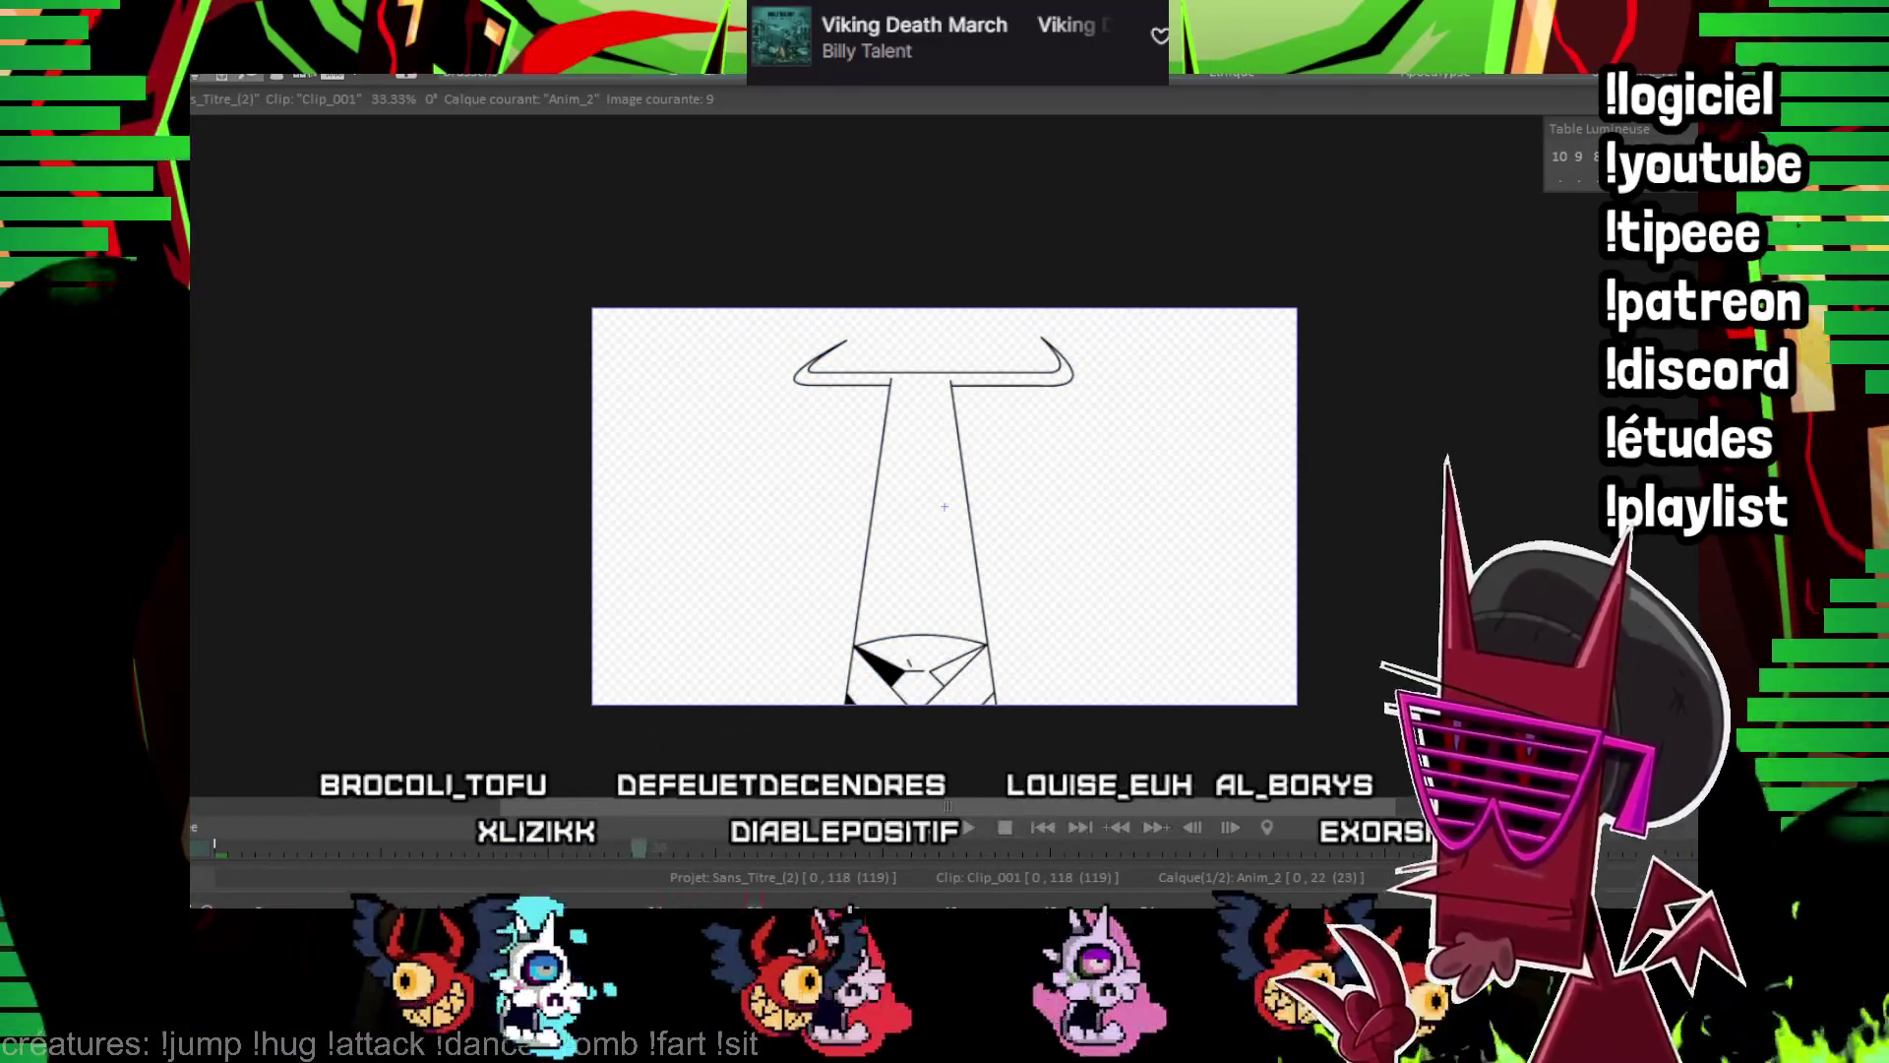
scroll(1060, 568, "up", 3)
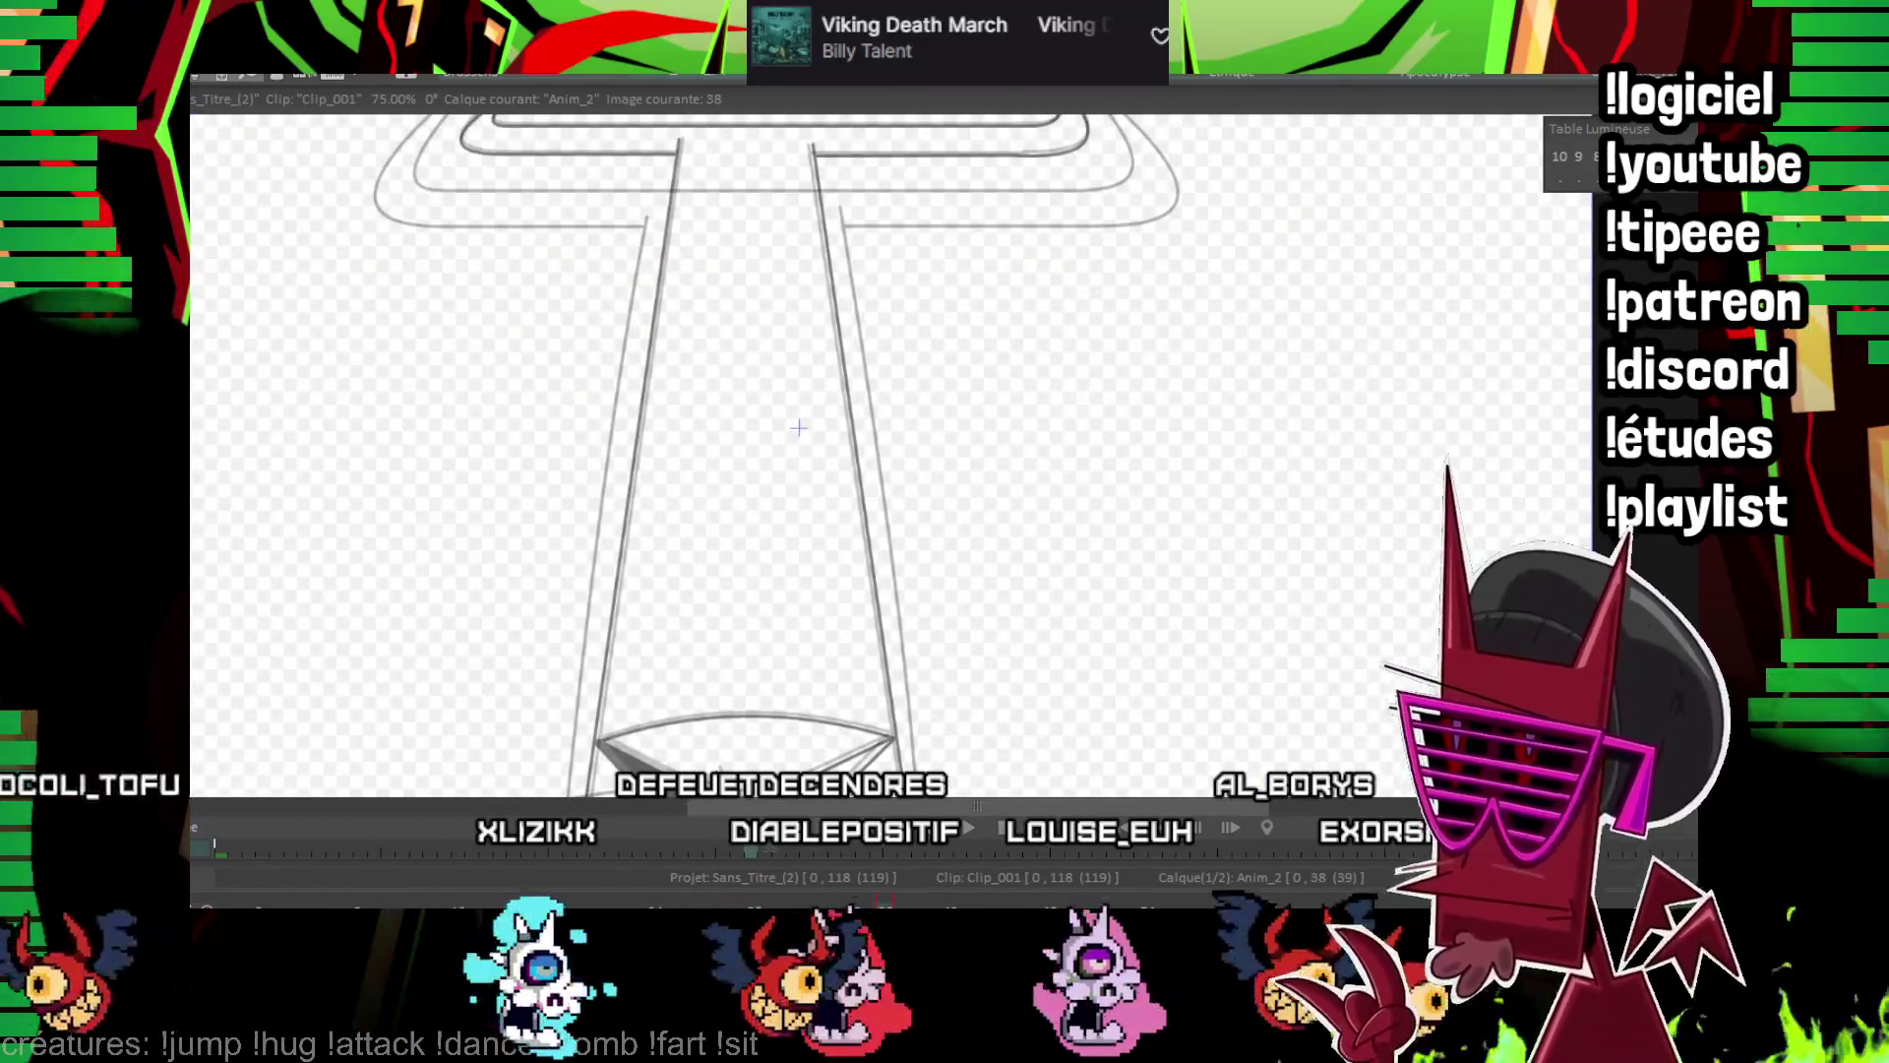
Draw straight black shaft-edge lines on frames 38 to 42, stepping frame by frame and back to compare
scroll(1034, 454, "down", 1)
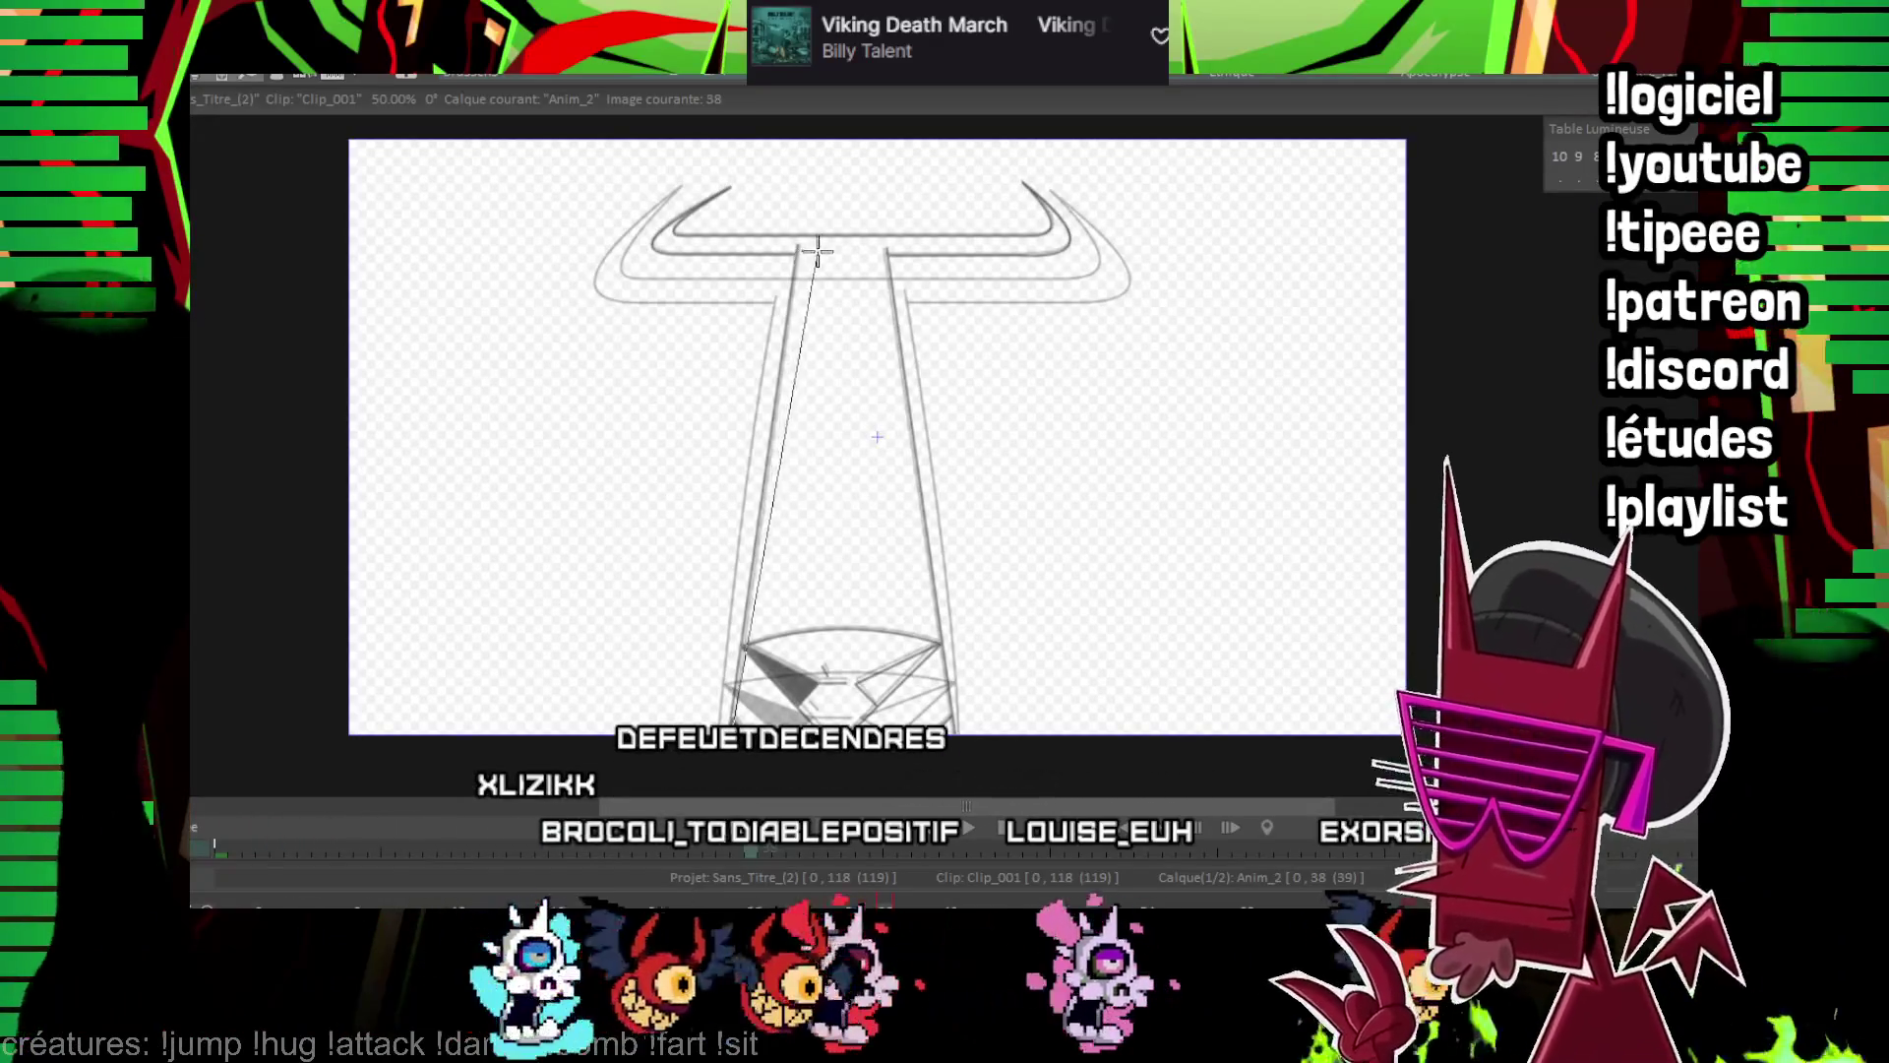
left_click_drag(948, 738, 922, 257)
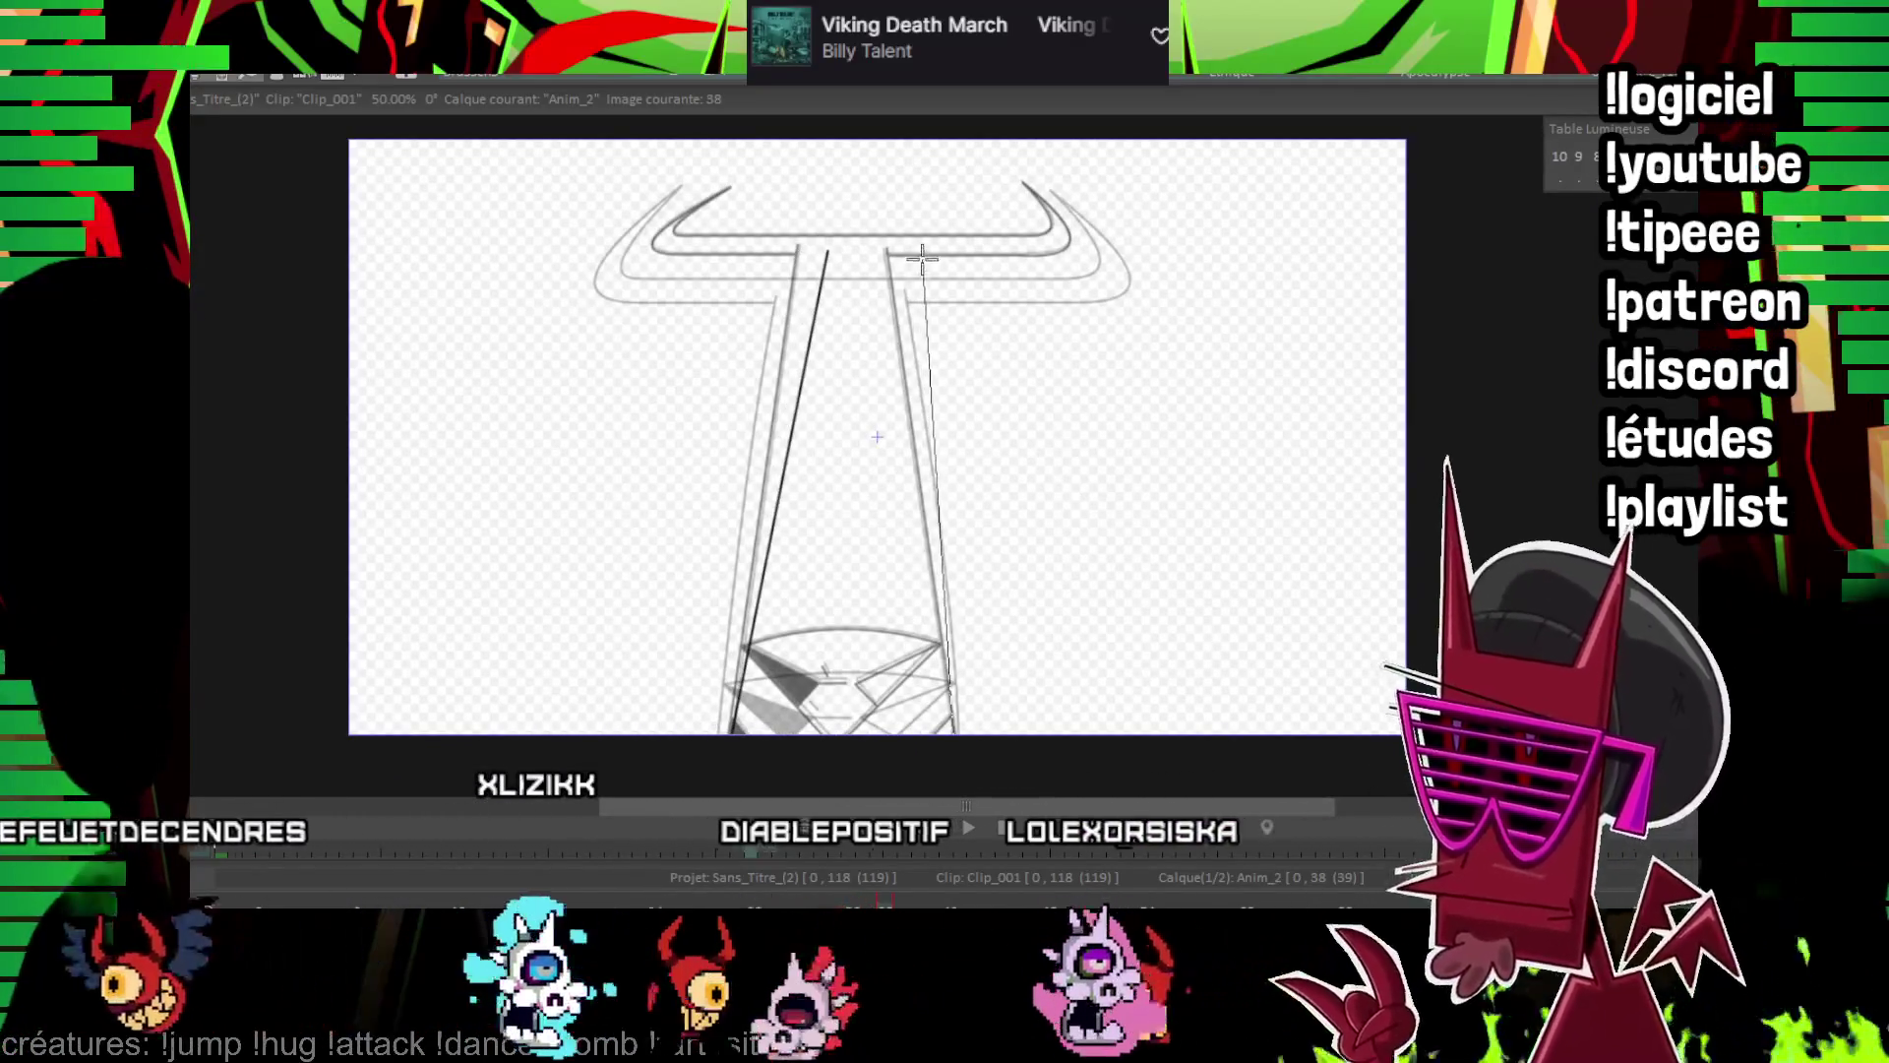
key("Right")
key("Right")
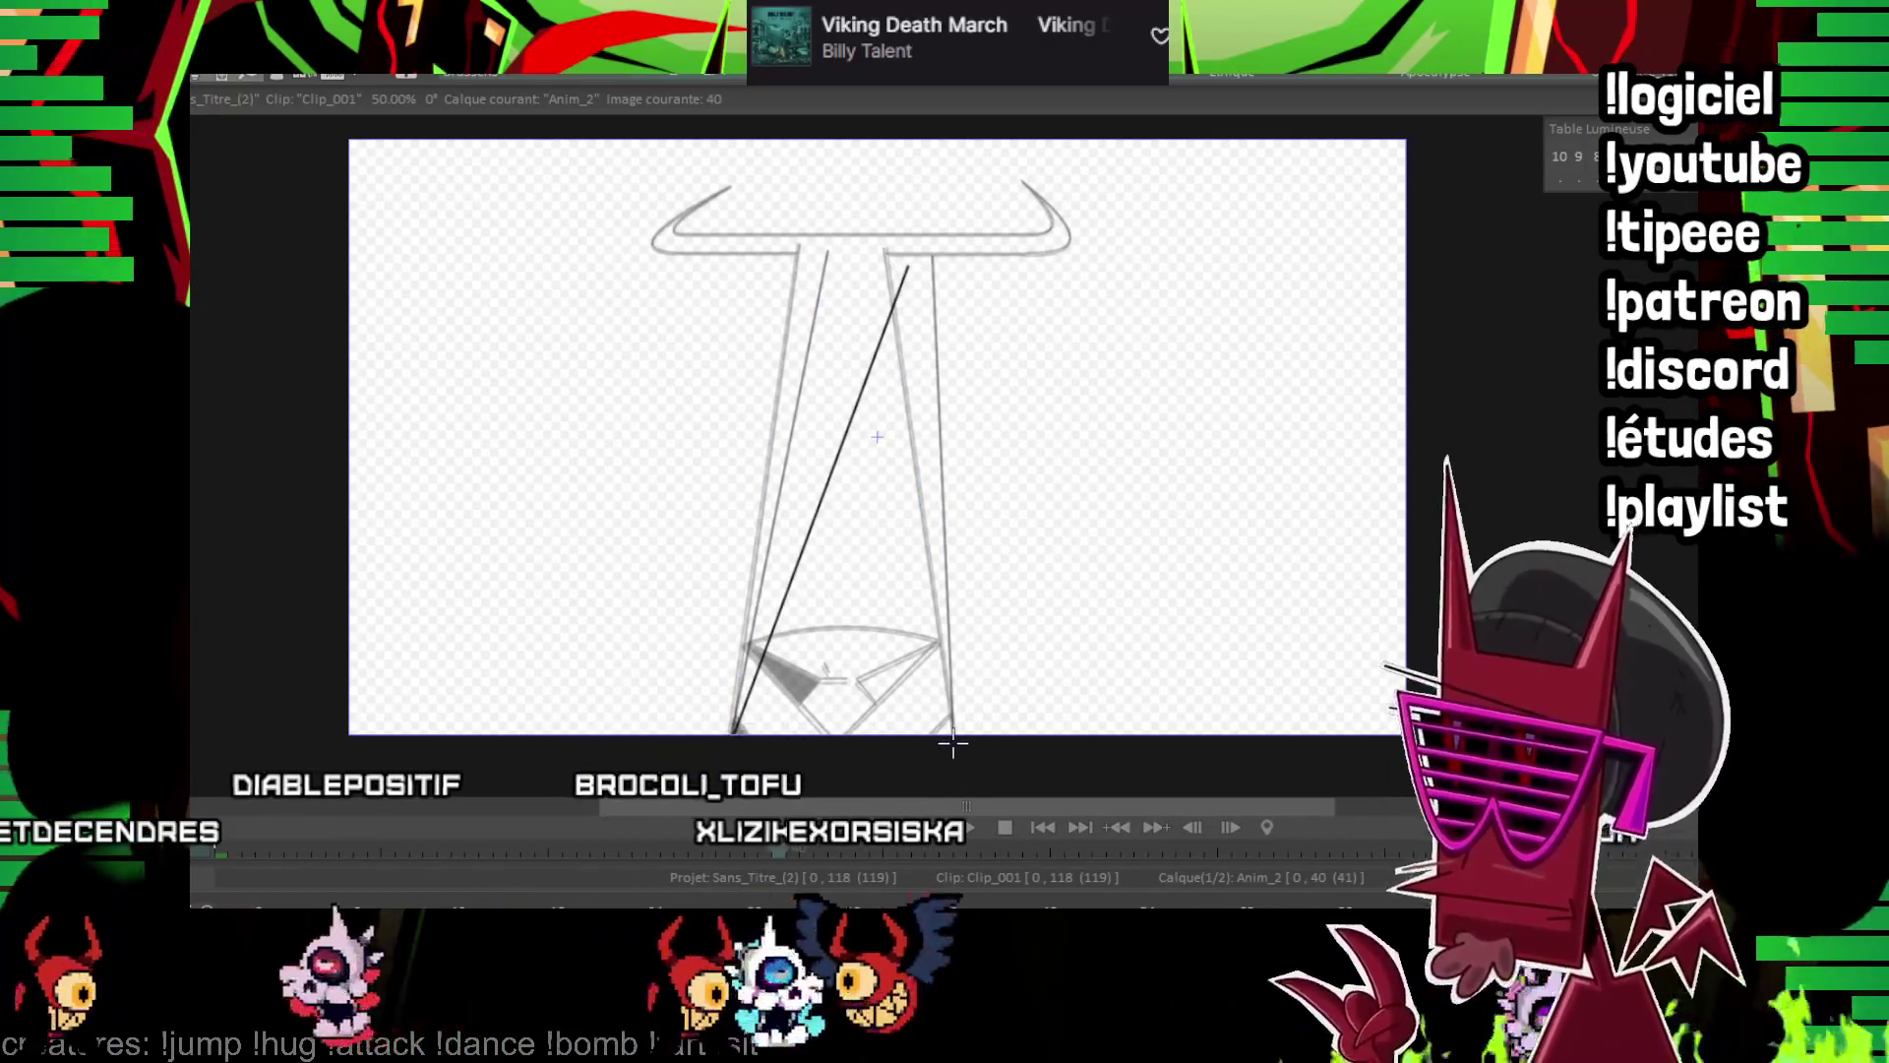
left_click_drag(1041, 345, 1153, 347)
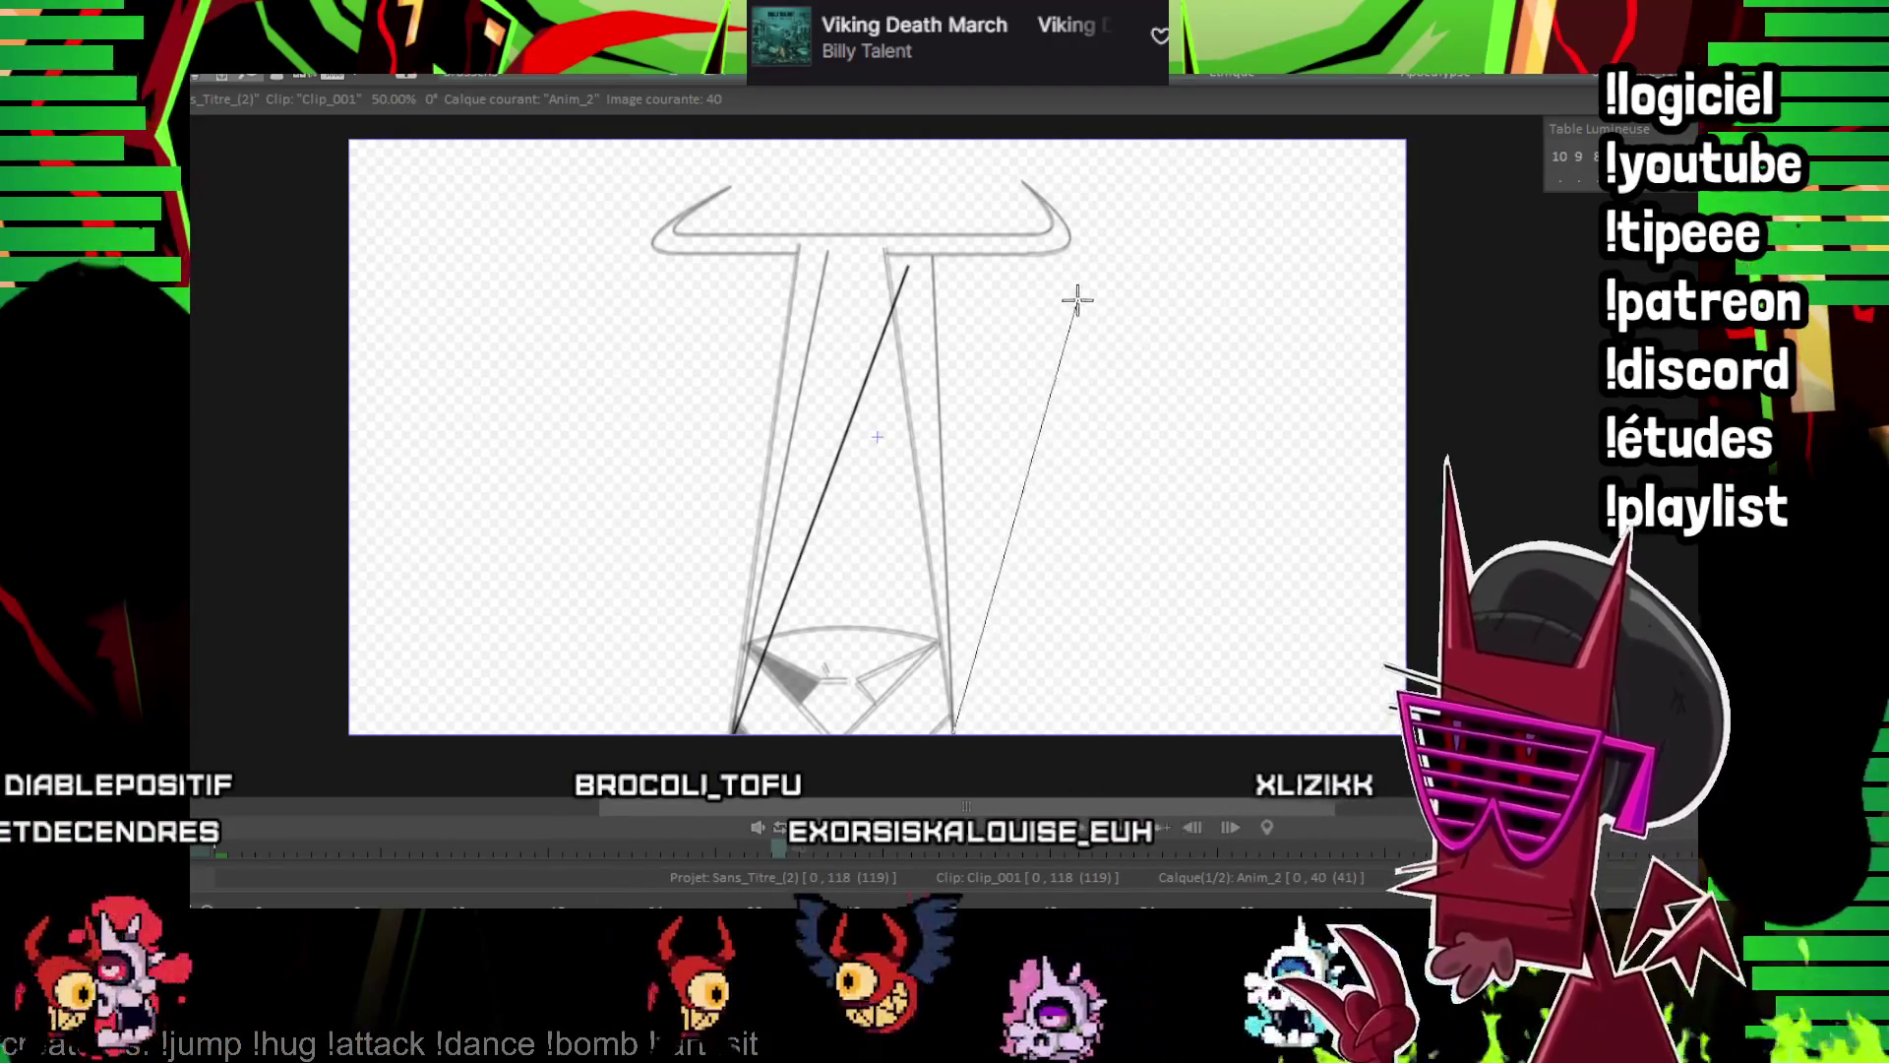
left_click_drag(1078, 307, 1080, 305)
key("Right")
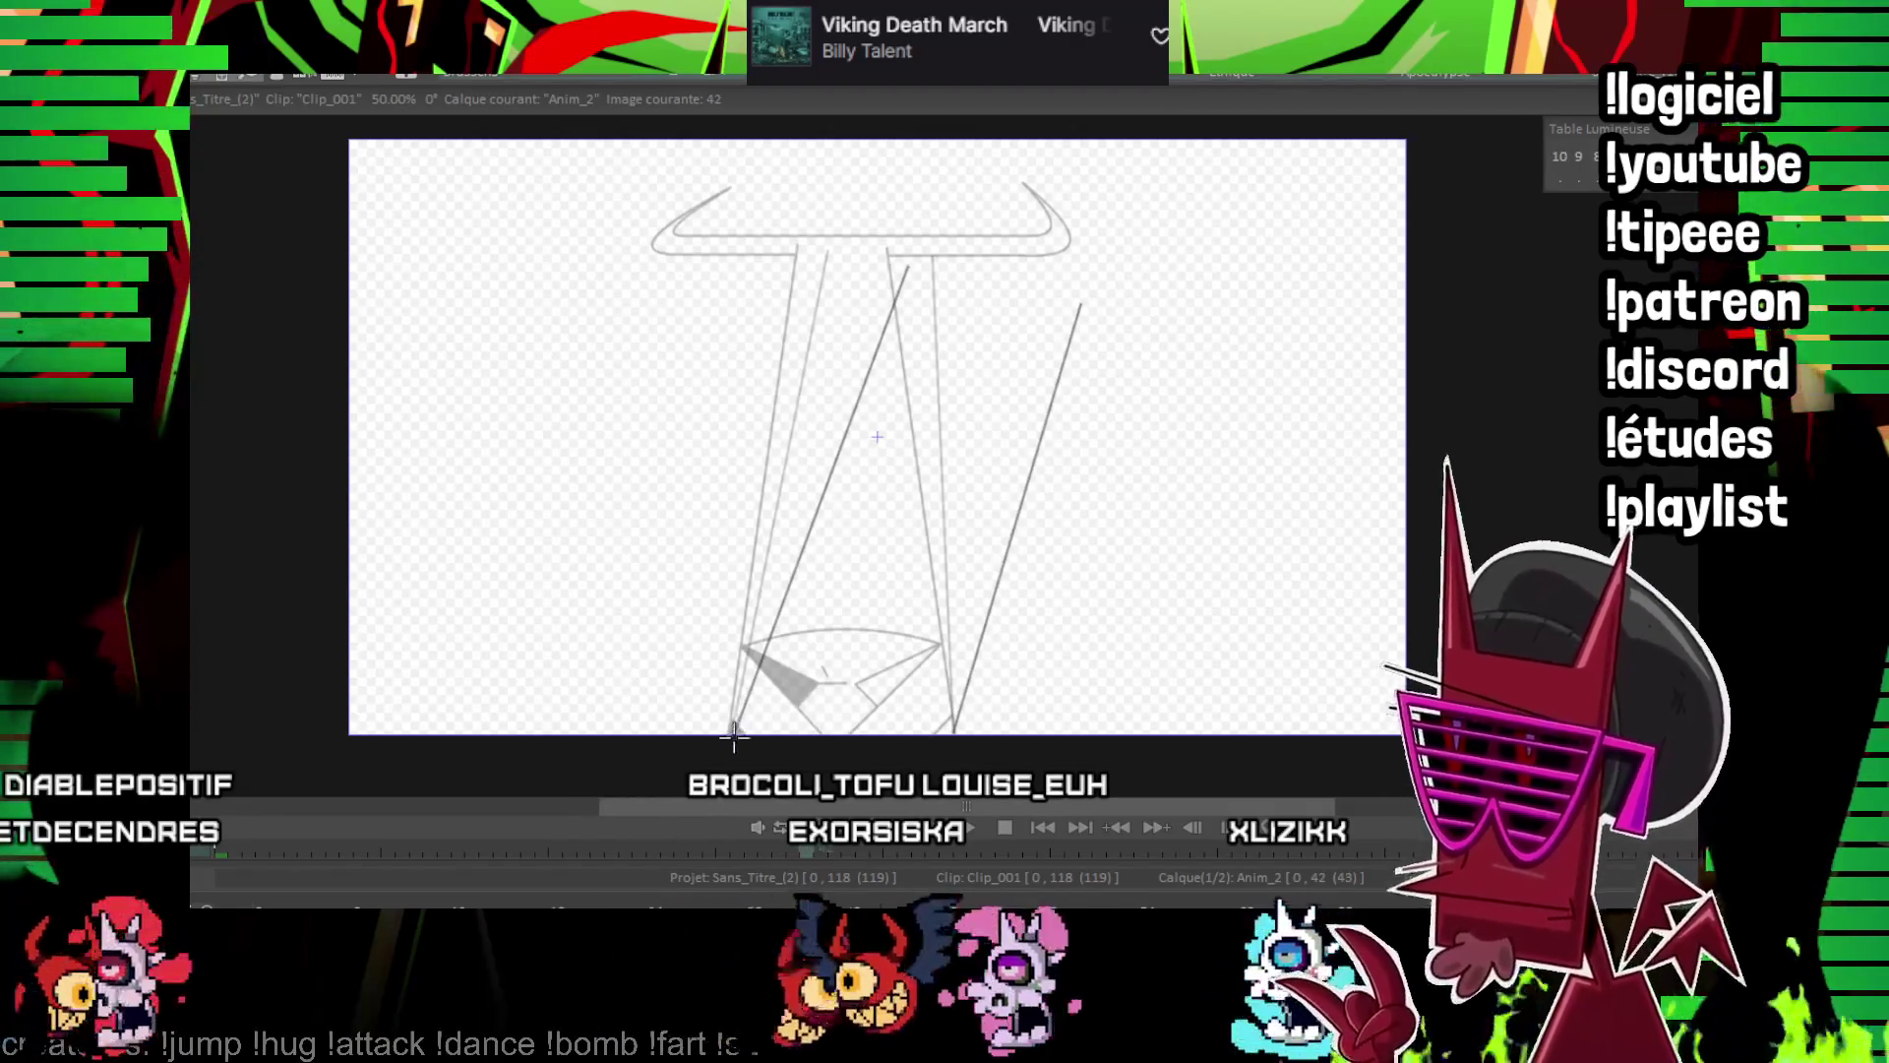
left_click_drag(907, 280, 909, 268)
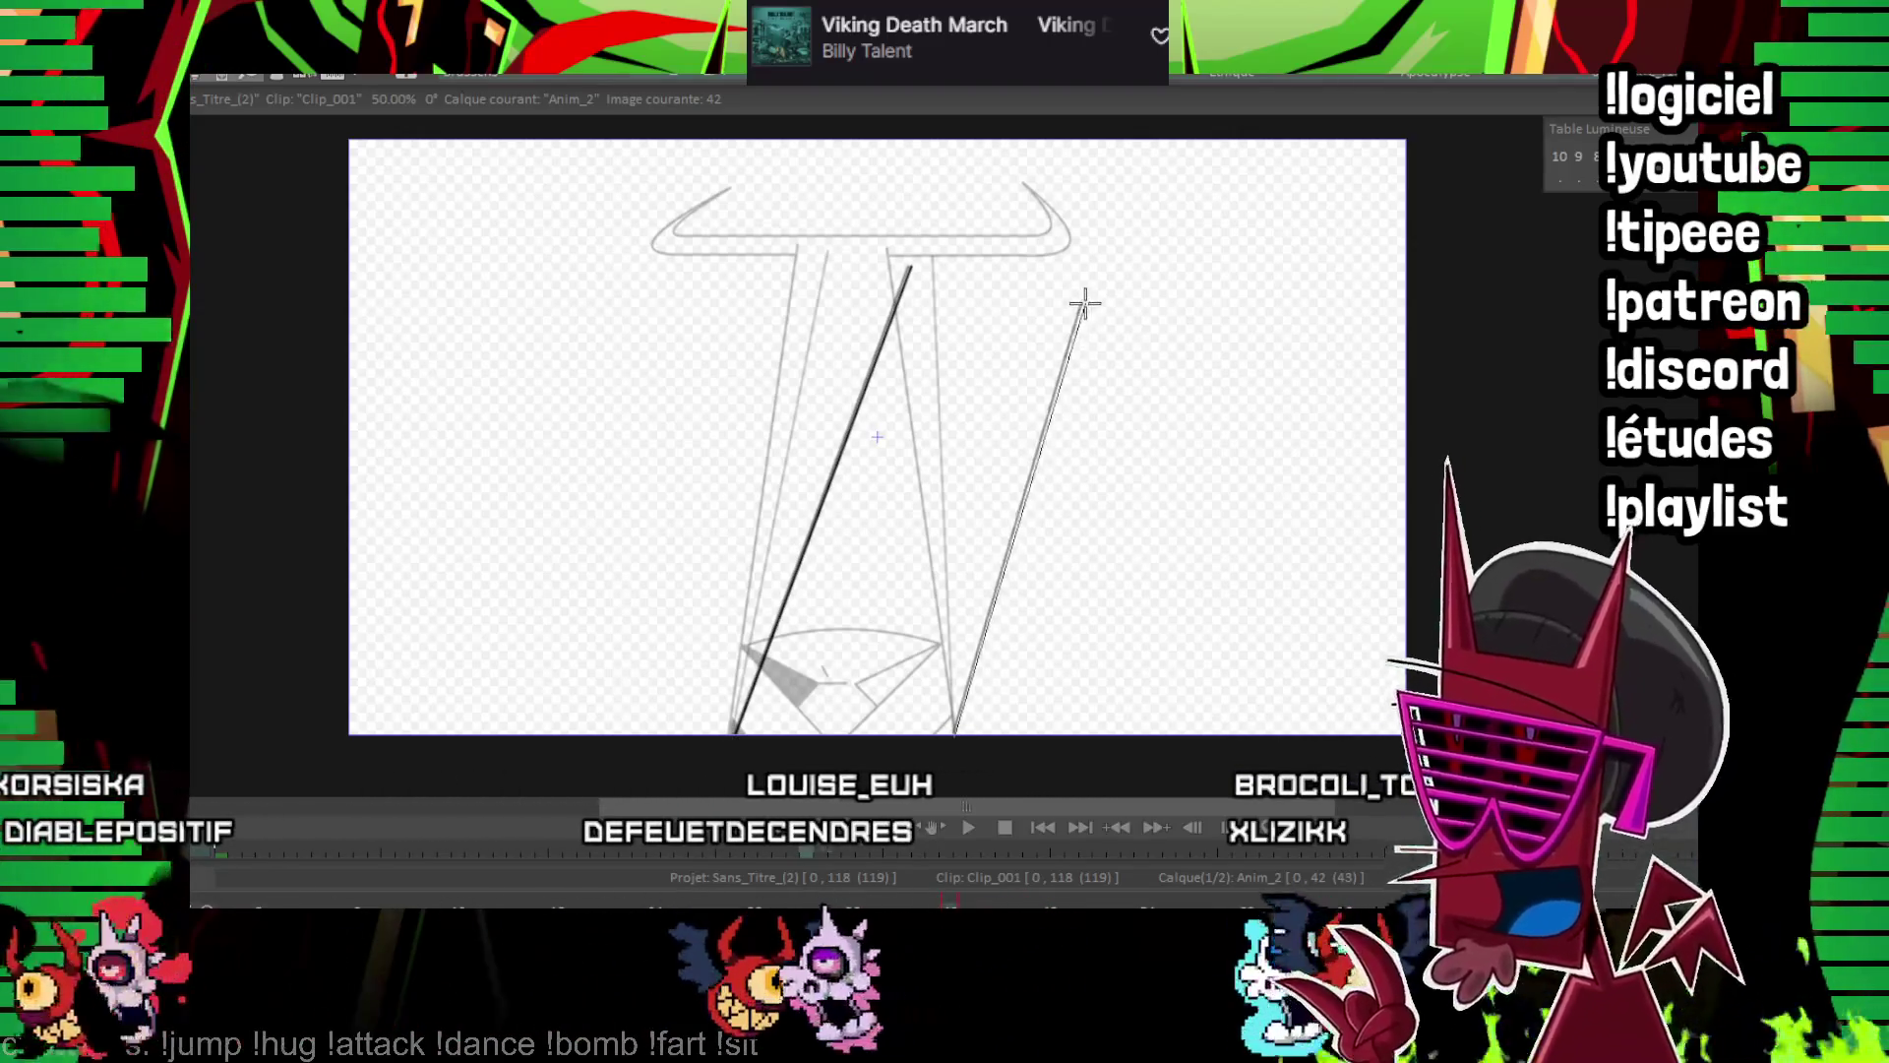
key("Left")
key("Left")
key("Left")
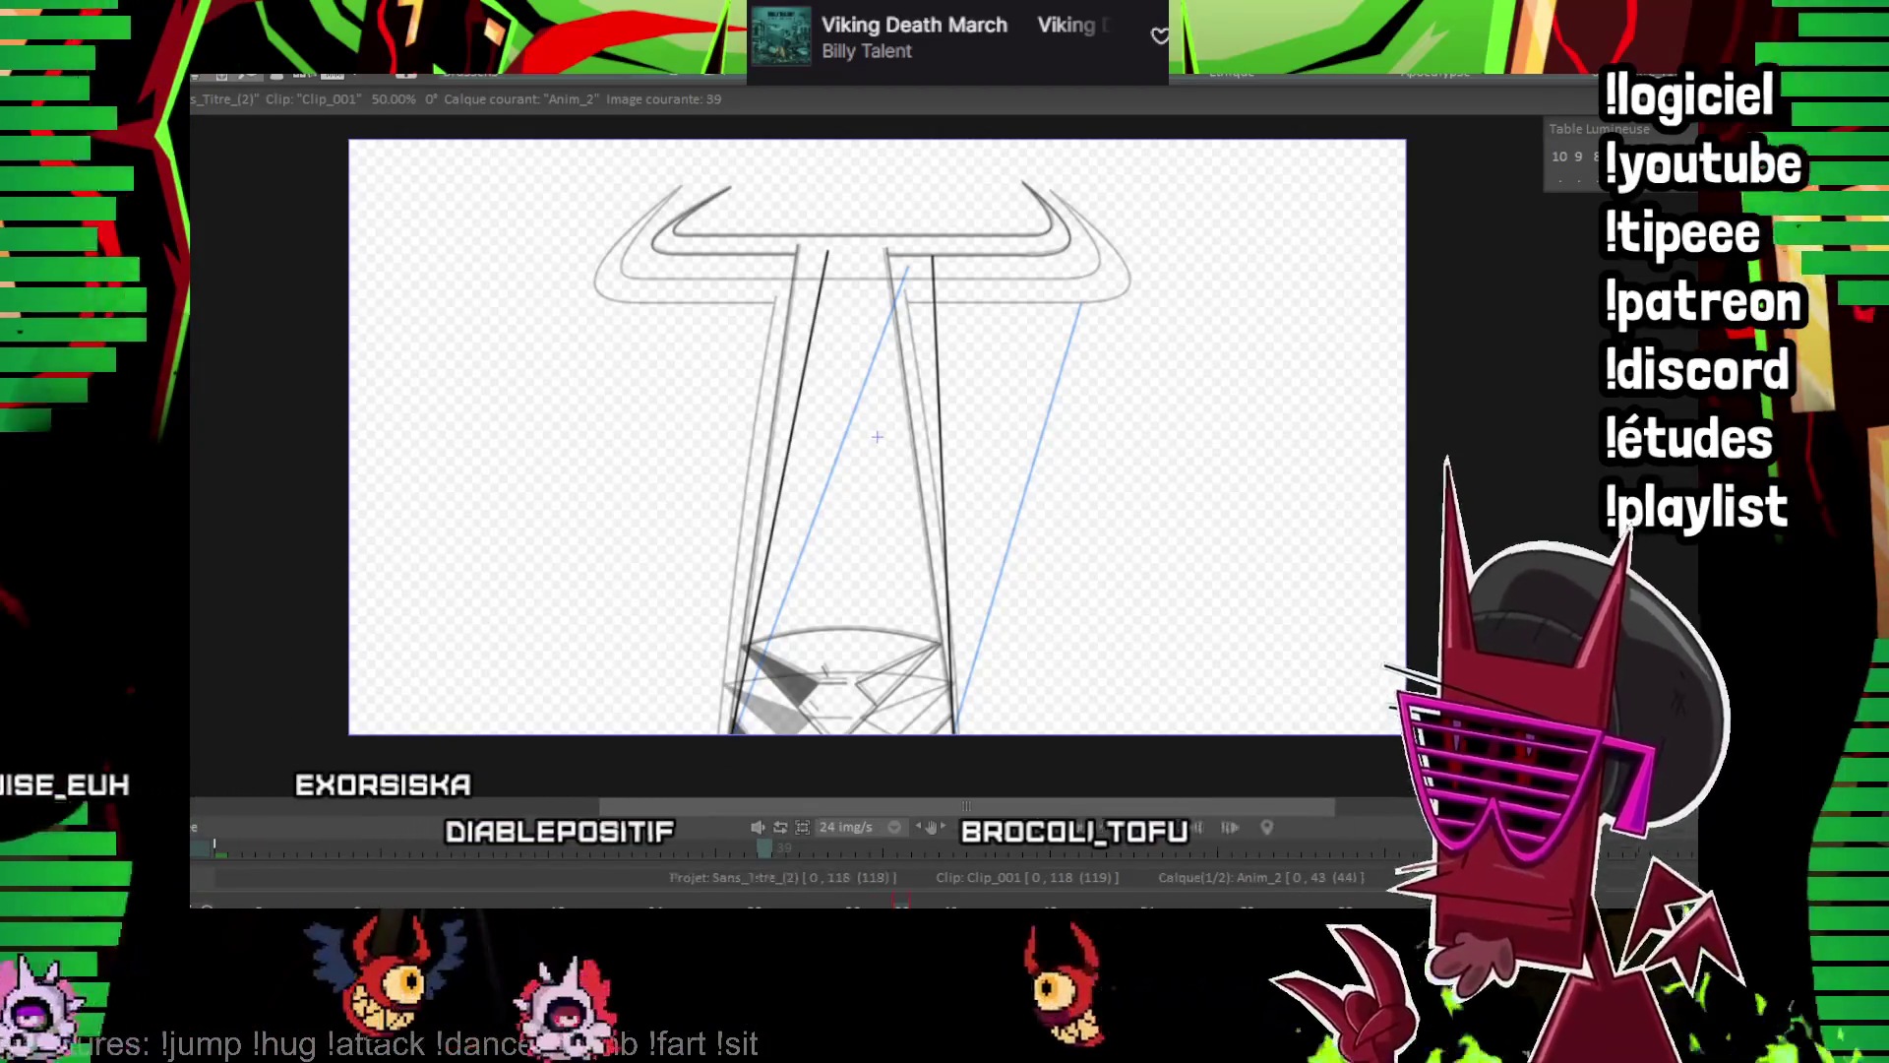
left_click(984, 898)
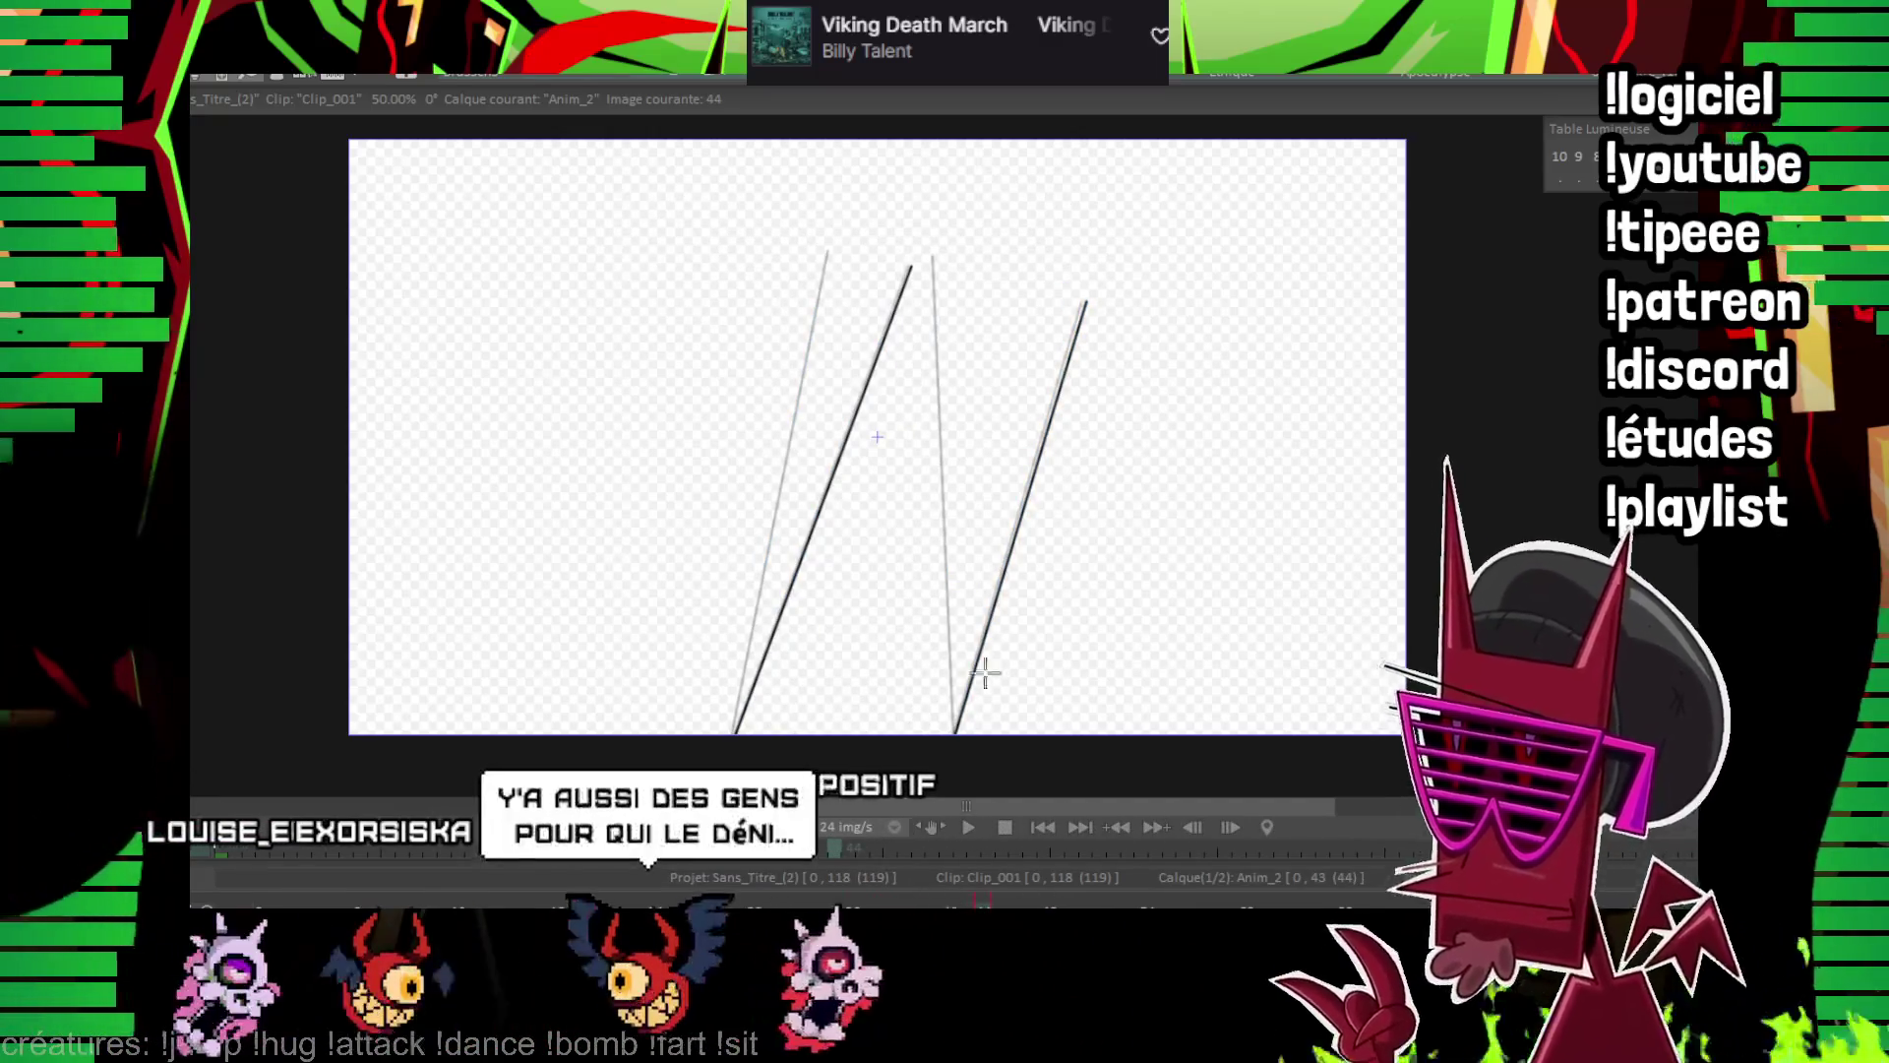
key("Right")
key("Right")
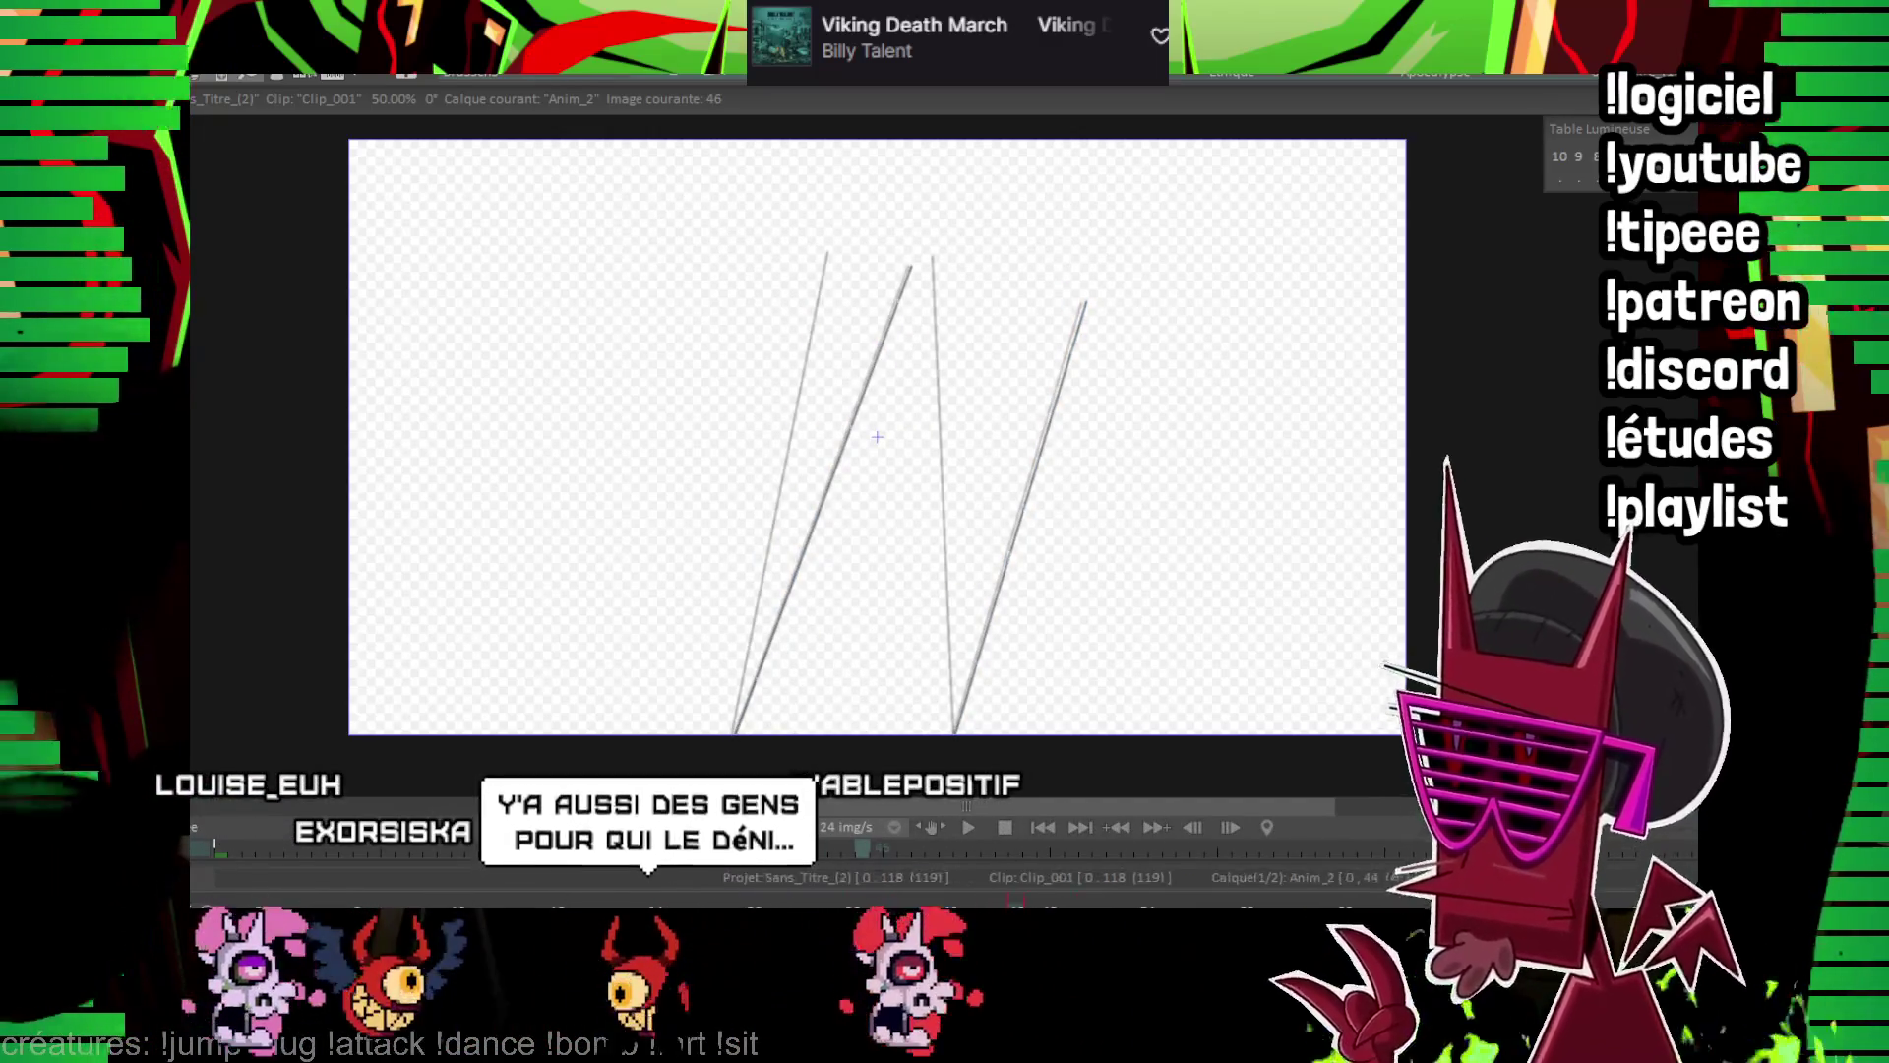
left_click(964, 824)
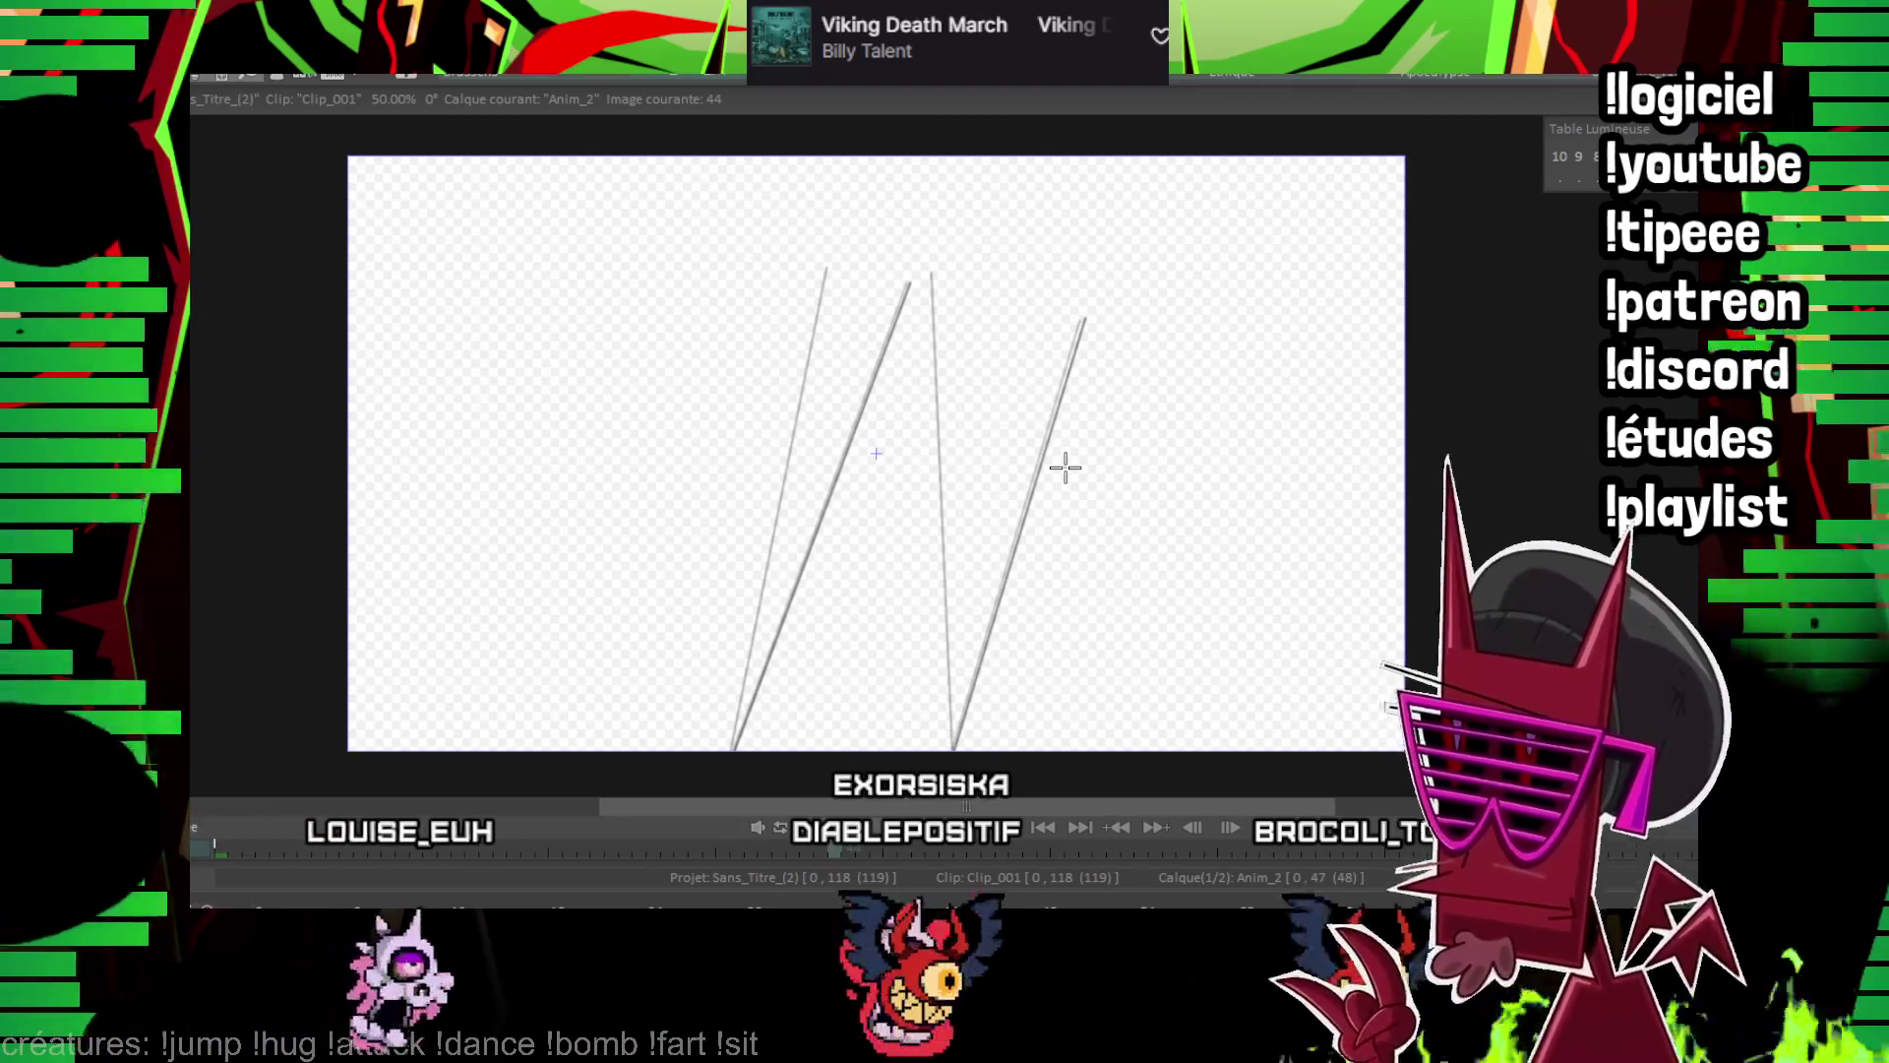
left_click_drag(890, 440, 924, 455)
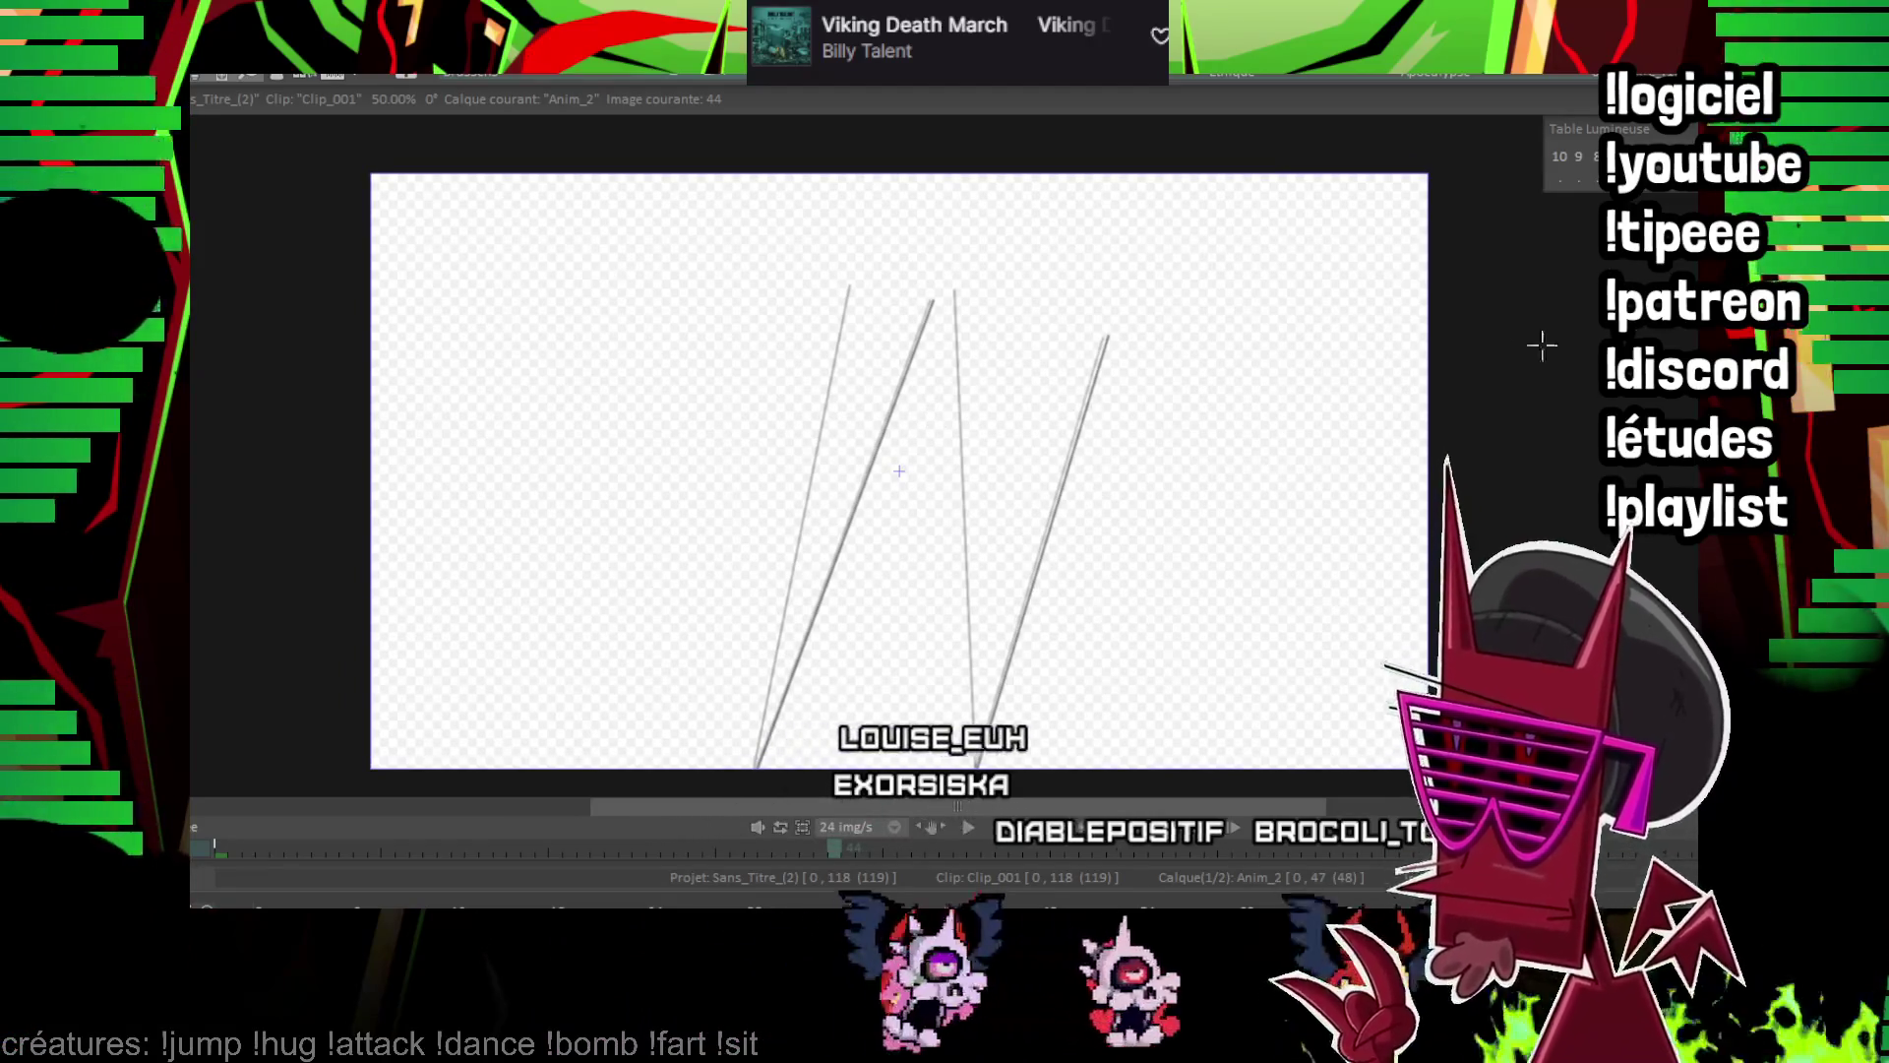
scroll(1052, 534, "up", 1)
left_click_drag(1349, 393, 1316, 338)
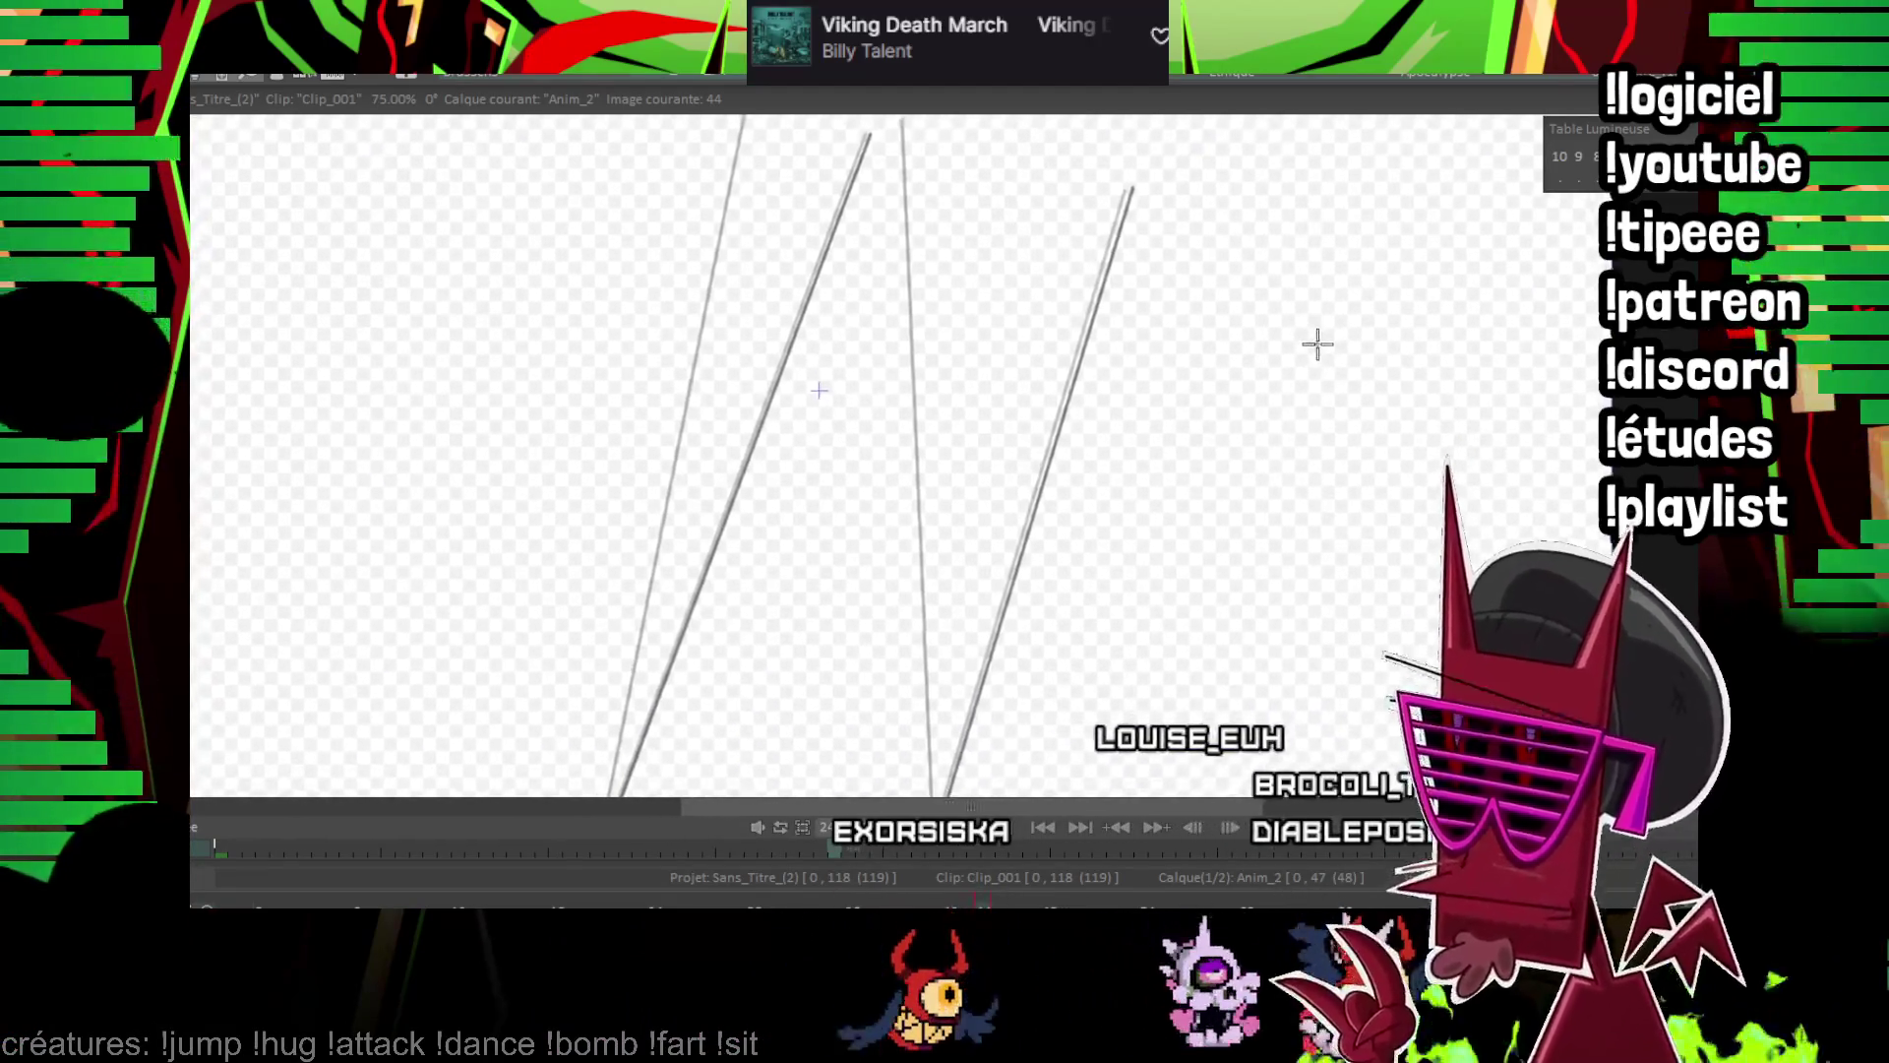
scroll(1054, 485, "down", 1)
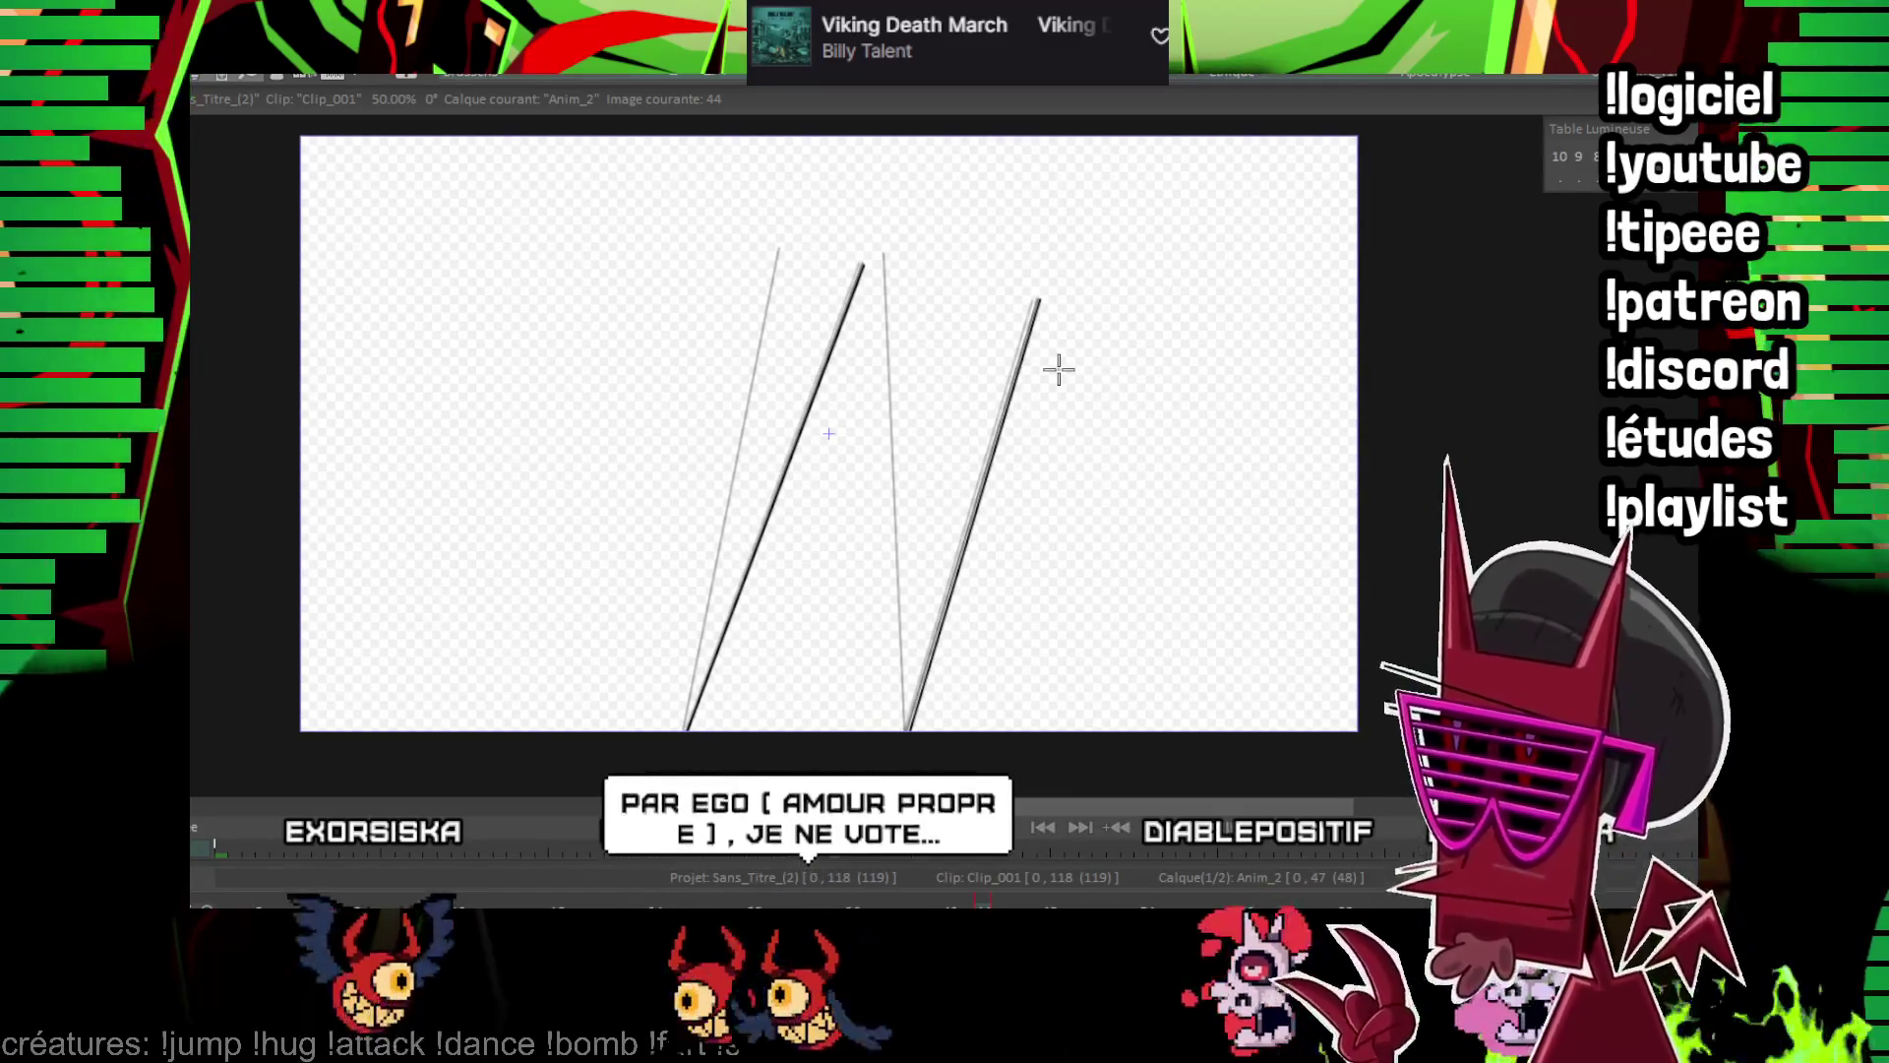
key("Left")
key("Left")
key("Left")
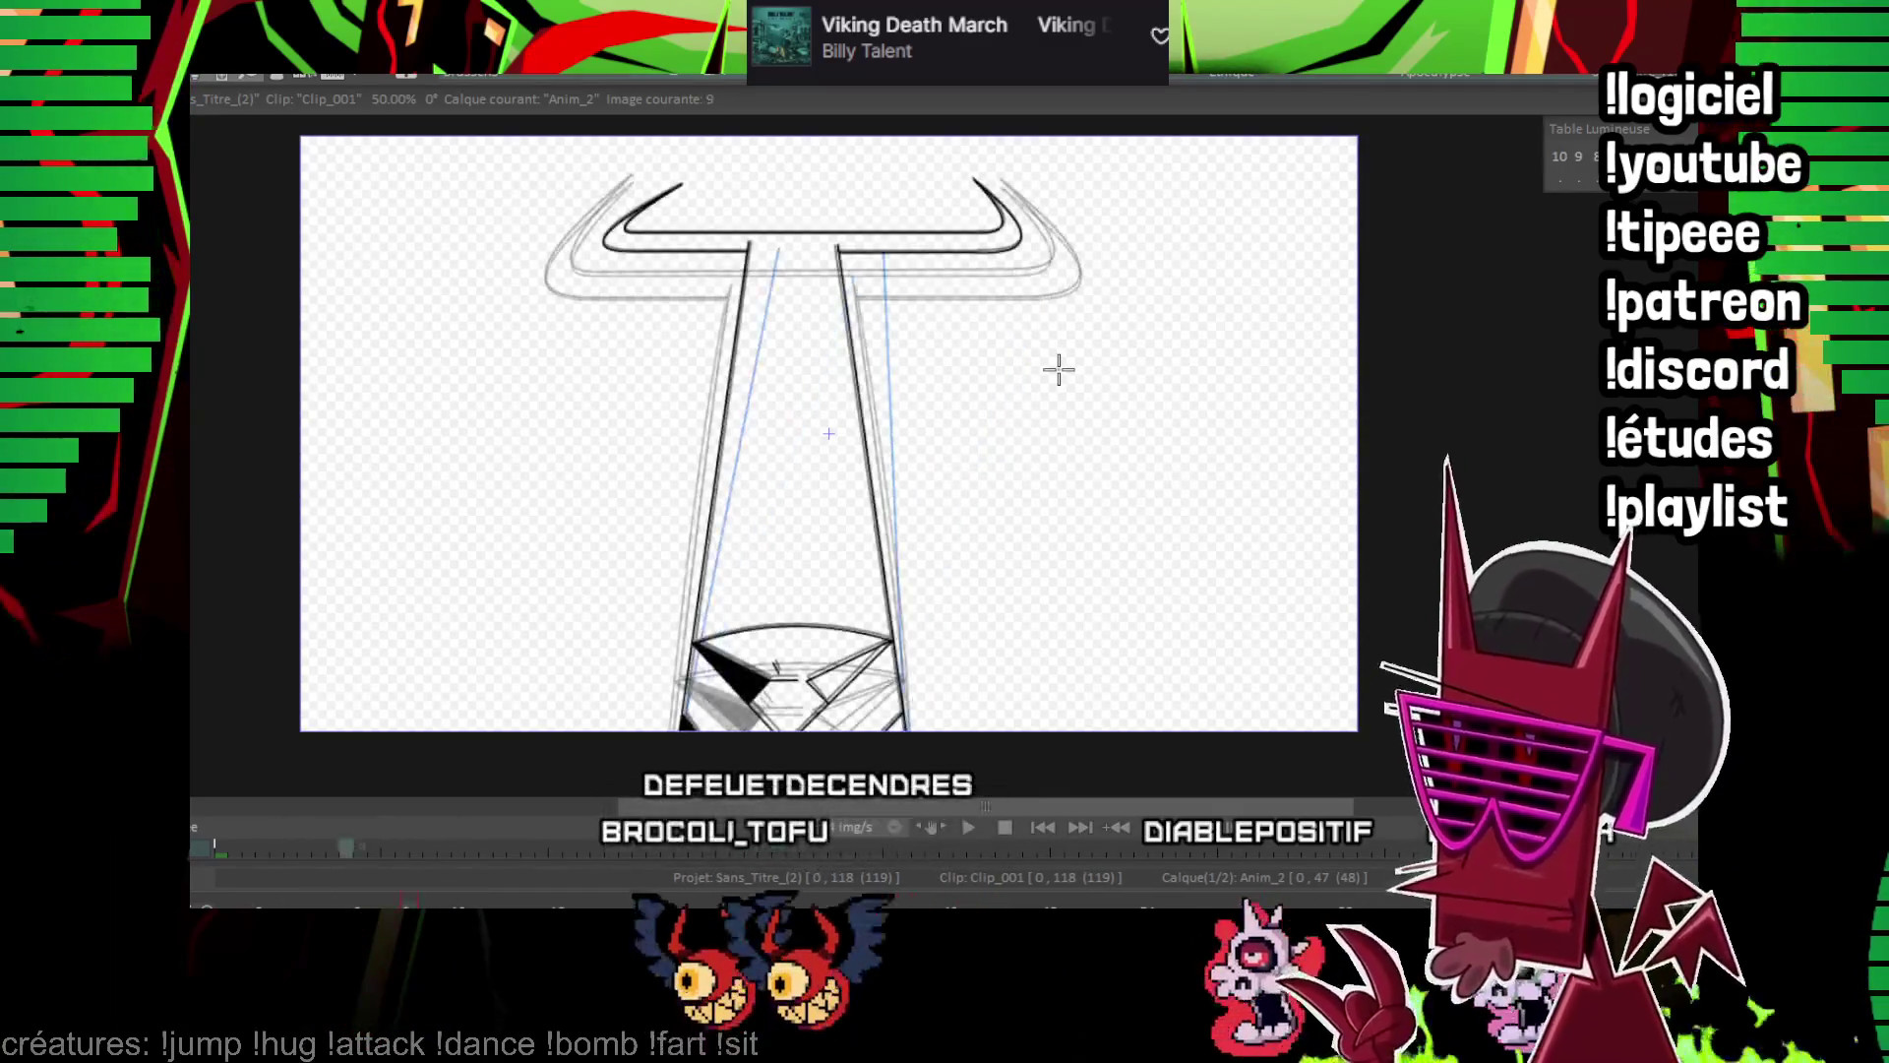
On frame 9, lasso the horn strokes and shift them to the right
scroll(828, 433, "up", 3)
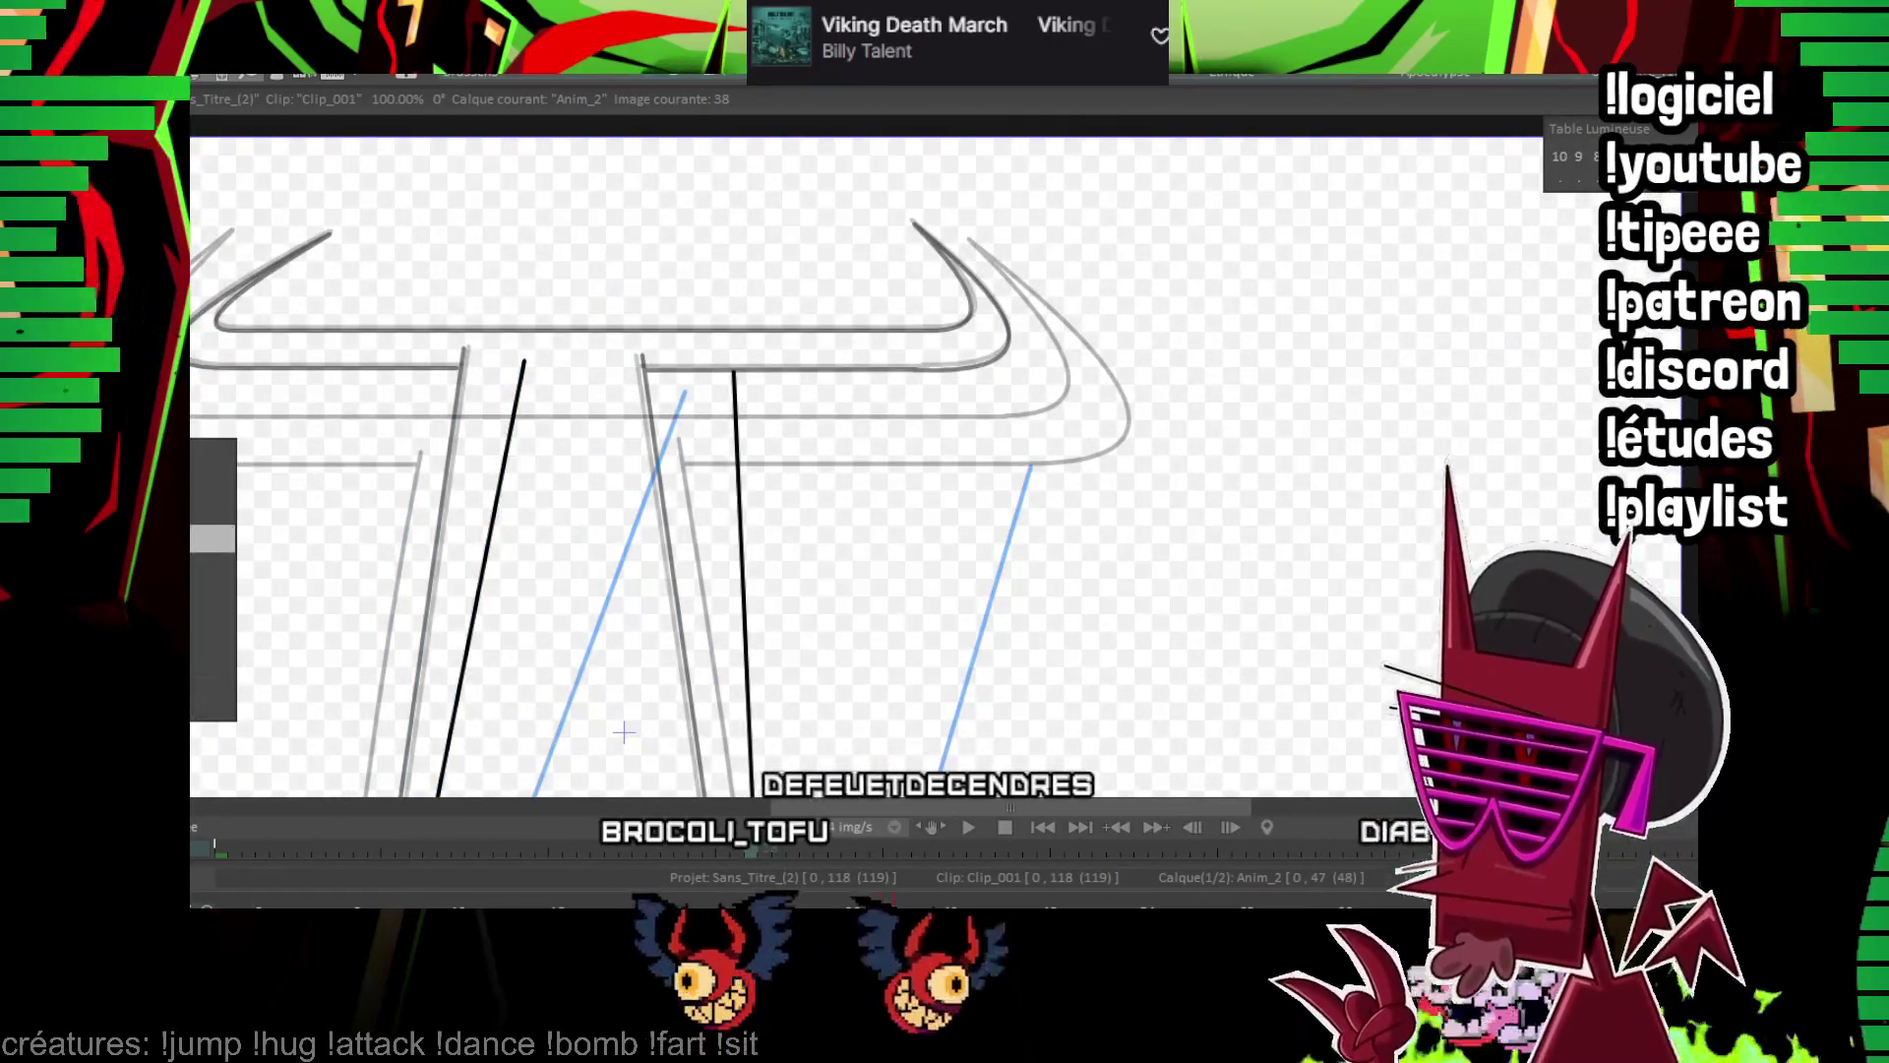
left_click(345, 848)
mouse_move(425, 390)
left_mouse_down()
mouse_move(590, 369)
mouse_move(881, 413)
mouse_move(385, 164)
left_mouse_up()
mouse_move(630, 295)
left_mouse_down()
mouse_move(719, 286)
mouse_move(696, 308)
mouse_move(687, 274)
mouse_move(350, 287)
left_mouse_up()
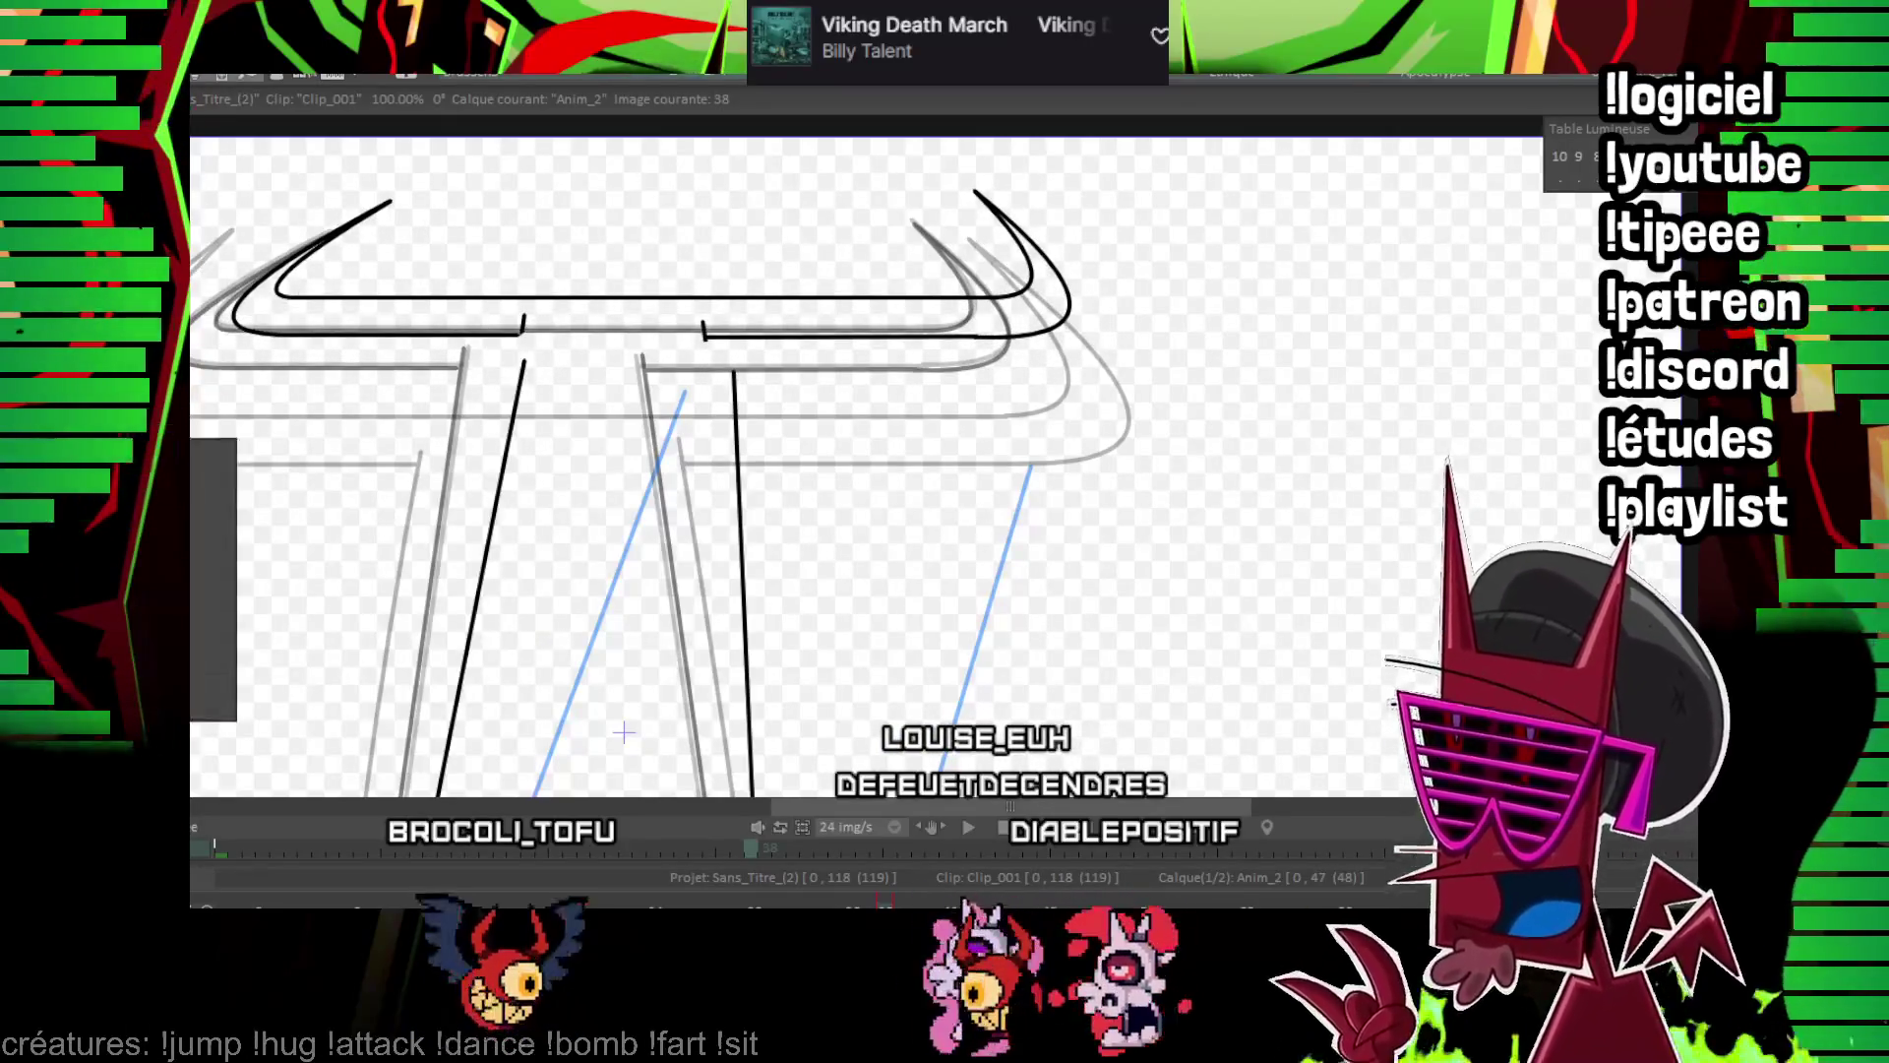
Lasso the whole crossguard and horns and rotate them slightly clockwise with Ctrl+T
left_click_drag(484, 256, 594, 345)
mouse_move(247, 480)
left_mouse_down()
mouse_move(413, 500)
mouse_move(675, 440)
mouse_move(942, 434)
left_mouse_up()
key("ctrl+t")
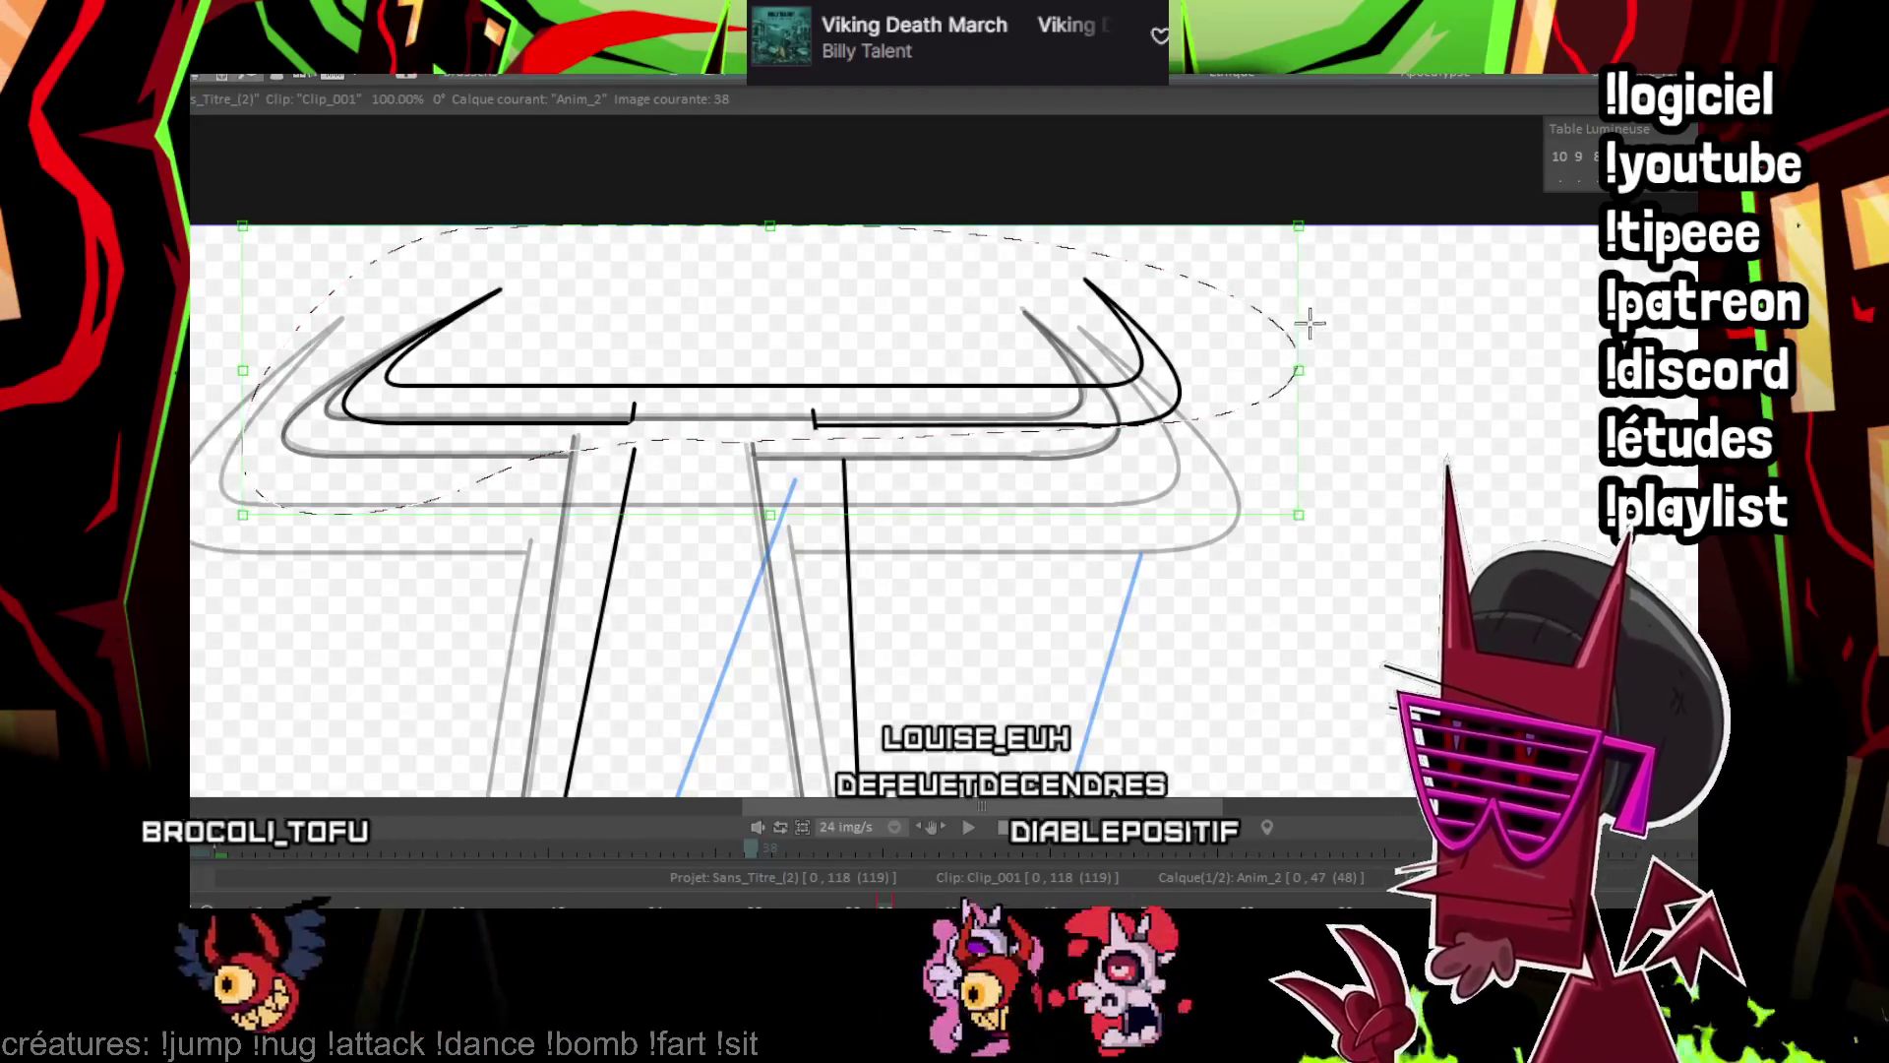
mouse_move(1234, 379)
left_mouse_down()
mouse_move(1214, 433)
mouse_move(1236, 401)
mouse_move(1267, 409)
mouse_move(1260, 426)
left_mouse_up()
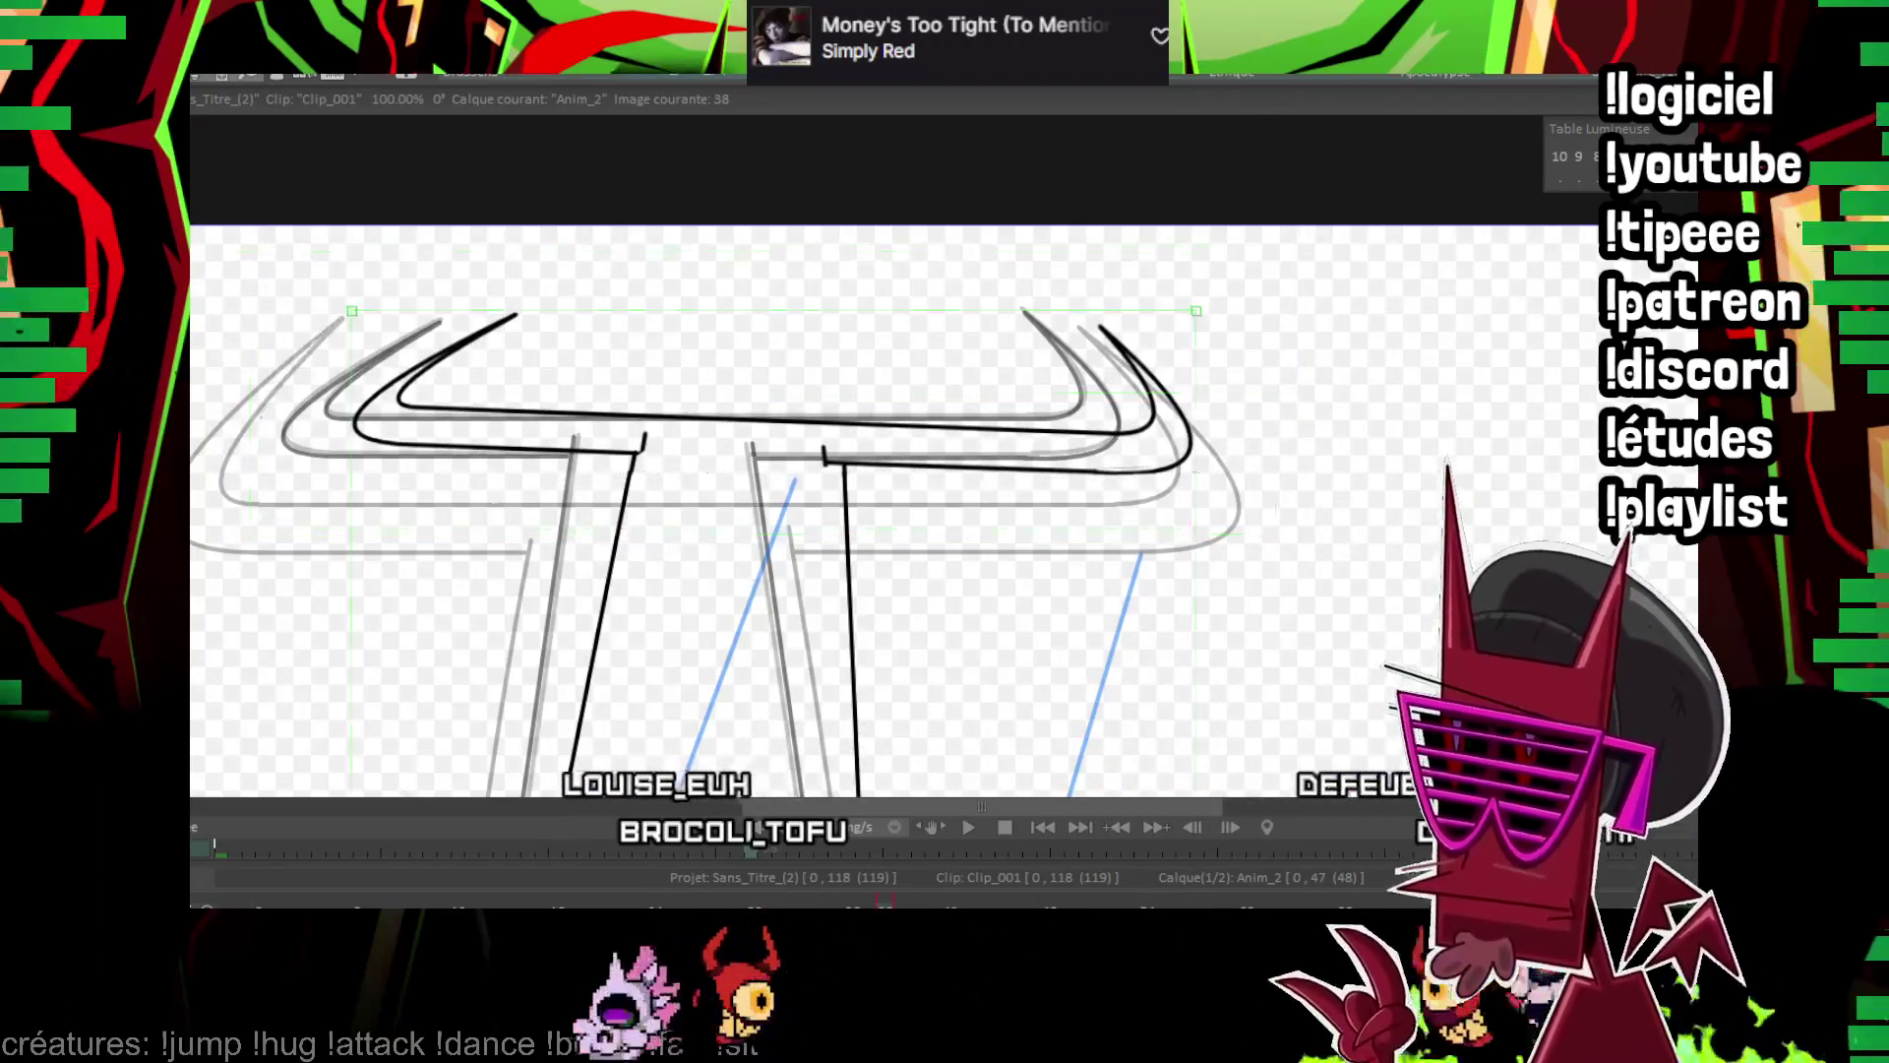
scroll(1034, 467, "up", 2)
left_click_drag(246, 429, 384, 450)
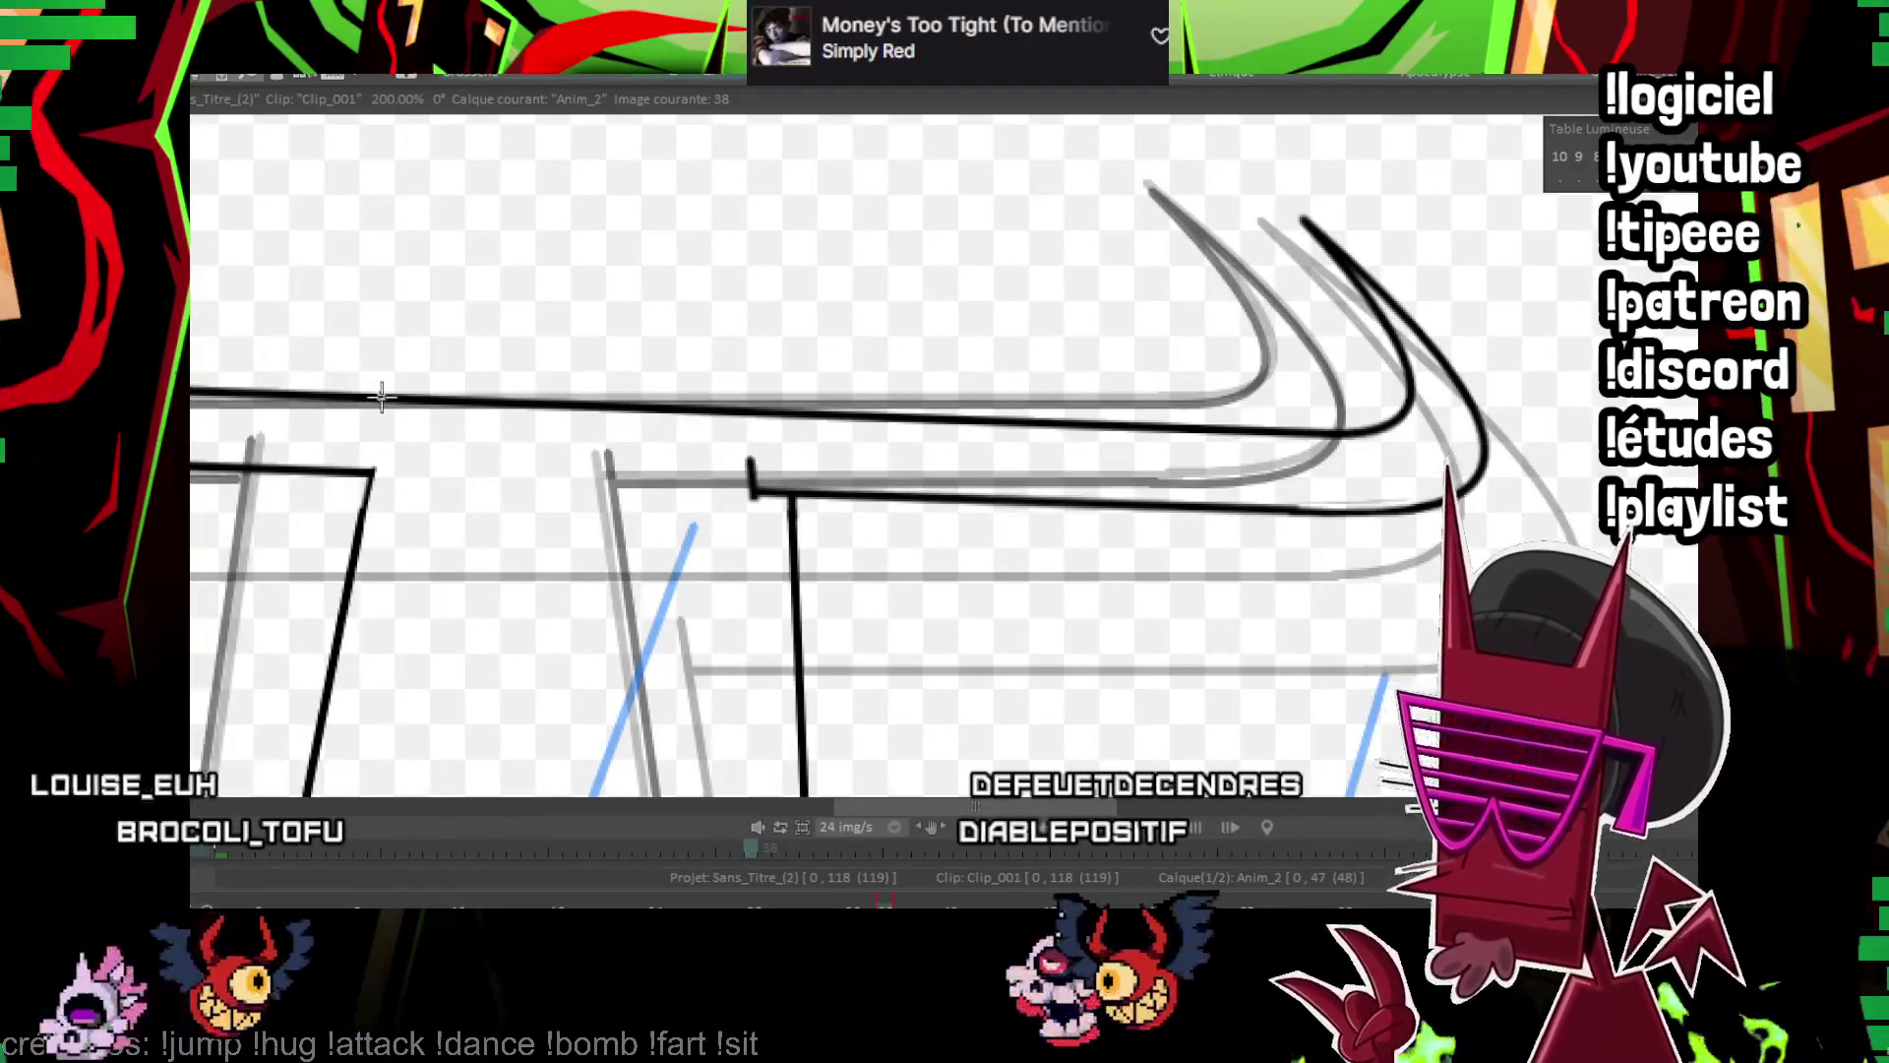
left_click_drag(795, 413, 730, 429)
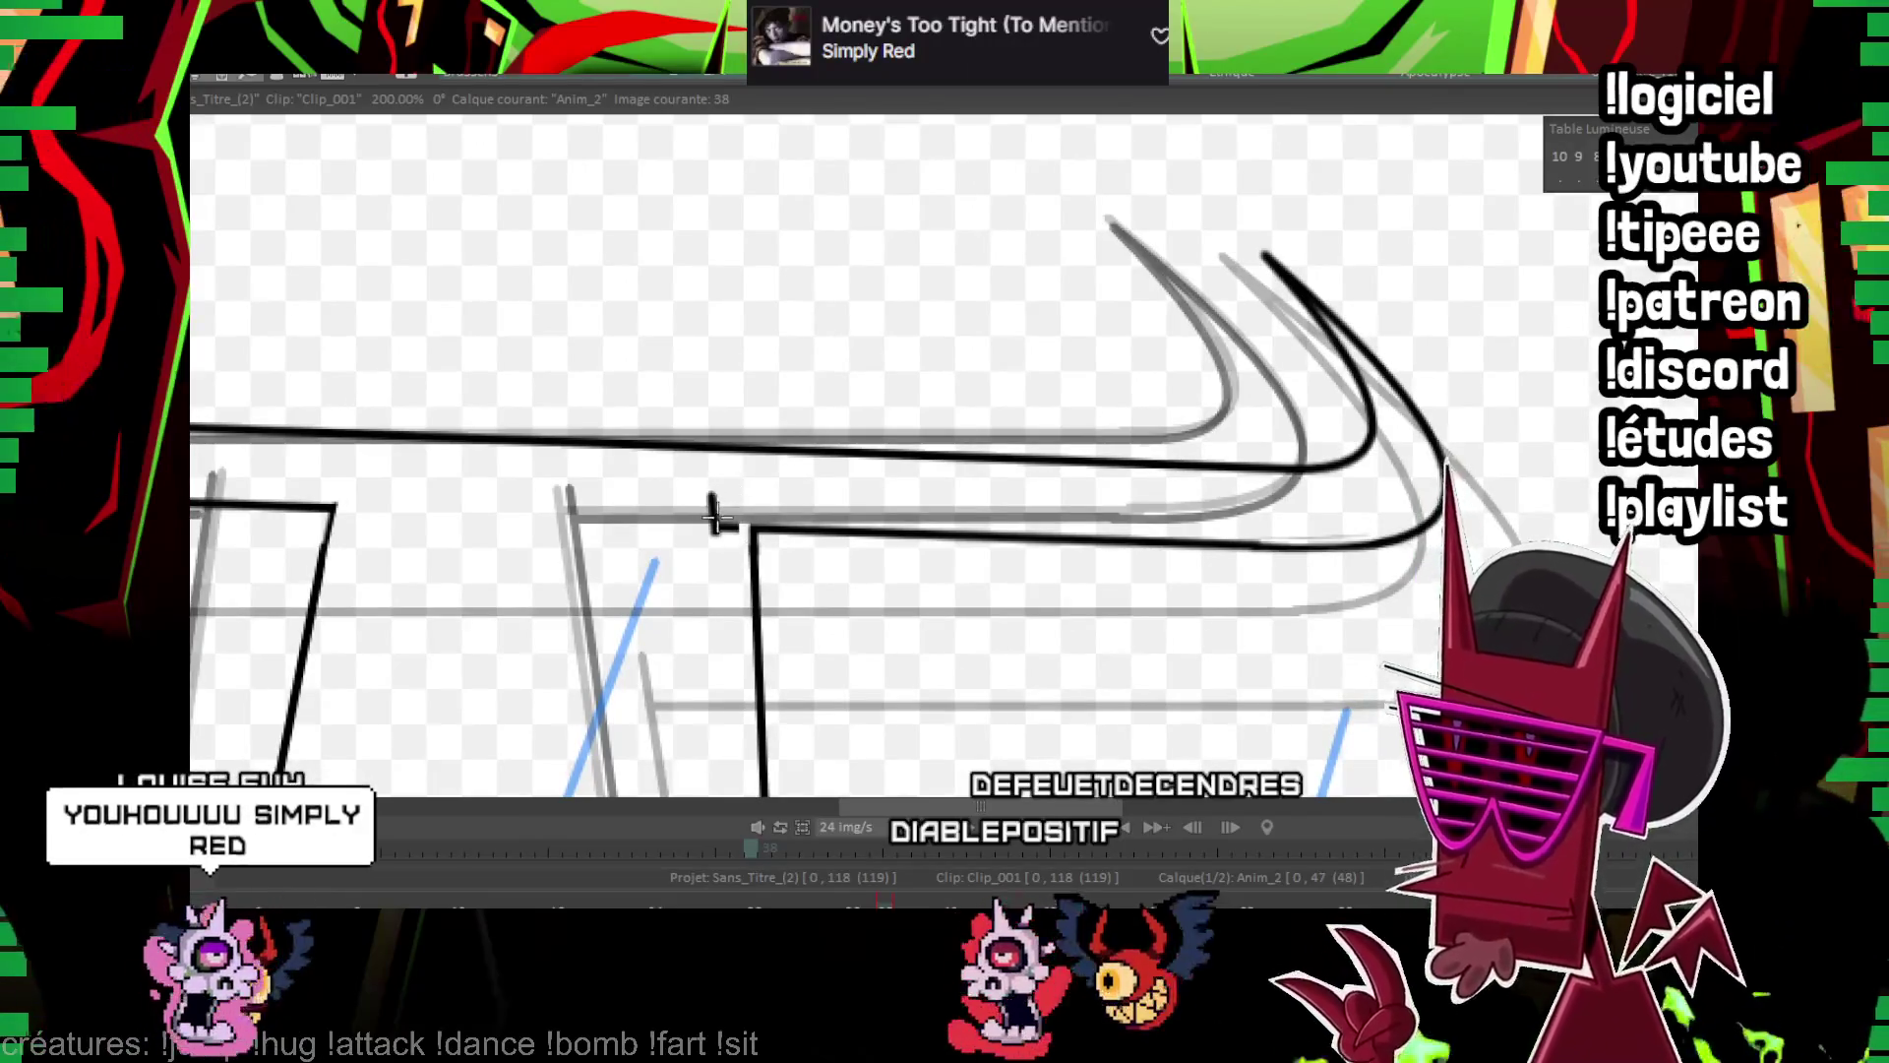
scroll(907, 652, "down", 4)
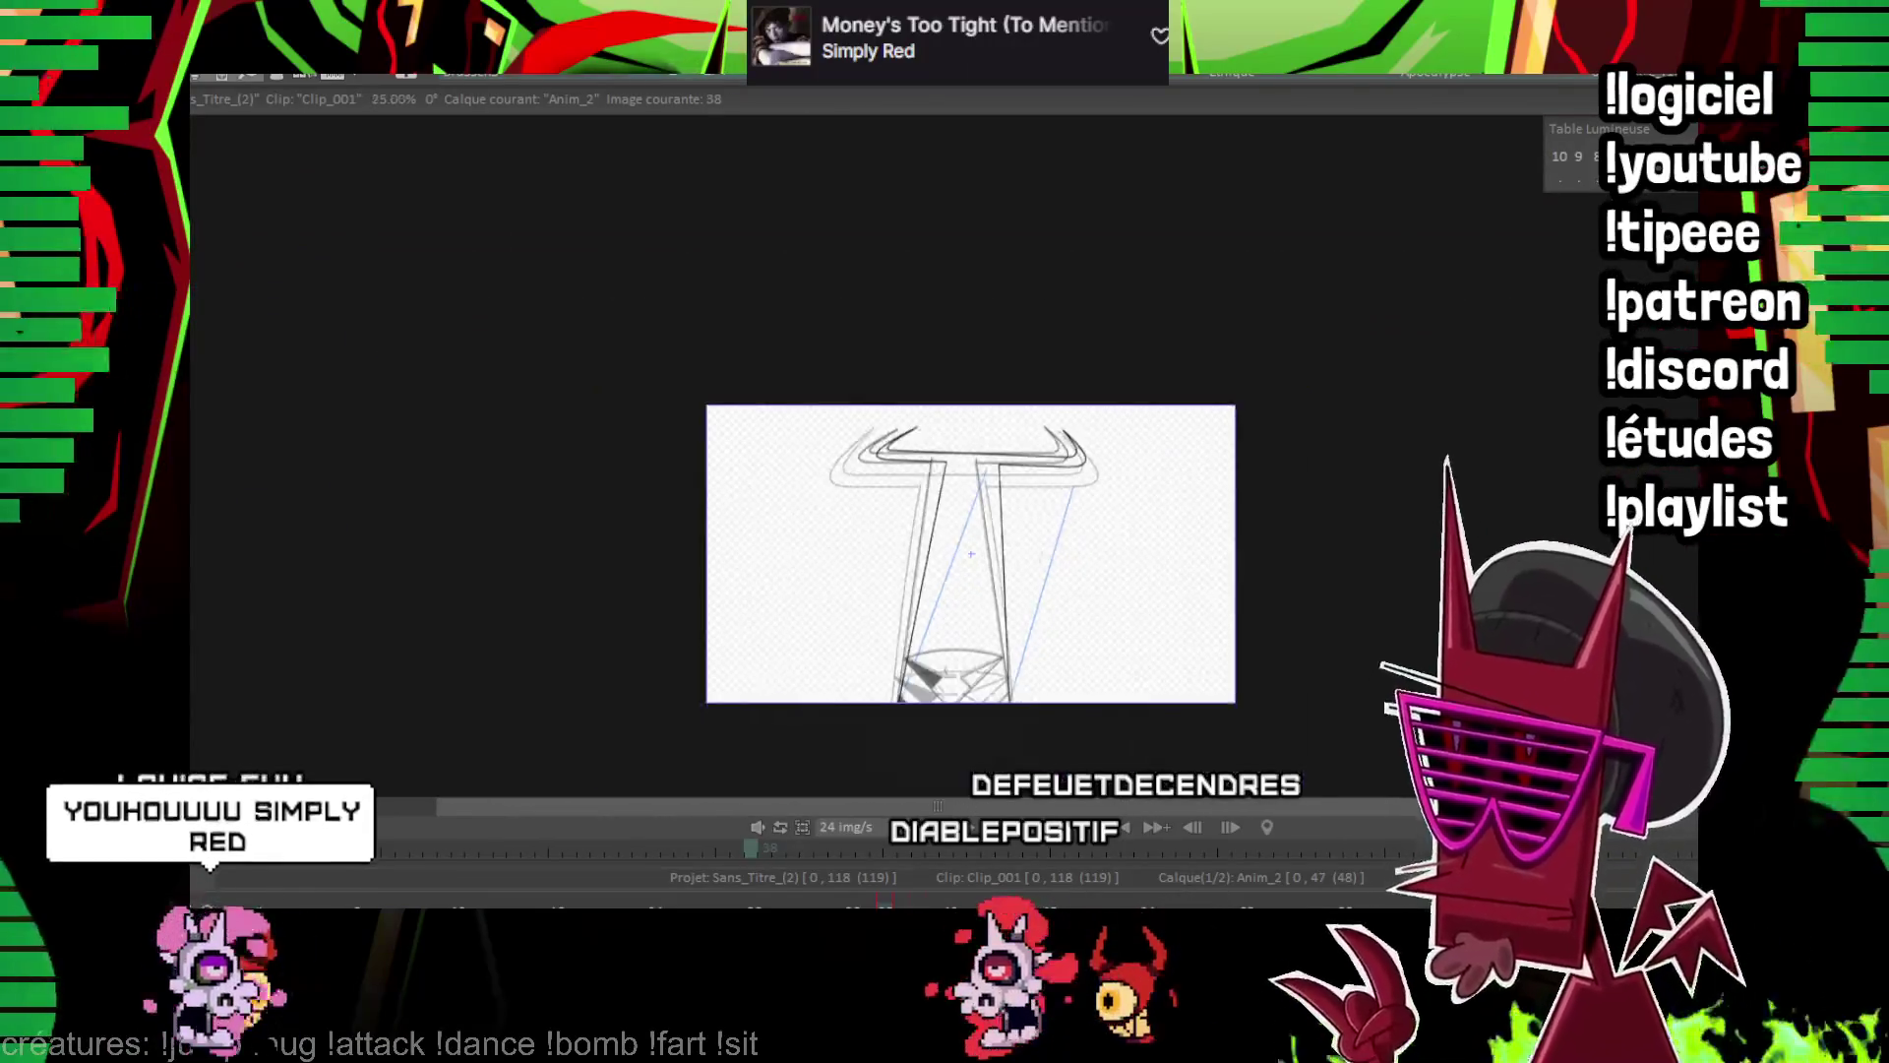
Draw a long straight diagonal line across the crossguard near the top of the shaft
scroll(907, 652, "up", 2)
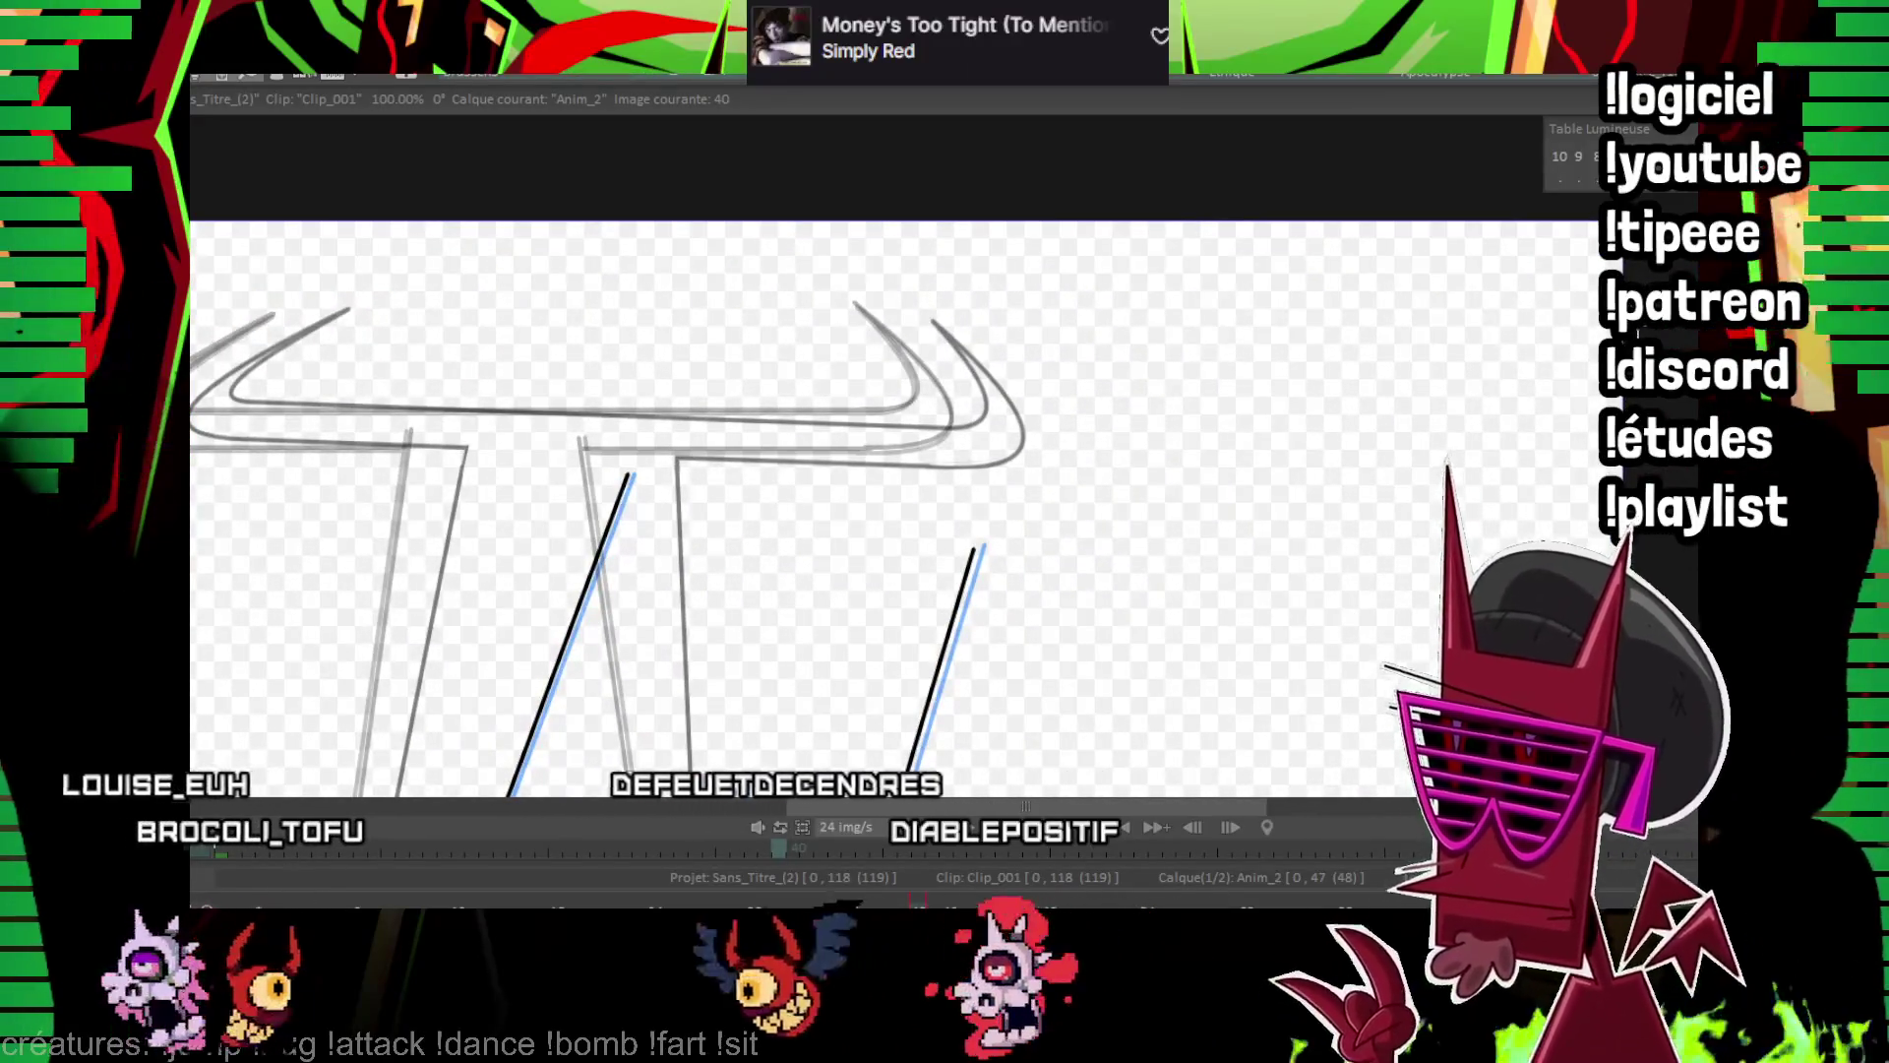
scroll(683, 725, "down", 1)
left_click_drag(683, 725, 487, 705)
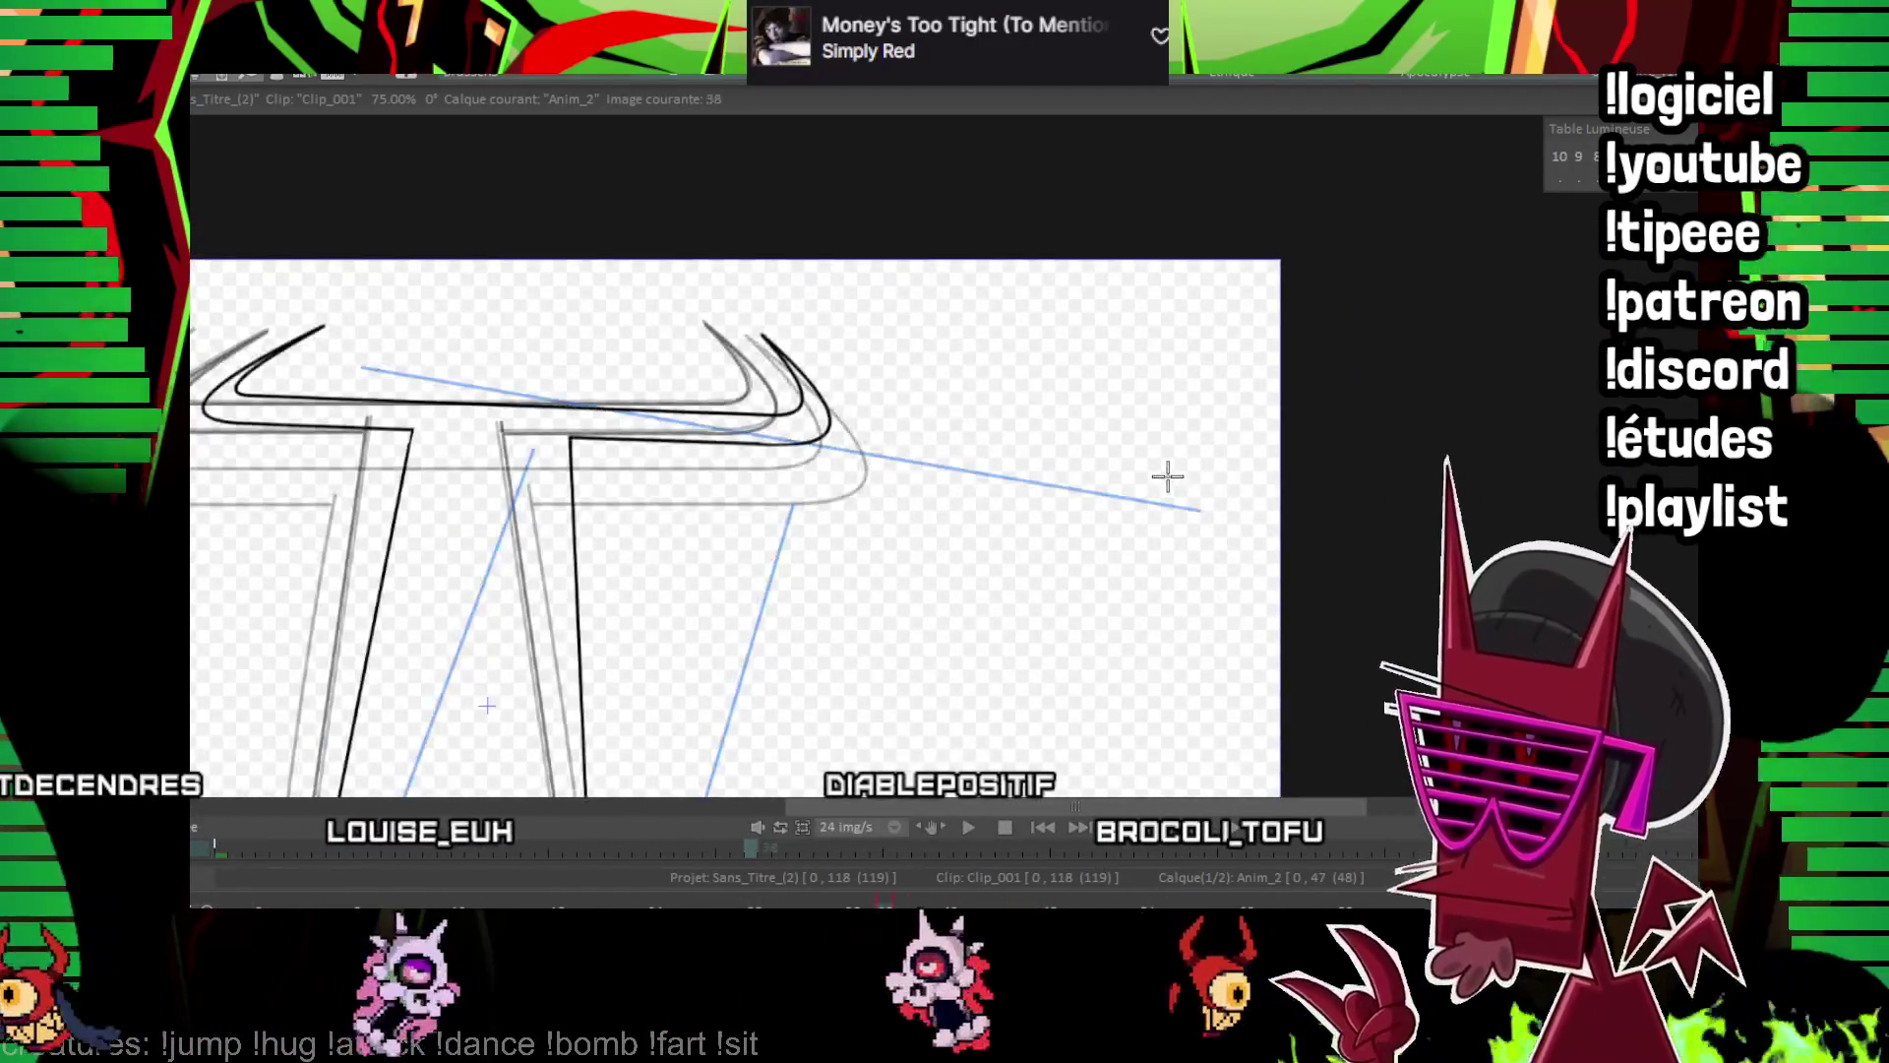
mouse_move(355, 395)
left_mouse_down()
mouse_move(957, 535)
mouse_move(1128, 601)
left_mouse_up()
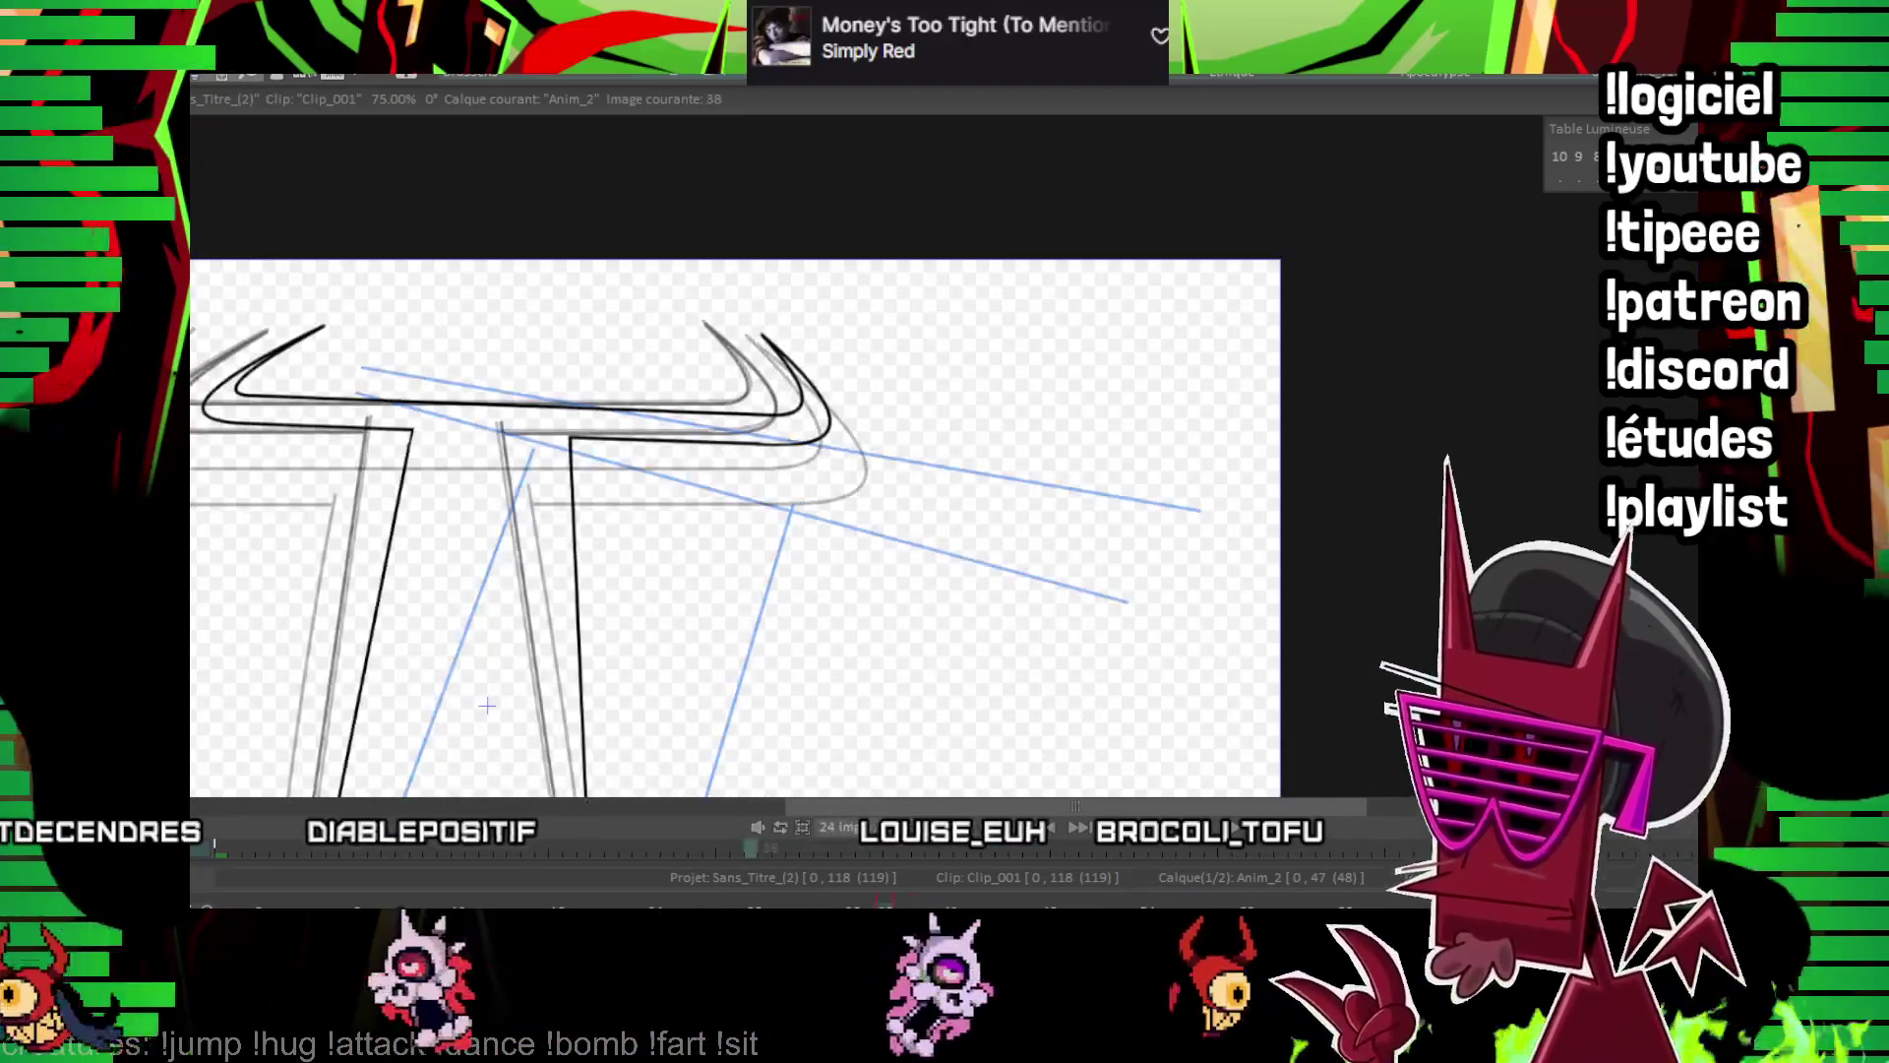
scroll(512, 430, "up", 2)
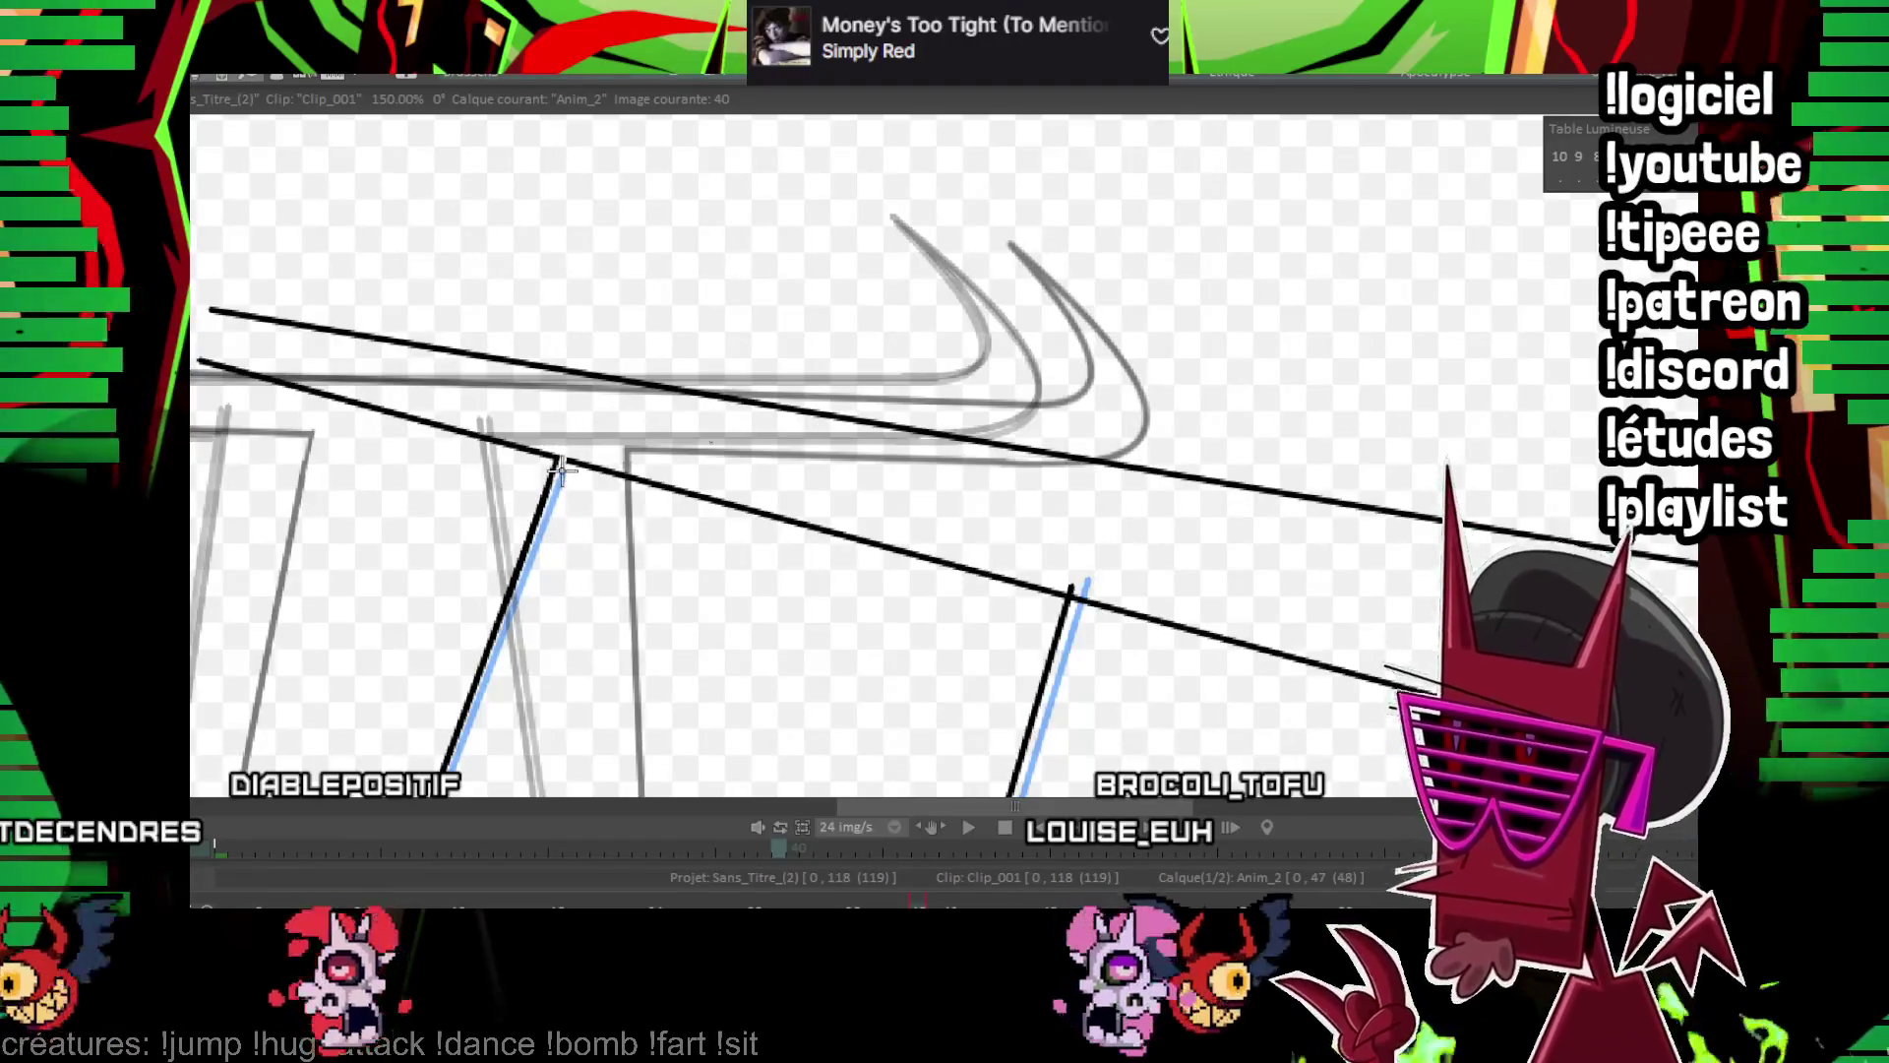
scroll(640, 423, "right", 3)
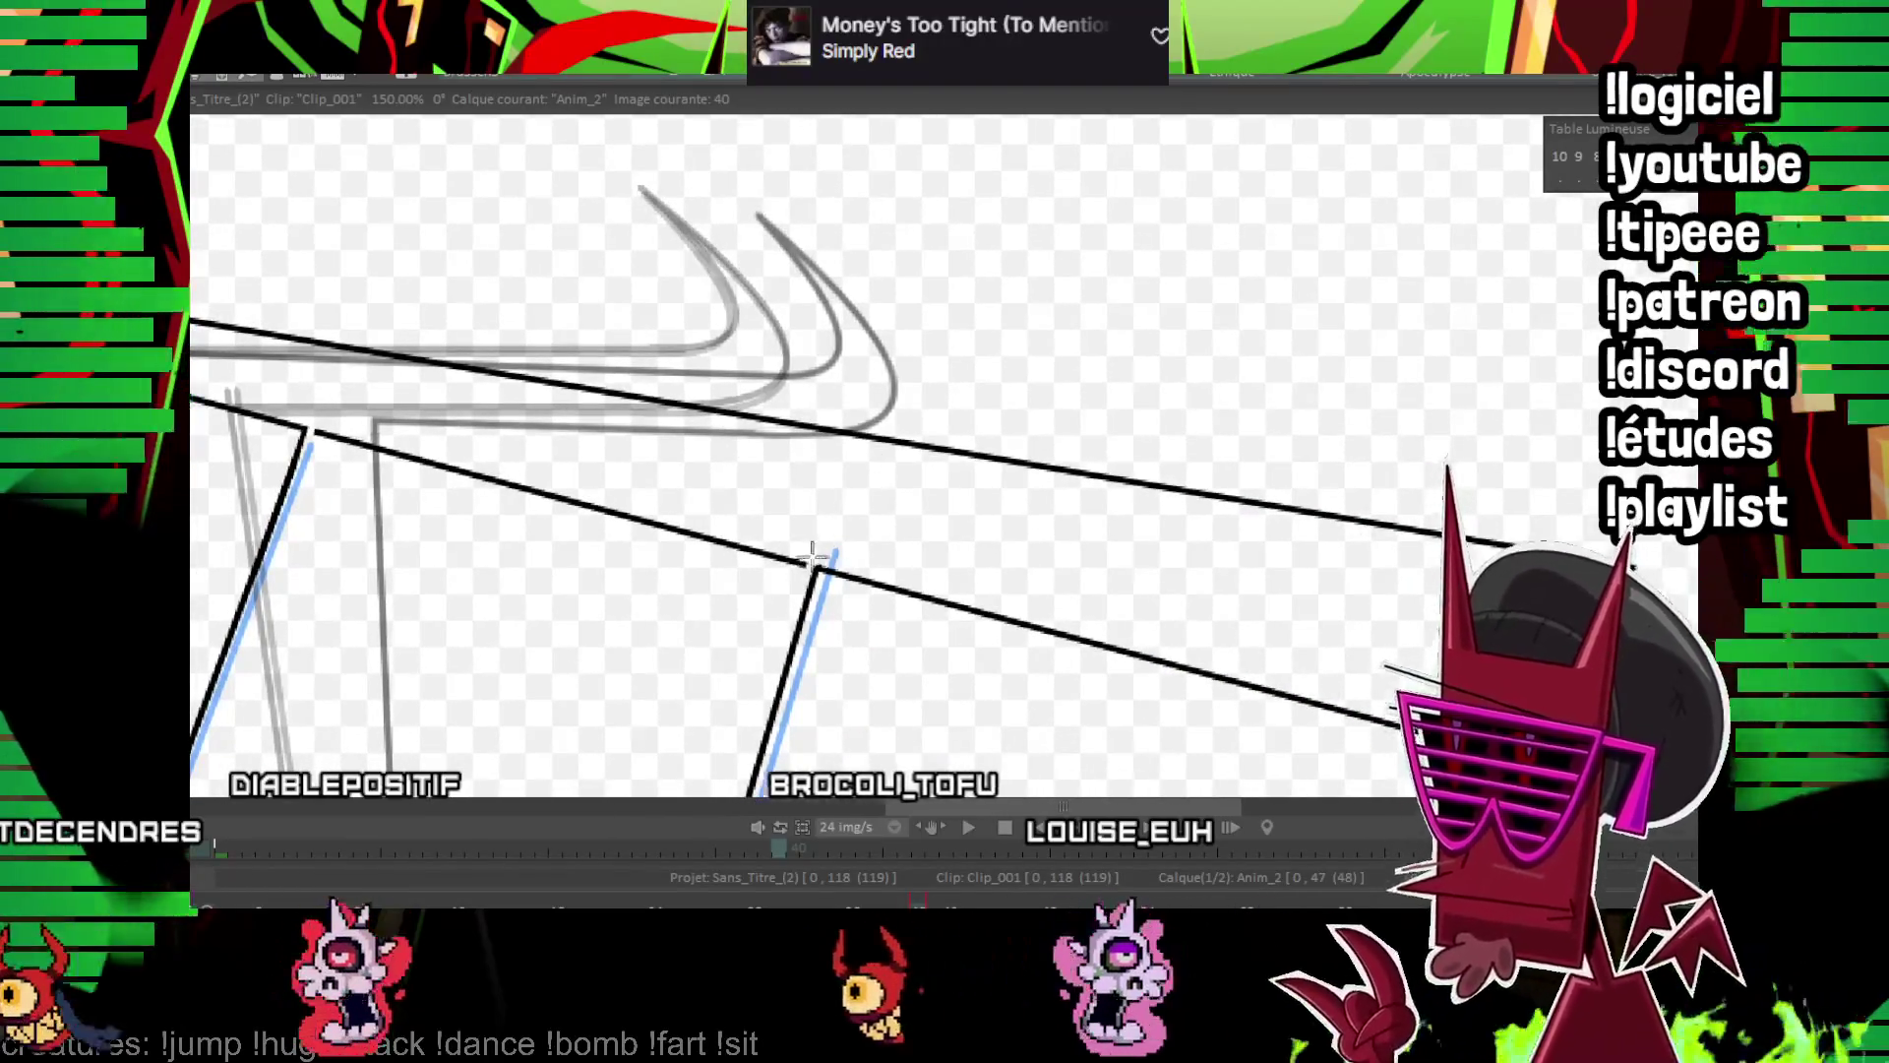
left_click_drag(454, 406, 829, 595)
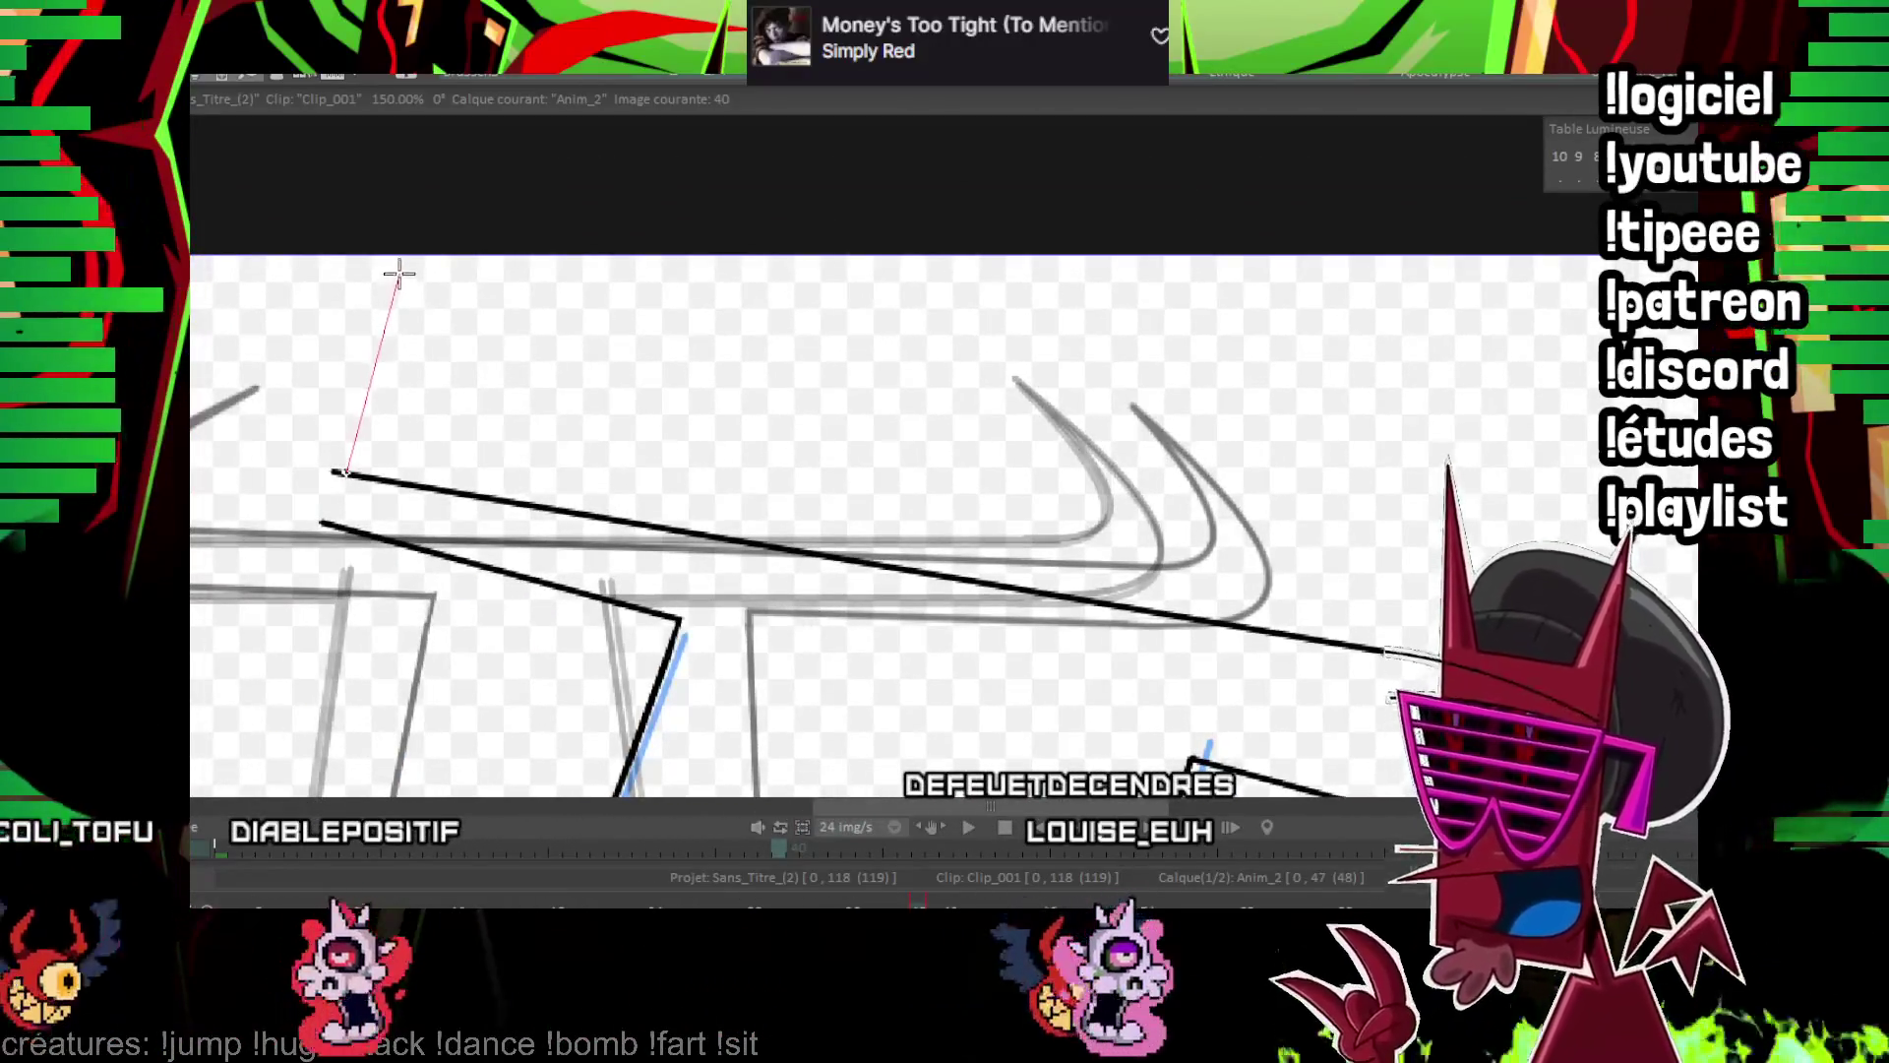
Join a curve to the line end and bend it along the rough crossbar end
left_click_drag(396, 274, 340, 472)
left_click_drag(350, 403, 639, 364)
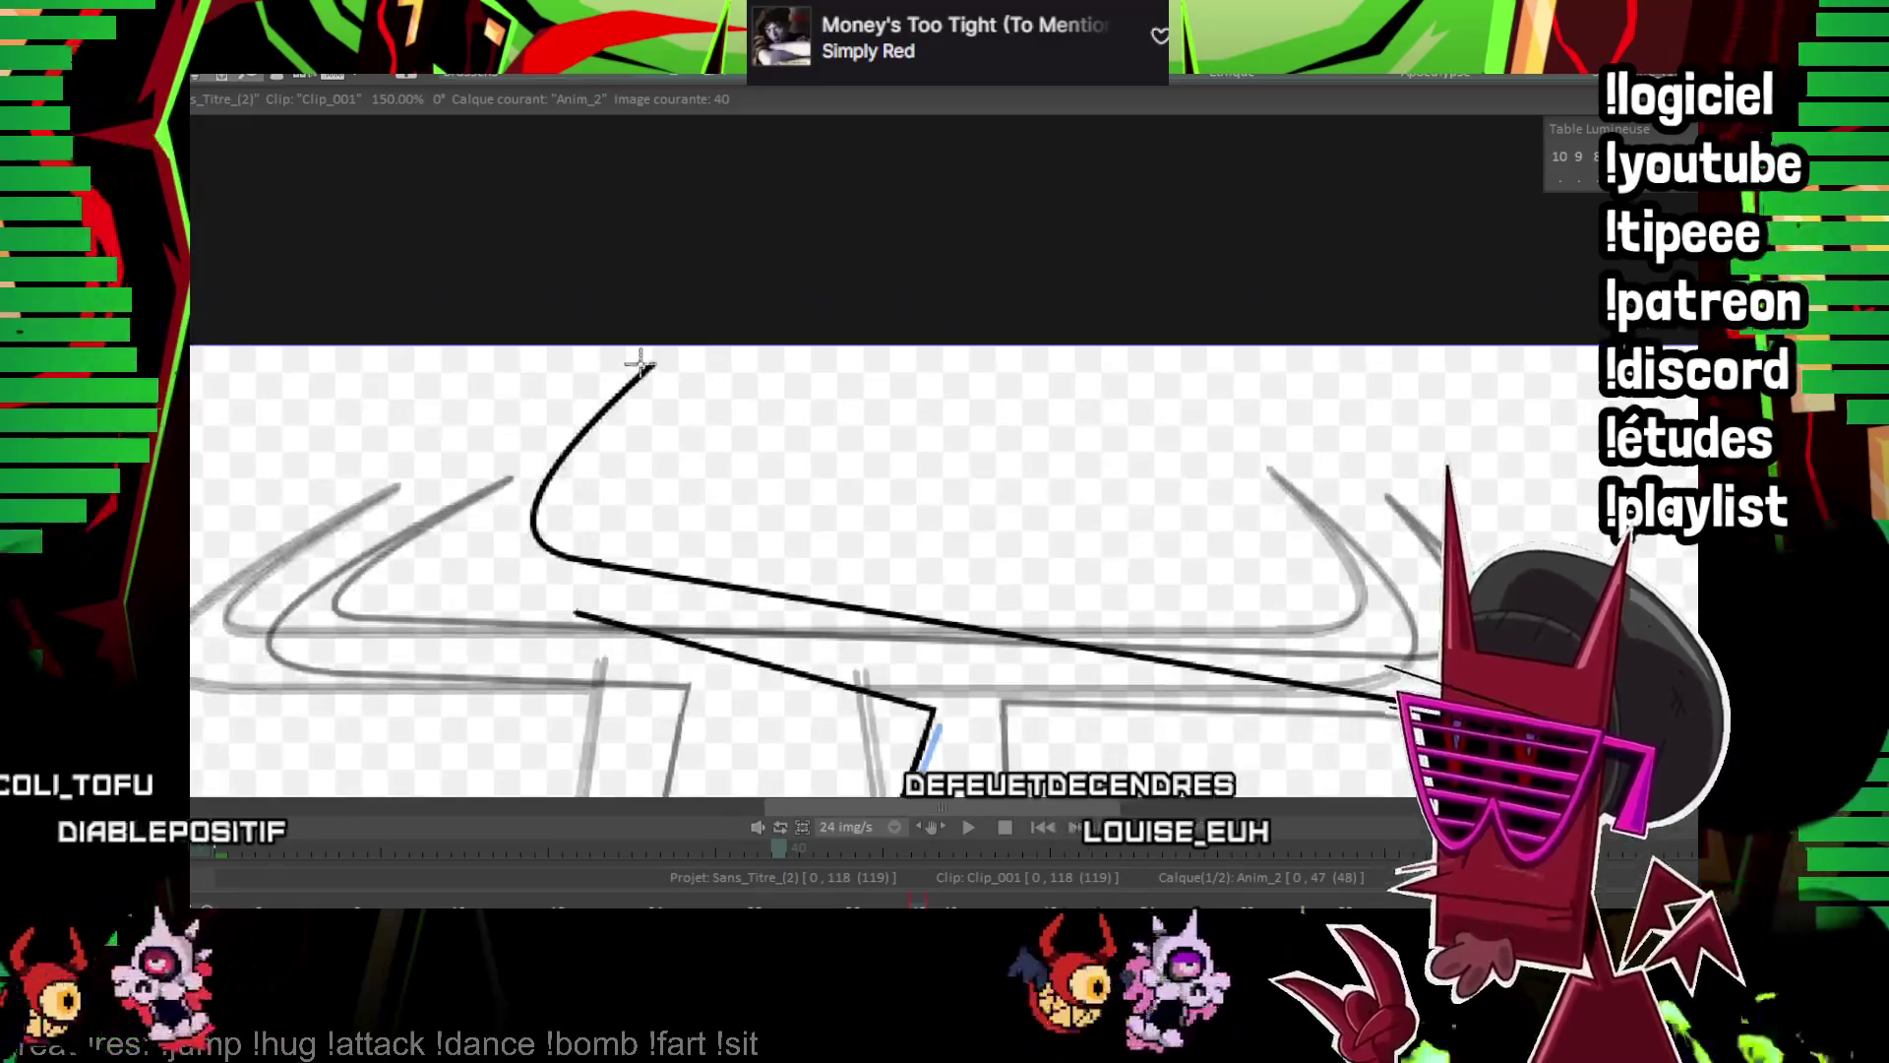
left_click_drag(587, 615, 472, 516)
scroll(1214, 274, "up", 3)
mouse_move(1214, 275)
left_mouse_down()
mouse_move(826, 274)
mouse_move(776, 522)
mouse_move(884, 357)
left_mouse_up()
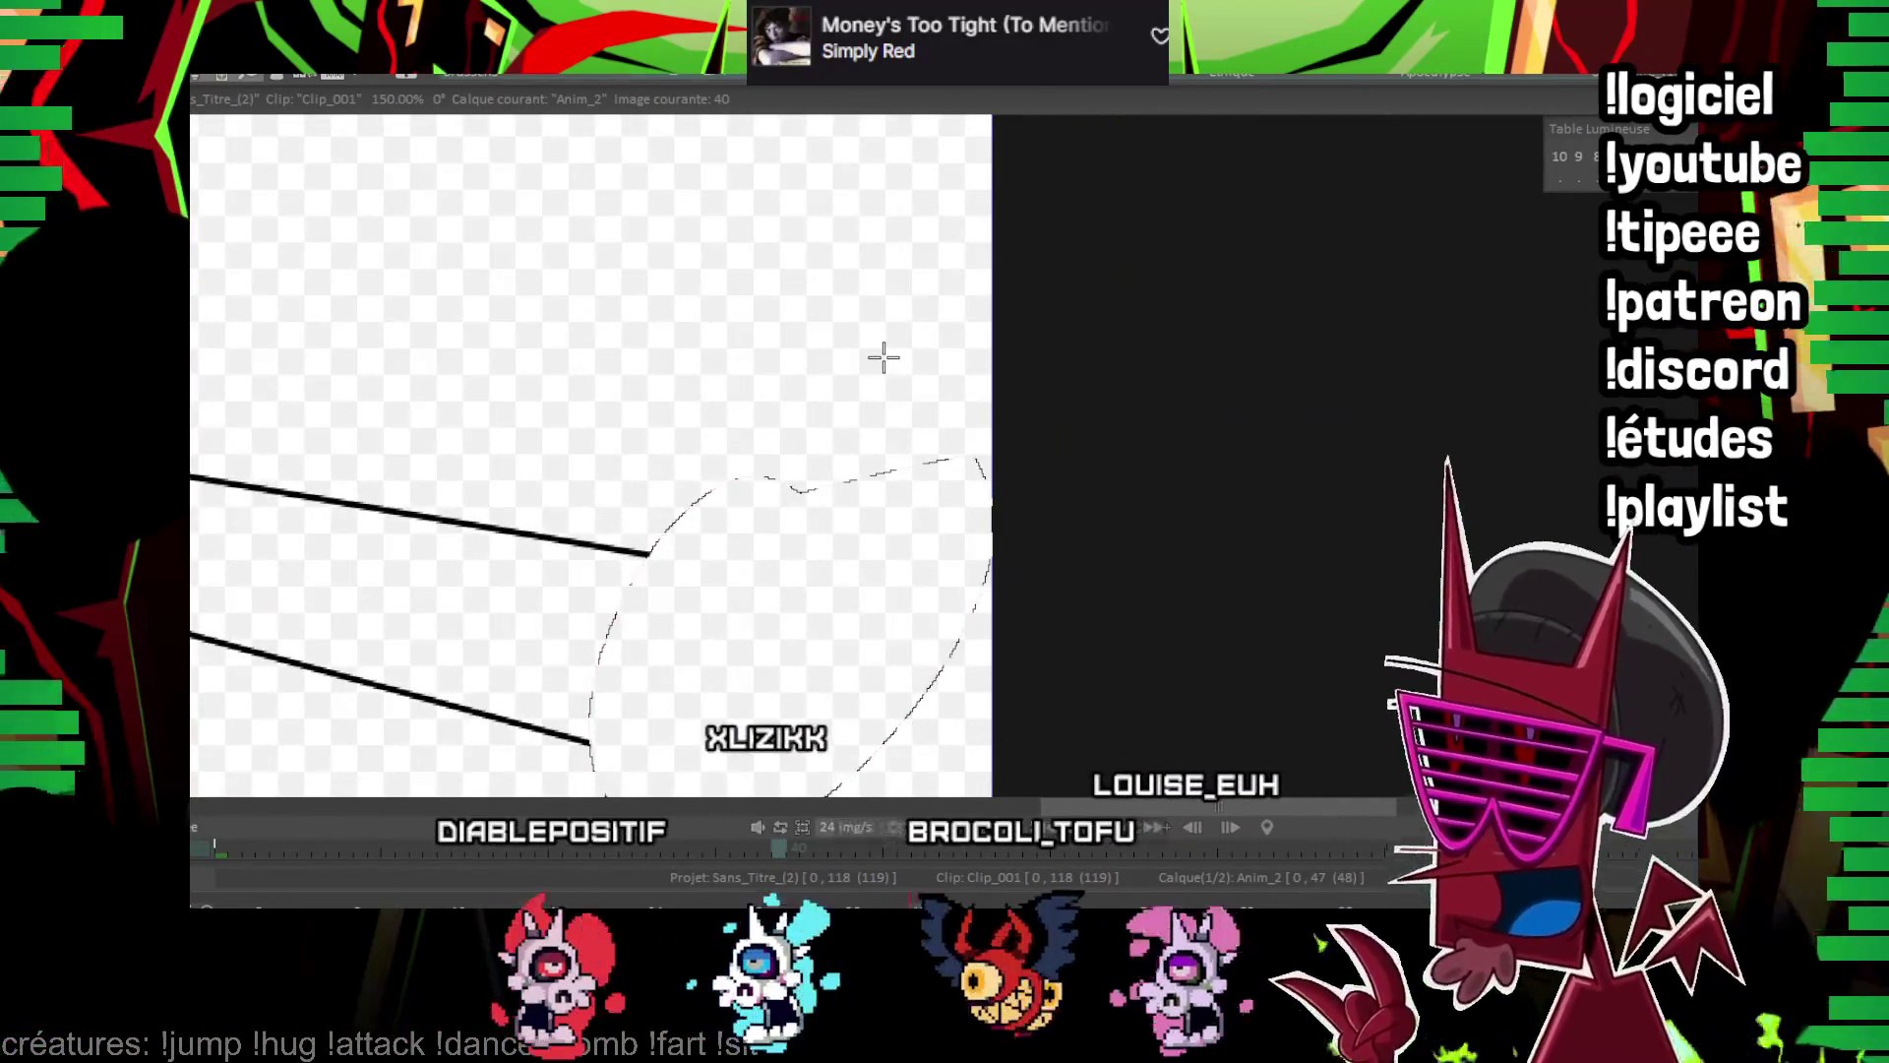
Round off the upper and lower crossbar edges with curves from each line's end
left_click_drag(860, 507, 1050, 594)
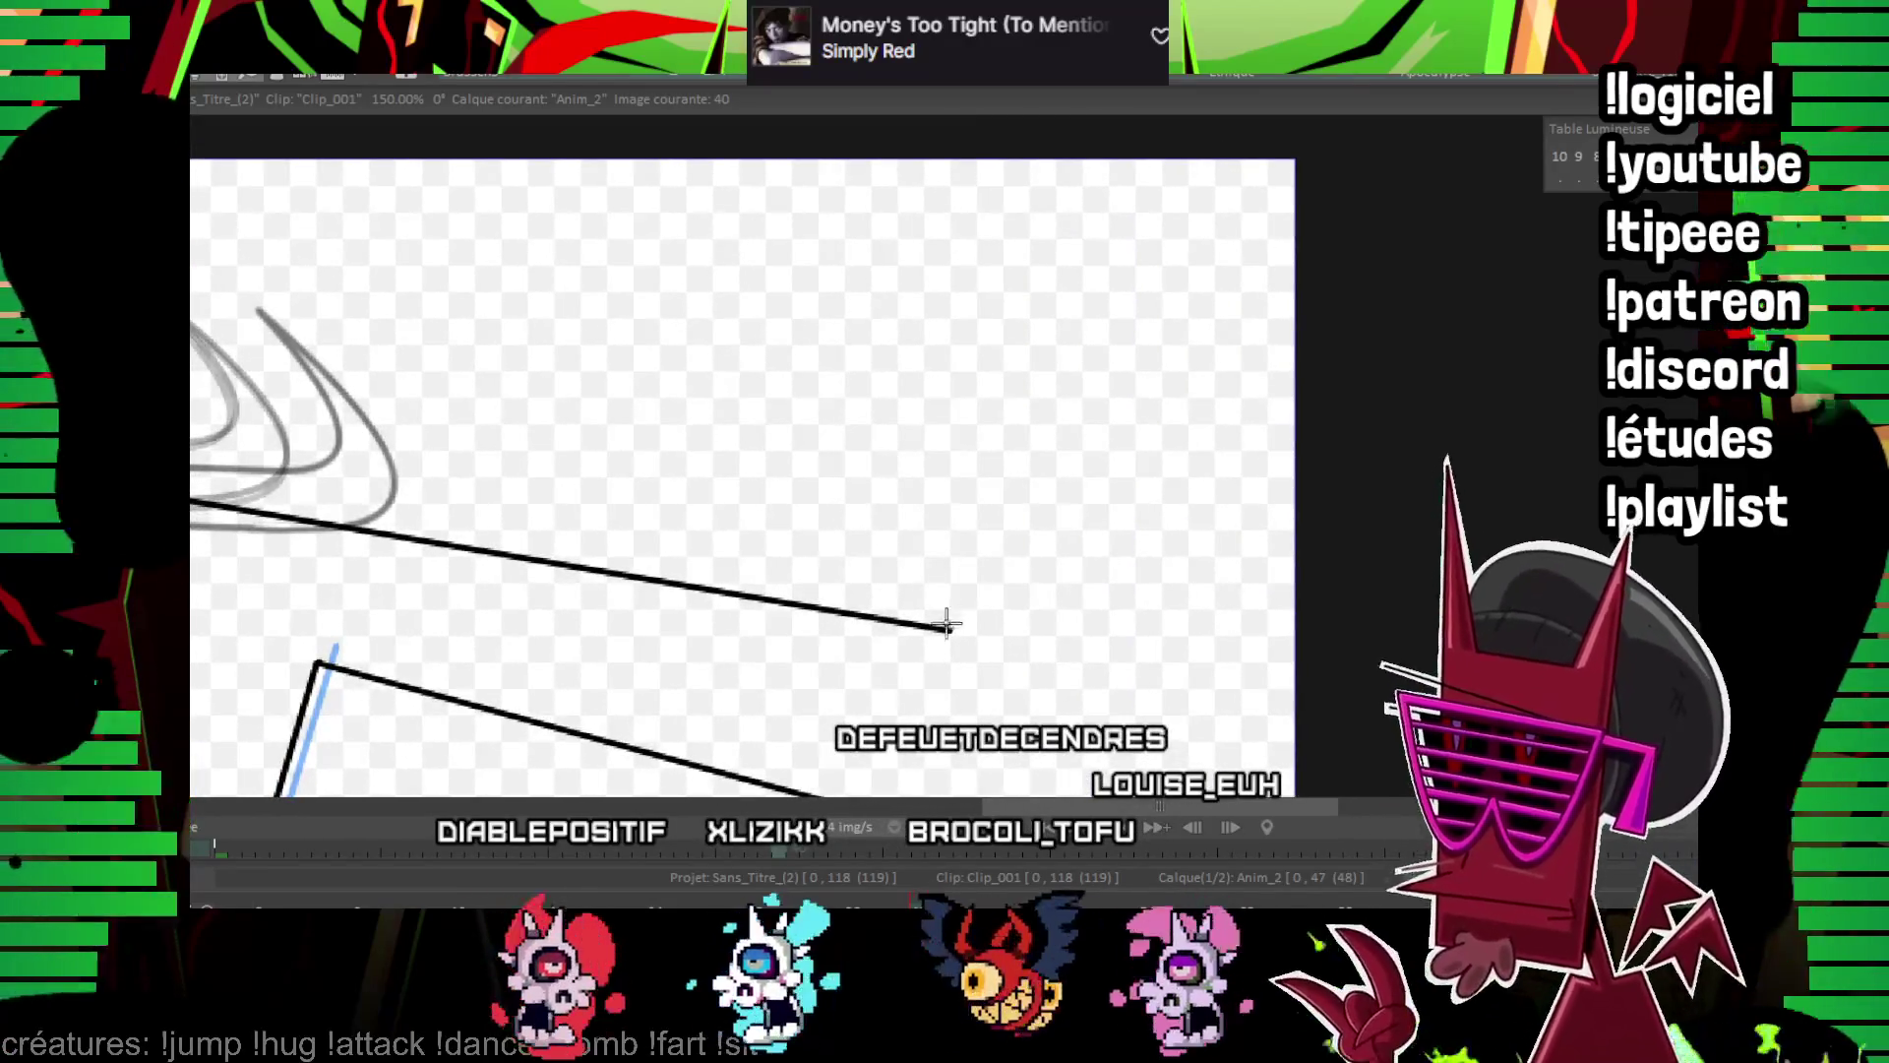
left_click_drag(943, 623, 1126, 161)
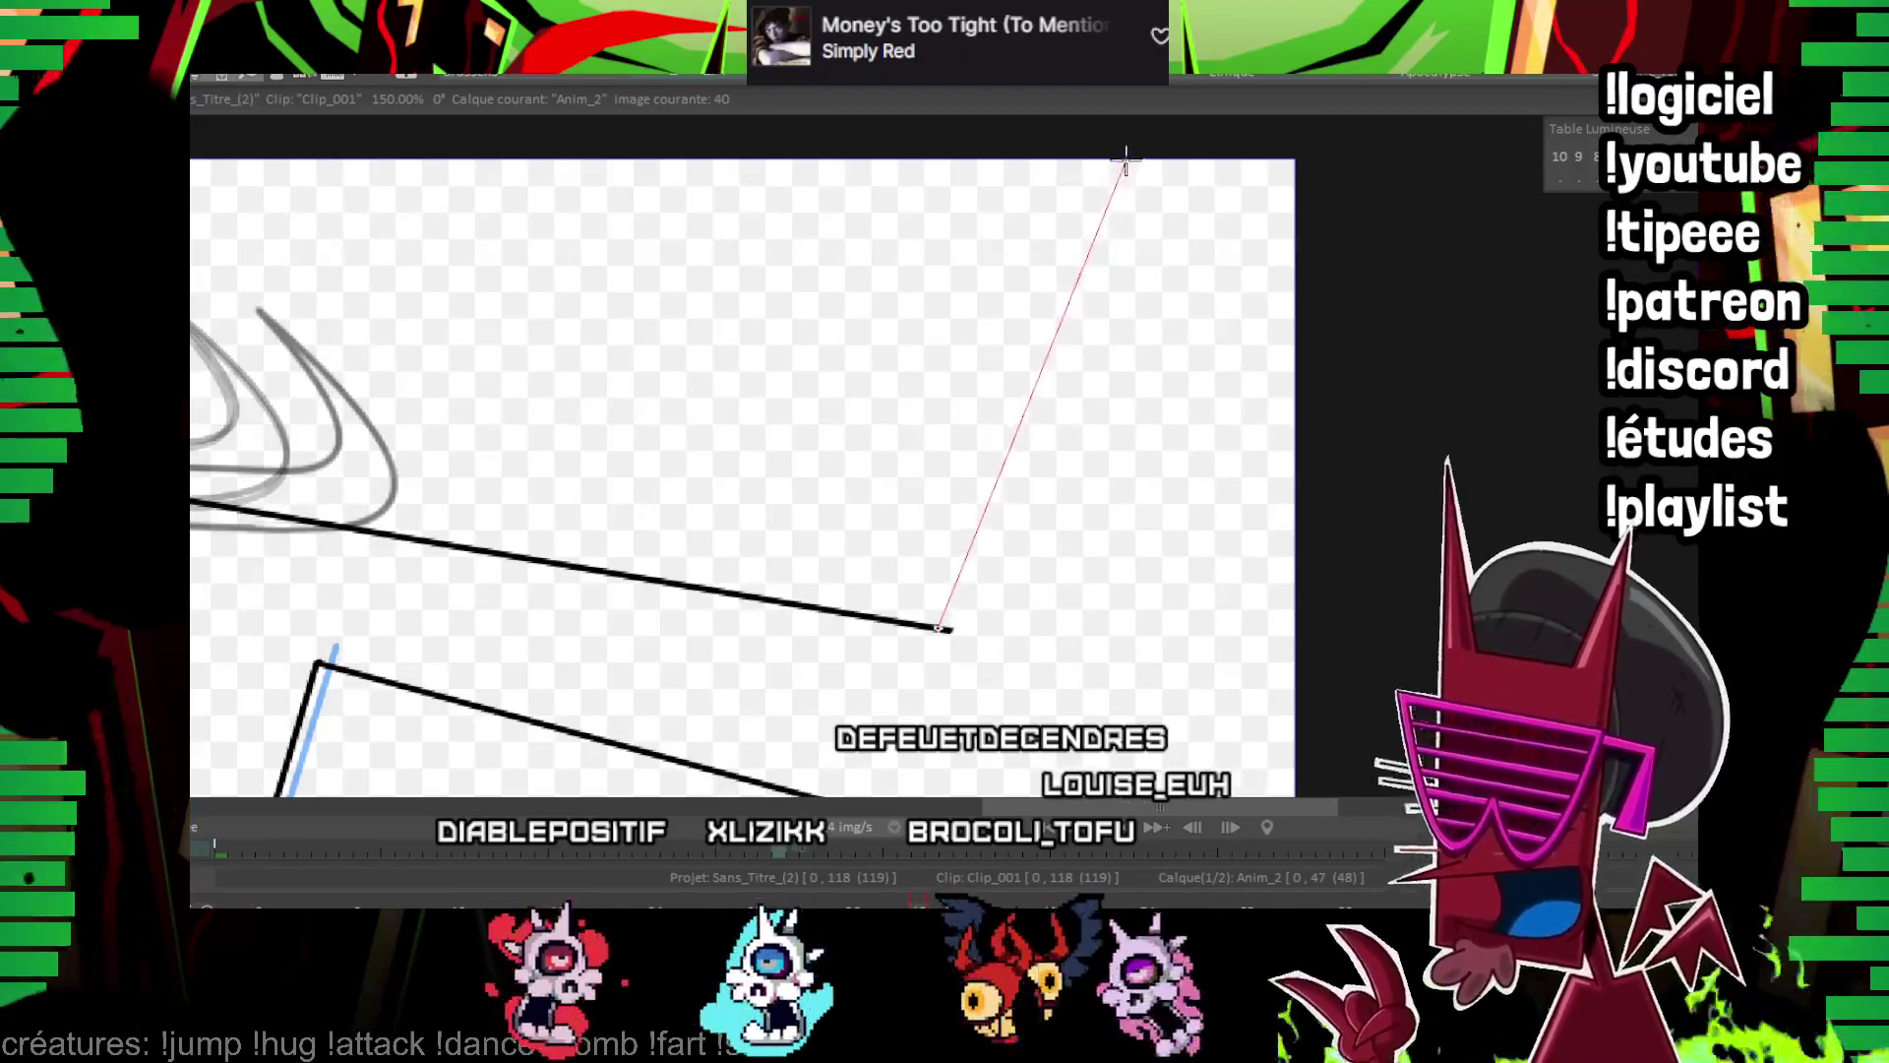
left_click(1180, 541)
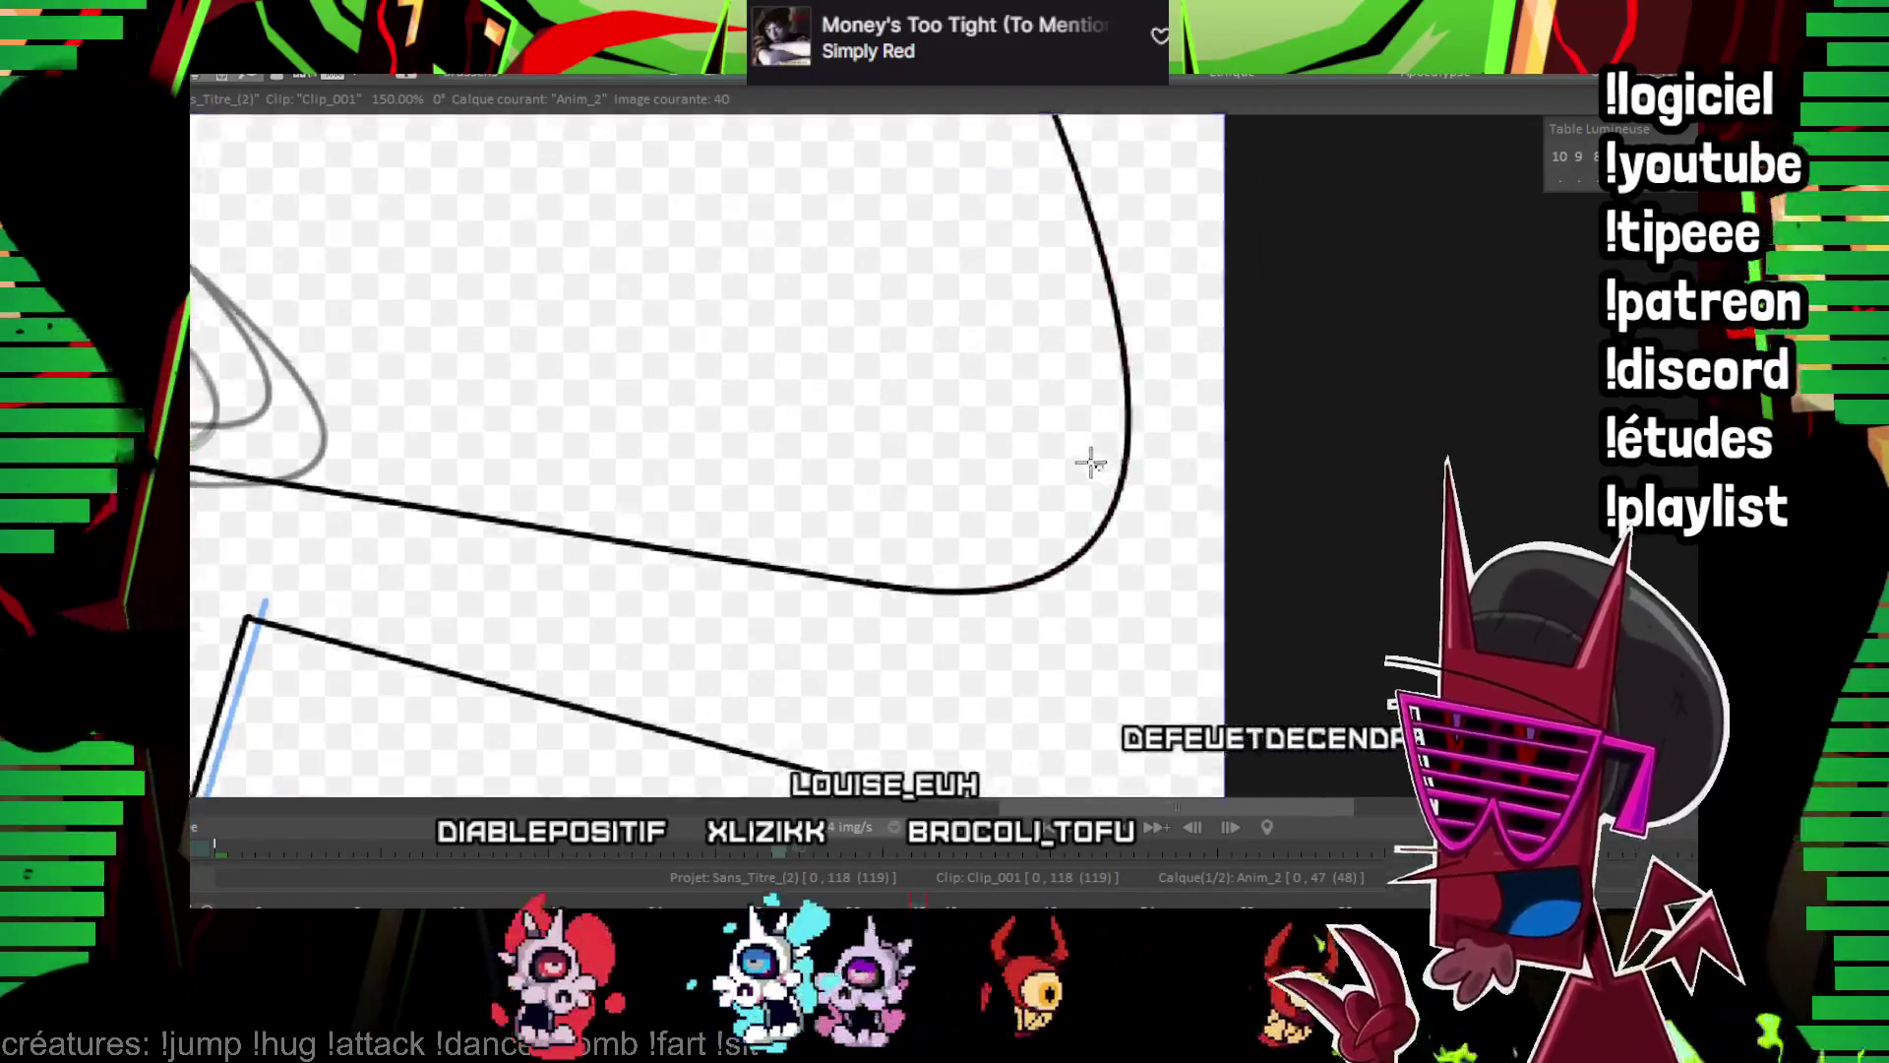
scroll(447, 642, "down", 2)
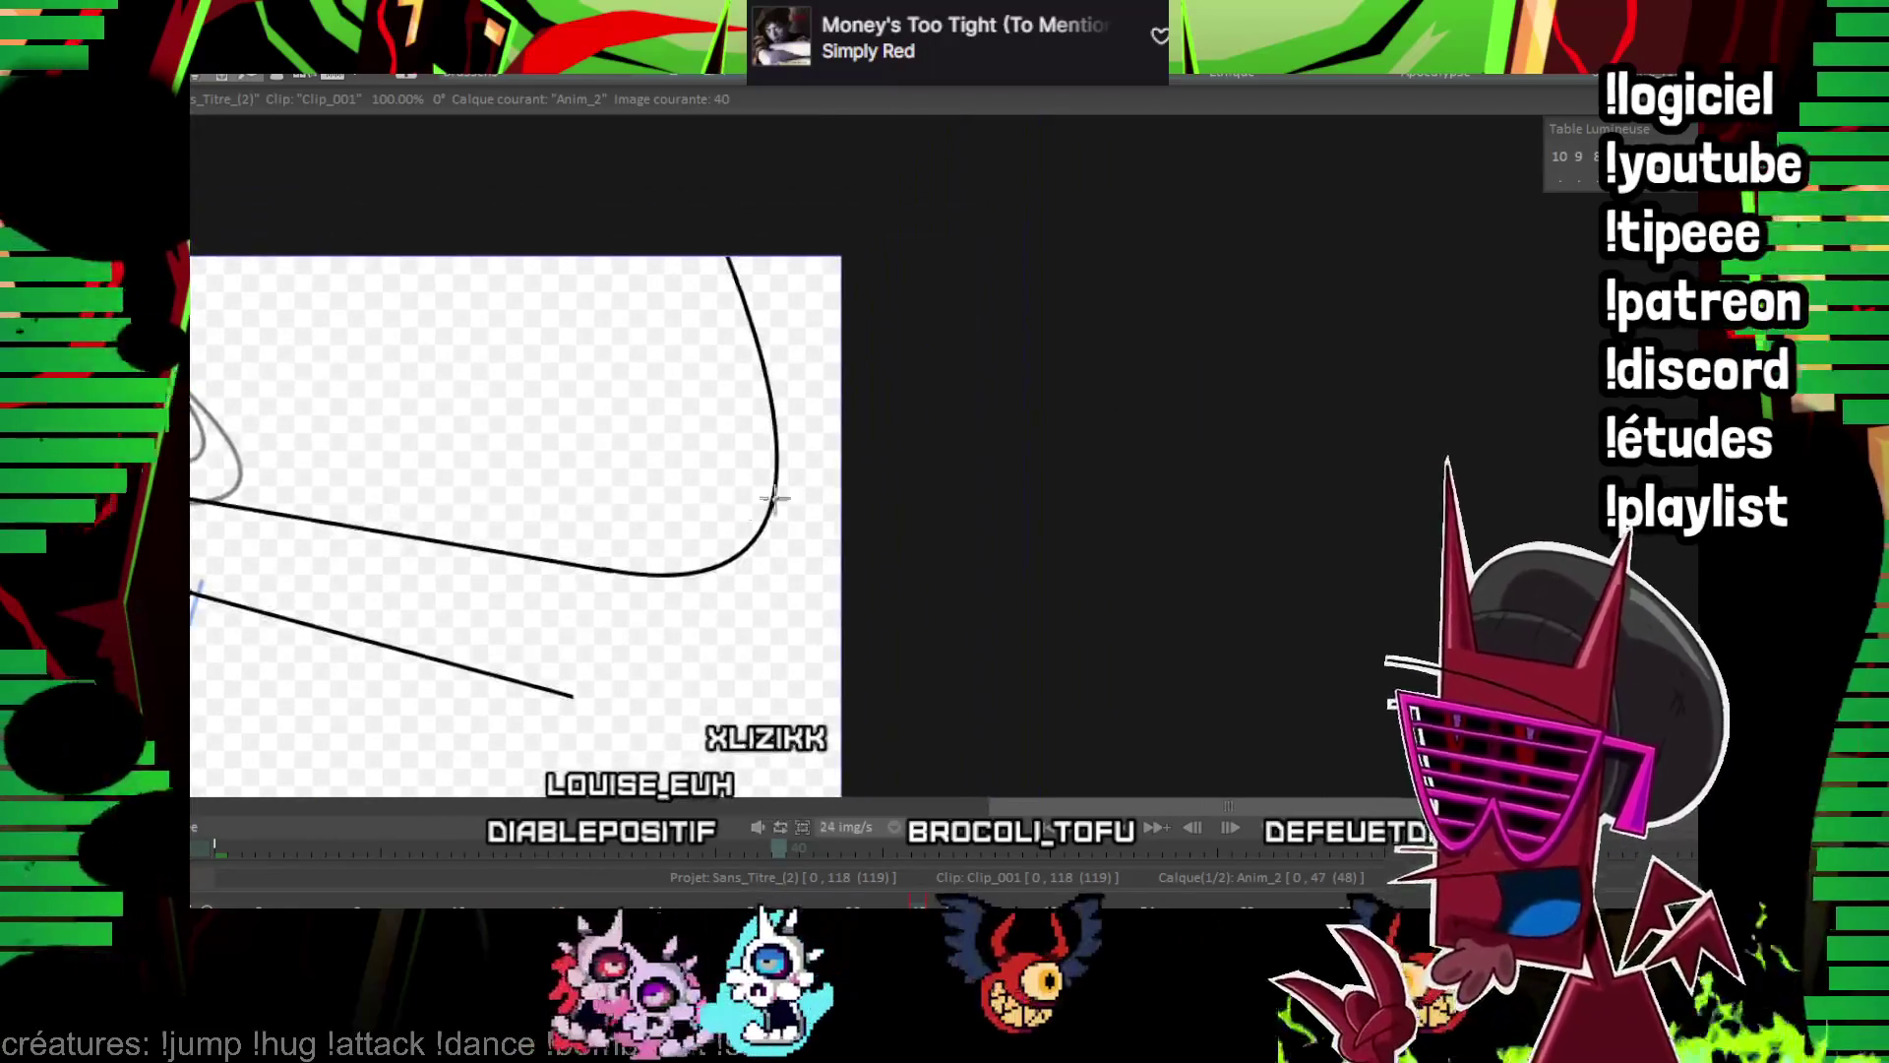
mouse_move(568, 695)
left_mouse_down()
mouse_move(724, 177)
mouse_move(706, 167)
left_mouse_up()
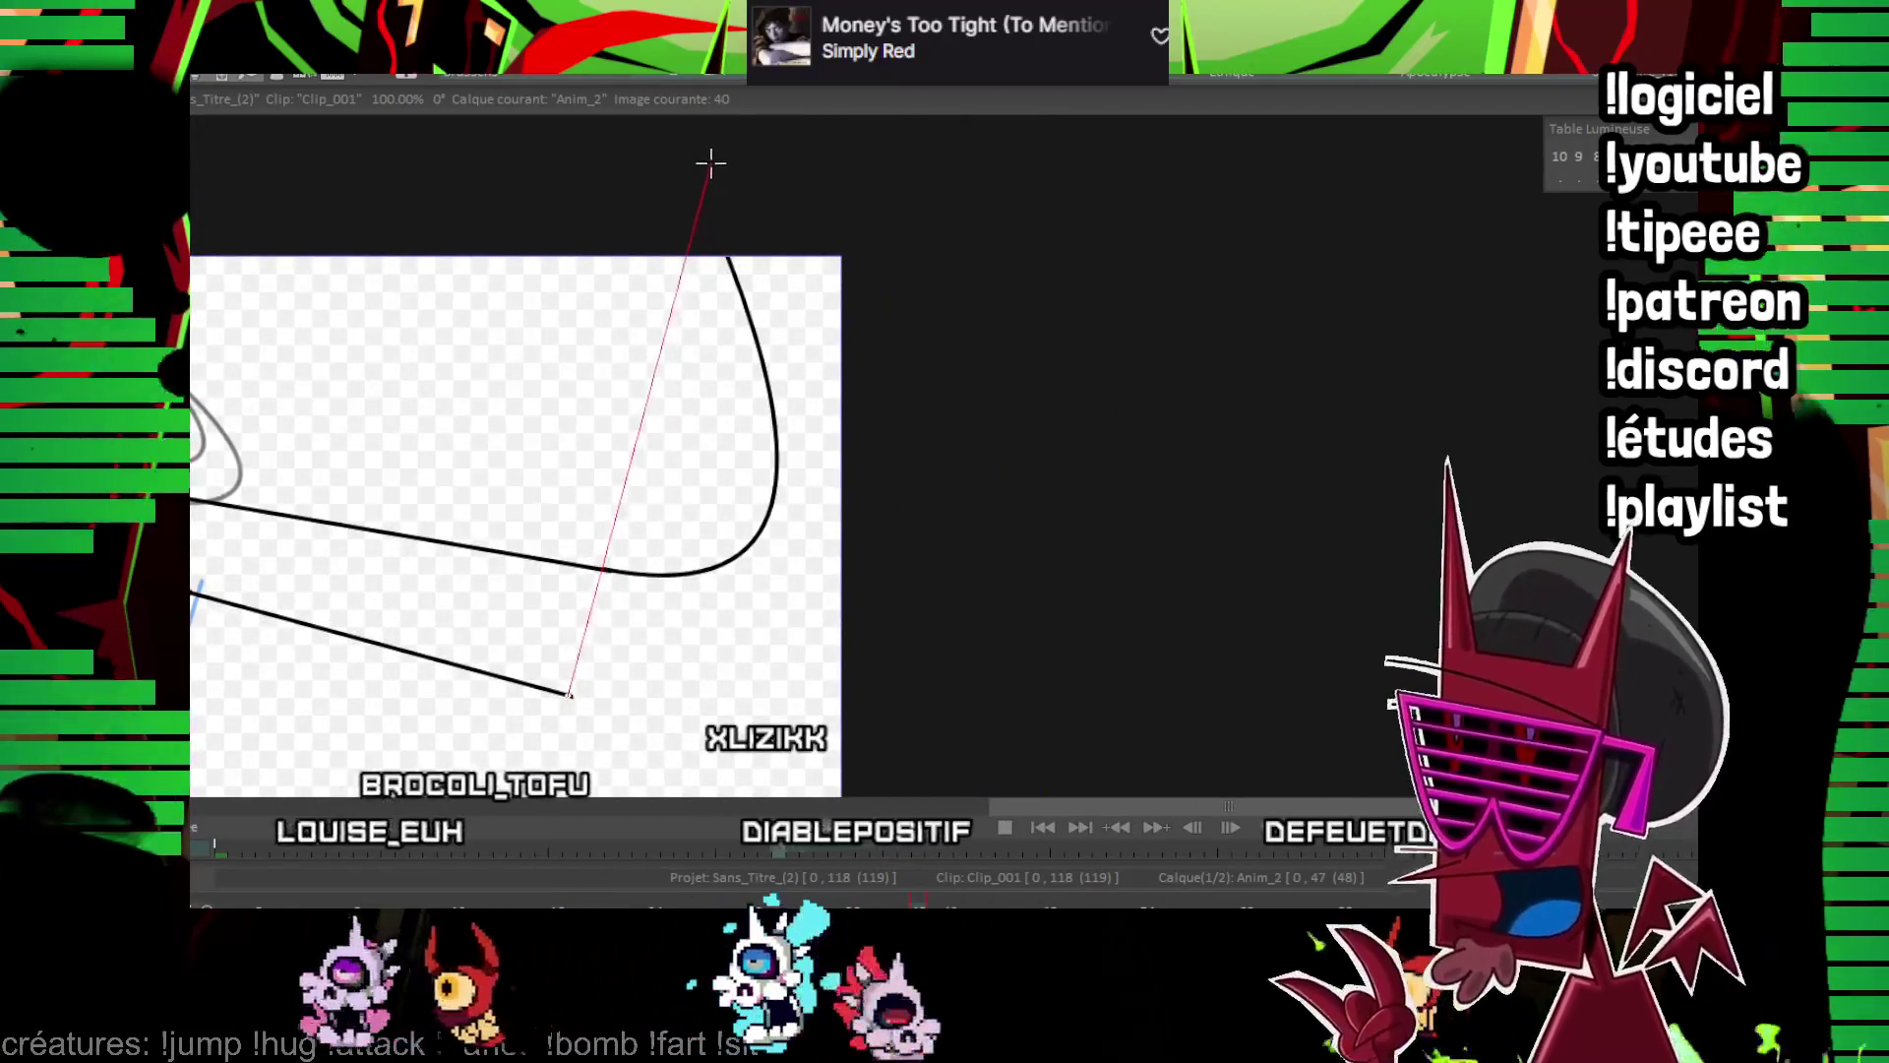
left_click(878, 635)
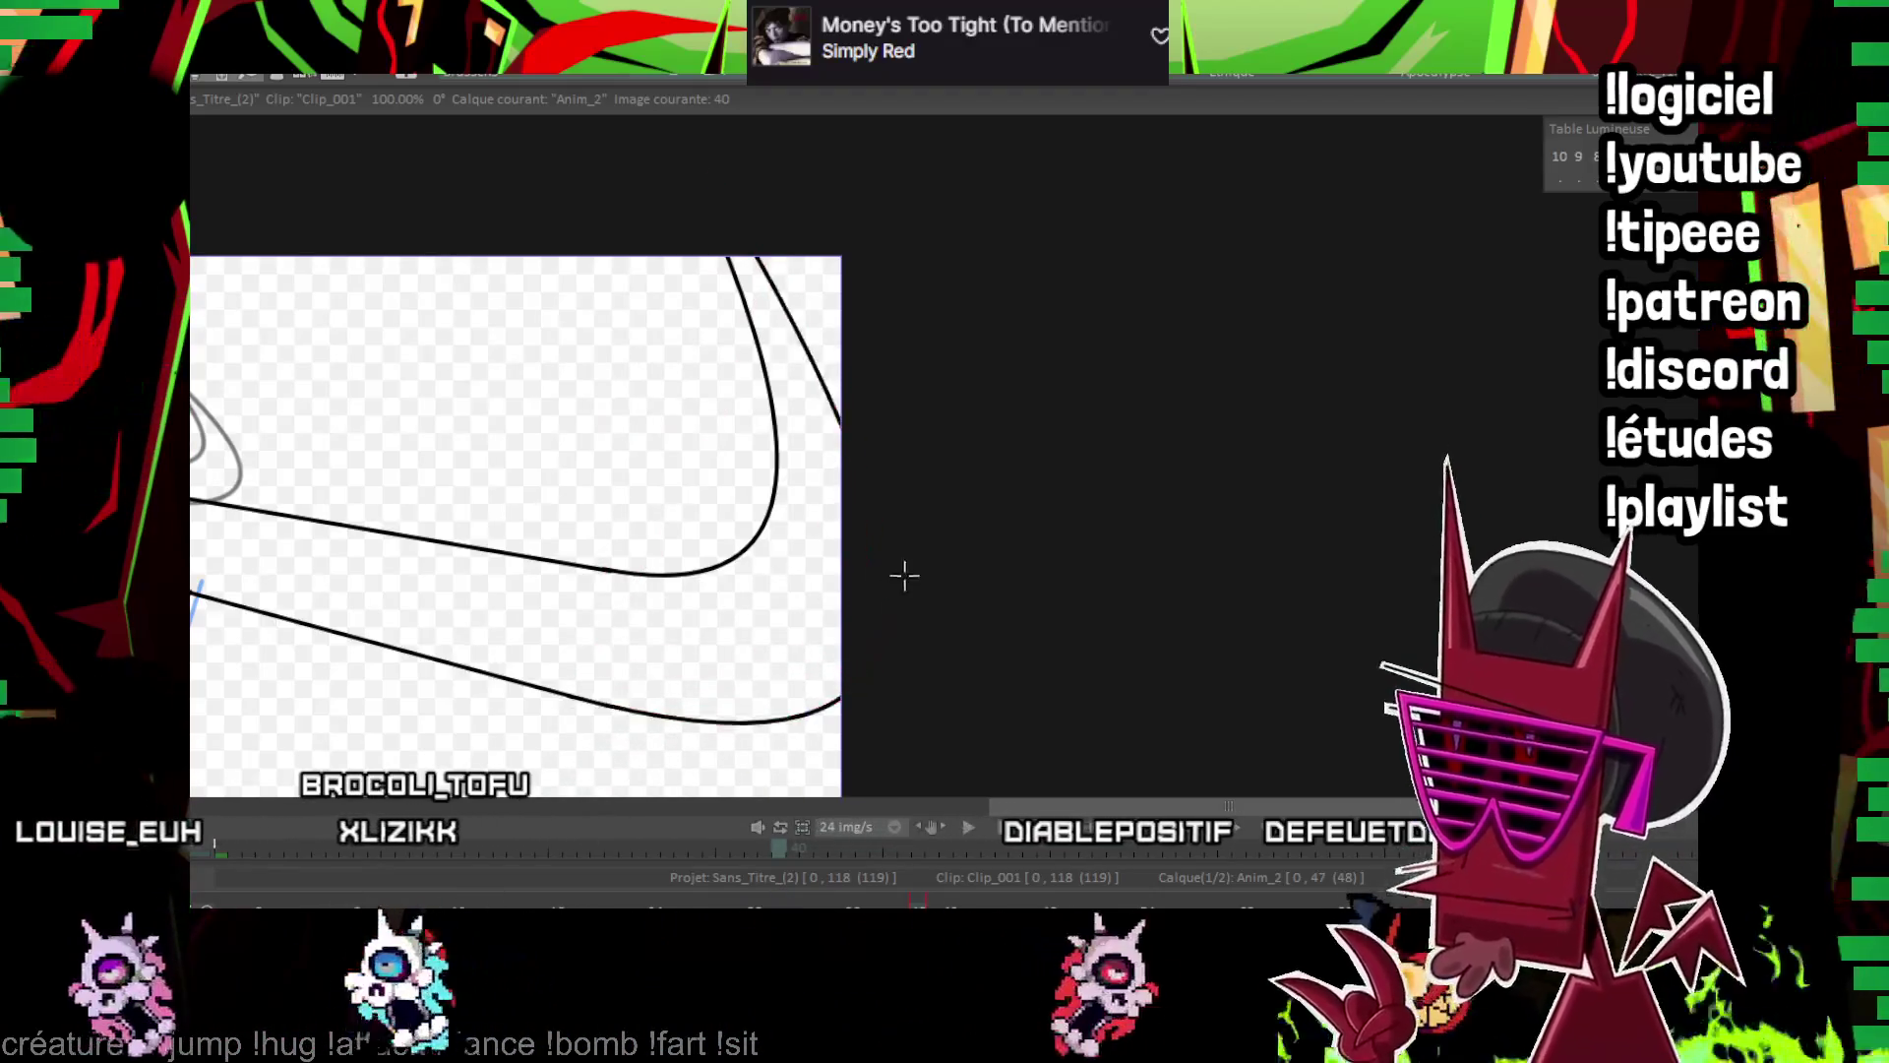
scroll(725, 603, "up", 4)
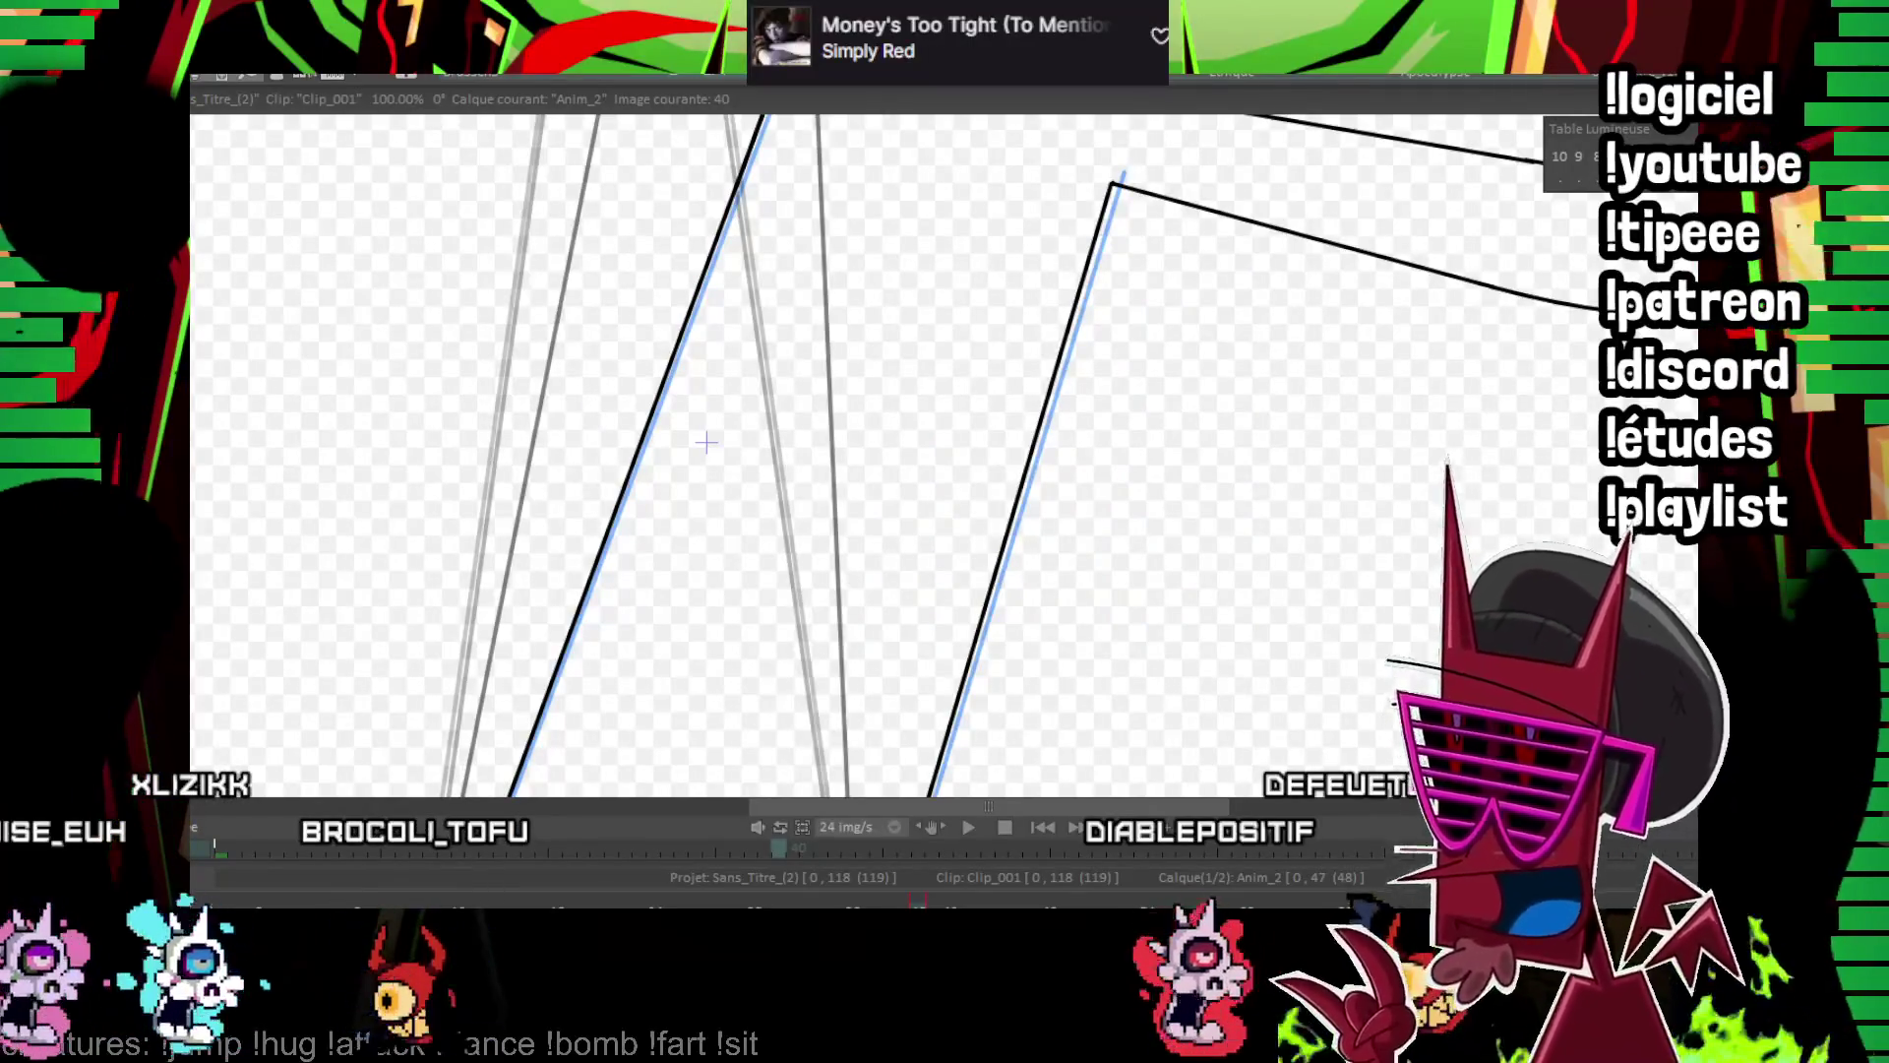
Draw a curved line across the gem's top between the two shaft edges
scroll(706, 443, "down", 4)
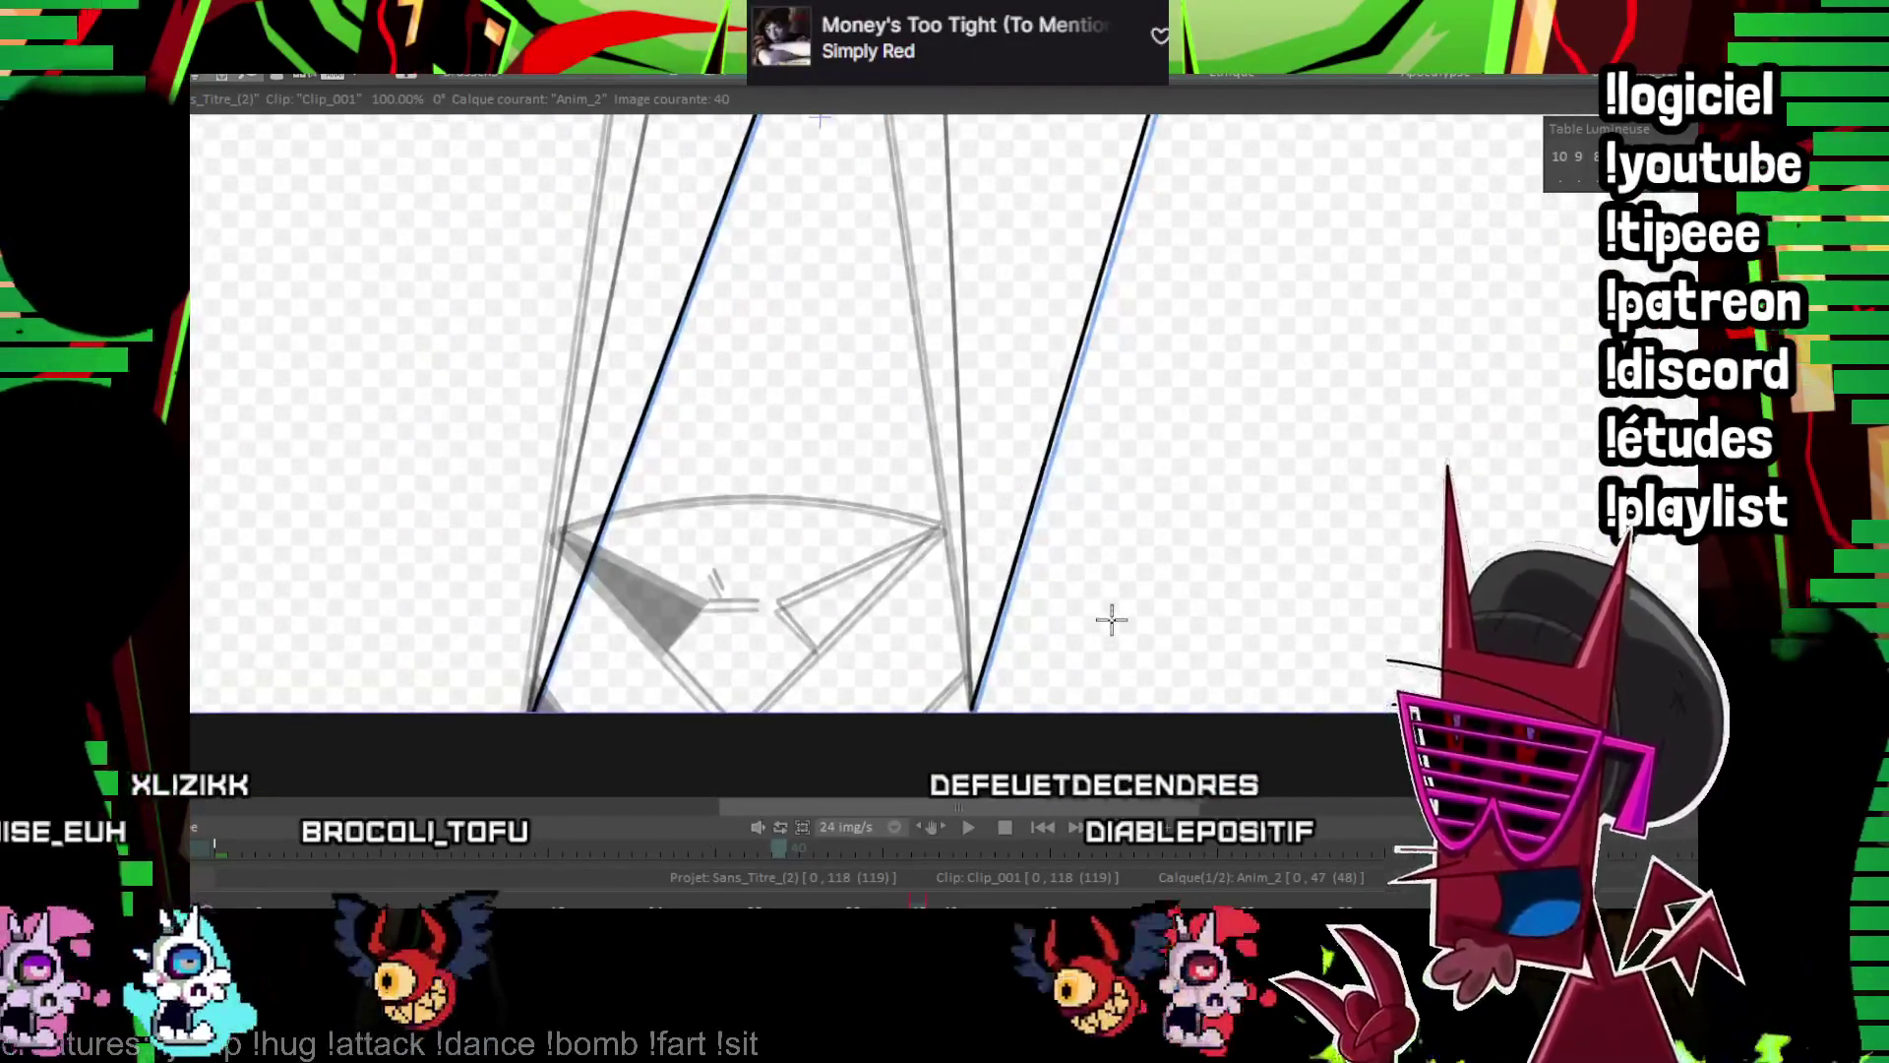
scroll(767, 372, "up", 2)
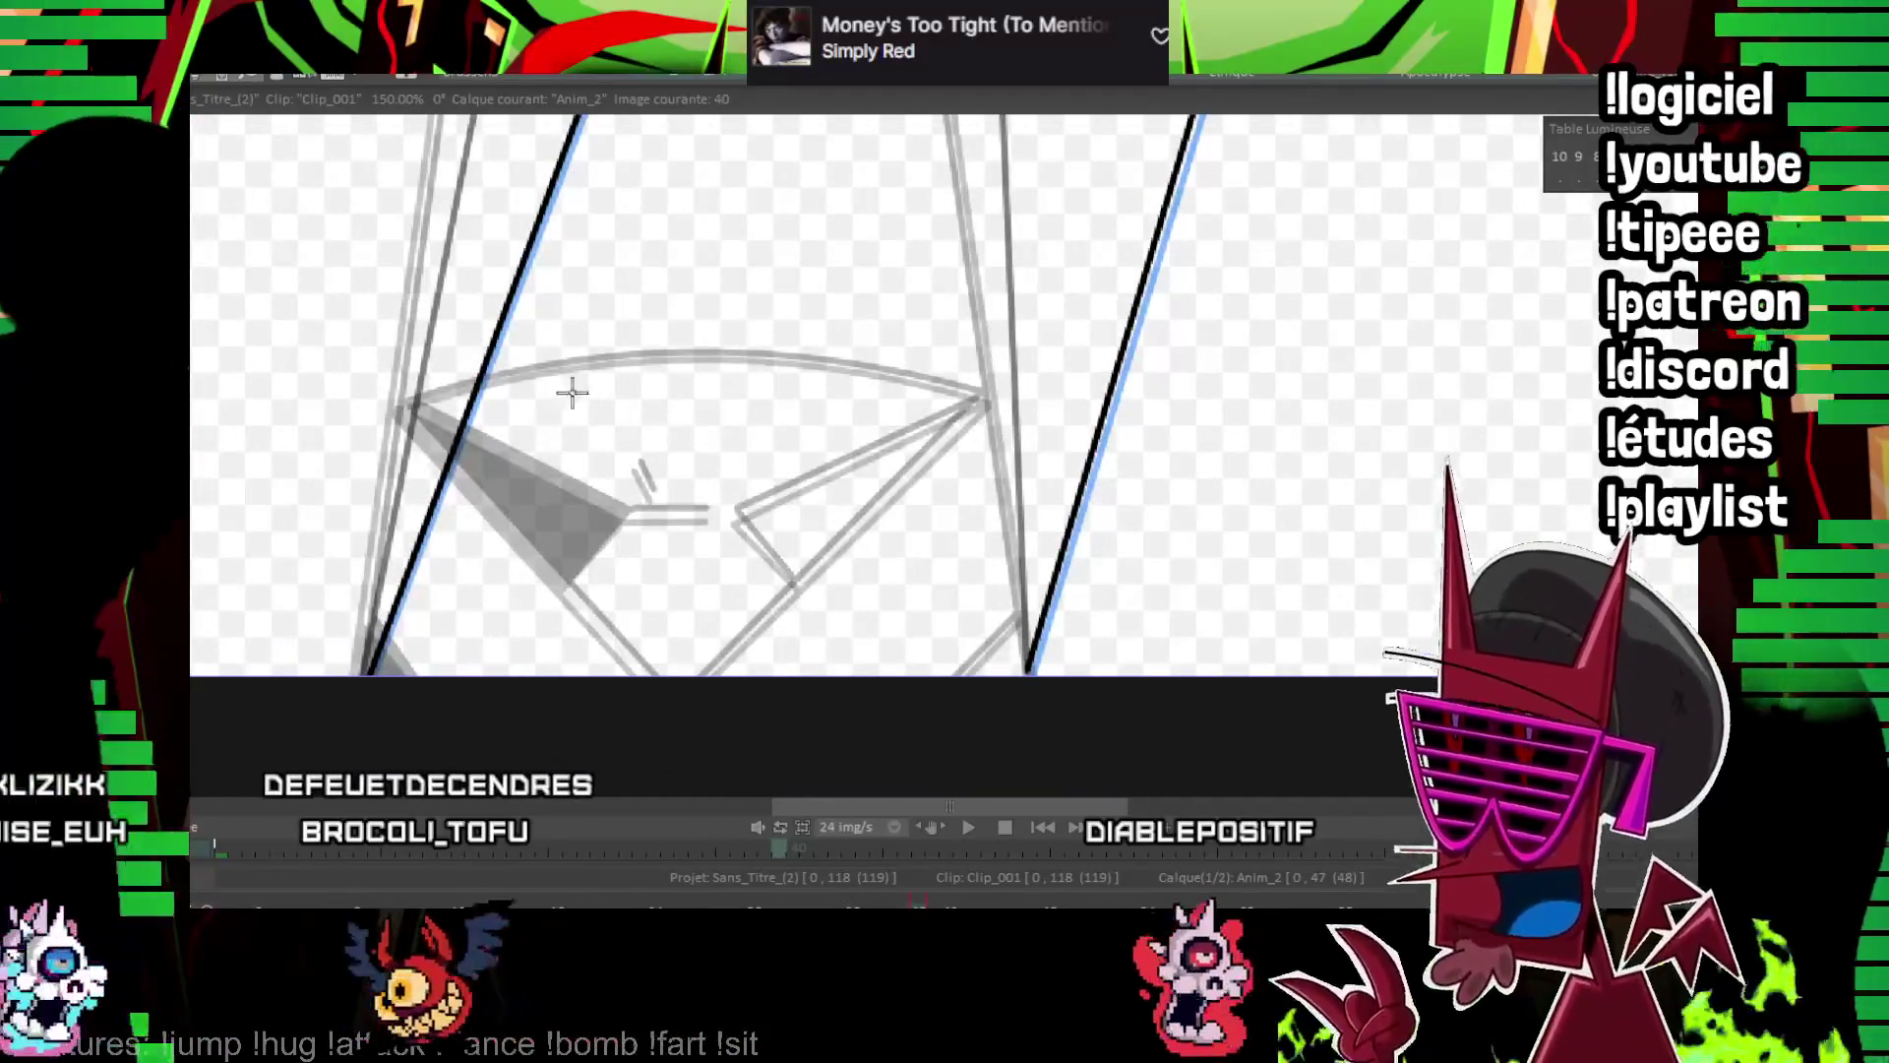
left_click_drag(475, 398, 1063, 536)
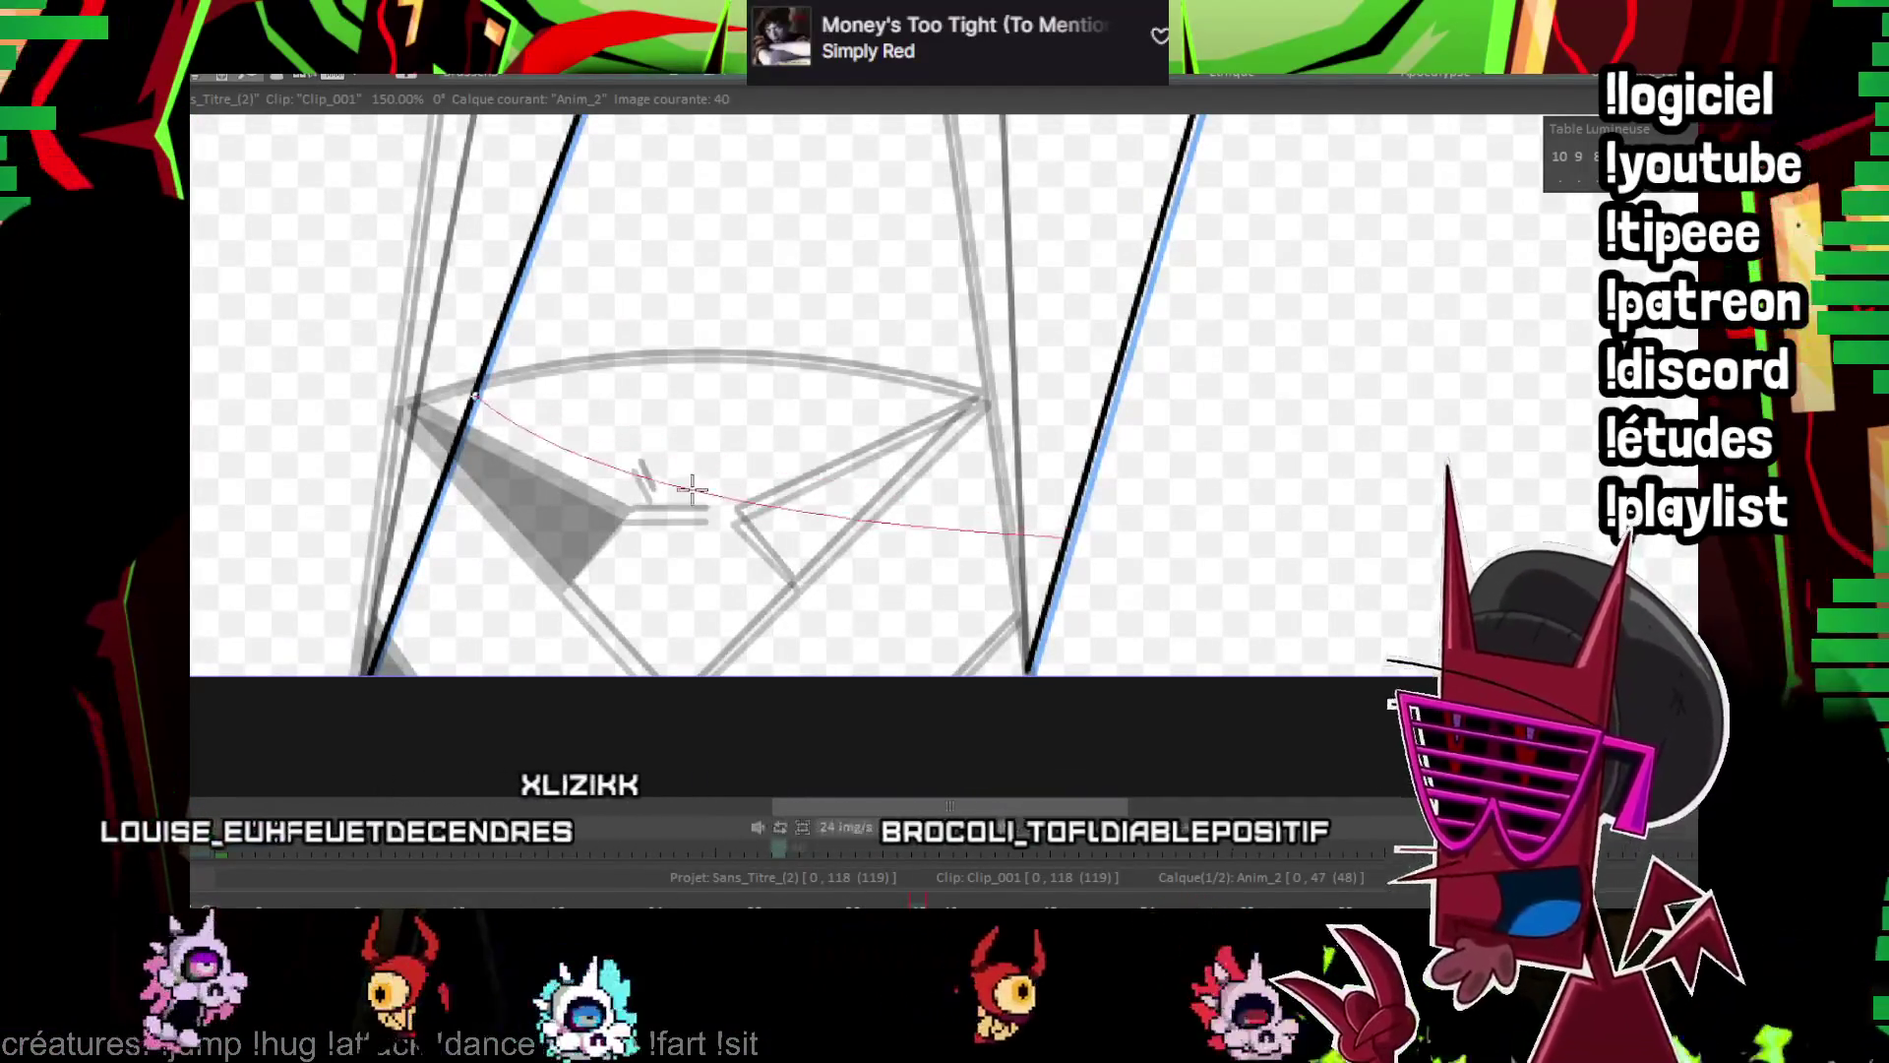
left_click(689, 480)
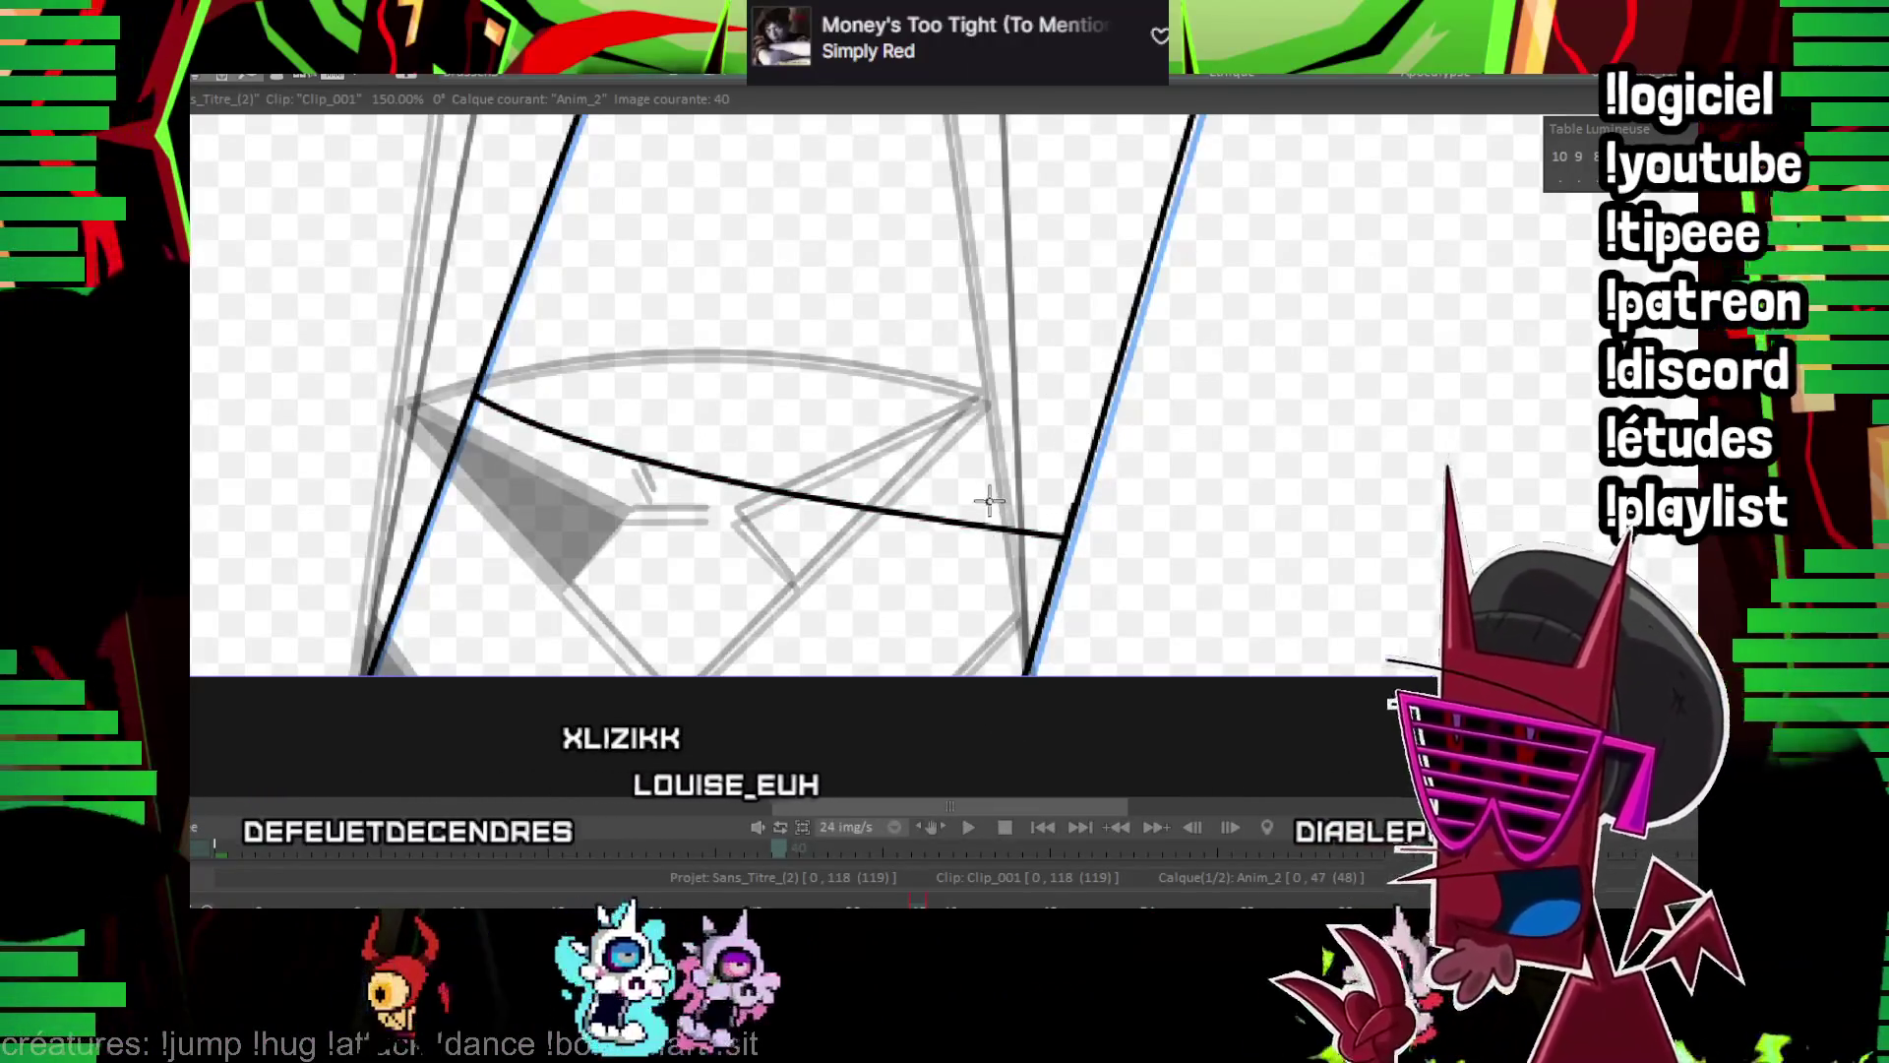
Flip between frames 38 and 40 to check the gem curve against the onion skin
key("Left")
key("Left")
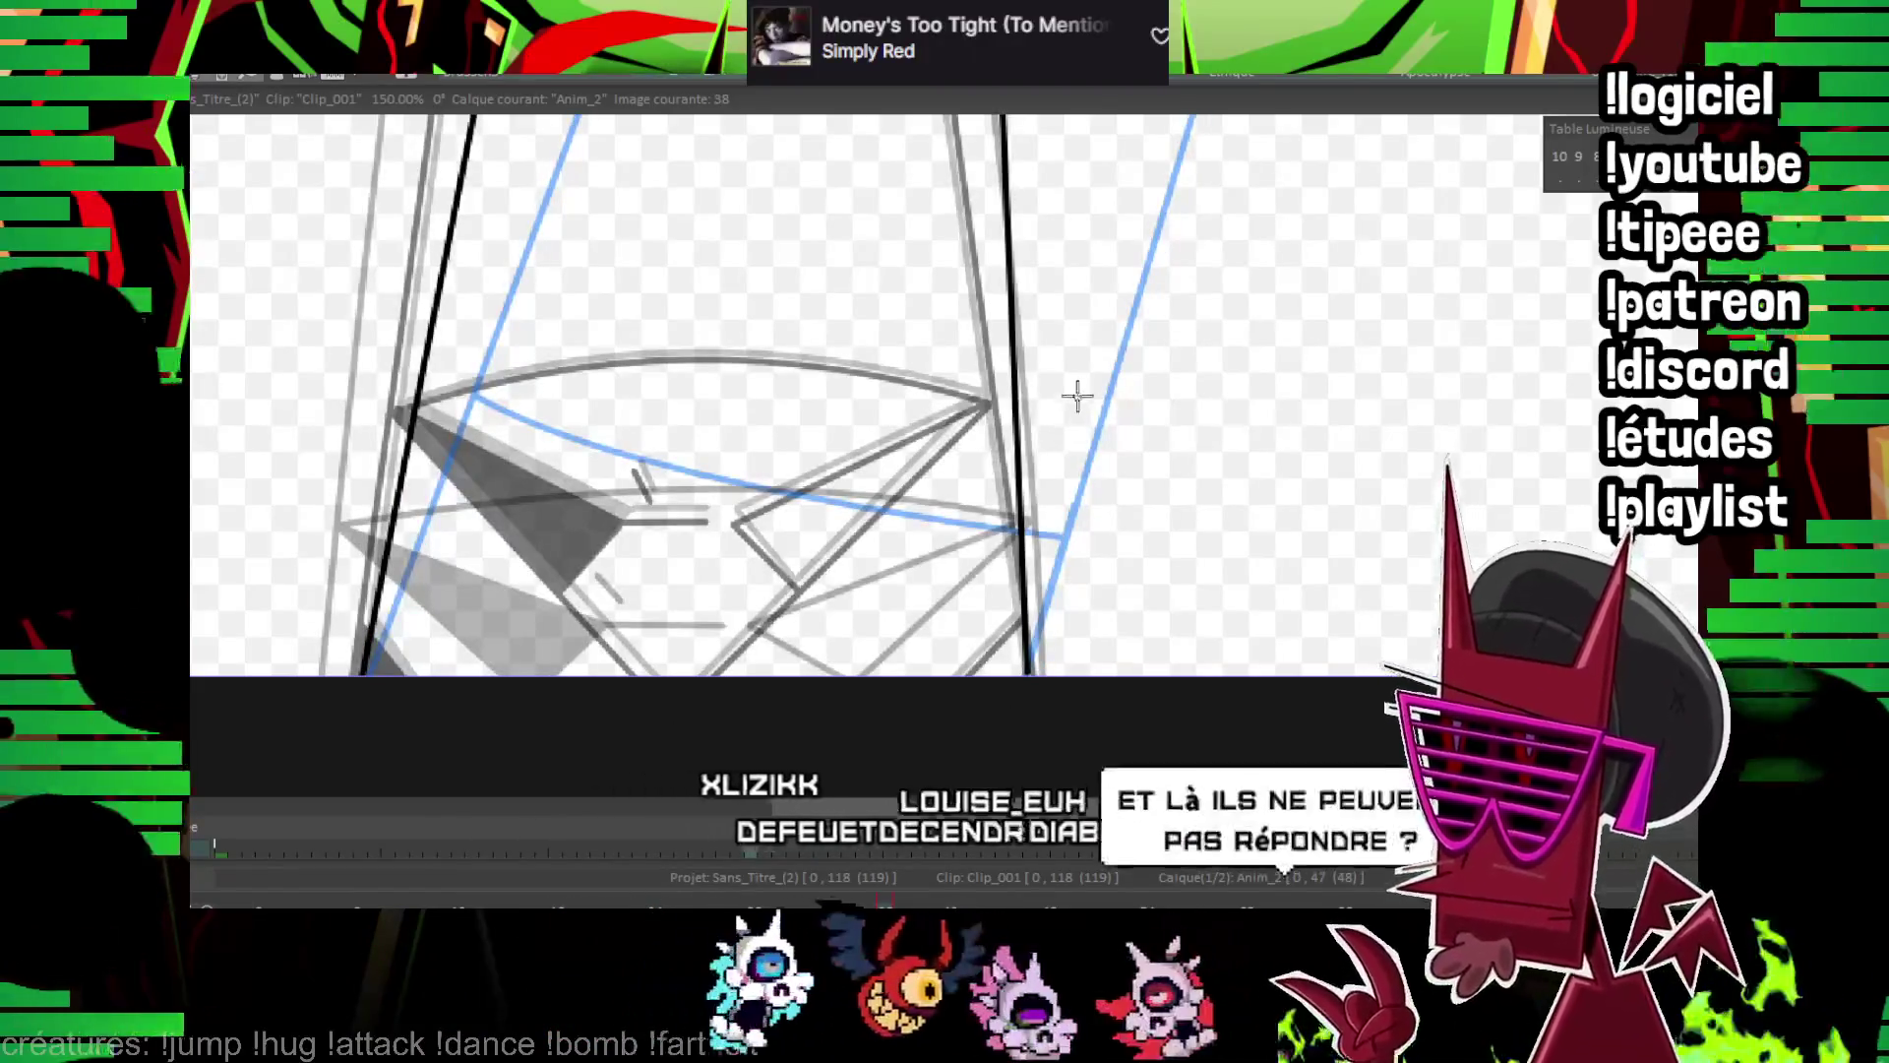
key("Right")
key("Right")
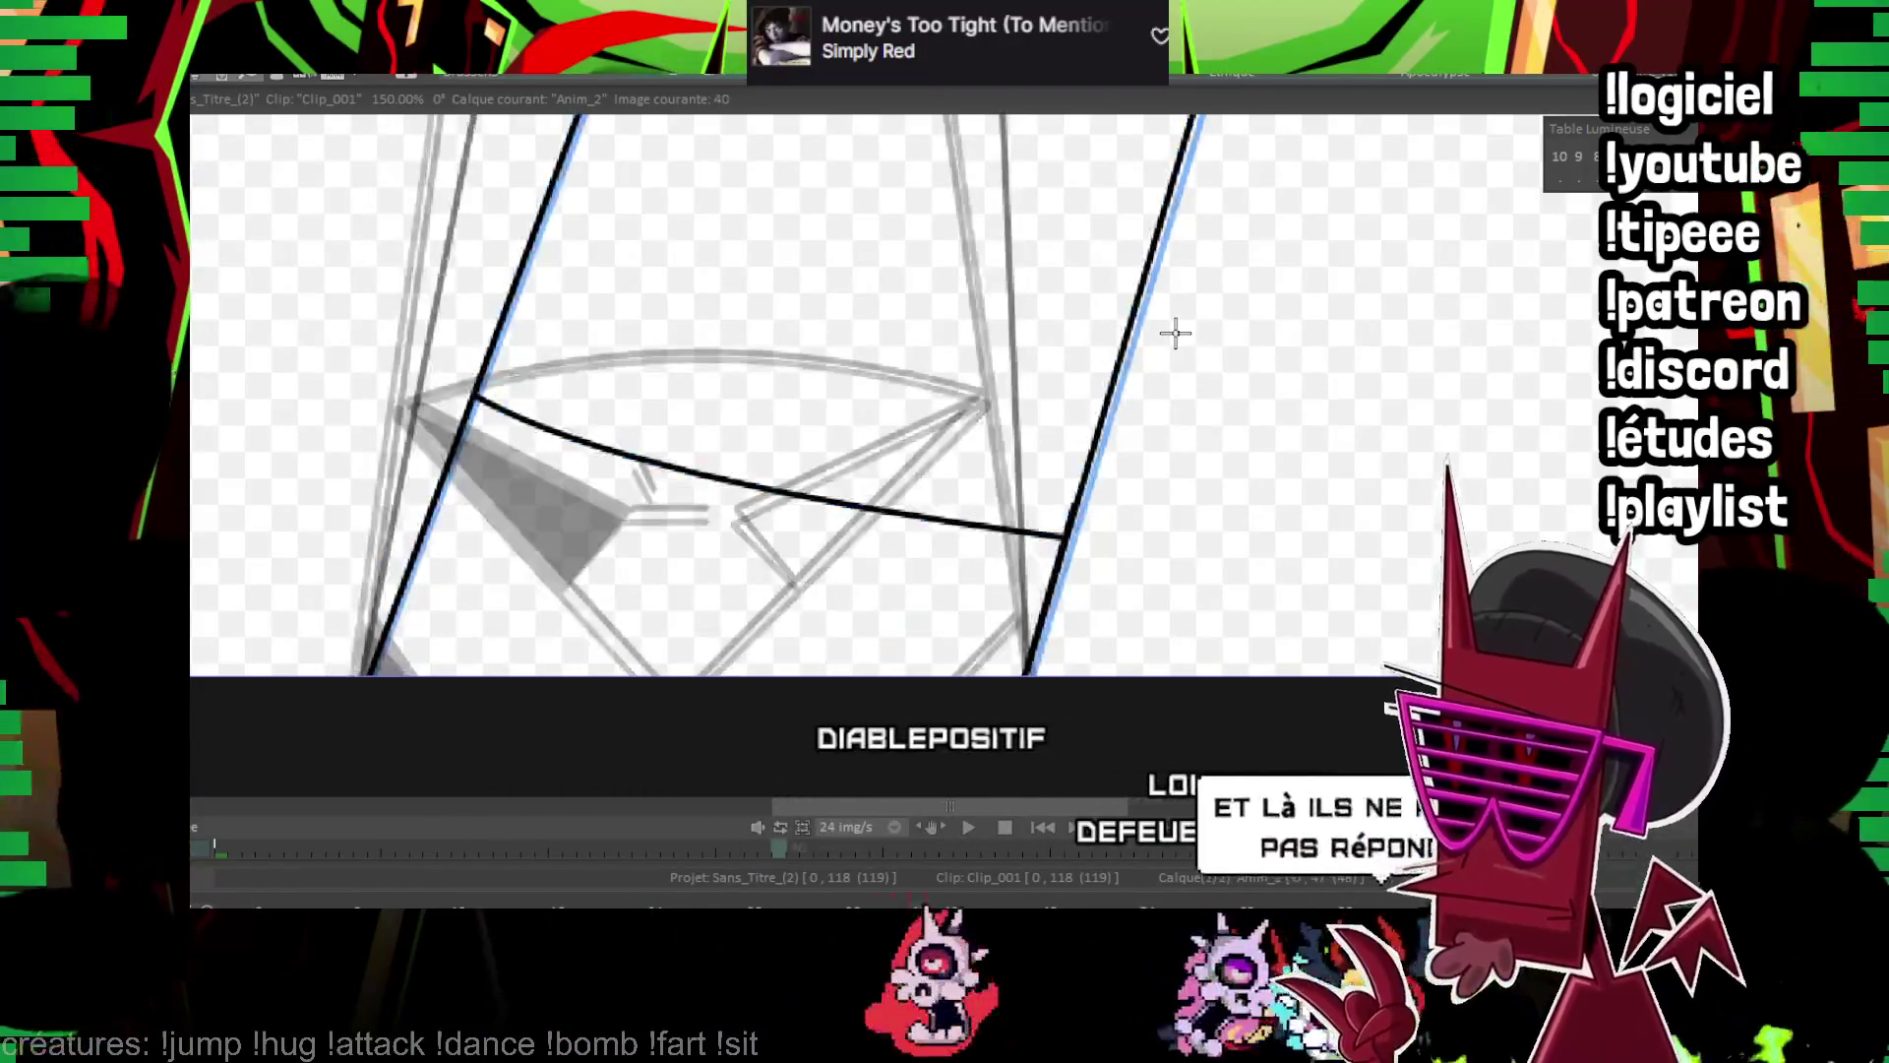
scroll(778, 420, "down", 3)
key("Left")
key("Left")
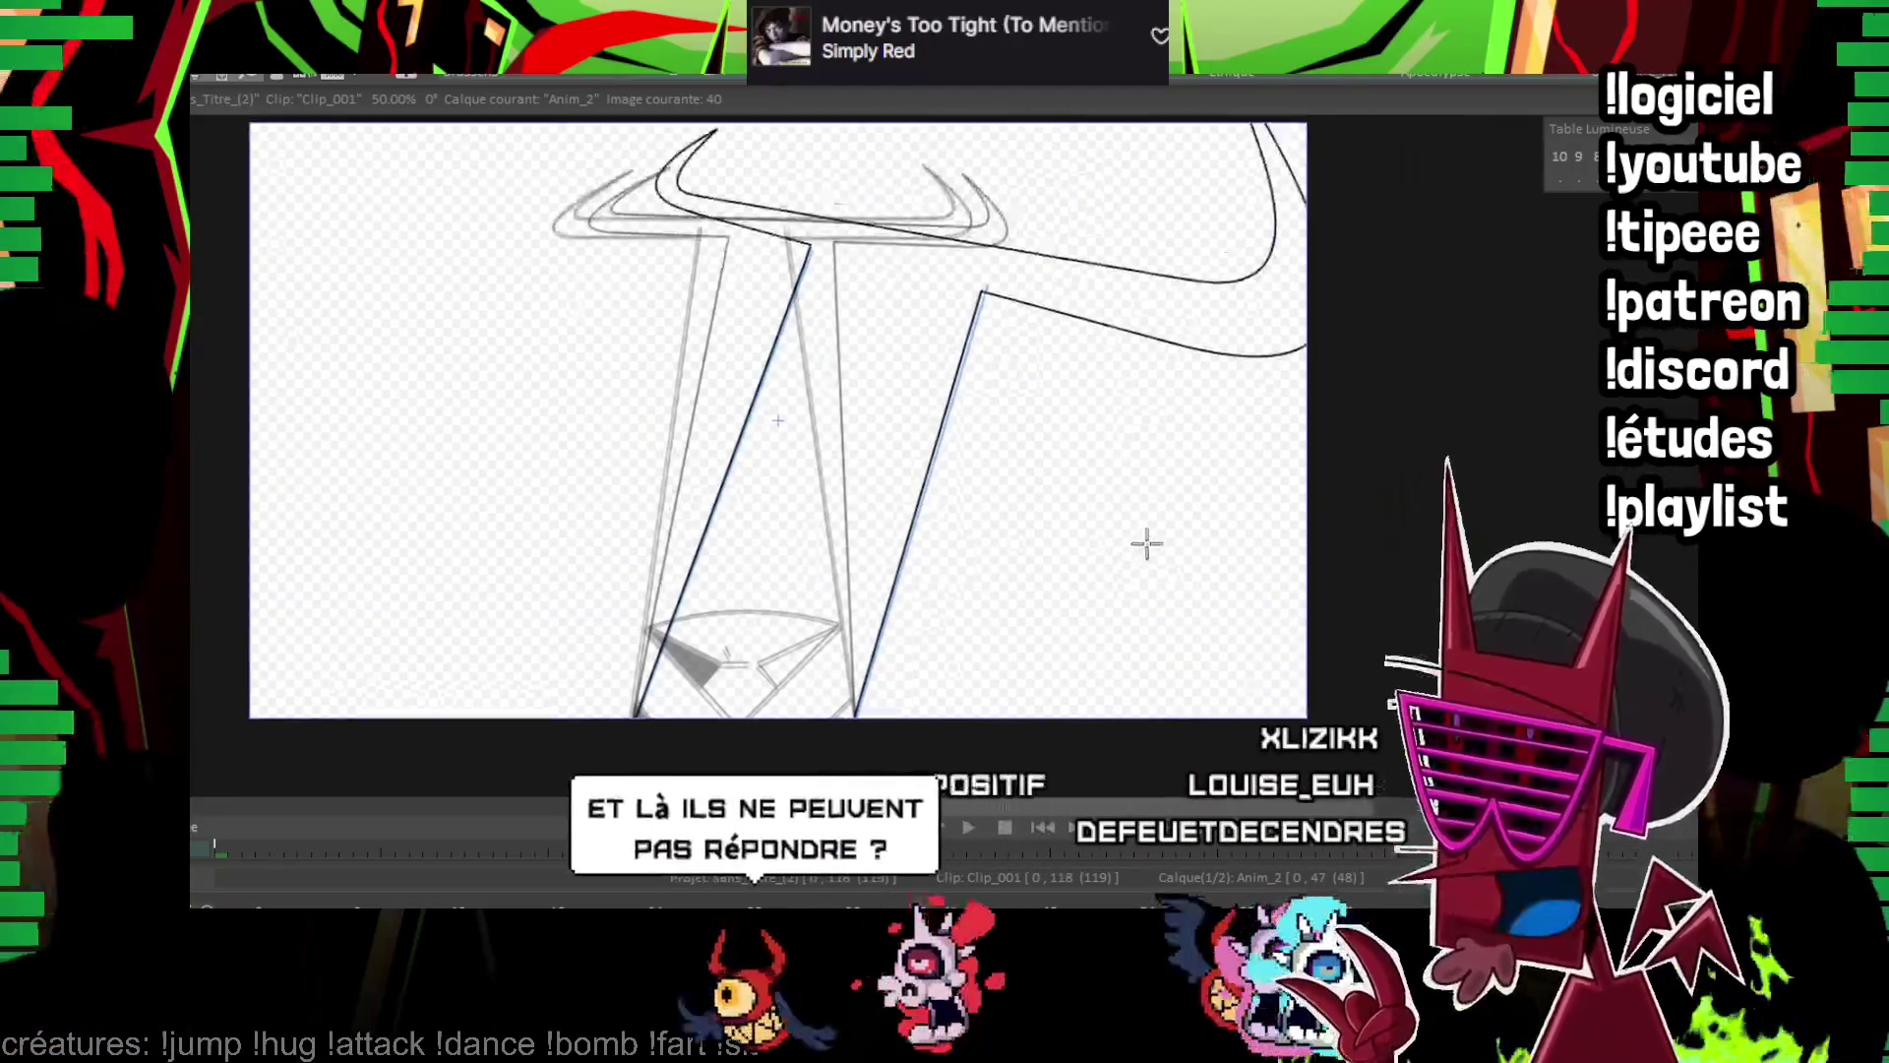
key("Right")
key("Right")
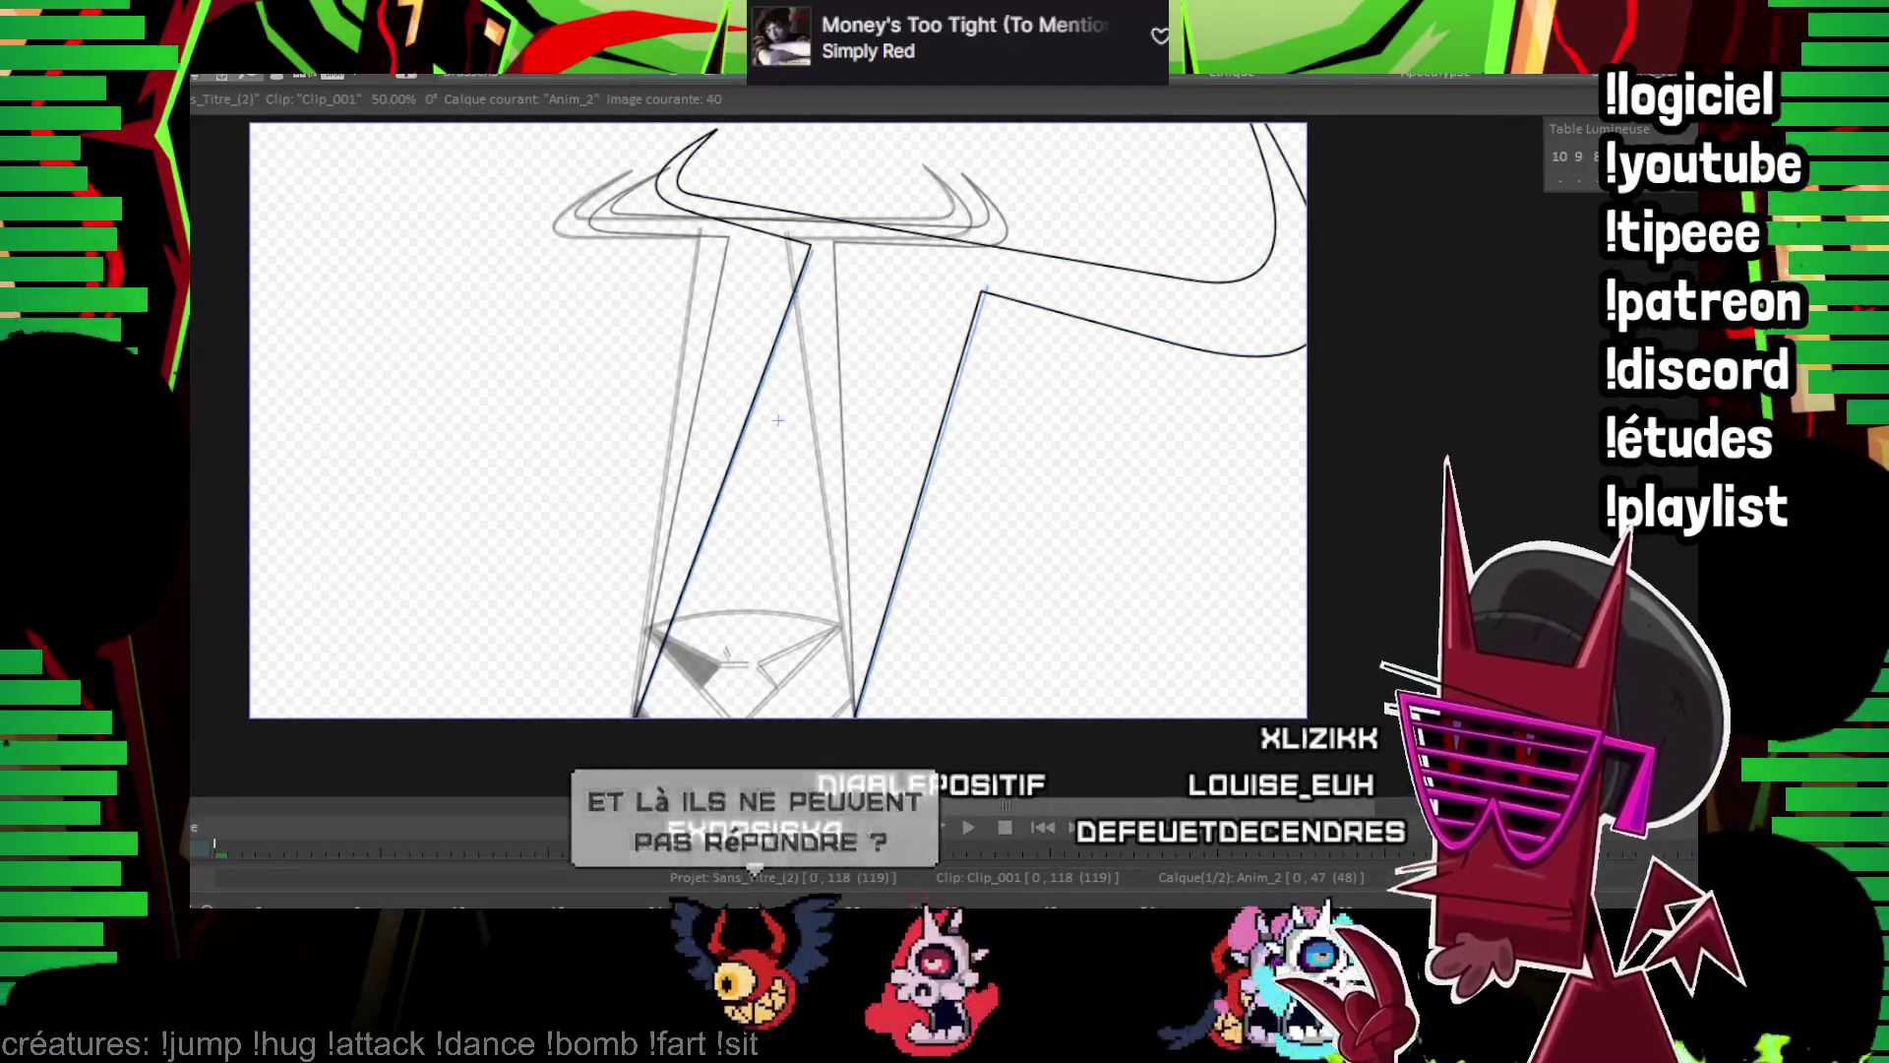
Cut away the old crossbar end strokes and redraw the rounded end, undoing one failed curve
scroll(1437, 316, "up", 2)
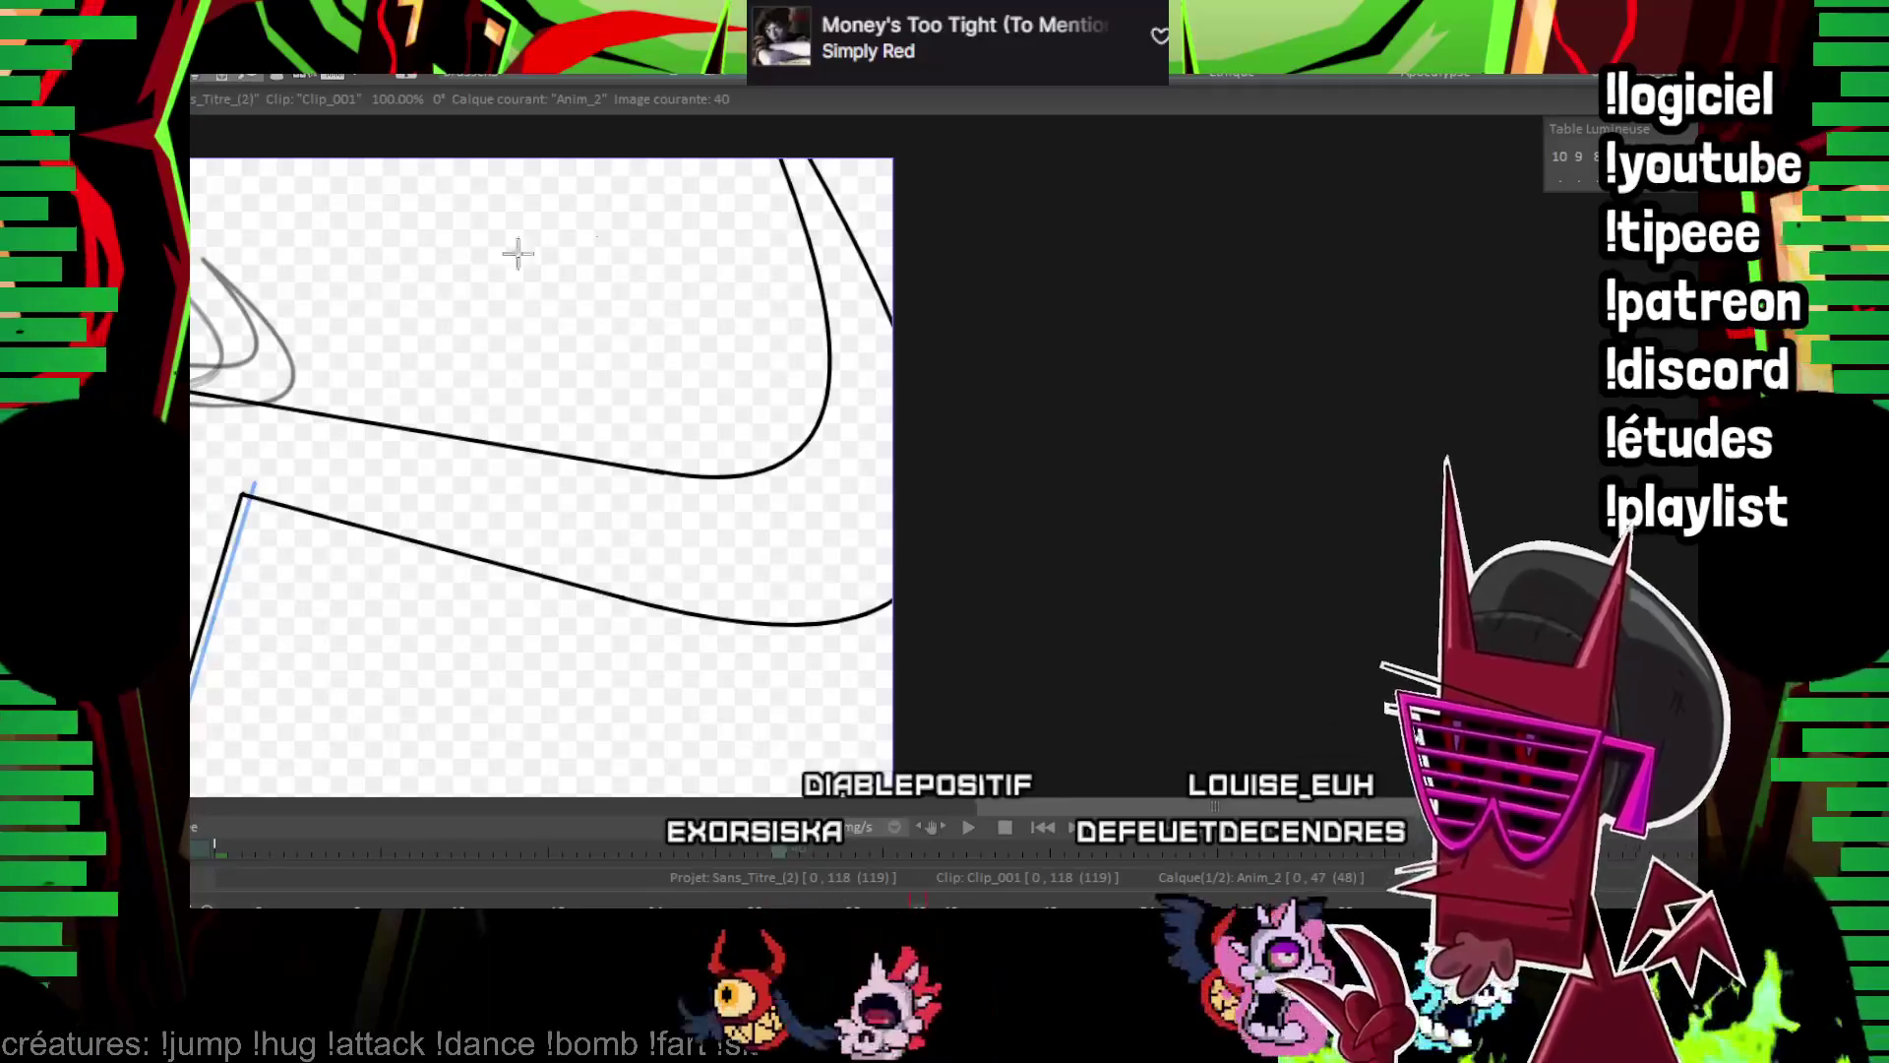
left_click_drag(825, 730, 940, 148)
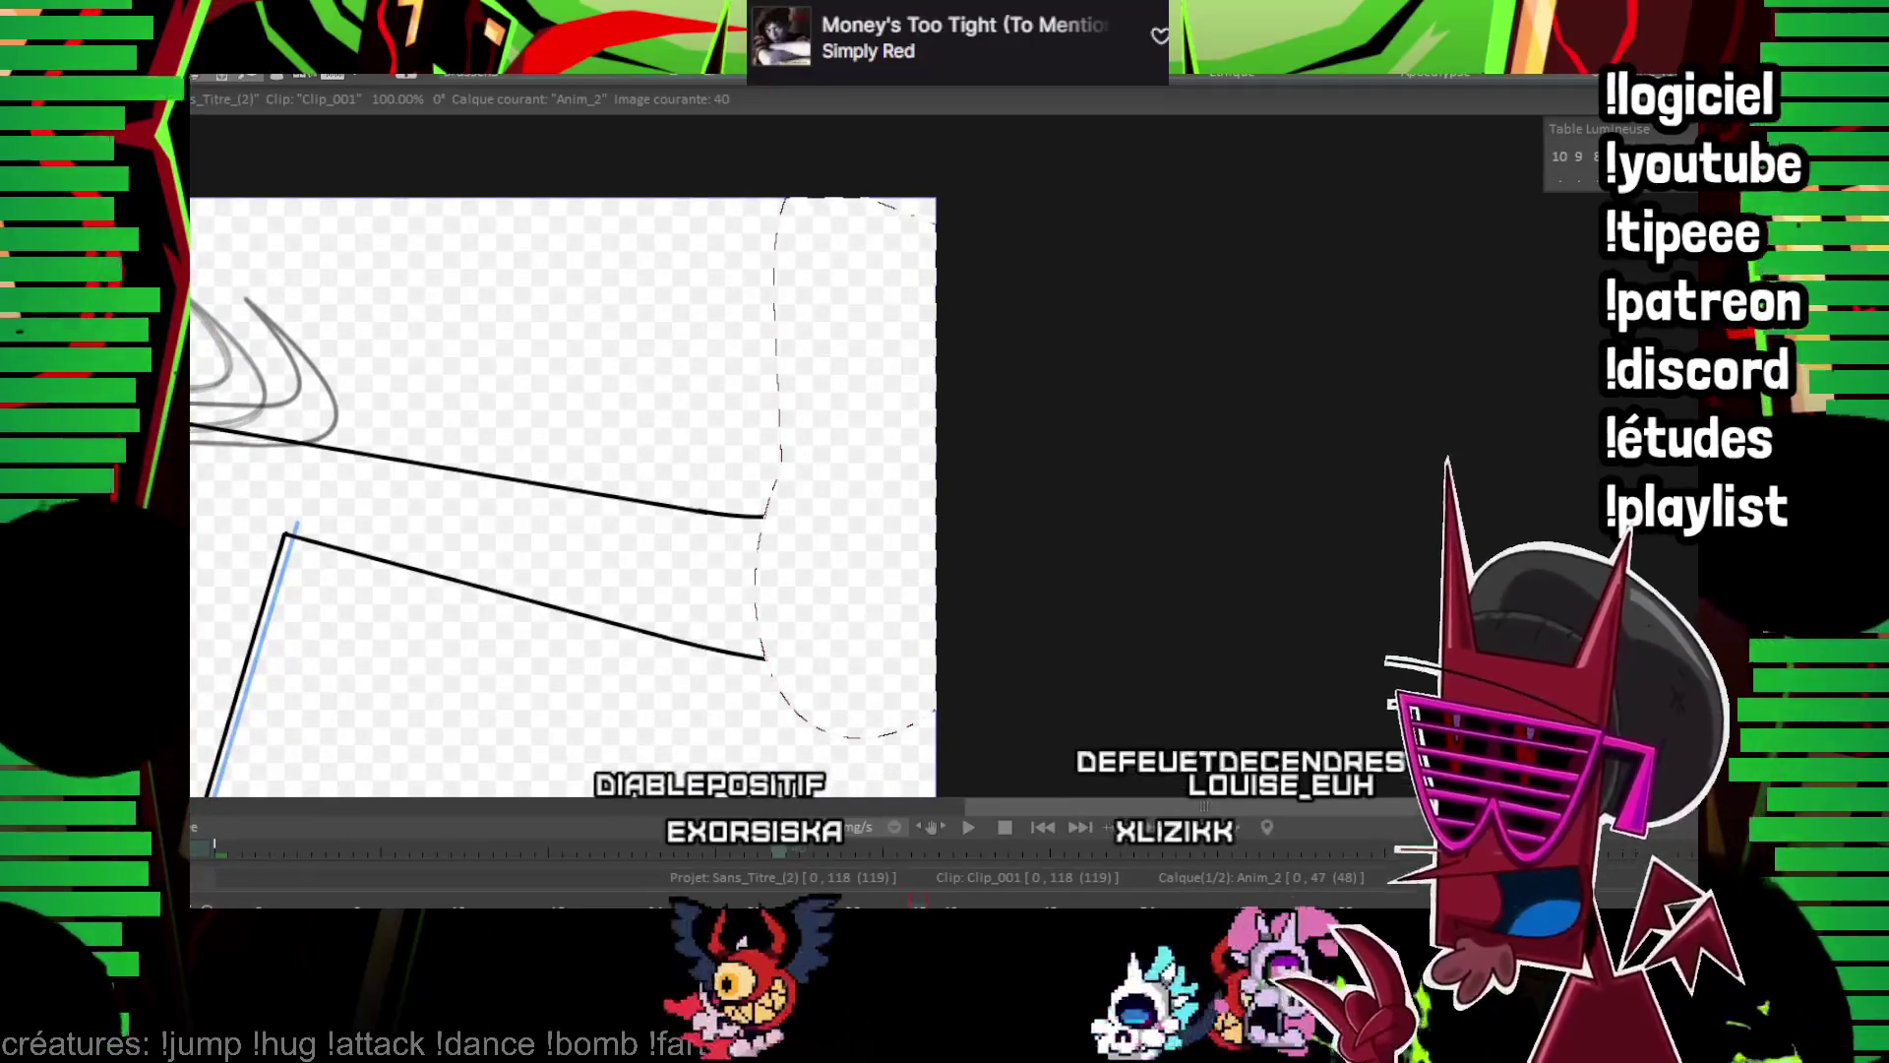
mouse_move(698, 510)
left_mouse_down()
mouse_move(923, 266)
mouse_move(927, 211)
mouse_move(872, 463)
mouse_move(979, 440)
left_mouse_up()
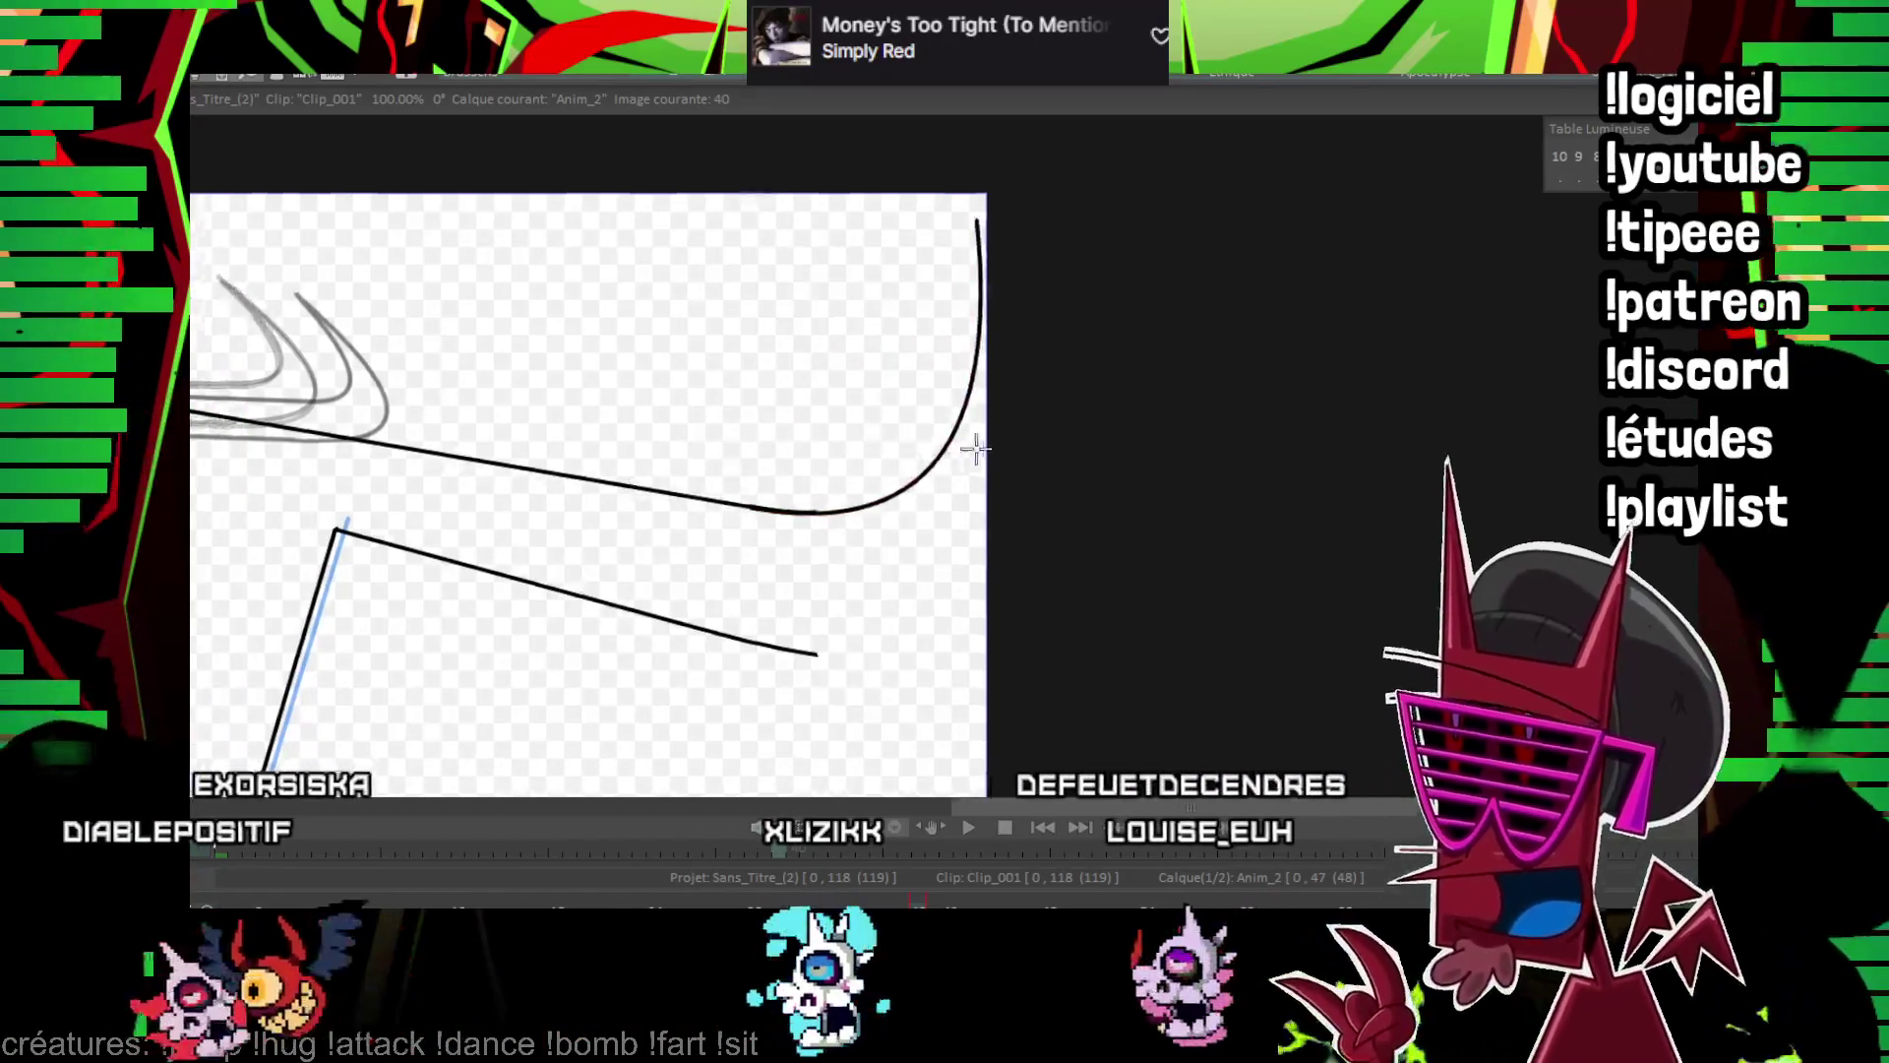
key("ctrl+z")
mouse_move(957, 511)
left_mouse_down()
mouse_move(1210, 287)
mouse_move(1156, 473)
left_mouse_up()
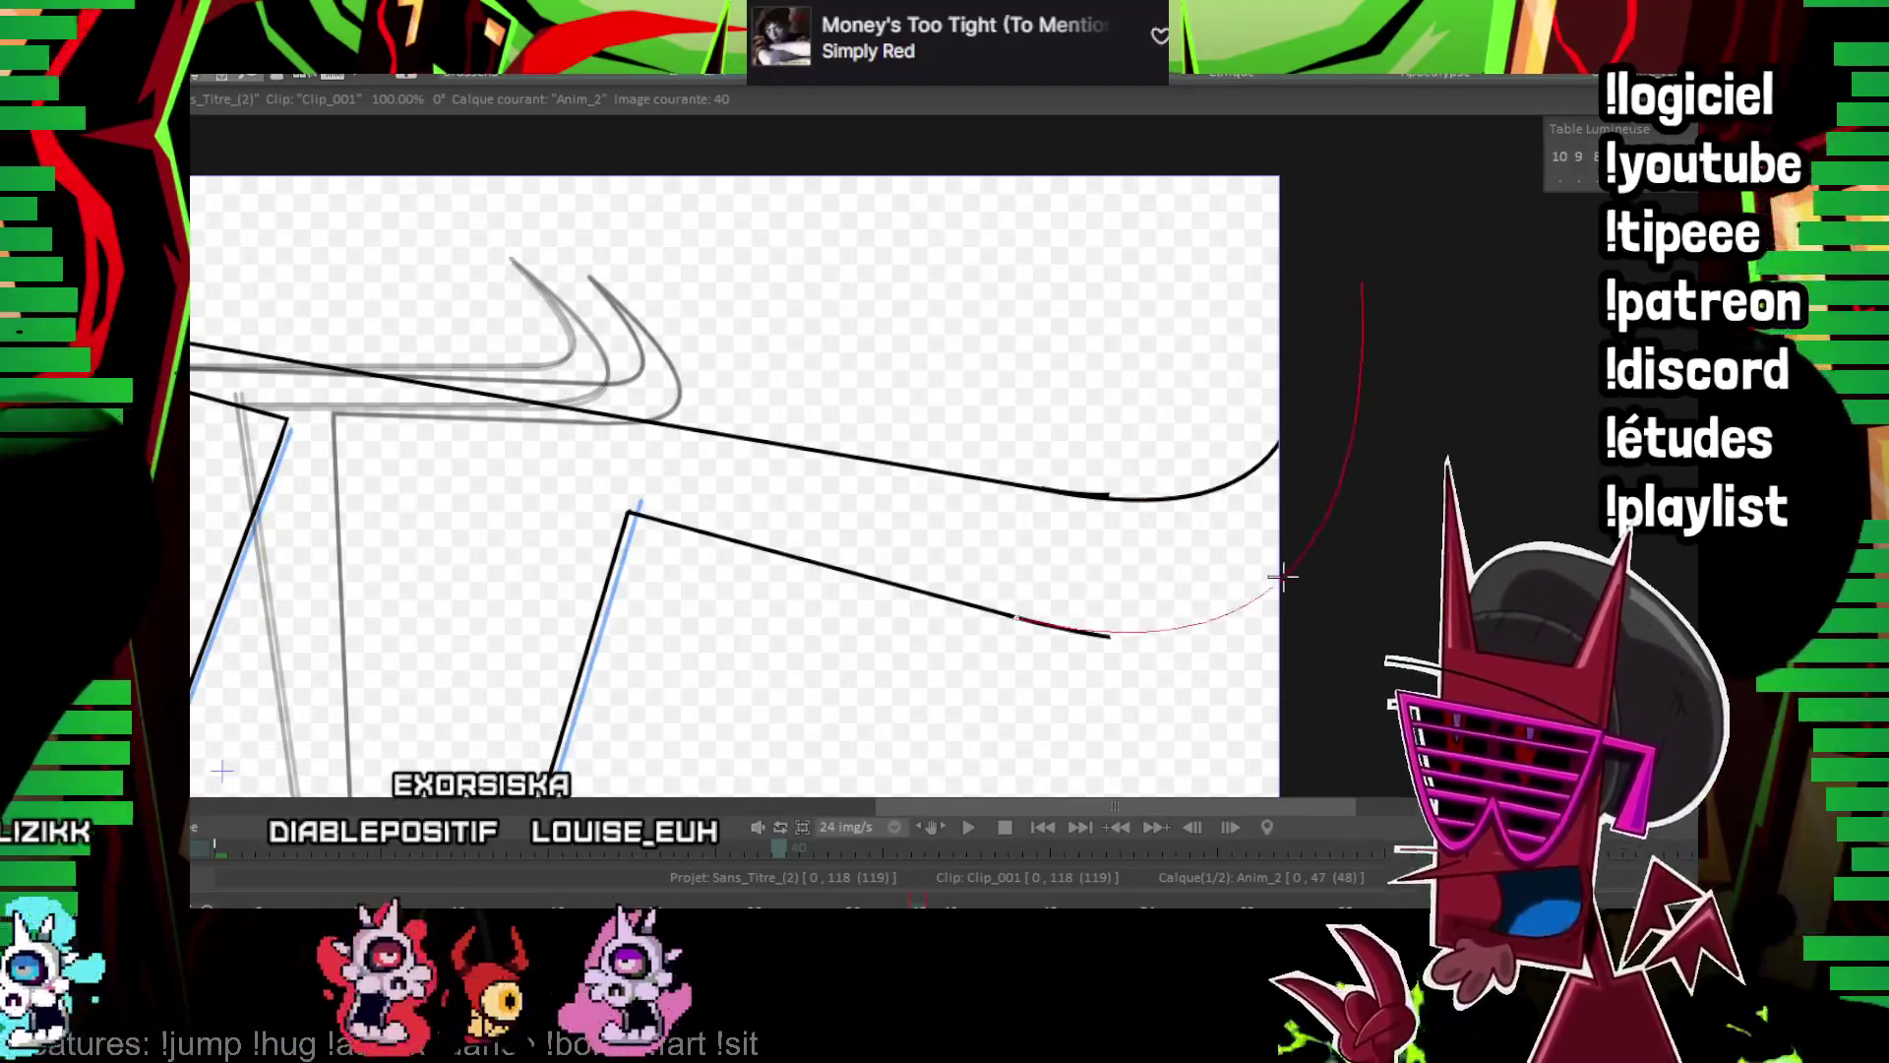
Inspect the redrawn crossbar curves close up, then advance to frame 42
scroll(1273, 506, "up", 3)
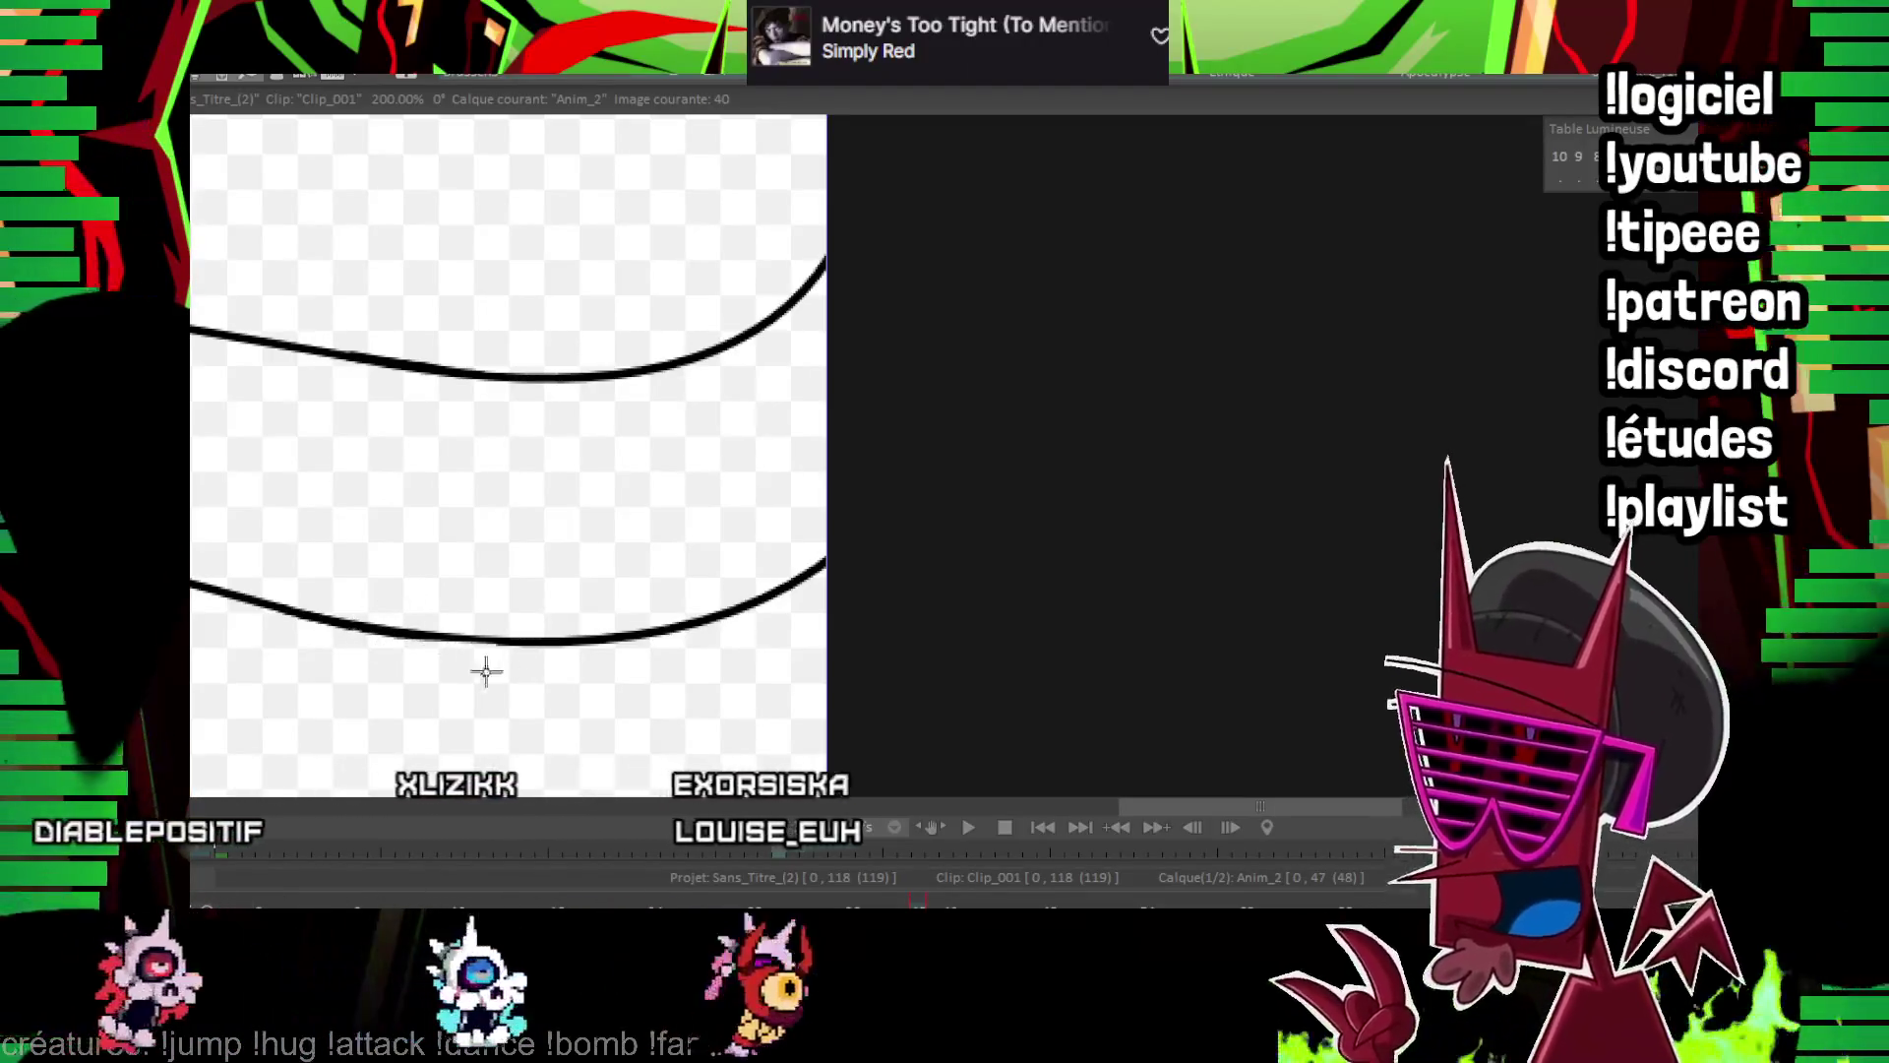
left_click_drag(485, 664, 839, 477)
scroll(792, 512, "down", 4)
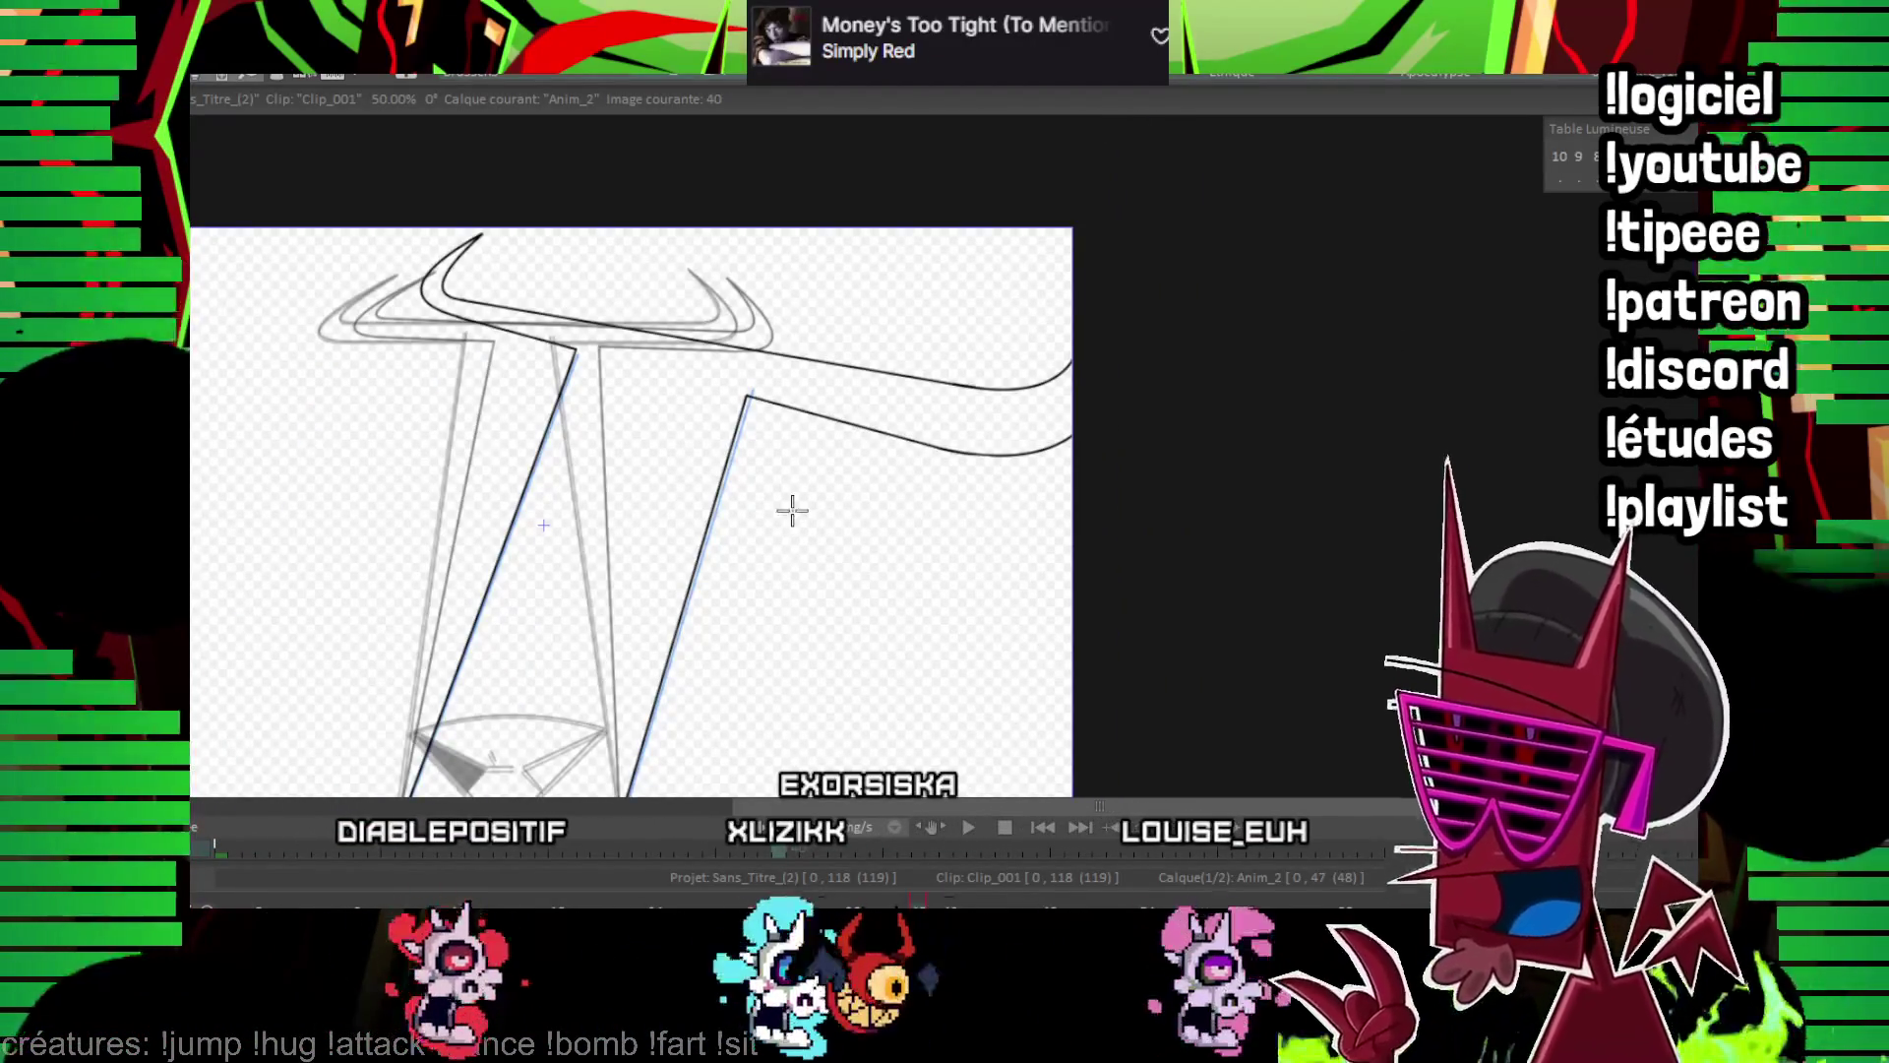
key("Right")
key("Right")
On frame 42, ink the crossbar's top and lower edges as long straight lines
scroll(953, 573, "up", 3)
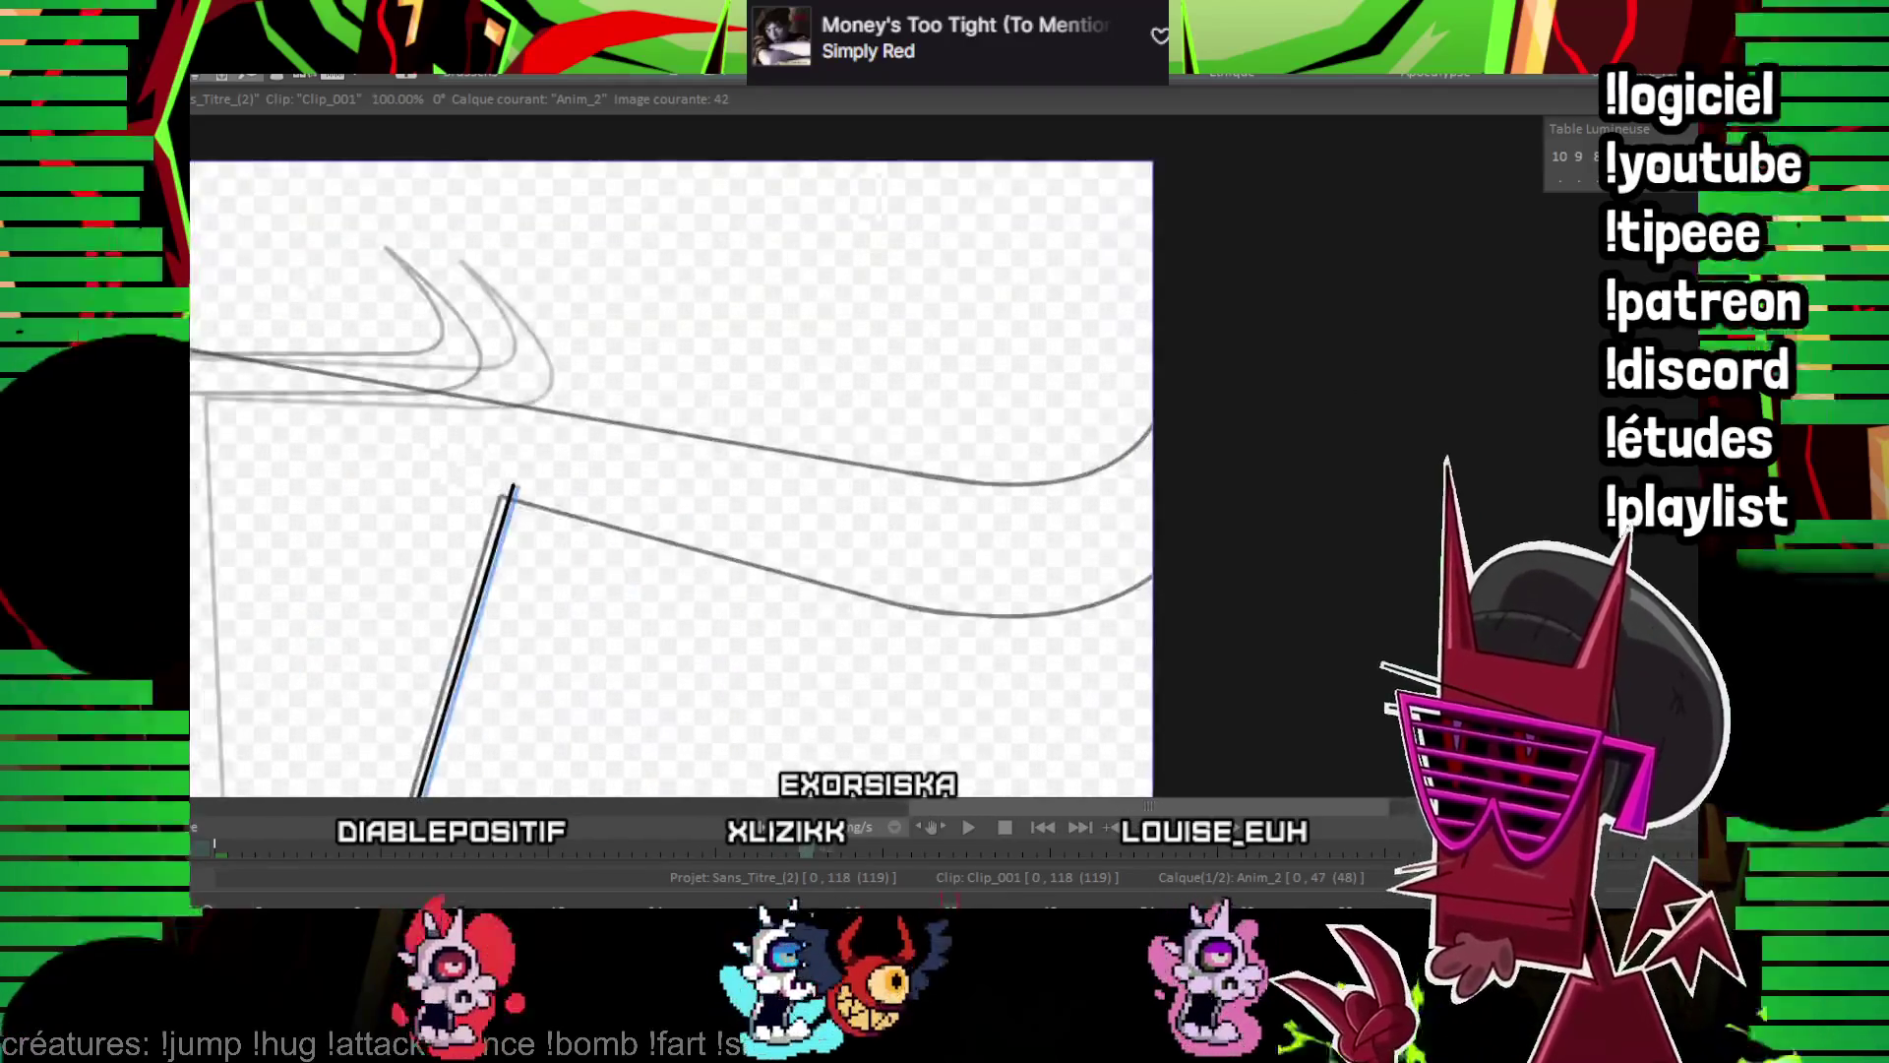
scroll(837, 376, "left", 3)
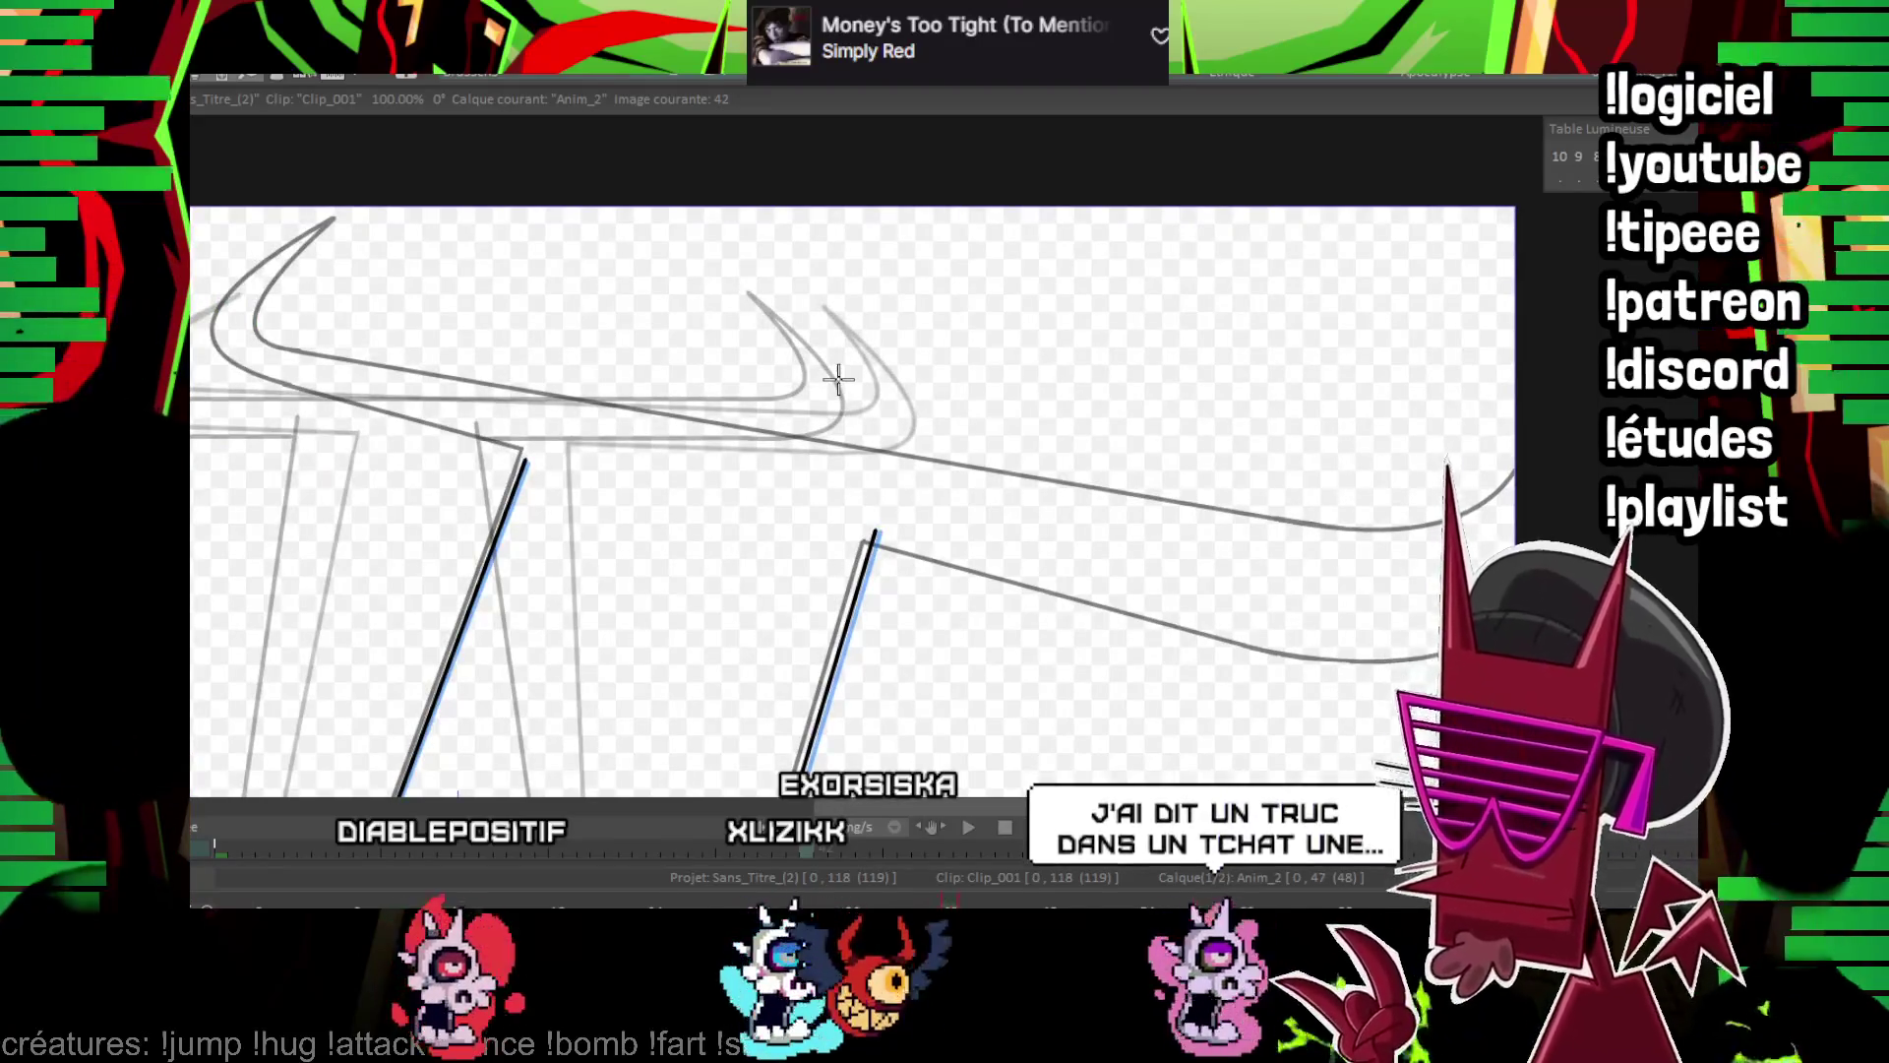
scroll(889, 542, "down", 4)
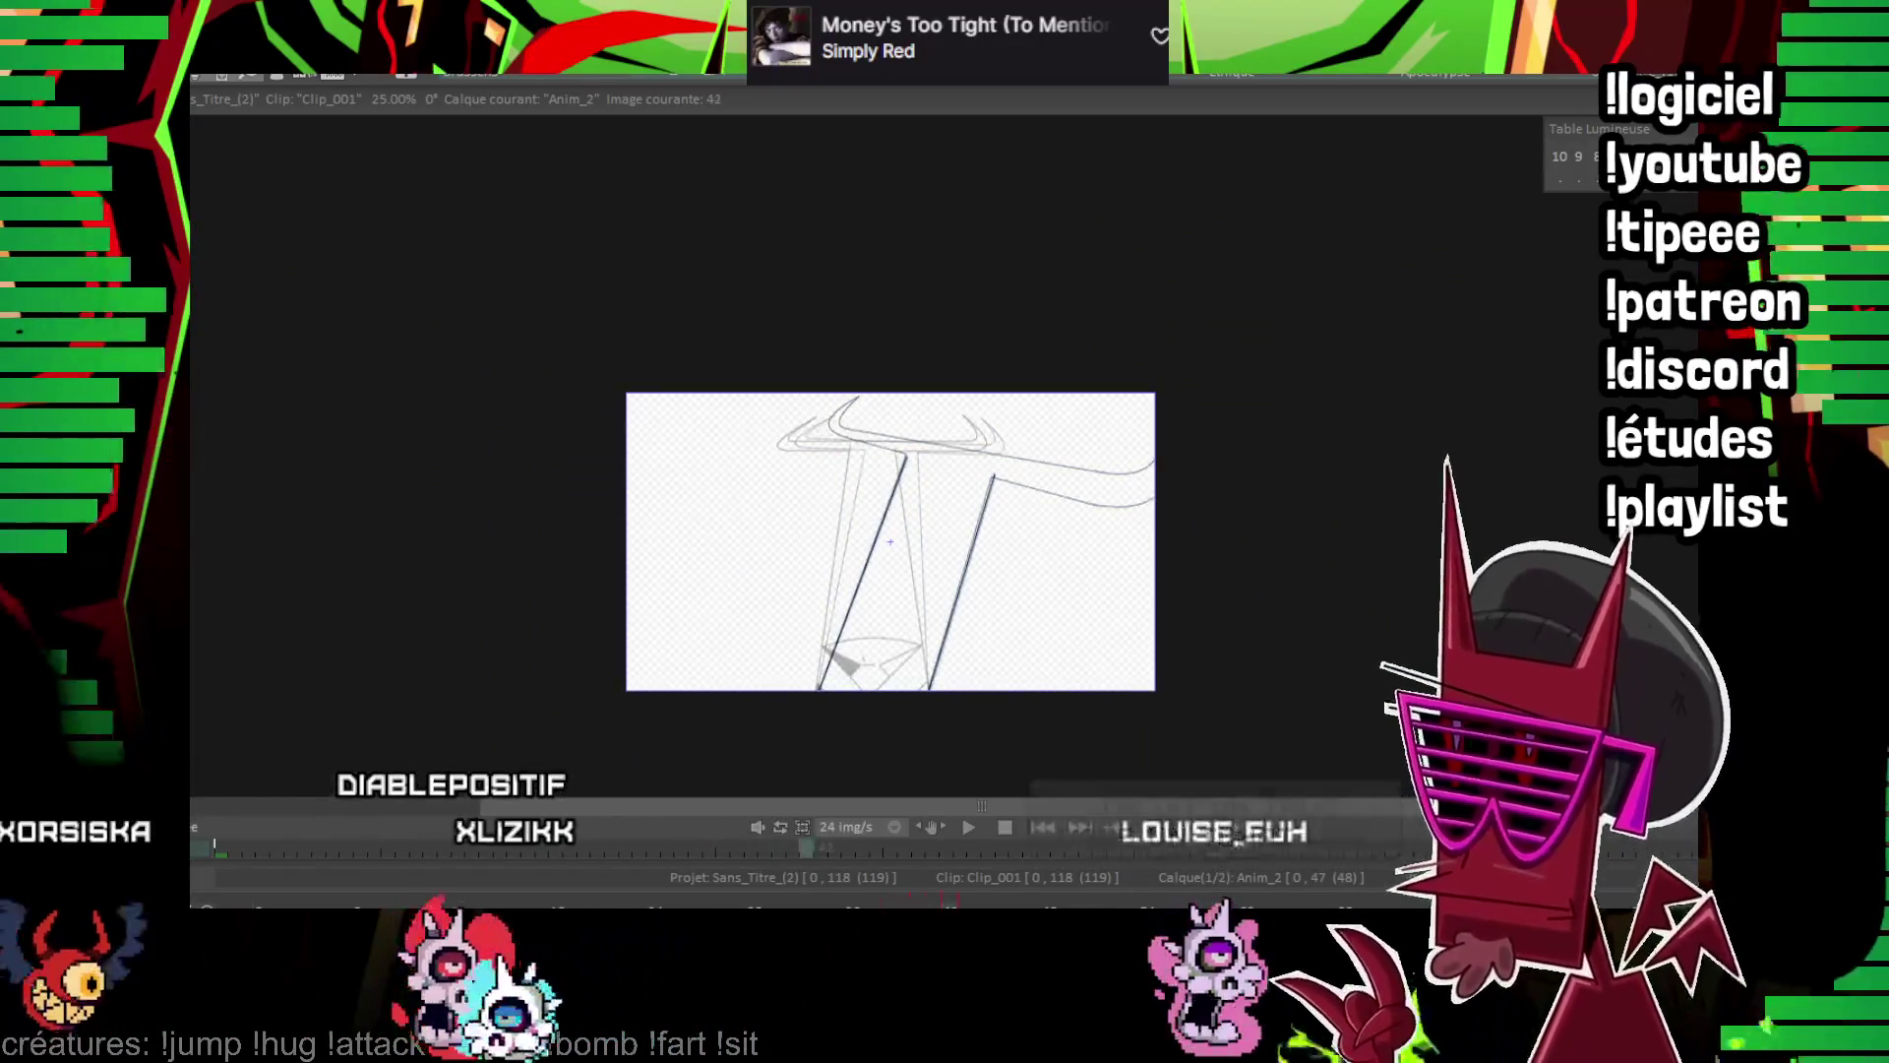
scroll(889, 542, "up", 4)
scroll(1020, 279, "right", 3)
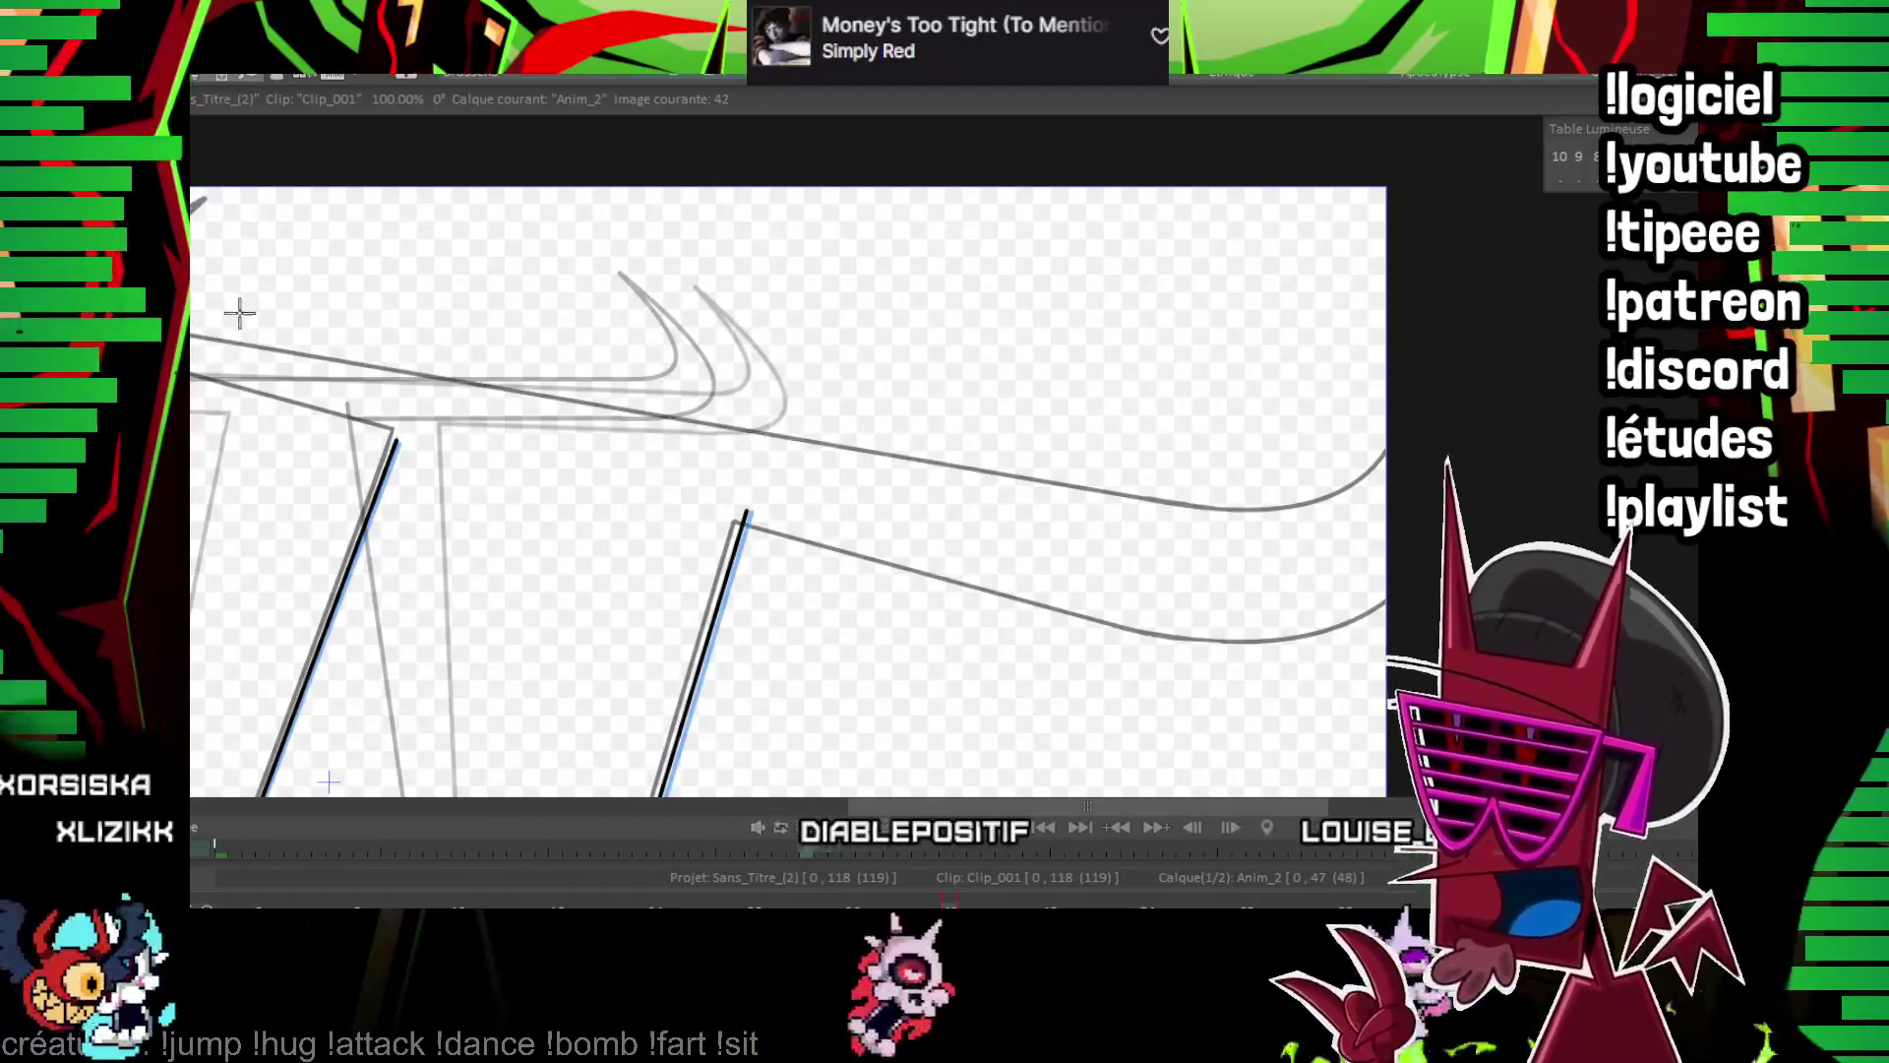
left_click_drag(196, 338, 1214, 515)
left_click_drag(196, 372, 1181, 638)
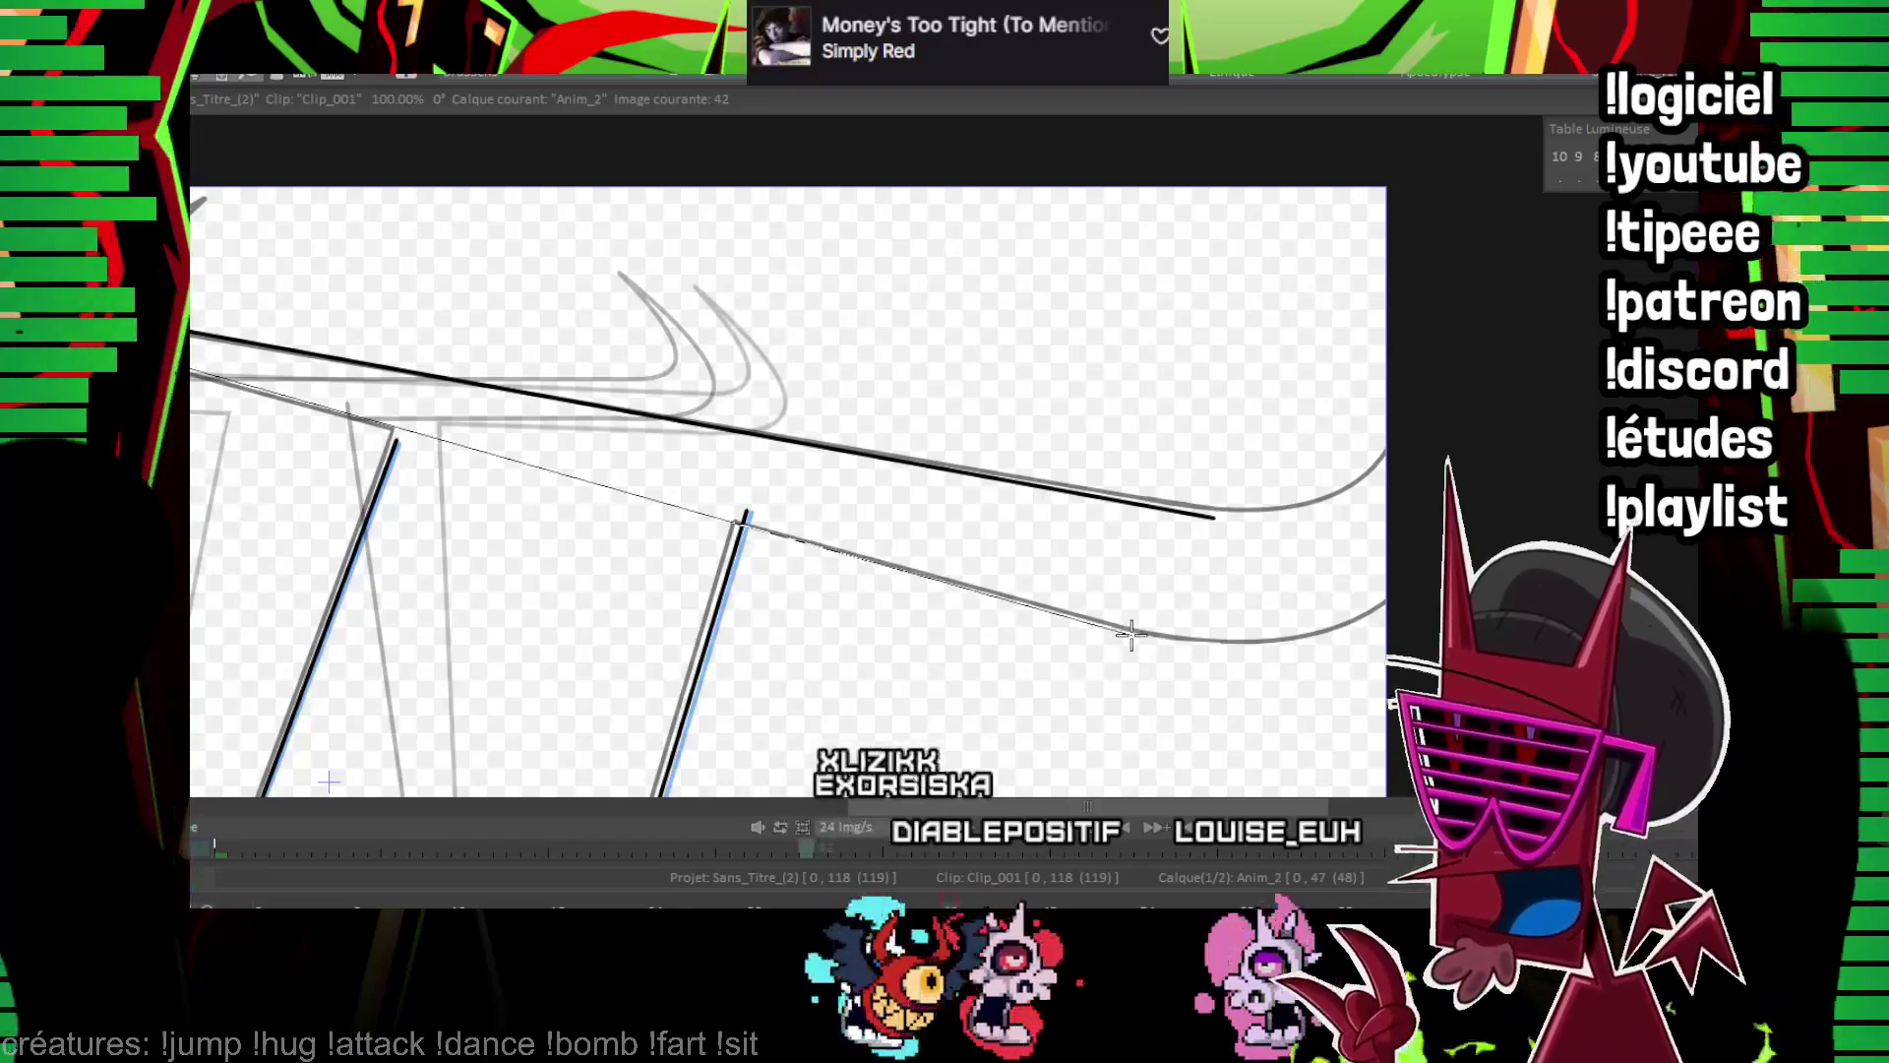
Bend the horn curve at the crossbar's left end
scroll(328, 783, "up", 2)
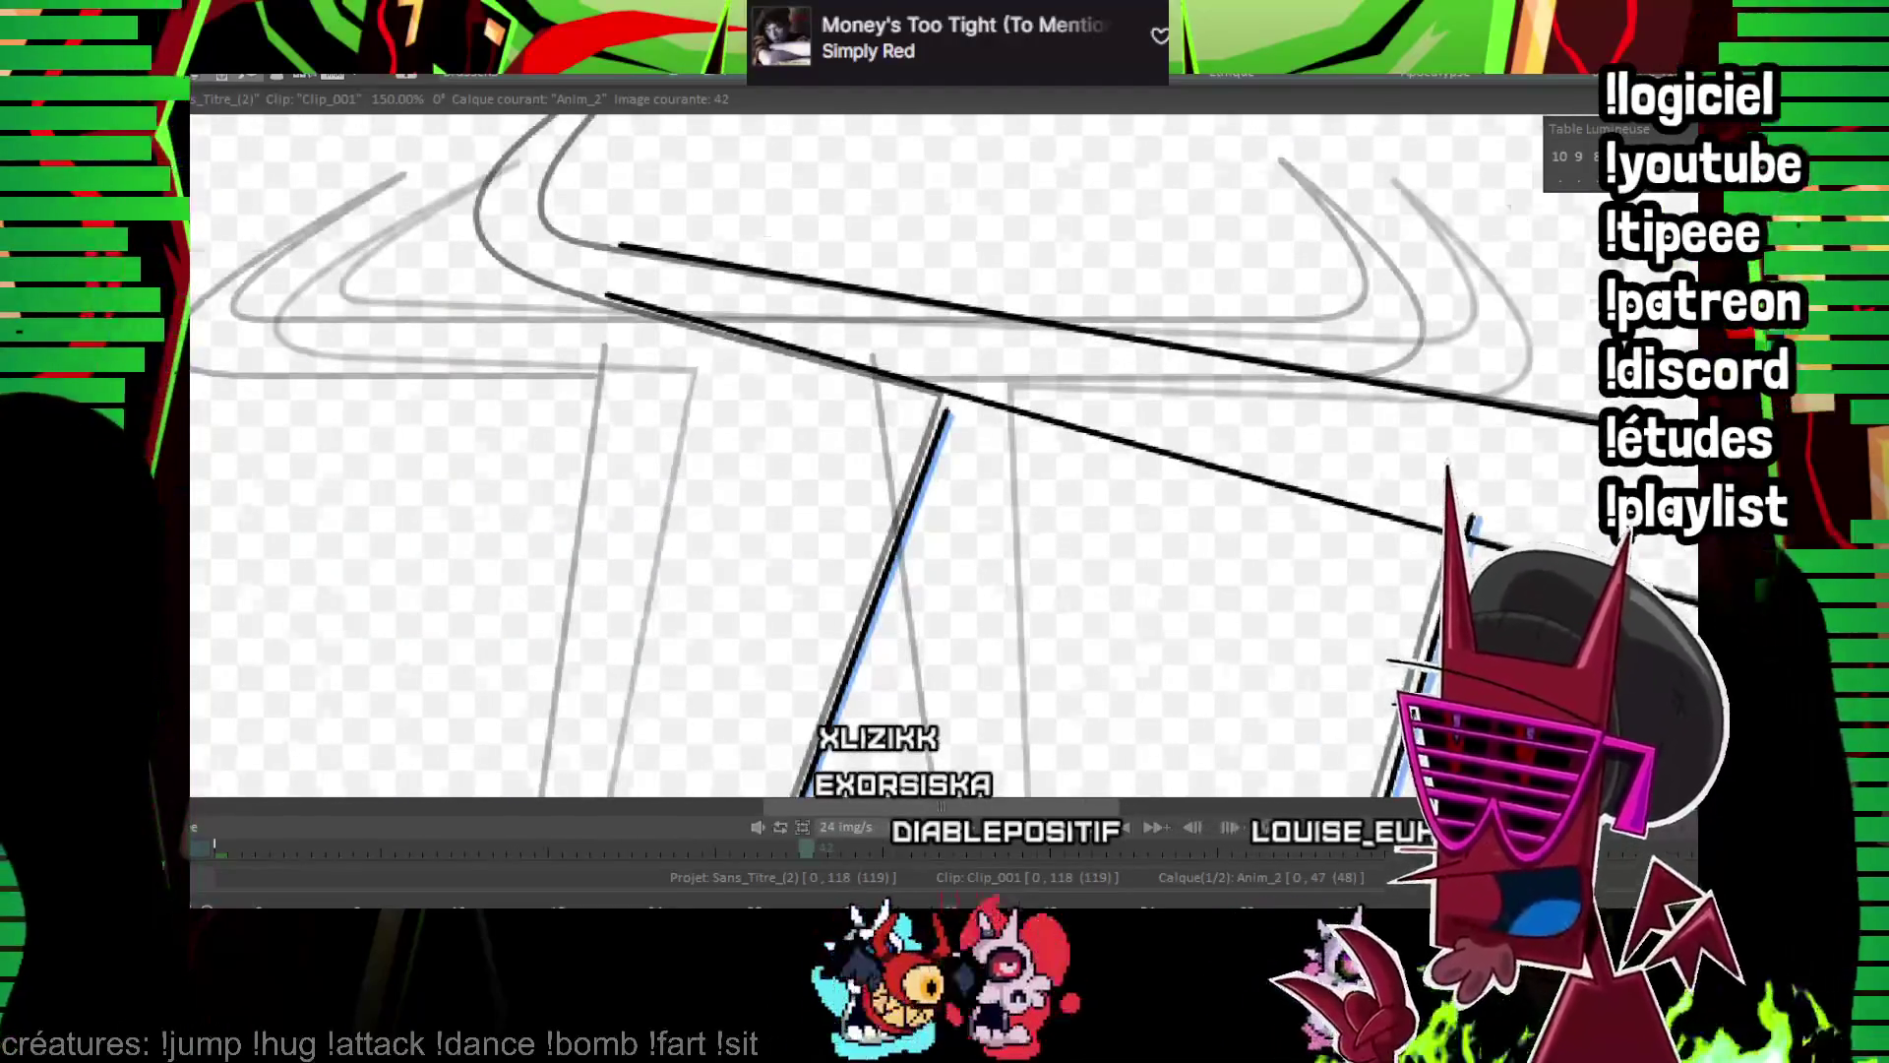
scroll(916, 401, "up", 1)
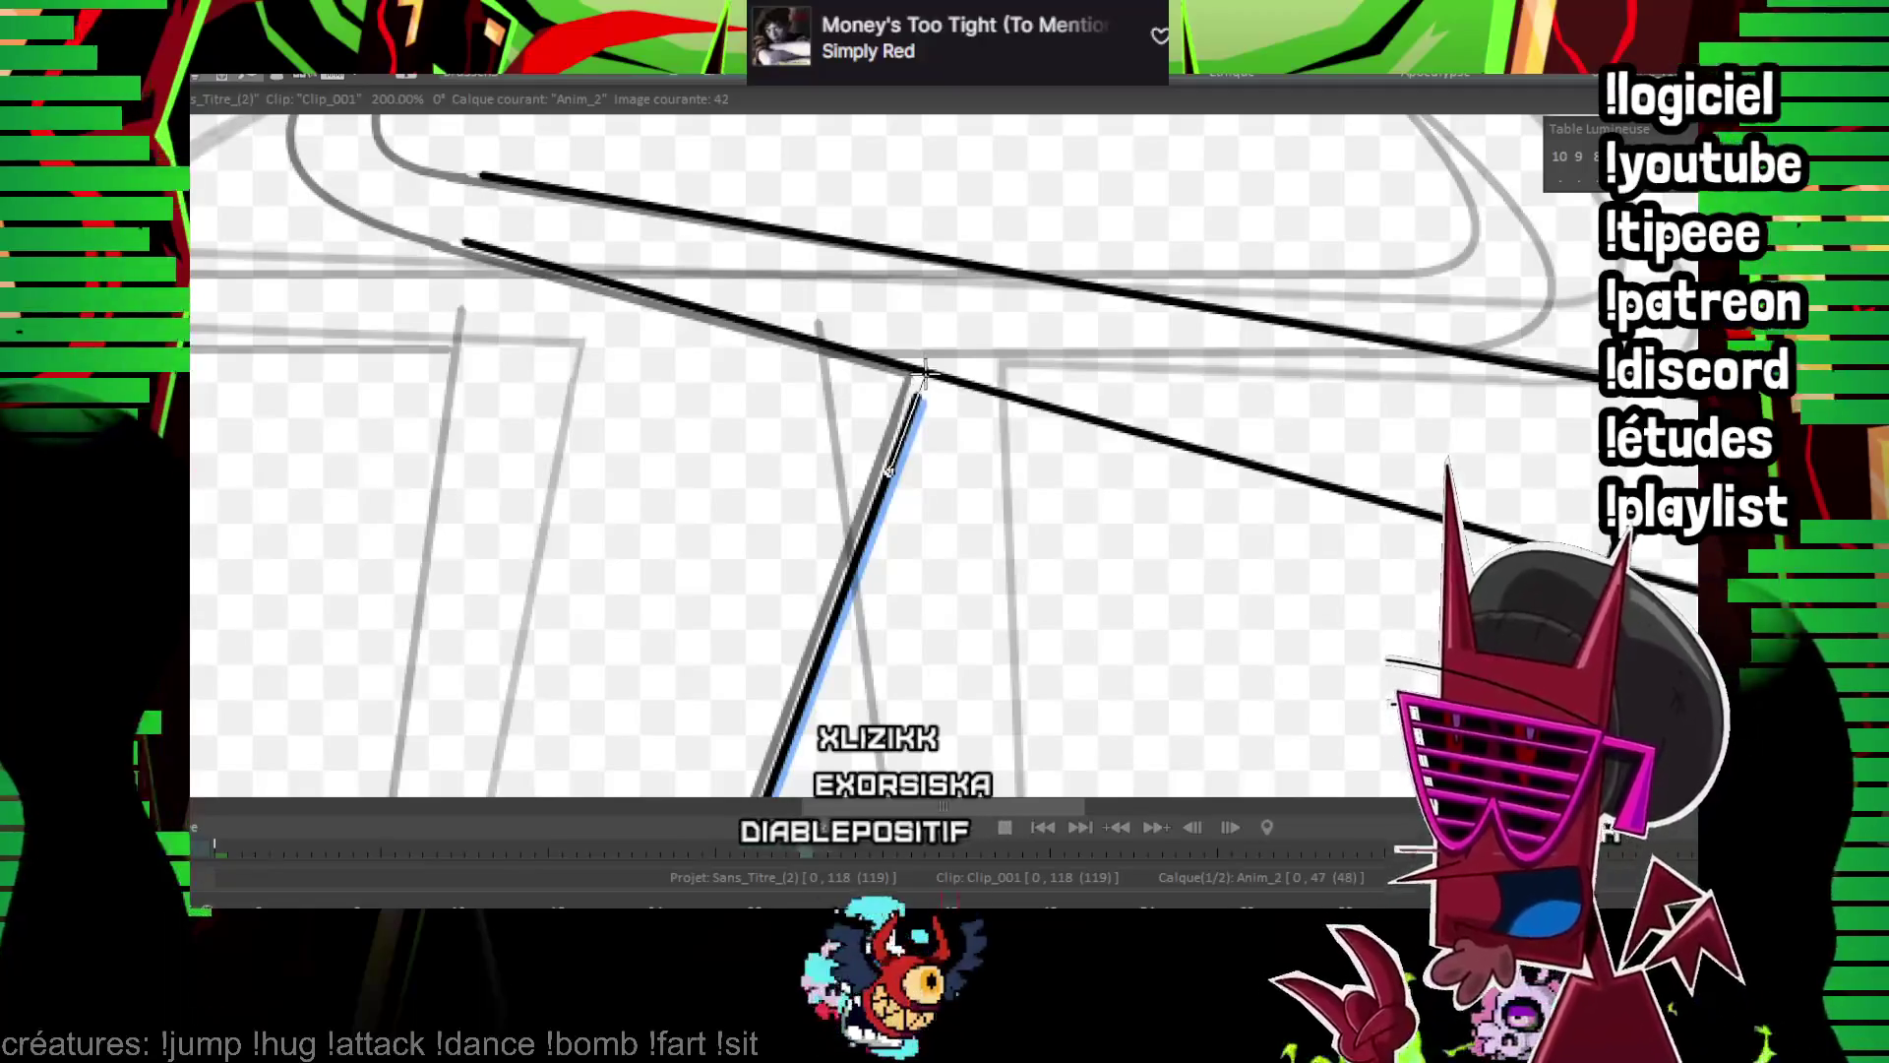
mouse_move(435, 121)
left_mouse_down()
mouse_move(514, 485)
mouse_move(624, 279)
left_mouse_up()
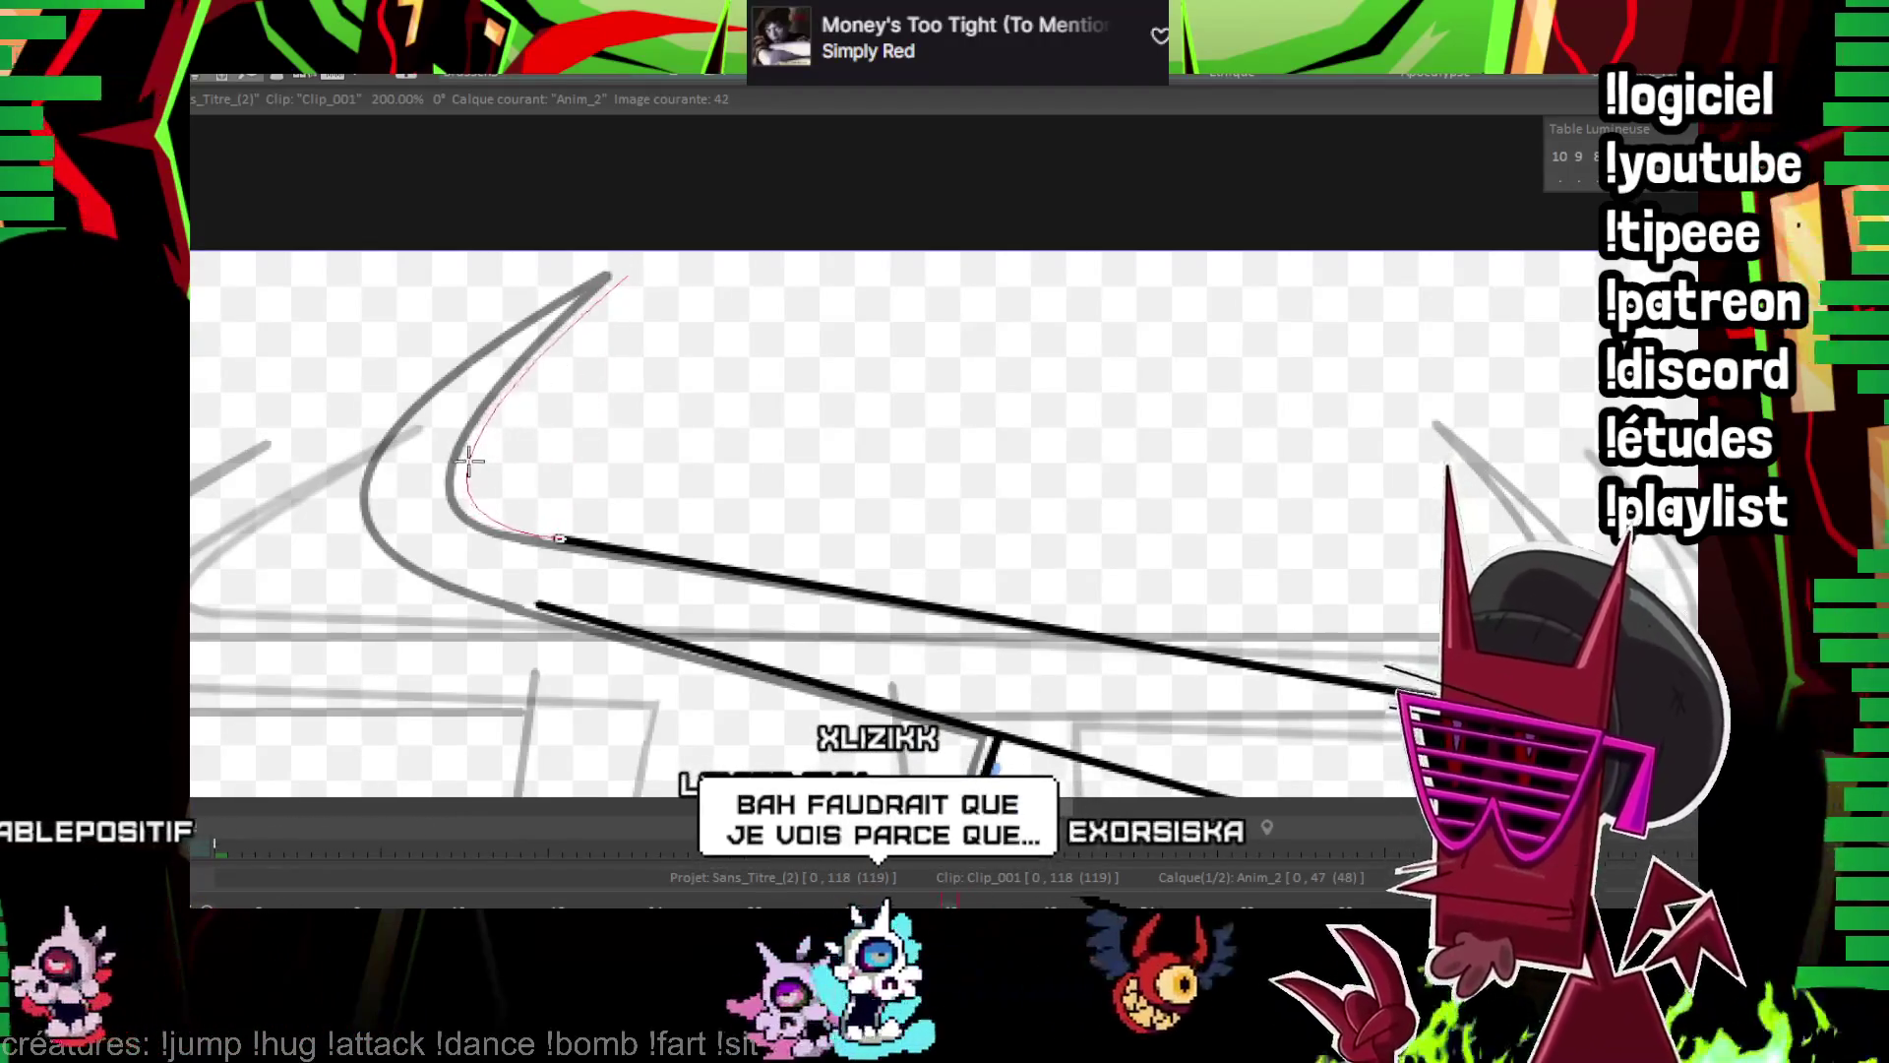
left_click(543, 604)
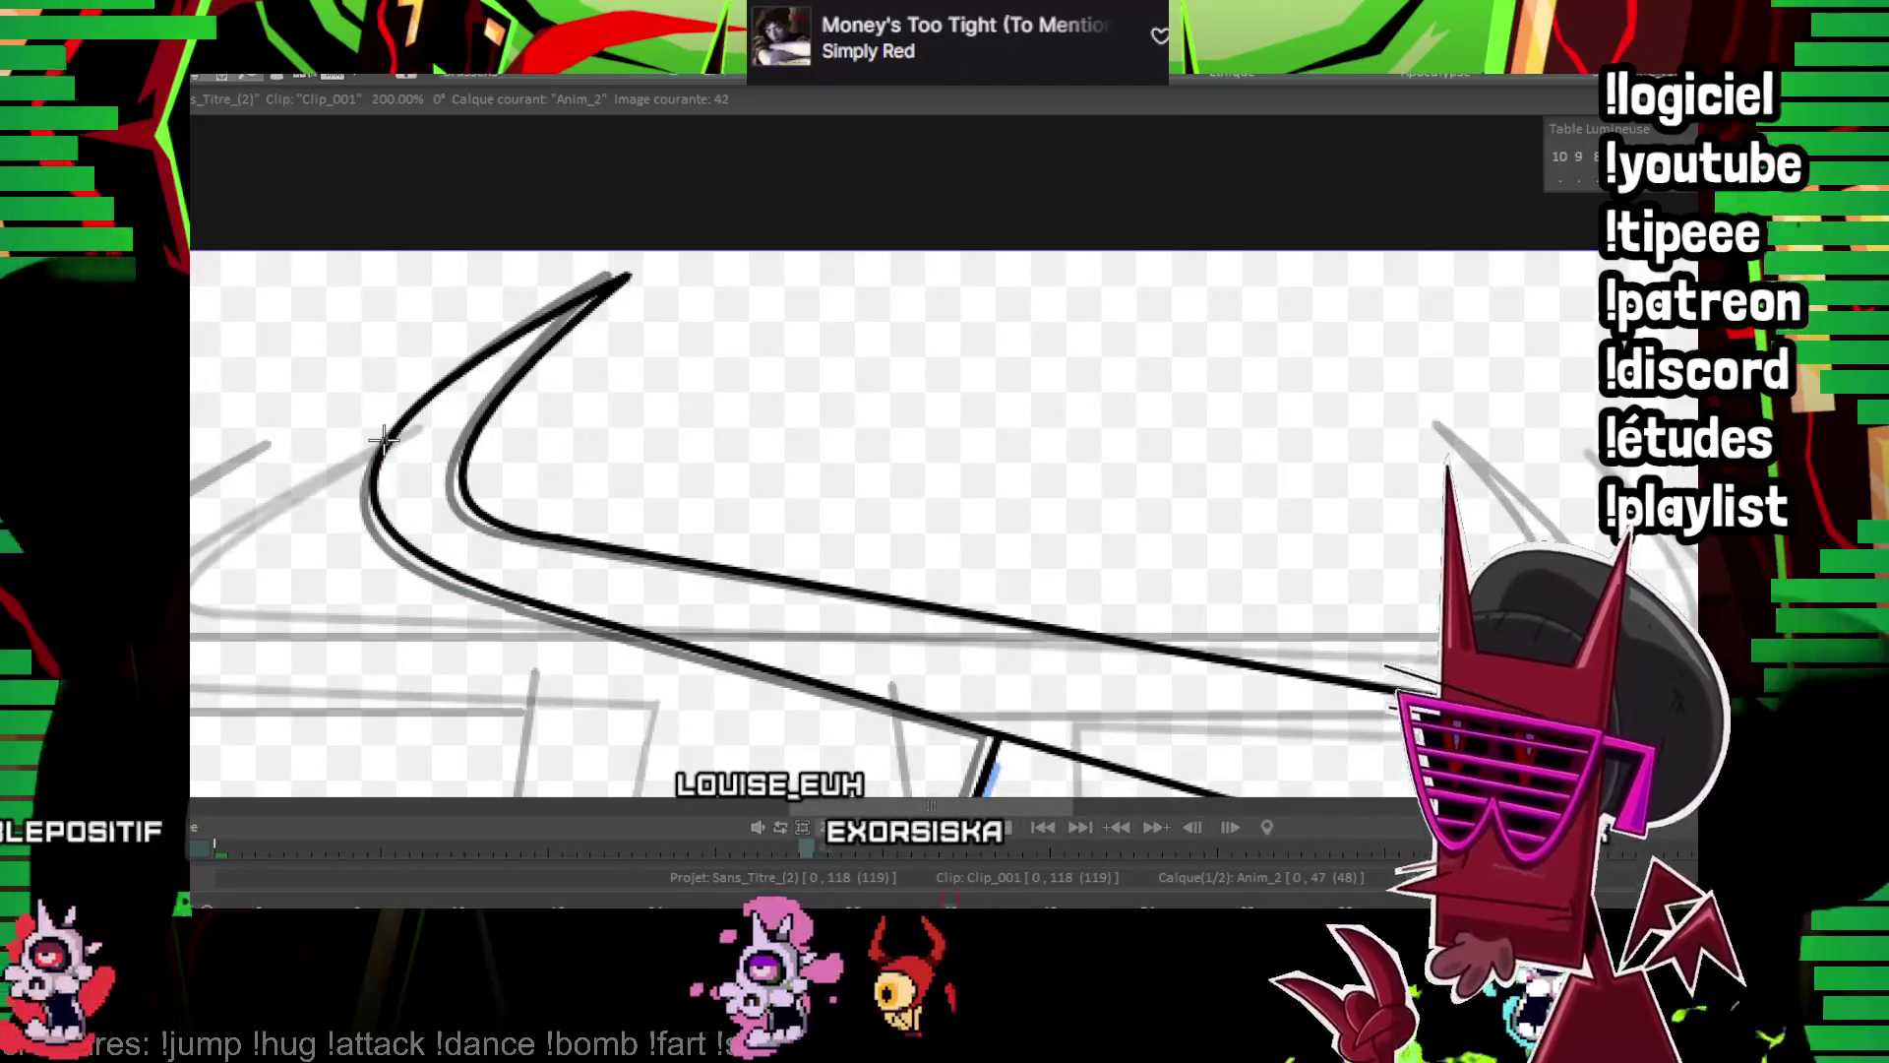
Extend the crossguard line into the right-end curve and undo the long stray stroke
mouse_move(384, 437)
left_mouse_down()
mouse_move(1256, 409)
mouse_move(1551, 354)
mouse_move(1131, 283)
mouse_move(902, 522)
left_mouse_up()
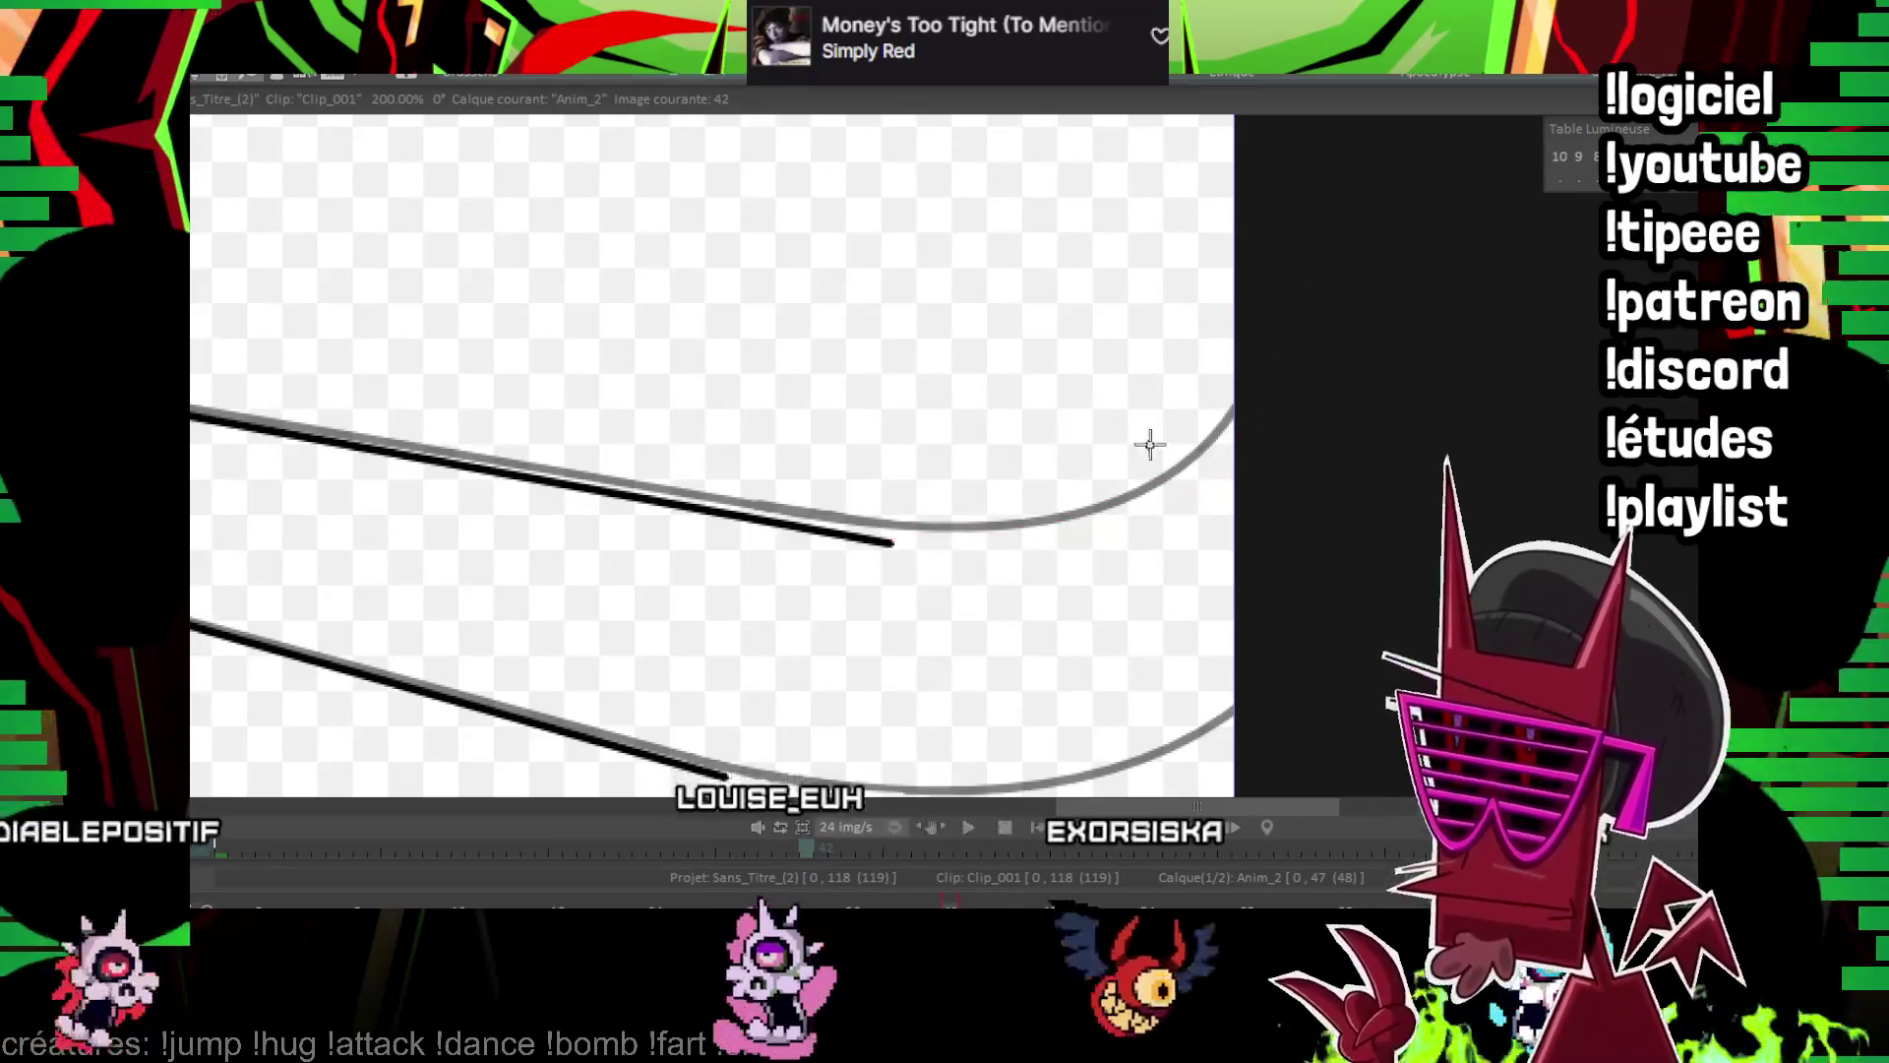
mouse_move(877, 538)
left_mouse_down()
mouse_move(1185, 321)
mouse_move(1239, 258)
left_mouse_up()
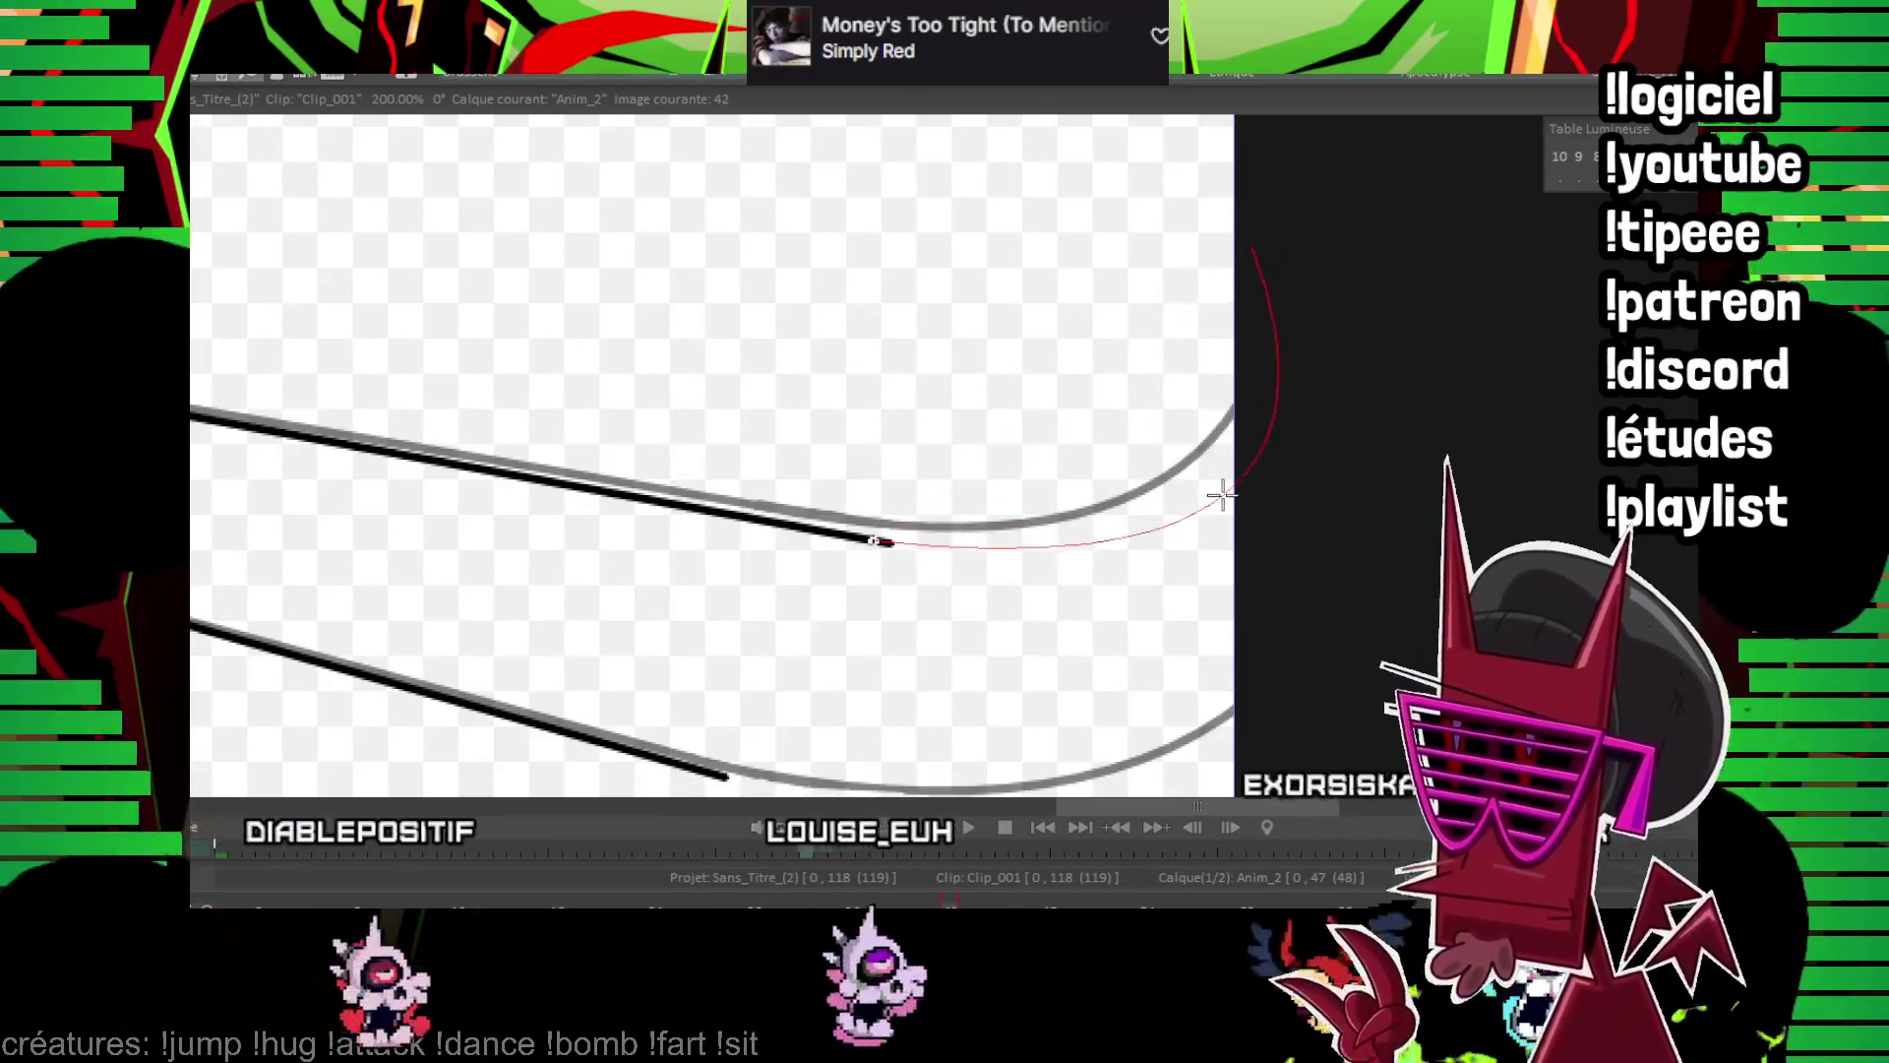
left_click(1214, 512)
mouse_move(758, 645)
left_mouse_down()
mouse_move(1391, 410)
mouse_move(1427, 449)
mouse_move(1265, 687)
left_mouse_up()
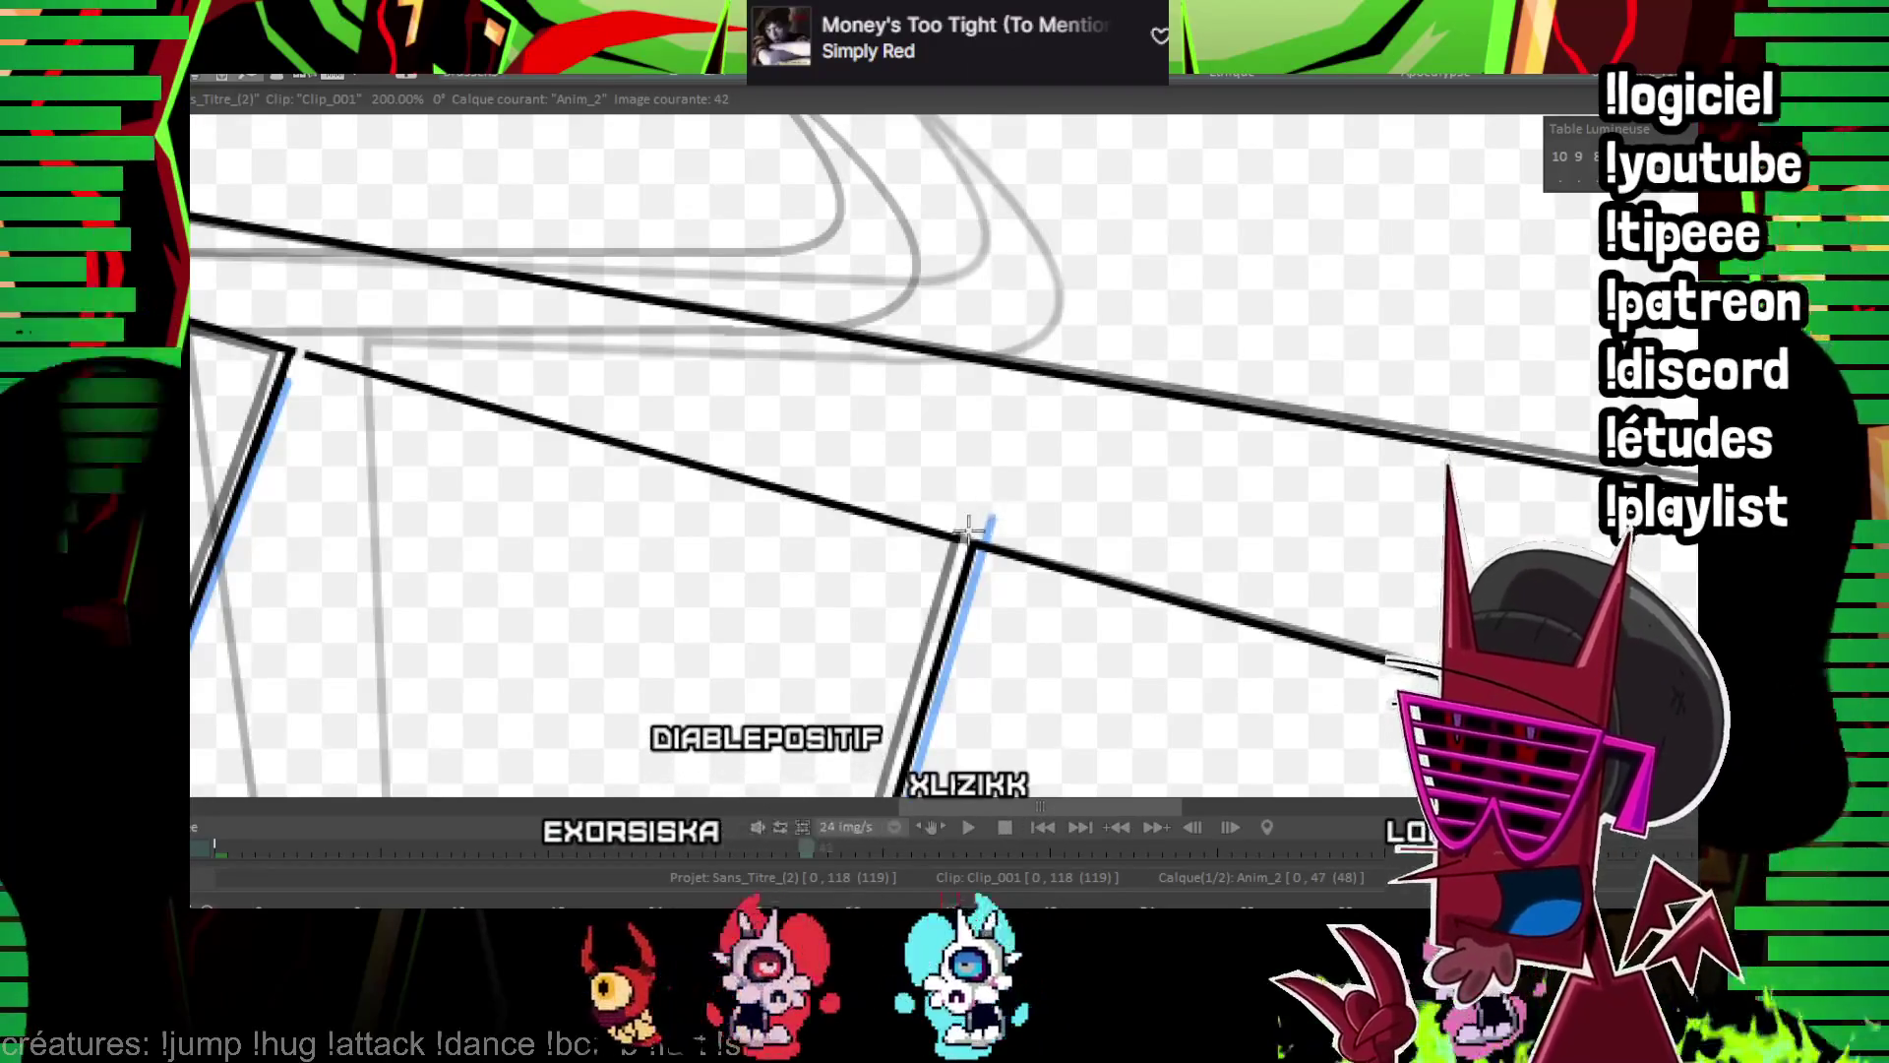
key("ctrl+z")
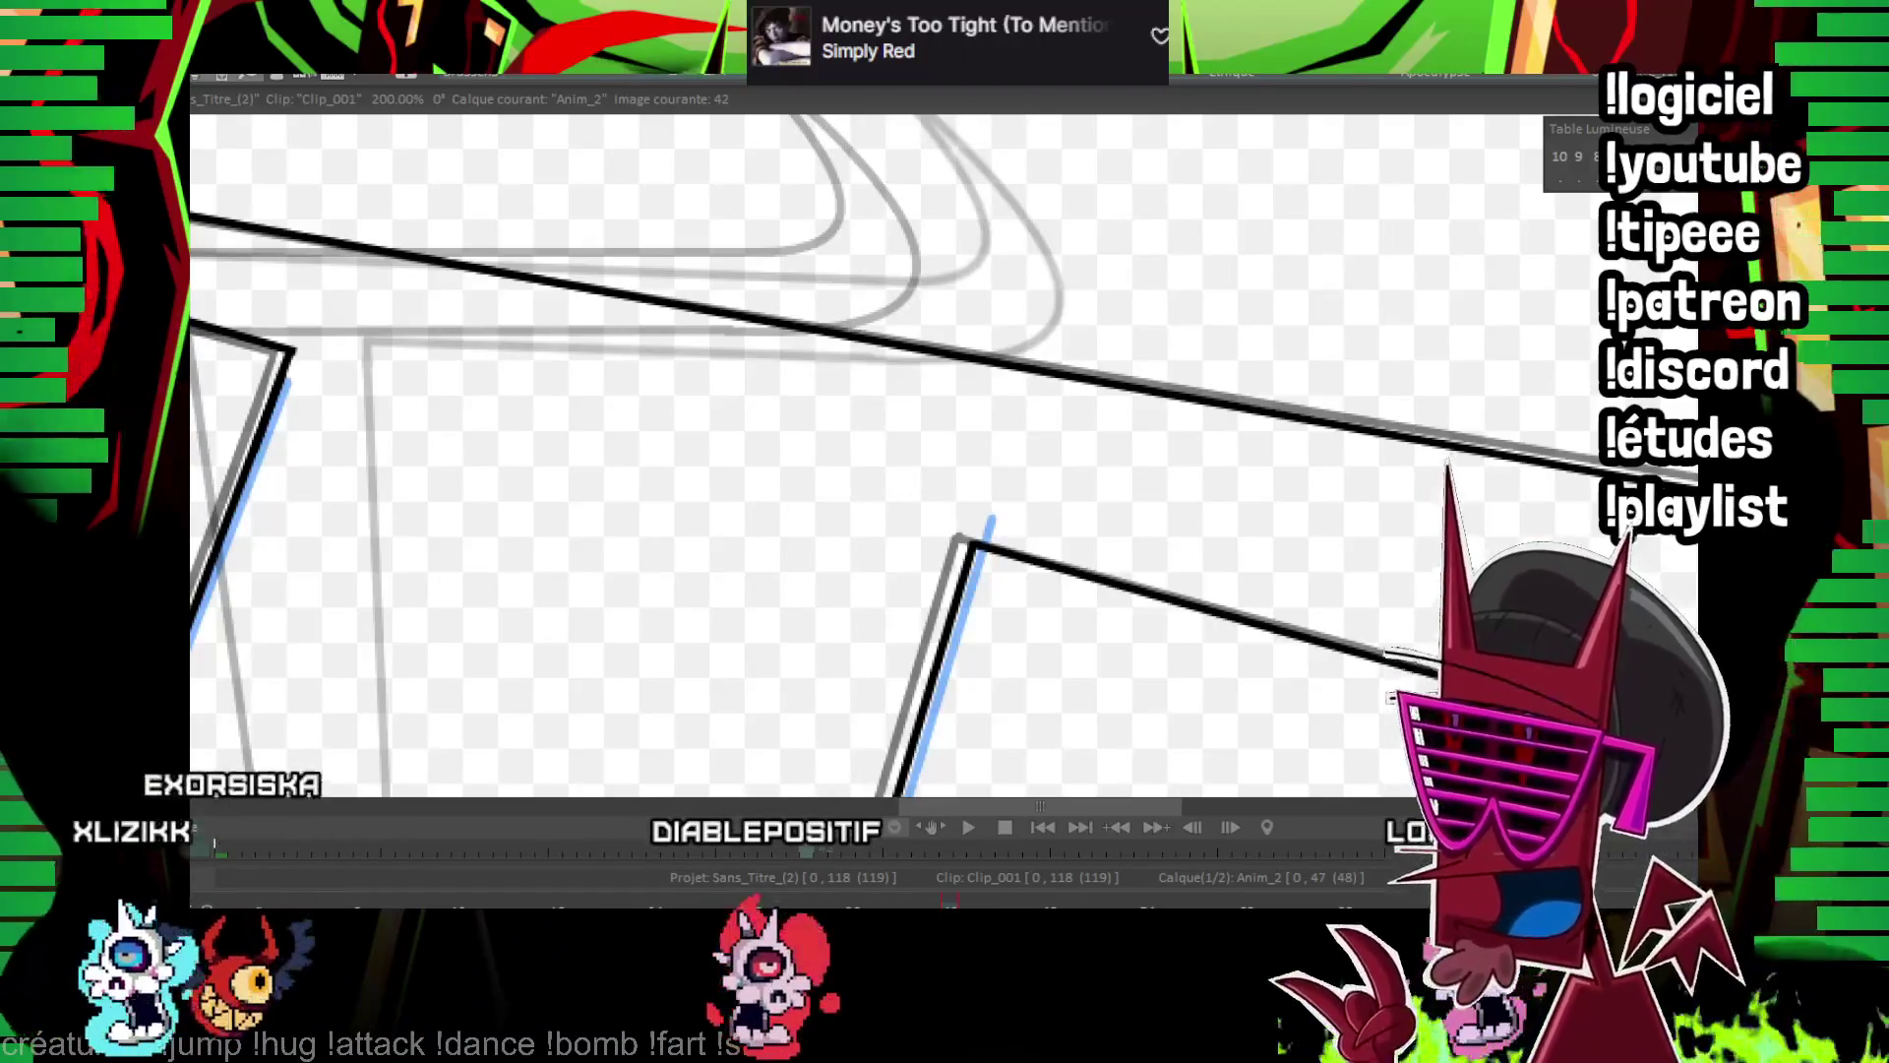
scroll(1392, 697, "down", 3)
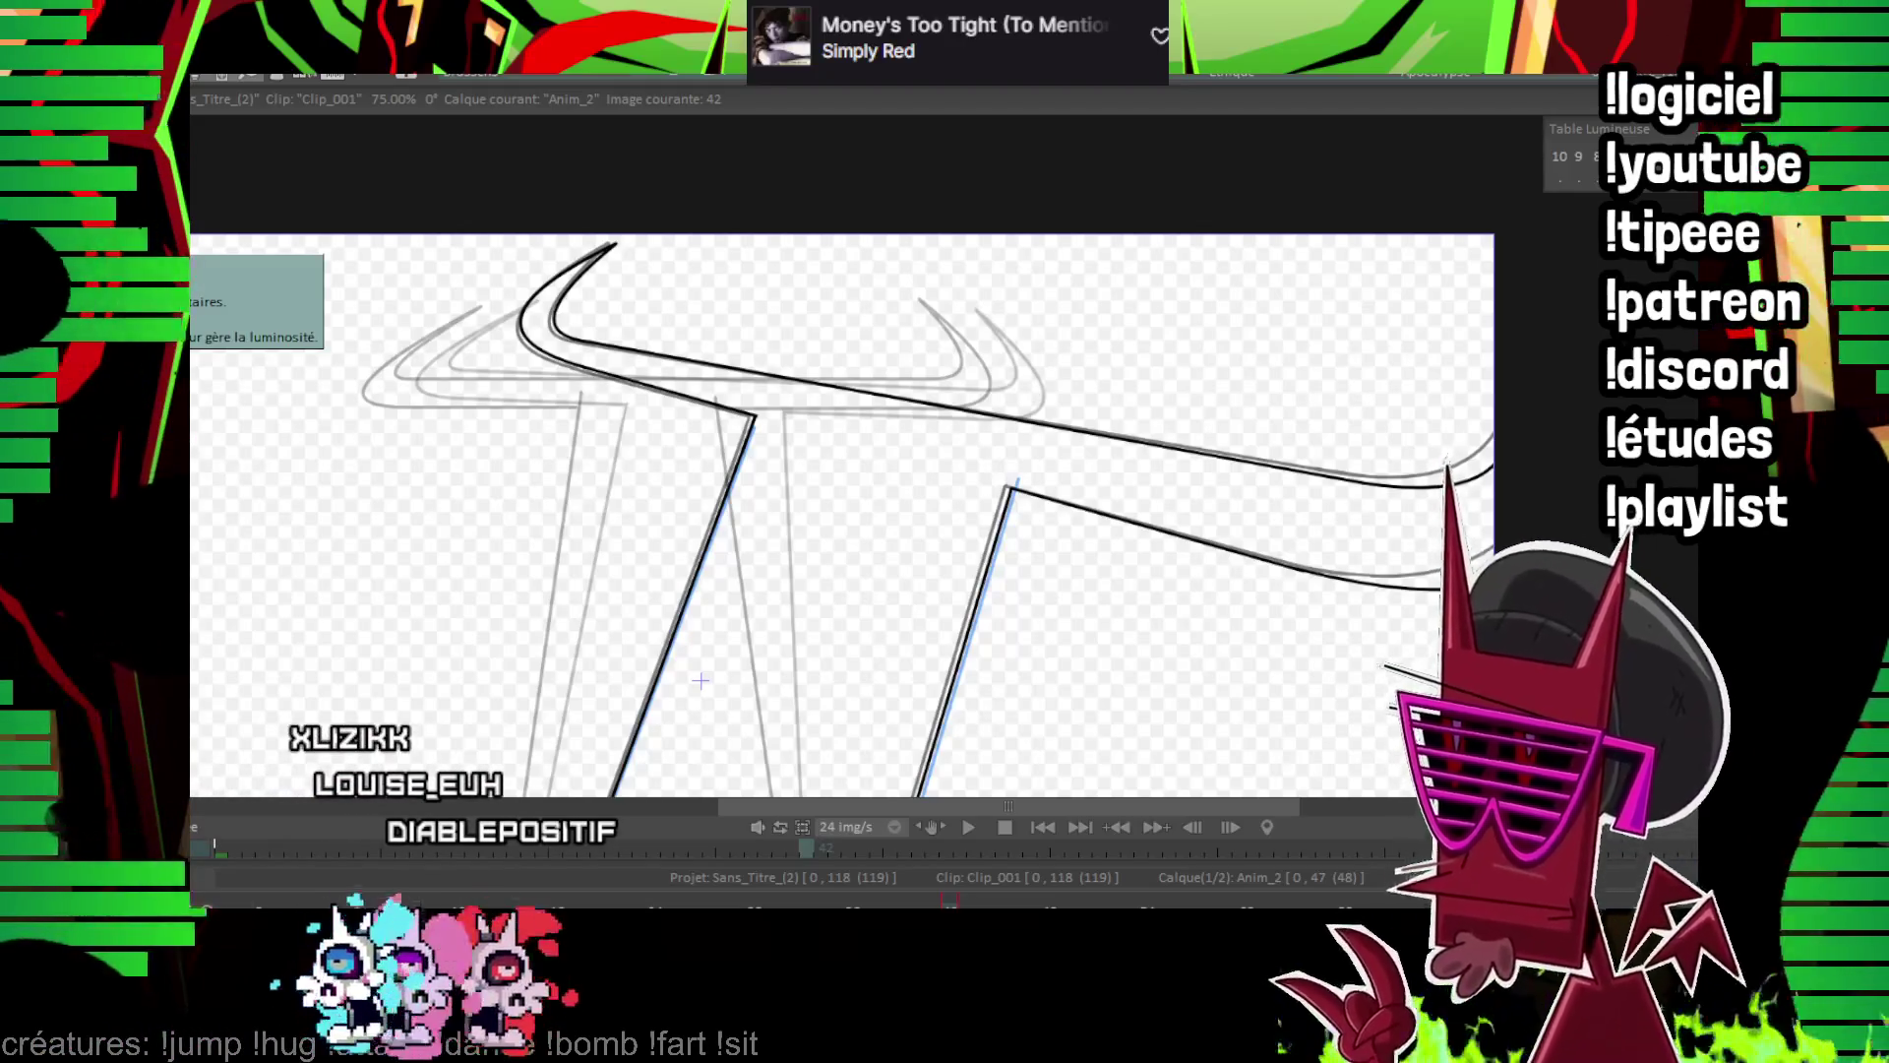
Step back through frames 40 and 9, then forward past 42 to frame 44
key("Left")
key("Left")
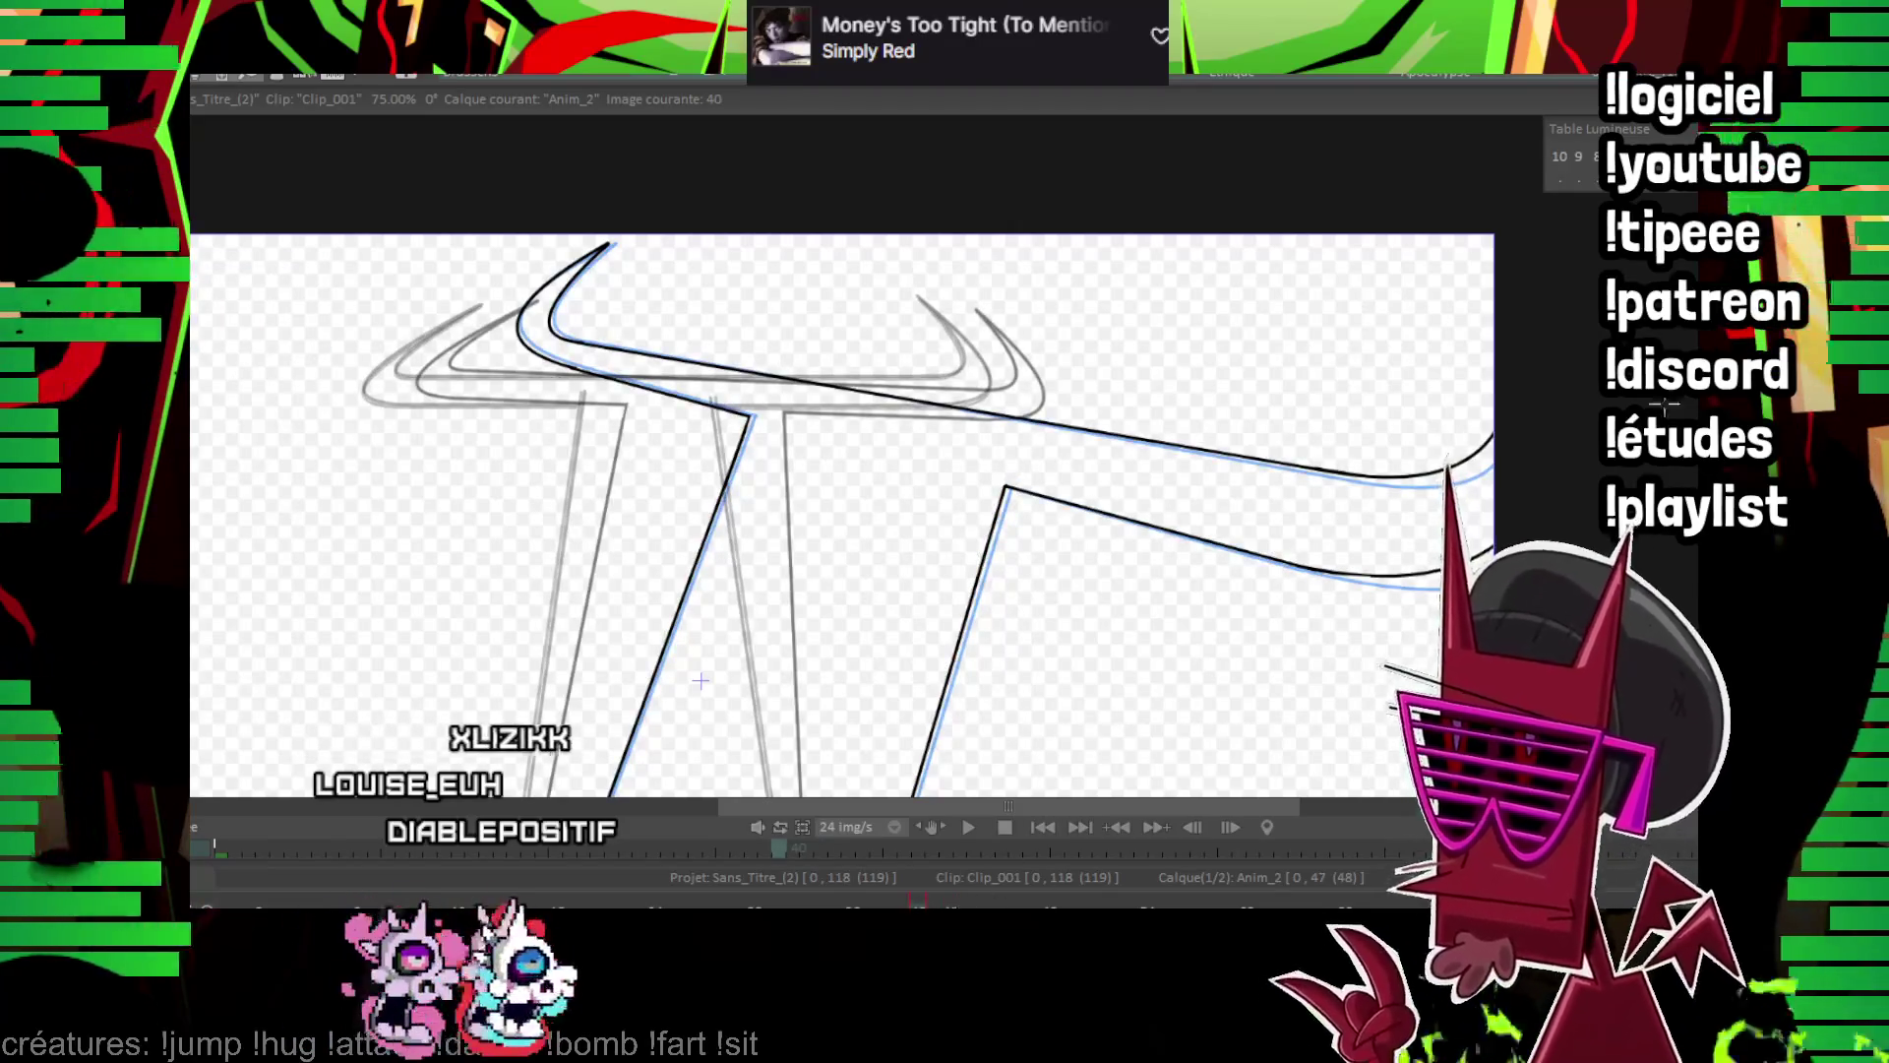
key("Left")
key("Left")
key("Left")
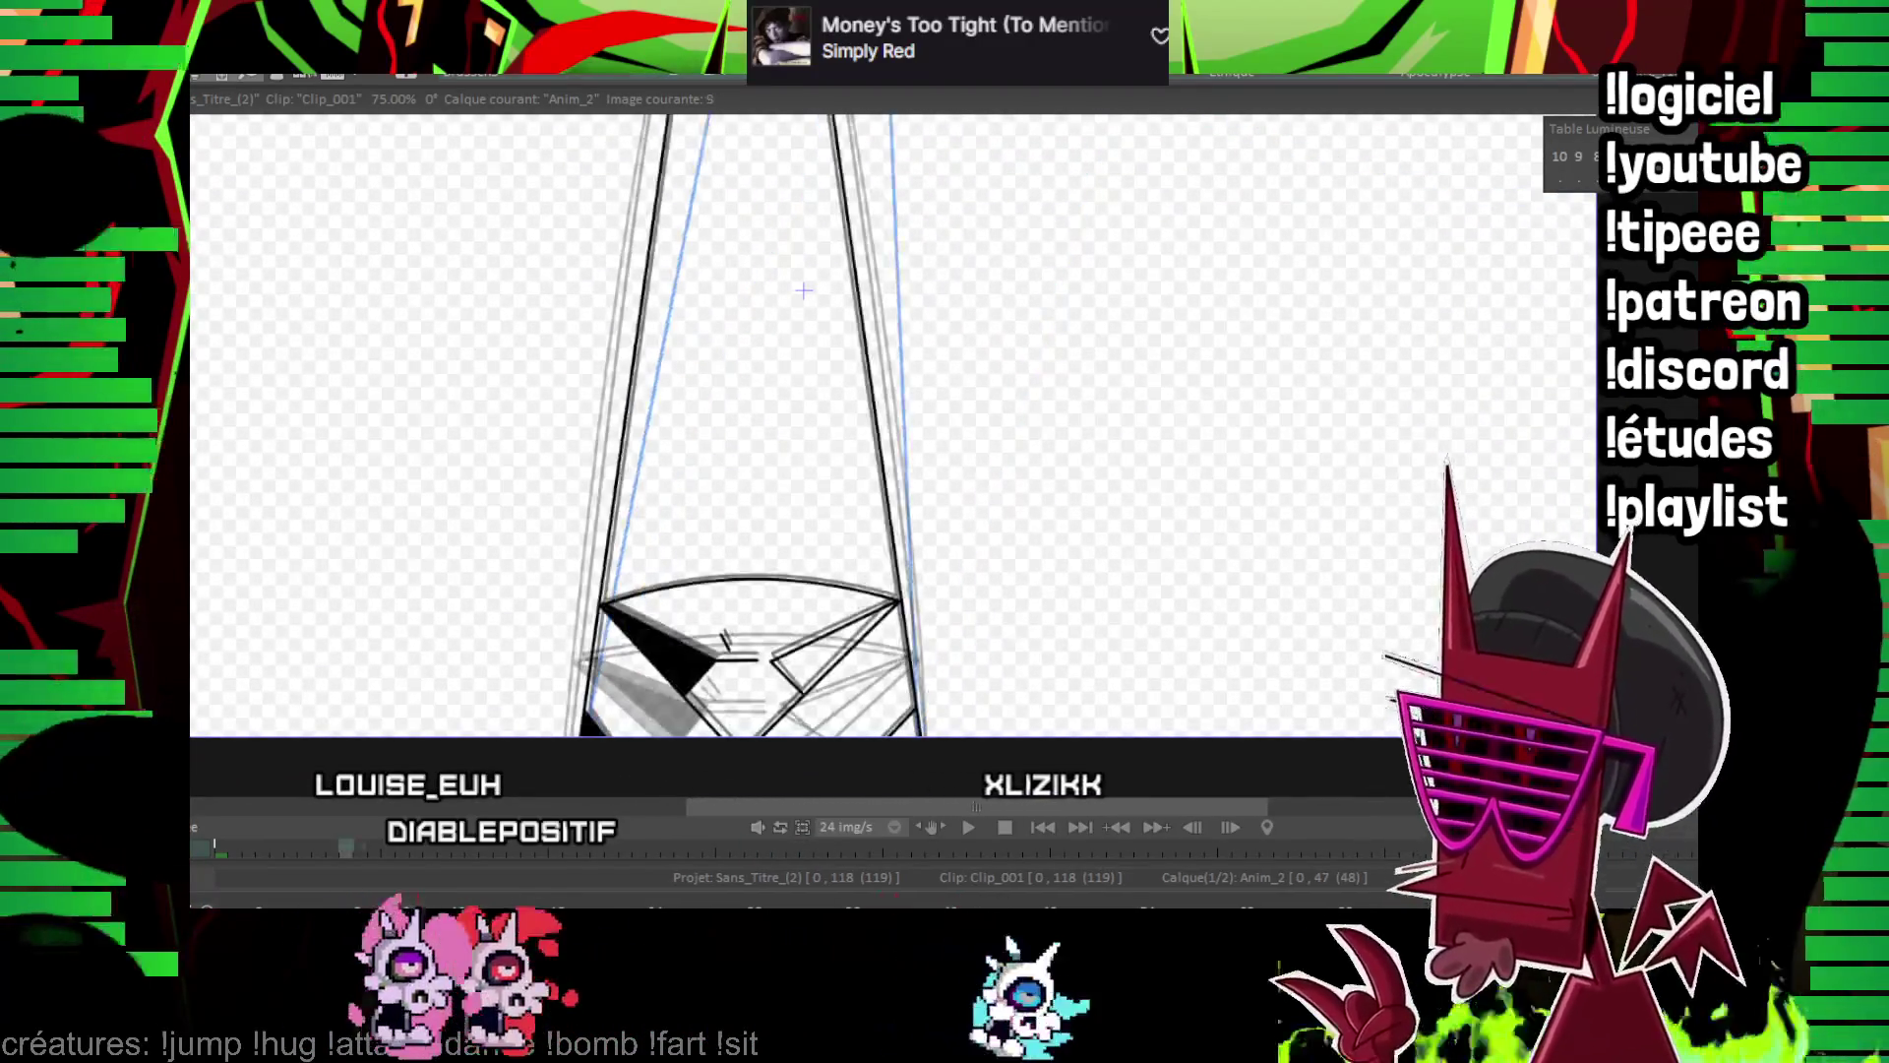
key("Right")
key("Right")
key("Right")
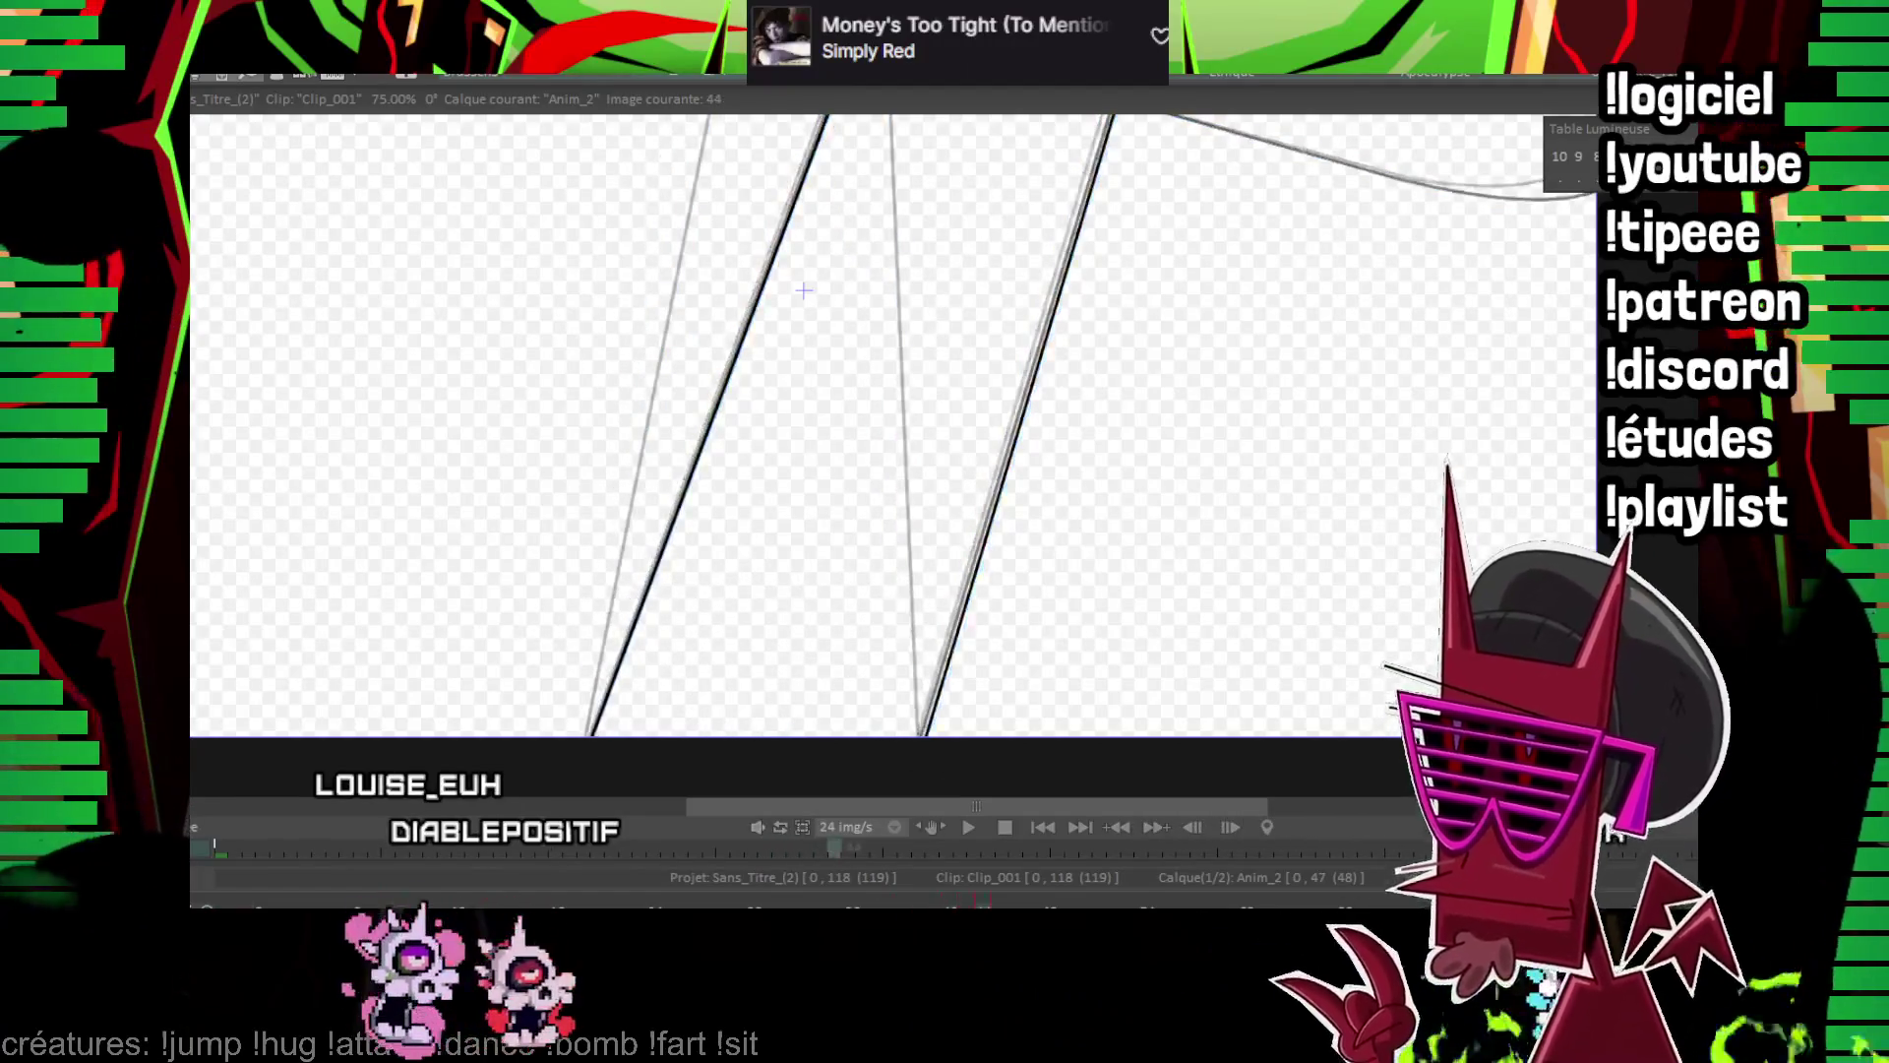
key("Right")
key("Right")
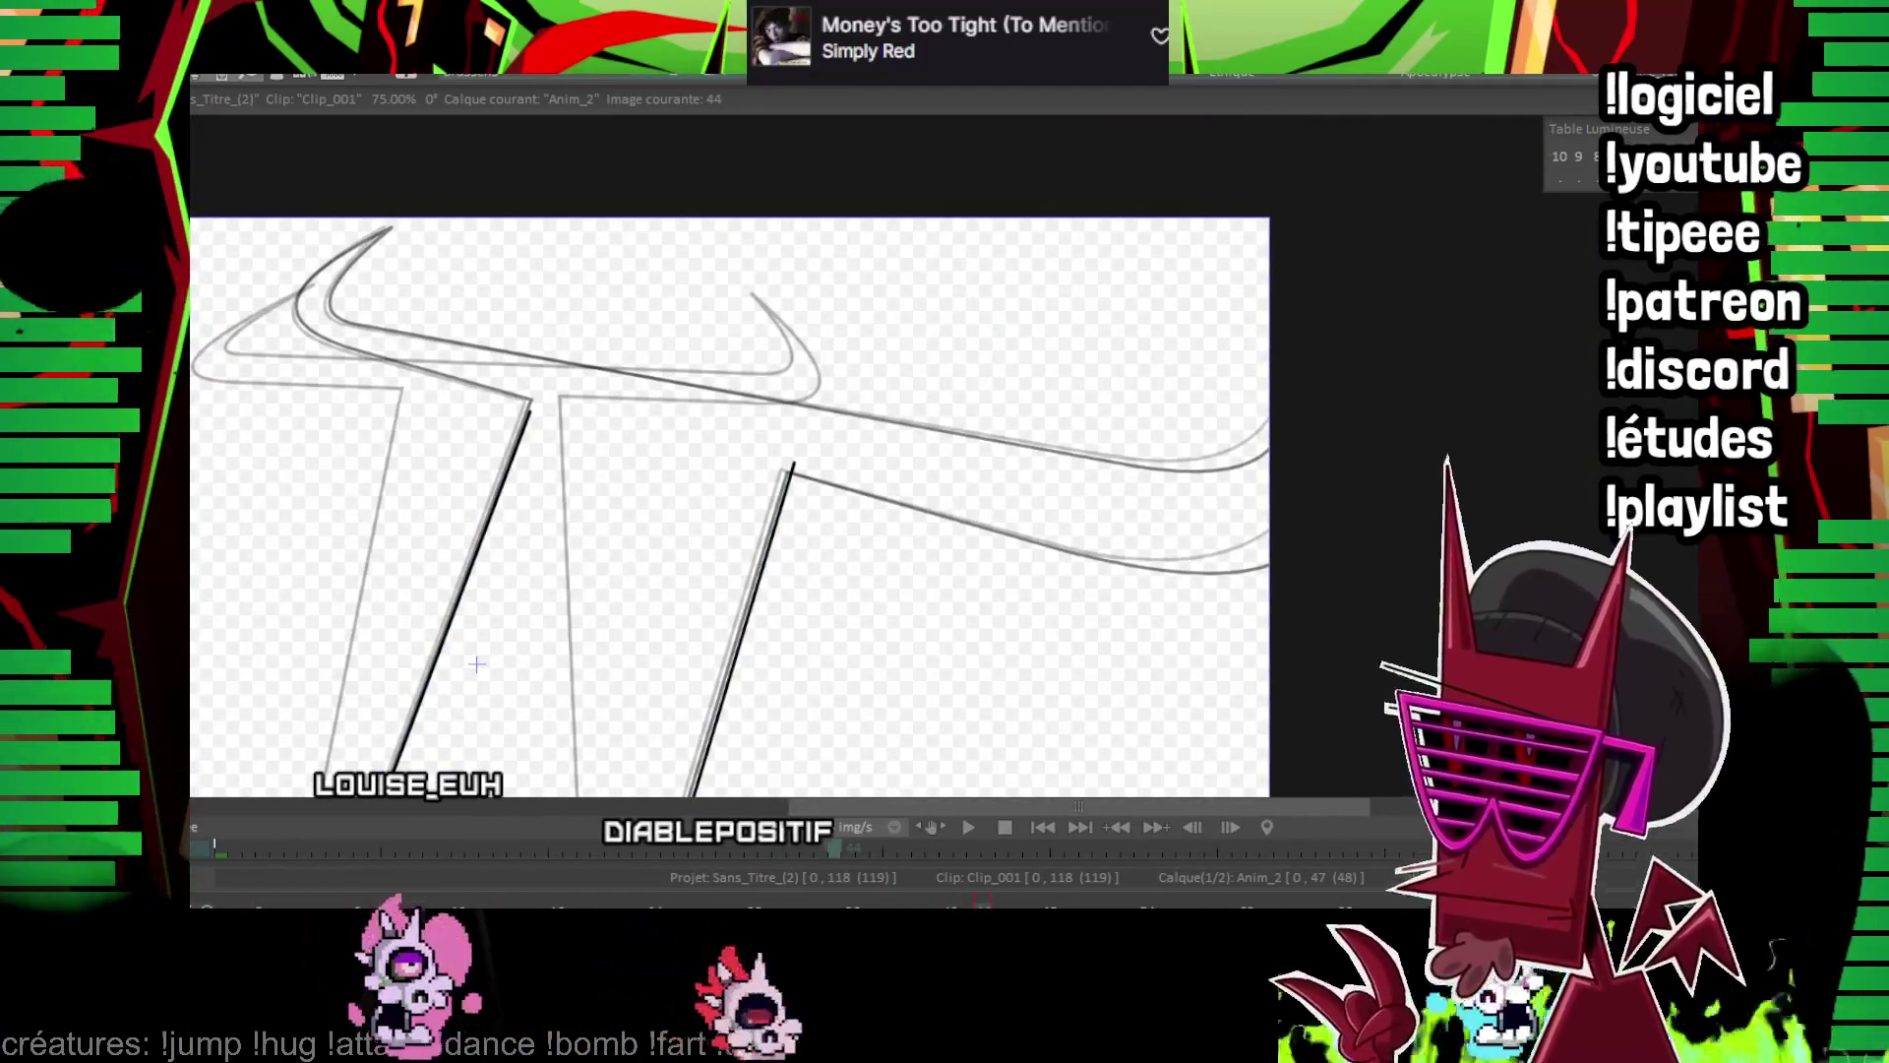
Ink the crossguard's top and bottom edge lines across the sketch on frame 44
scroll(1050, 329, "up", 2)
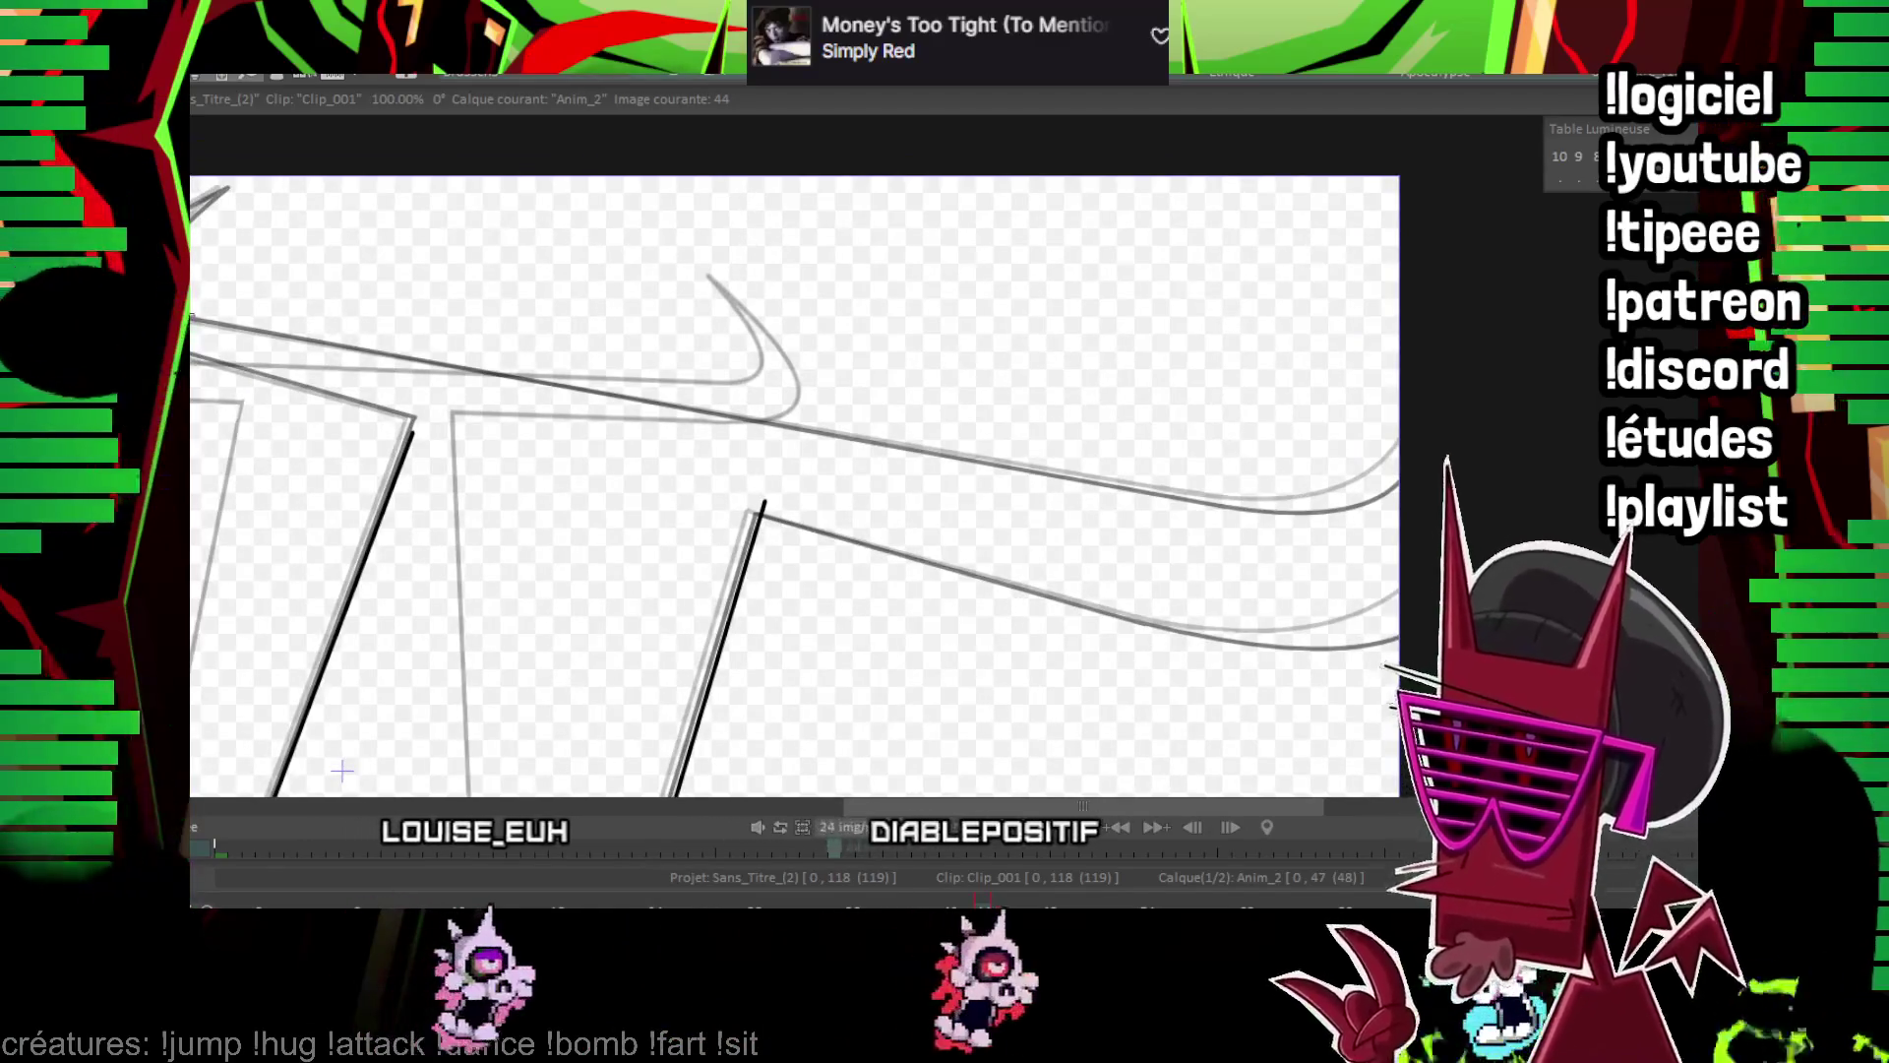
left_click(1233, 510, "shift")
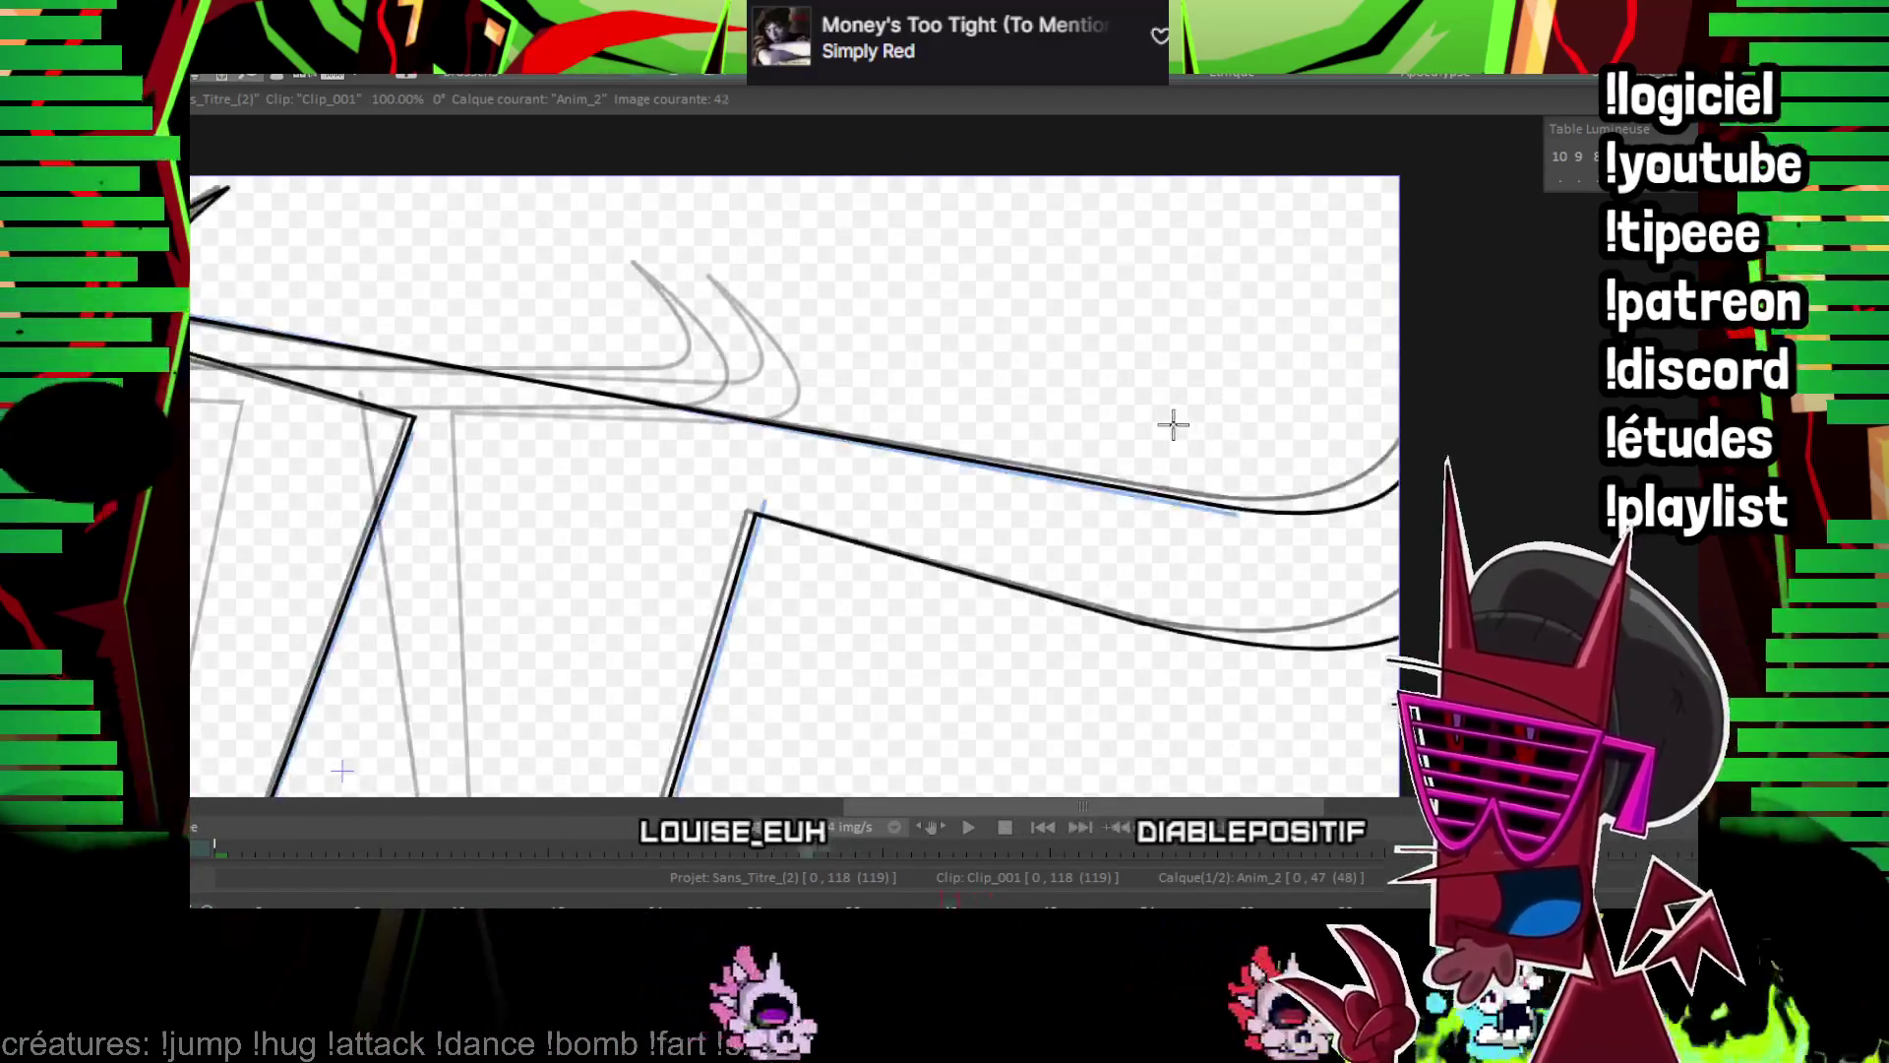
left_click(197, 349)
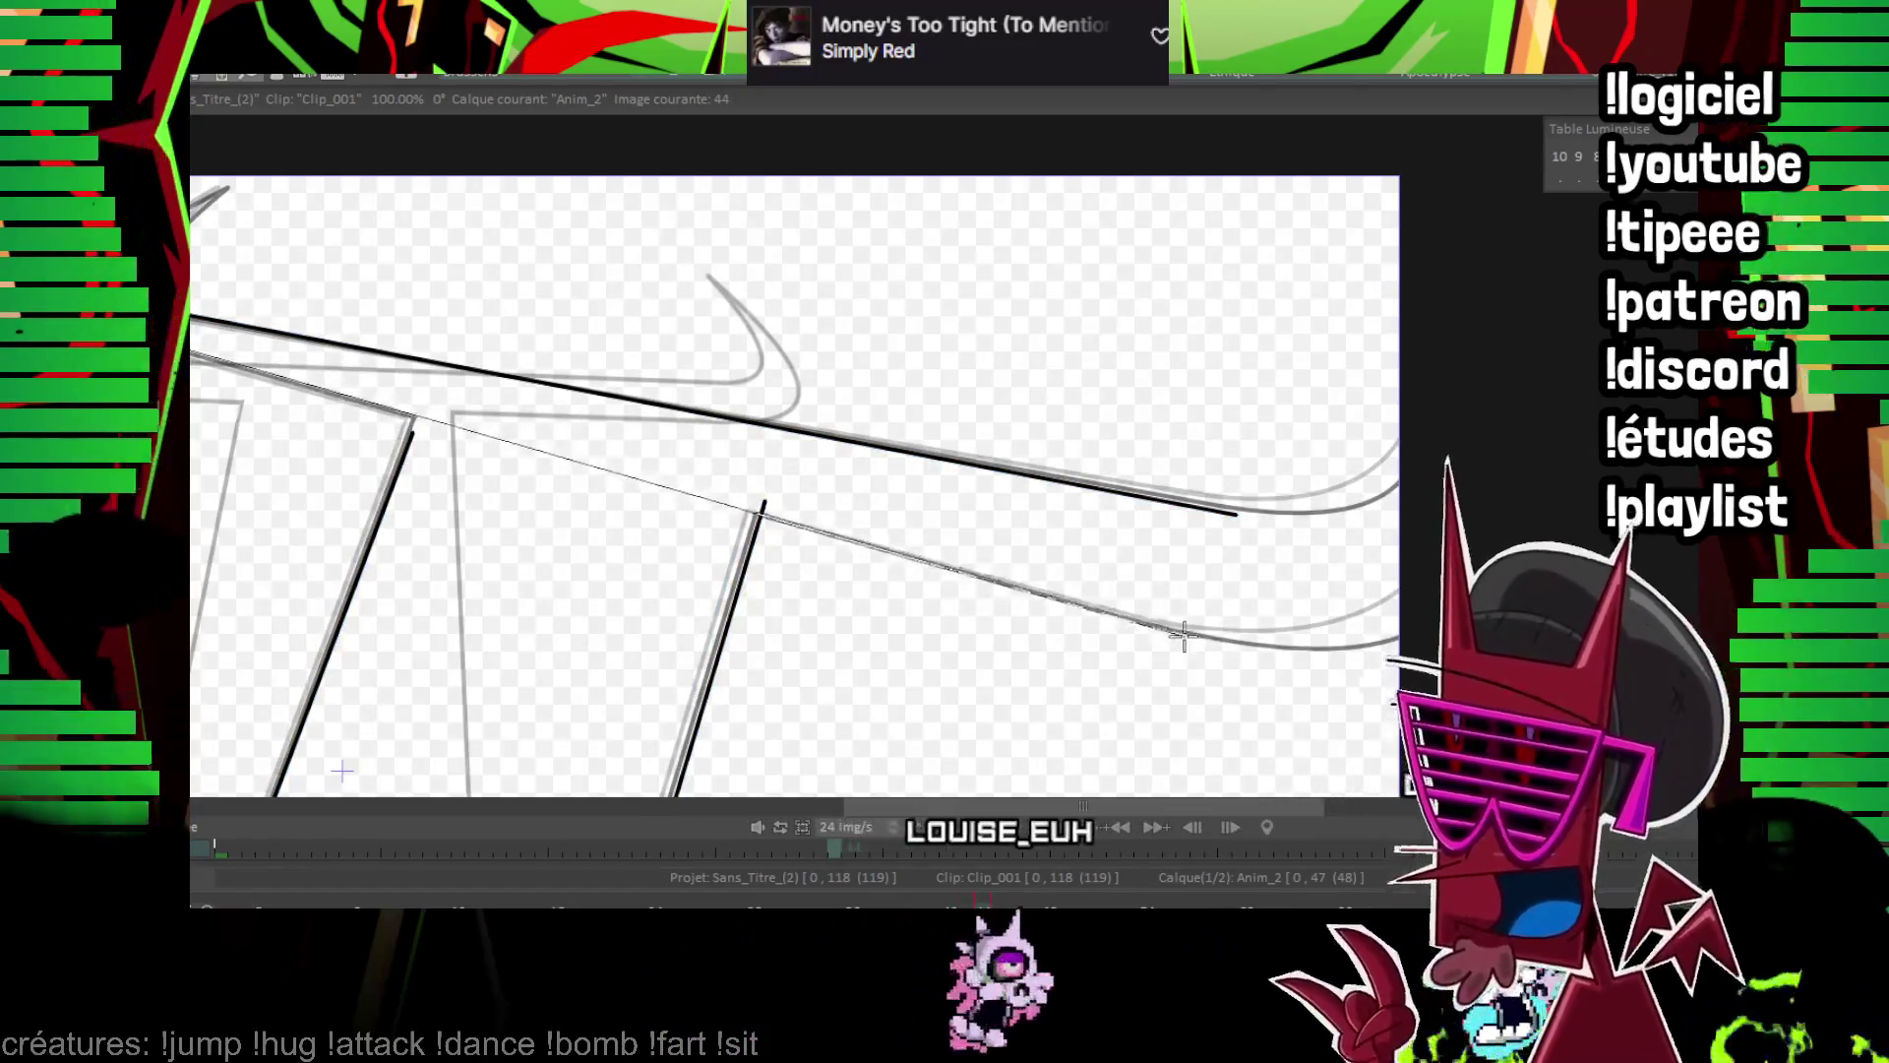
left_click(1161, 628, "shift")
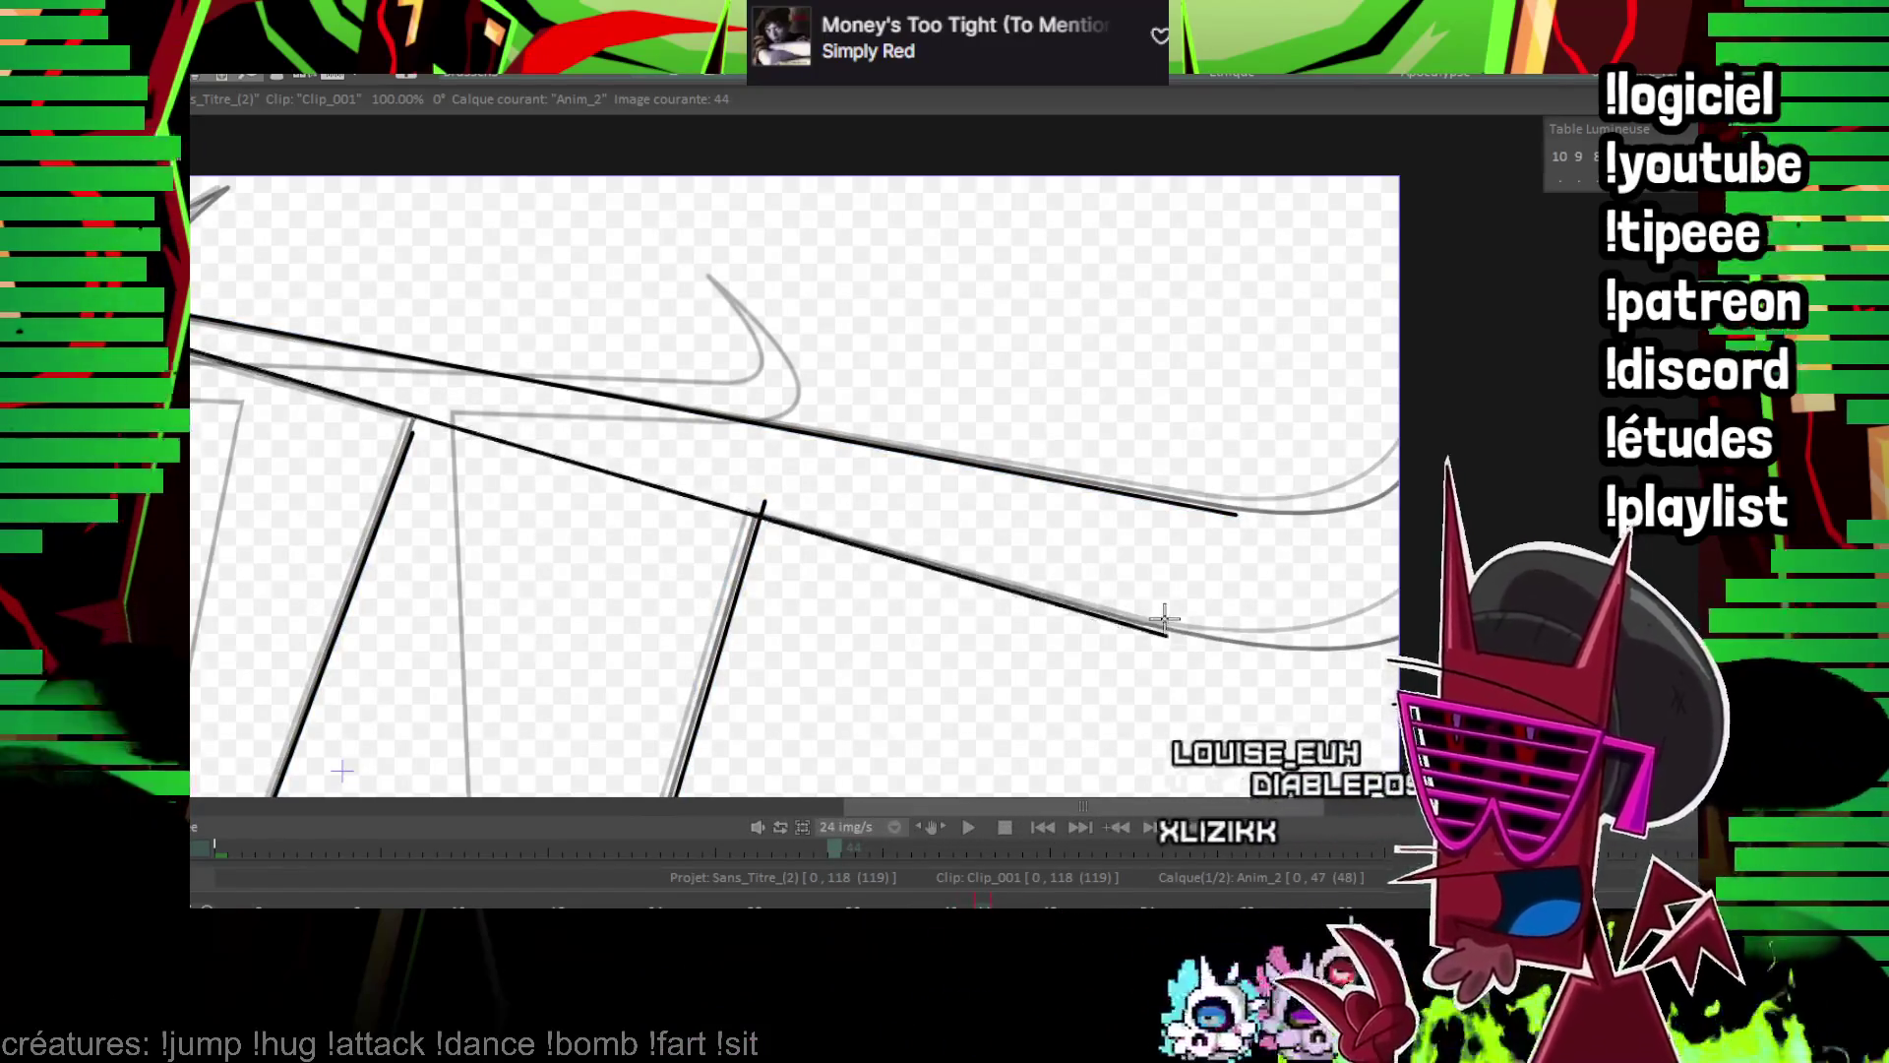
Zoom in and ink the left horn's base edges and curve up to its tip
key("KP_Add")
left_click_drag(452, 457, 1033, 536)
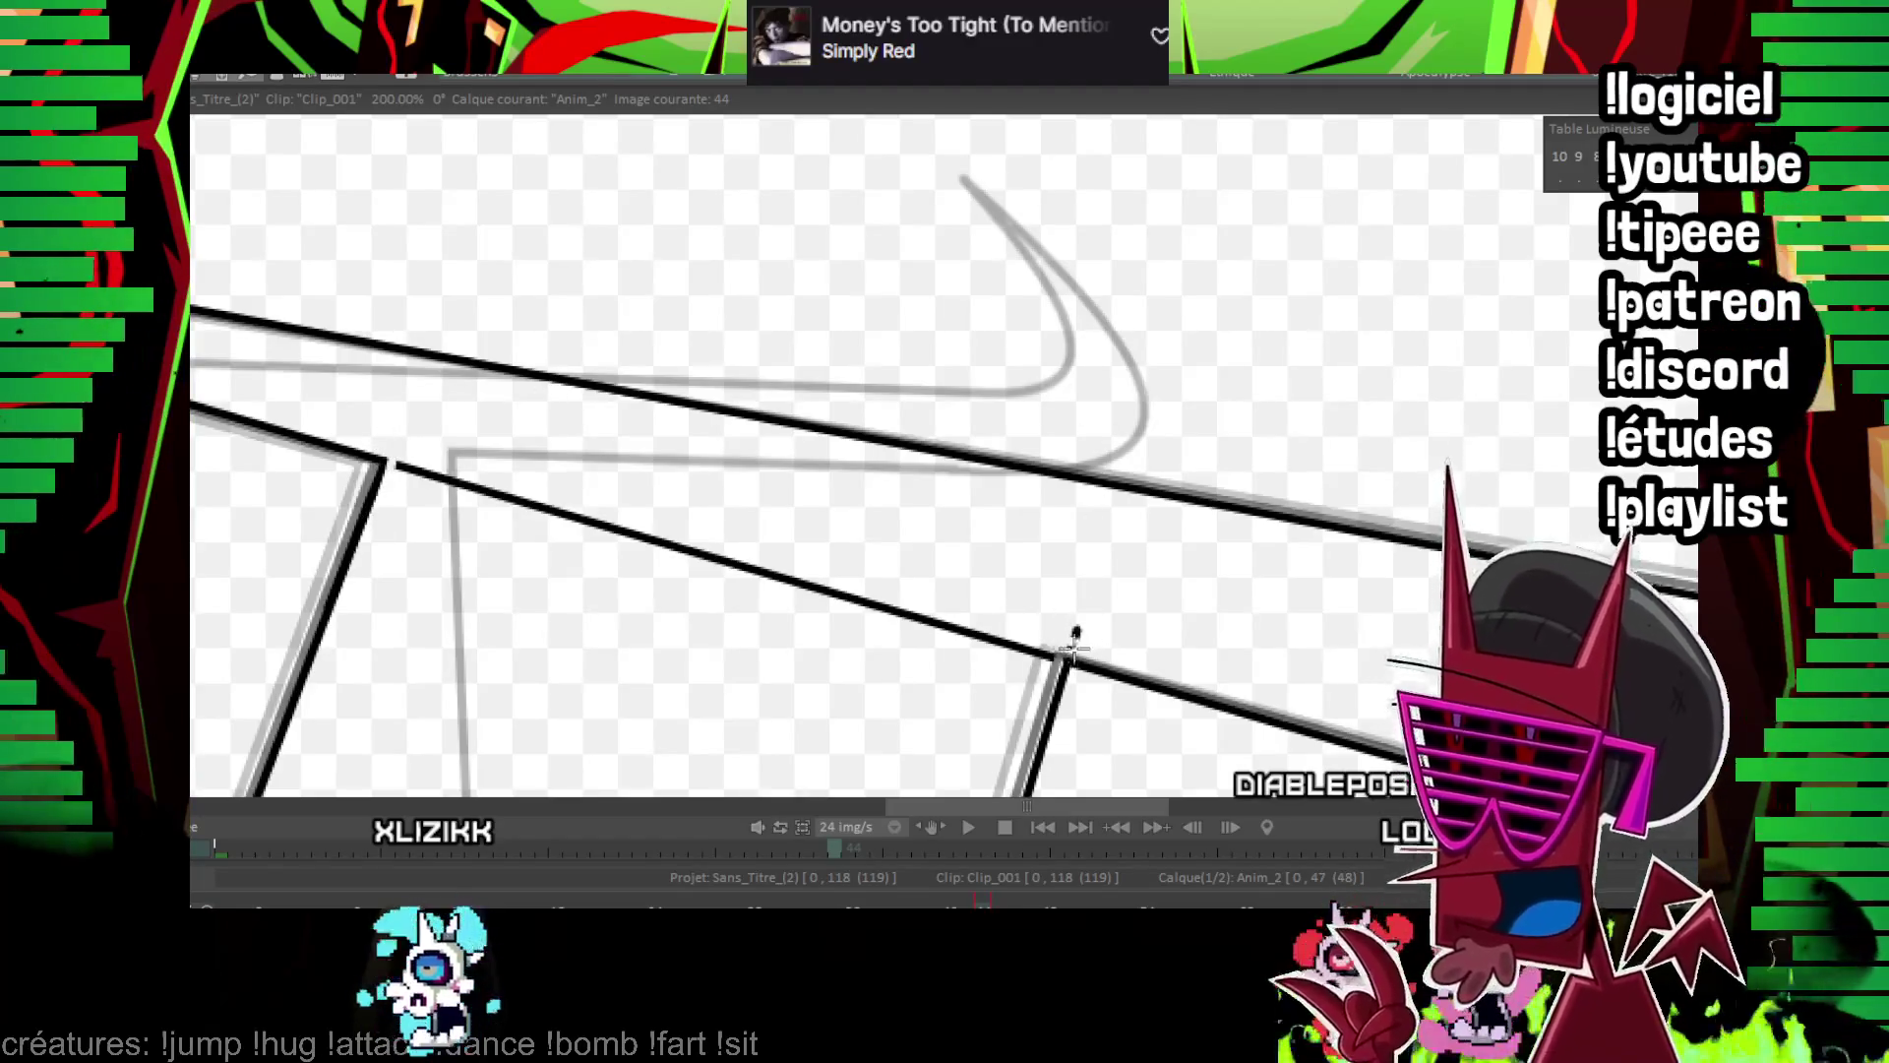
mouse_move(1040, 652)
left_mouse_down()
mouse_move(548, 450)
mouse_move(640, 472)
mouse_move(572, 516)
left_mouse_up()
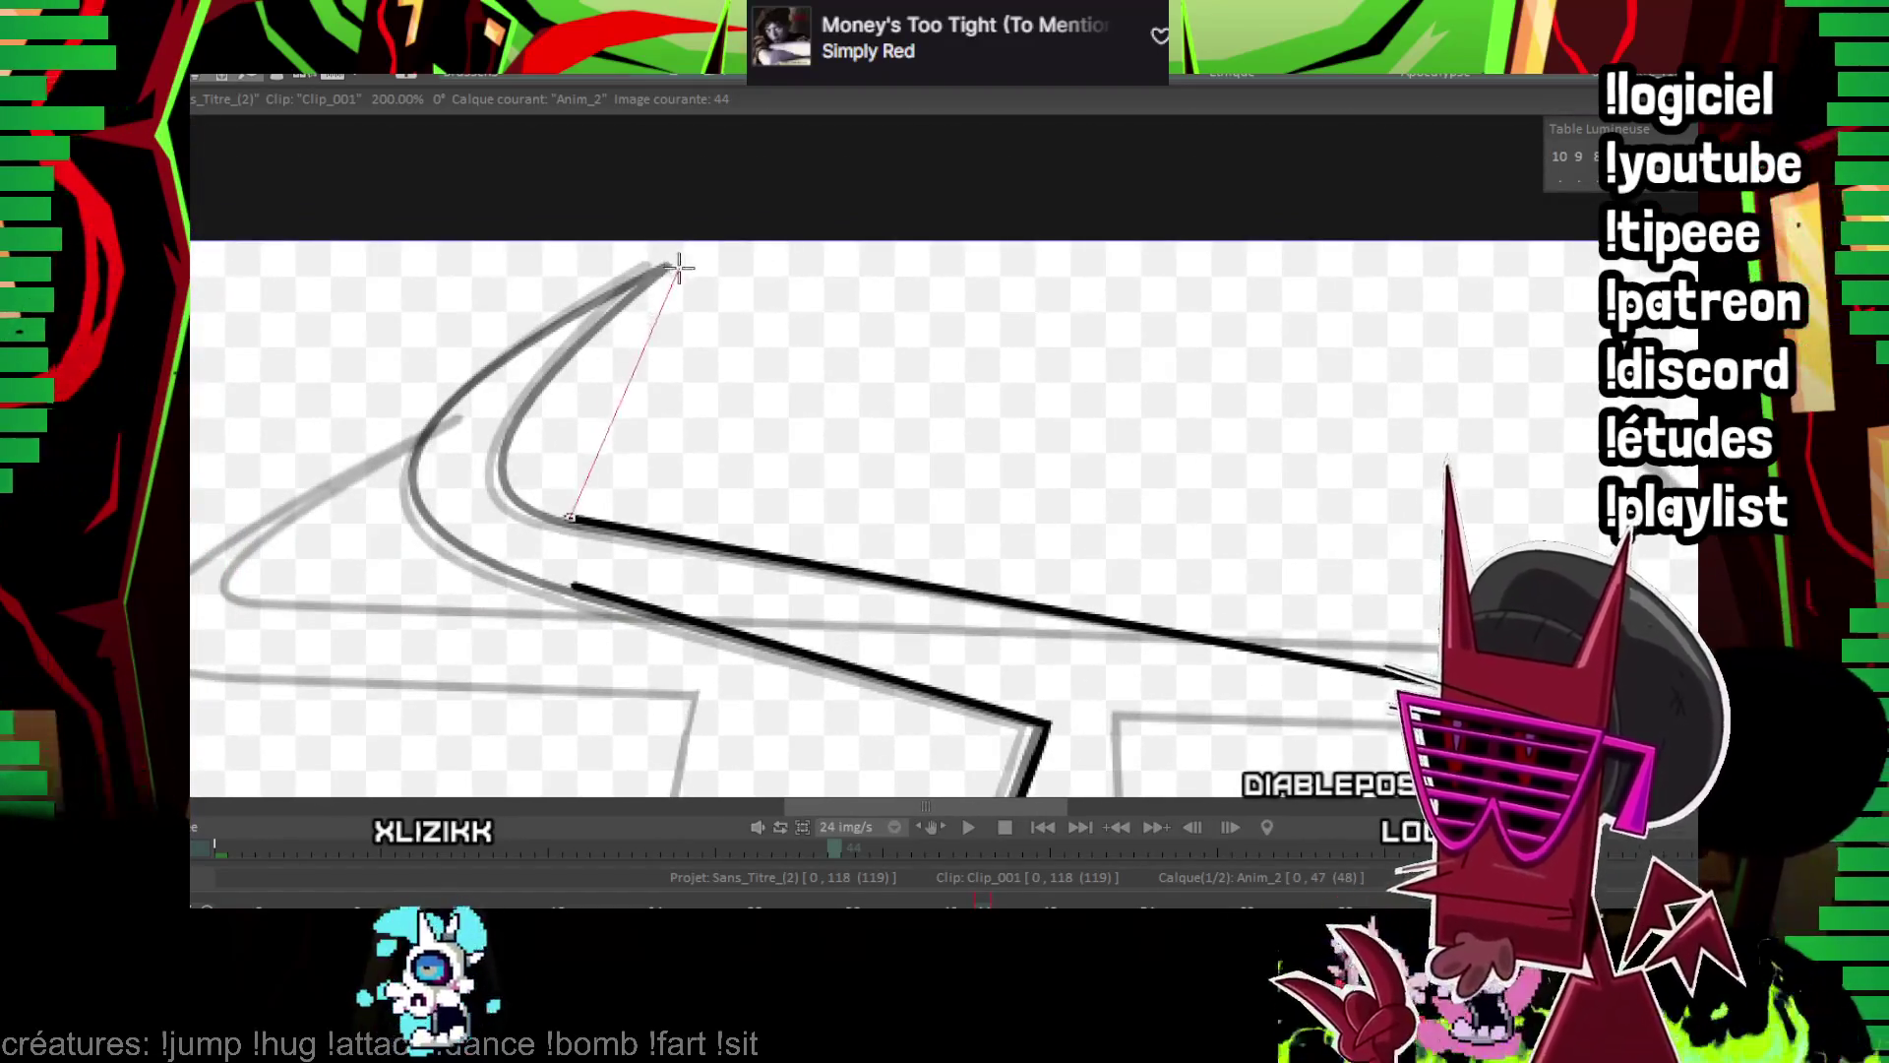
left_click(515, 433)
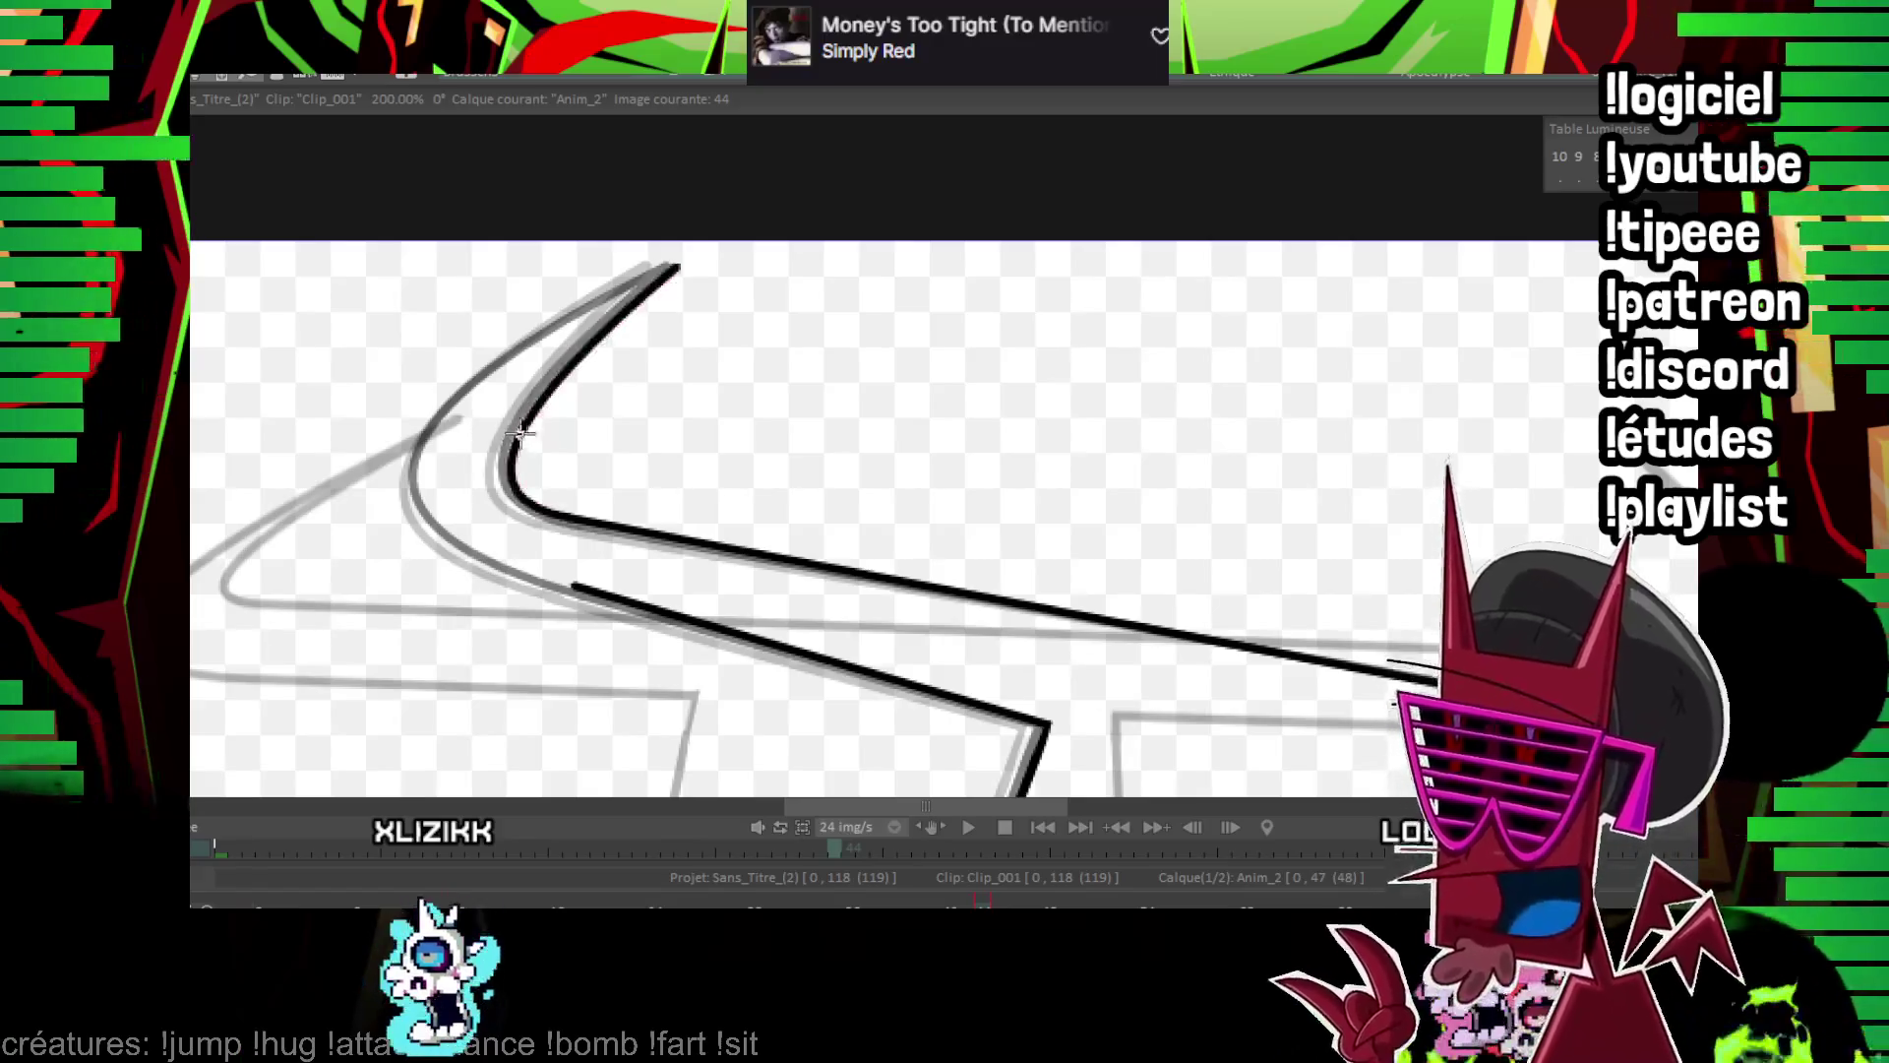
mouse_move(677, 268)
left_mouse_down()
mouse_move(548, 573)
mouse_move(577, 585)
left_mouse_up()
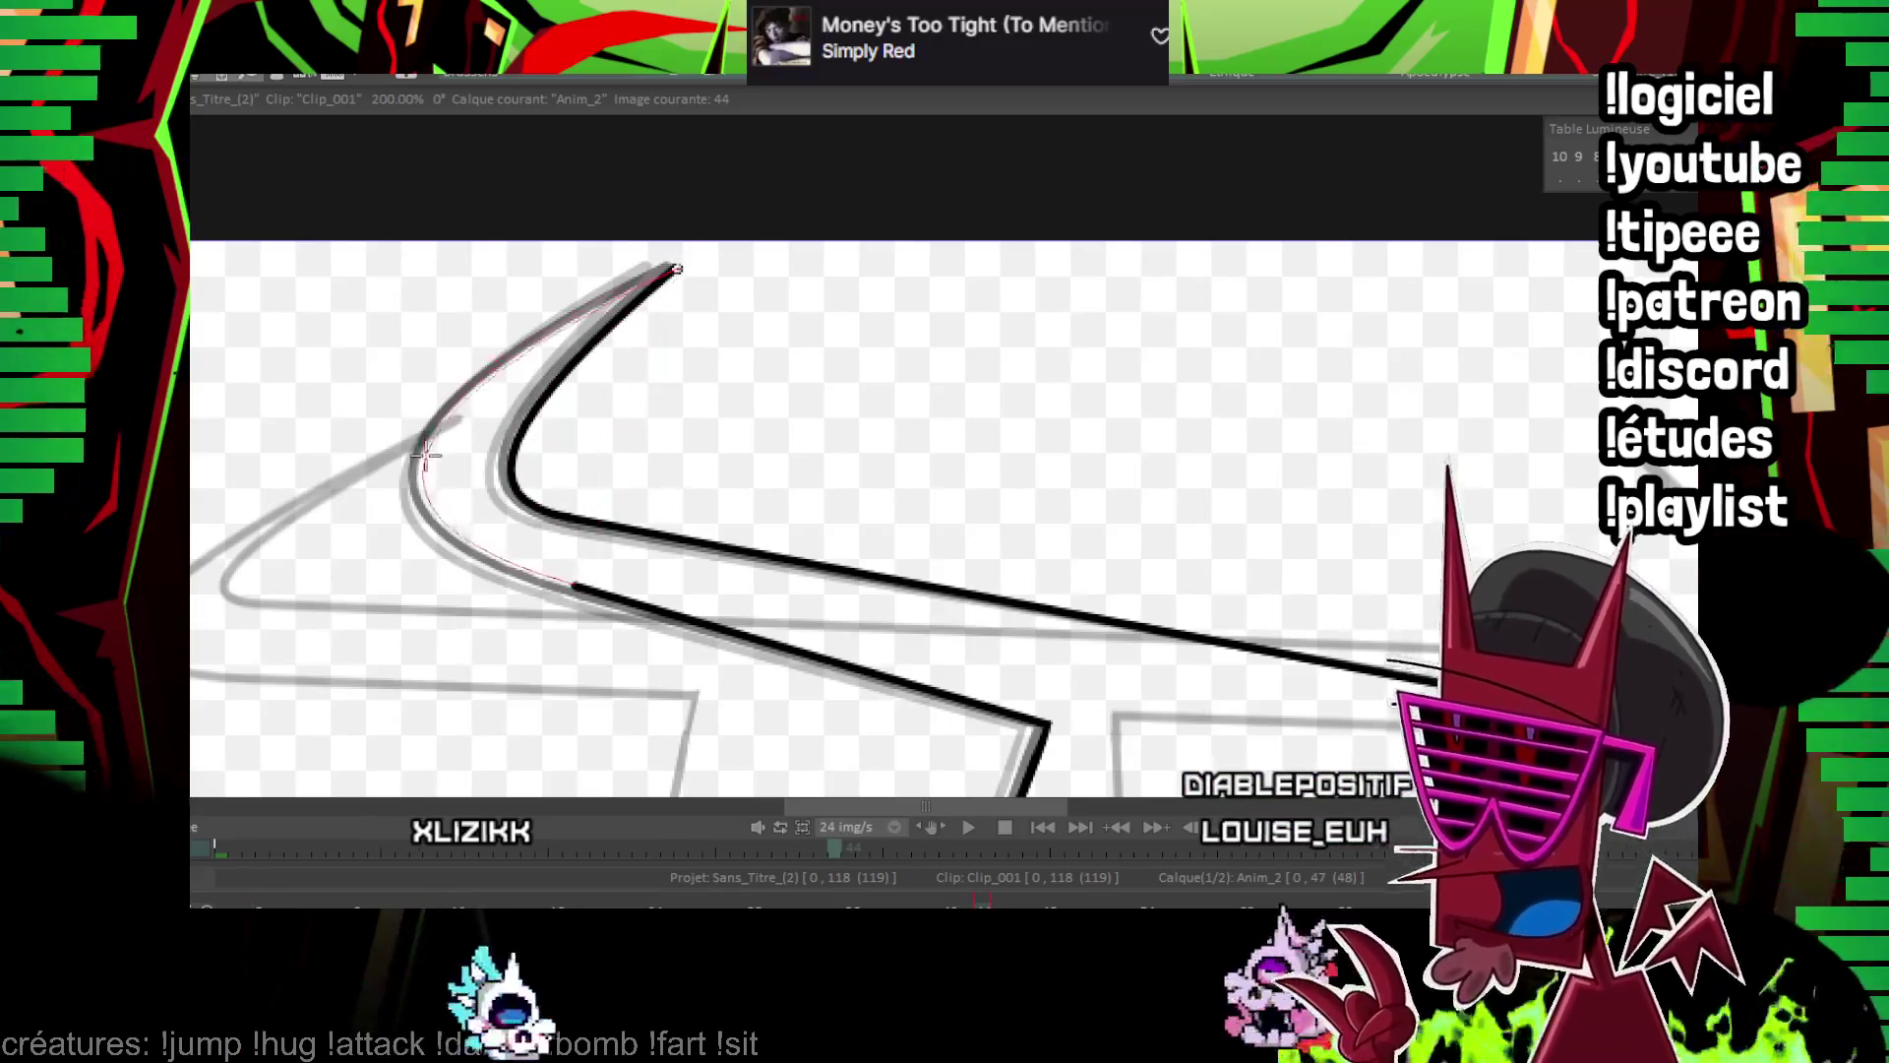
left_click(418, 438)
Draw the crossguard's right-end curve, undo the dipping version and redraw it
mouse_move(418, 438)
left_mouse_down()
mouse_move(1129, 447)
mouse_move(846, 443)
mouse_move(1235, 320)
left_mouse_up()
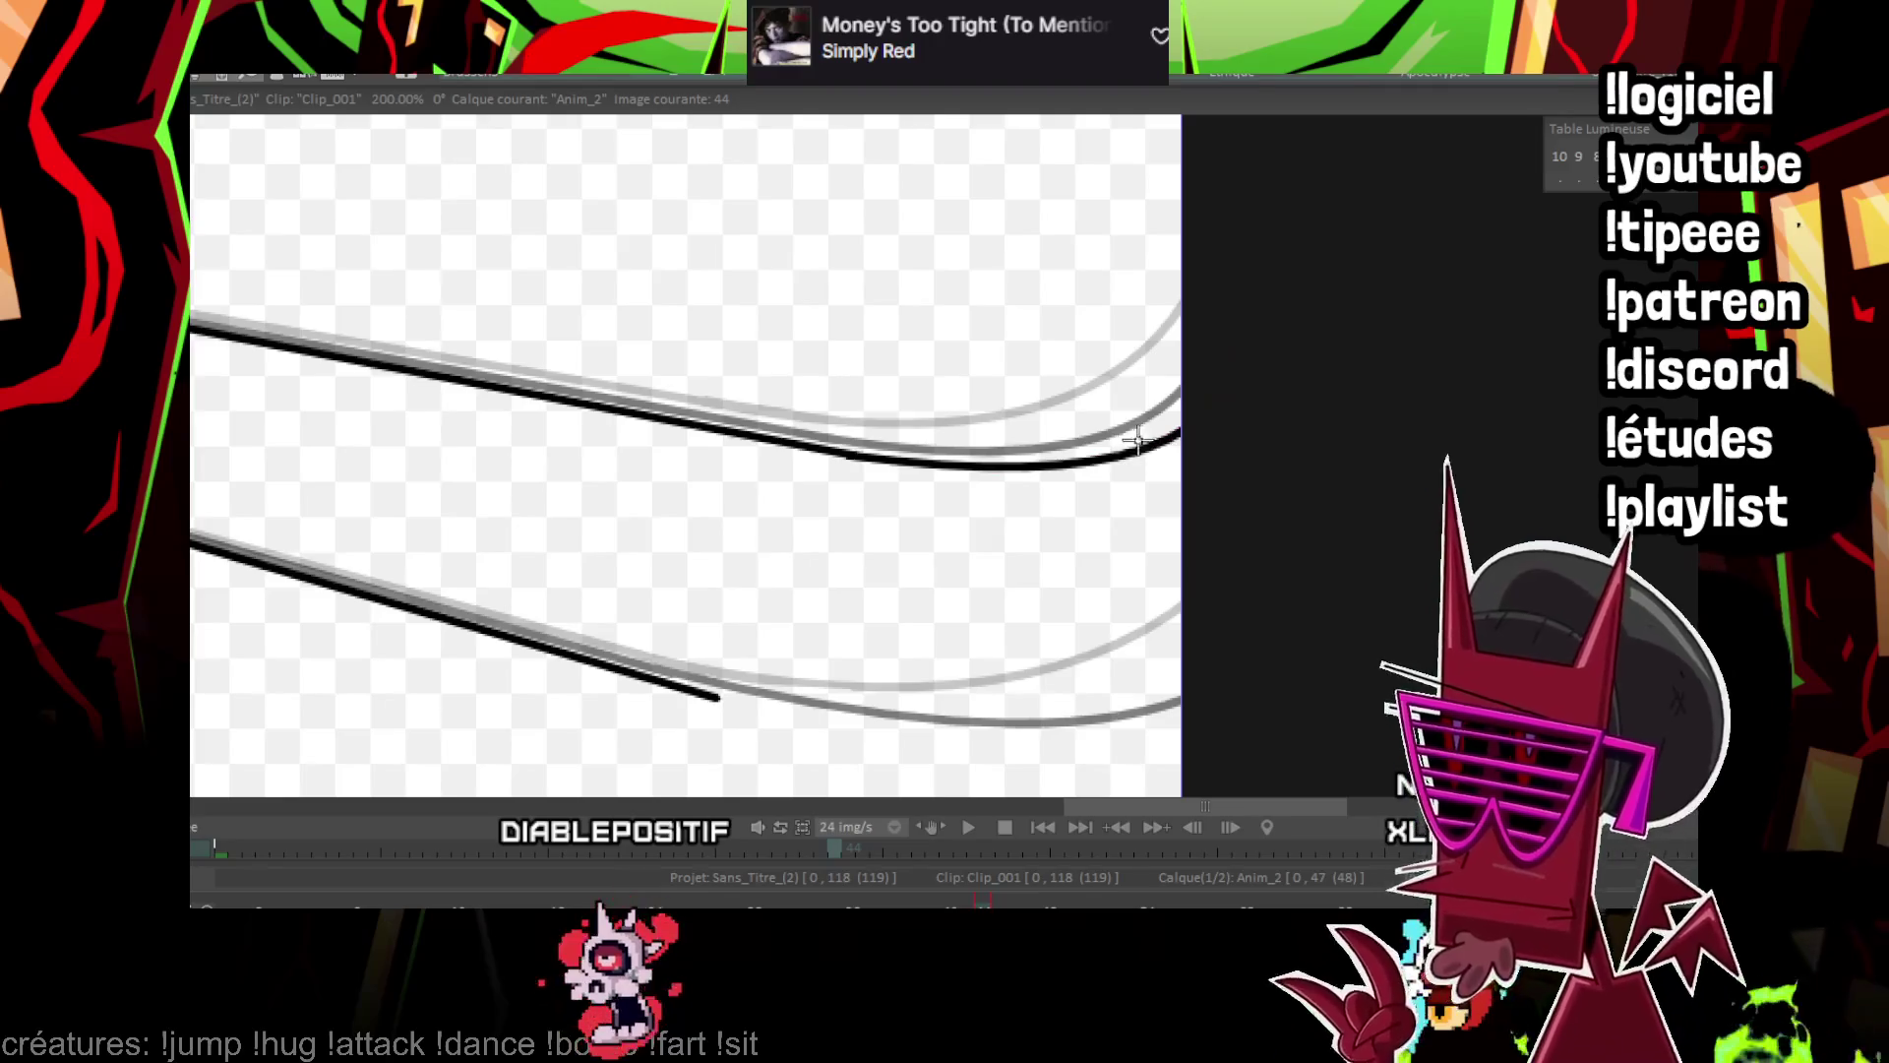
scroll(1136, 440, "right", 1)
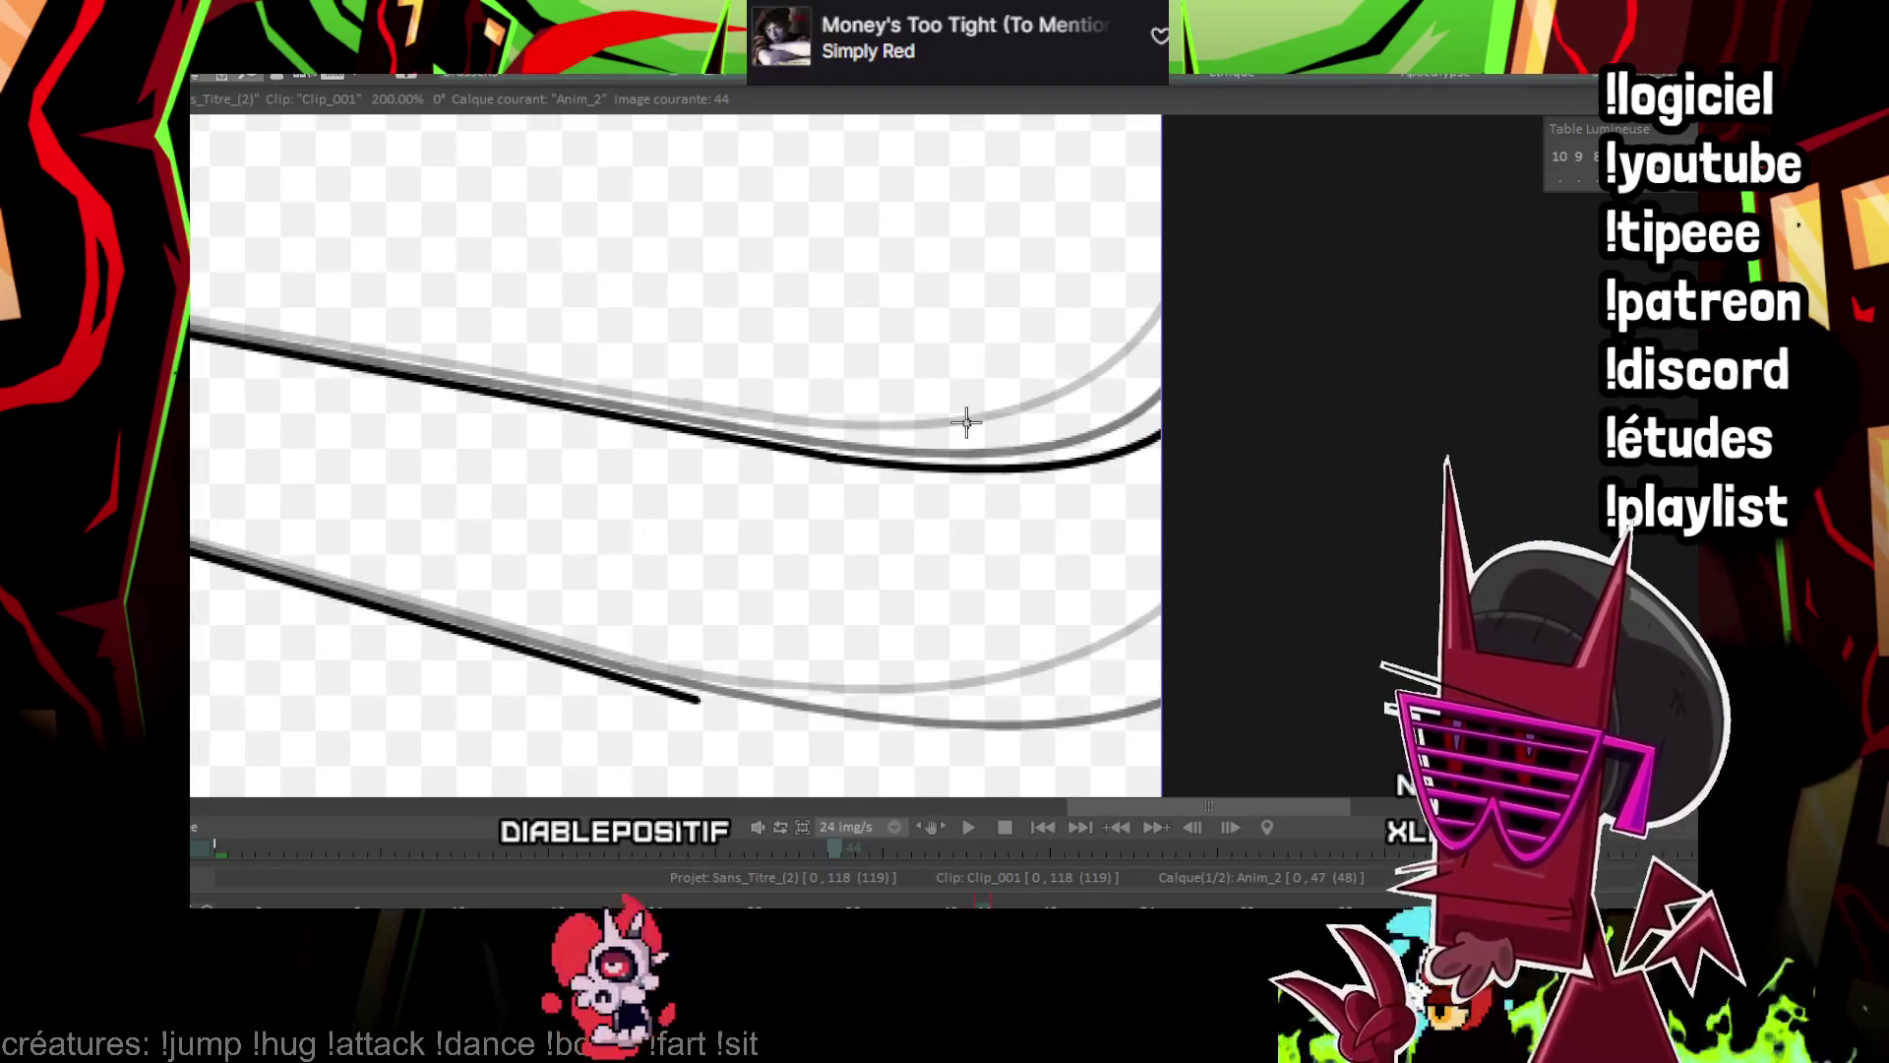
mouse_move(830, 436)
left_mouse_down()
mouse_move(842, 495)
mouse_move(764, 449)
left_mouse_up()
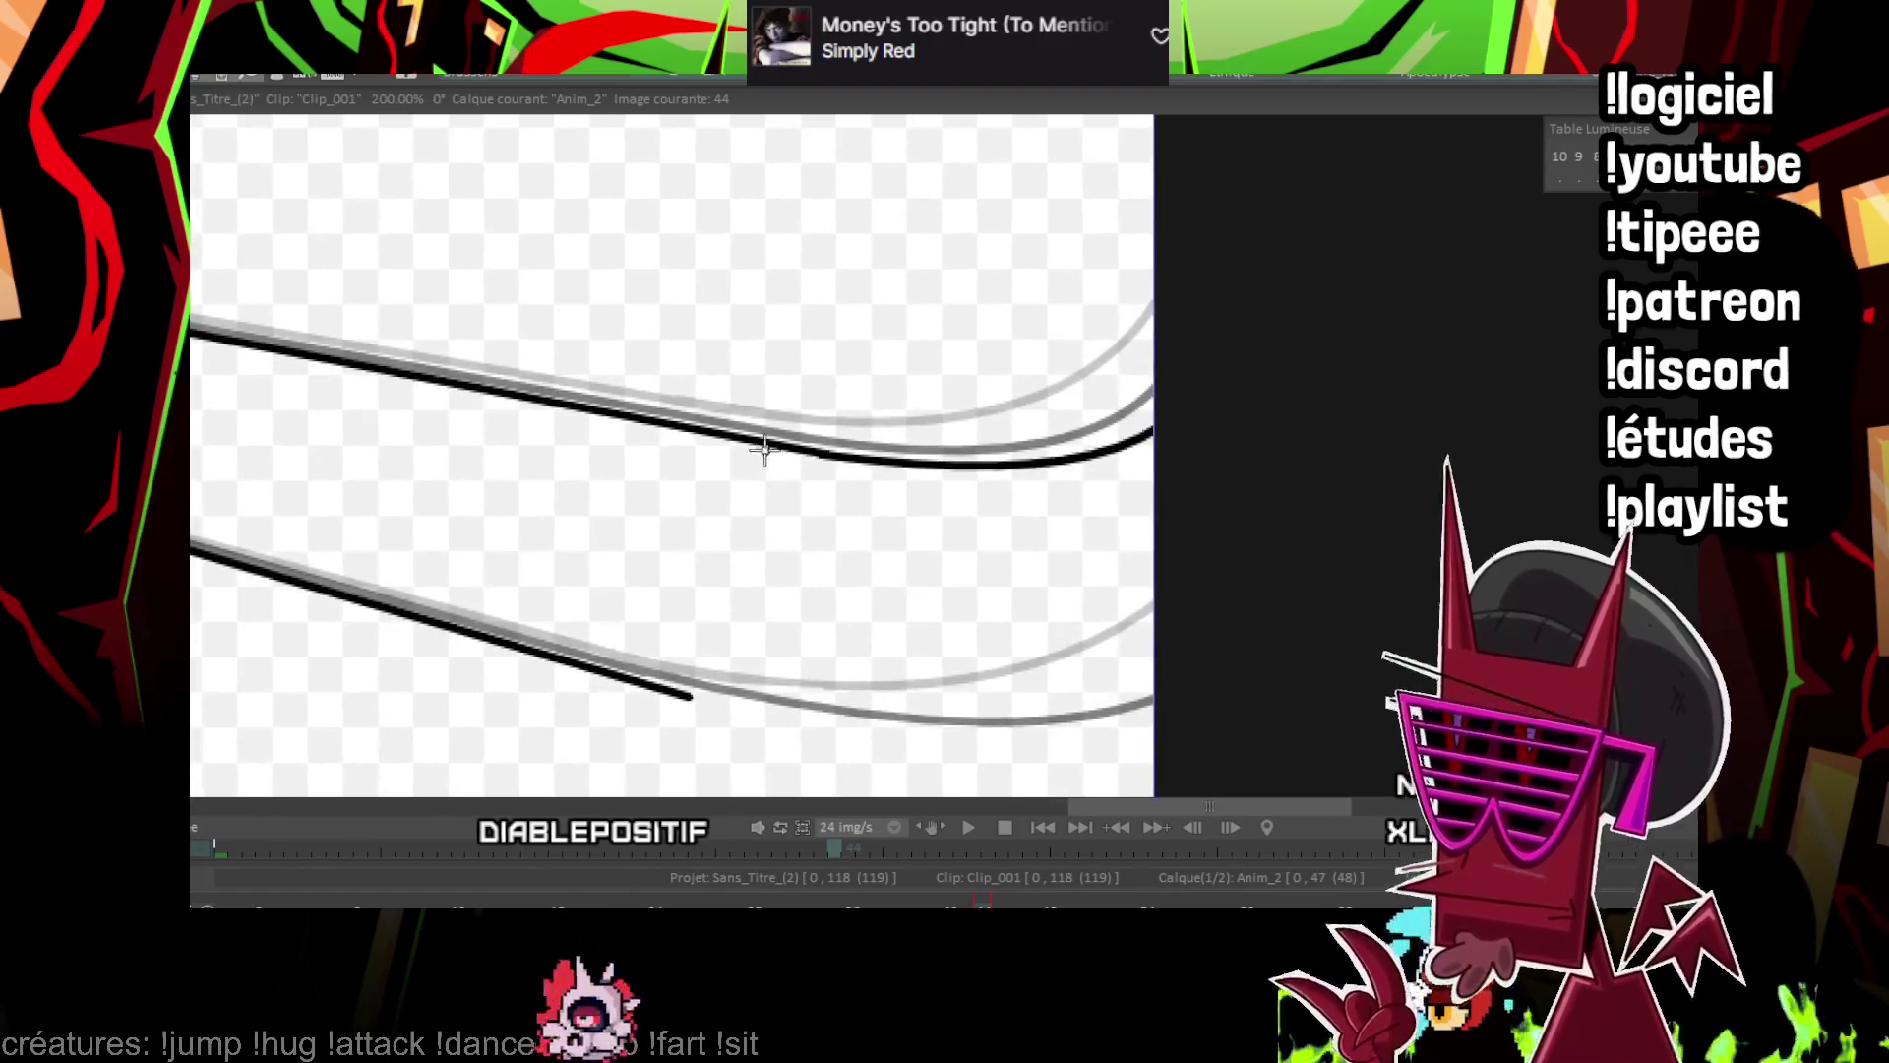
mouse_move(688, 695)
left_mouse_down()
mouse_move(1223, 540)
mouse_move(1129, 746)
mouse_move(1079, 740)
left_mouse_up()
key("ctrl+z")
mouse_move(689, 695)
left_mouse_down()
mouse_move(1294, 616)
mouse_move(1112, 740)
left_mouse_up()
left_click(1111, 740)
scroll(1210, 202, "down", 2)
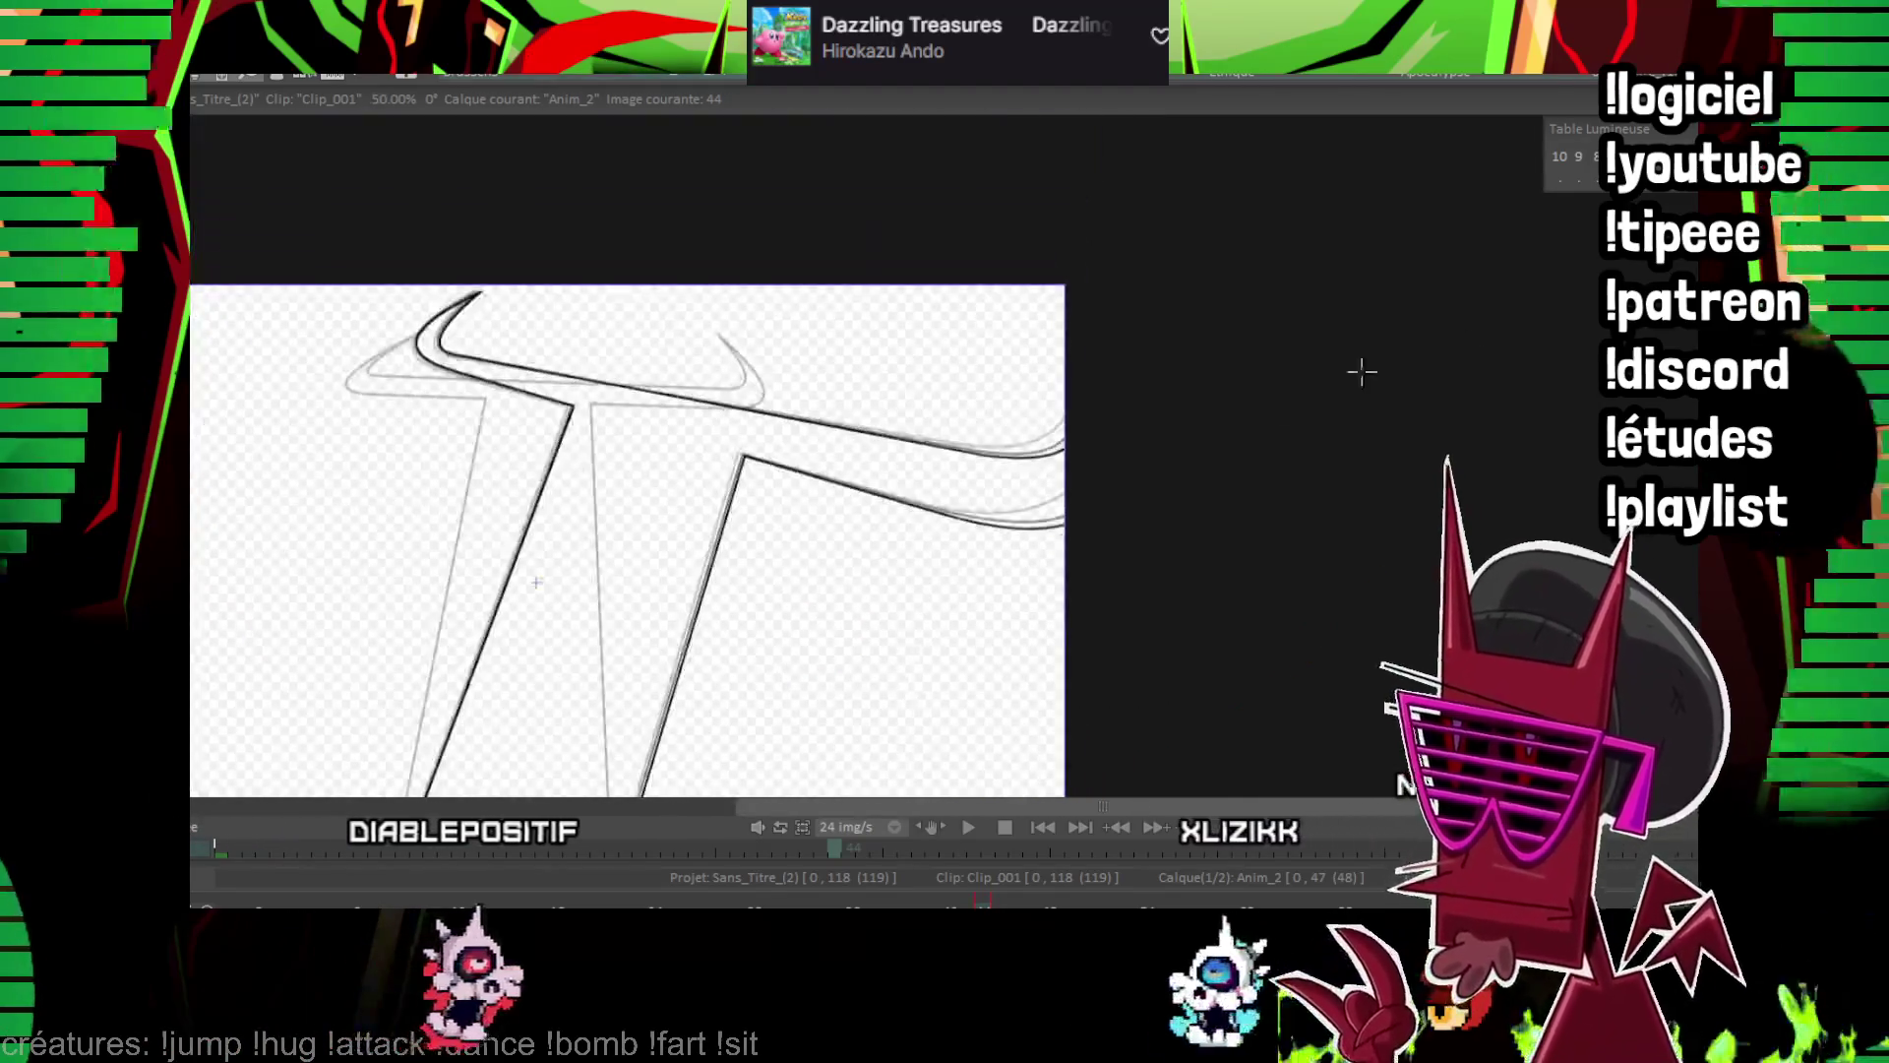
key("Left")
key("Left")
key("Left")
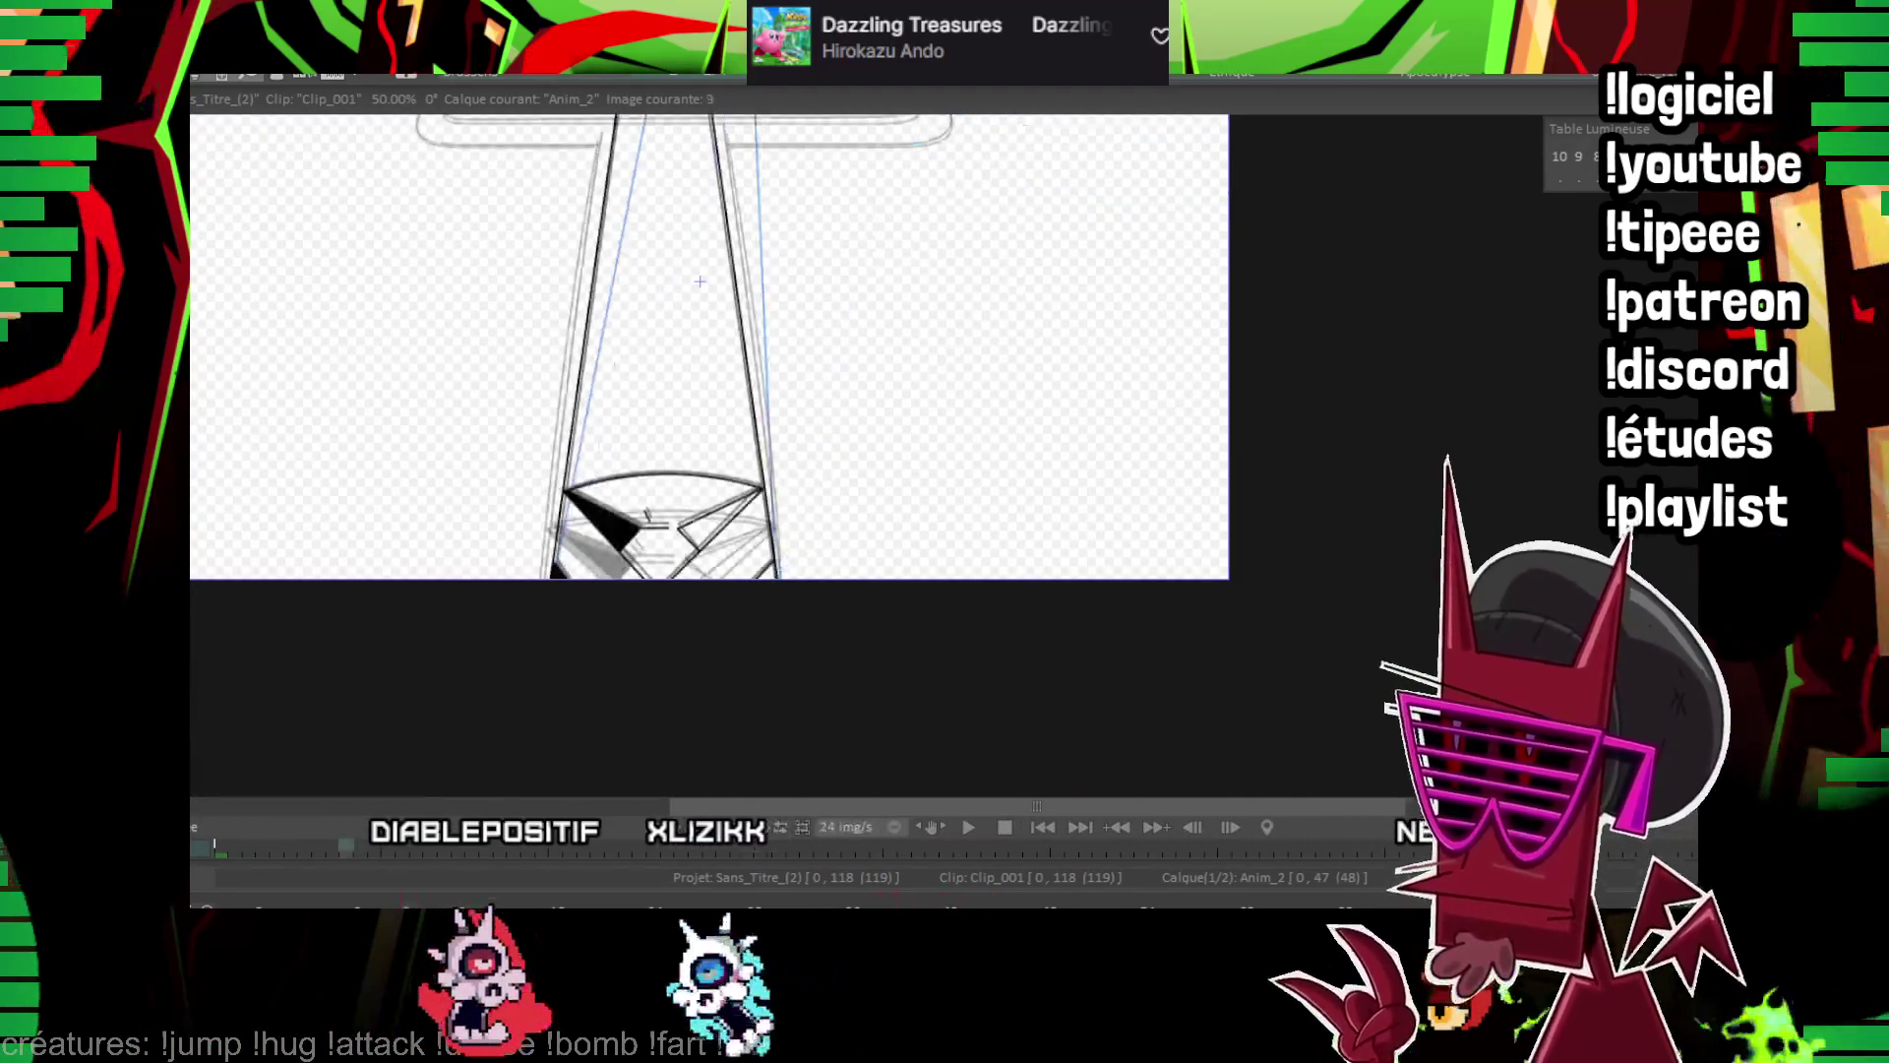
Ink the gem's top arc on image 38, comparing against image 9
scroll(699, 281, "up", 5)
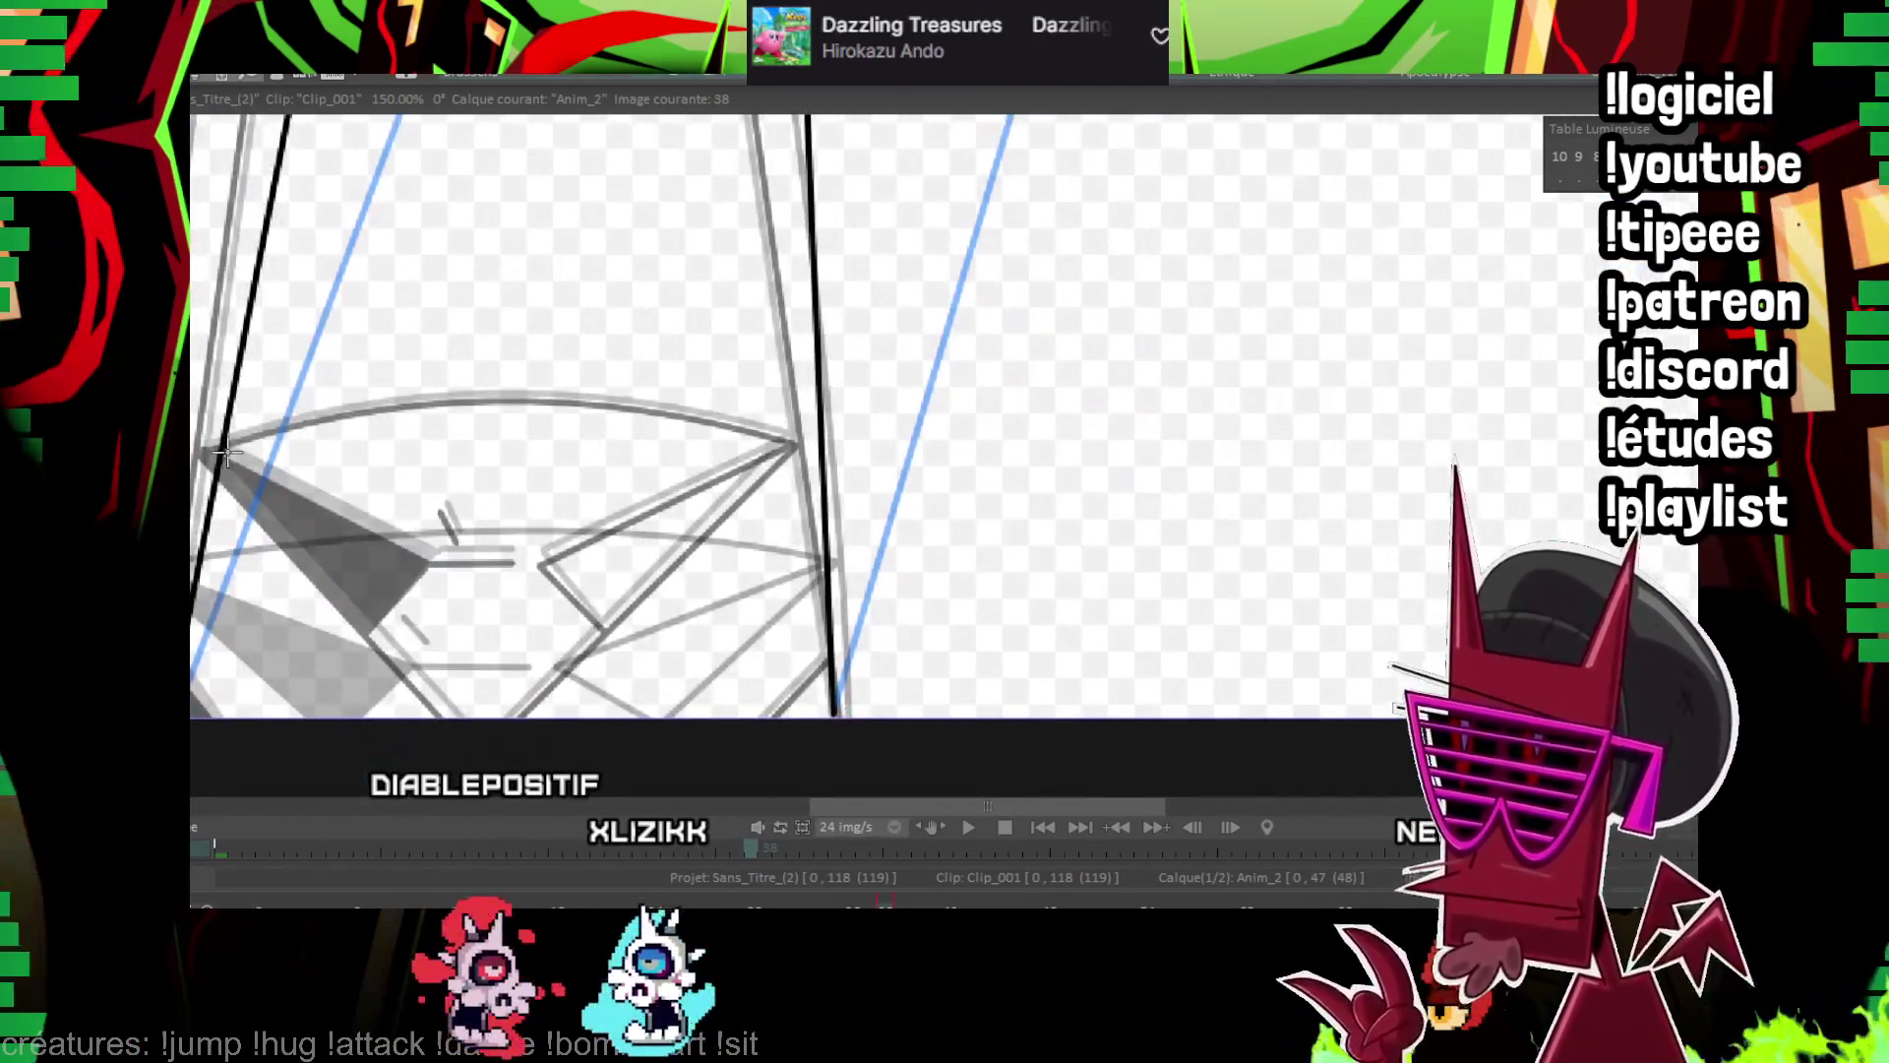
left_click_drag(226, 455, 812, 453)
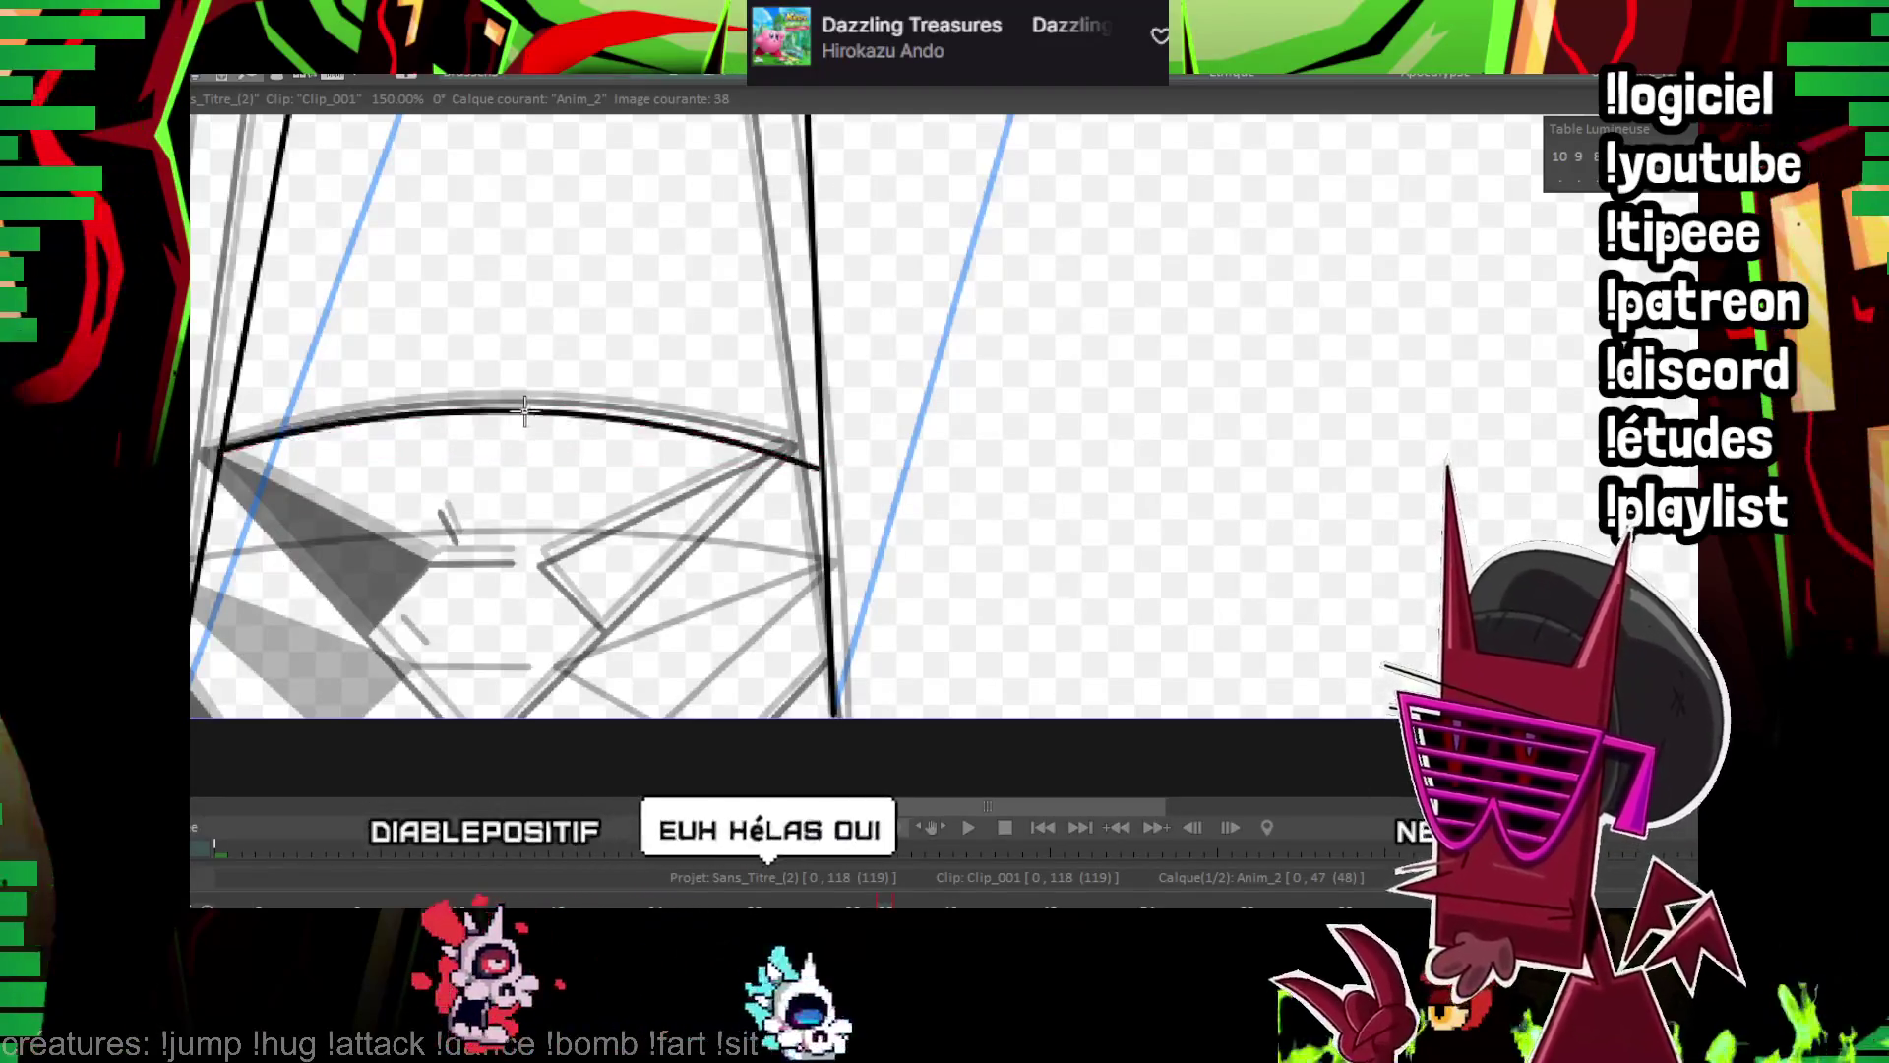
left_click(512, 382)
key("Right")
key("Left")
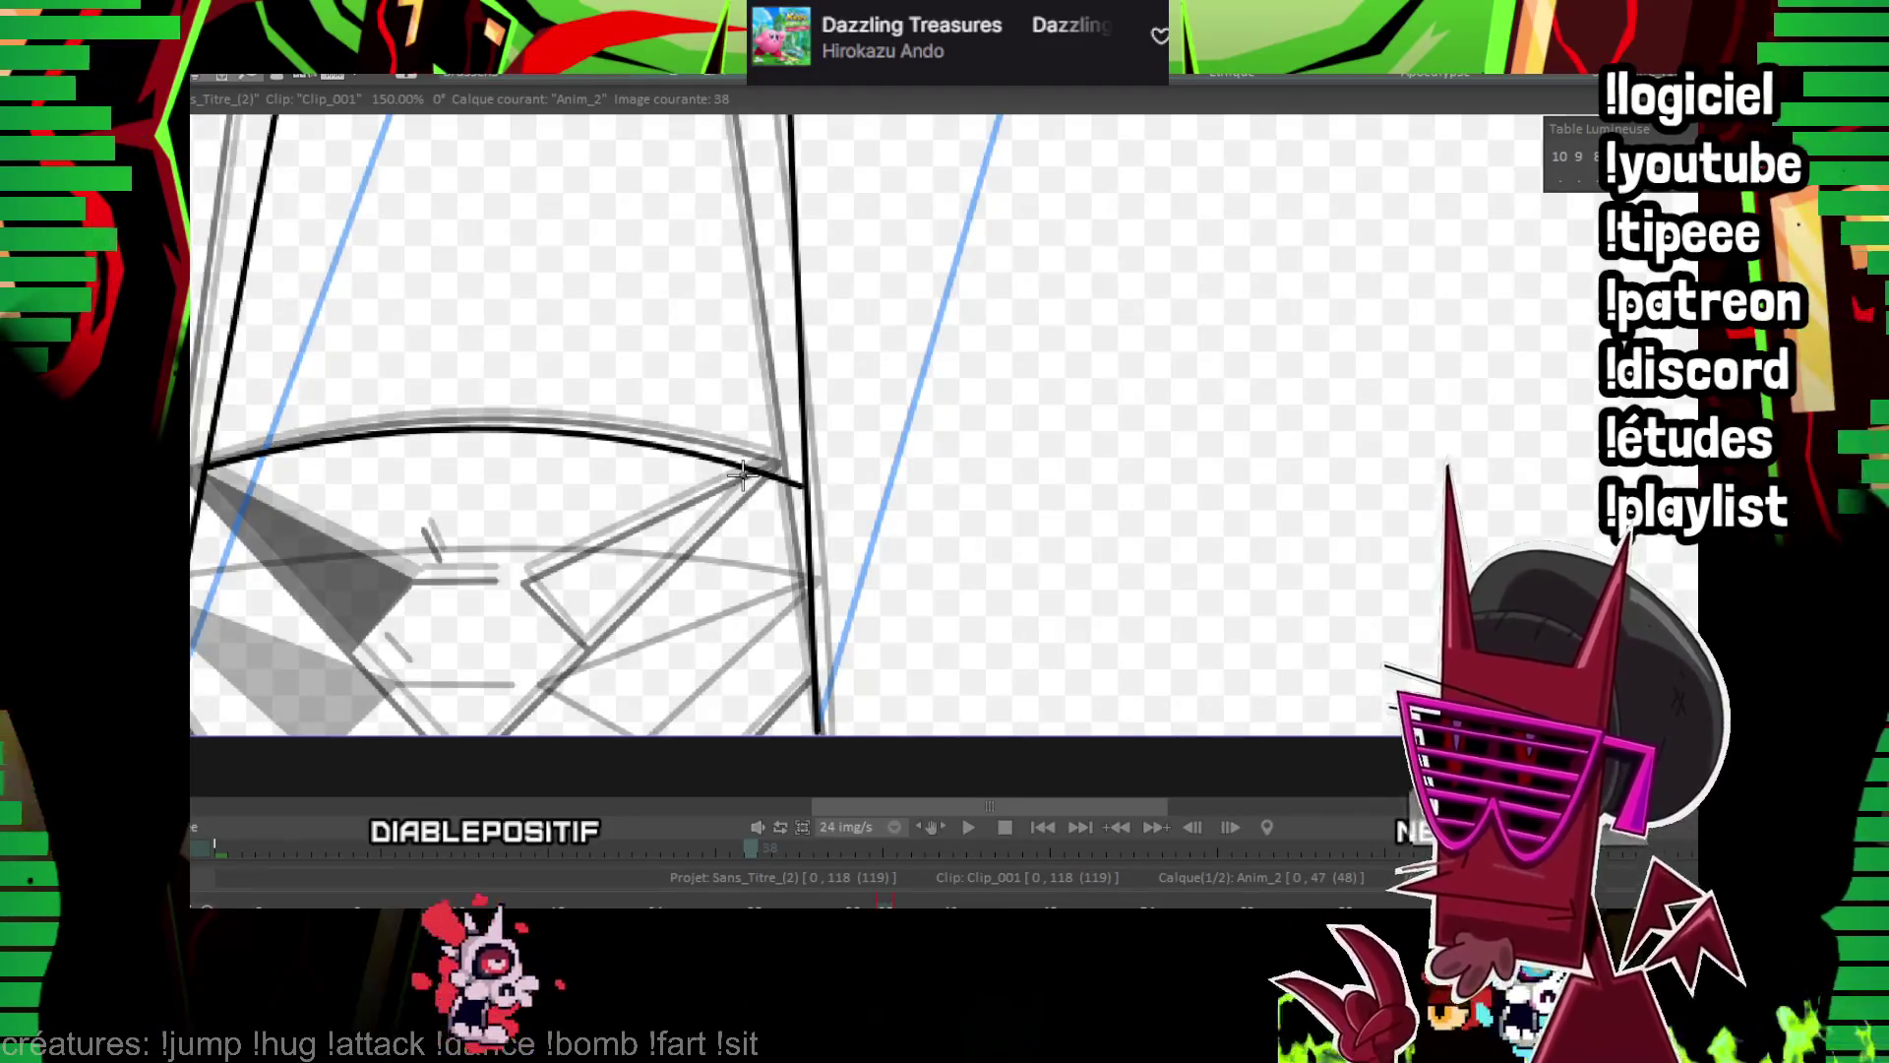
key("Right")
key("Left")
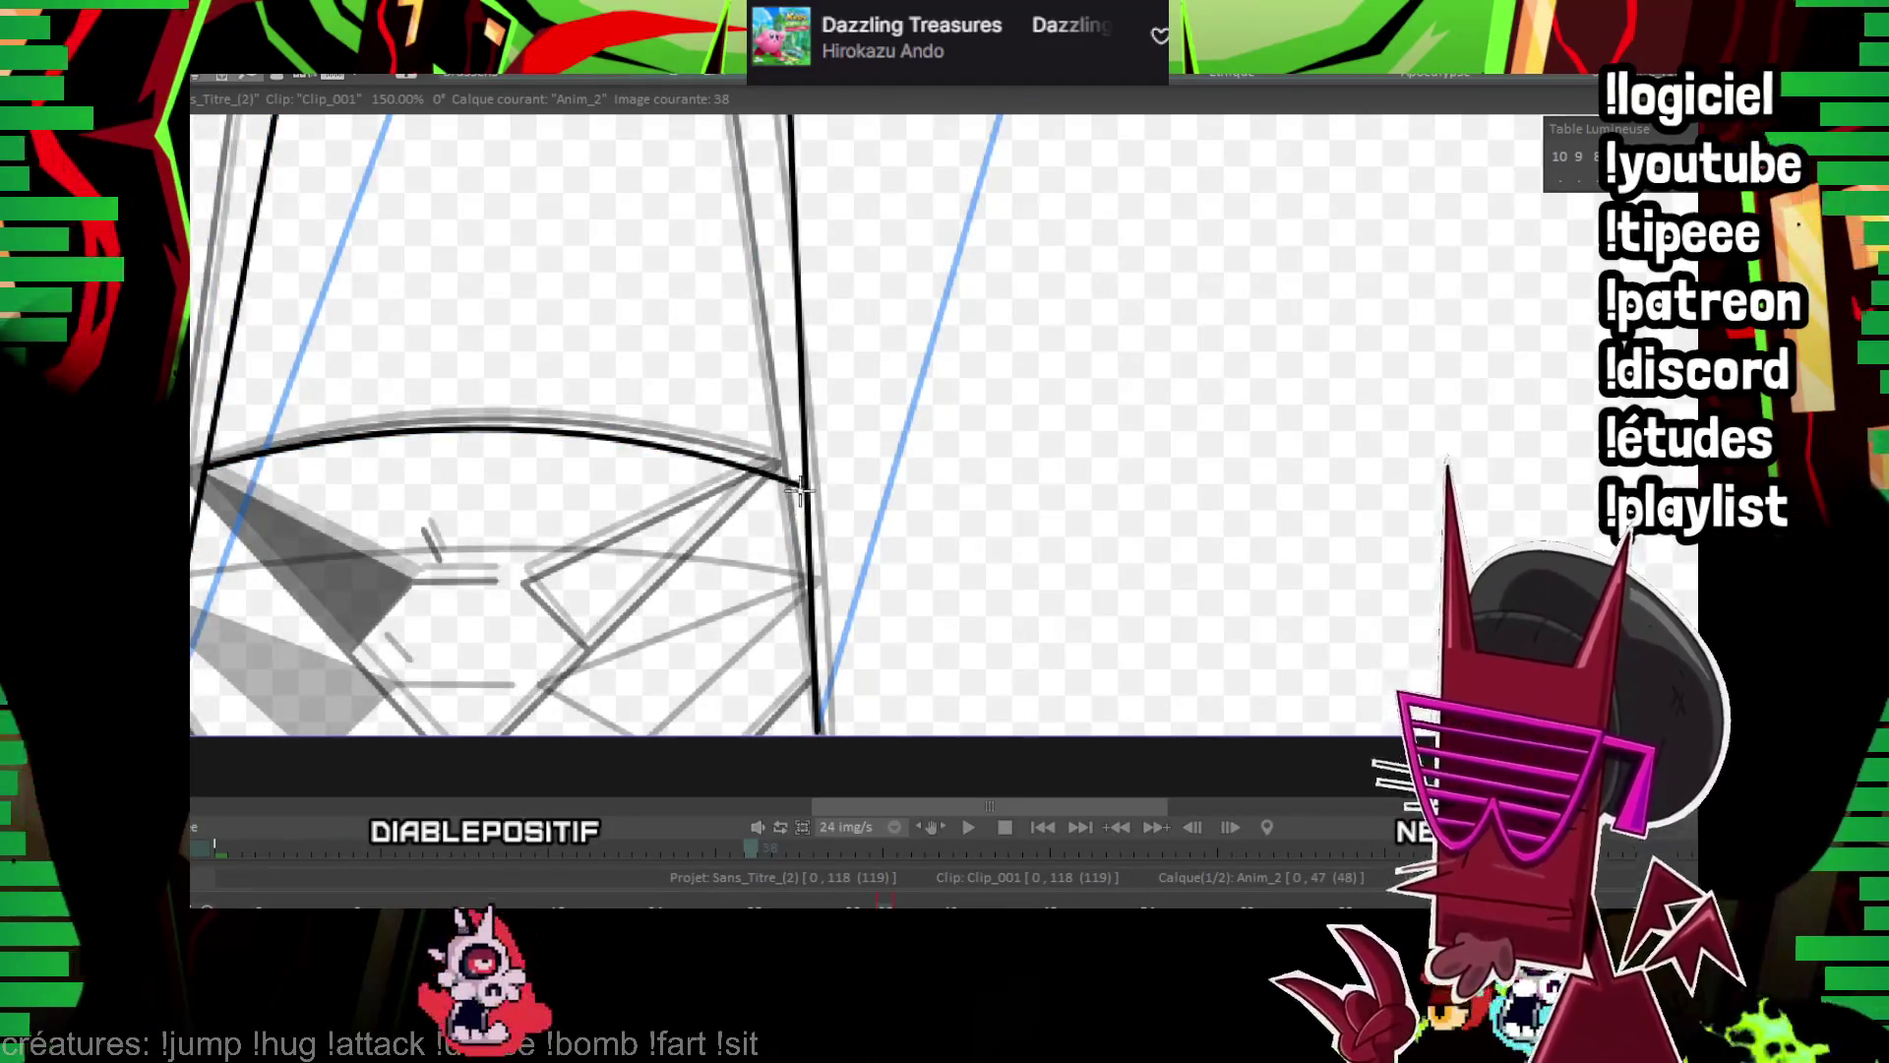
Ink the gem's right facet line, flipping between images to compare
key("Right")
mouse_move(531, 755)
left_mouse_down()
mouse_move(522, 740)
mouse_move(451, 773)
left_mouse_up()
key("Left")
key("Right")
key("Left")
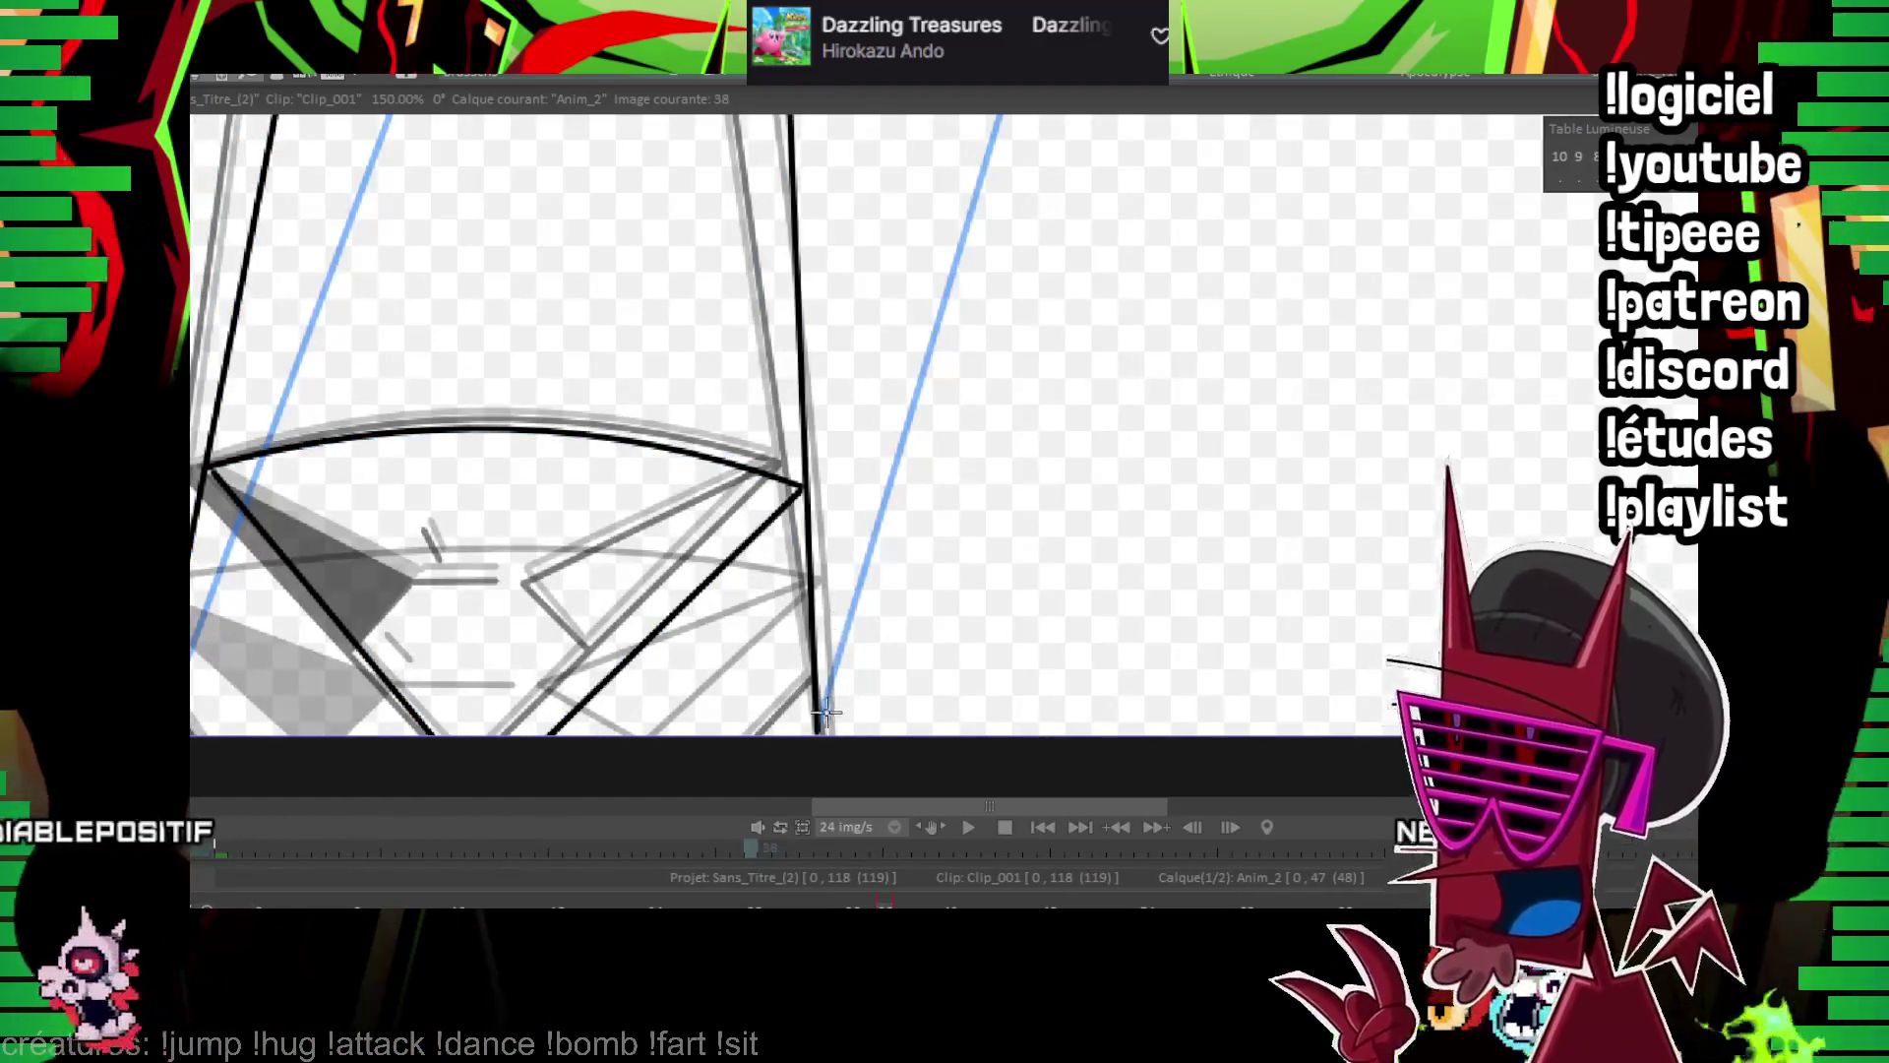
key("Left")
key("Right")
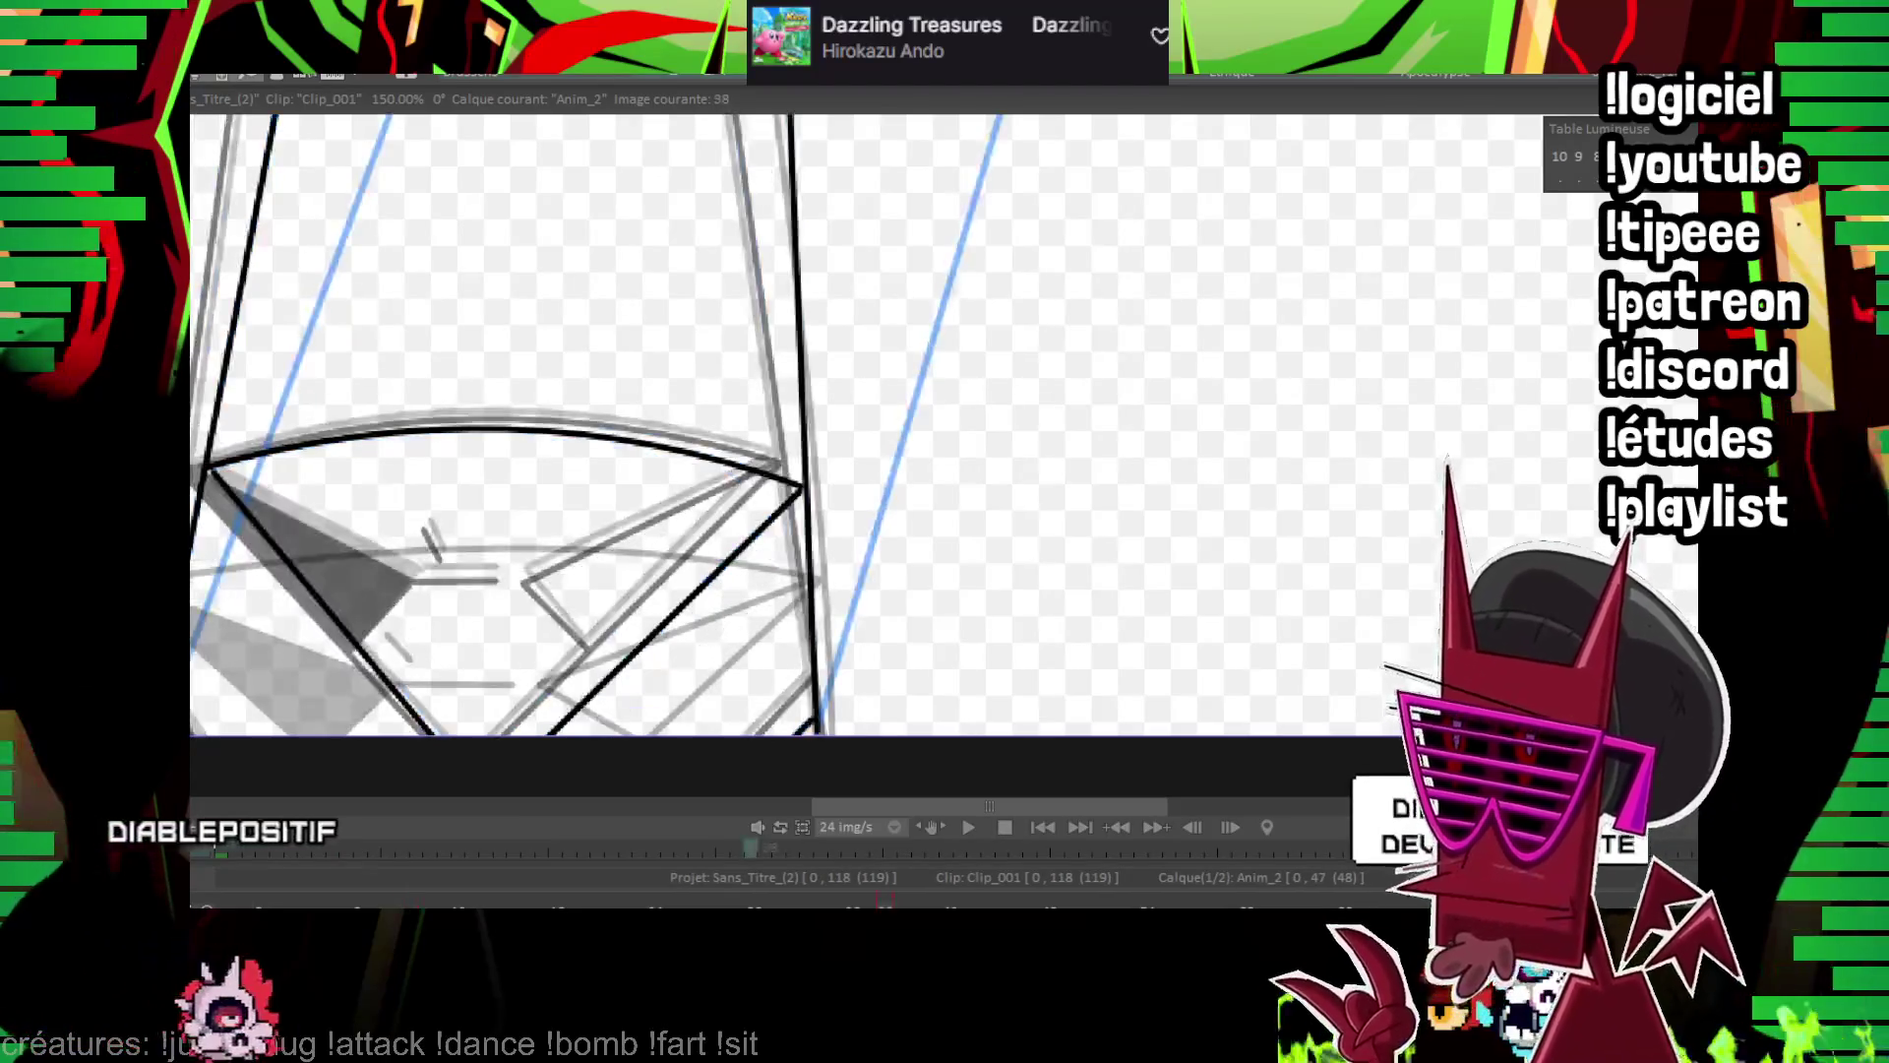
key("Left")
key("Right")
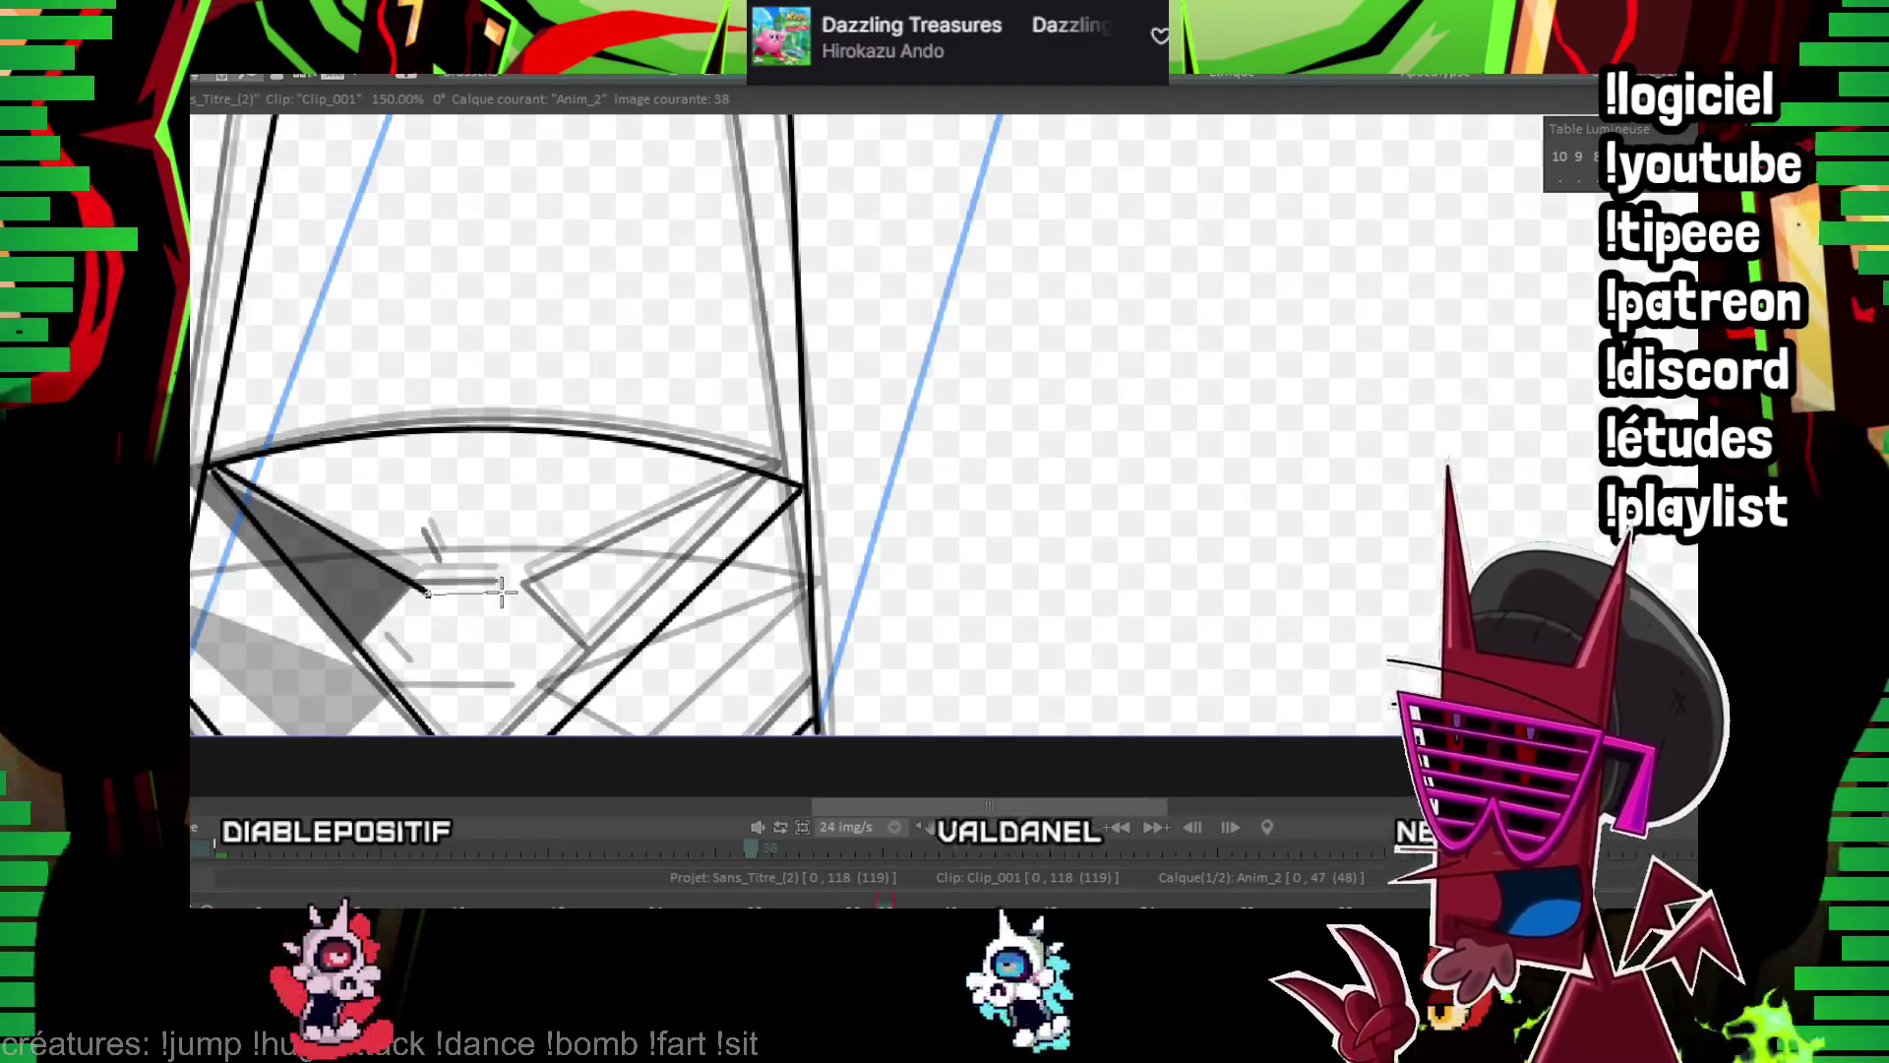
Add an inner facet line in the gem and fill its left facet solid black
left_click_drag(795, 489, 544, 593)
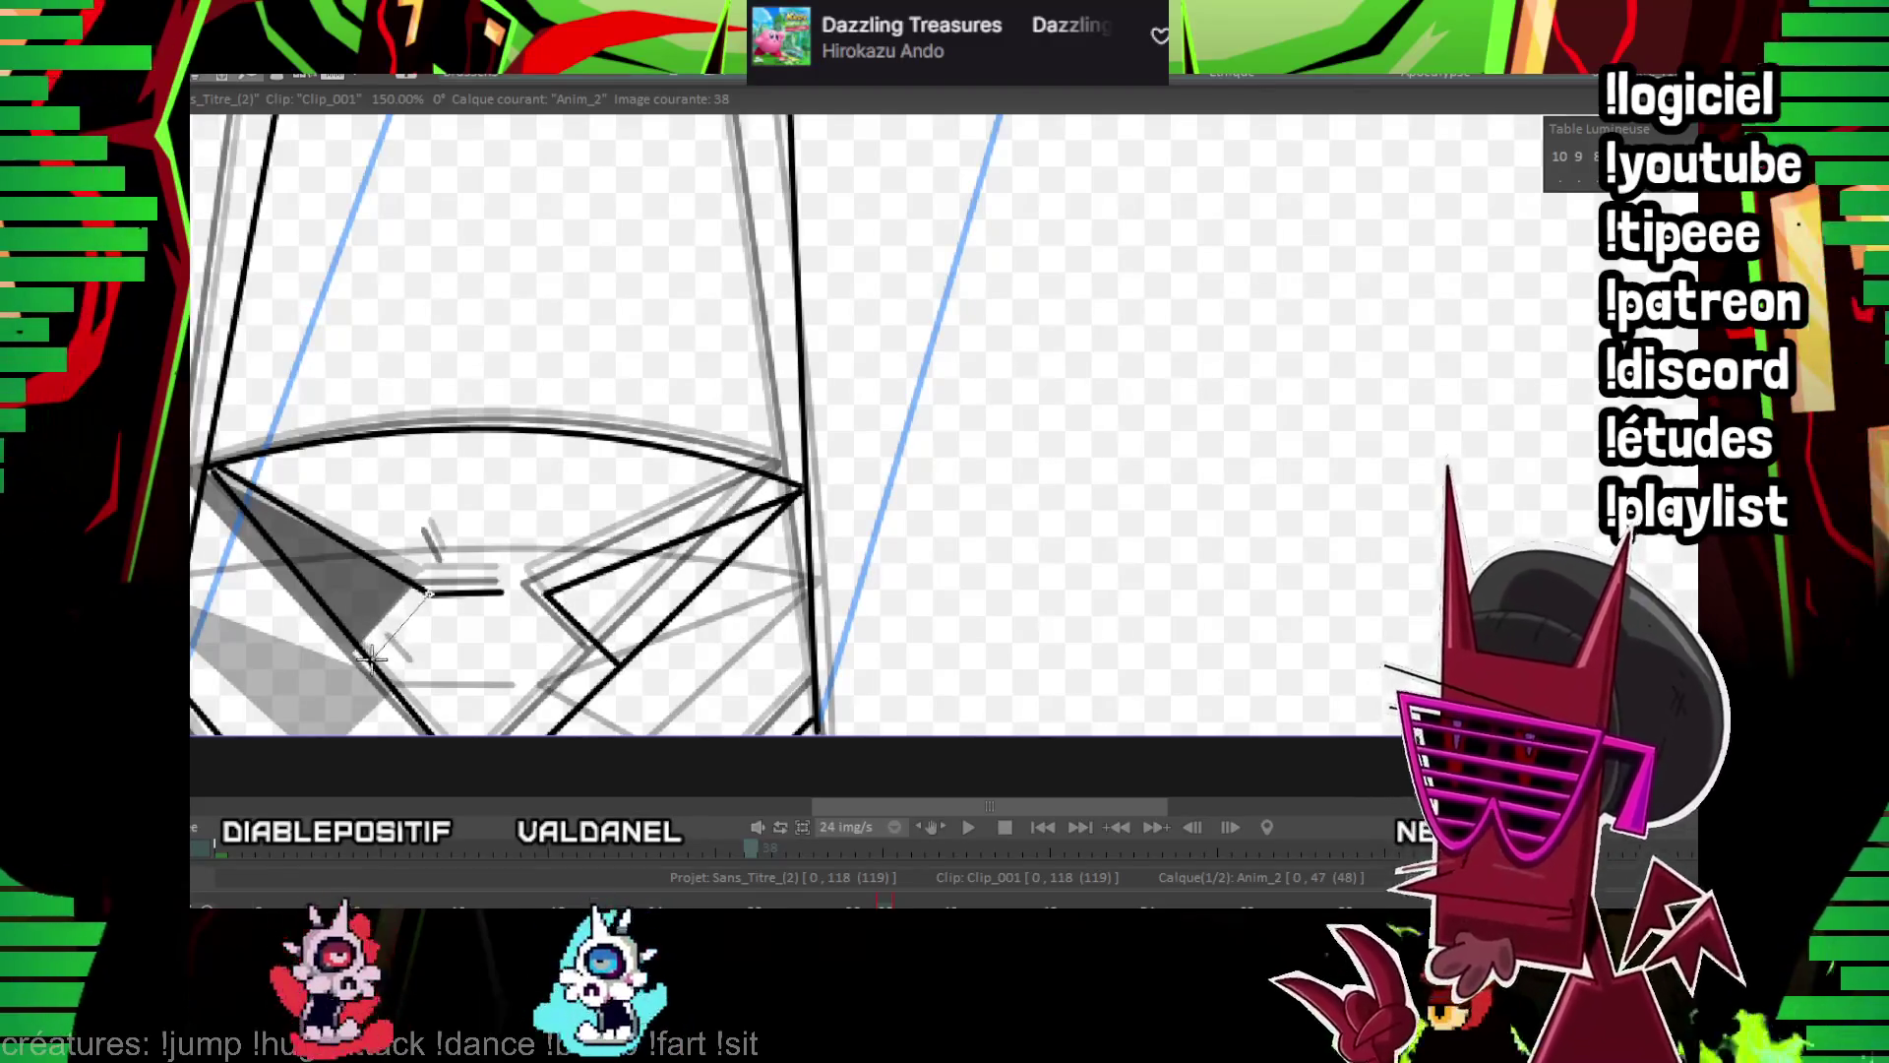
key("Left")
key("Right")
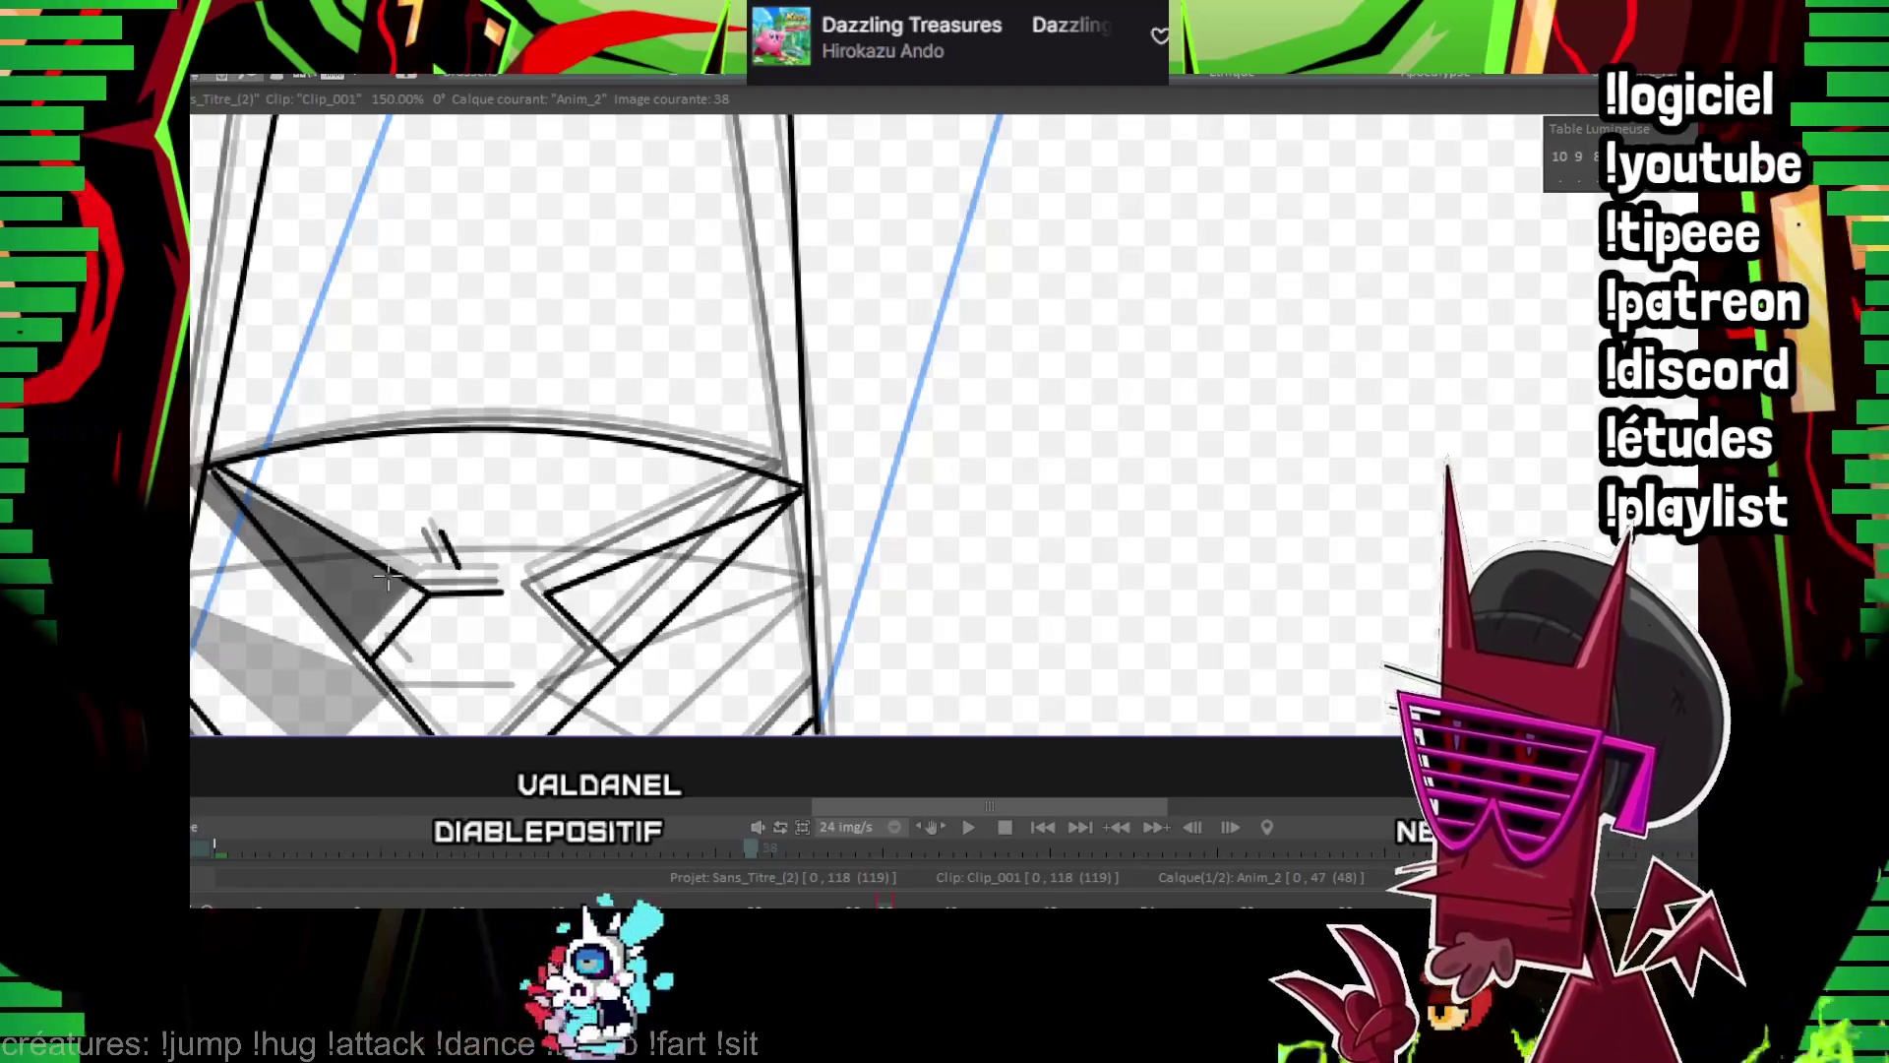
left_click(209, 473)
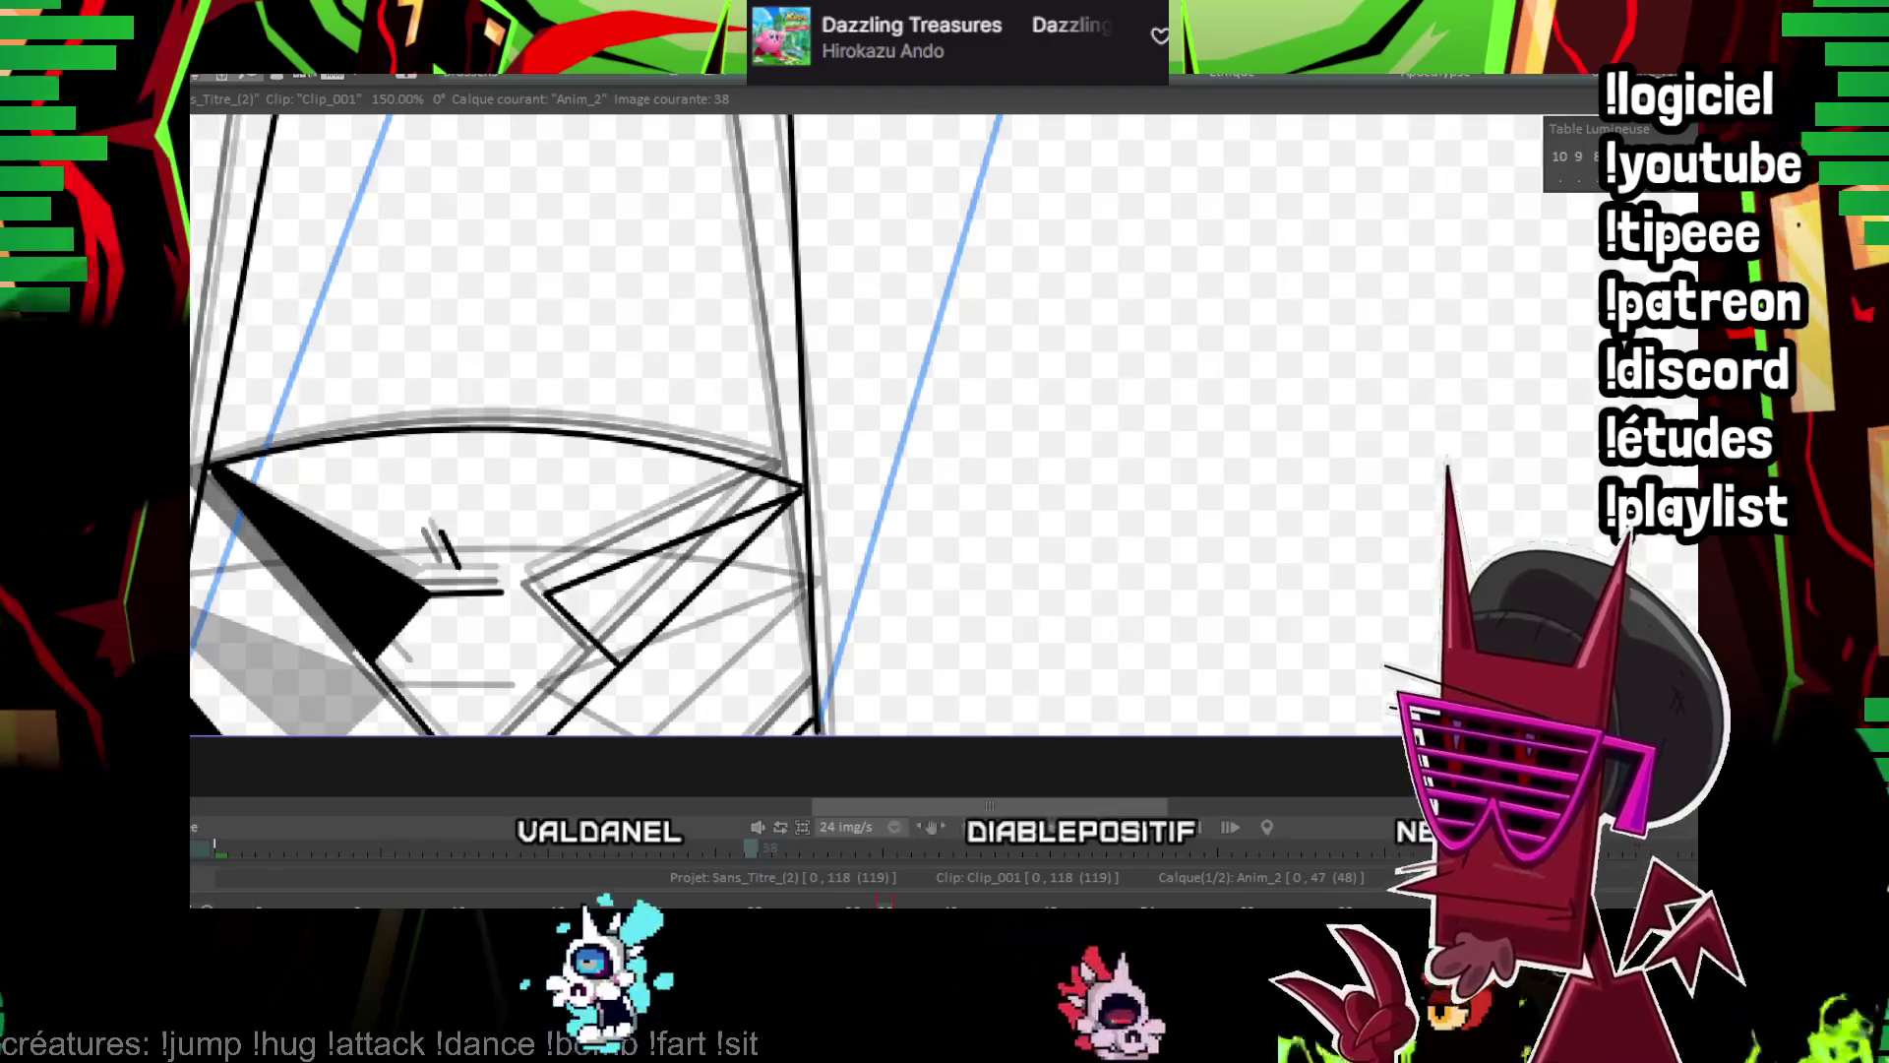
Ink the stem's lower left edge on image 40, then play and stop the animation to review
scroll(970, 552, "down", 4)
key("Right")
key("Right")
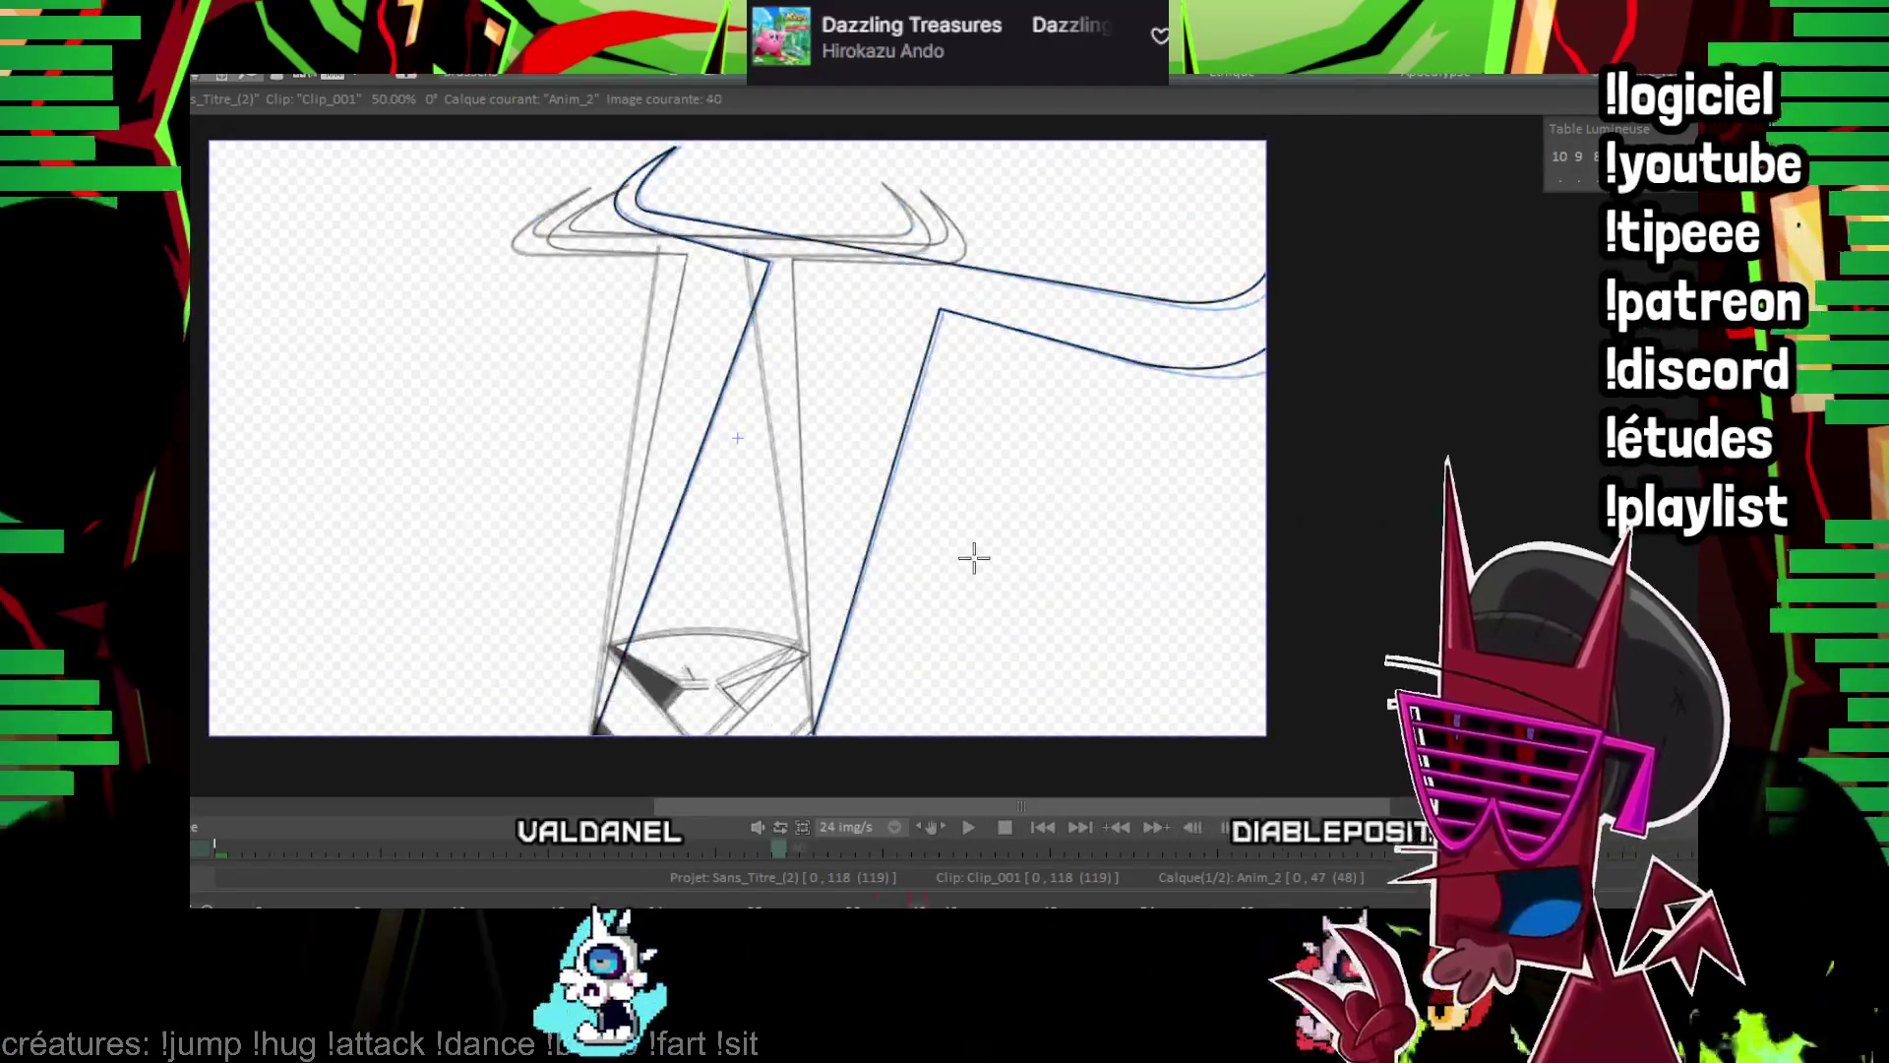
scroll(737, 437, "up", 2)
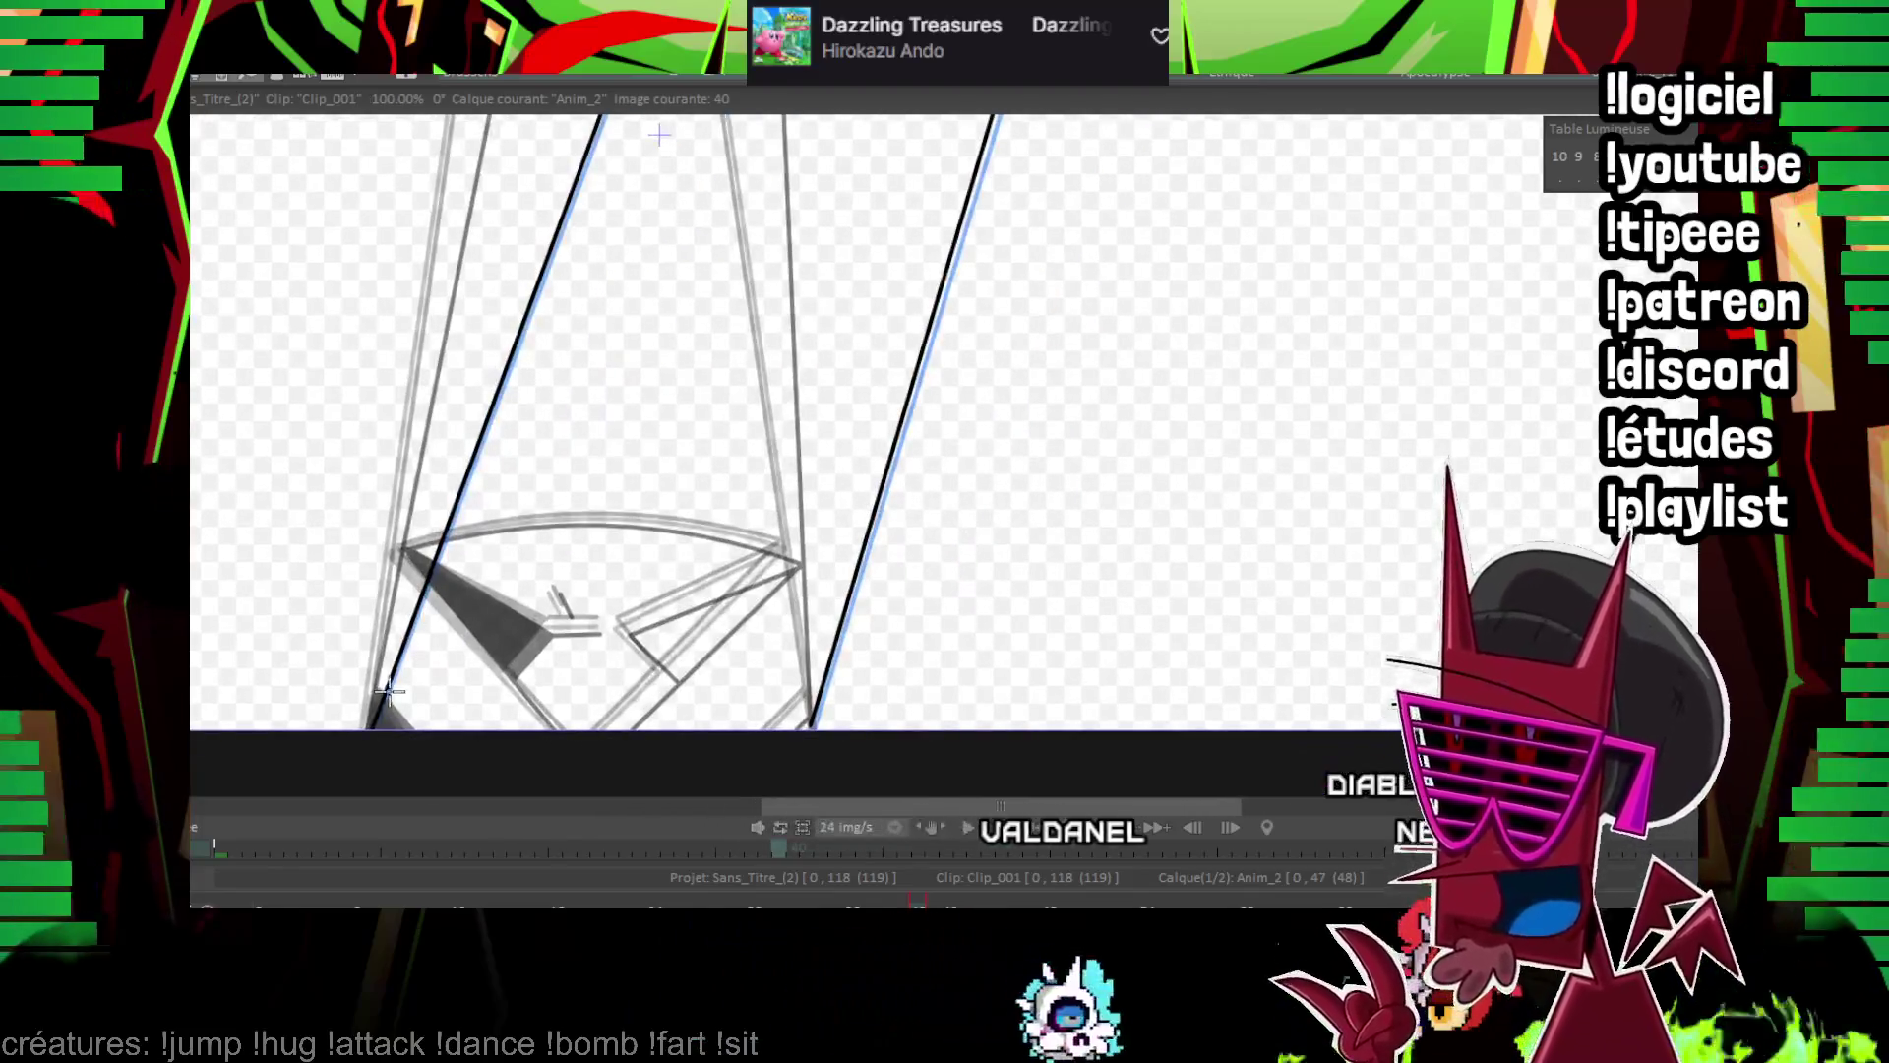
left_click_drag(389, 688, 696, 784)
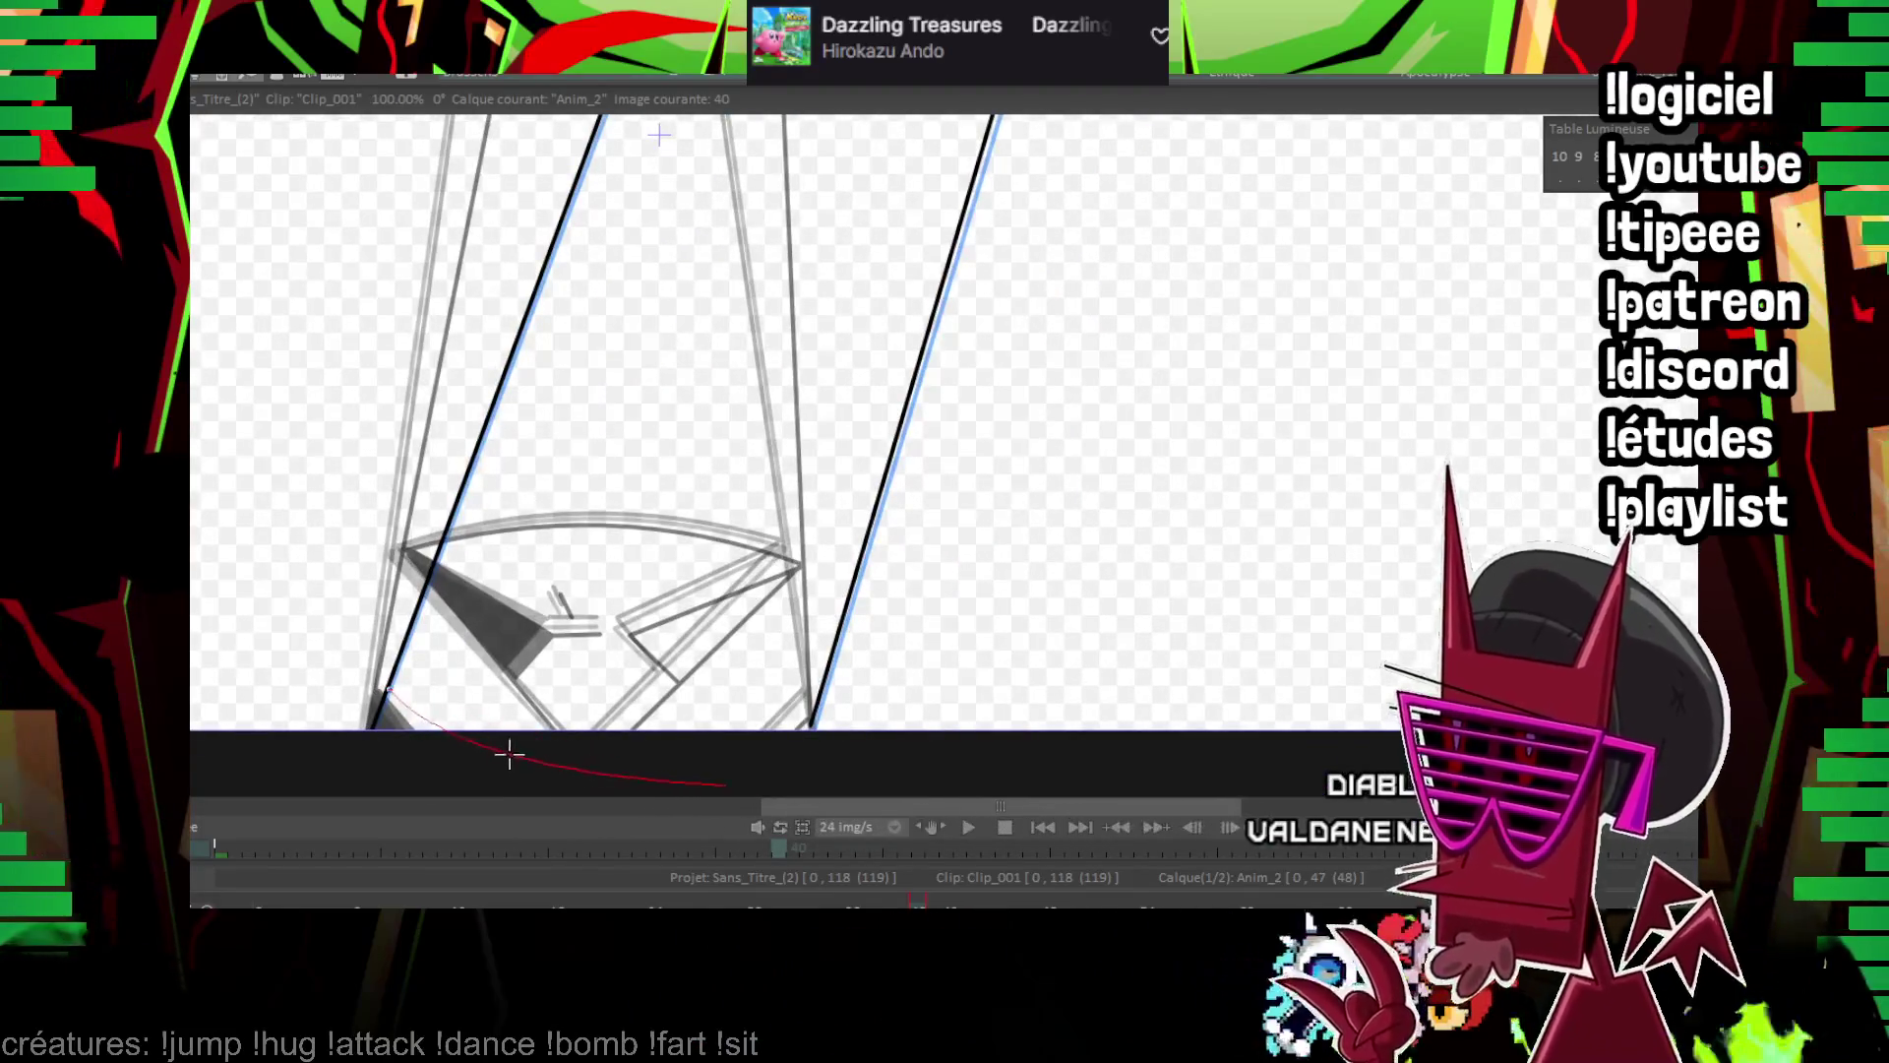
key("Right")
key("Right")
scroll(1076, 451, "down", 3)
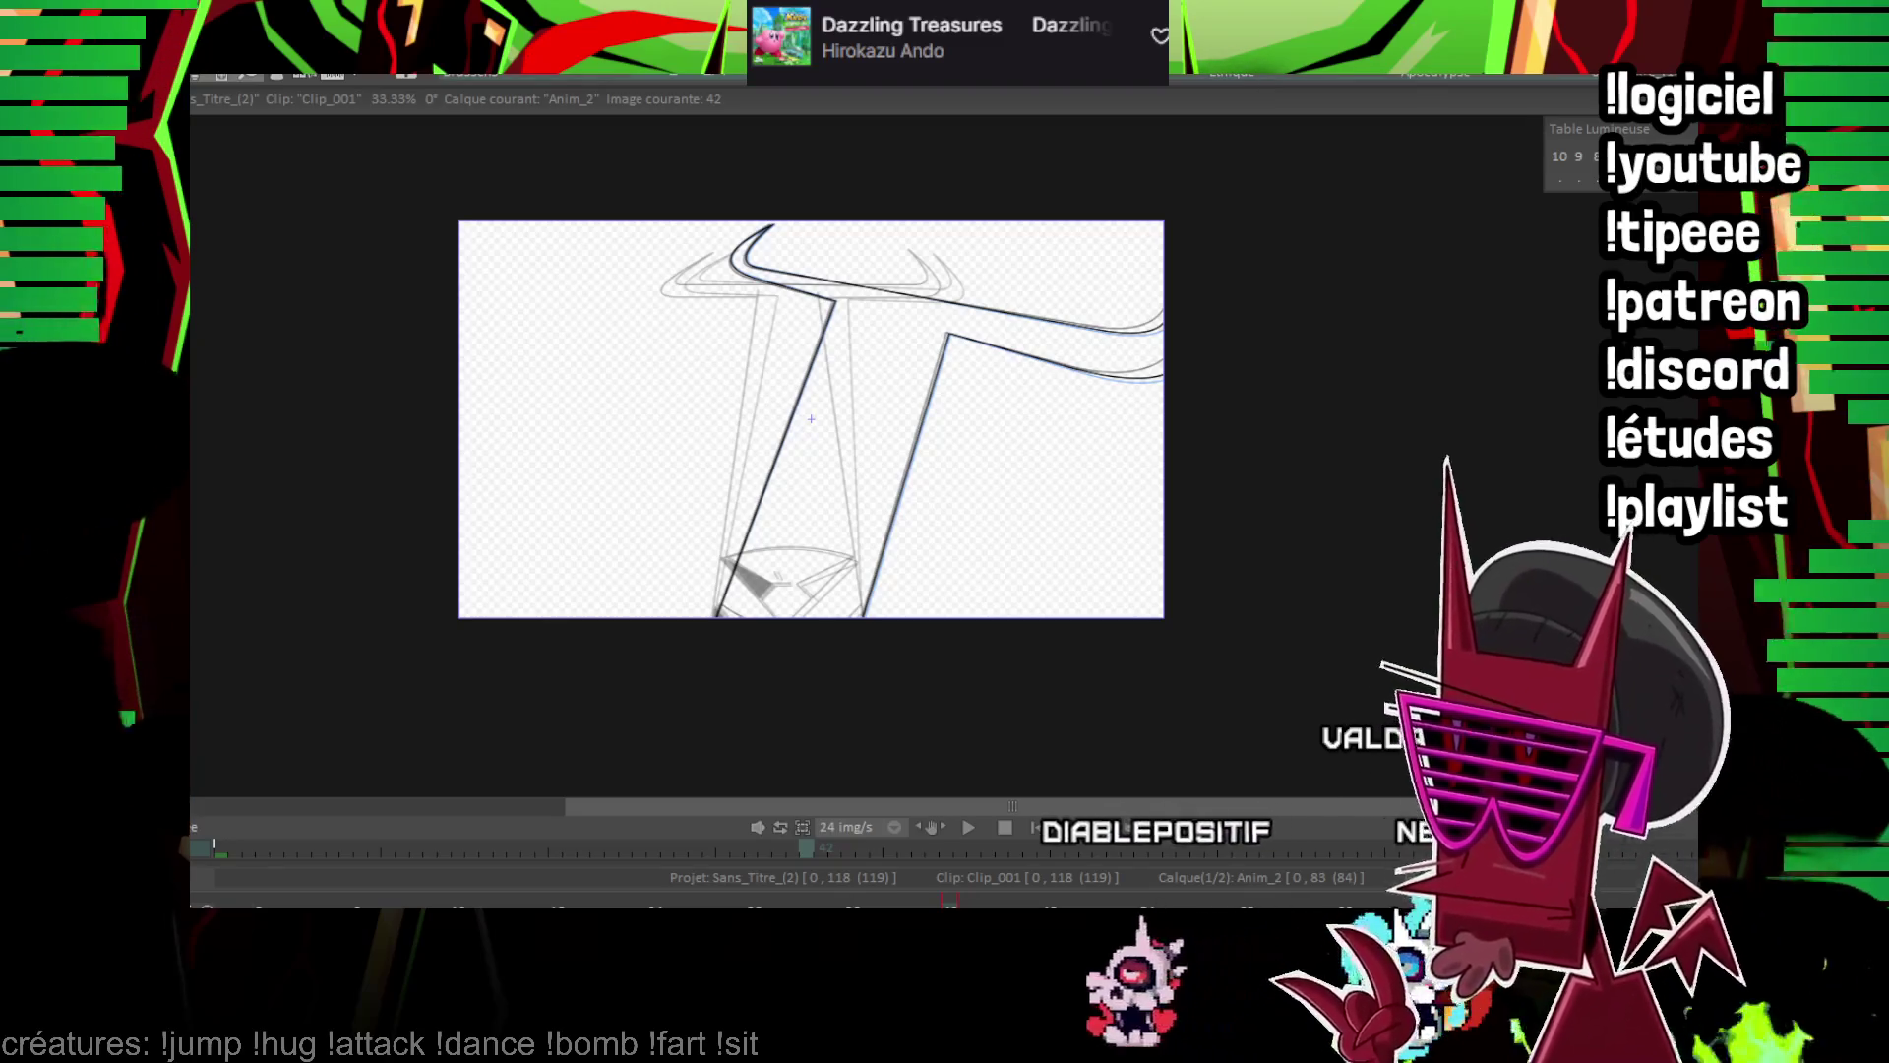
key("Return")
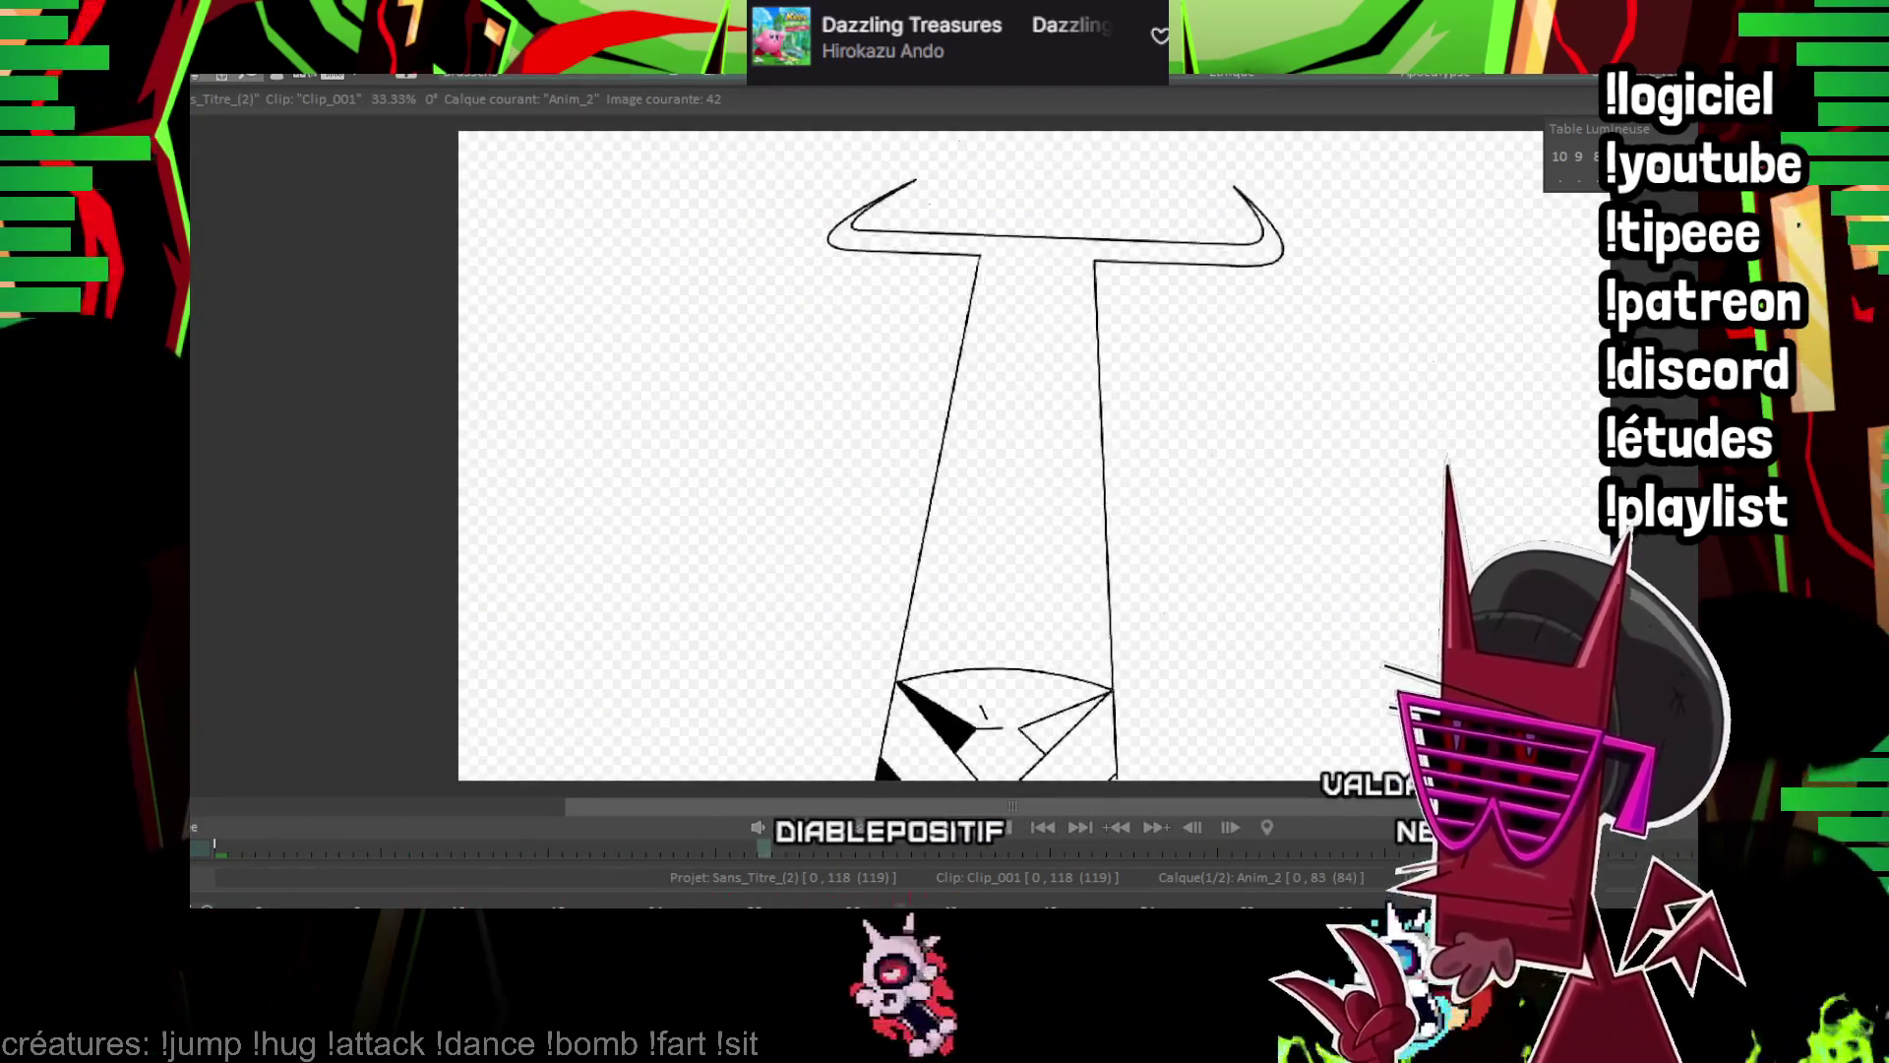
key("Return")
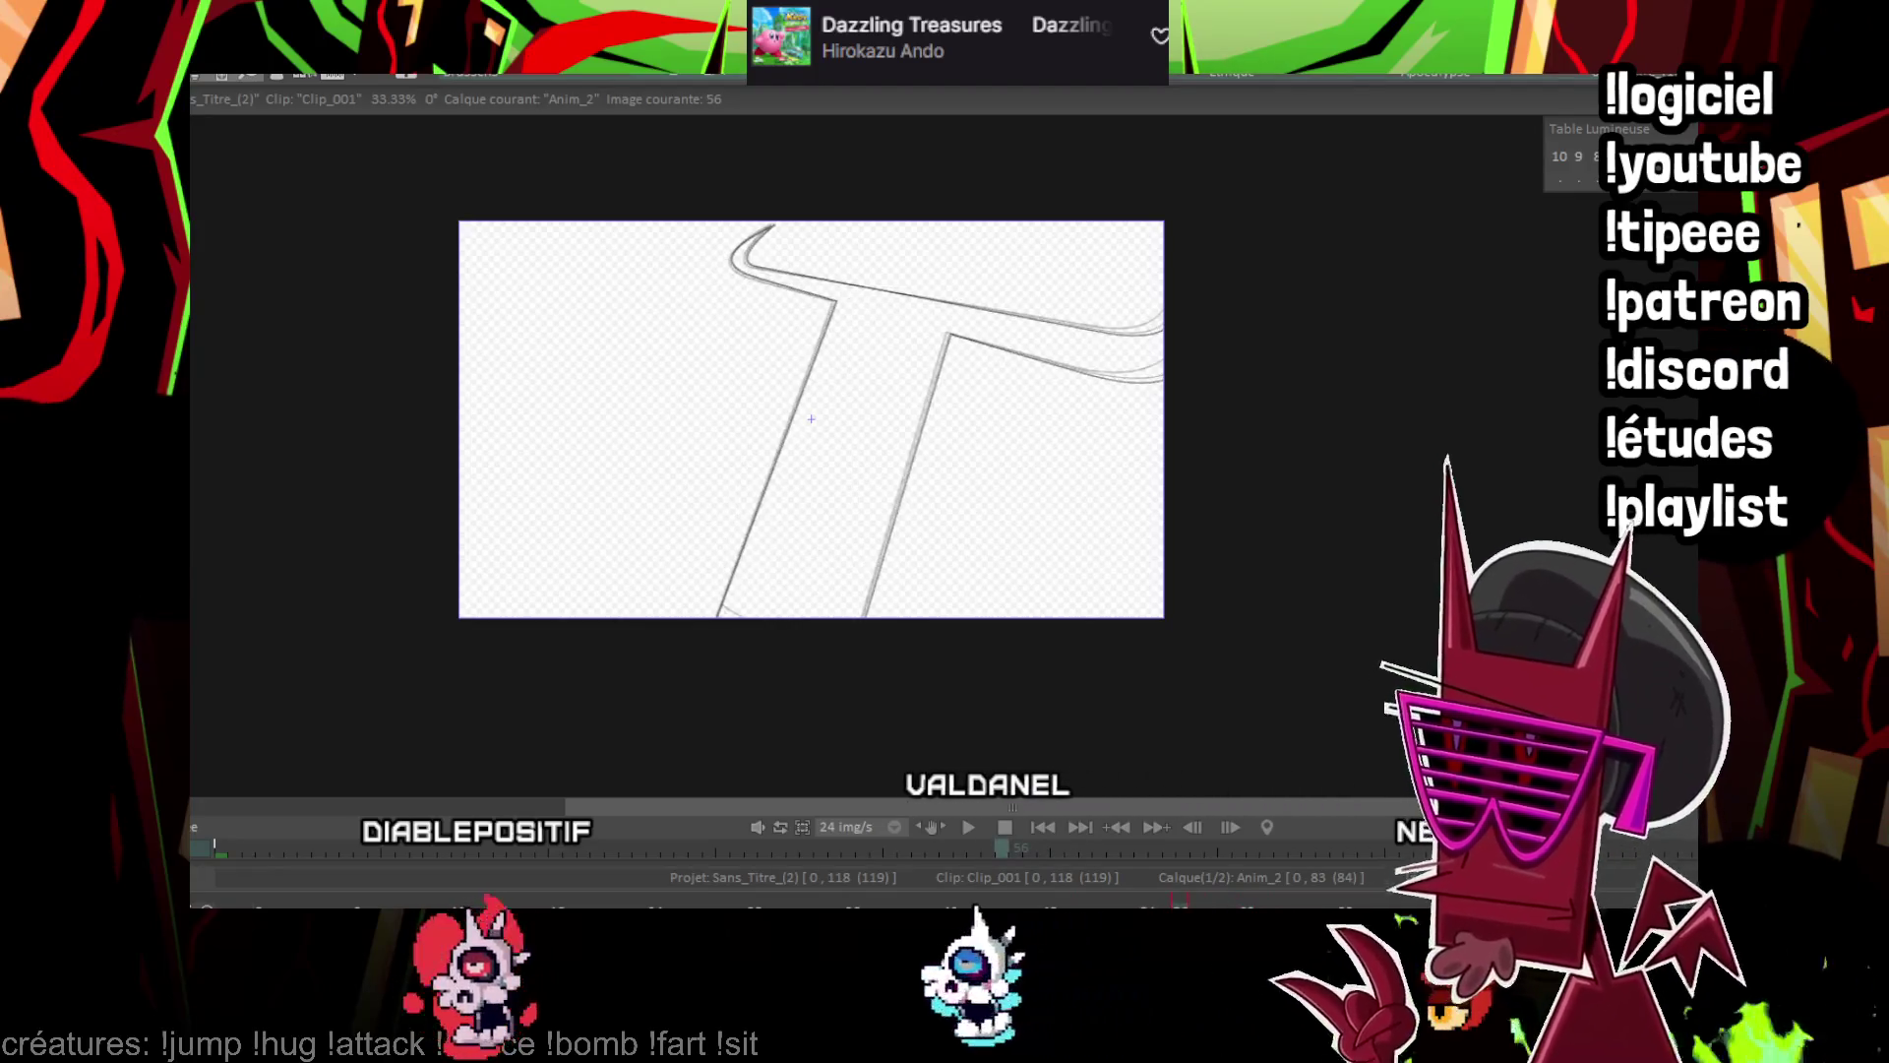
Ink the left and right edges of the T's stem
scroll(1033, 456, "up", 1)
left_click_drag(549, 705, 730, 219)
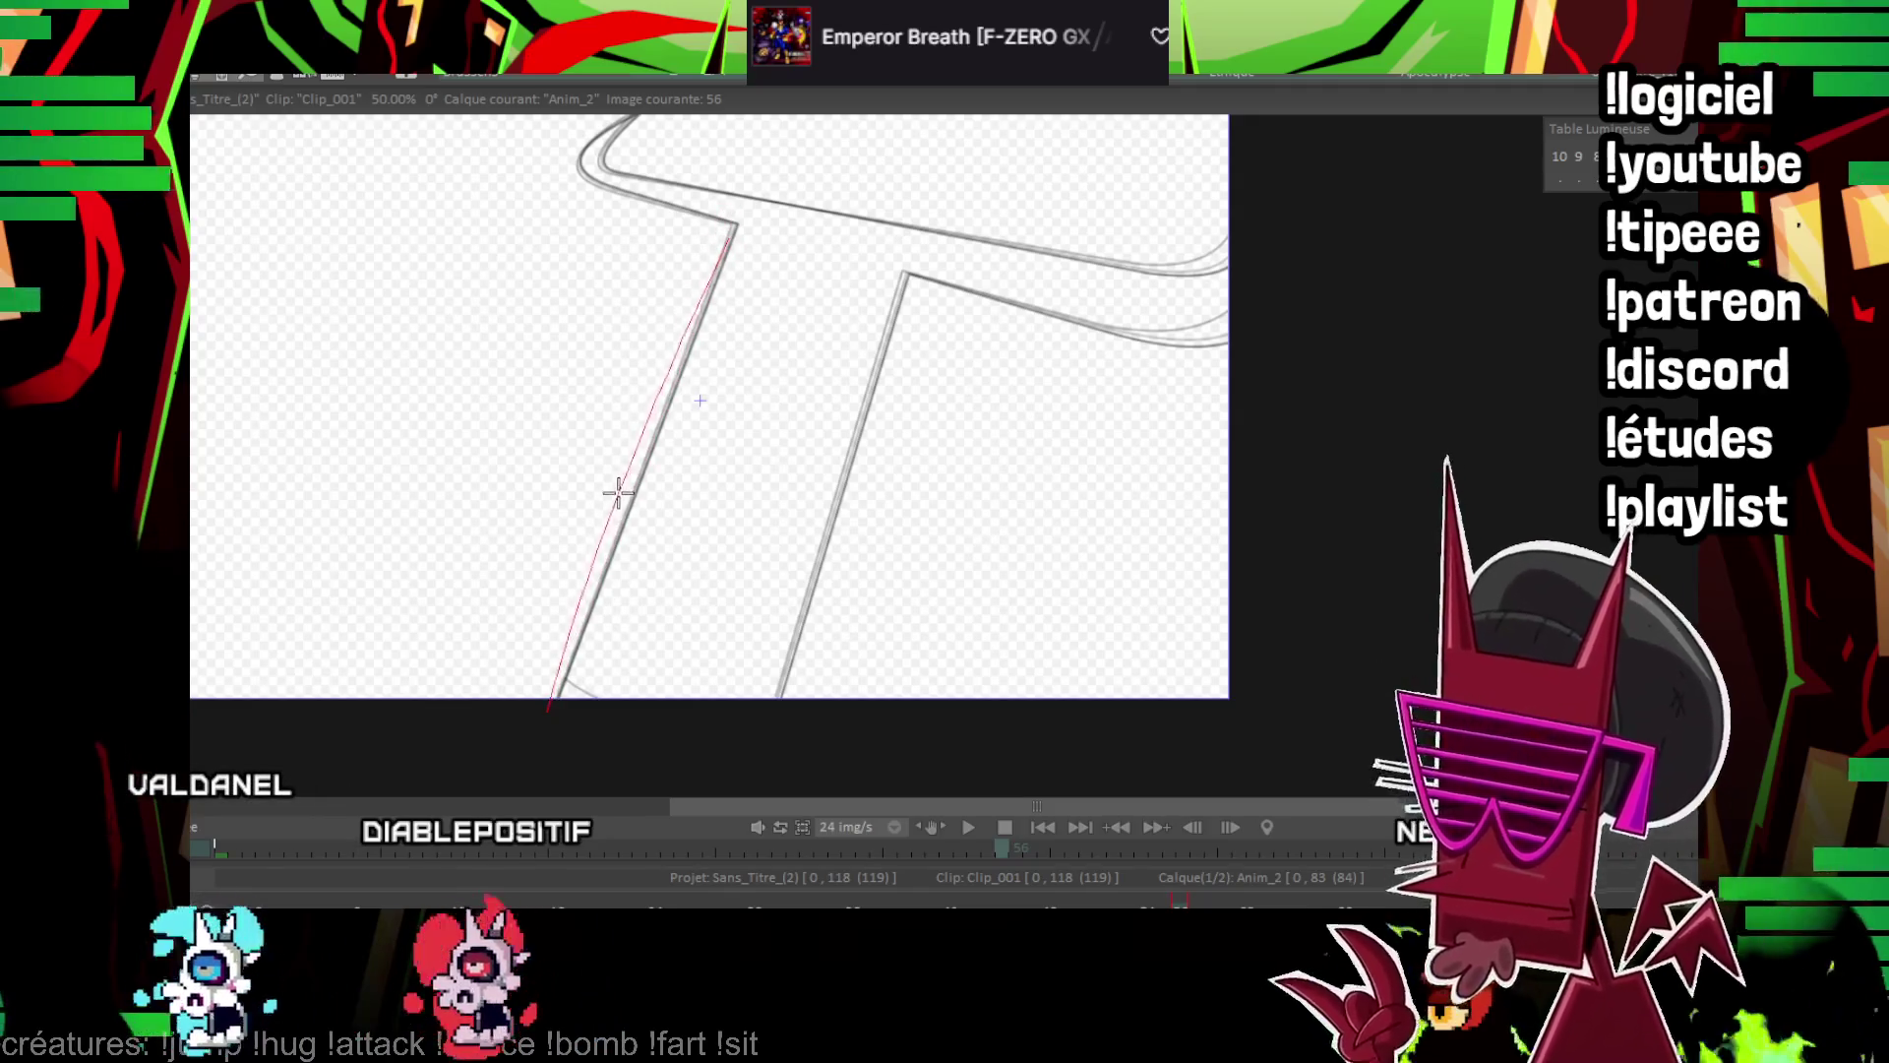
left_click_drag(909, 281, 771, 751)
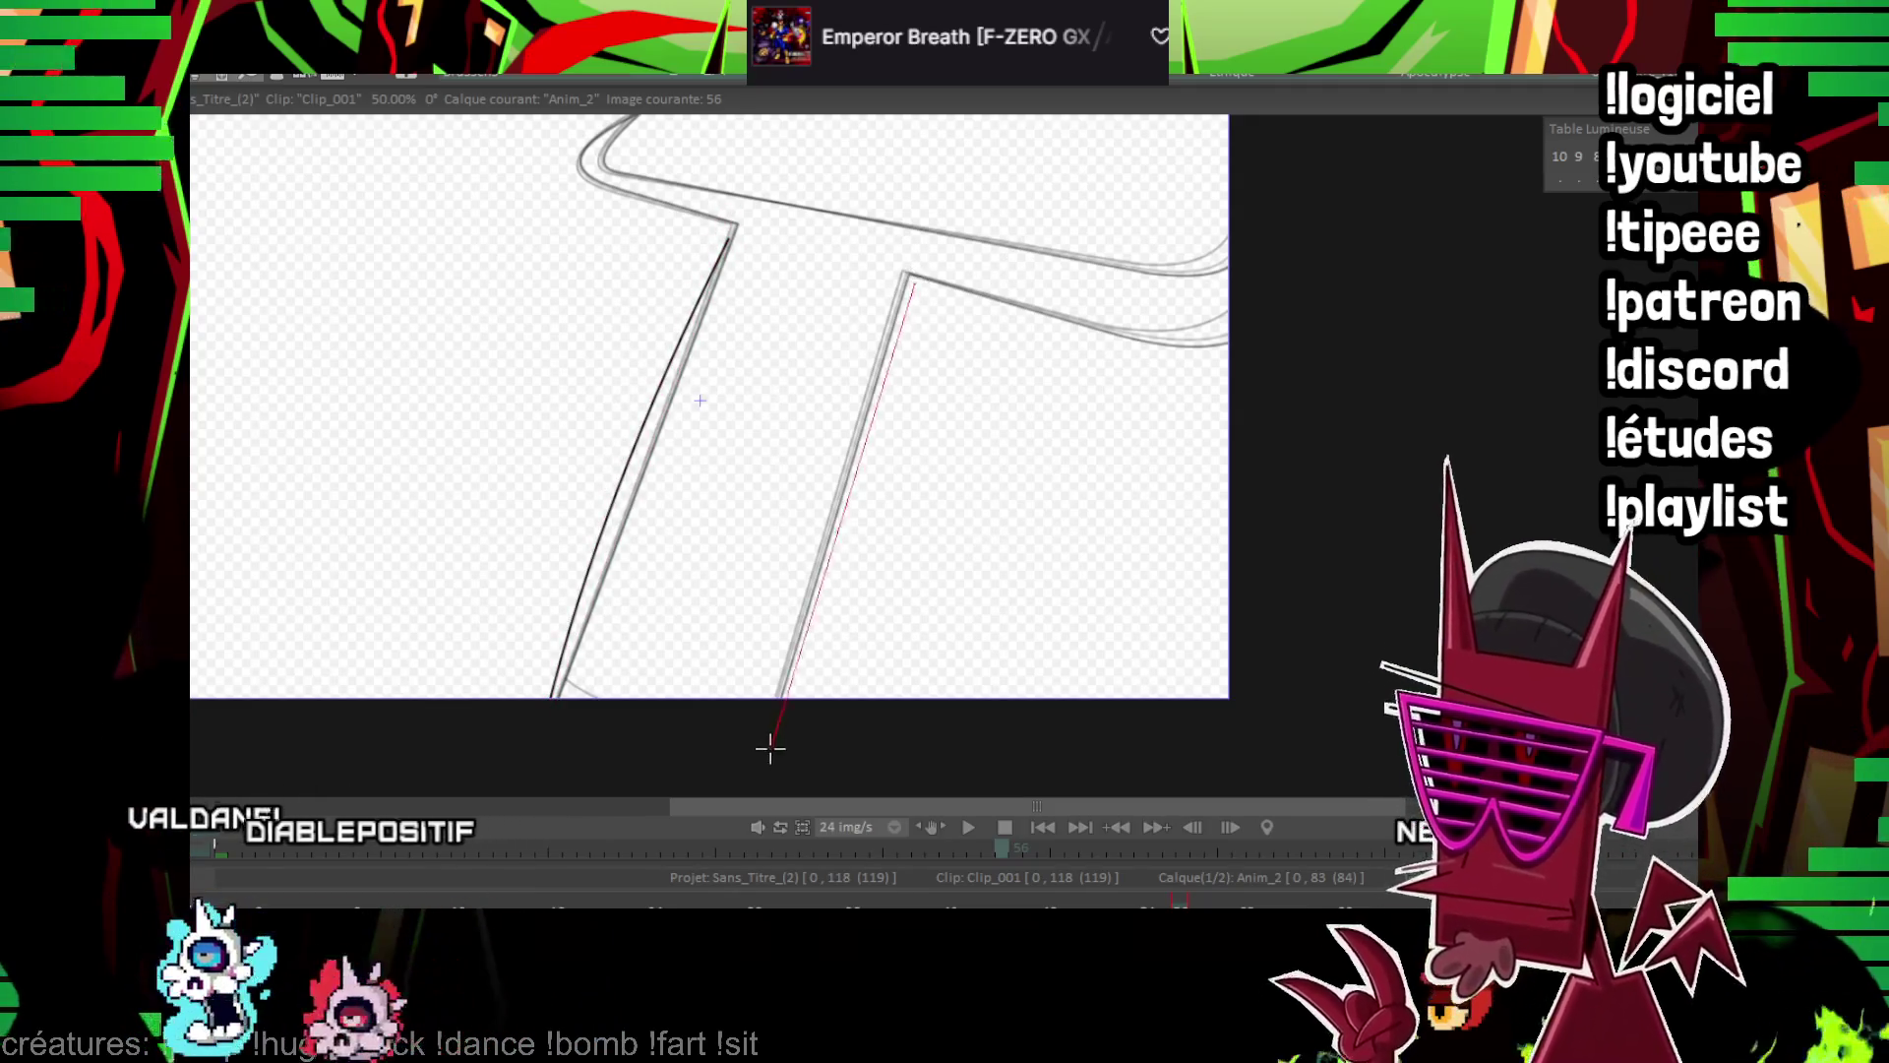
Ink the crossguard's top edge and its underside on both sides of the stem
left_click_drag(848, 569, 828, 616)
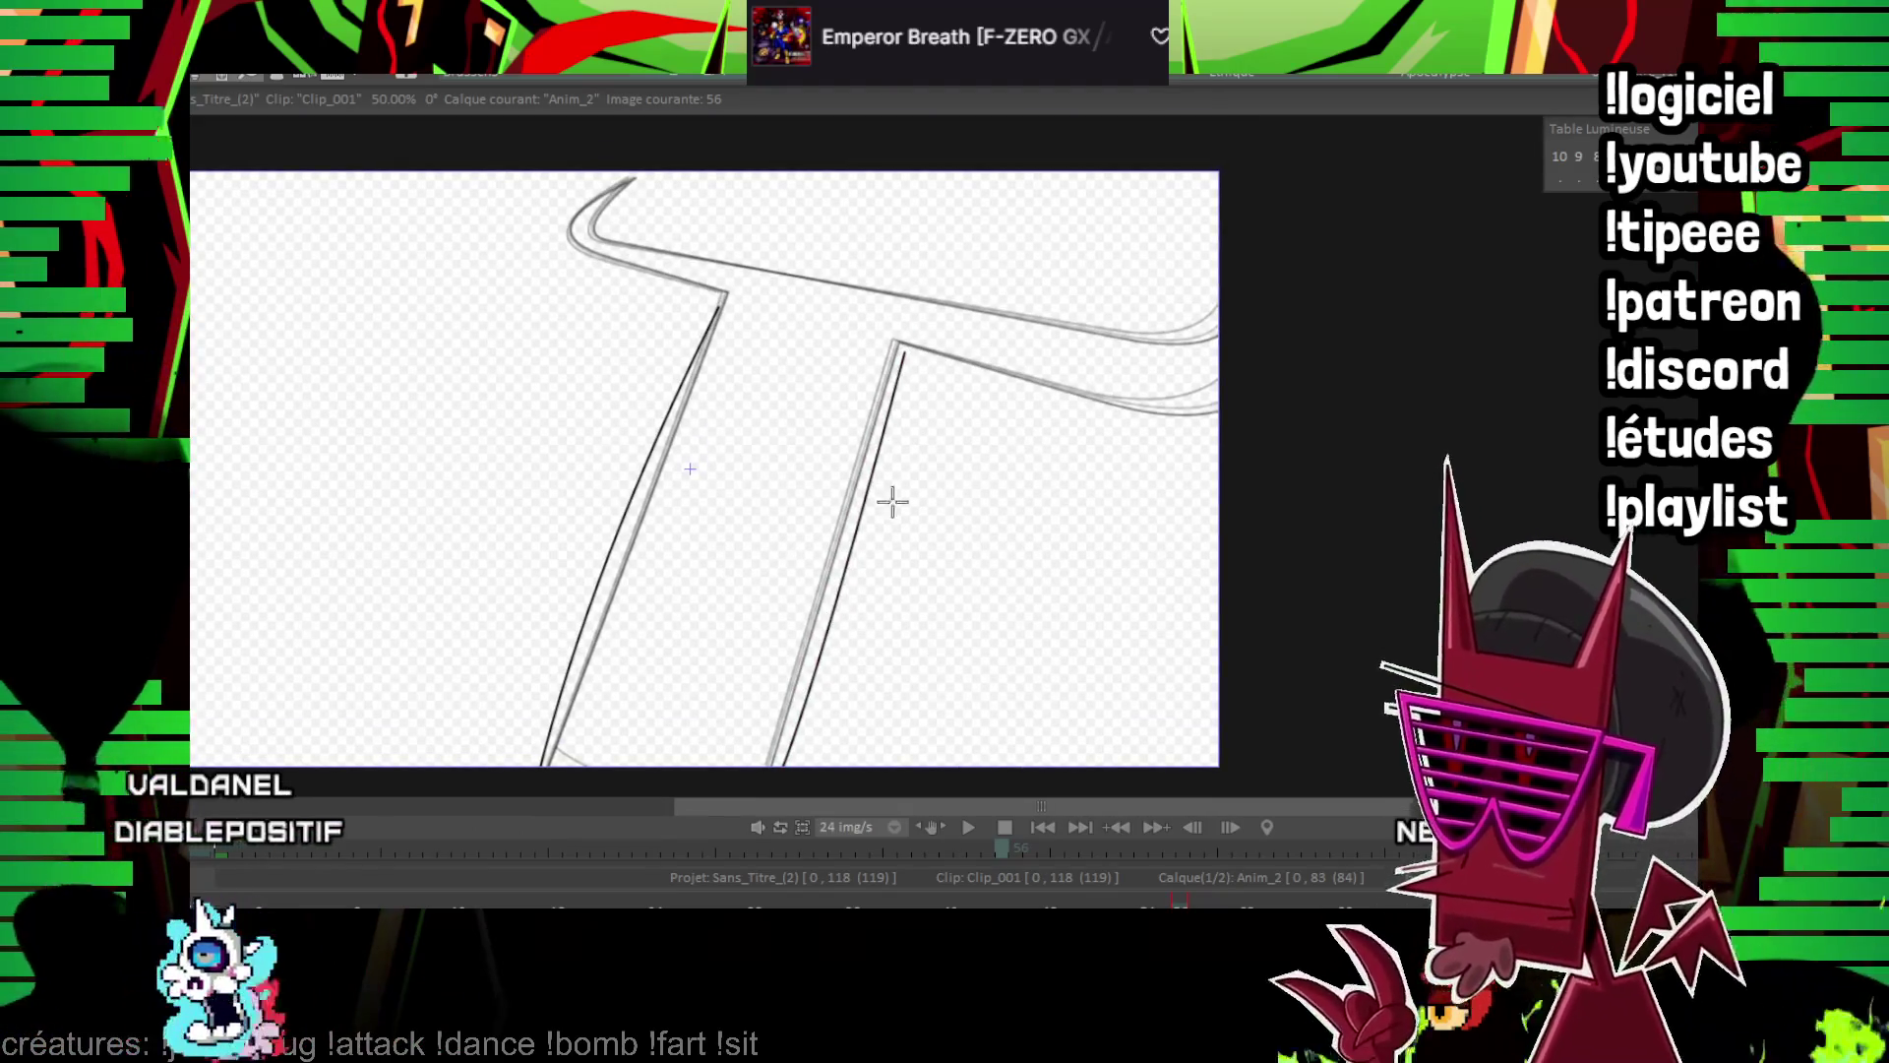
left_click_drag(890, 502, 882, 561)
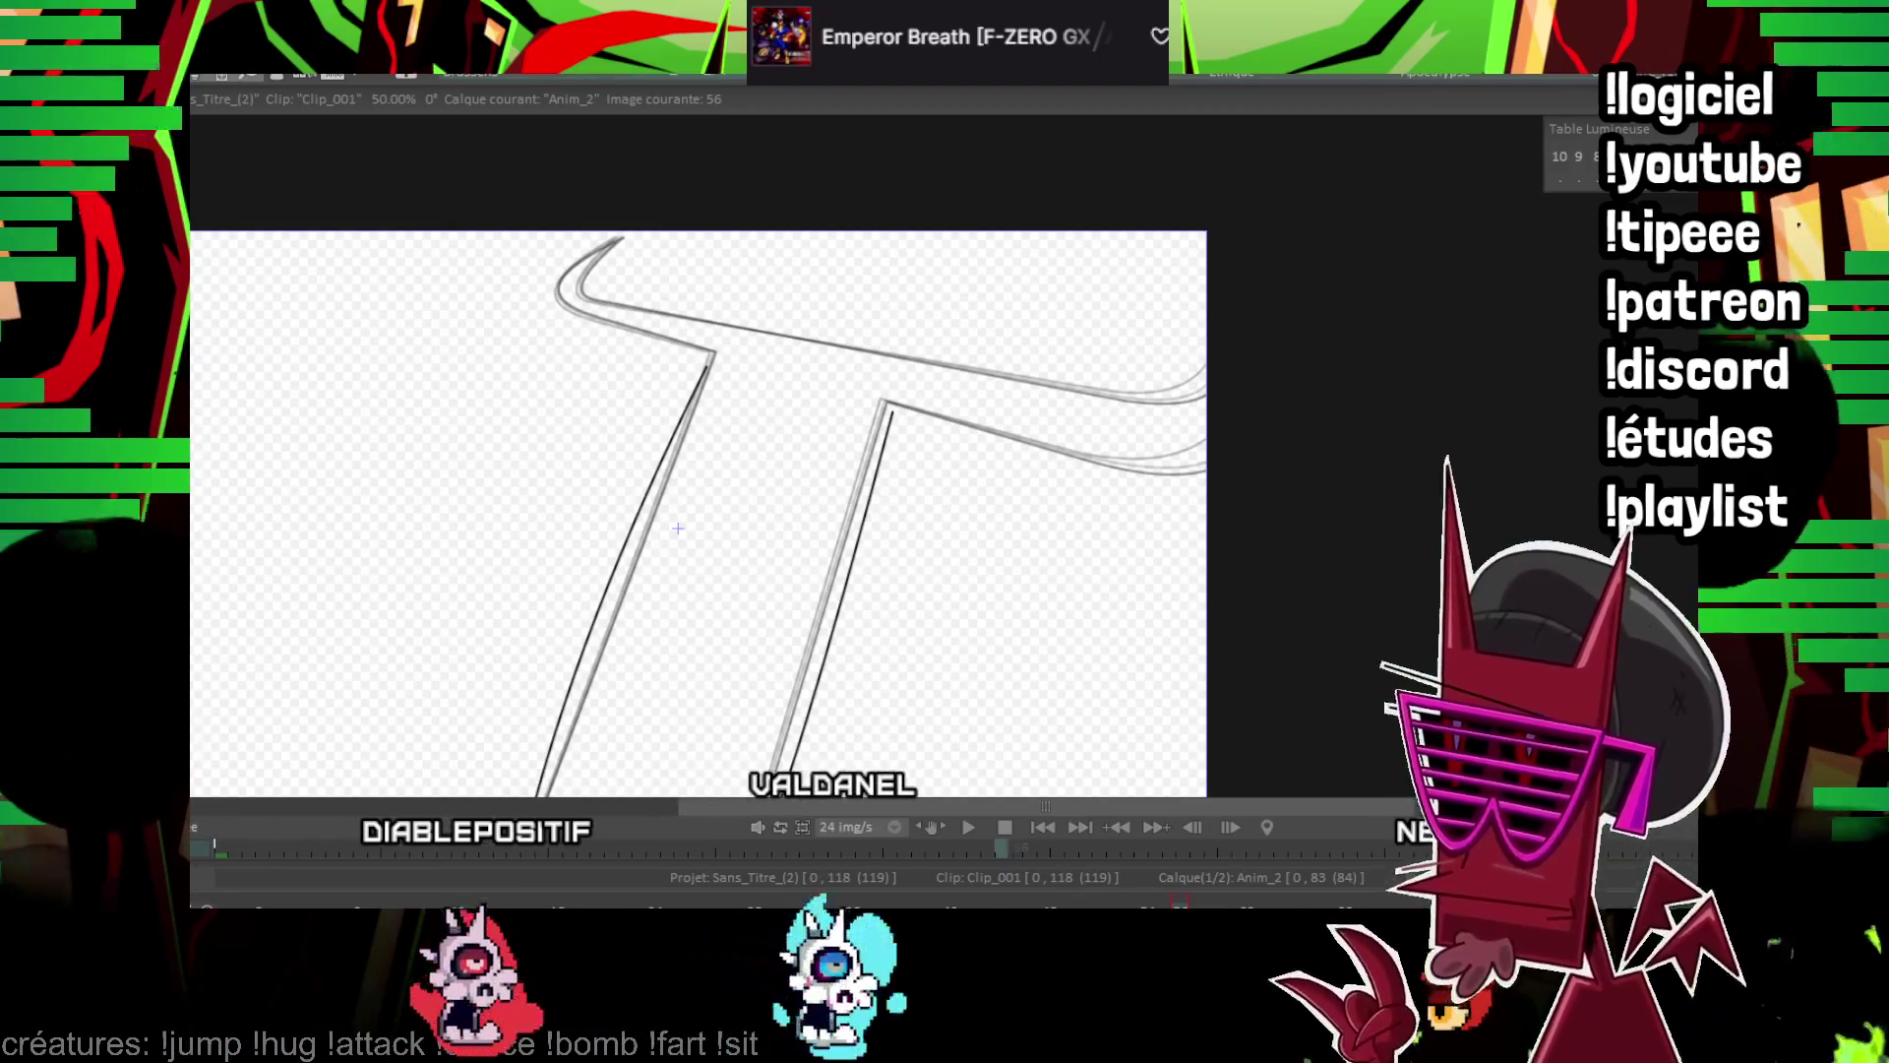
scroll(677, 528, "up", 2)
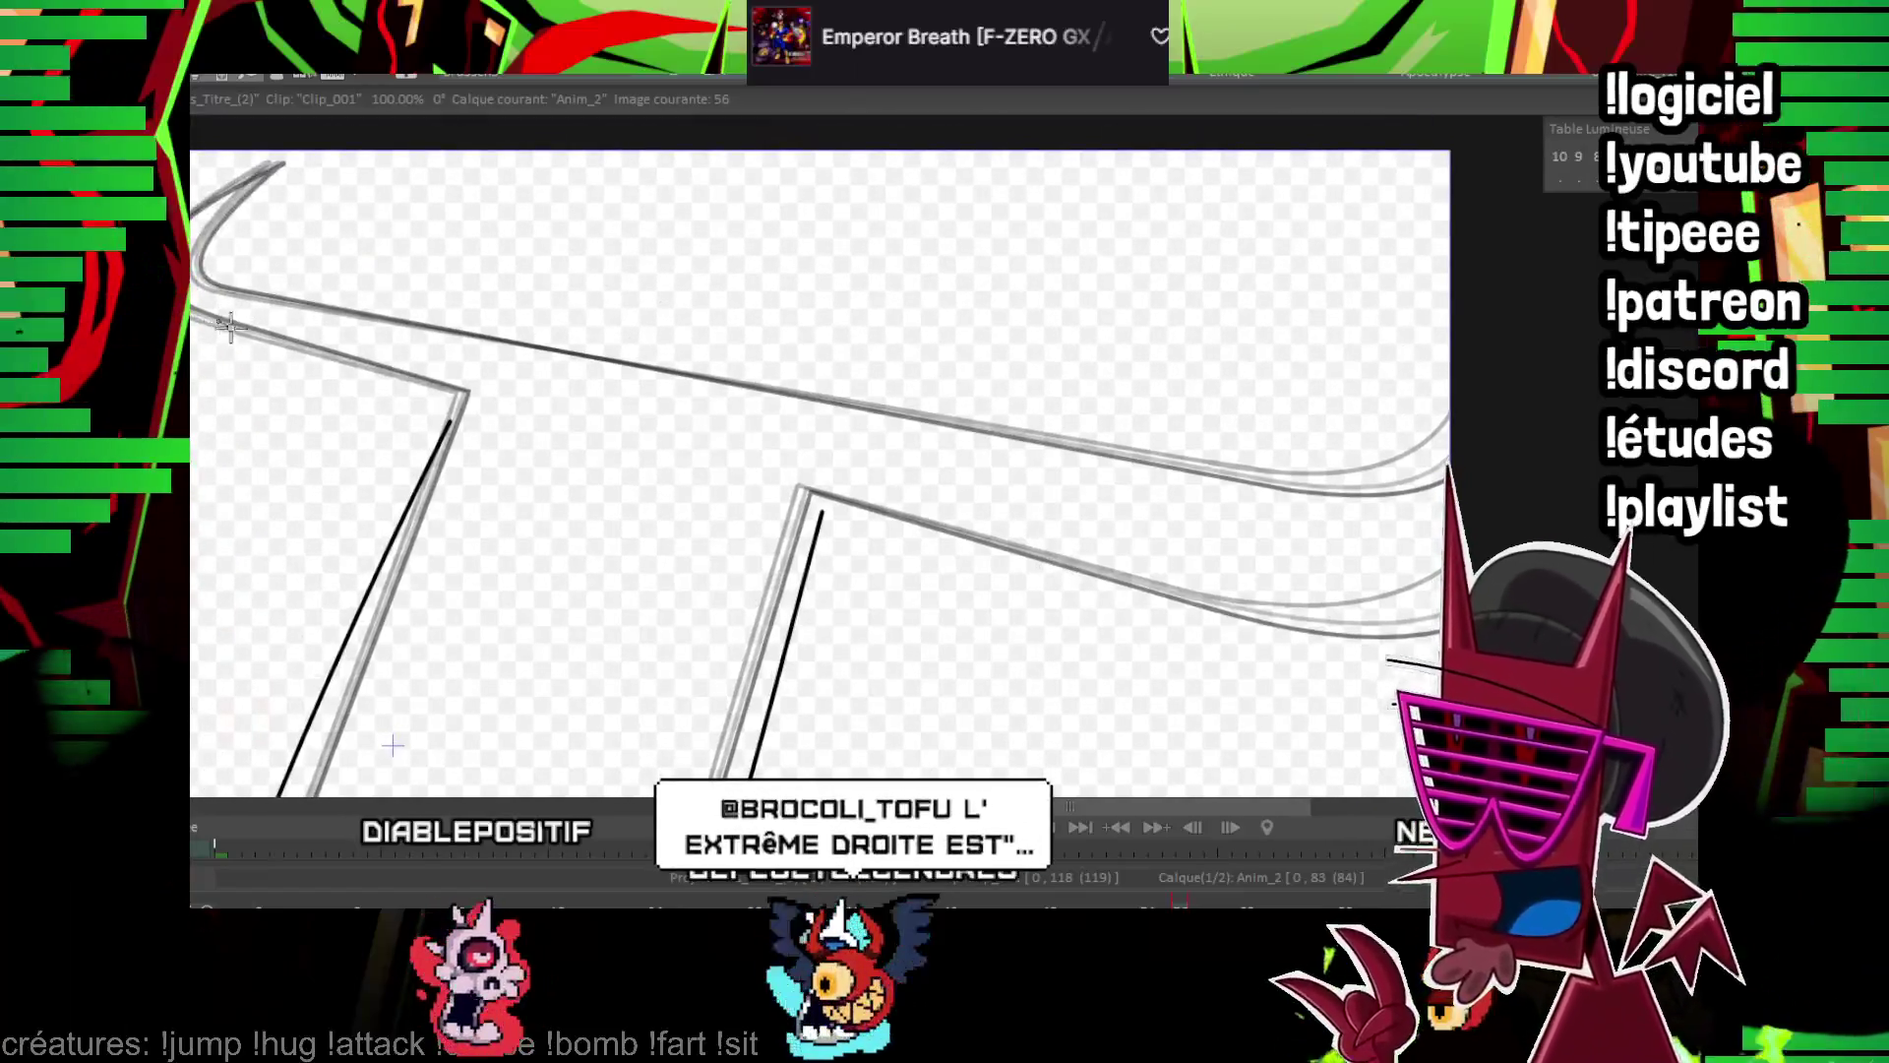
left_click_drag(227, 325, 1301, 563)
left_click_drag(211, 362, 443, 429)
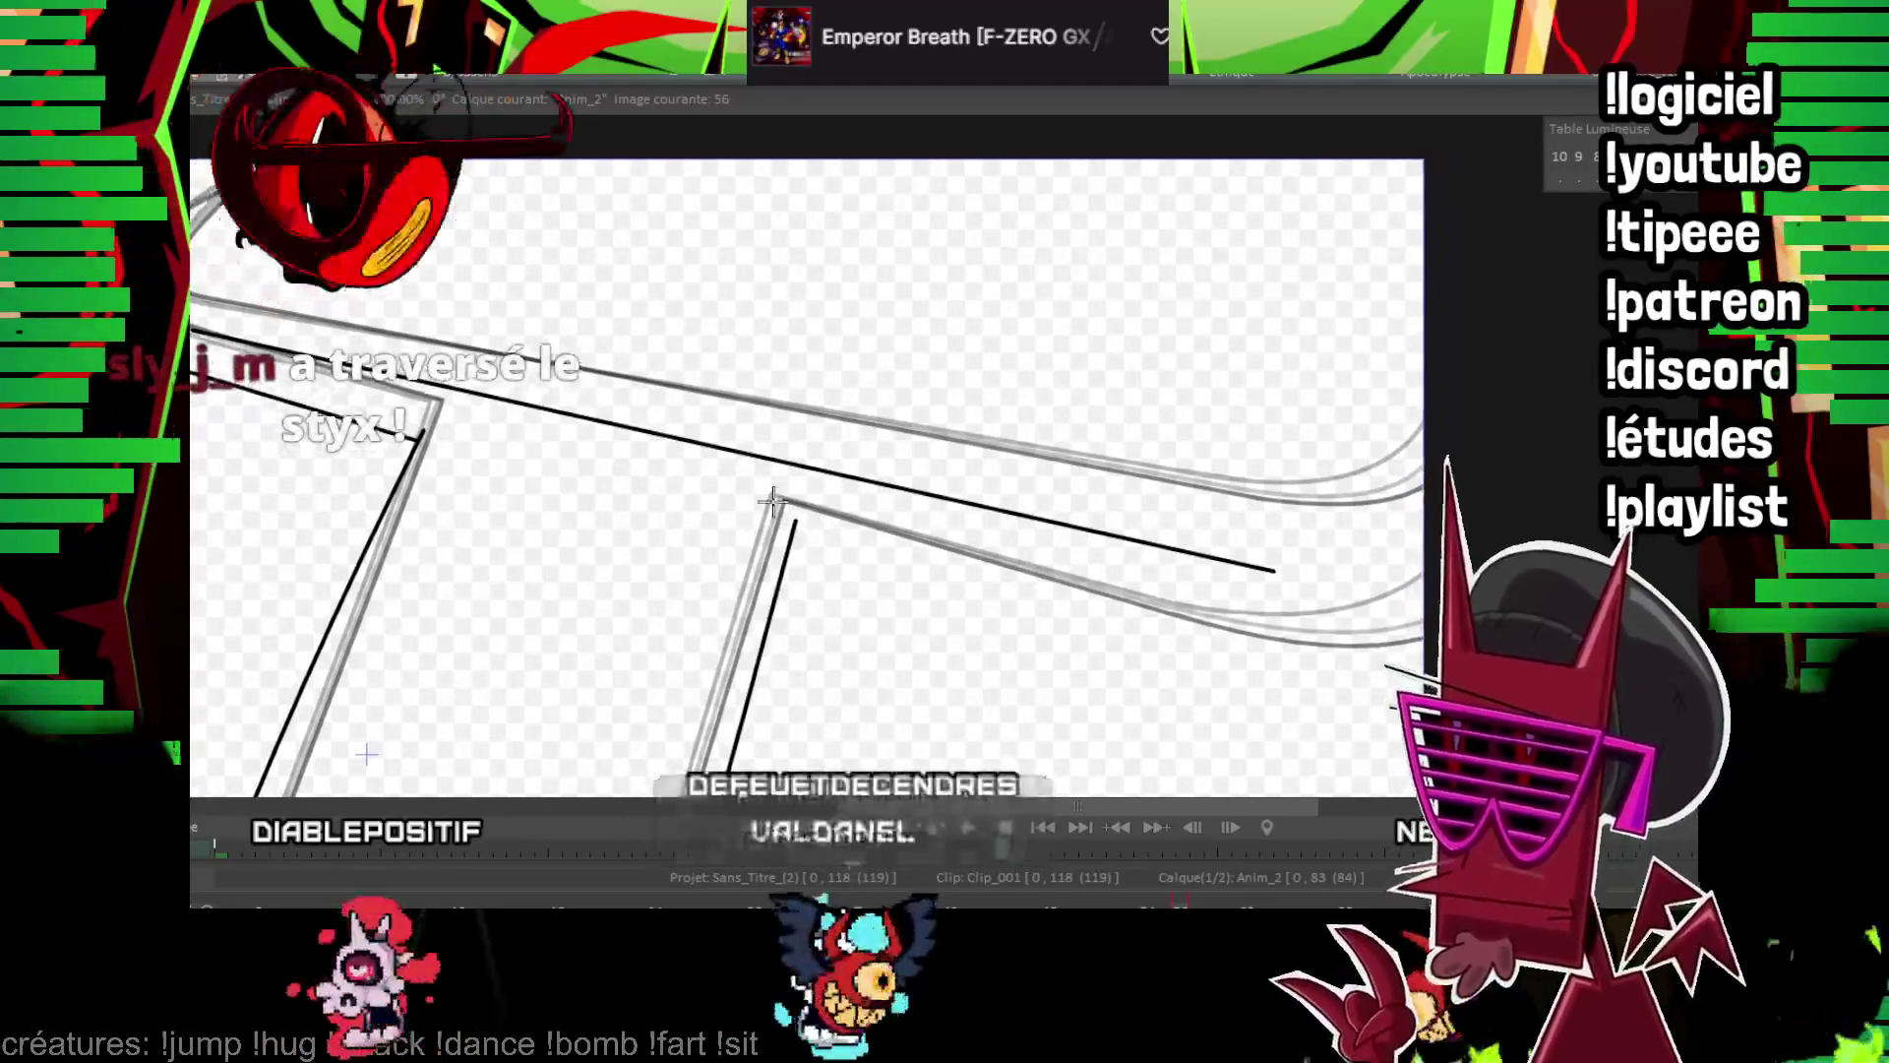
mouse_move(878, 566)
left_mouse_down()
mouse_move(1003, 619)
mouse_move(1263, 681)
mouse_move(1235, 668)
left_mouse_up()
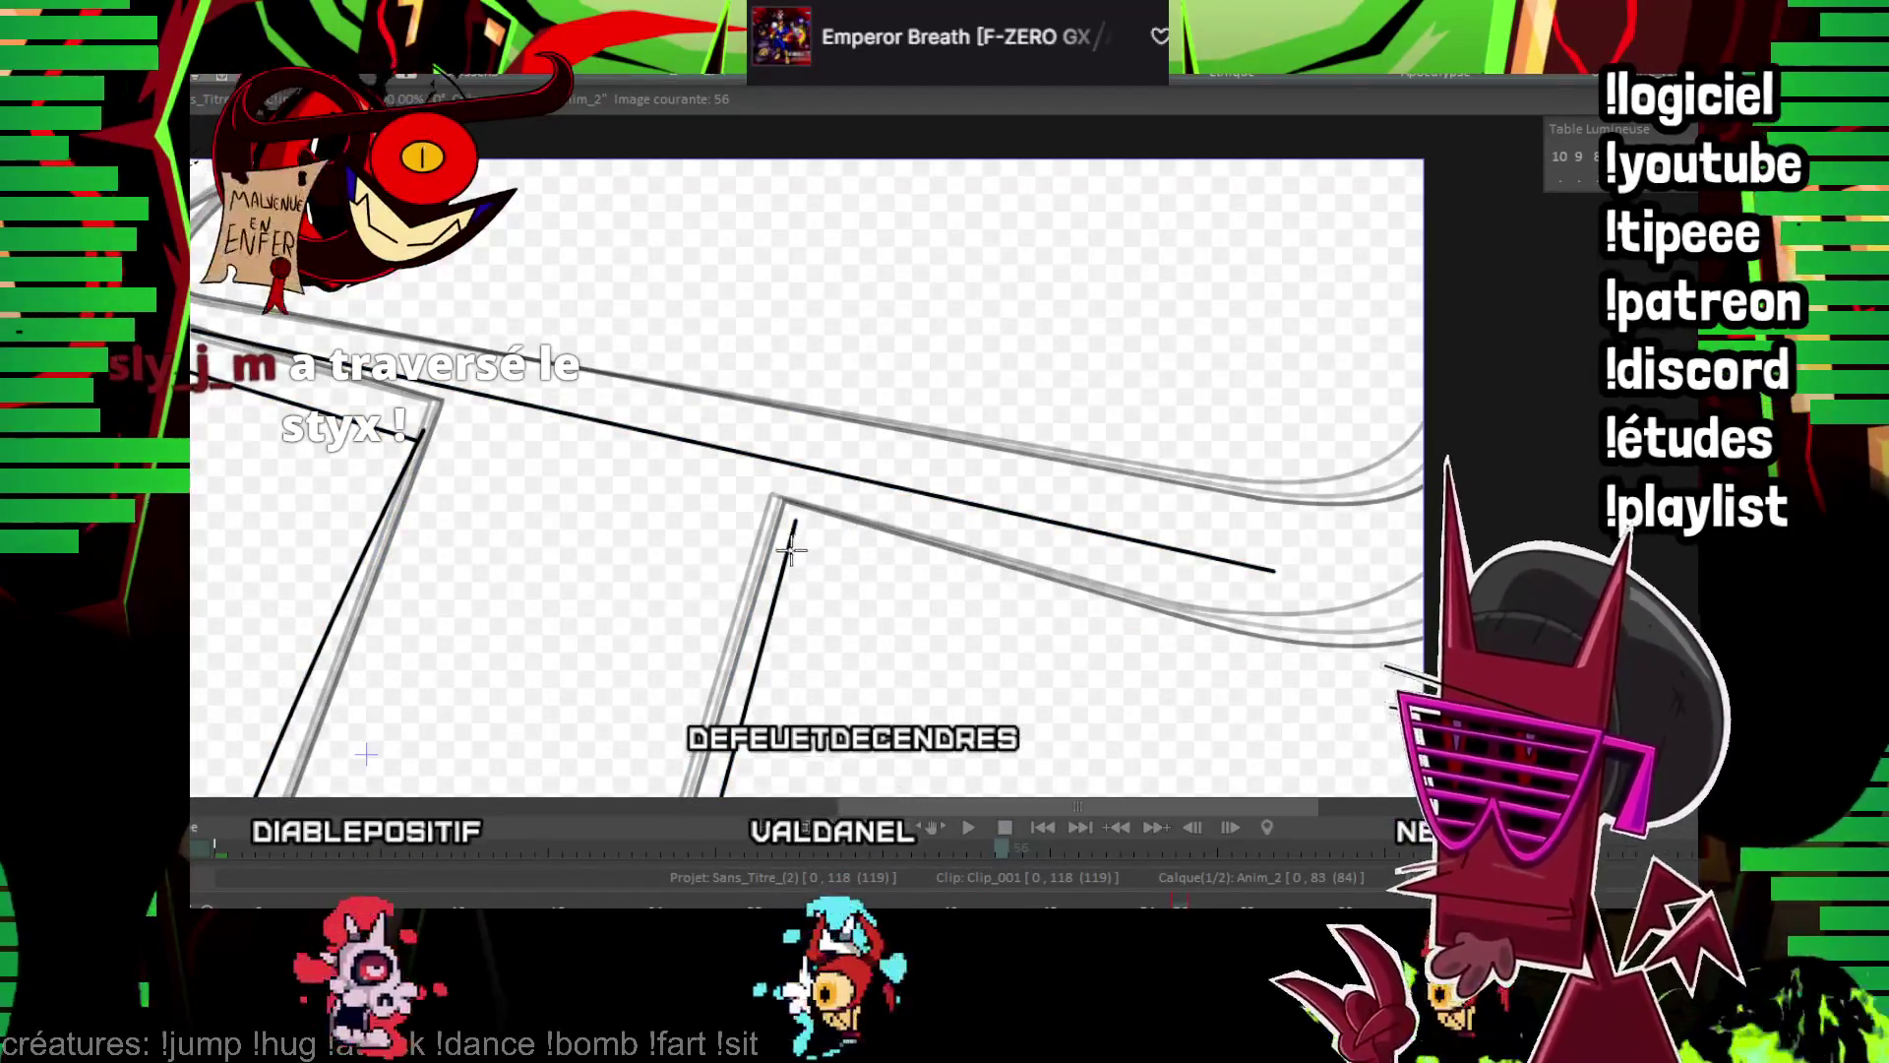
left_click_drag(787, 561, 1223, 681)
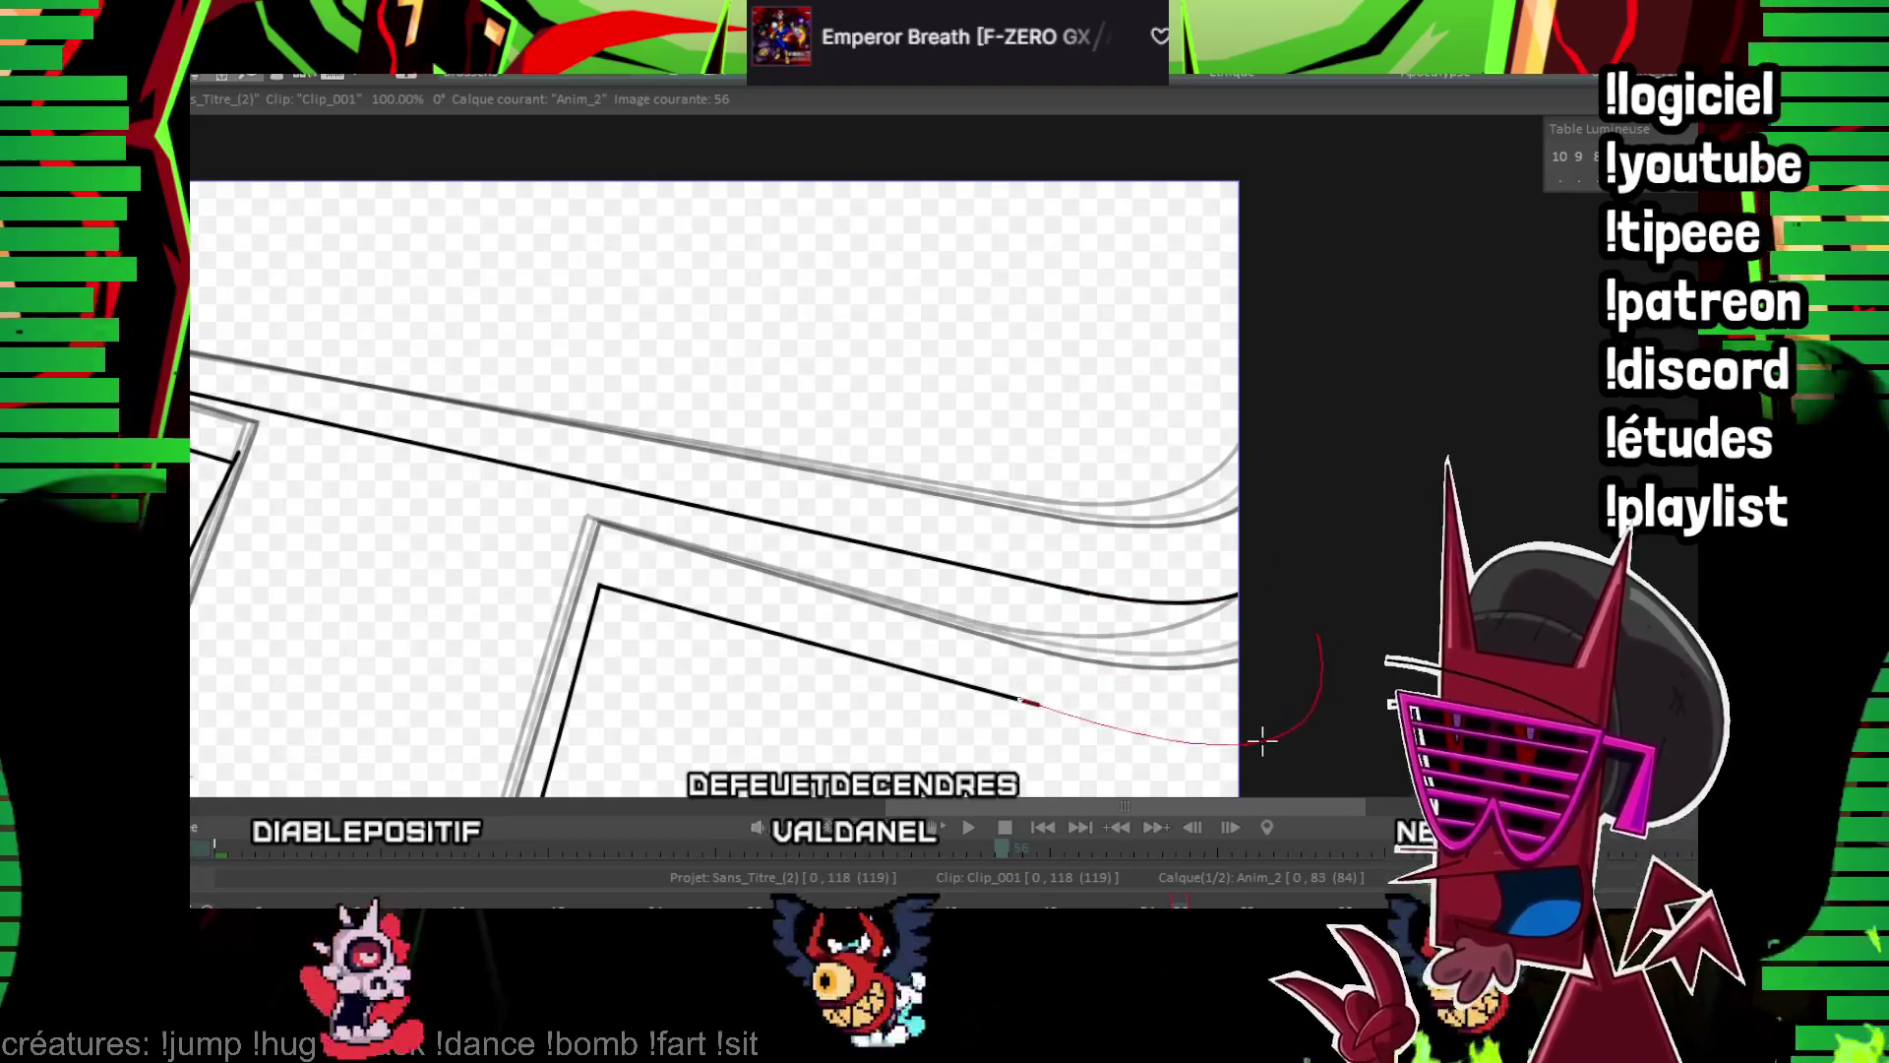
Ink the left horn's curve, then play the animation from image 56
left_click_drag(1242, 719, 1447, 864)
scroll(1033, 462, "up", 1)
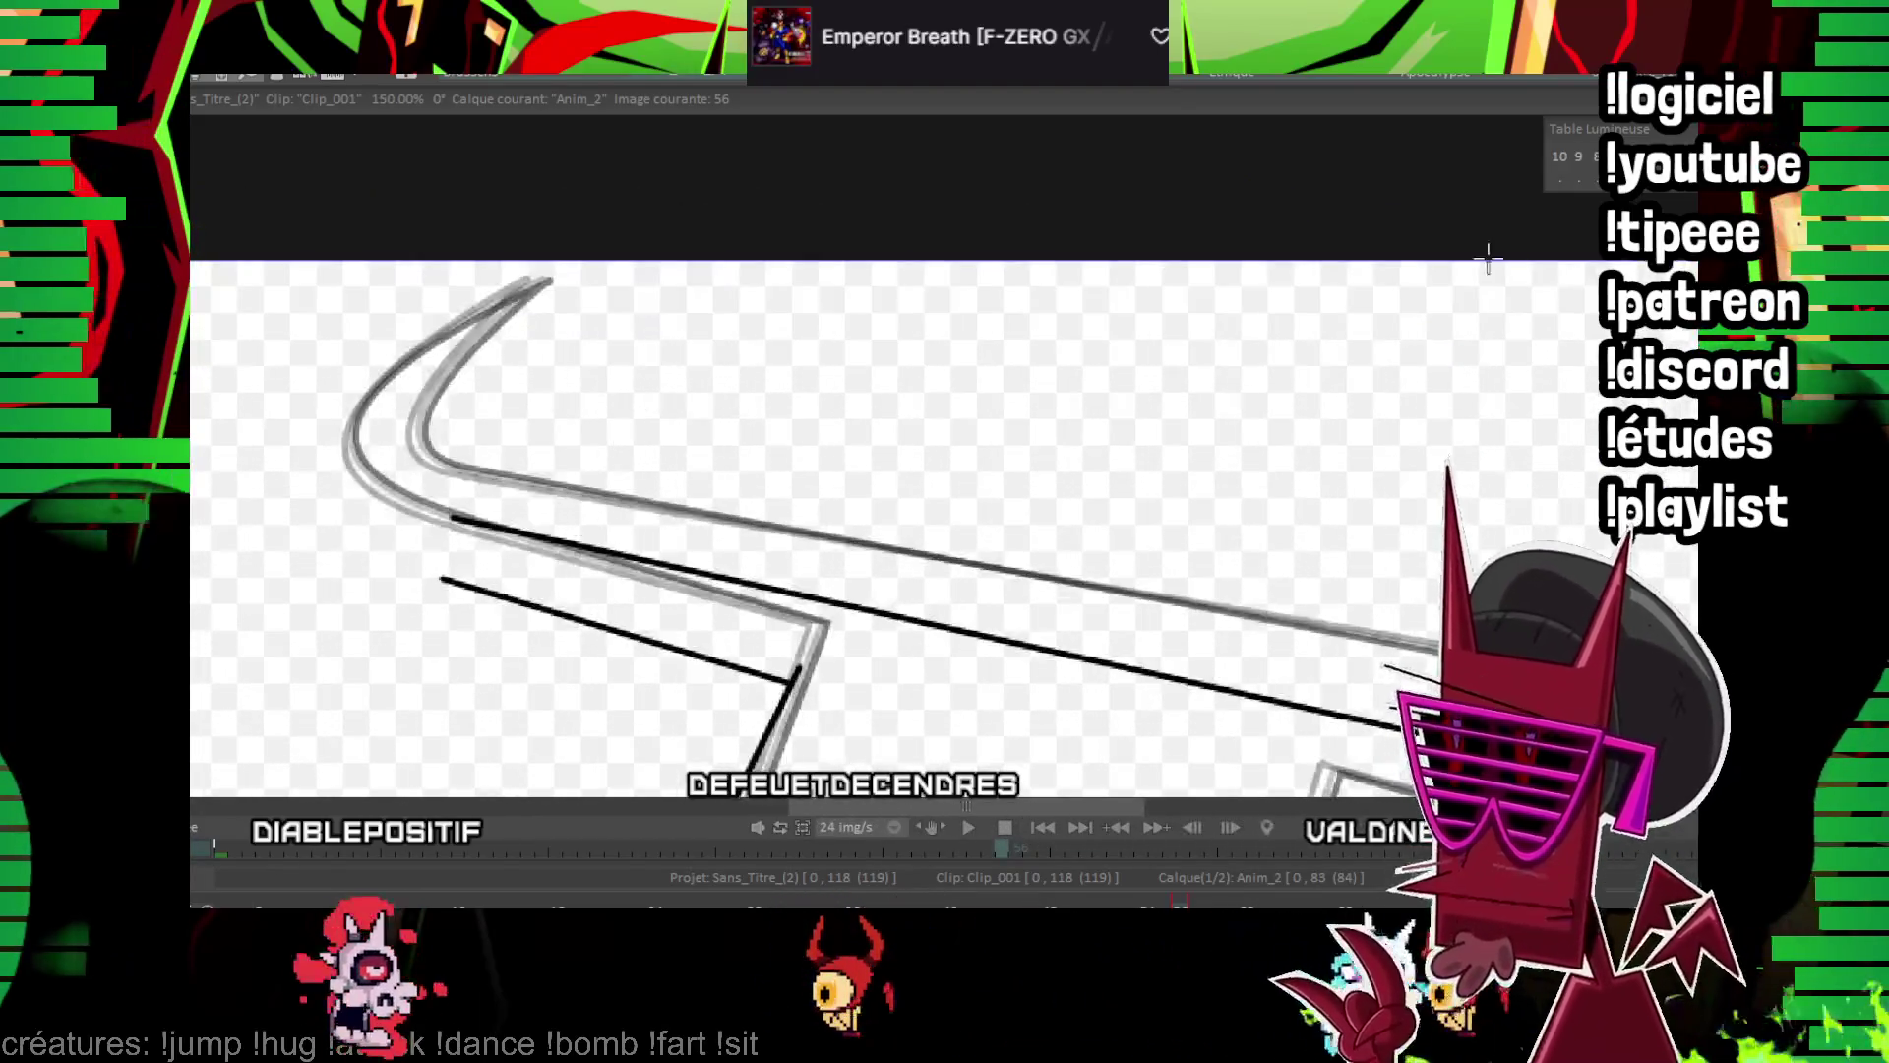
mouse_move(454, 513)
left_mouse_down()
mouse_move(485, 349)
mouse_move(510, 320)
left_mouse_up()
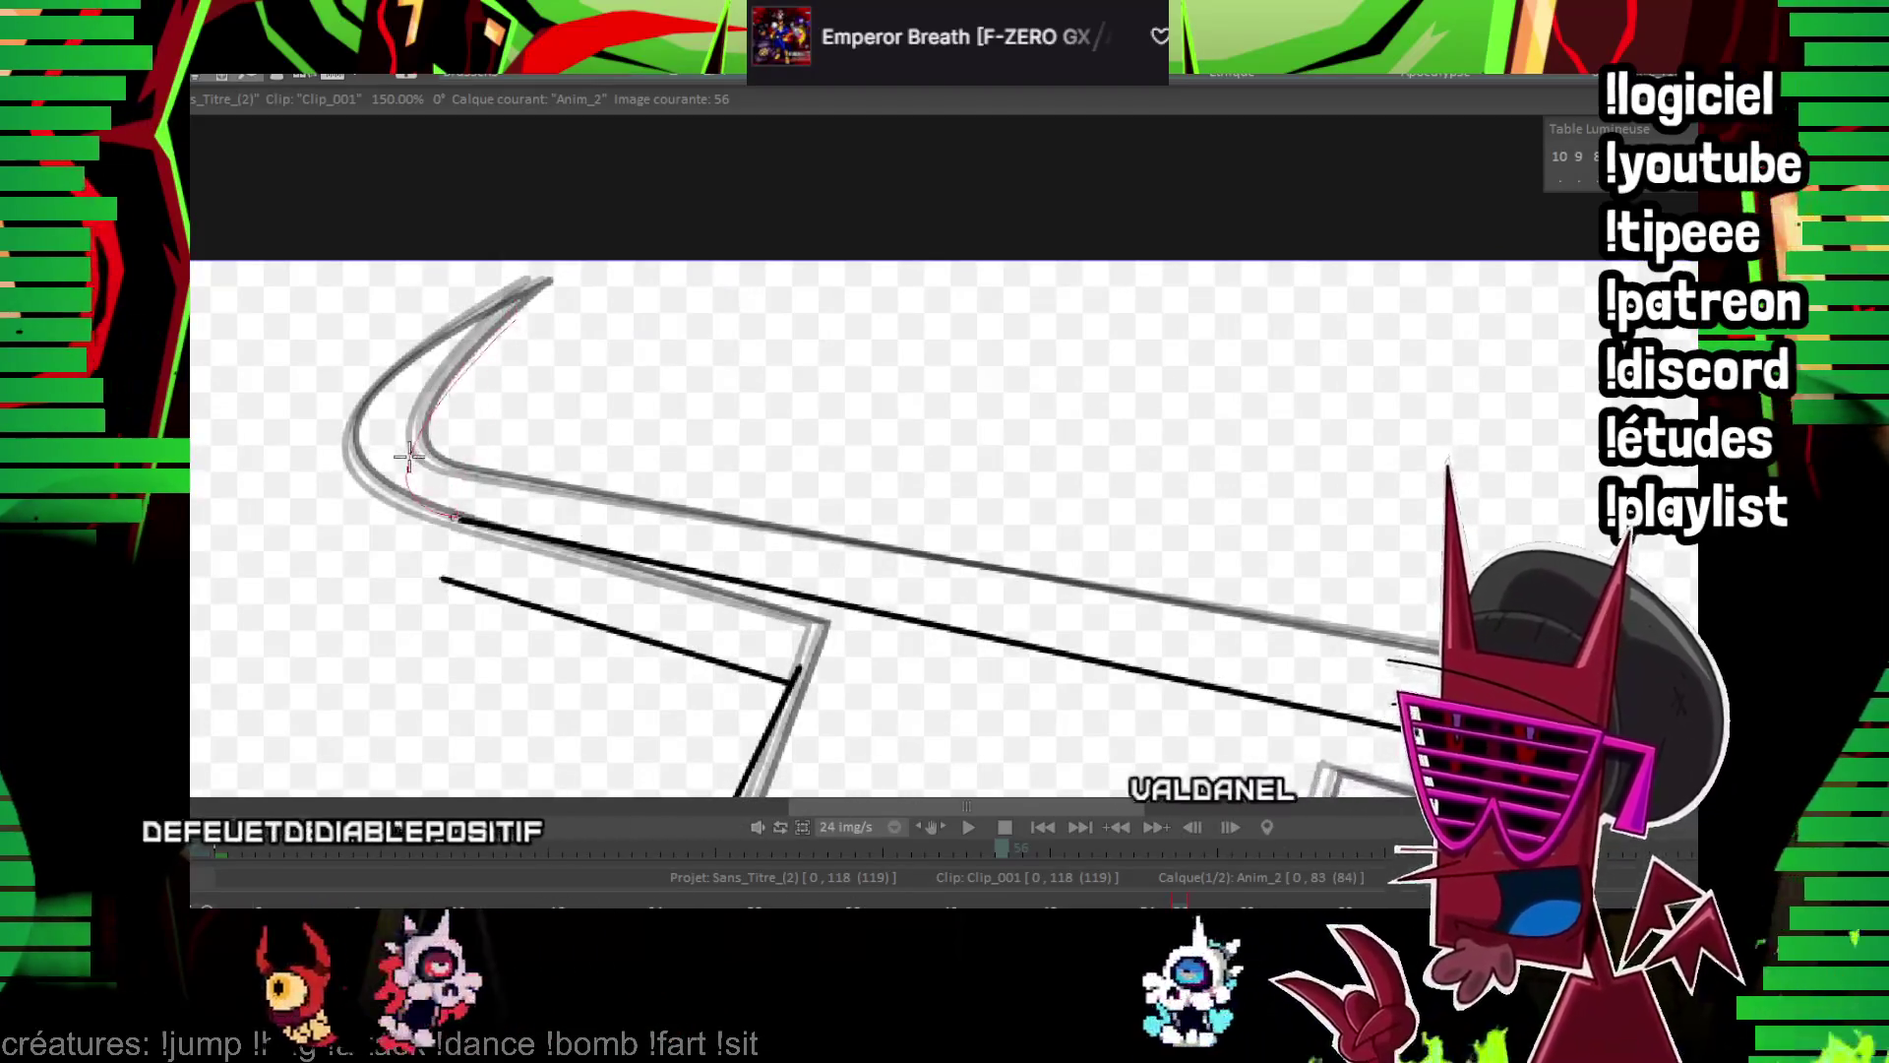
left_click(408, 455)
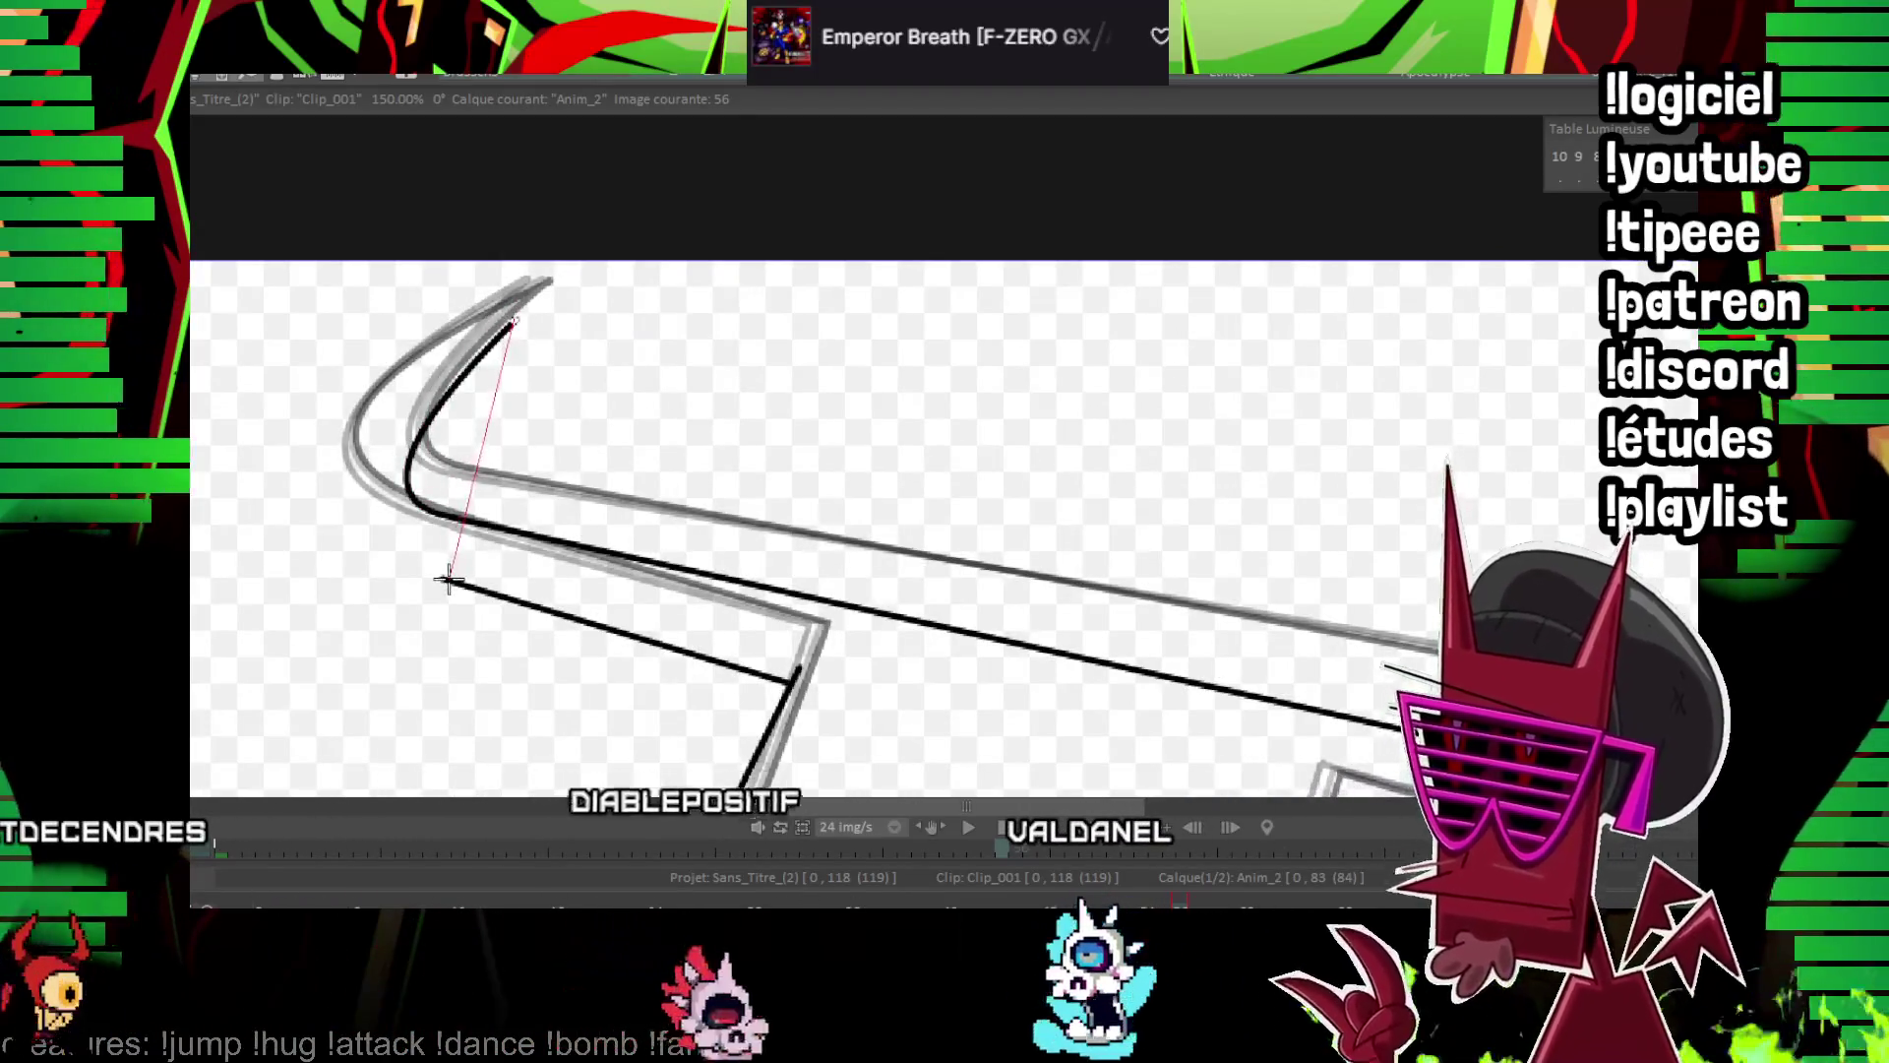
left_click_drag(973, 674, 821, 222)
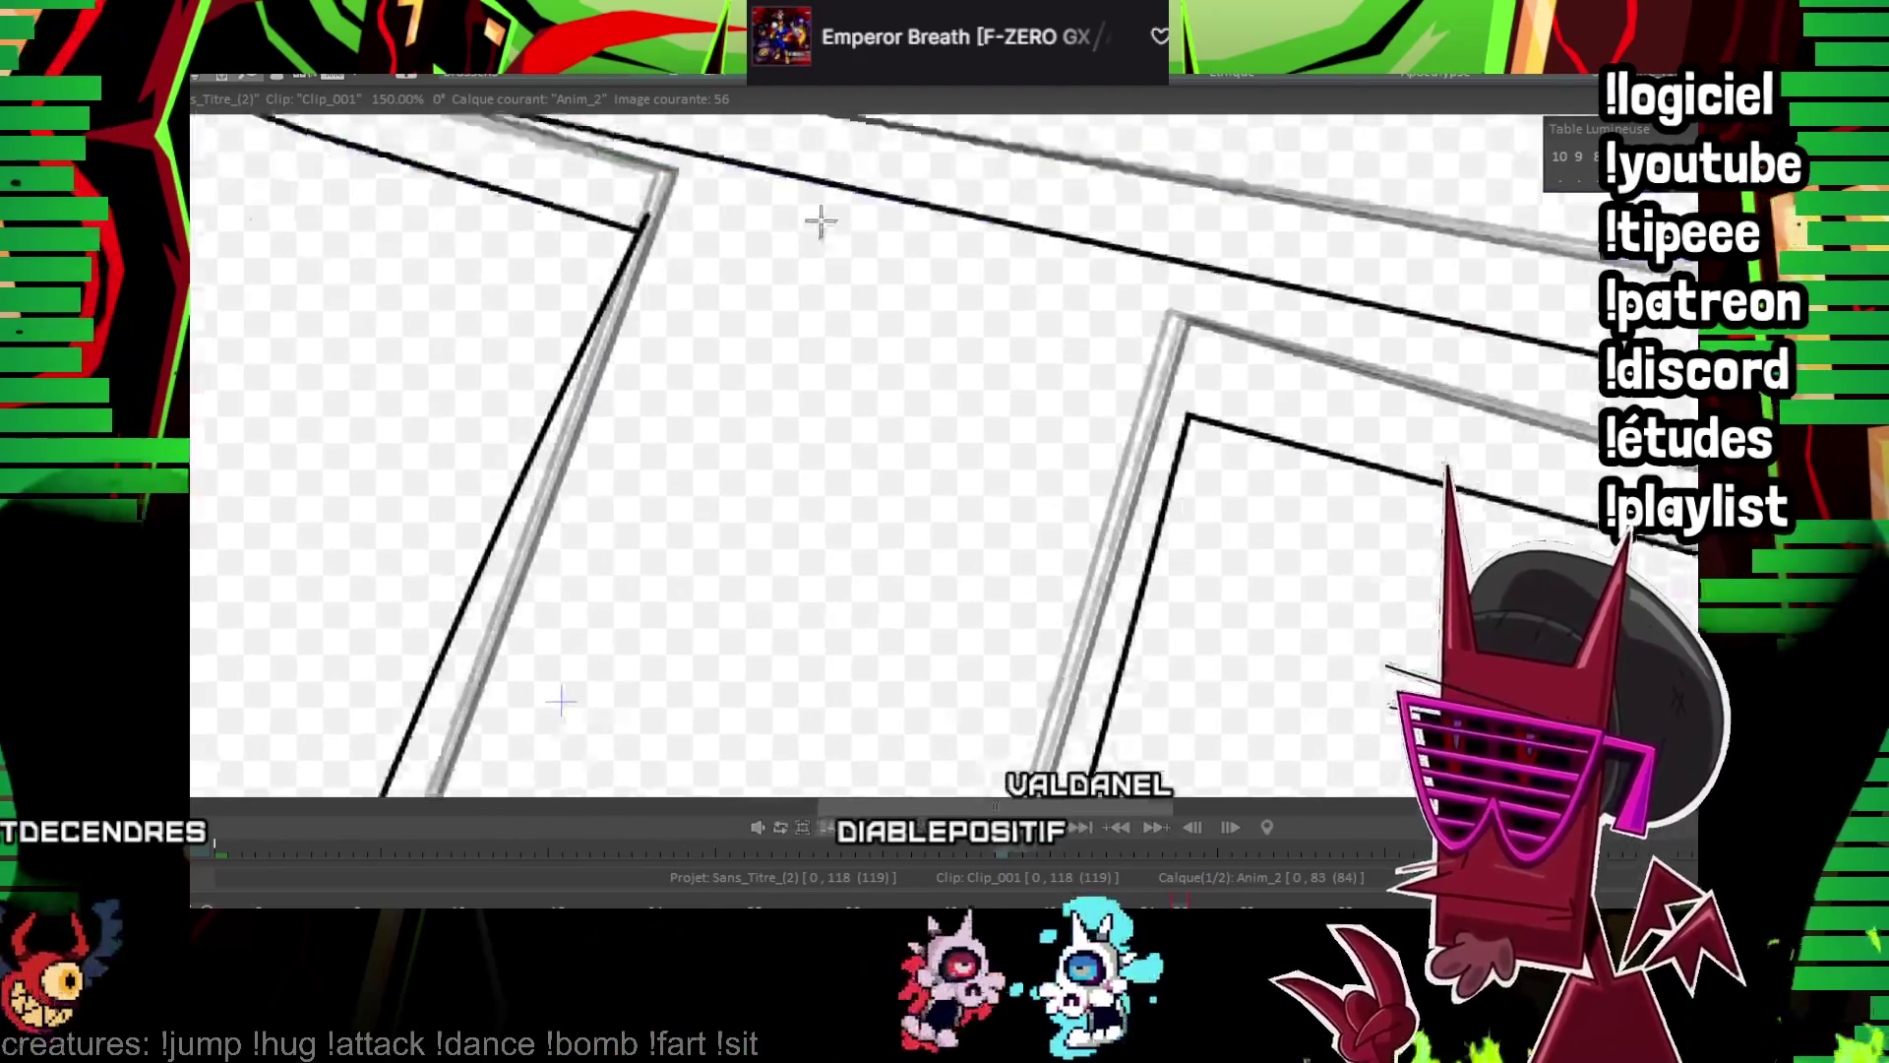
key("Return")
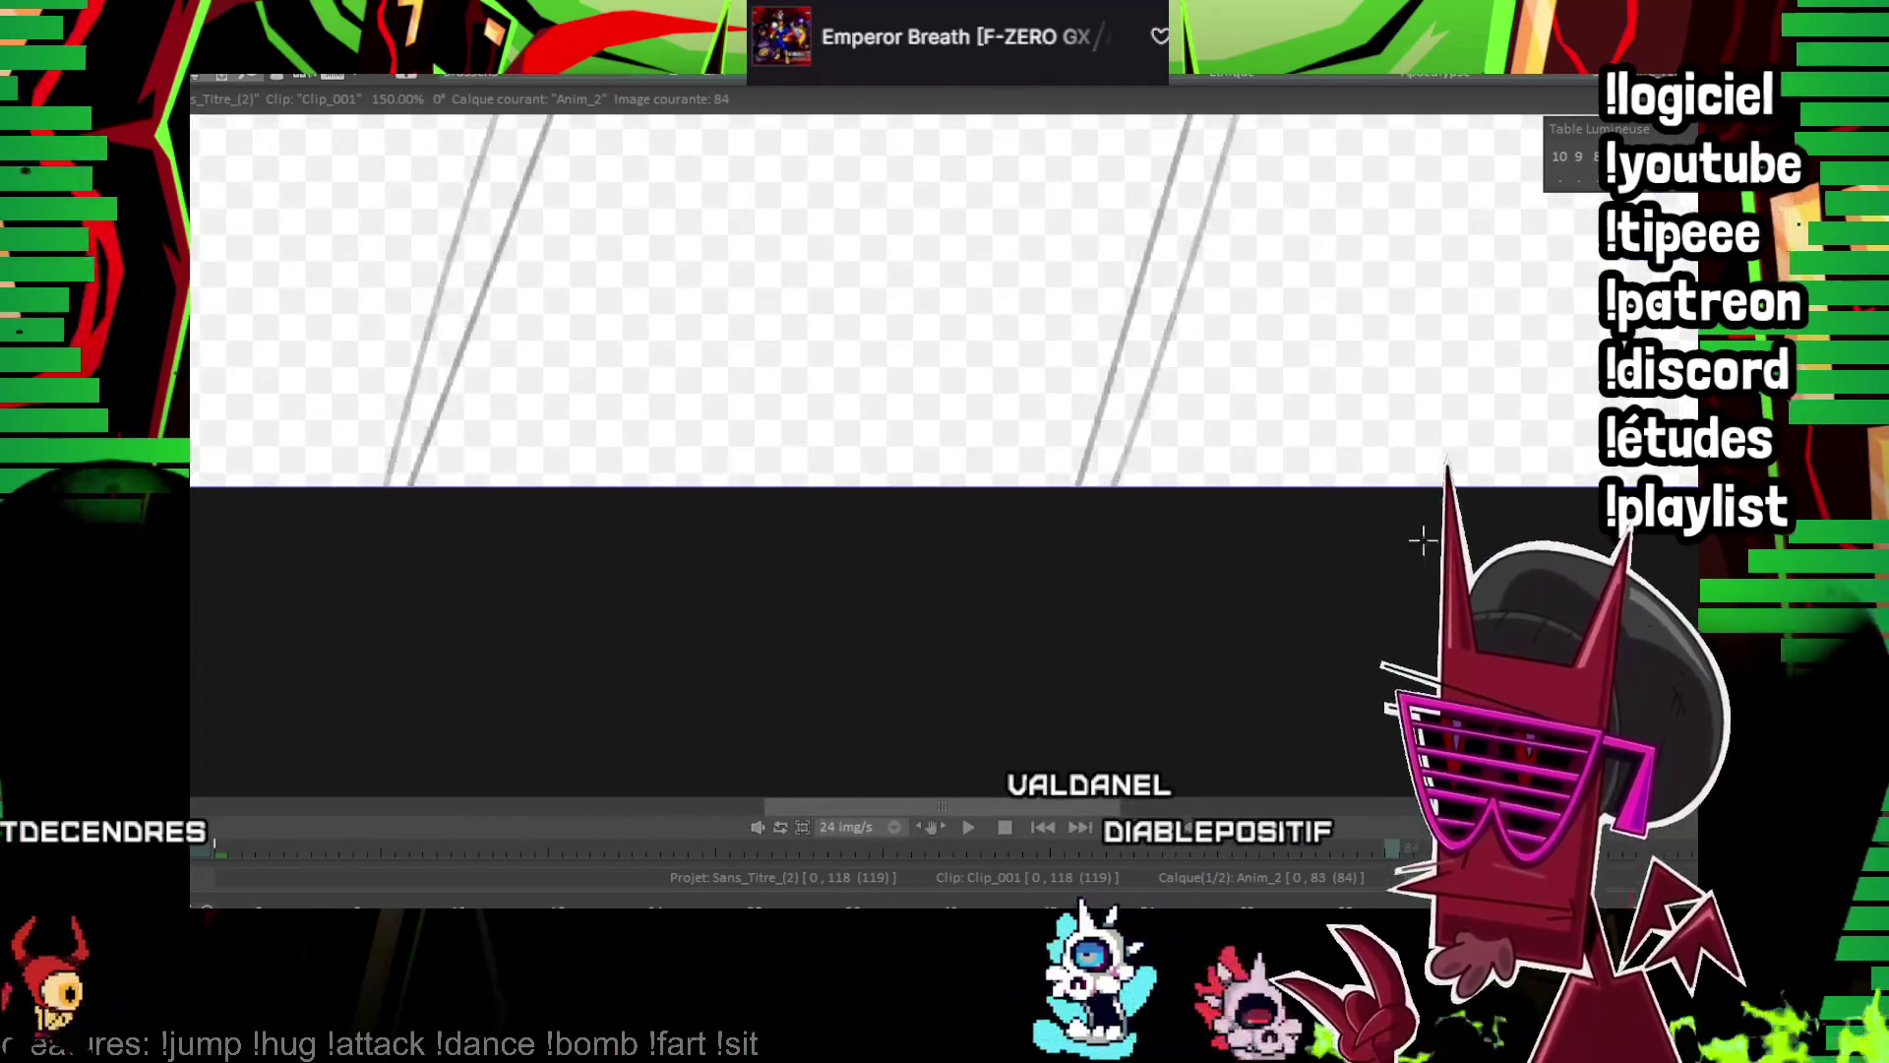
Play through the frames to review the ink before working on image 59
key("Return")
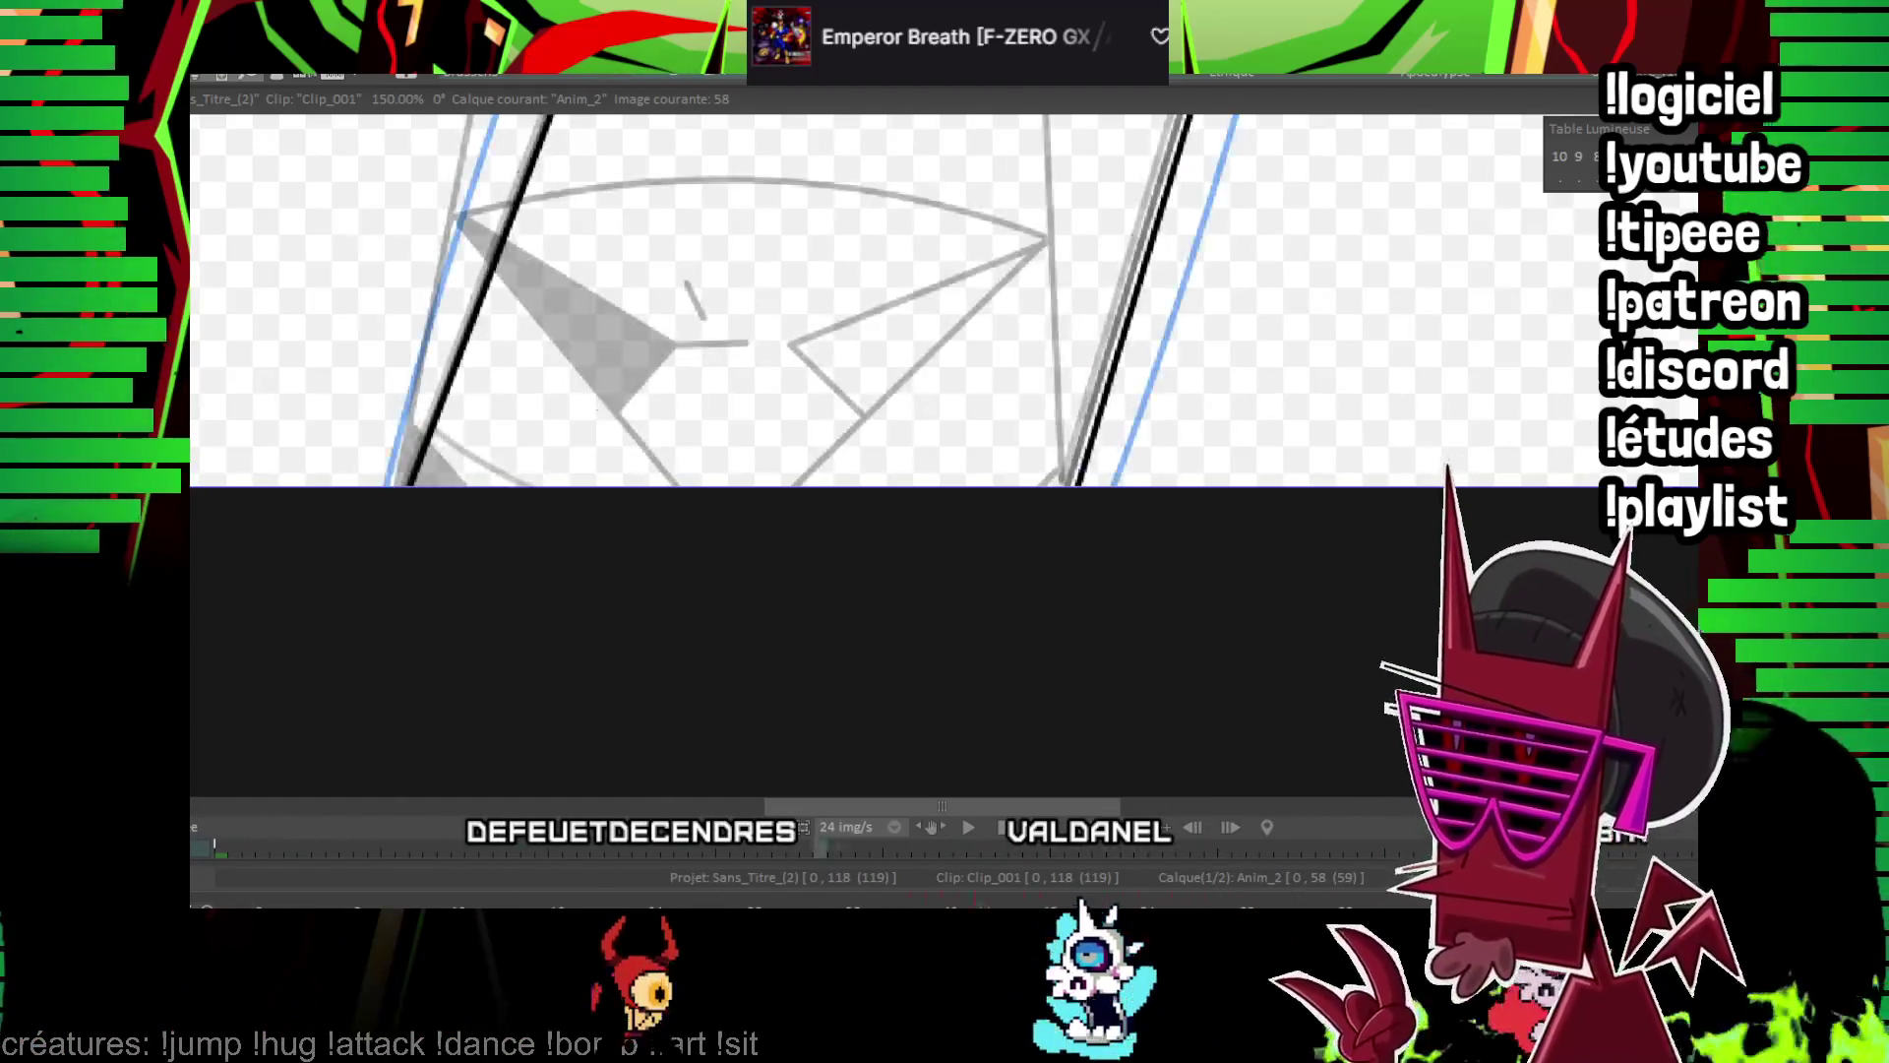
key("Return")
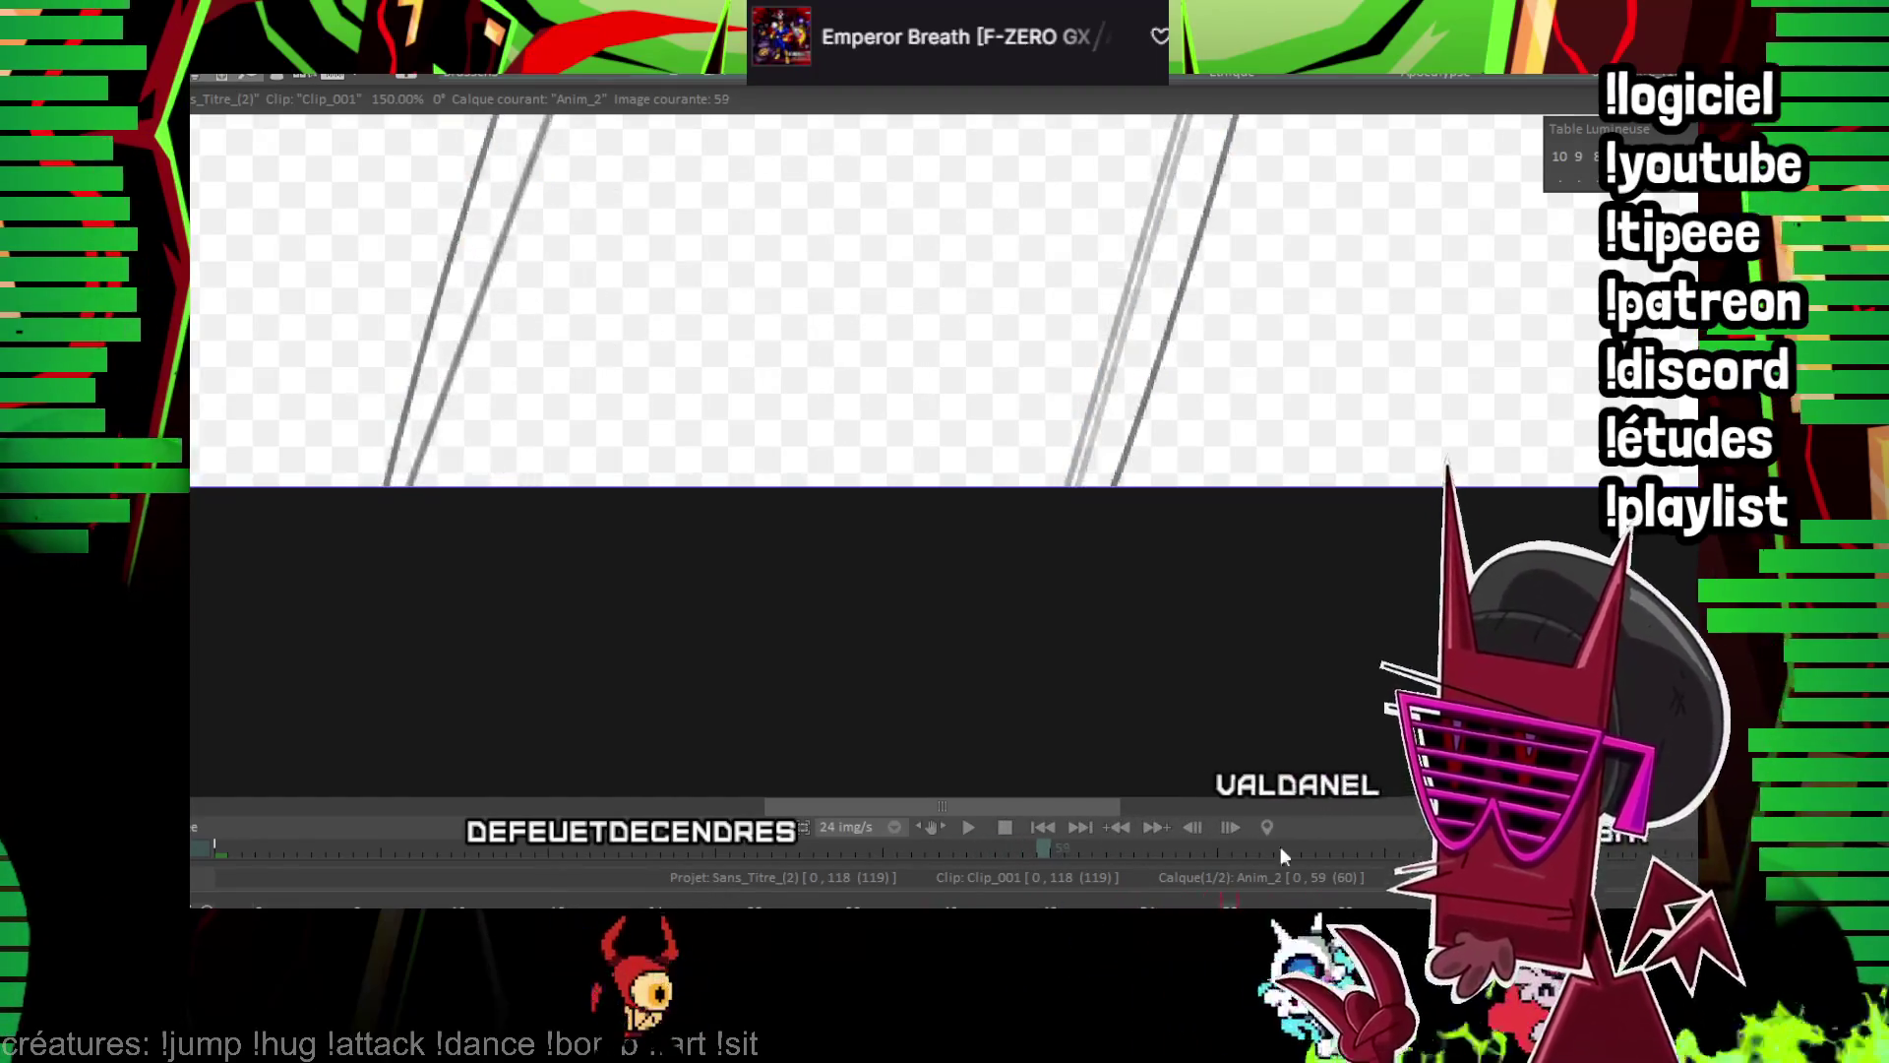
scroll(1130, 506, "down", 2)
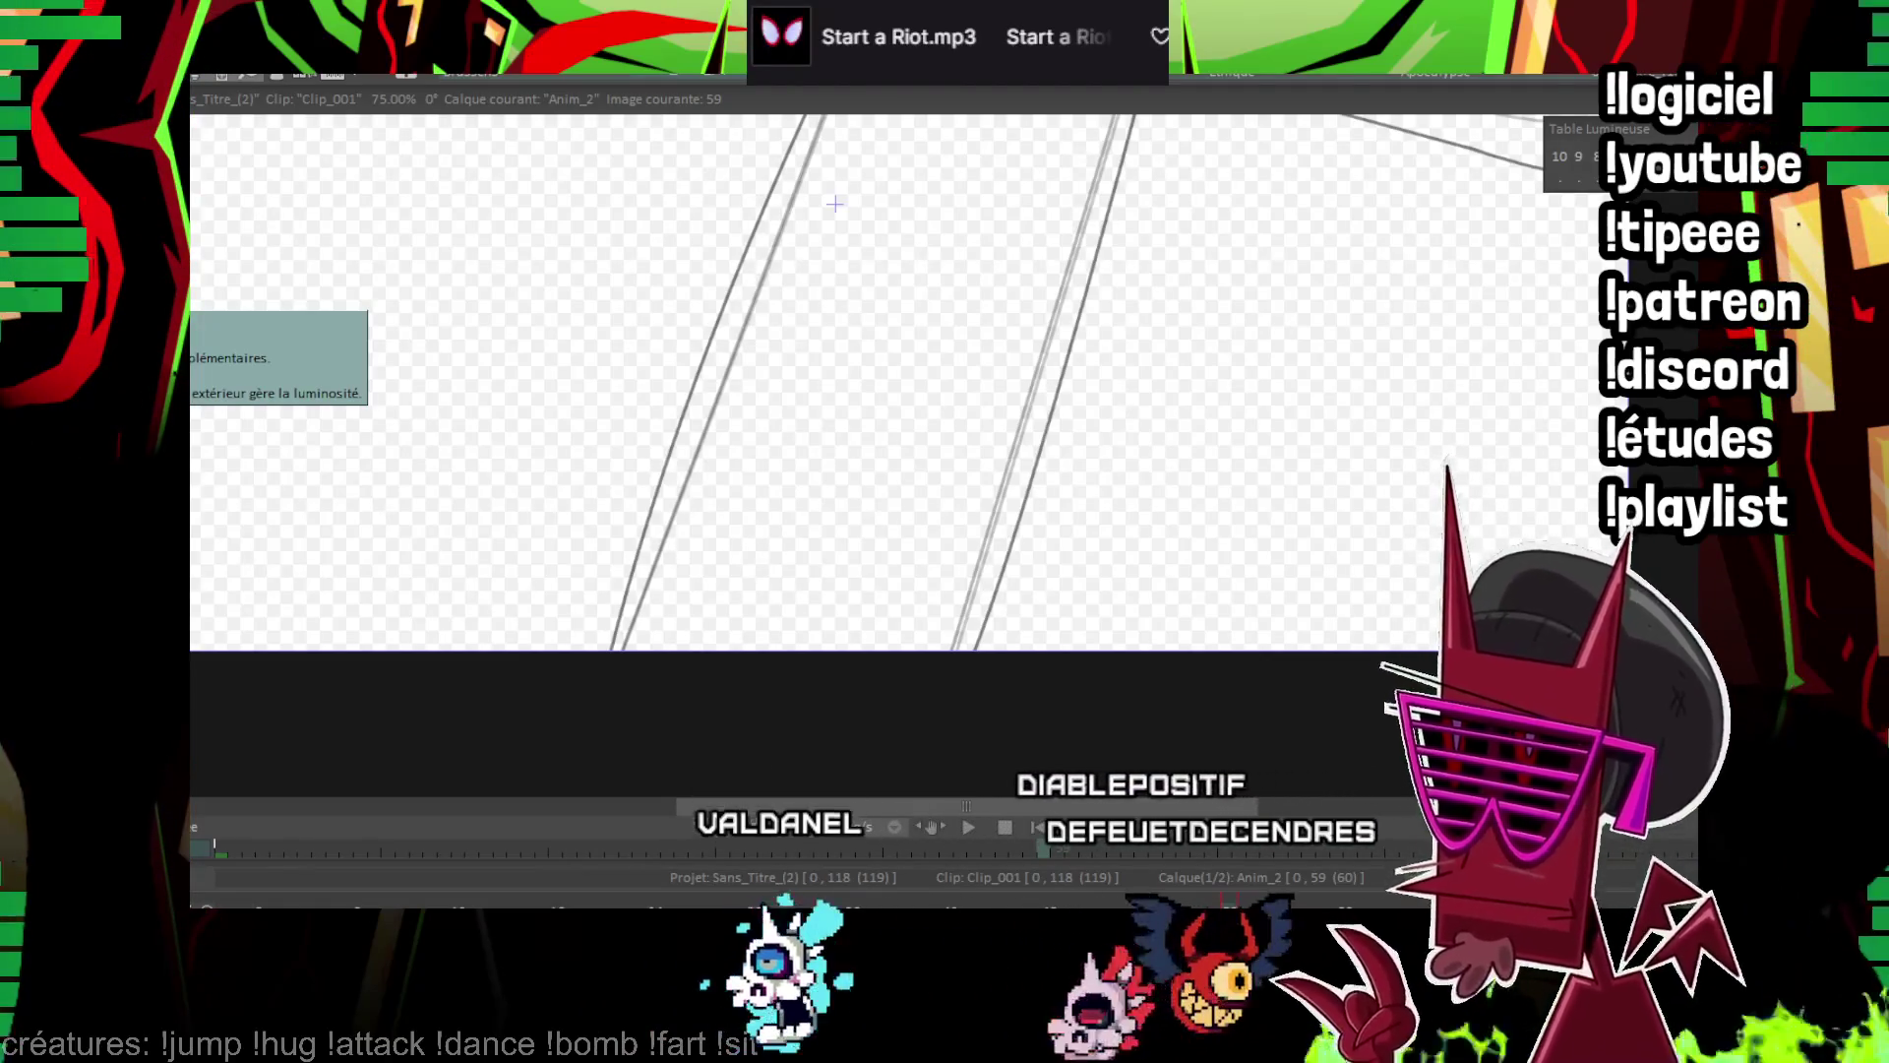
scroll(1070, 542, "down", 3)
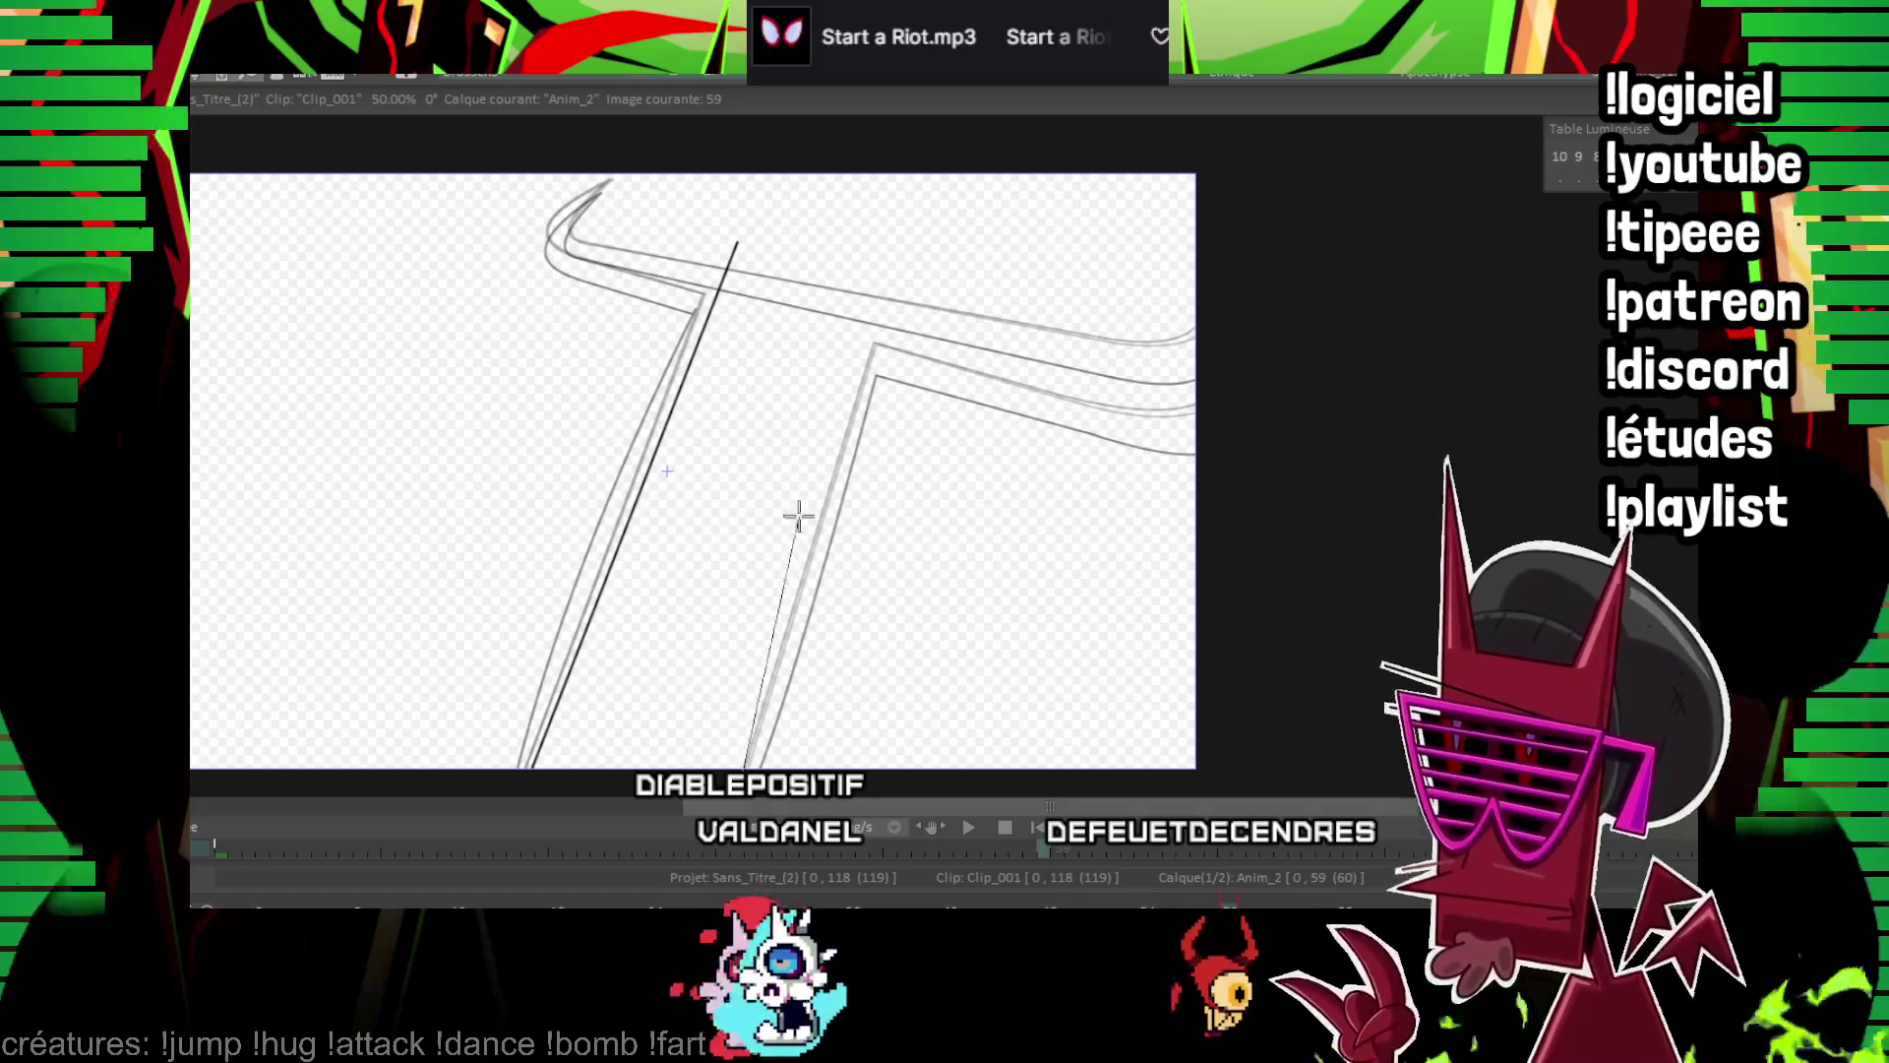
Ink the stem's left edge and crossguard top edge, undoing a stray long crossguard stroke
left_click_drag(874, 270, 873, 266)
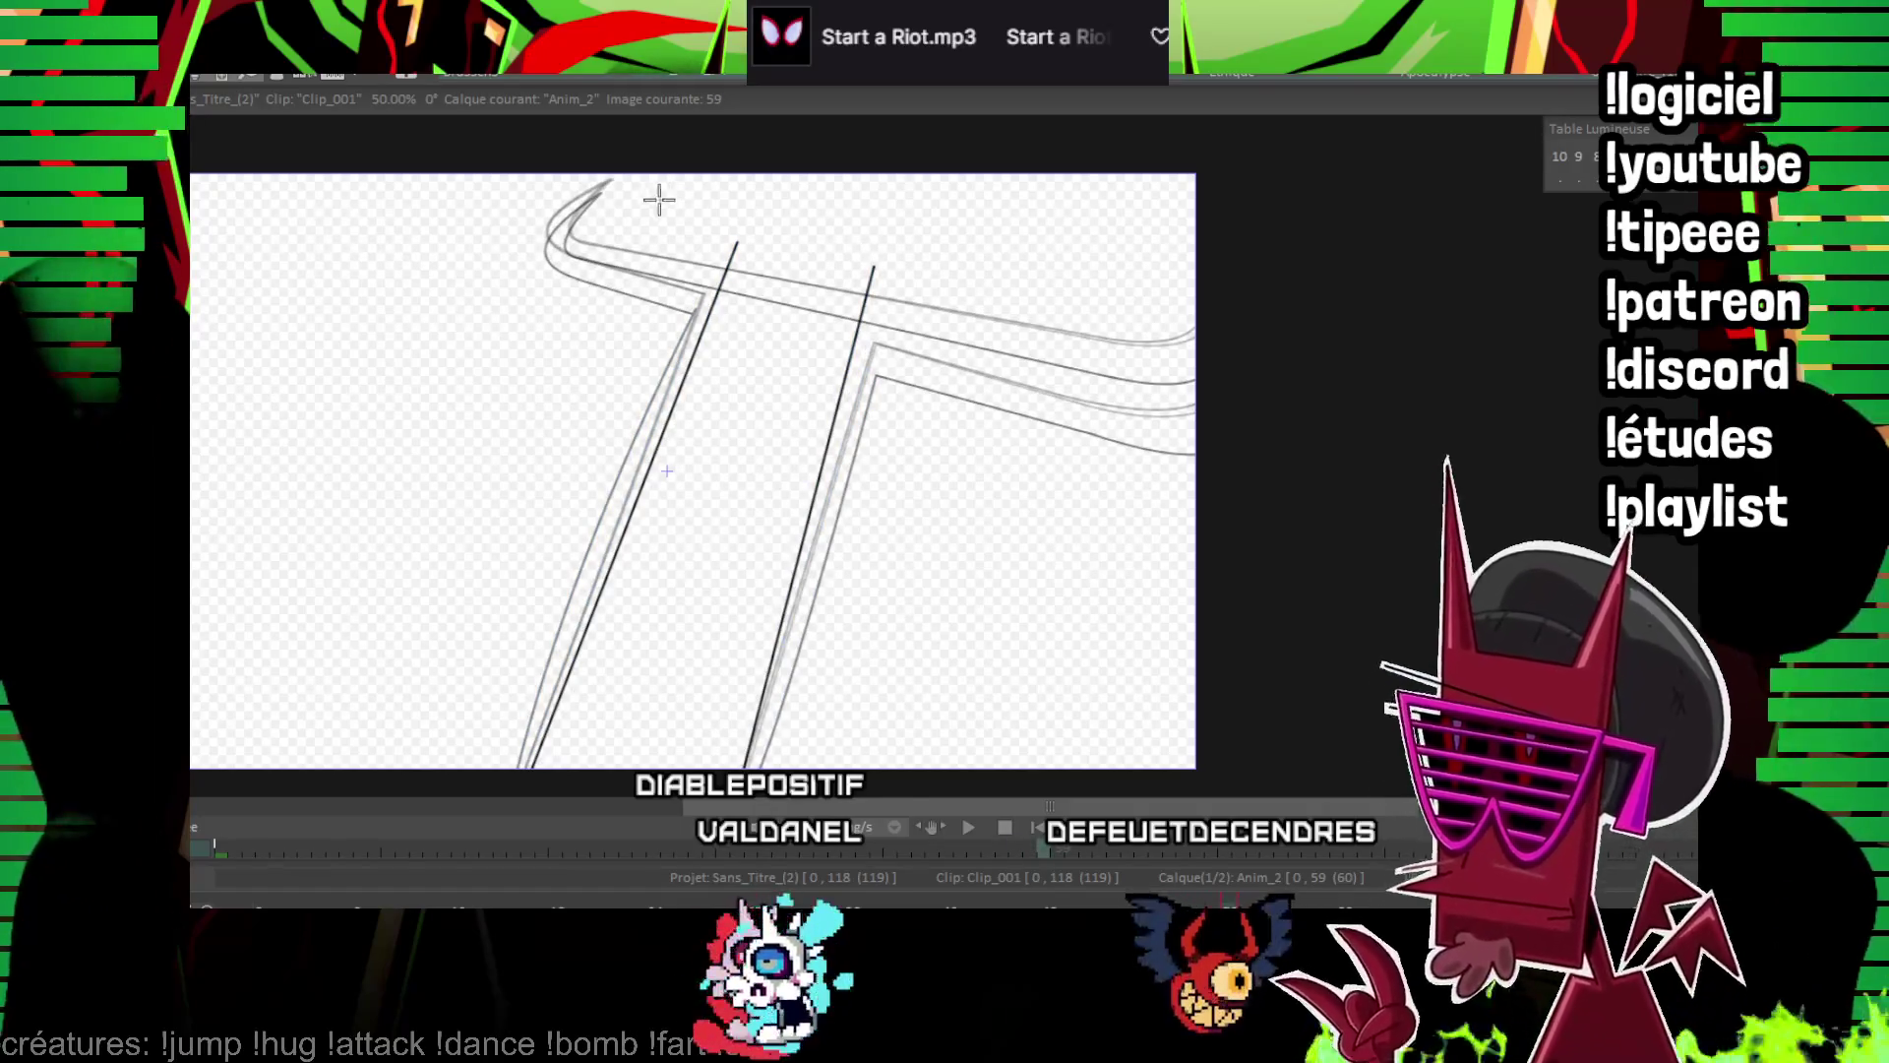
left_click_drag(587, 197, 1179, 253)
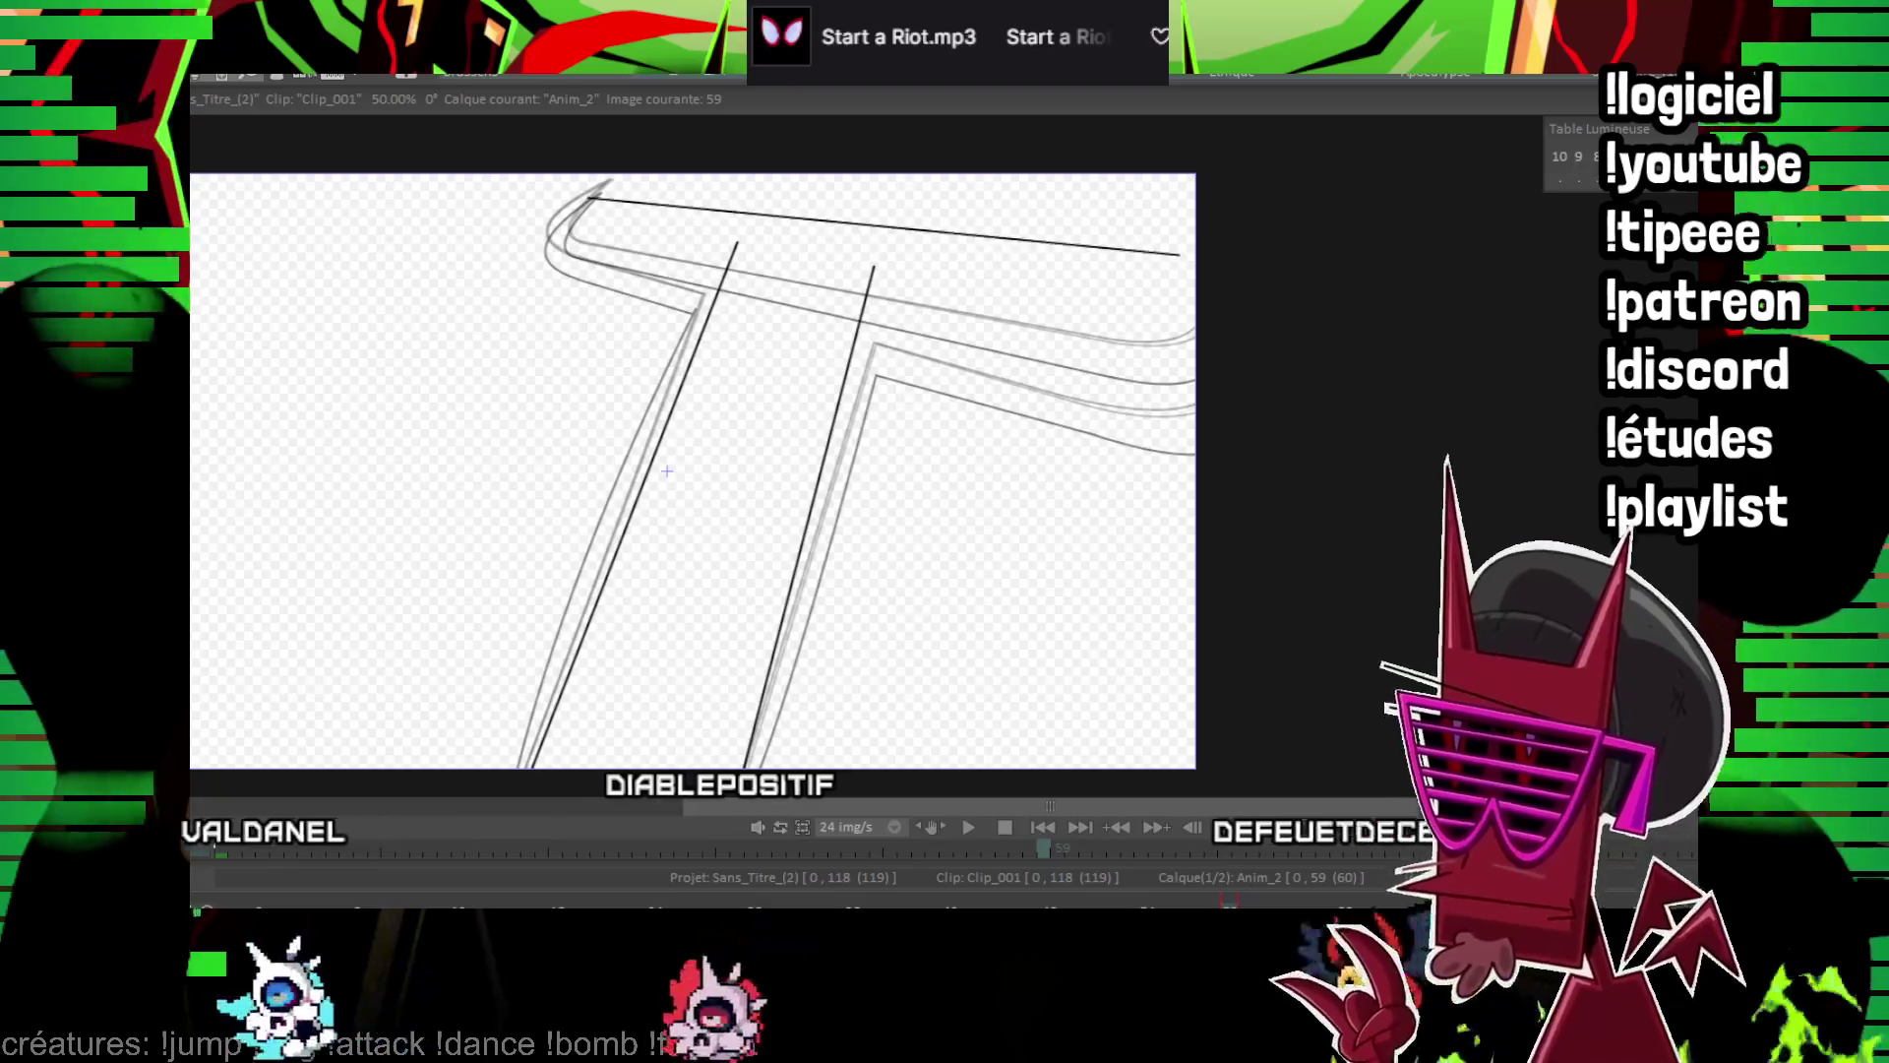
scroll(667, 471, "up", 4)
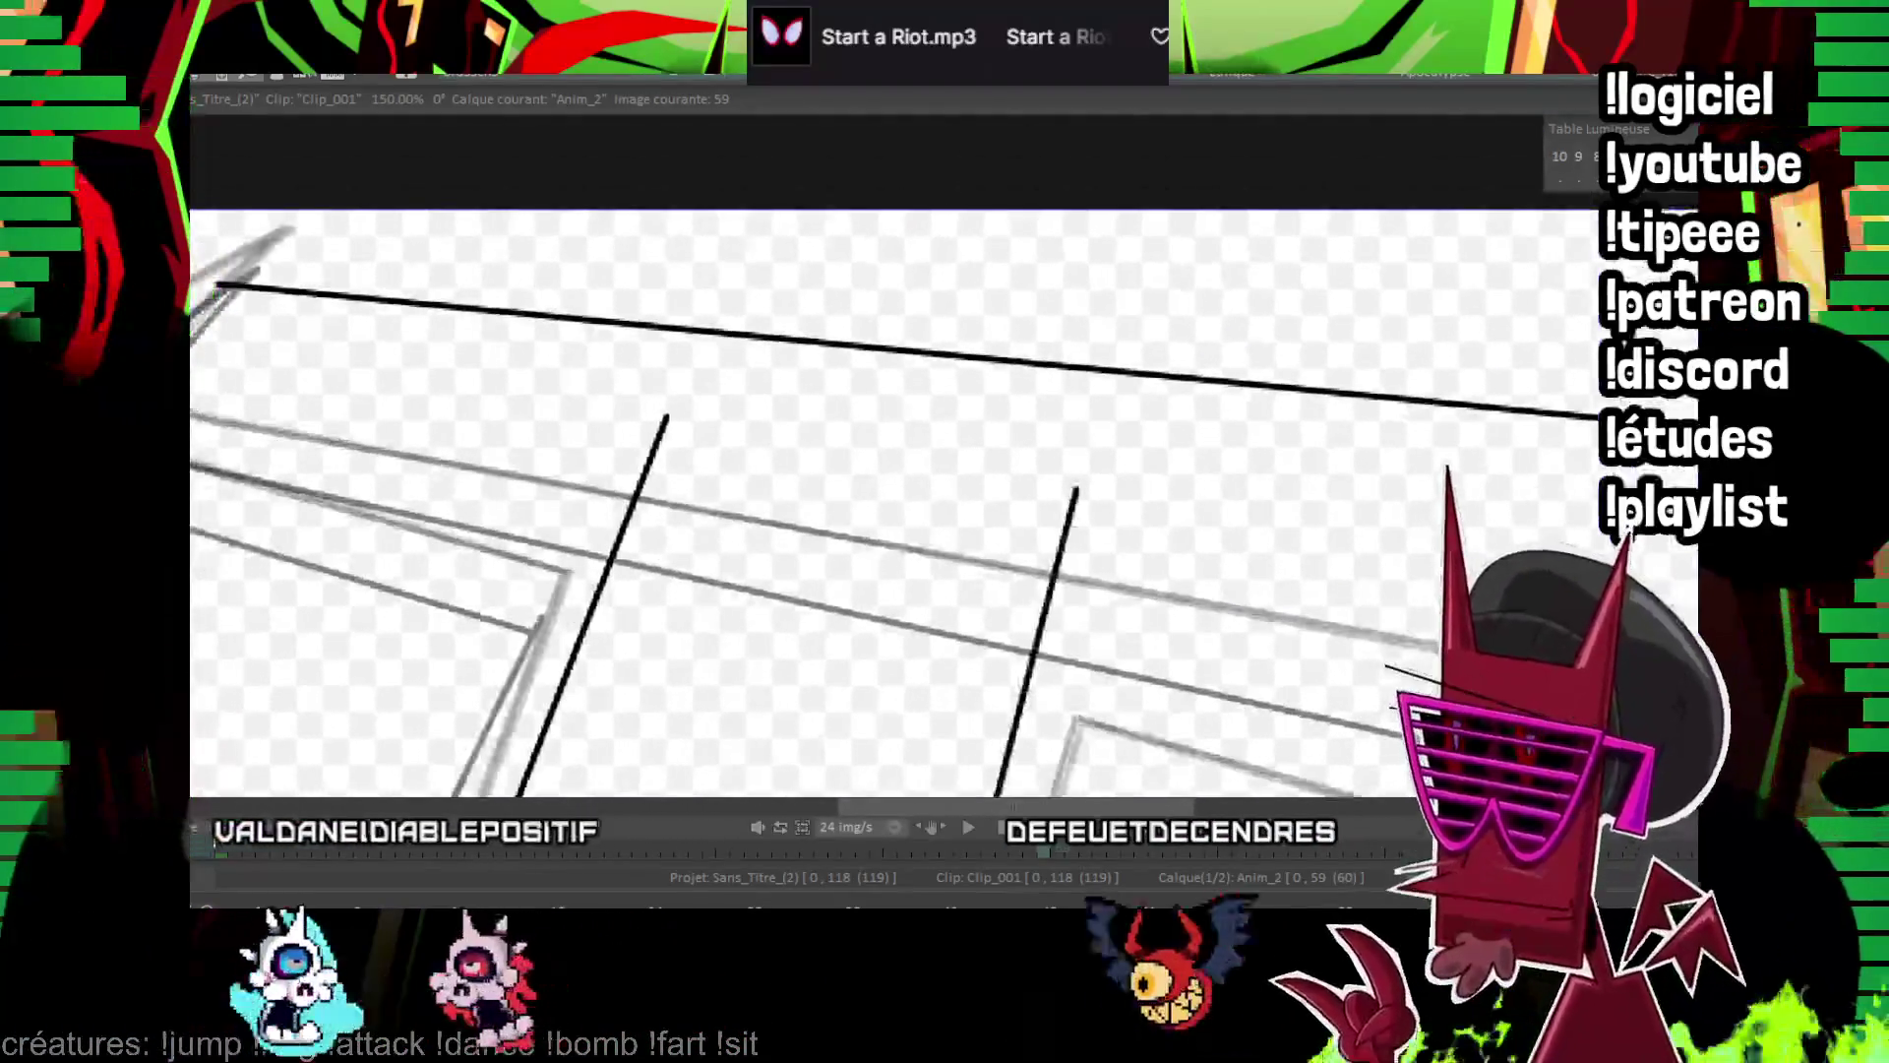
scroll(680, 349, "down", 2)
left_click_drag(518, 380, 1593, 477)
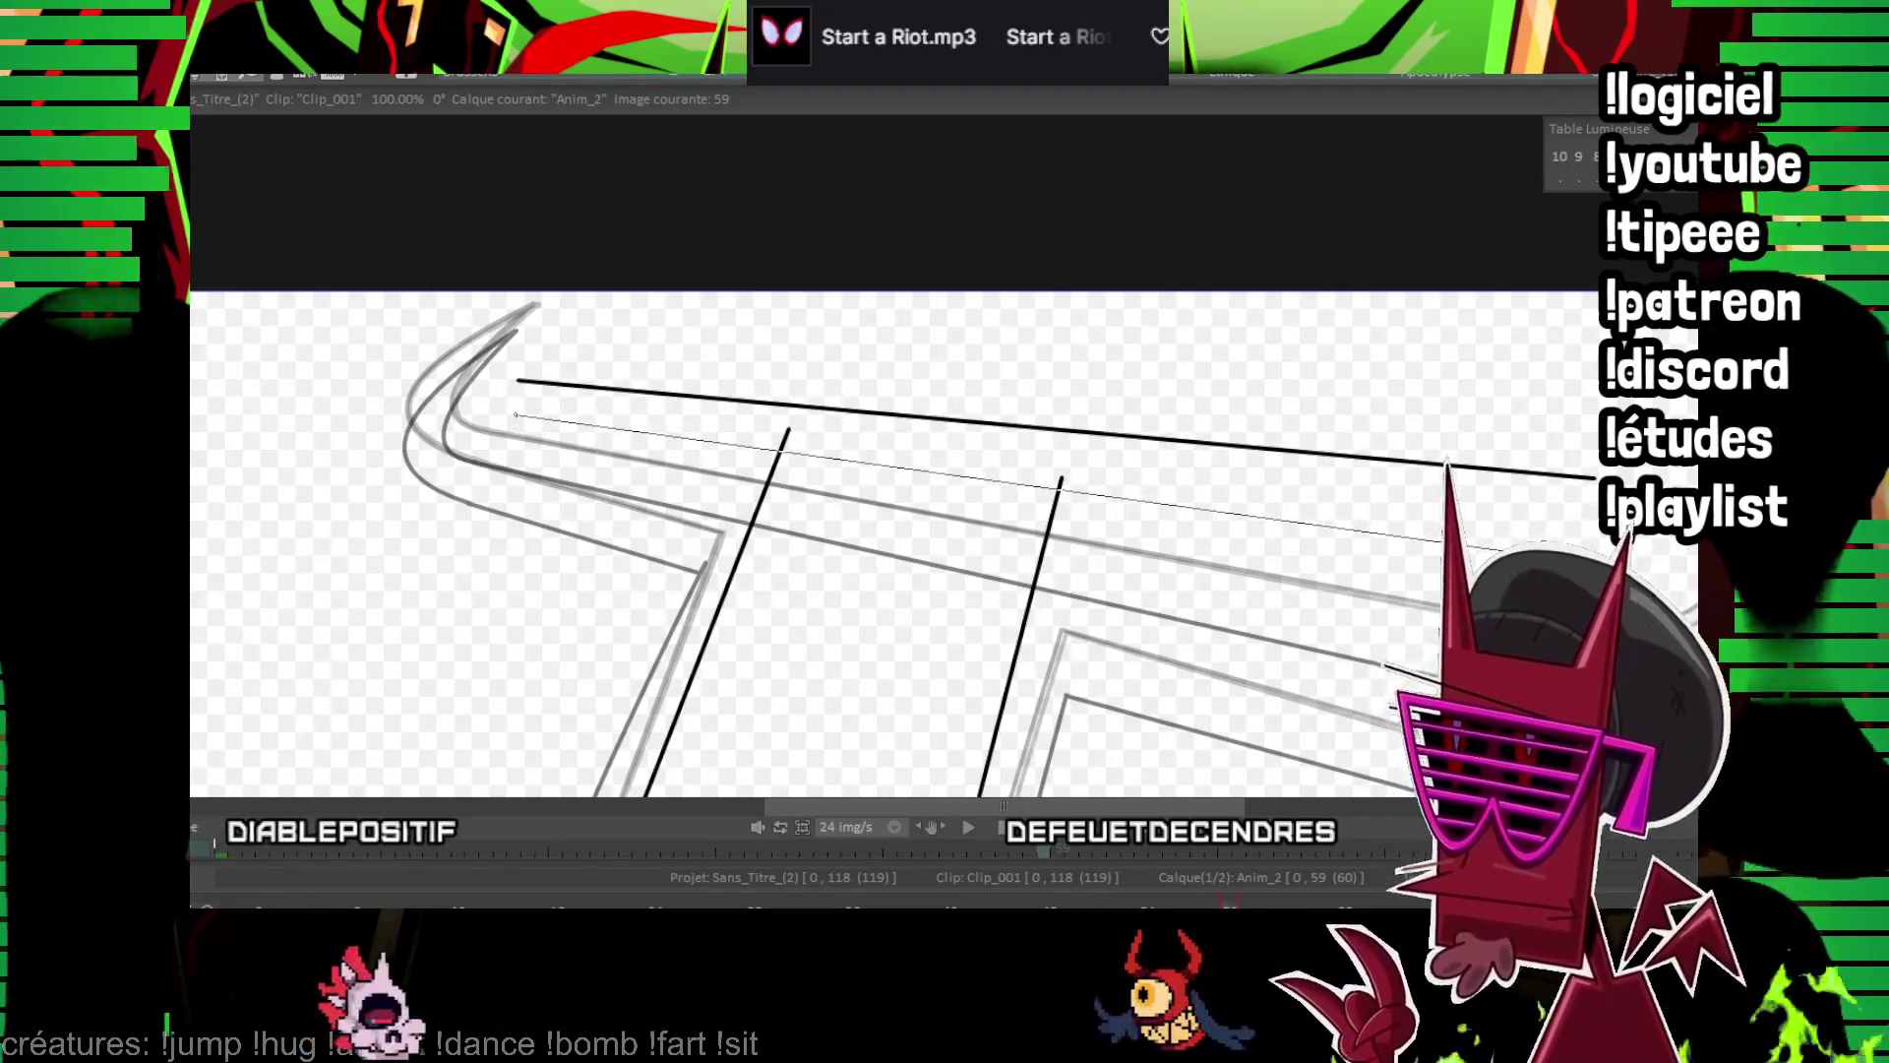
scroll(750, 474, "up", 2)
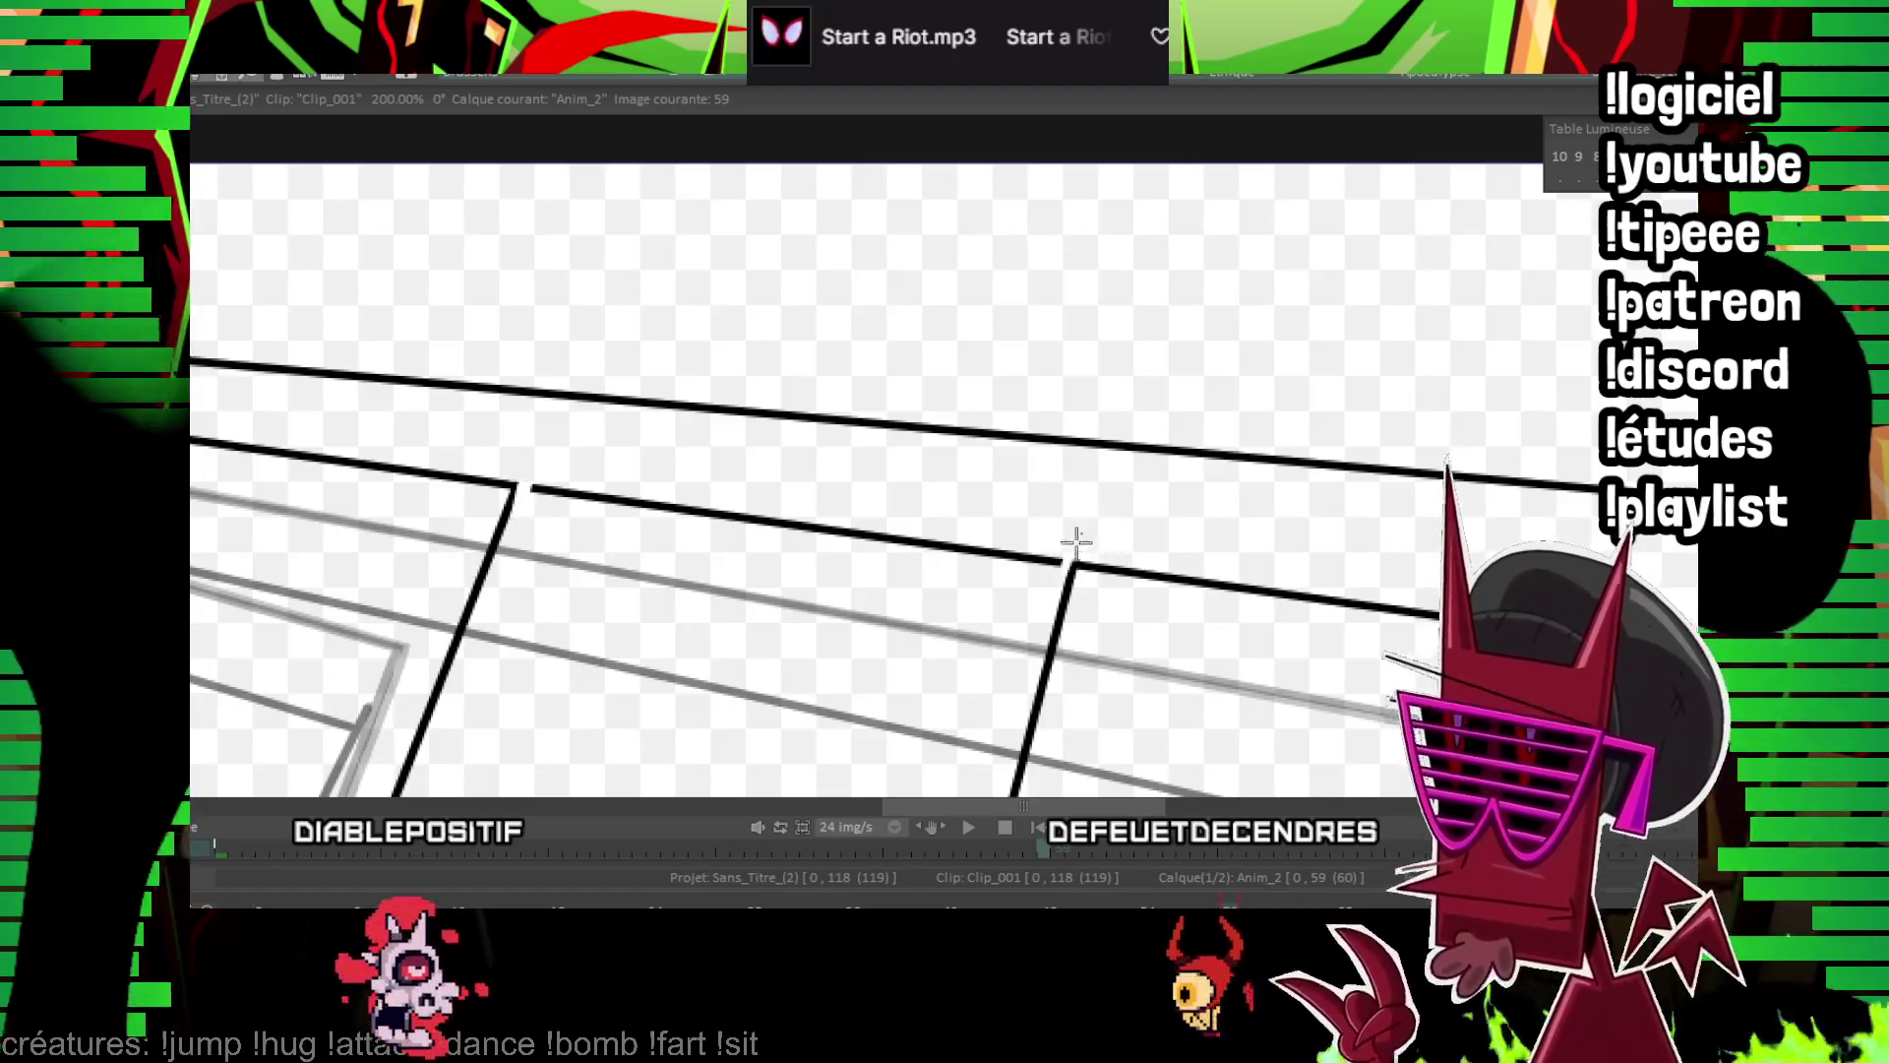
key("ctrl+z")
Ink the curved line of the left horn on frame 59
mouse_move(471, 406)
left_mouse_down()
mouse_move(624, 417)
mouse_move(552, 328)
mouse_move(586, 413)
left_mouse_up()
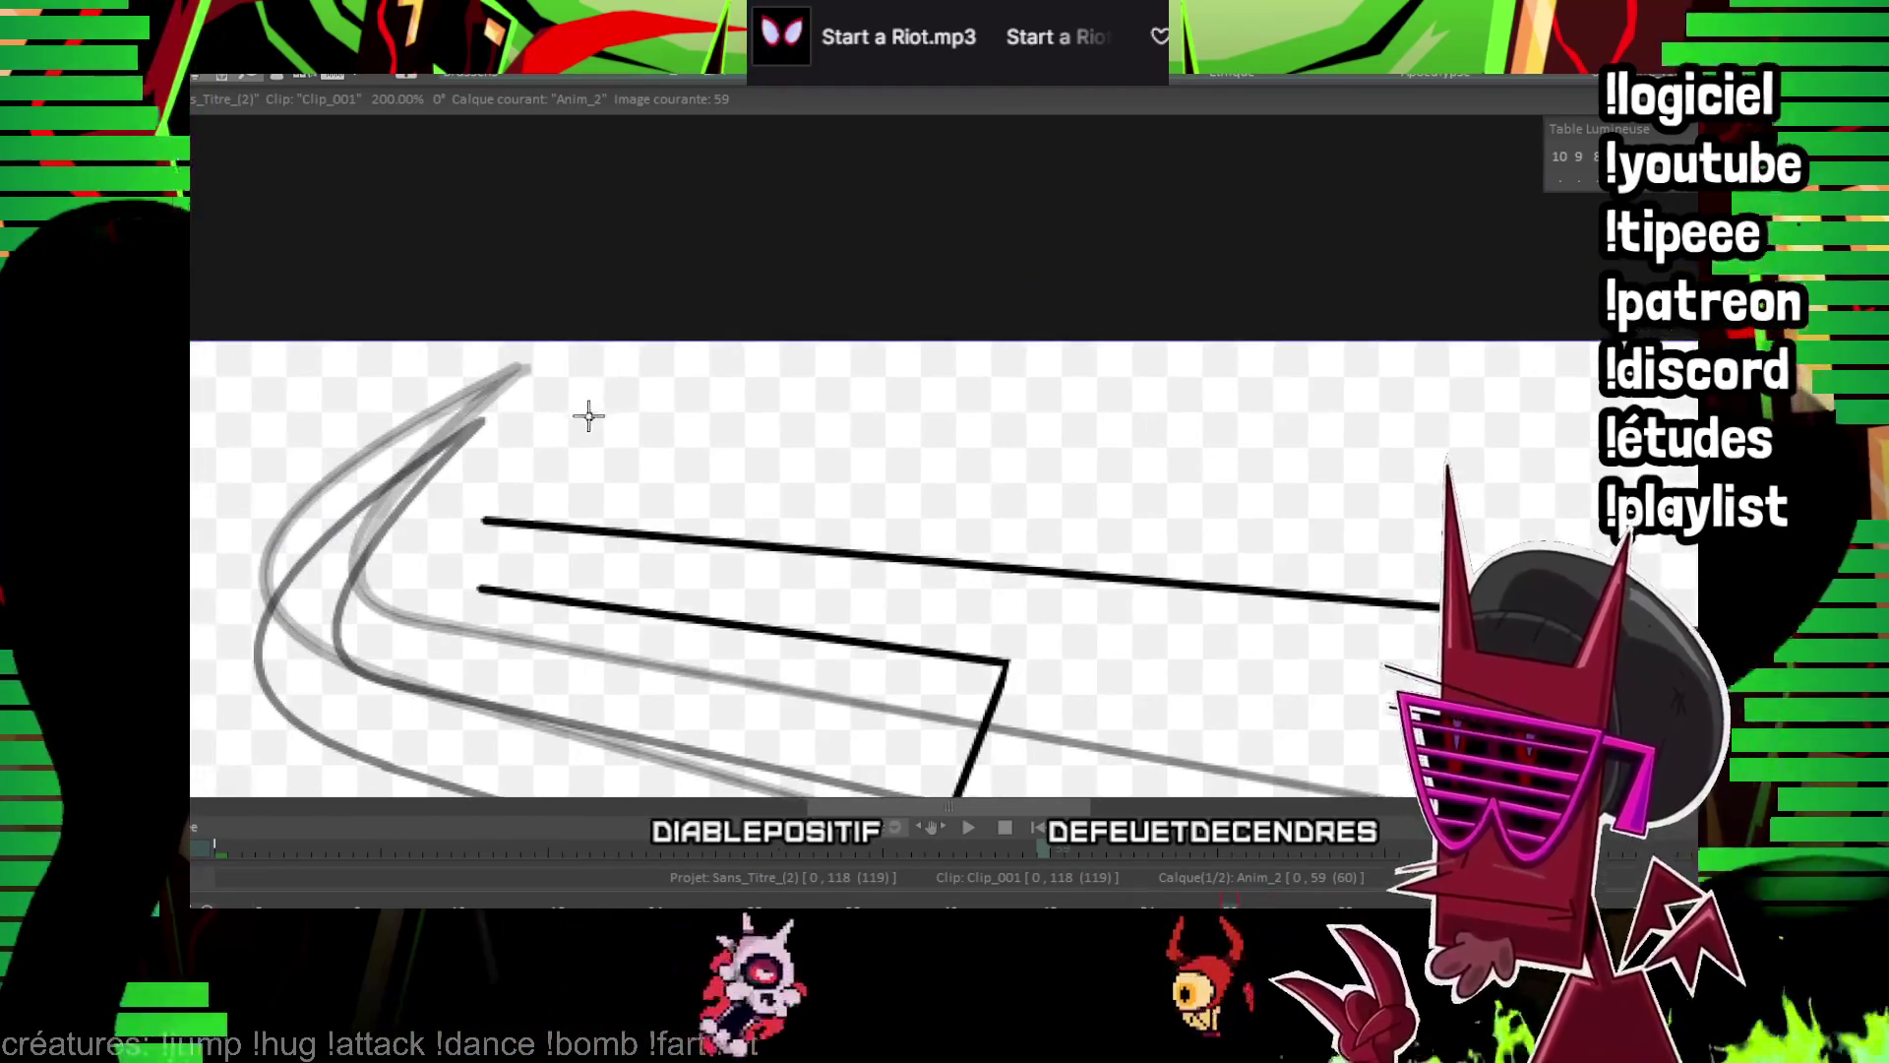
left_click_drag(515, 520, 536, 447)
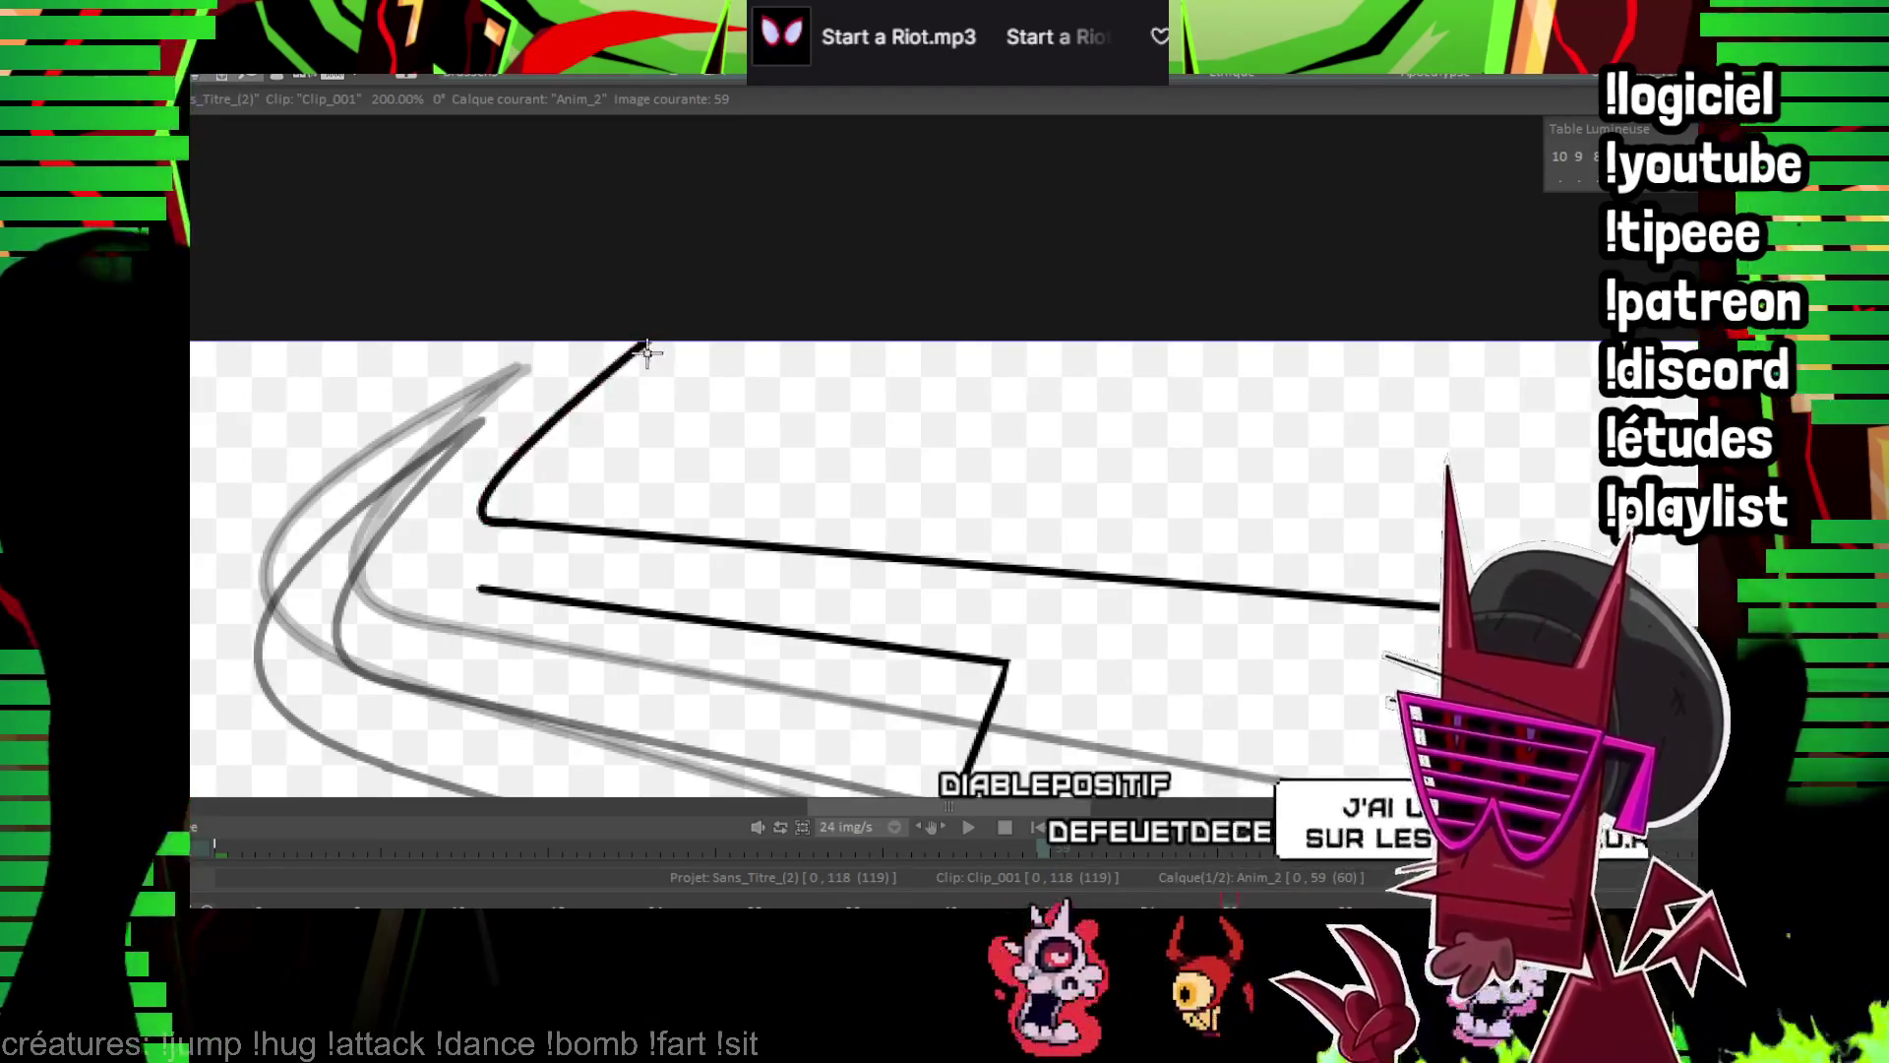
left_click_drag(504, 591, 483, 573)
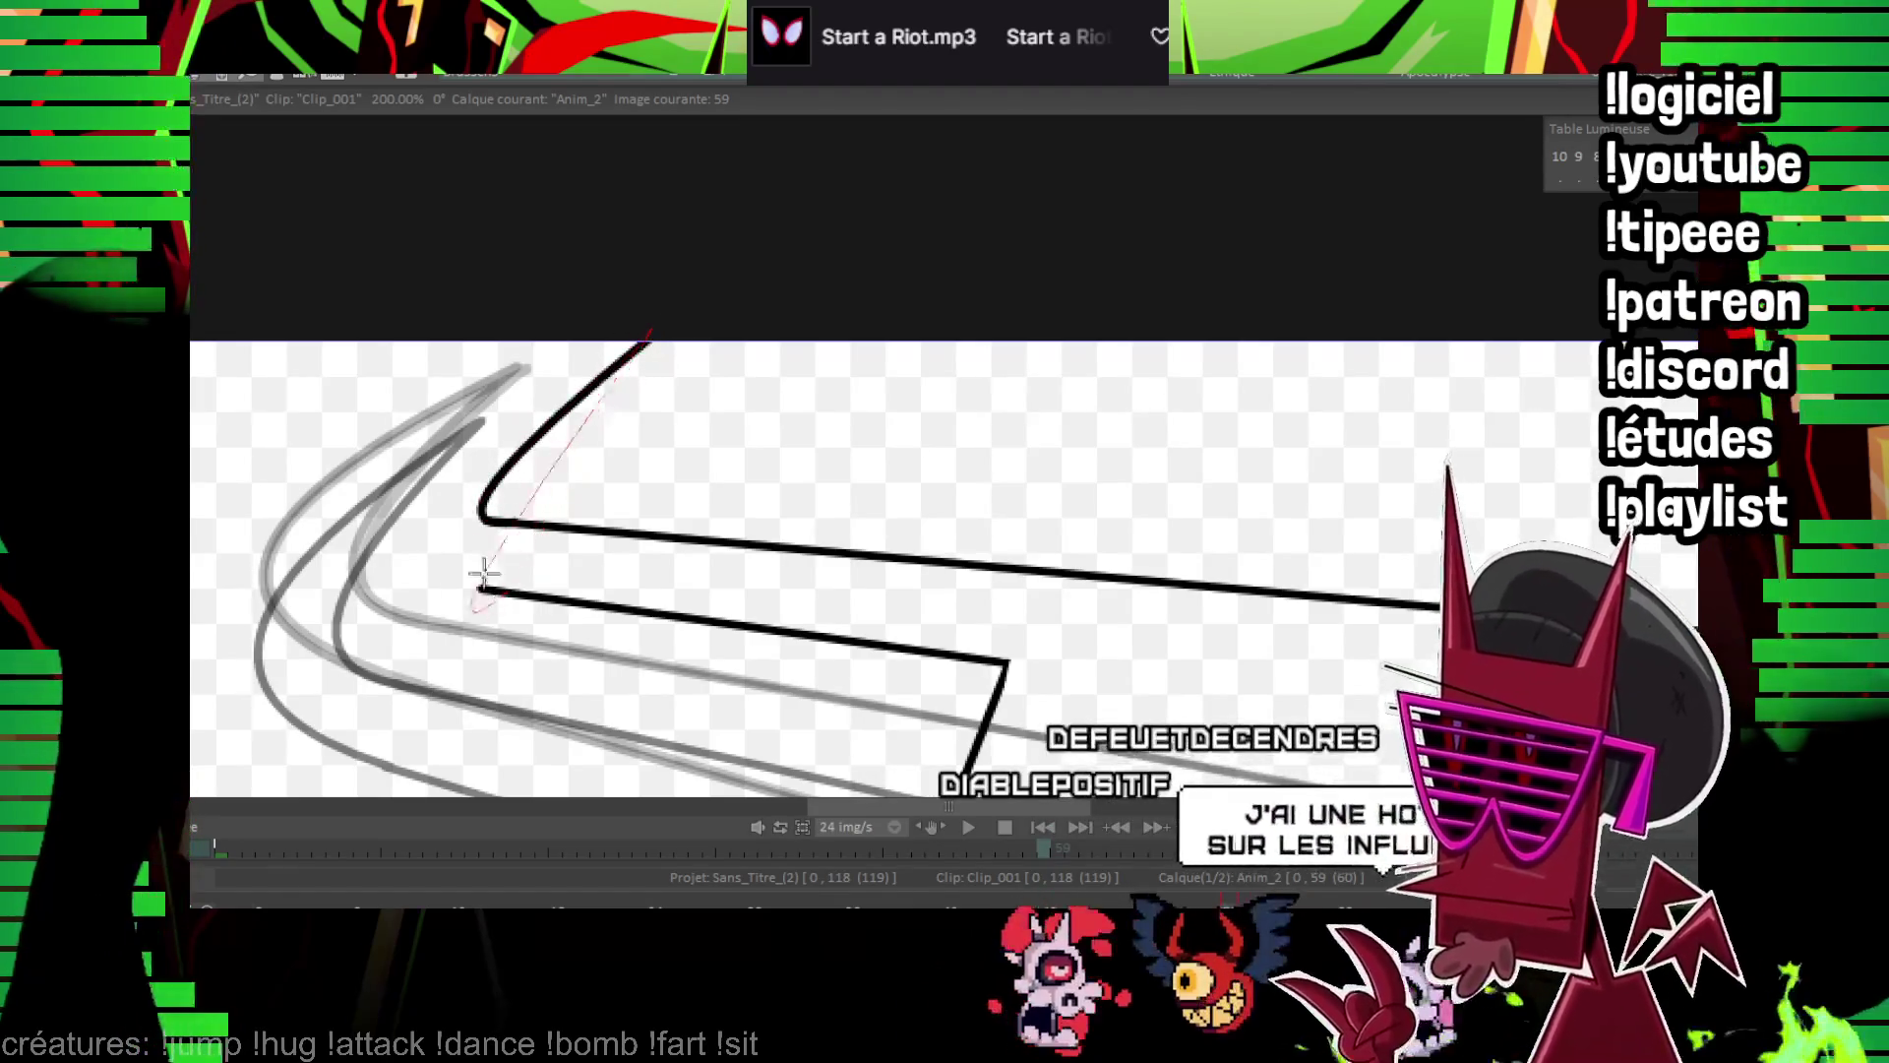
left_click(413, 513)
mouse_move(1307, 633)
left_mouse_down()
mouse_move(1167, 478)
mouse_move(1134, 391)
left_mouse_up()
Try curved corners at the crossguard's right end, undo them, and advance to frame 63
left_click_drag(1316, 586, 1194, 346)
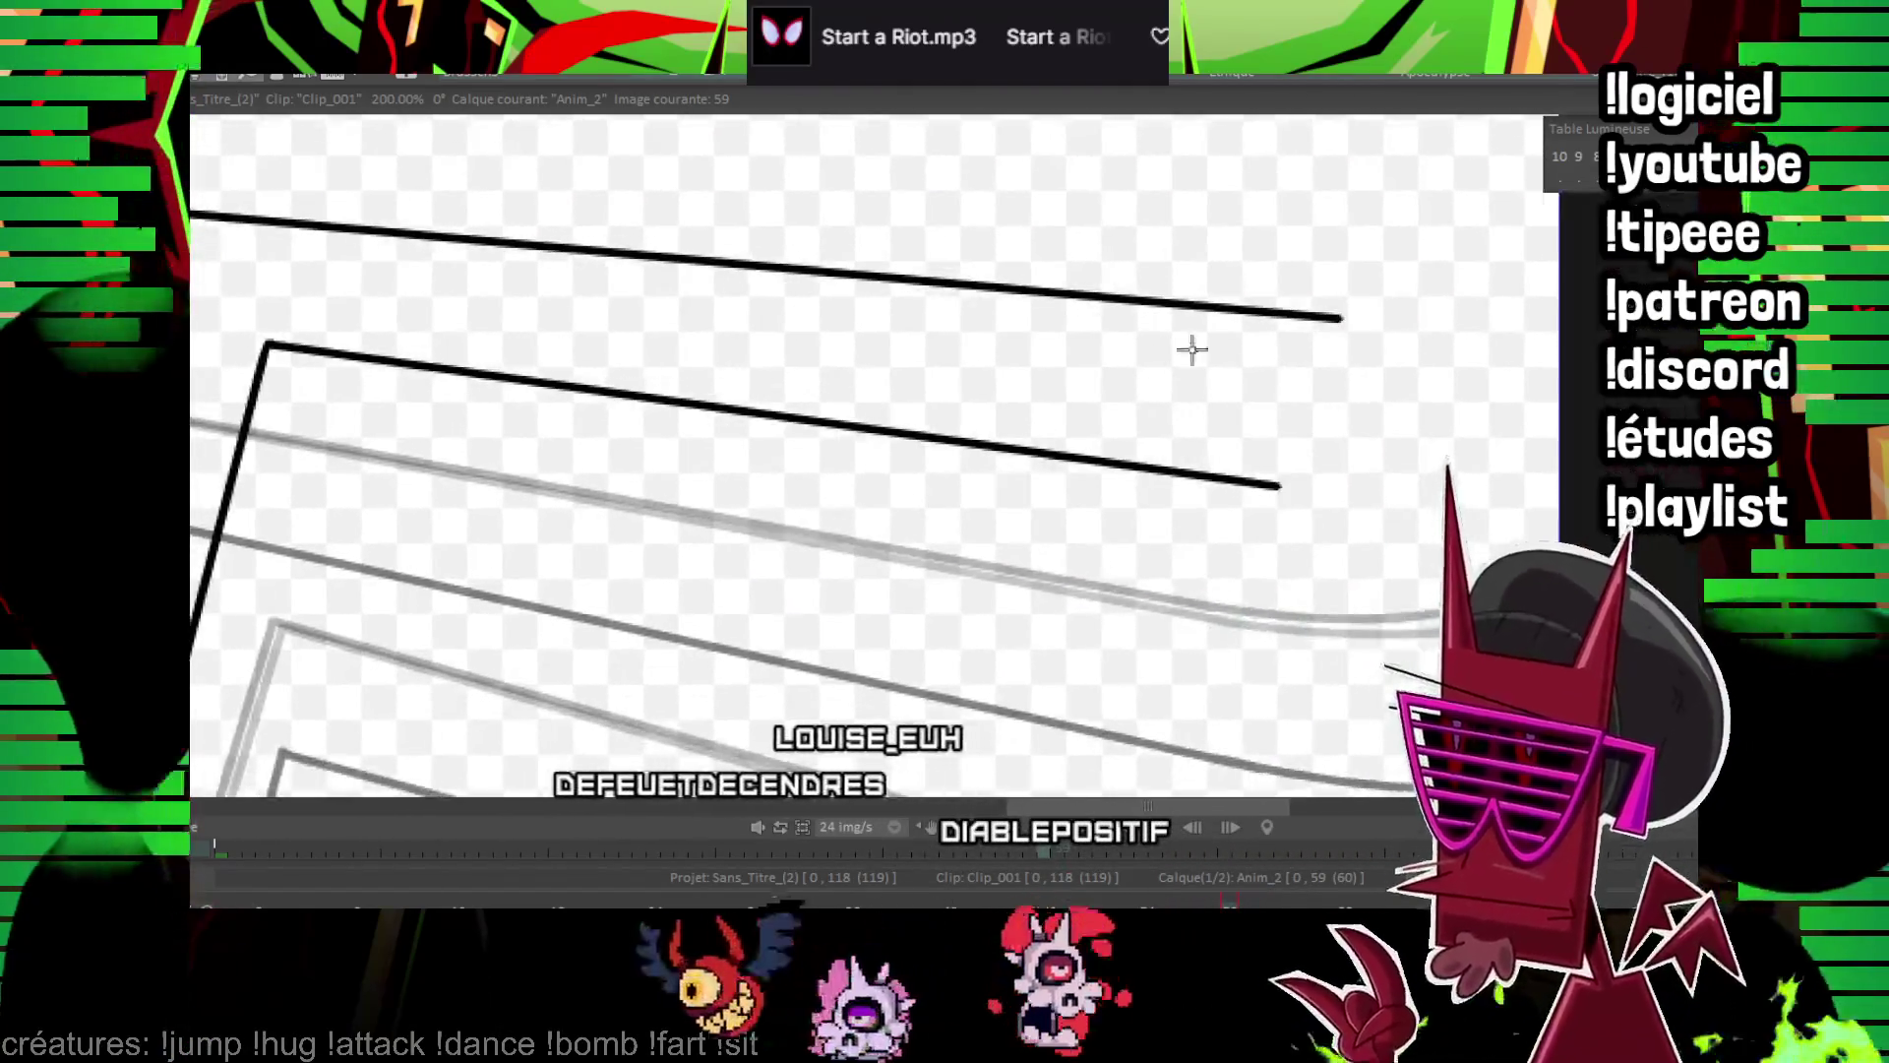
left_click_drag(1302, 452, 966, 581)
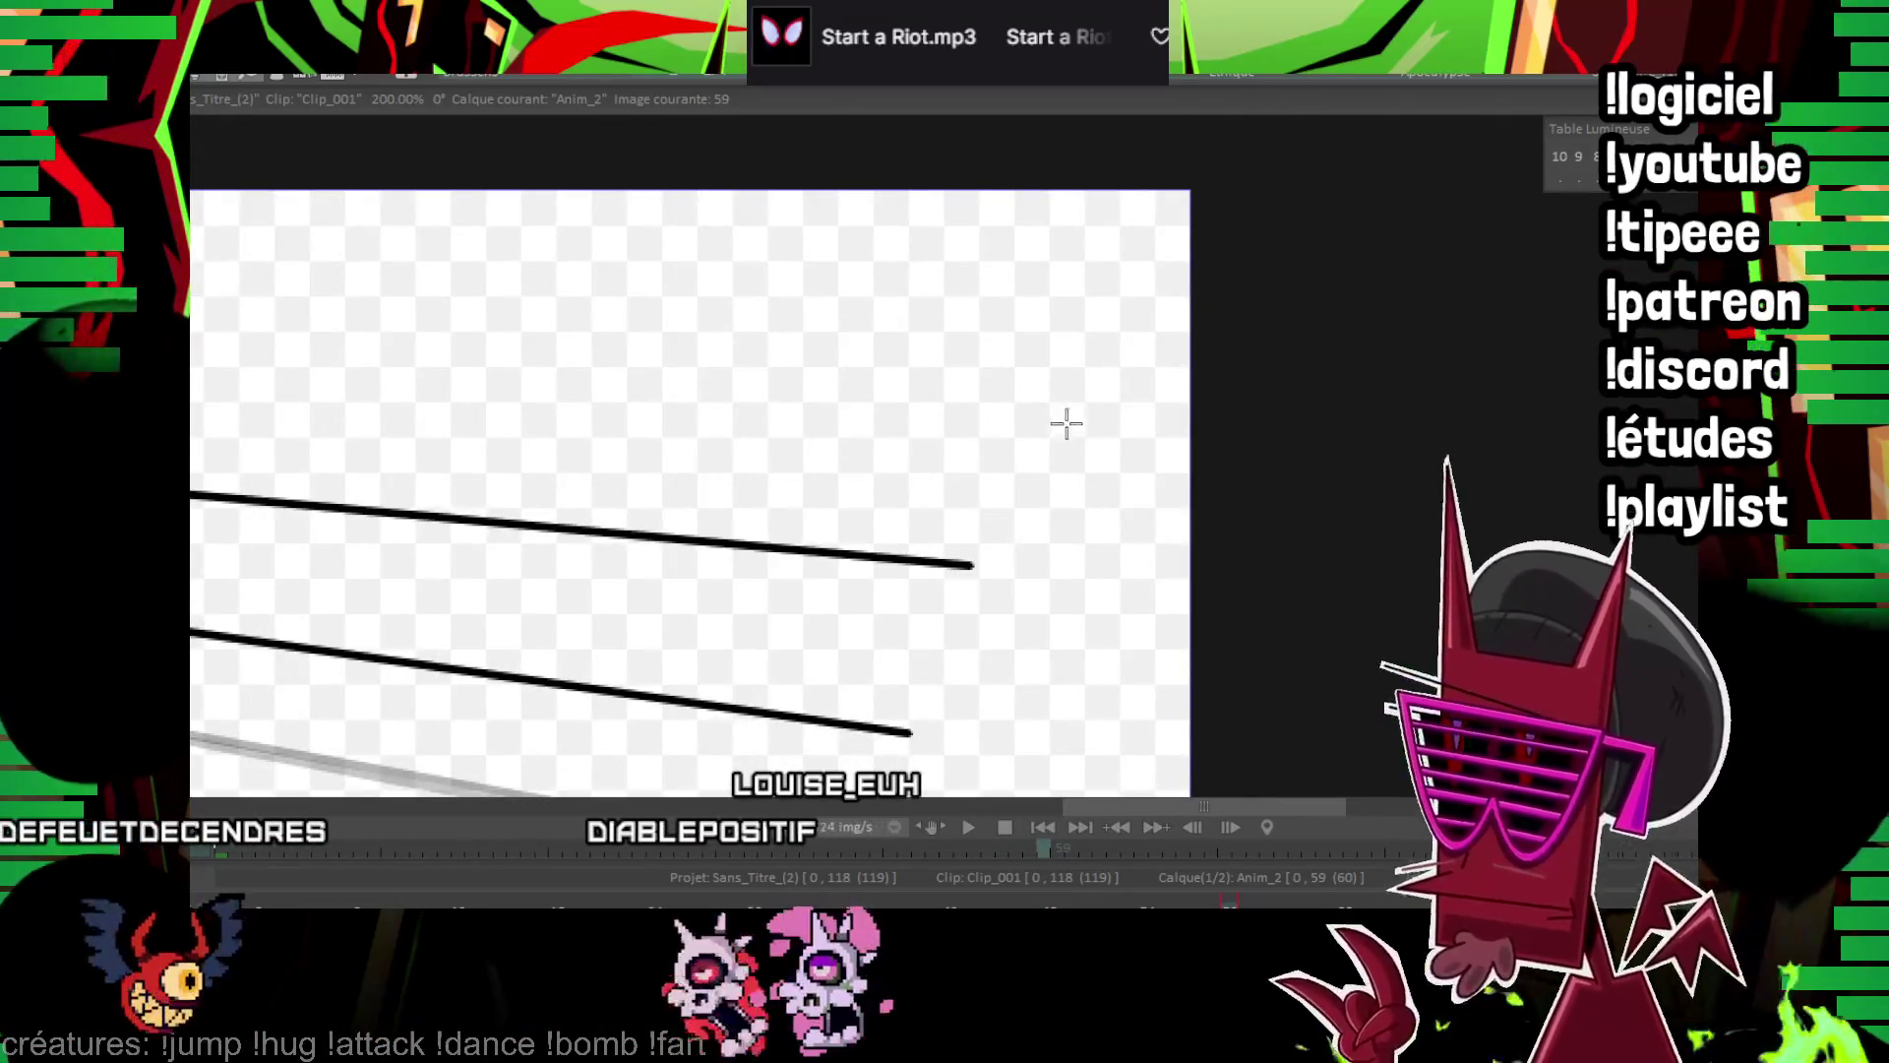
mouse_move(1016, 499)
left_mouse_down()
mouse_move(920, 531)
mouse_move(767, 792)
left_mouse_up()
left_click_drag(1063, 792, 1177, 580)
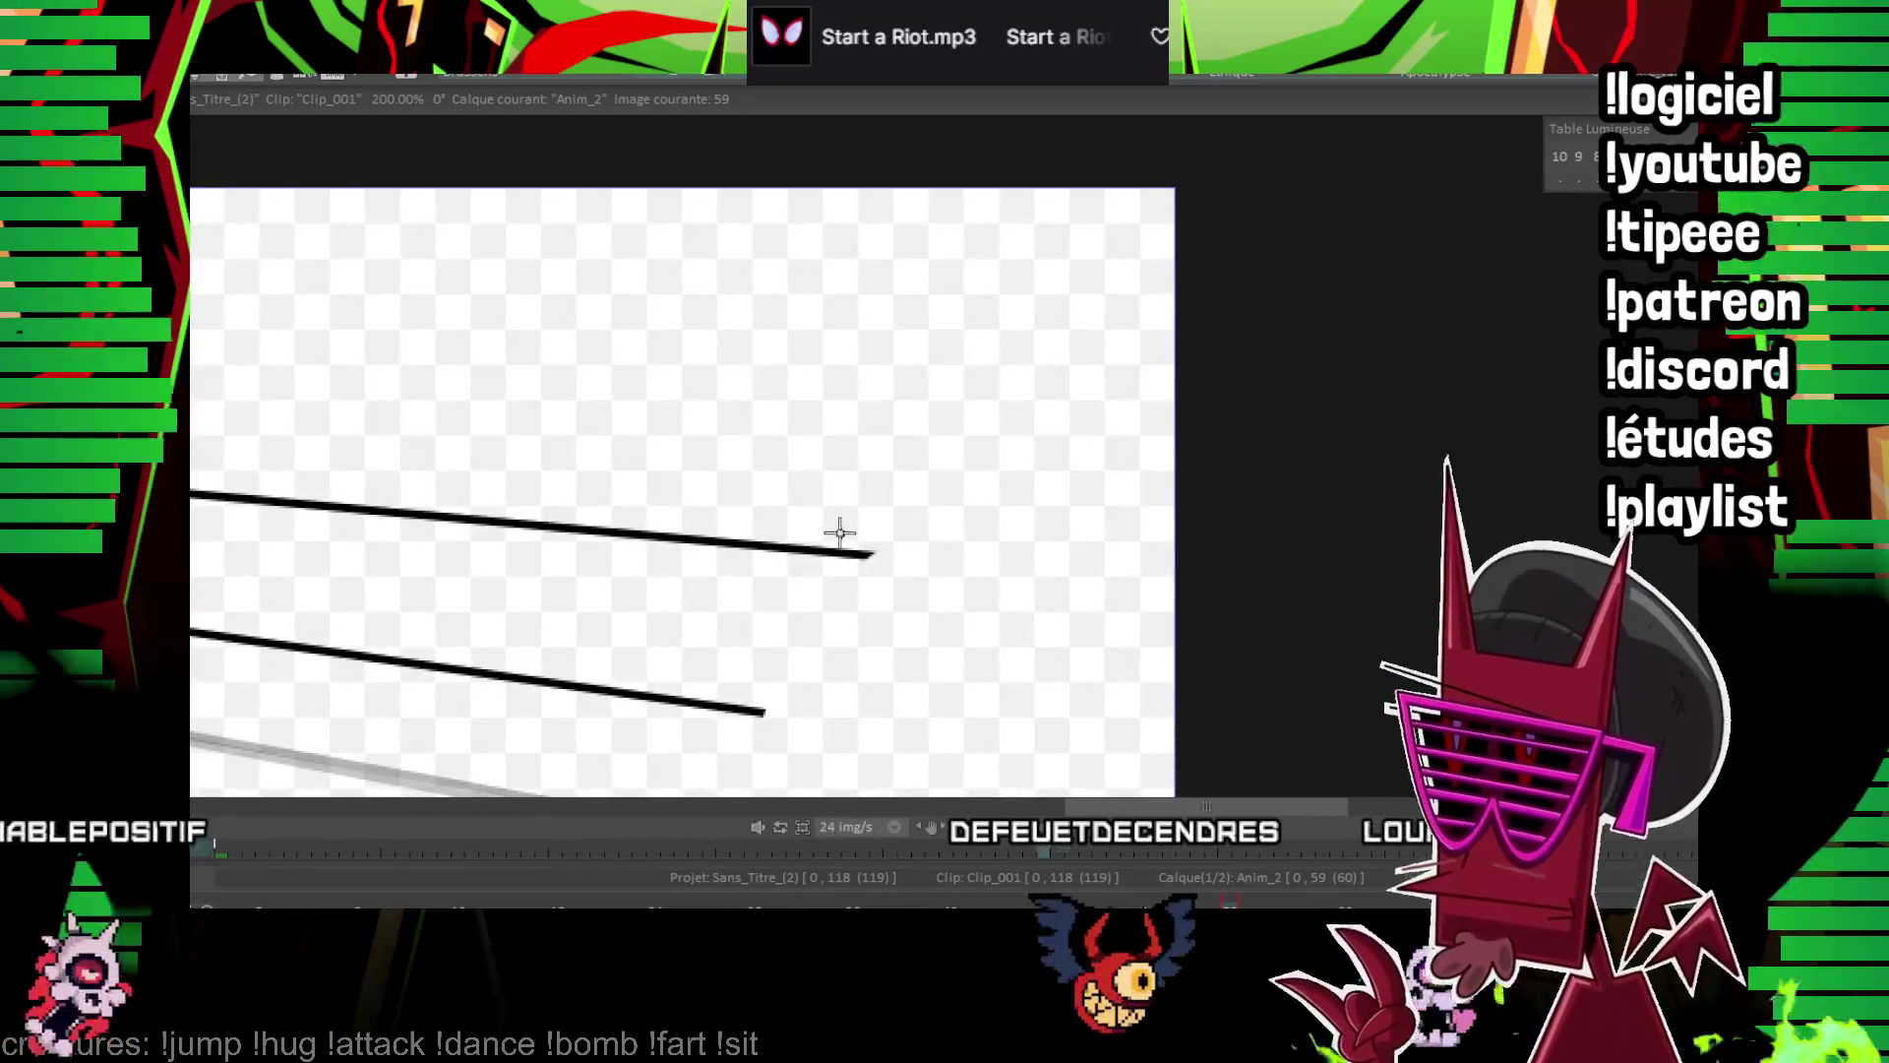
left_click(1040, 201)
left_click(1087, 494)
key("ctrl+z")
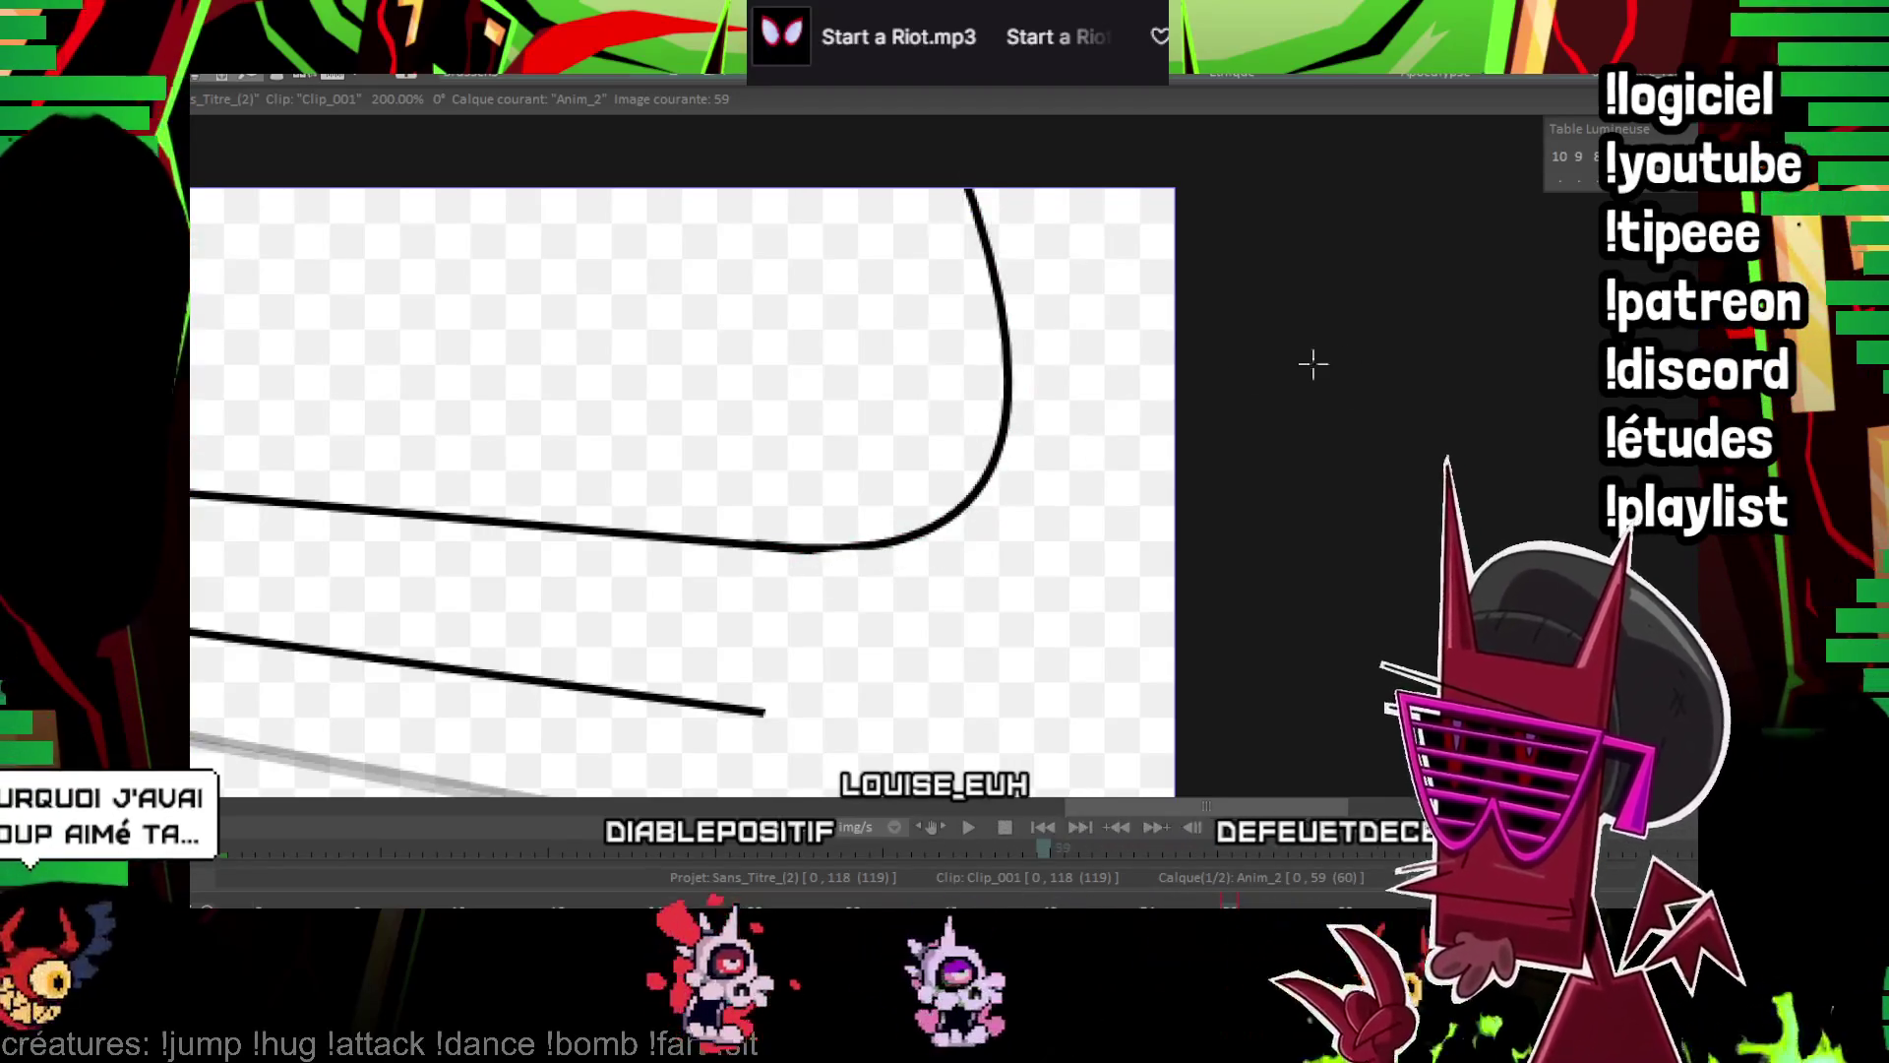
left_click_drag(723, 704, 969, 126)
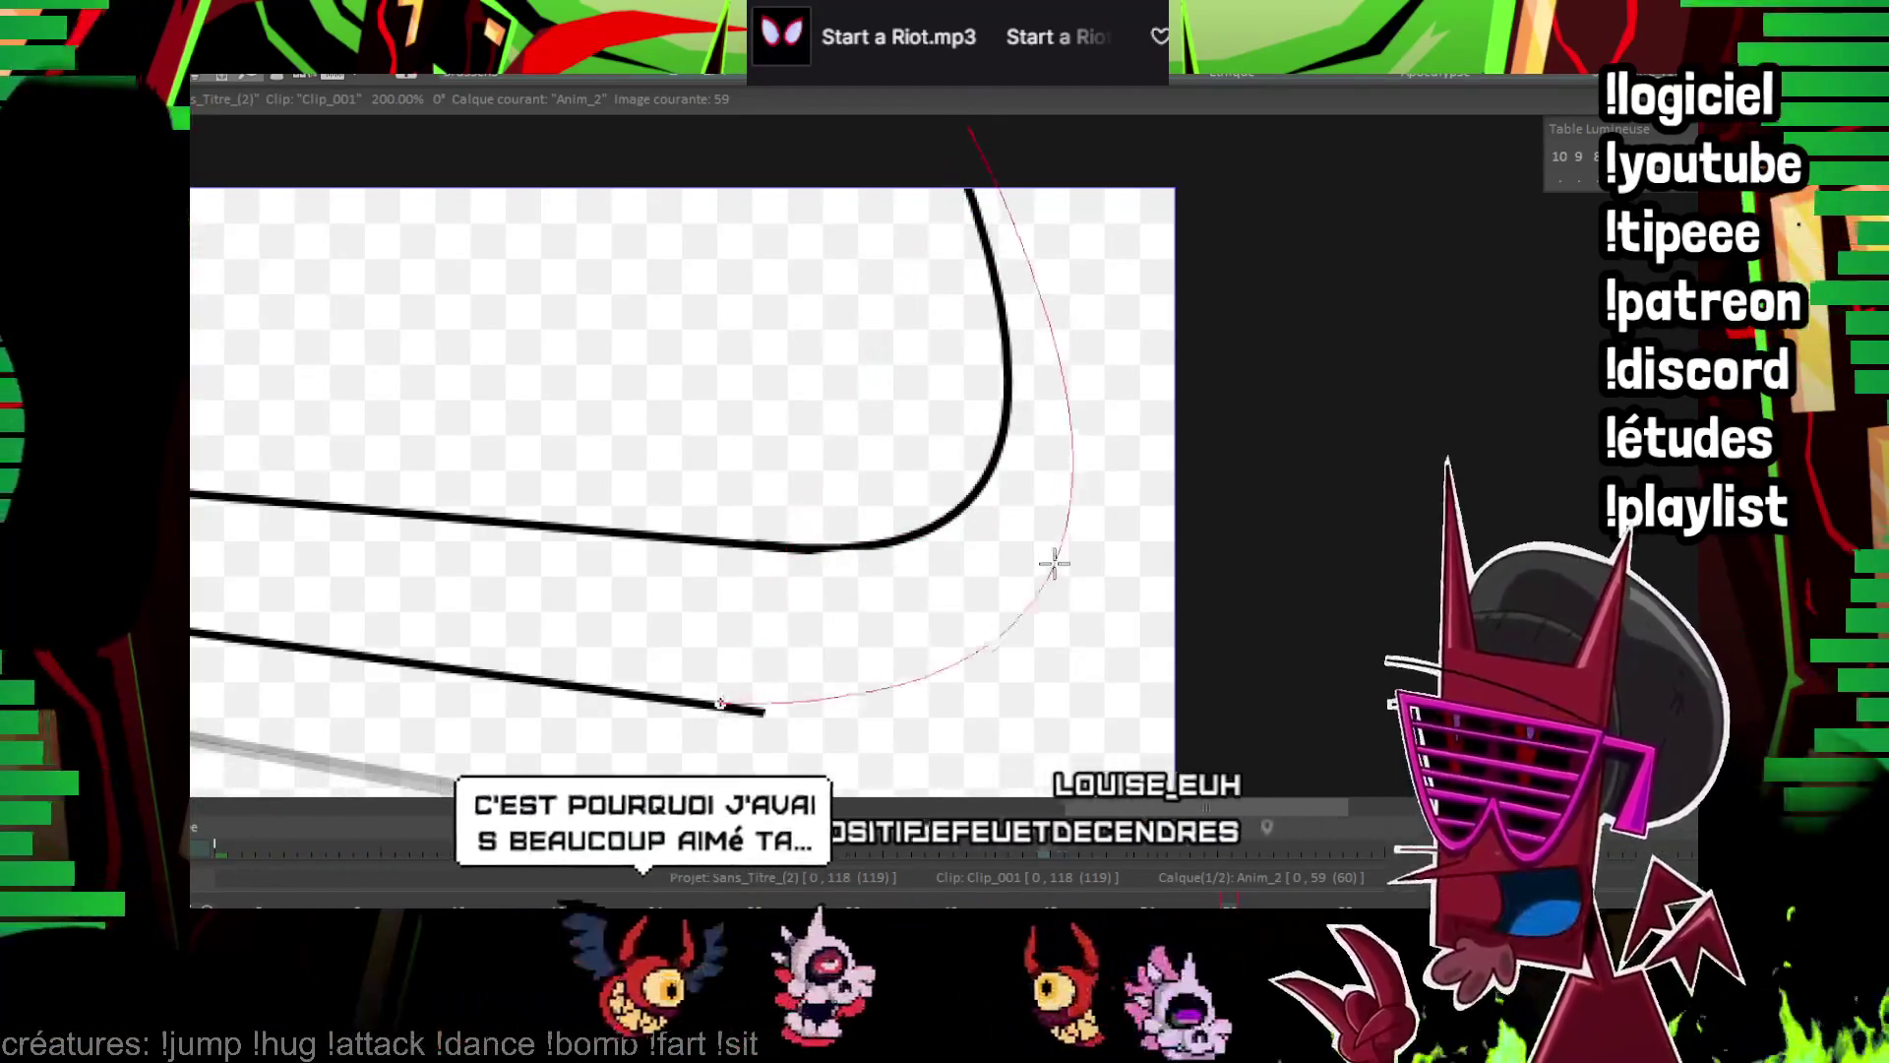
left_click(1080, 552)
key("ctrl+z")
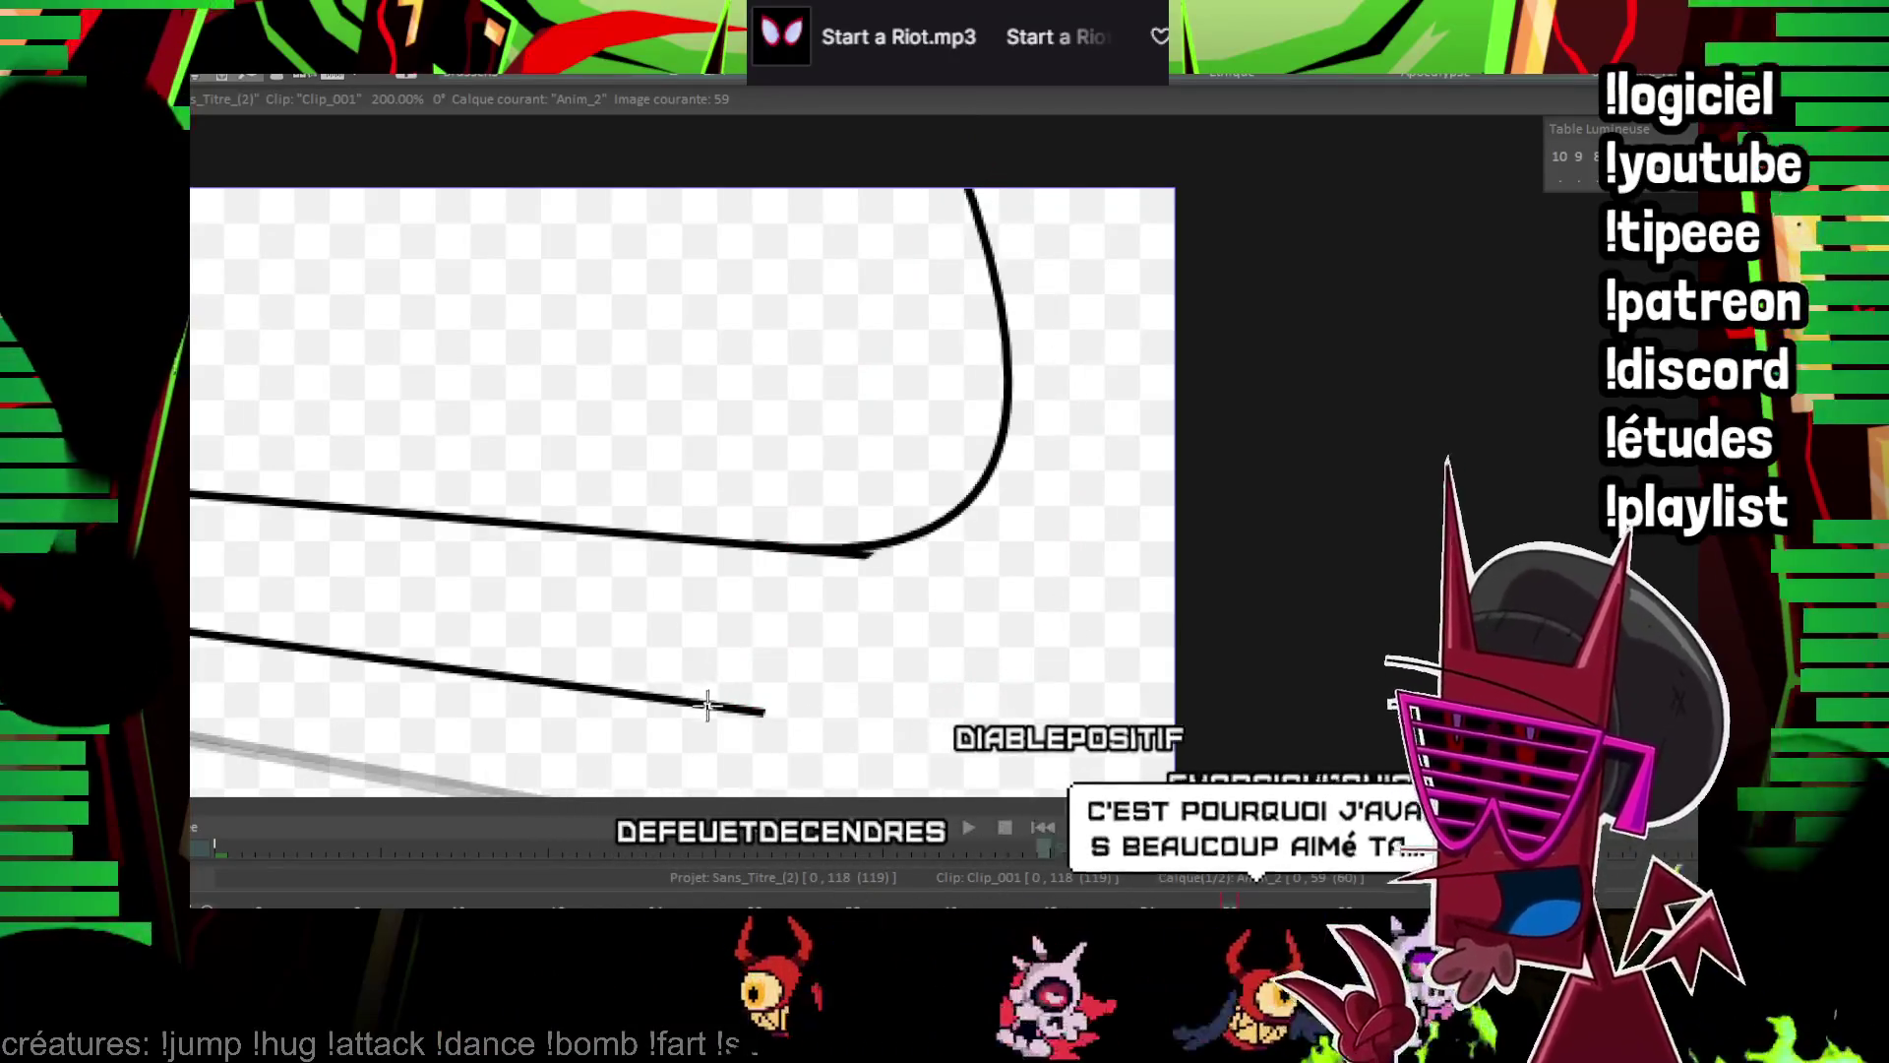
key("ctrl+z")
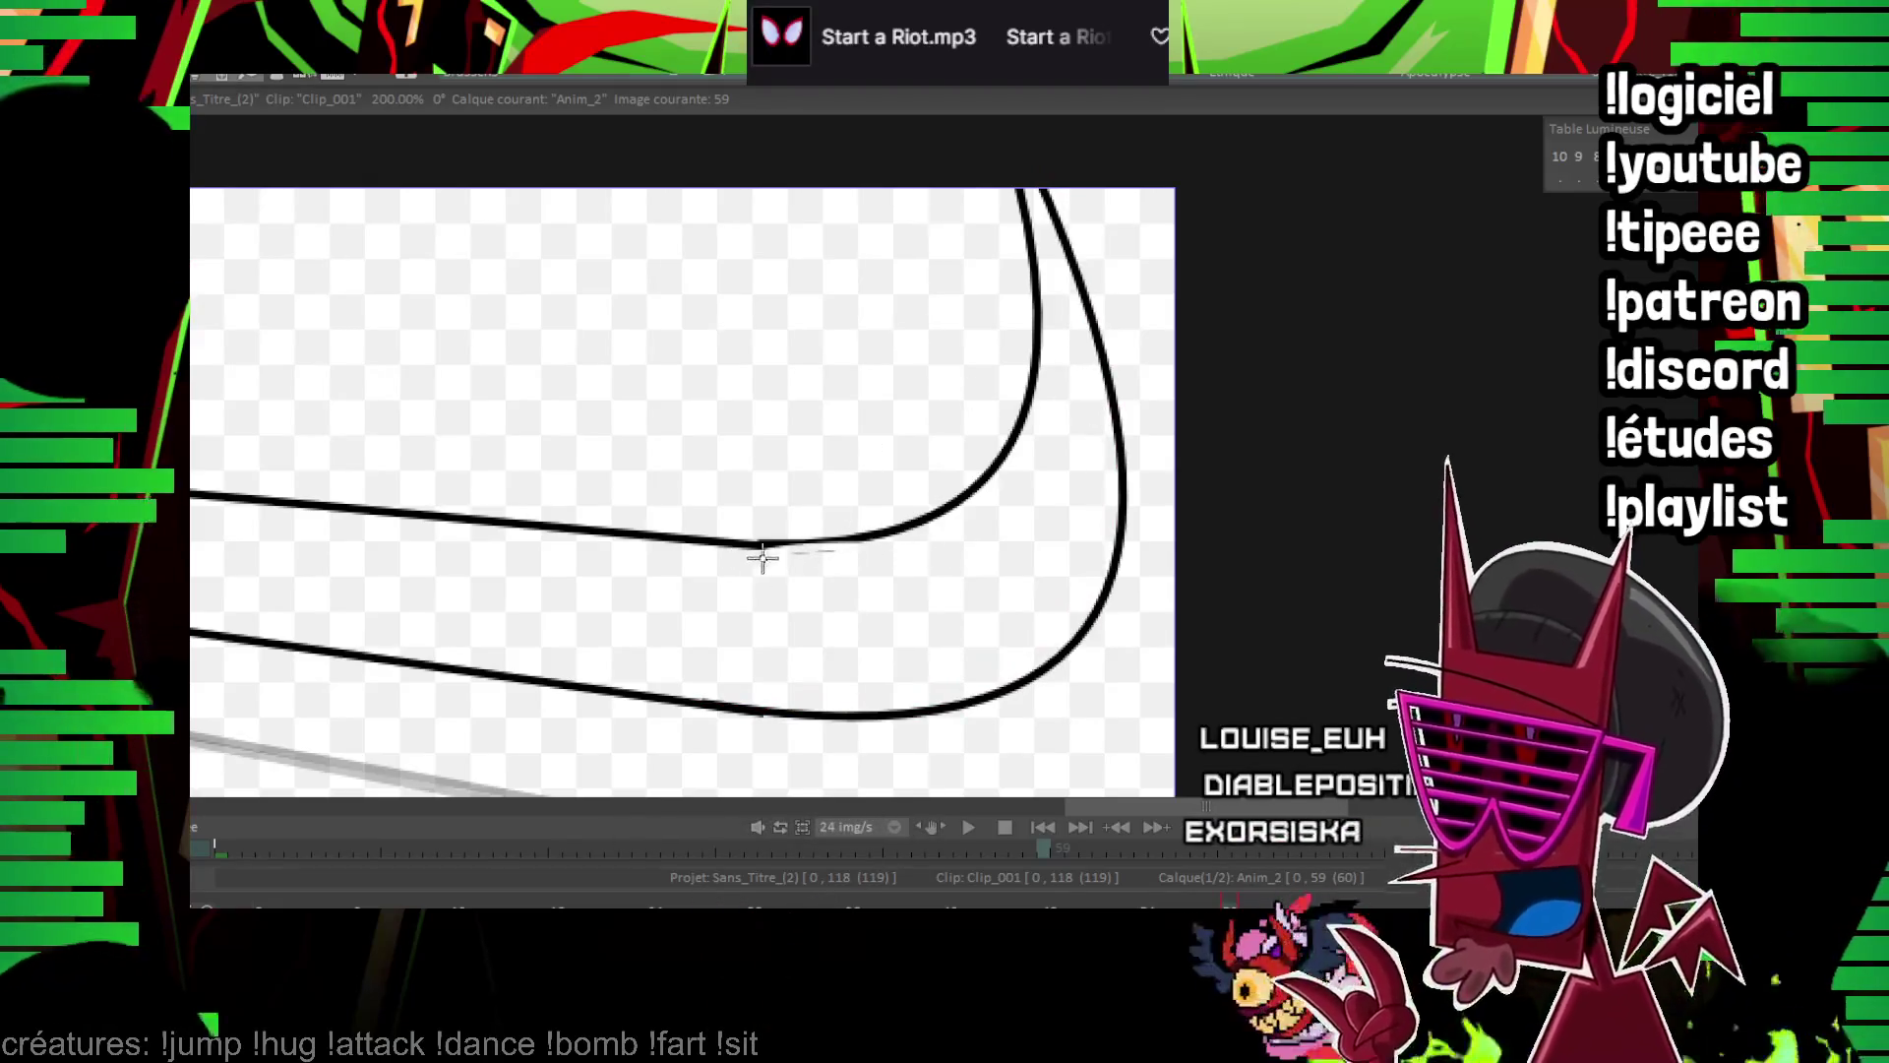
key("Right")
key("Right")
key("Right")
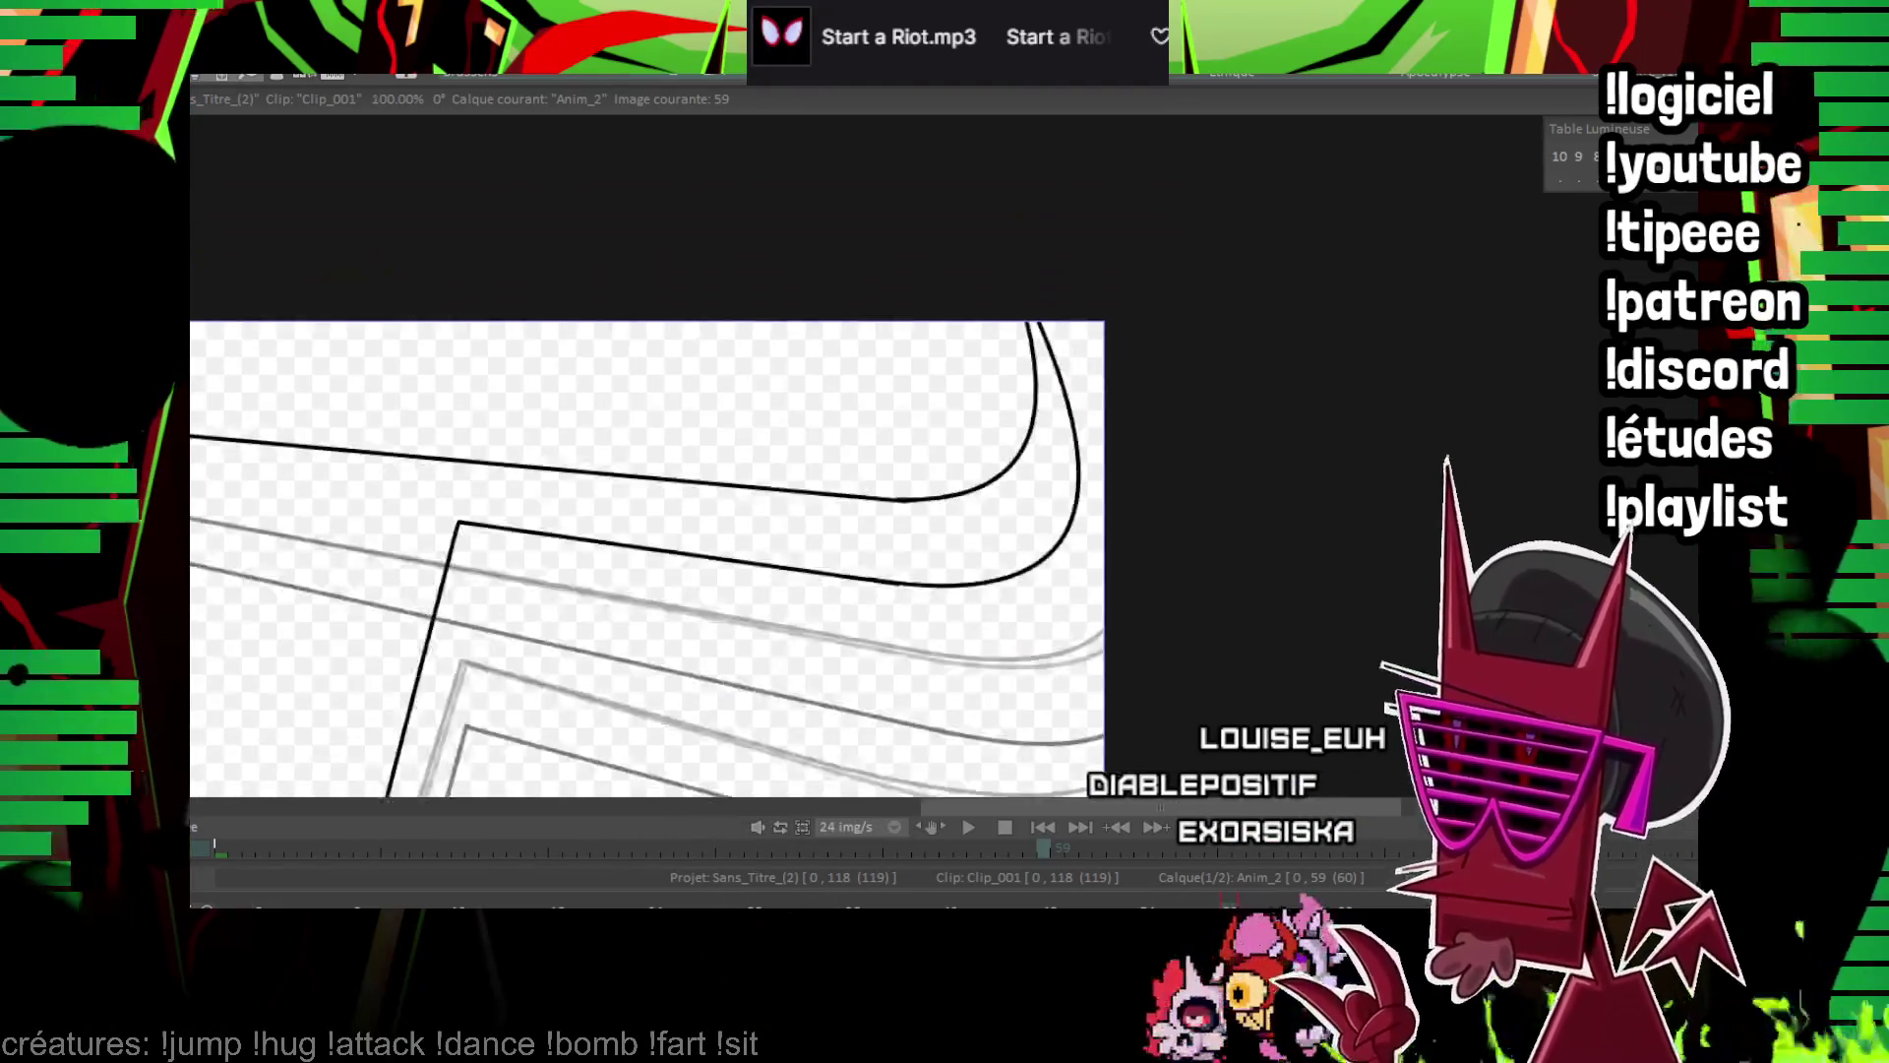
scroll(706, 609, "down", 5)
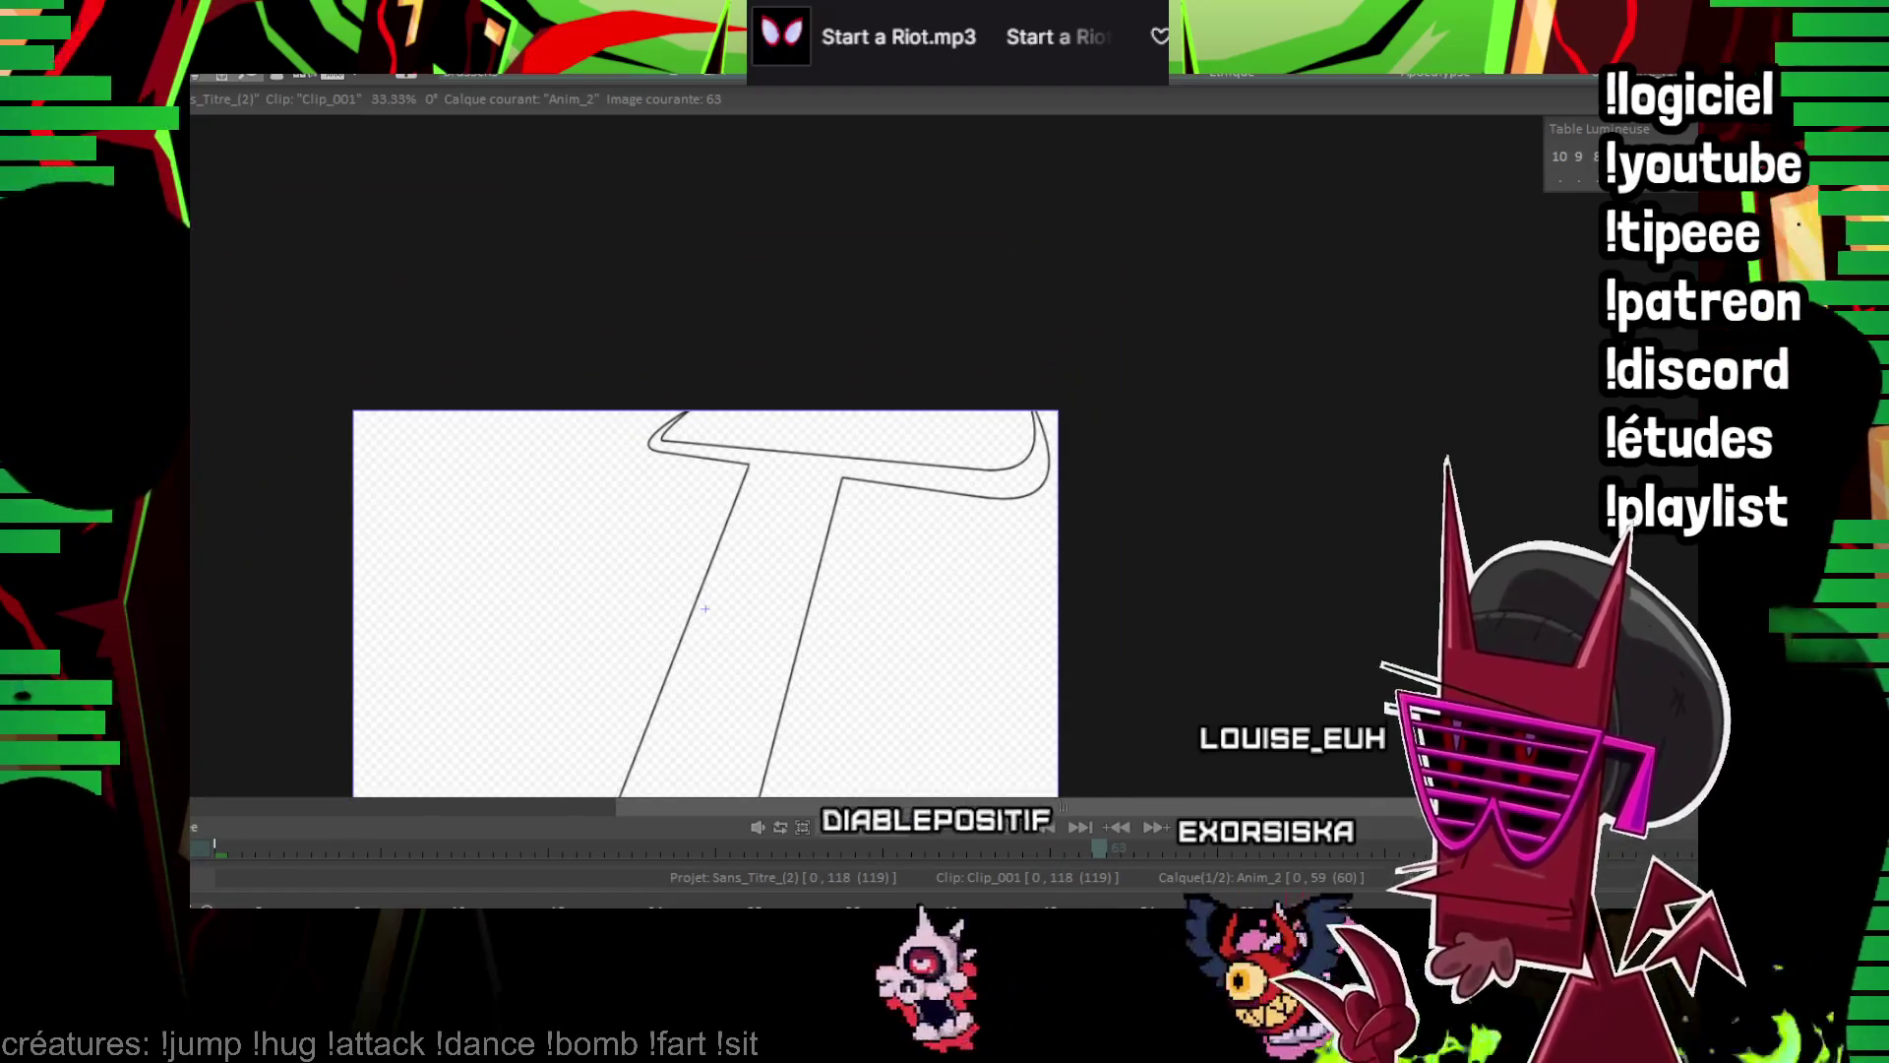
Move to frame 60 and ink the left edge of the T's stem
key("Left")
key("Left")
key("Left")
key("Right")
key("Right")
key("Right")
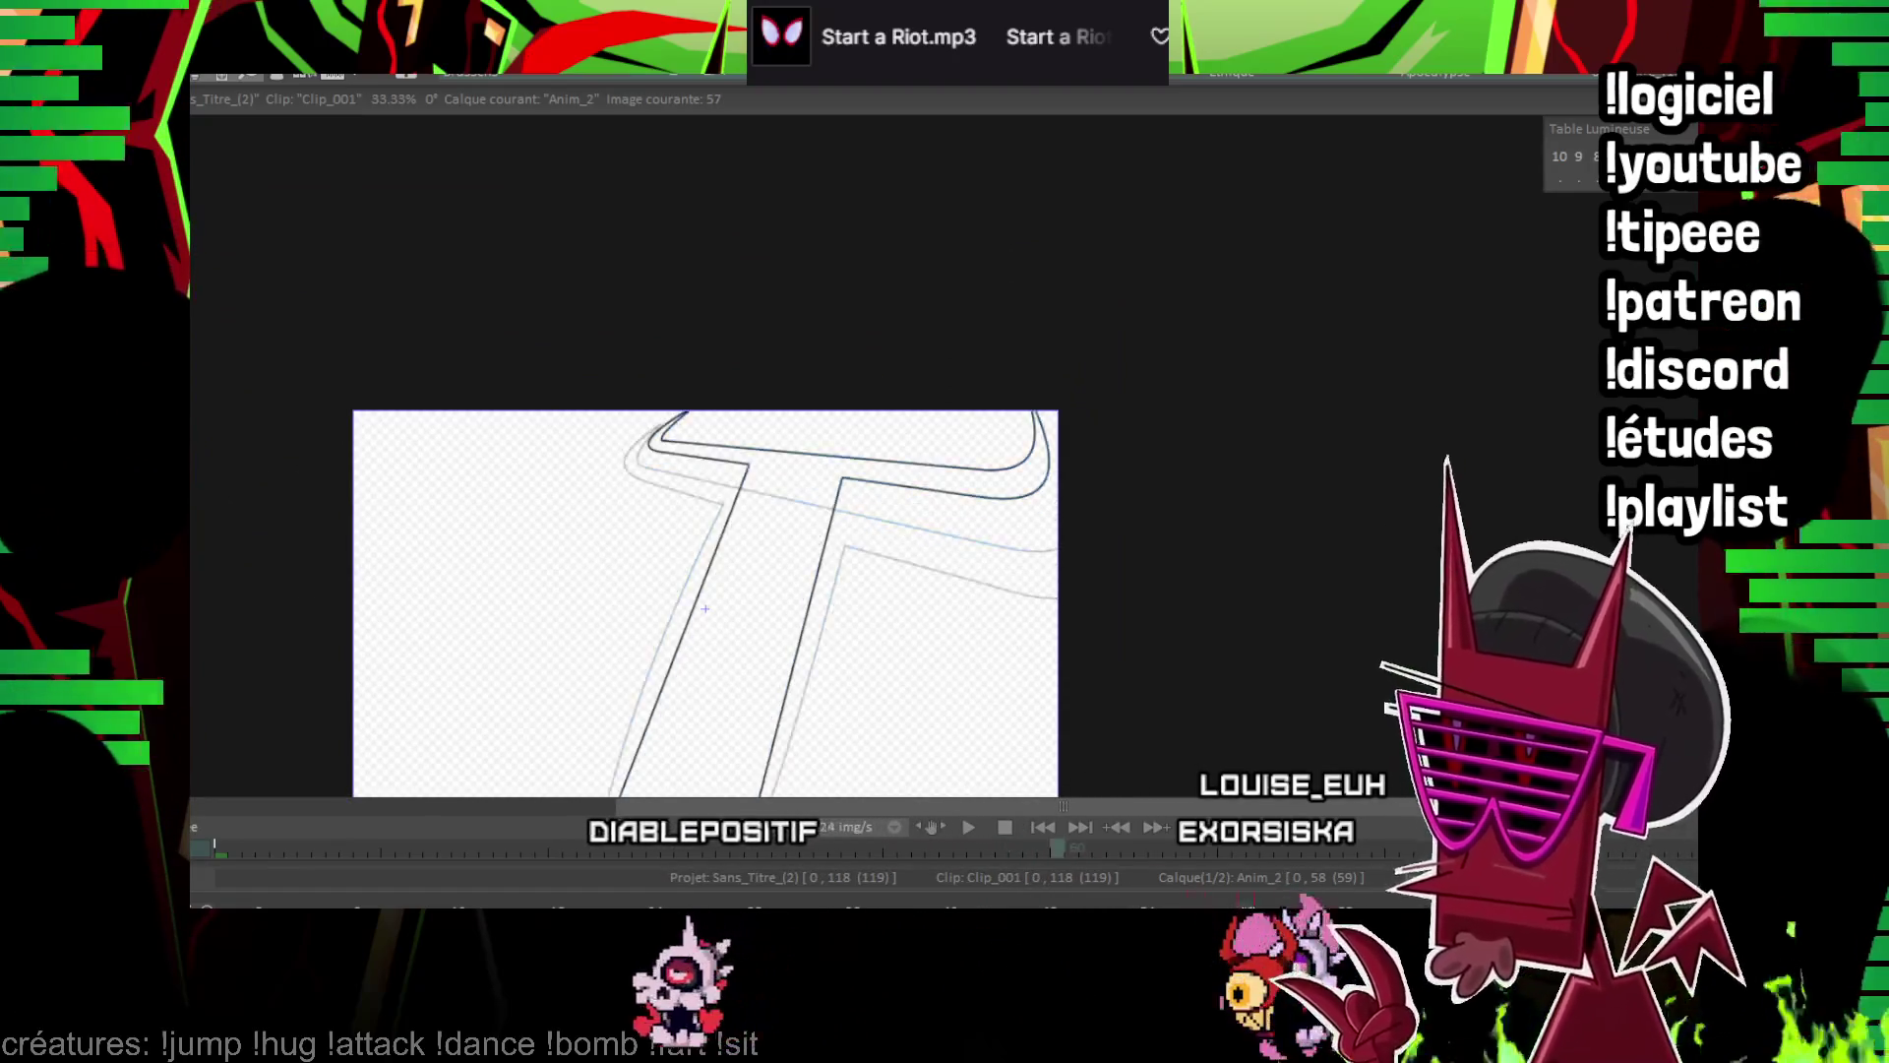
left_click_drag(945, 484, 951, 436)
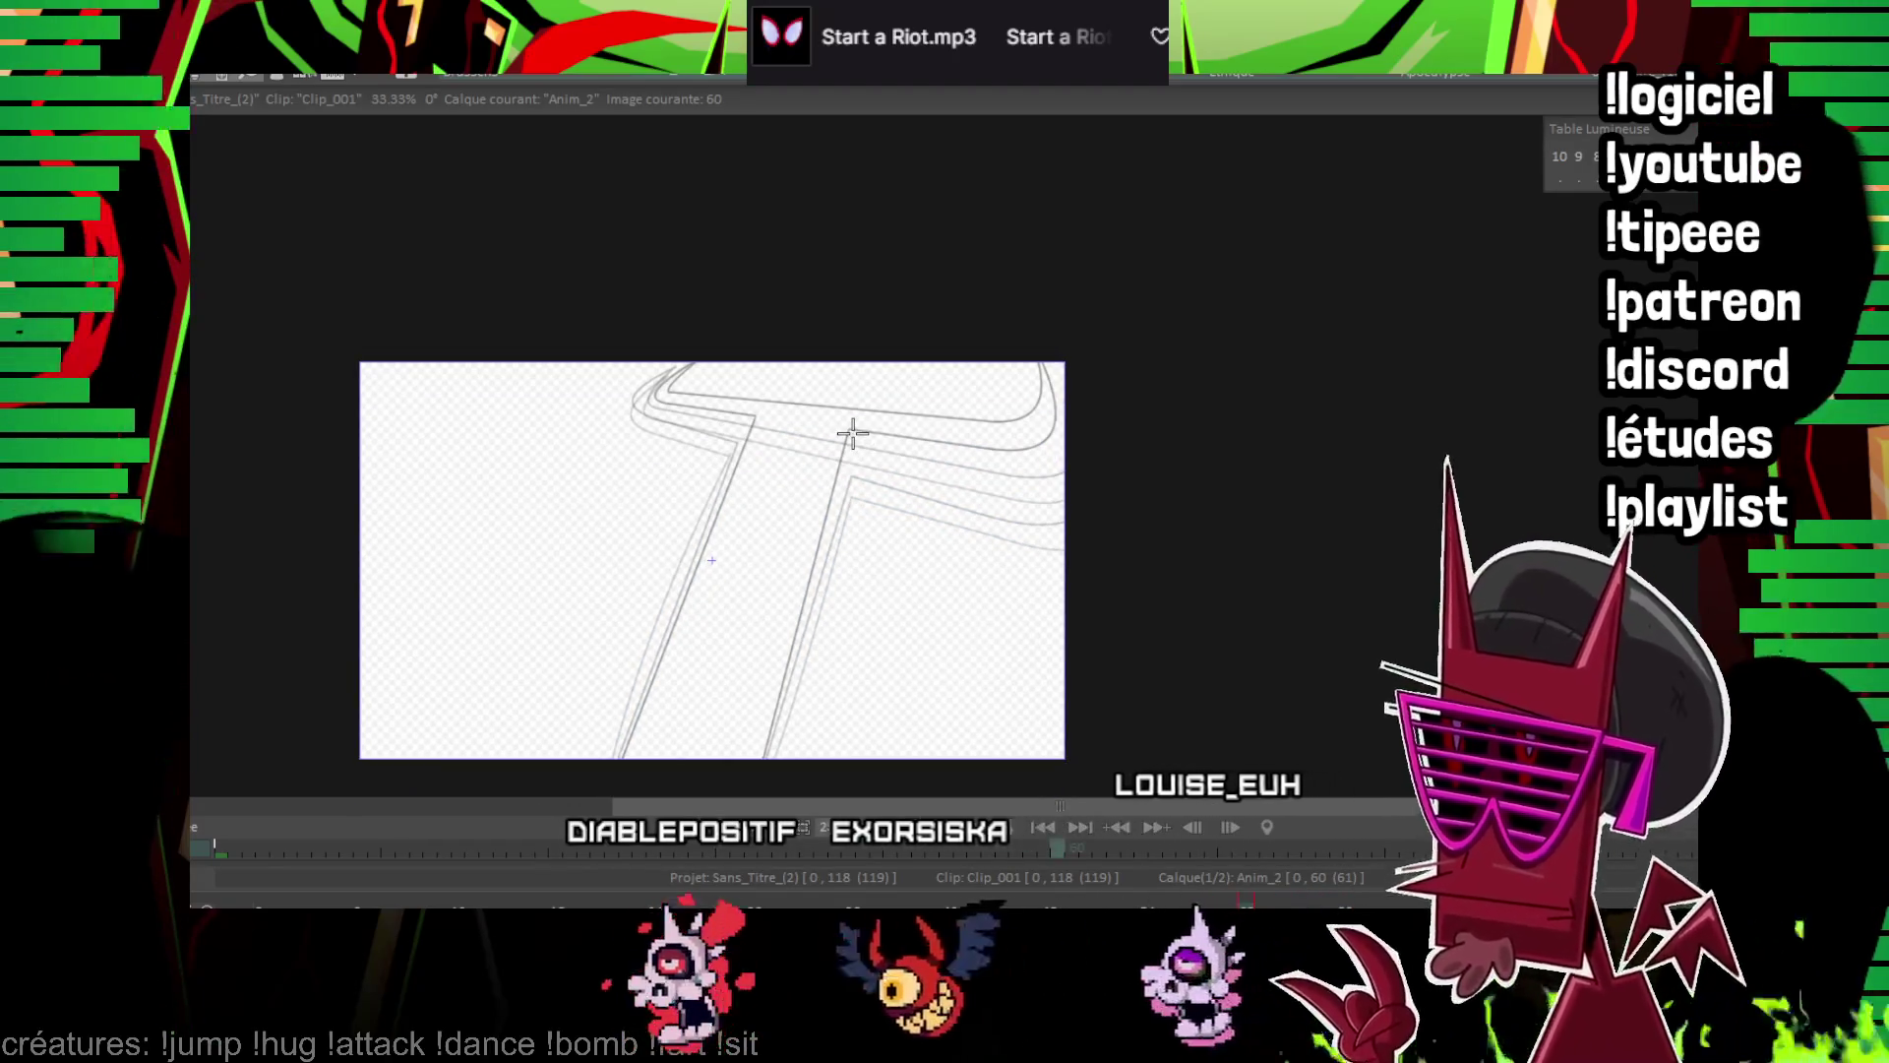
scroll(783, 534, "down", 1)
left_click_drag(783, 534, 776, 476)
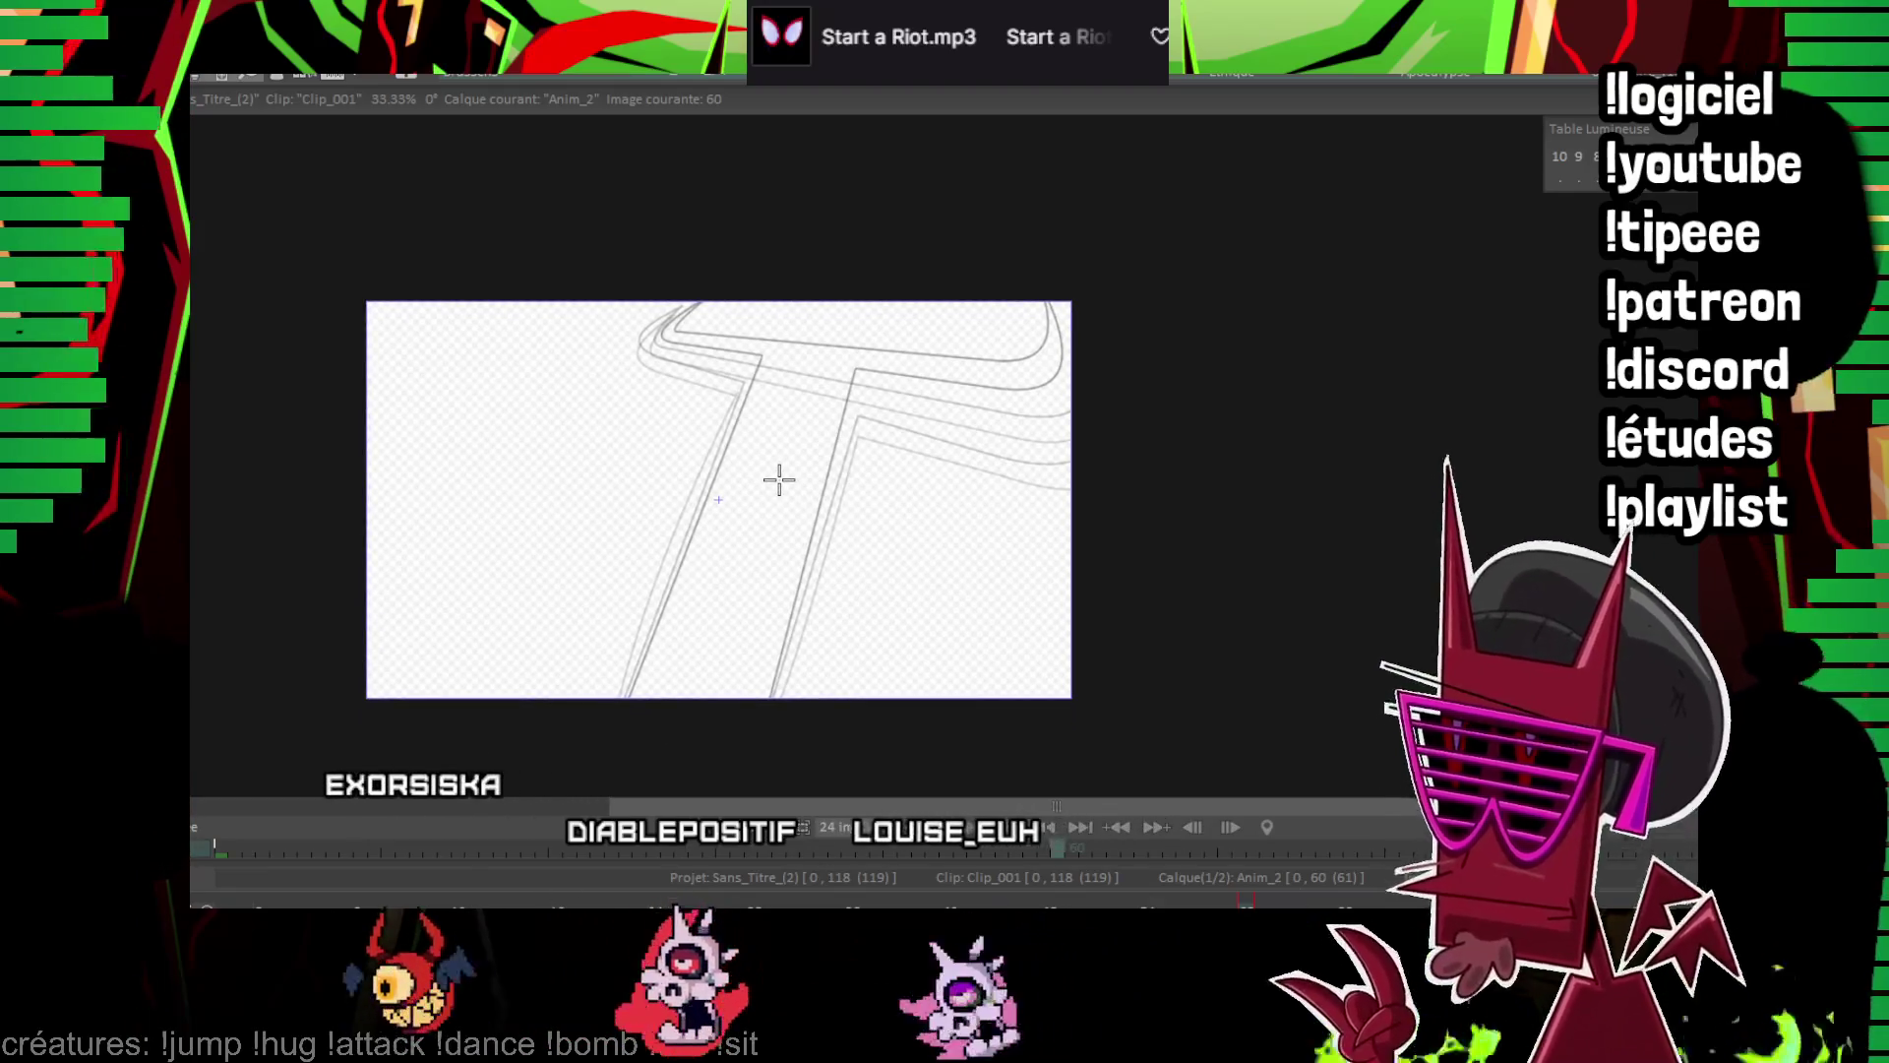
scroll(942, 633, "up", 2)
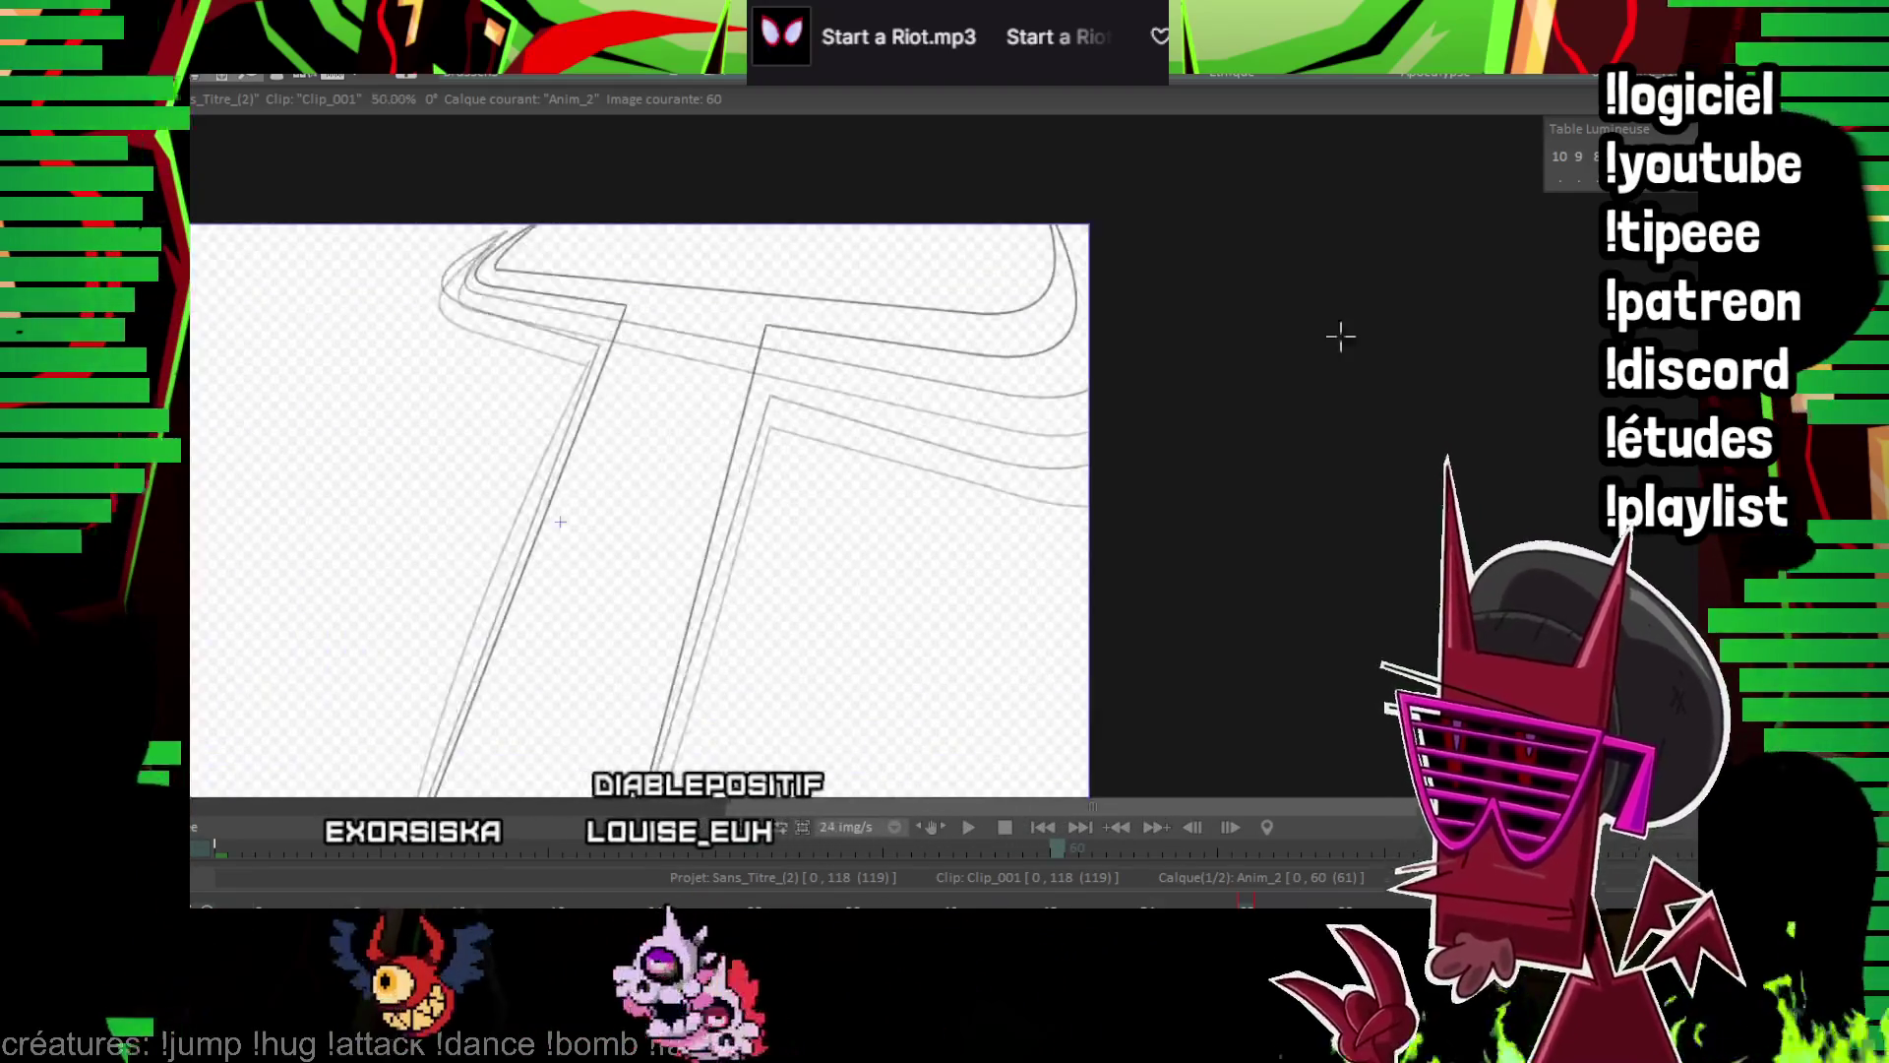
left_click_drag(472, 728, 670, 219)
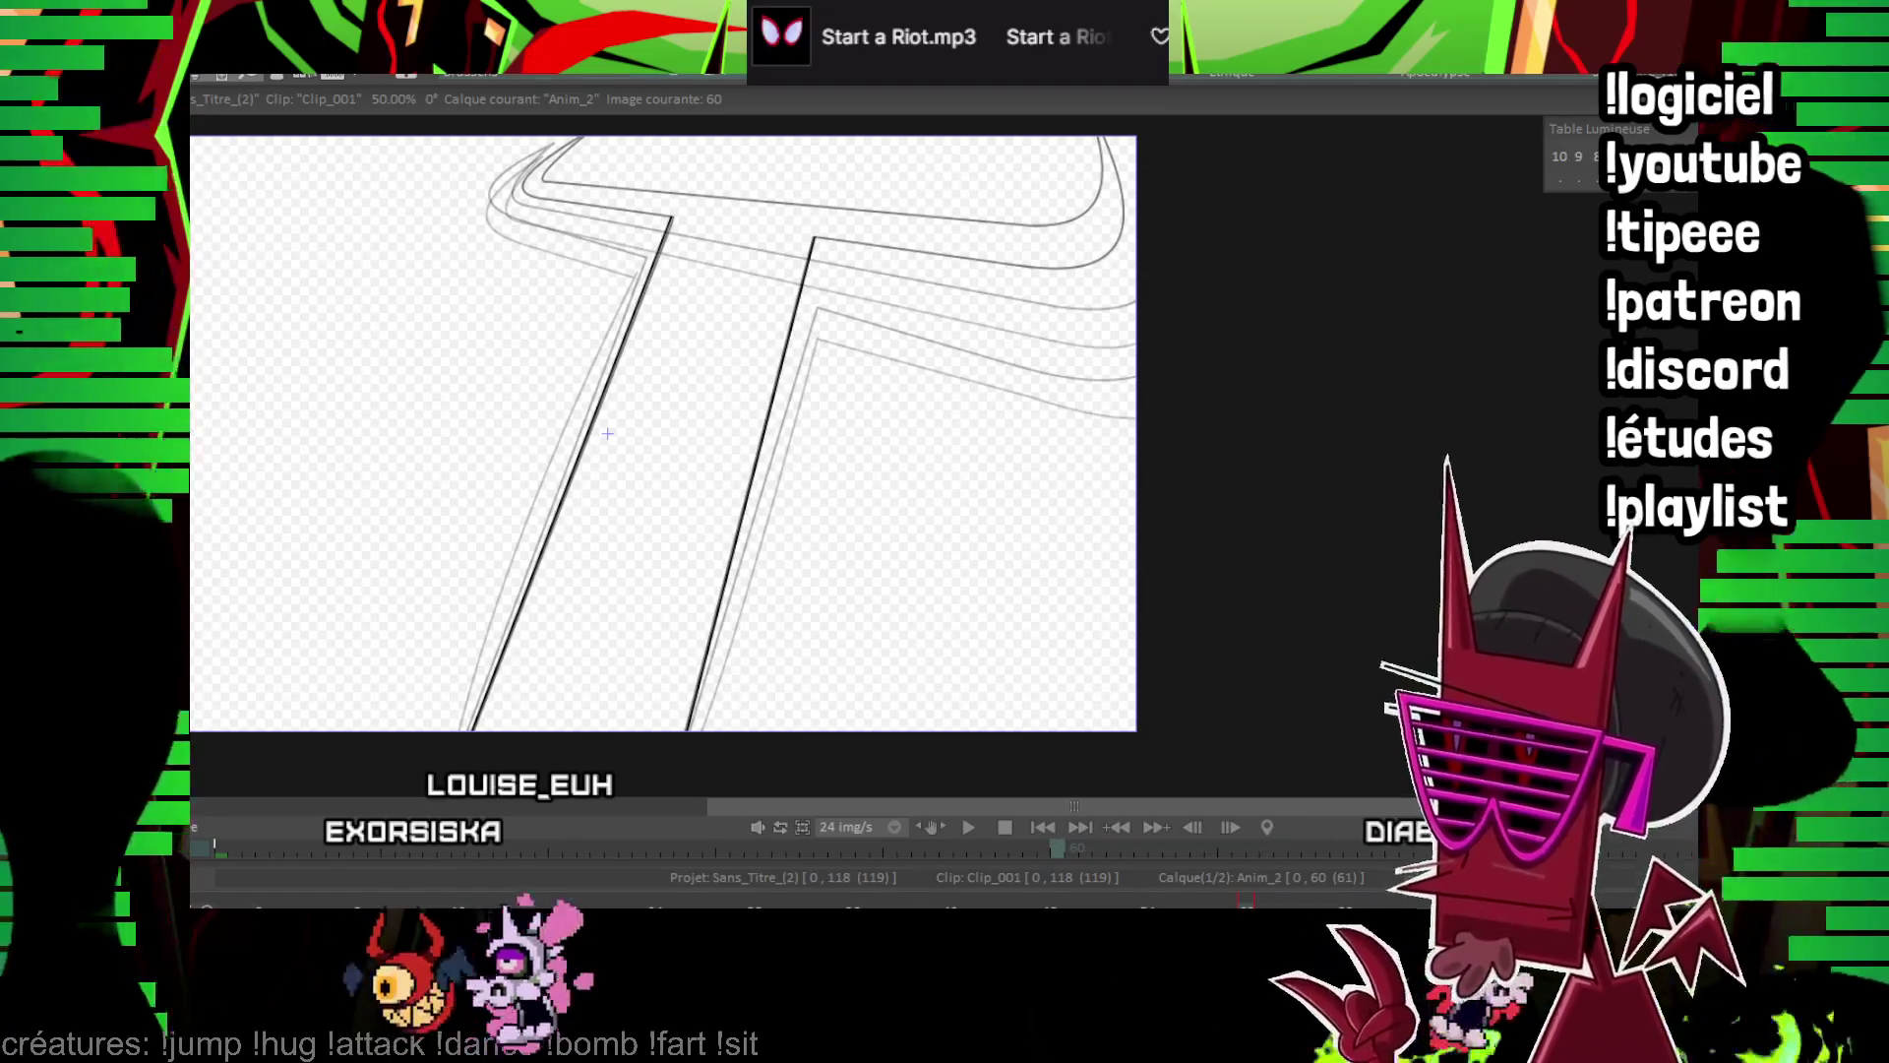
Ink the crossbar's top and lower edge lines
scroll(607, 434, "up", 2)
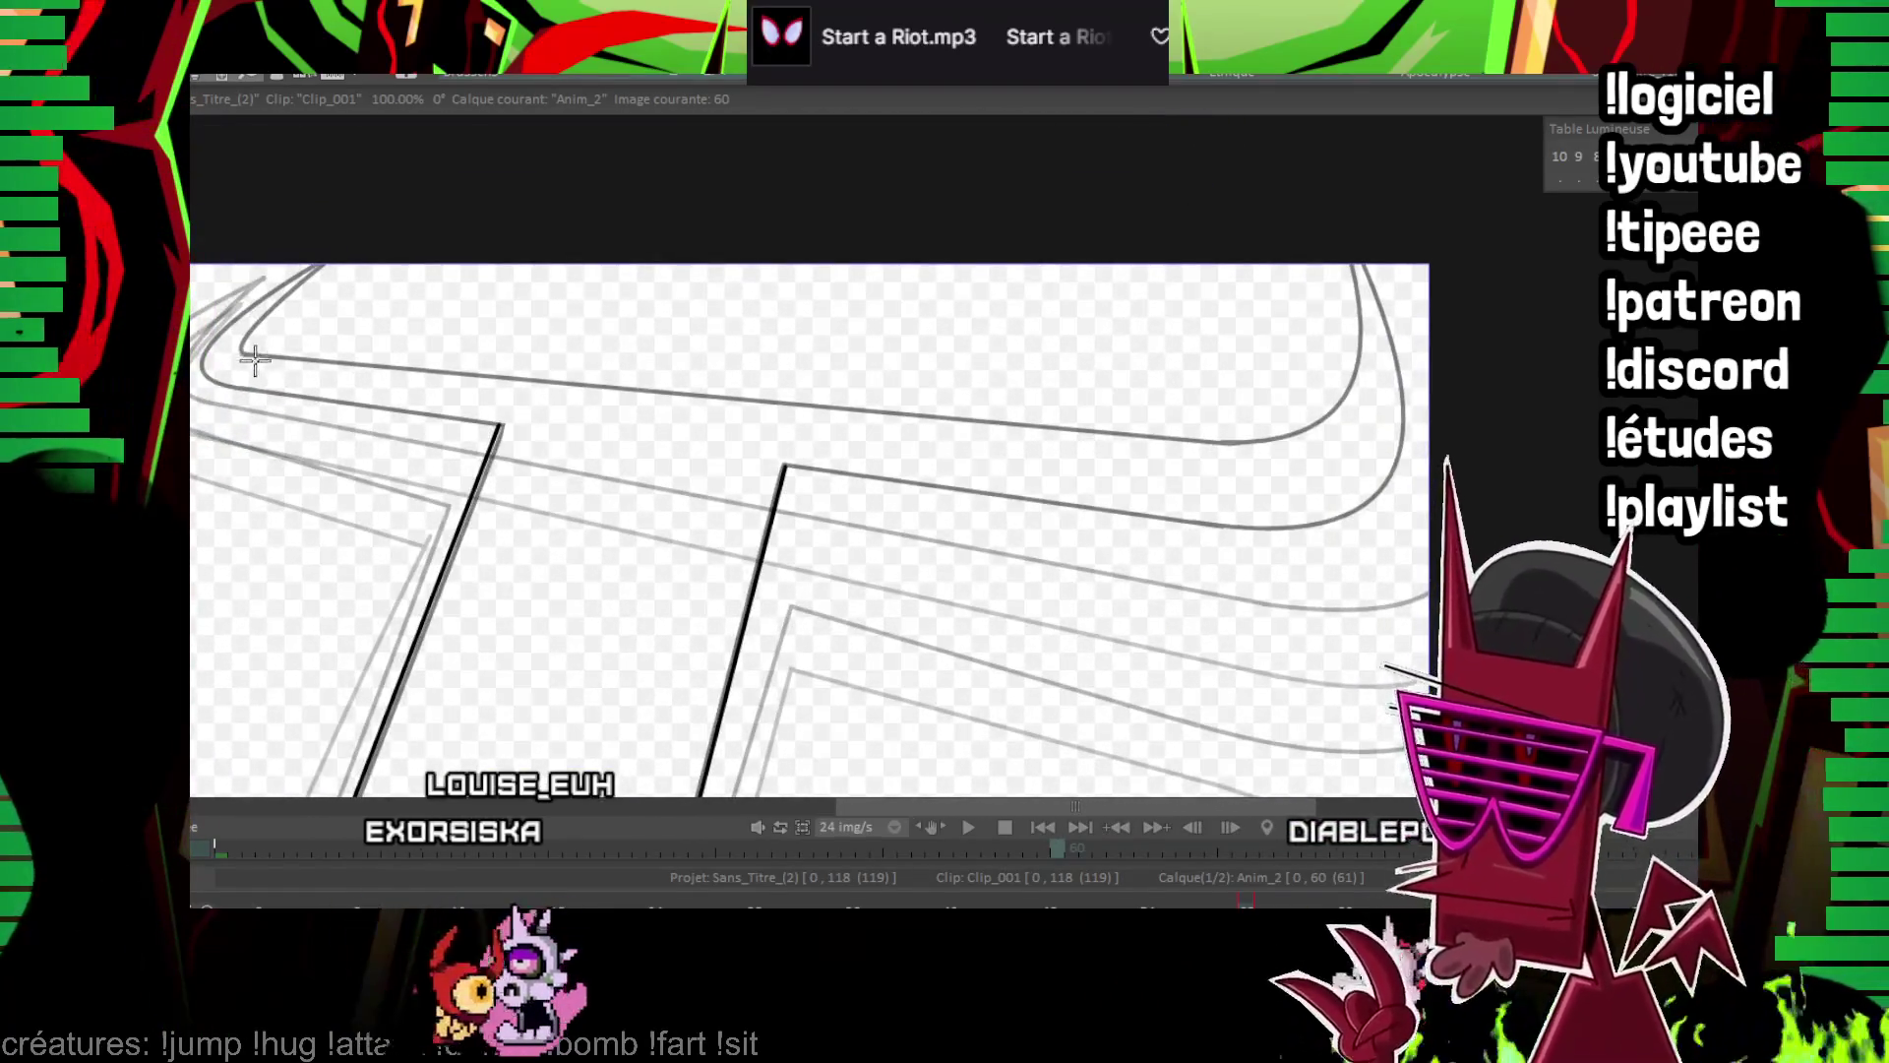
left_click_drag(1210, 433, 1230, 444)
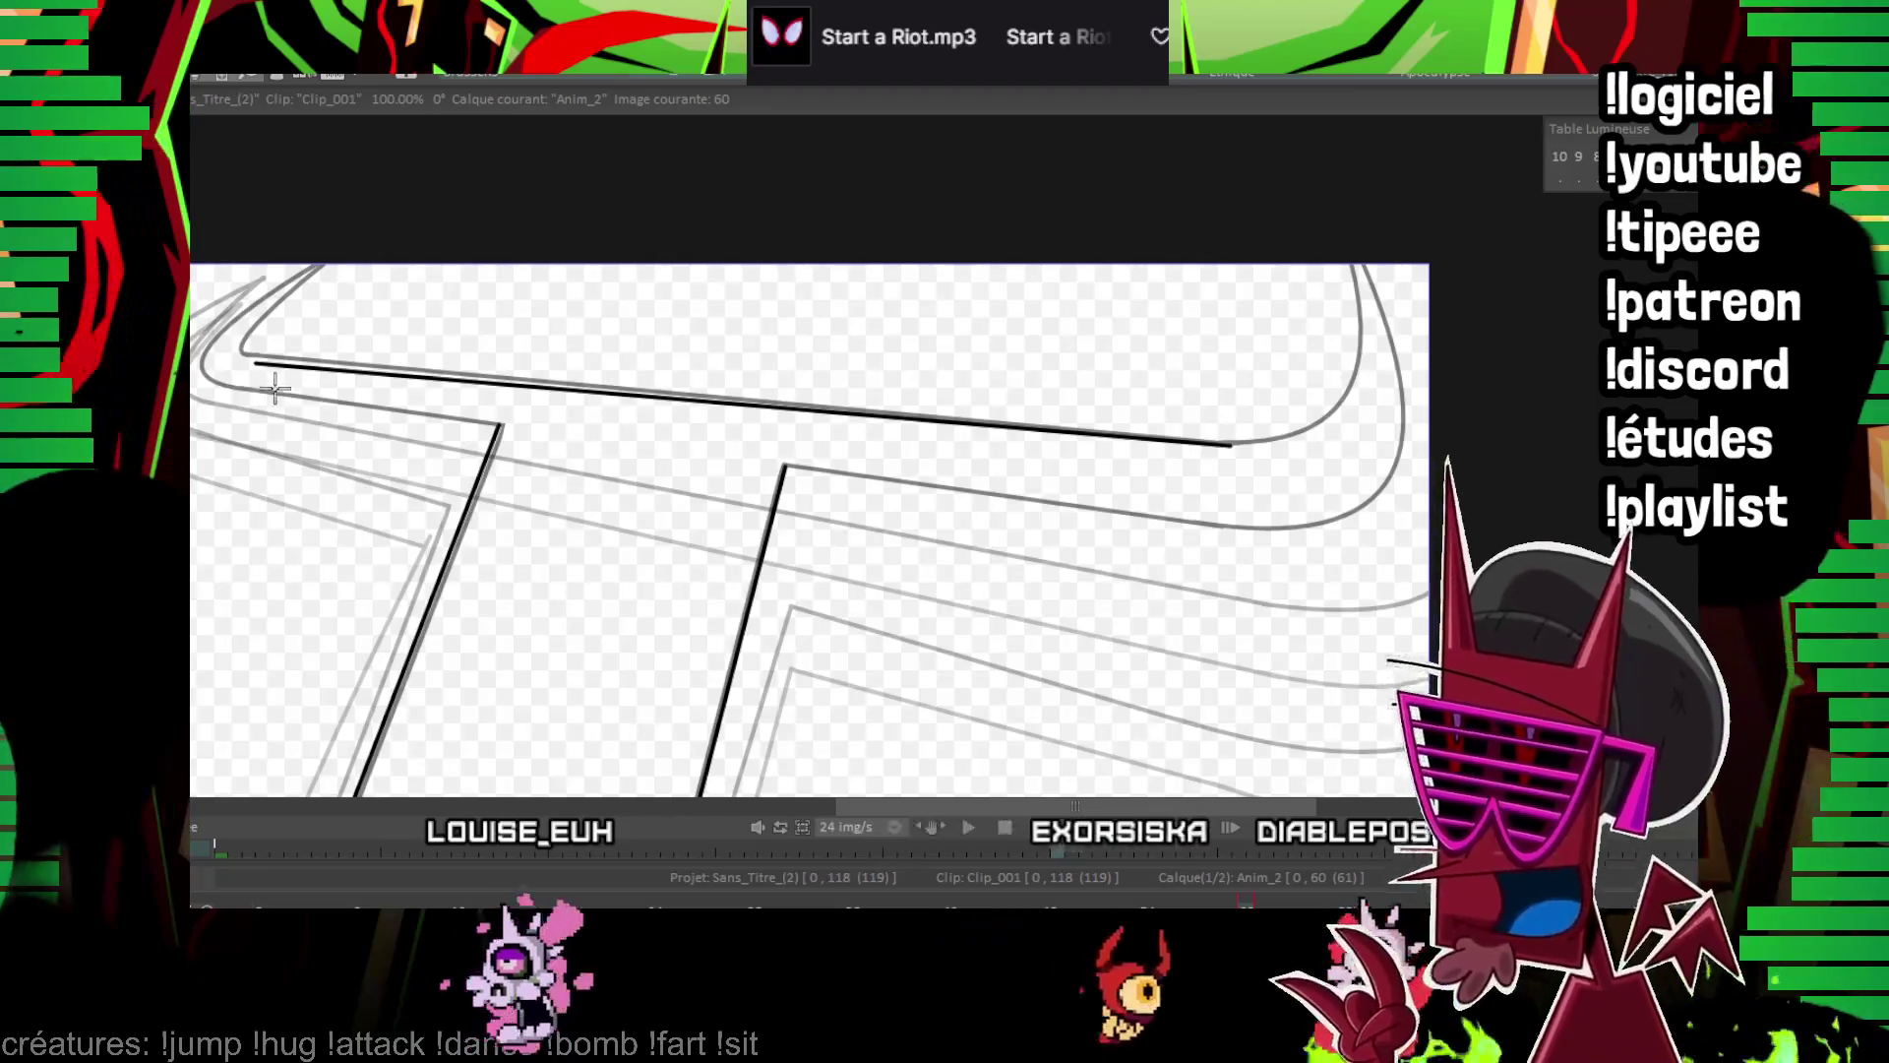
left_click(1225, 528)
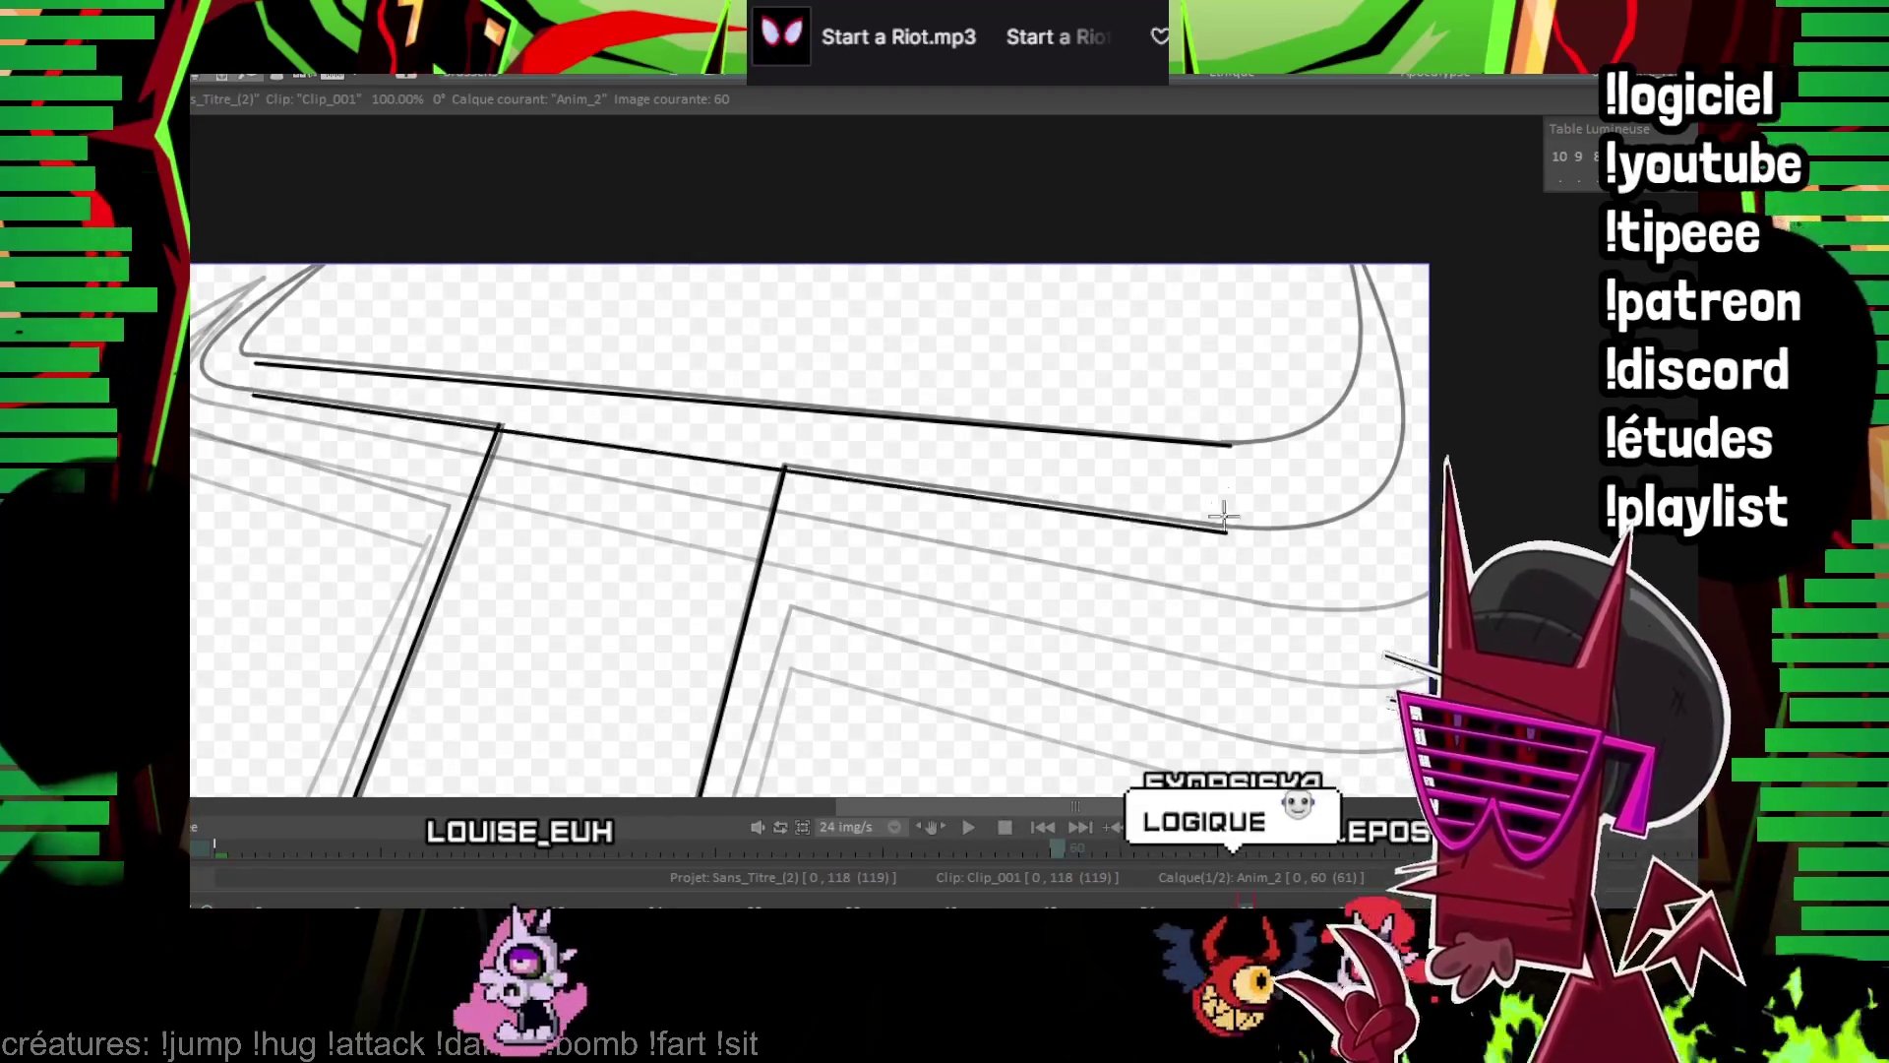
Ink the upper and lower rounded corner curves at the crossbar's right end
scroll(1225, 529, "up", 1)
mouse_move(1240, 365)
left_mouse_down()
mouse_move(881, 492)
mouse_move(793, 603)
mouse_move(1036, 225)
left_mouse_up()
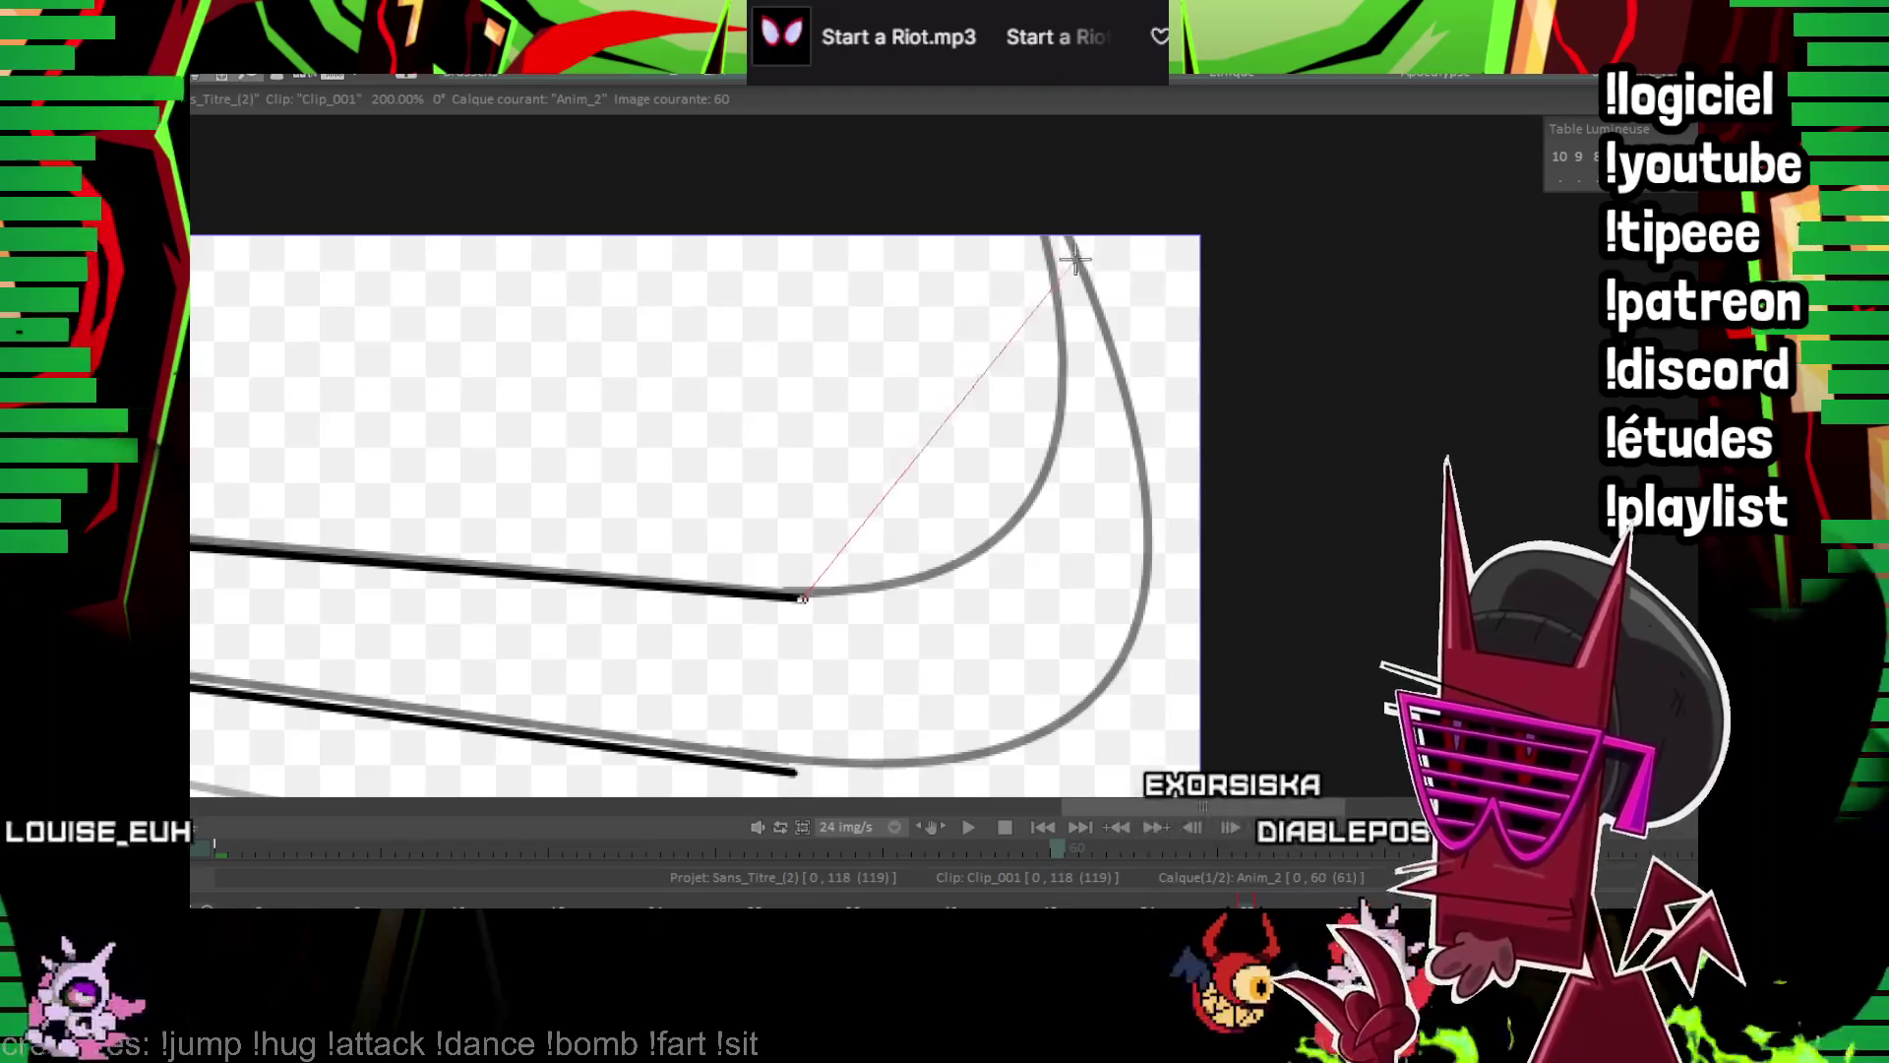
left_click_drag(1036, 232, 1041, 218)
left_click_drag(1033, 531, 1024, 506)
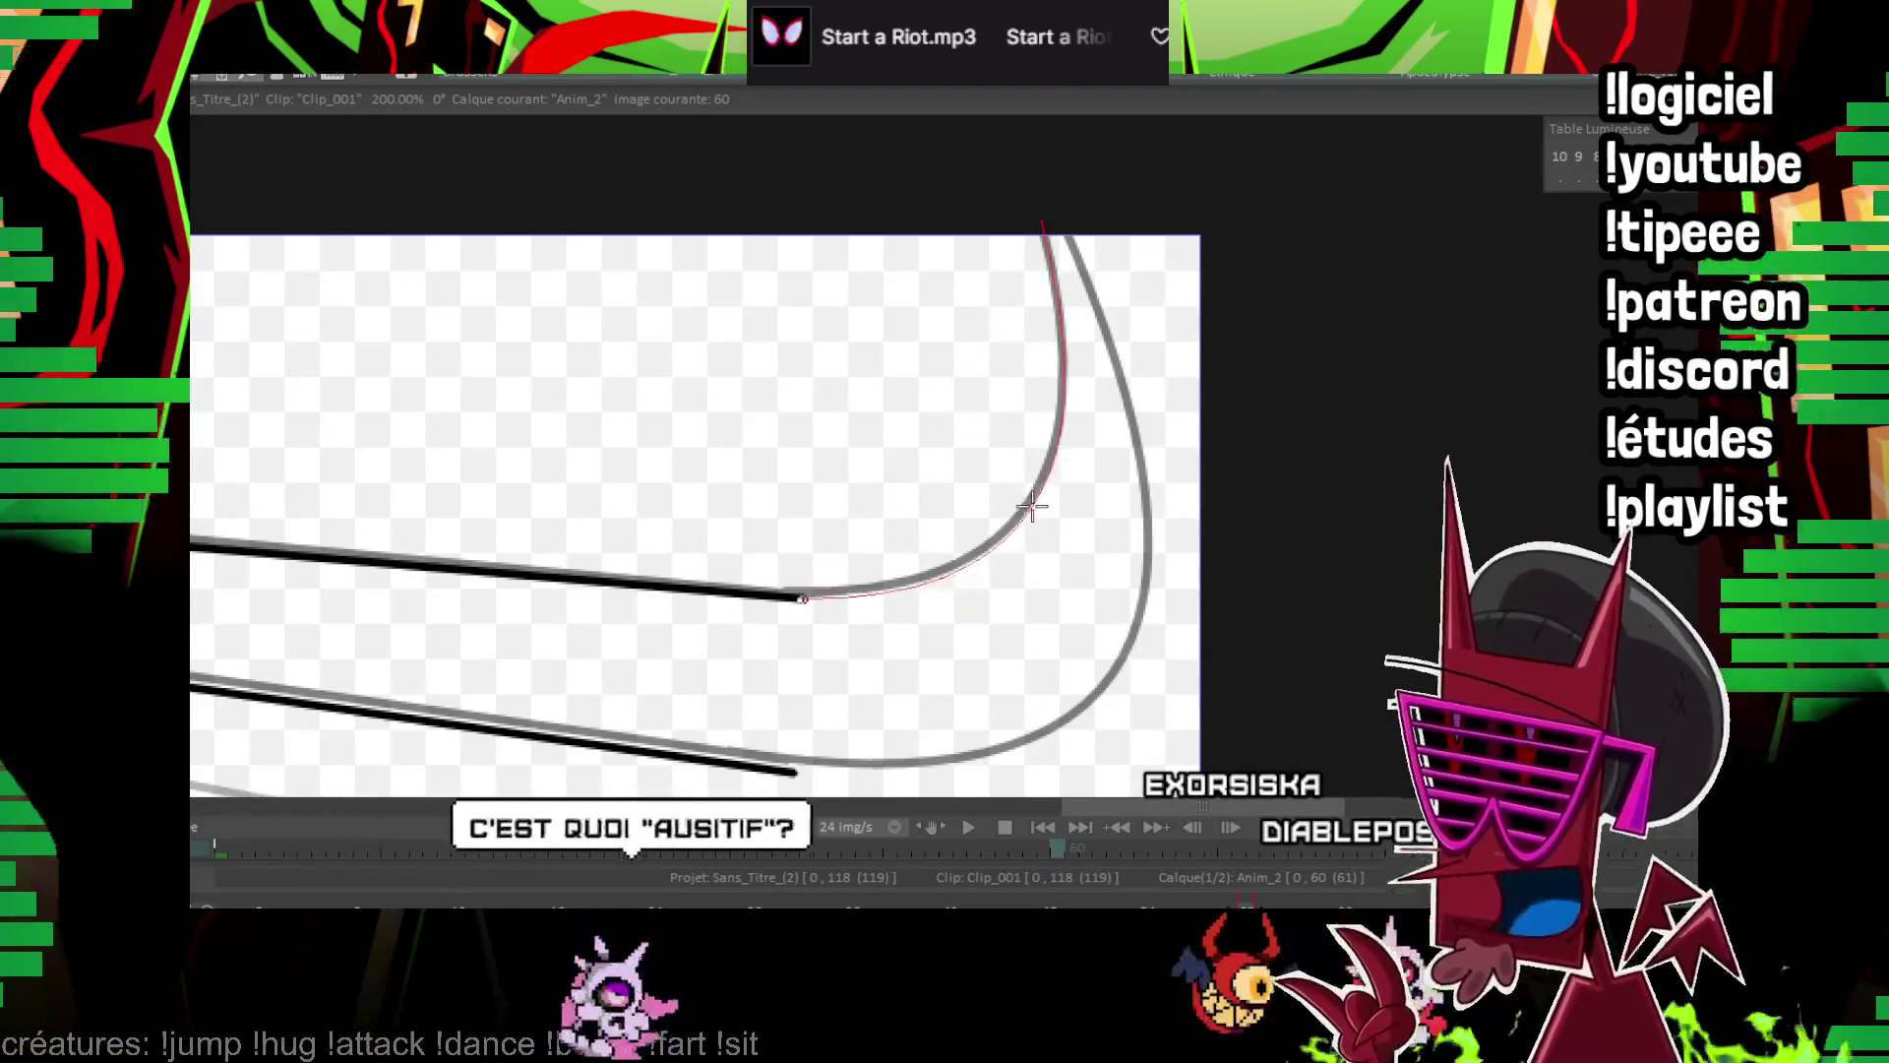
mouse_move(797, 593)
left_mouse_down()
mouse_move(1004, 362)
mouse_move(1035, 232)
left_mouse_up()
left_click_drag(920, 413, 1010, 522)
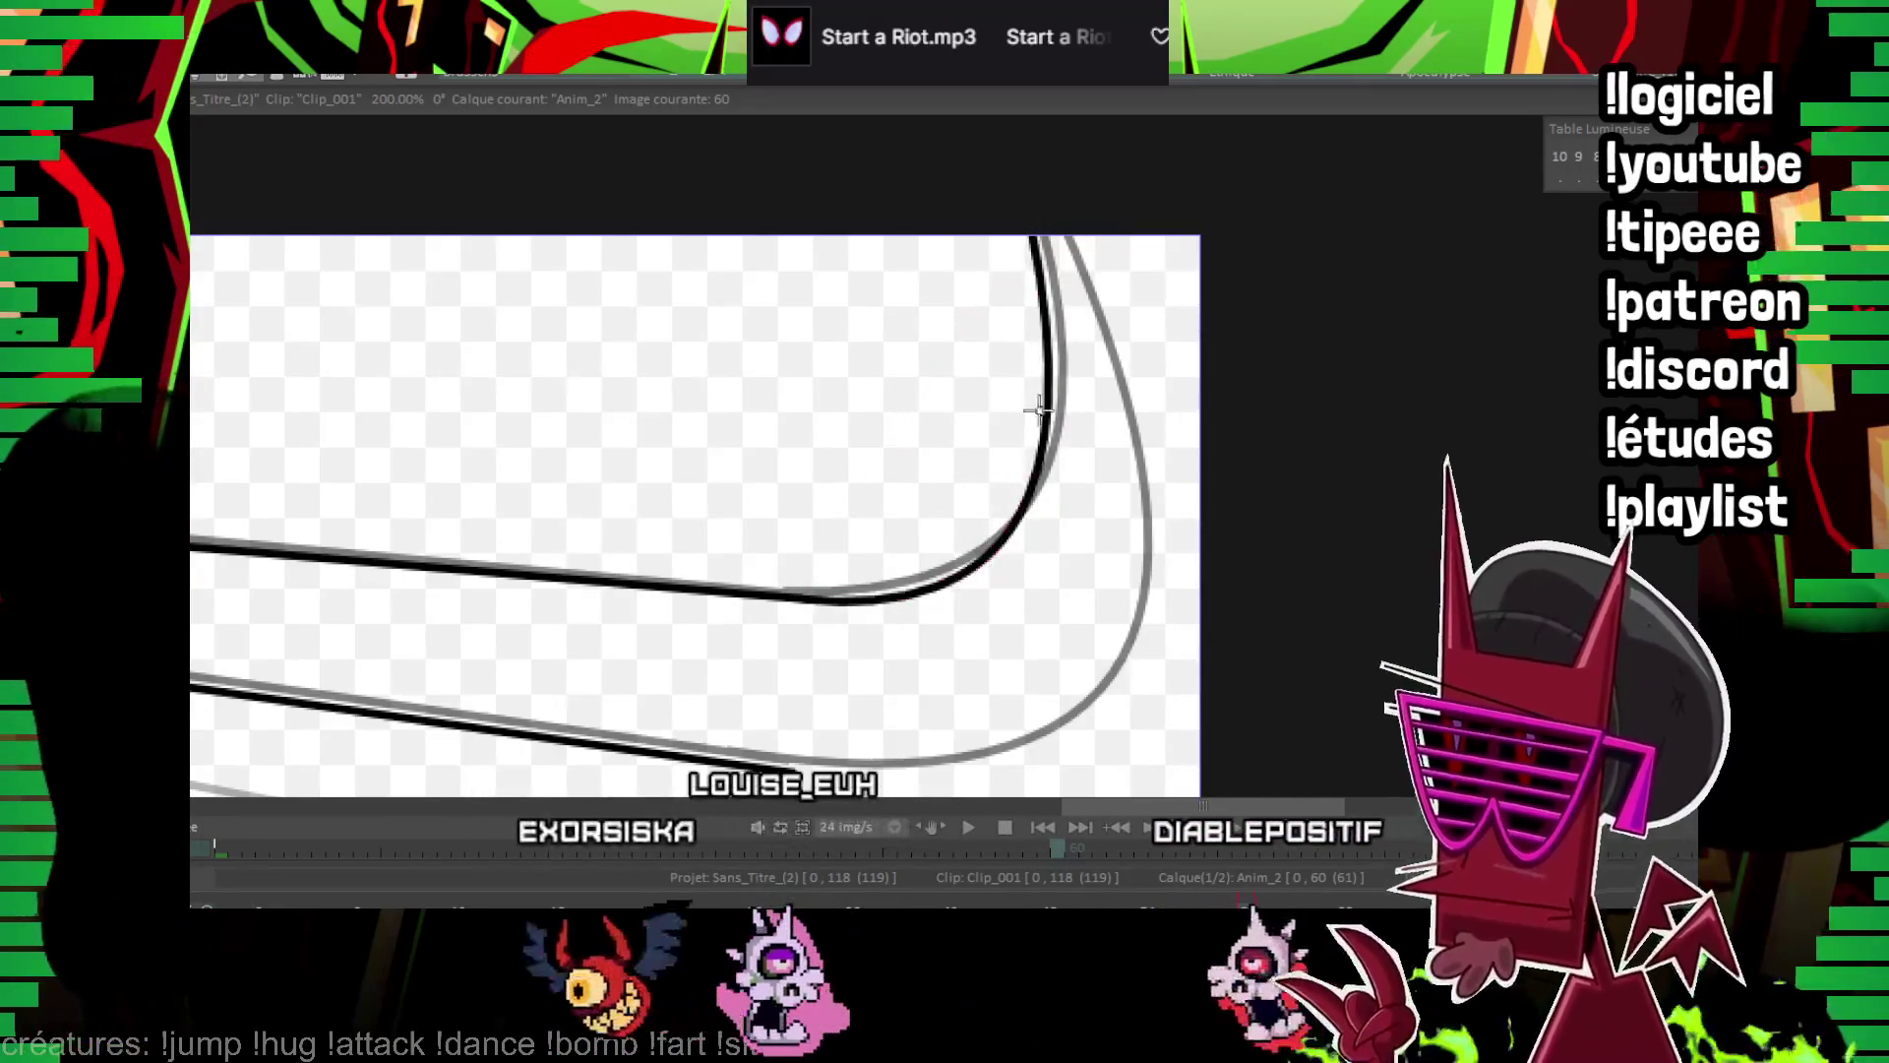
left_click_drag(1033, 237, 787, 773)
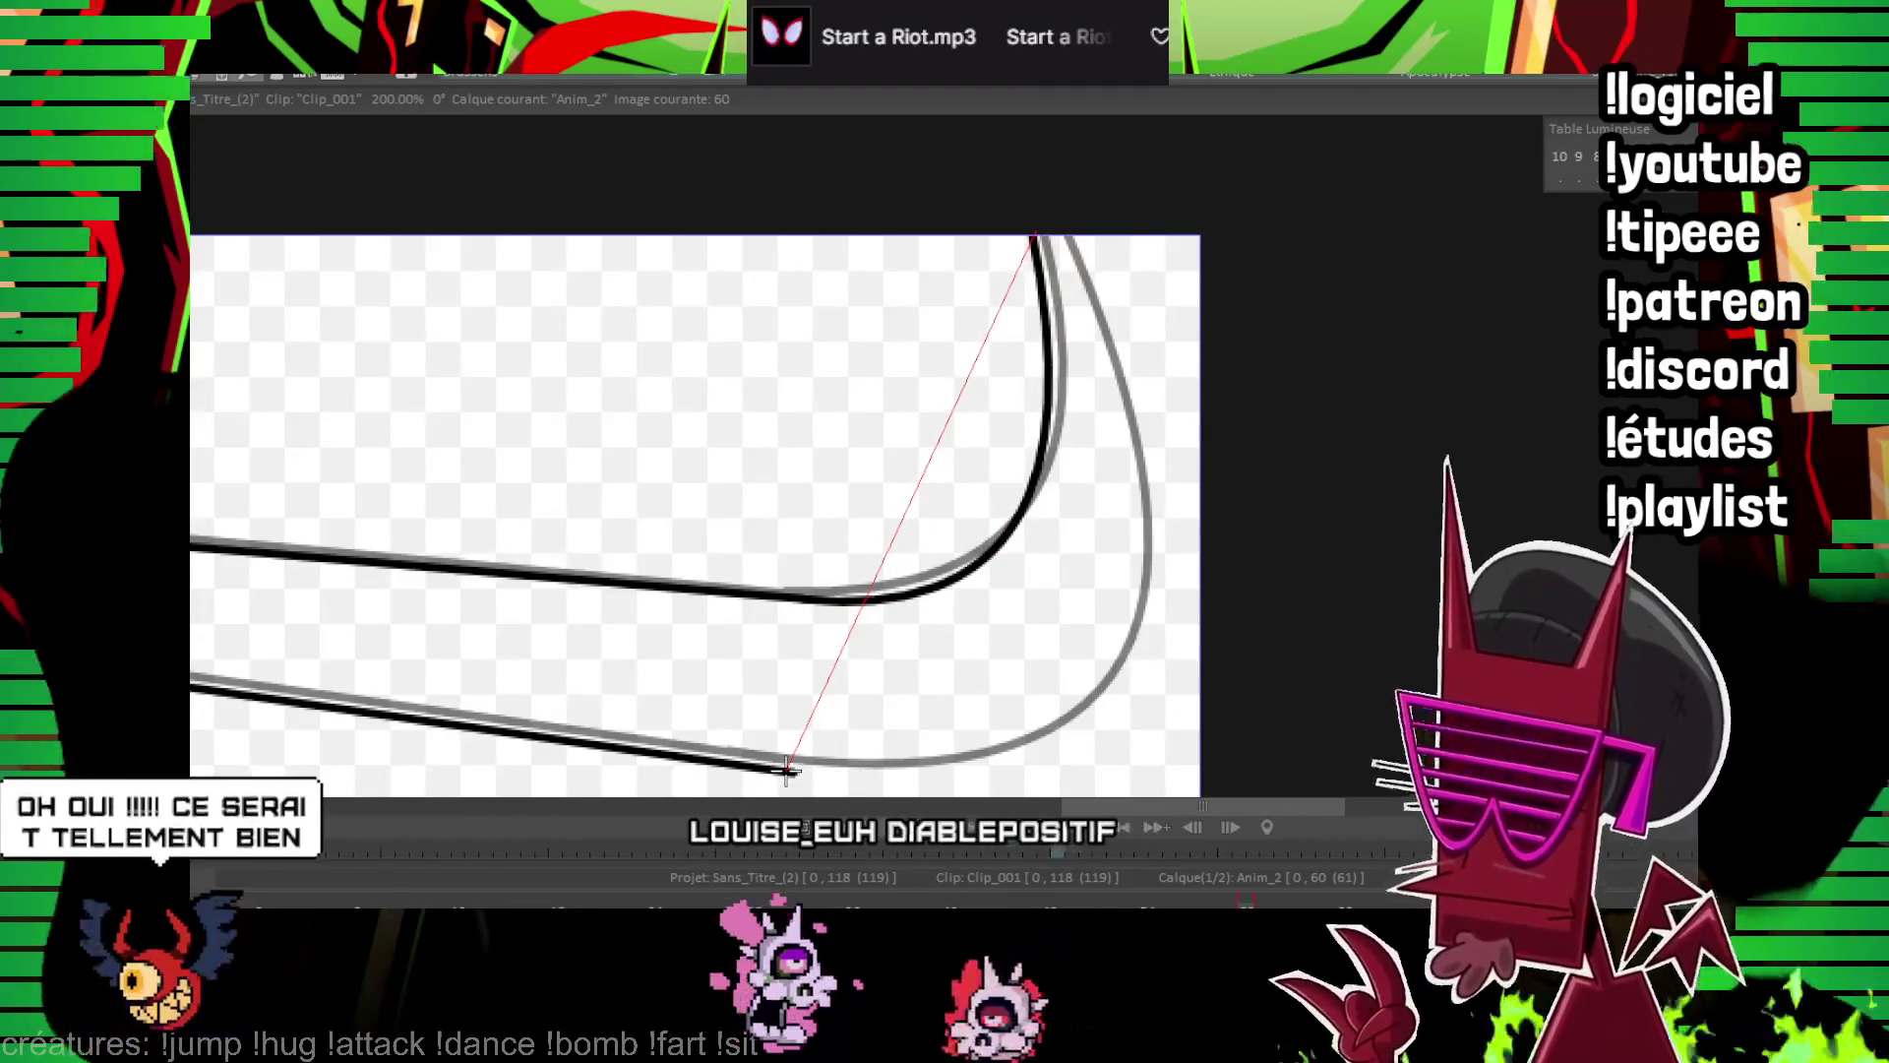
mouse_move(910, 503)
left_mouse_down()
mouse_move(1041, 687)
mouse_move(1111, 692)
mouse_move(1117, 675)
left_mouse_up()
mouse_move(984, 590)
left_mouse_down()
mouse_move(675, 535)
mouse_move(287, 421)
mouse_move(382, 511)
mouse_move(506, 351)
mouse_move(669, 300)
left_mouse_up()
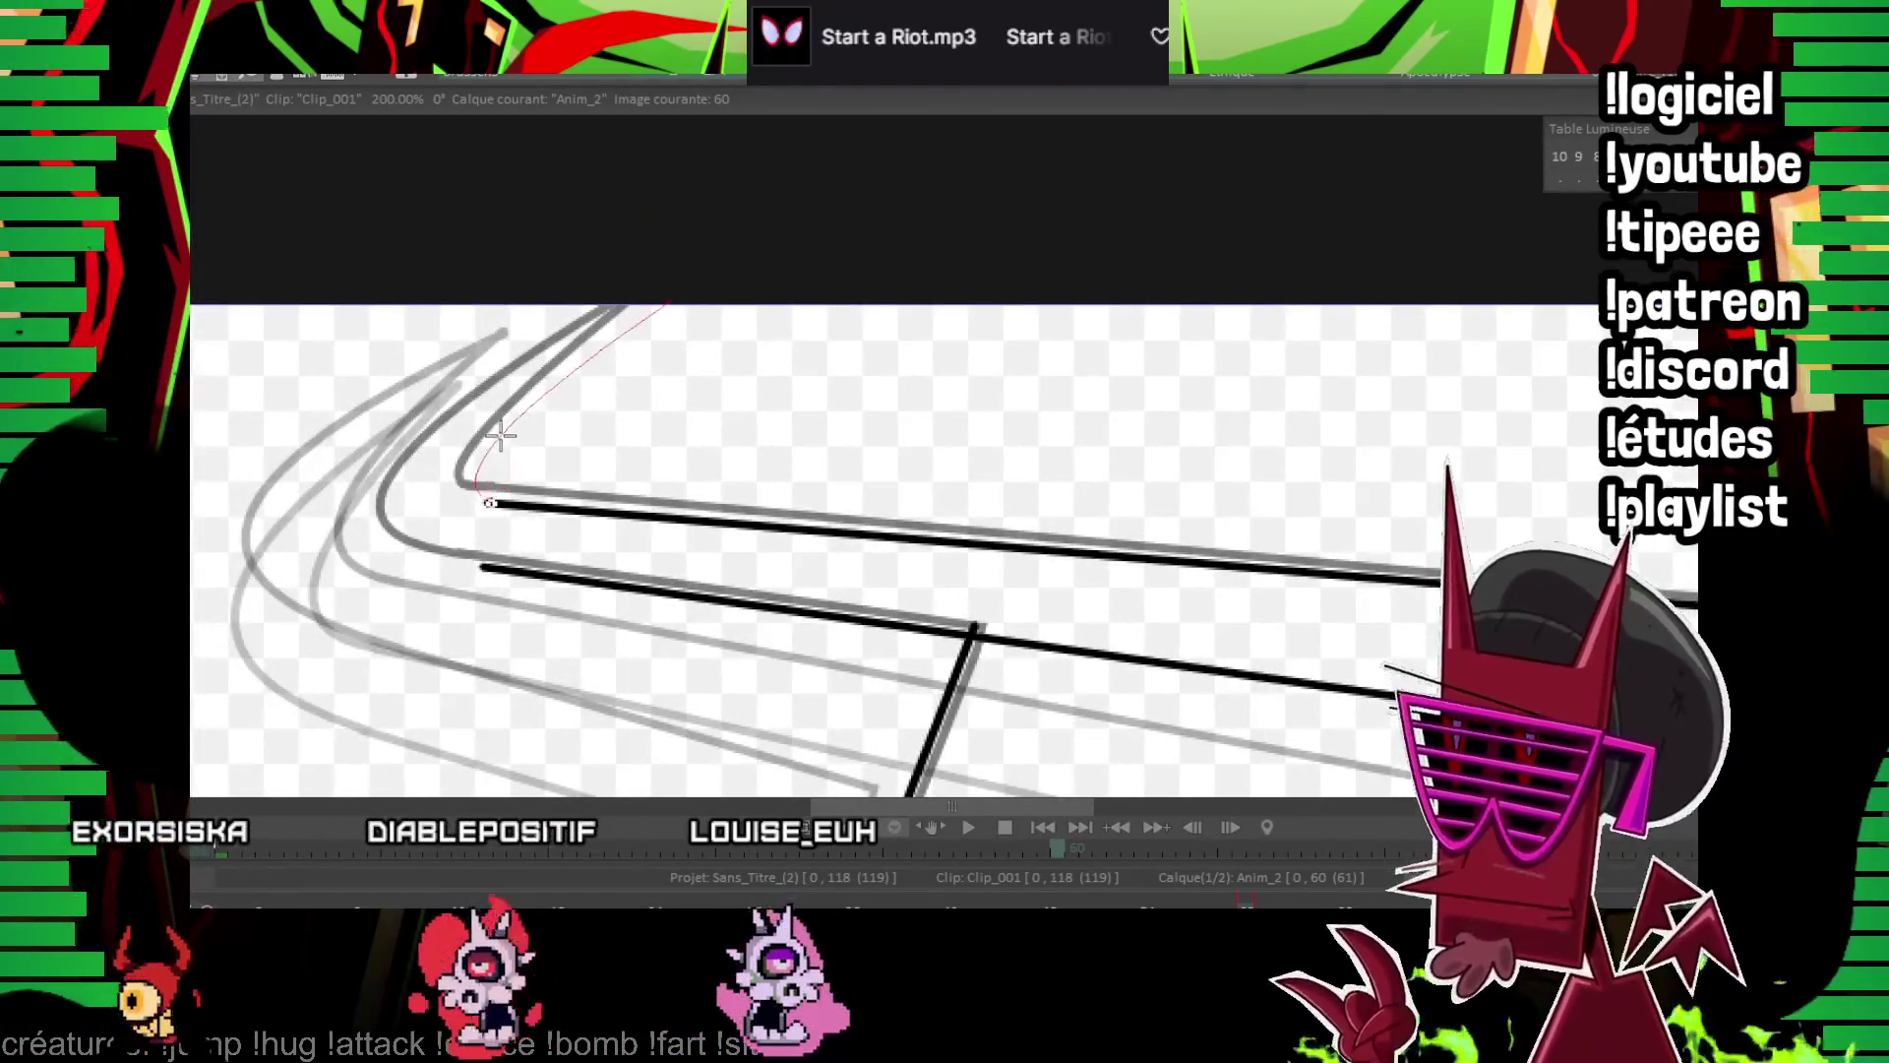
Ink the crossbar's left corner curve, undo the last stray stroke, and start playback
left_click_drag(500, 433, 477, 452)
left_click_drag(669, 305, 489, 567)
left_click_drag(1130, 675, 706, 516)
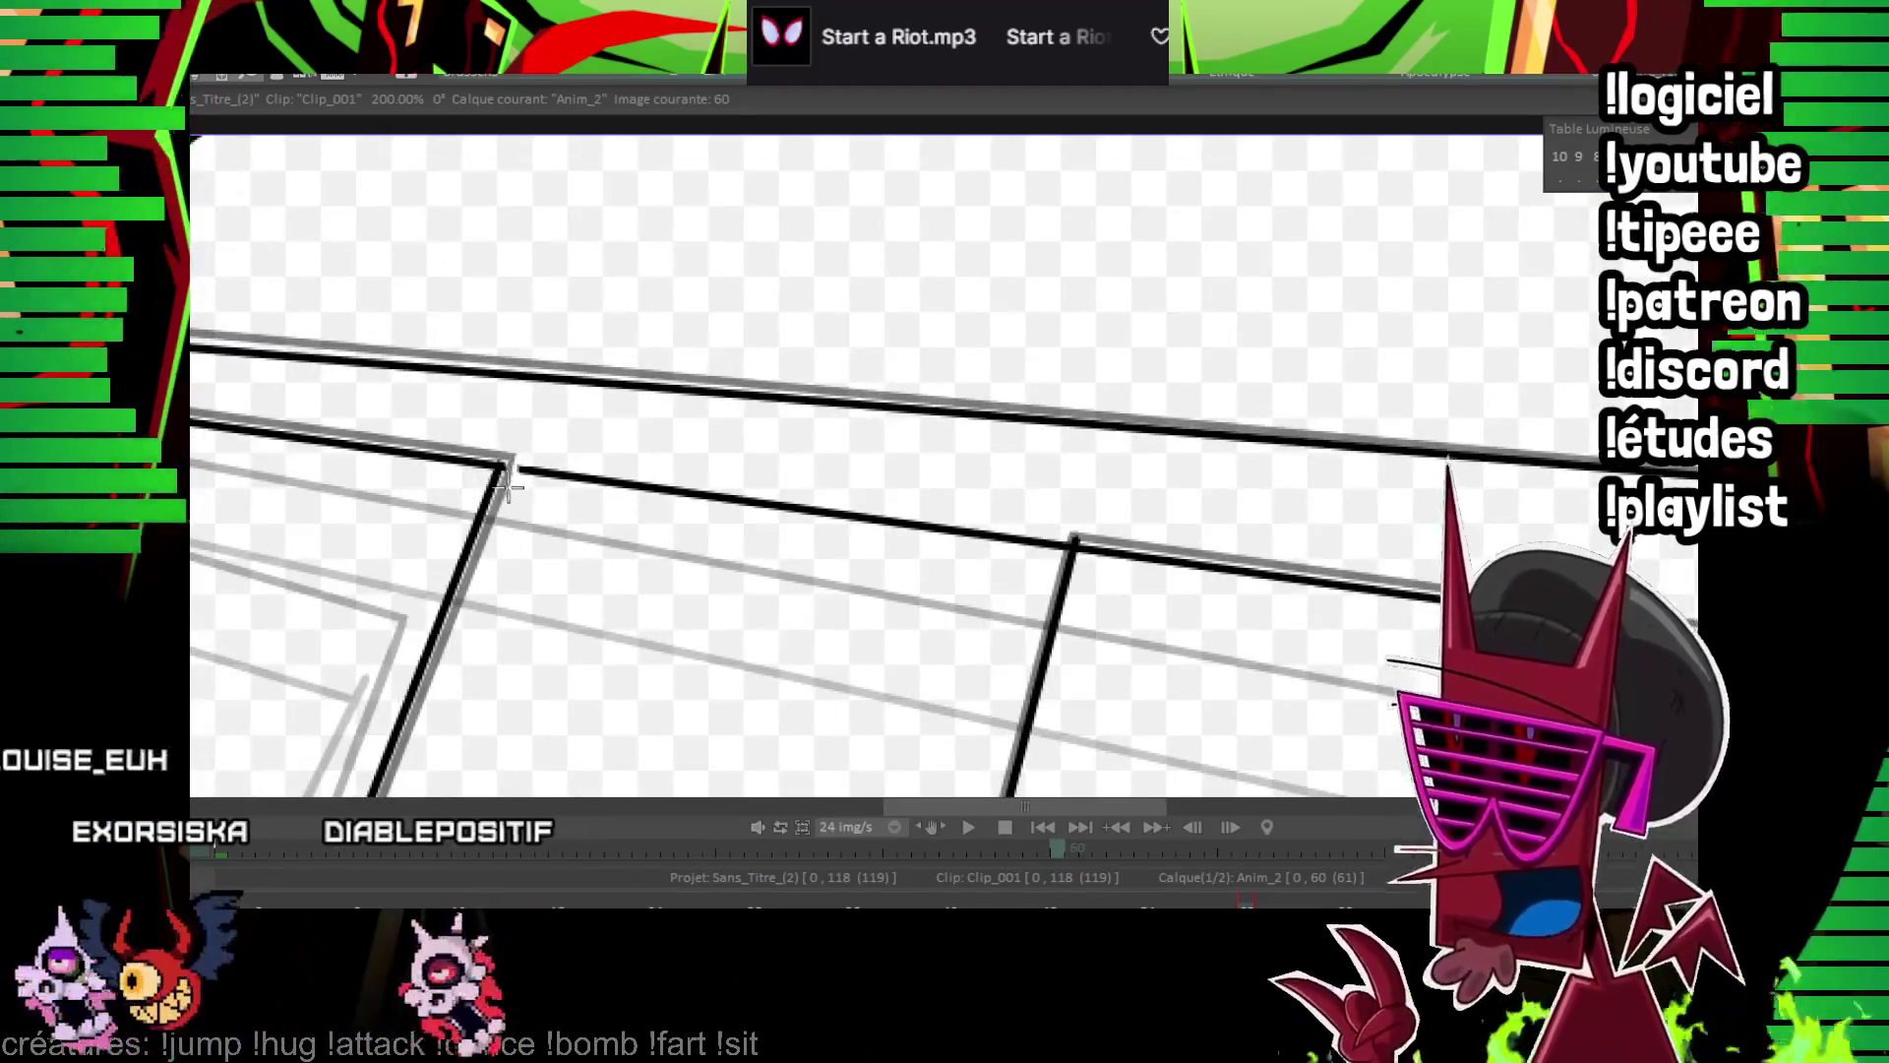
scroll(677, 485, "right", 2)
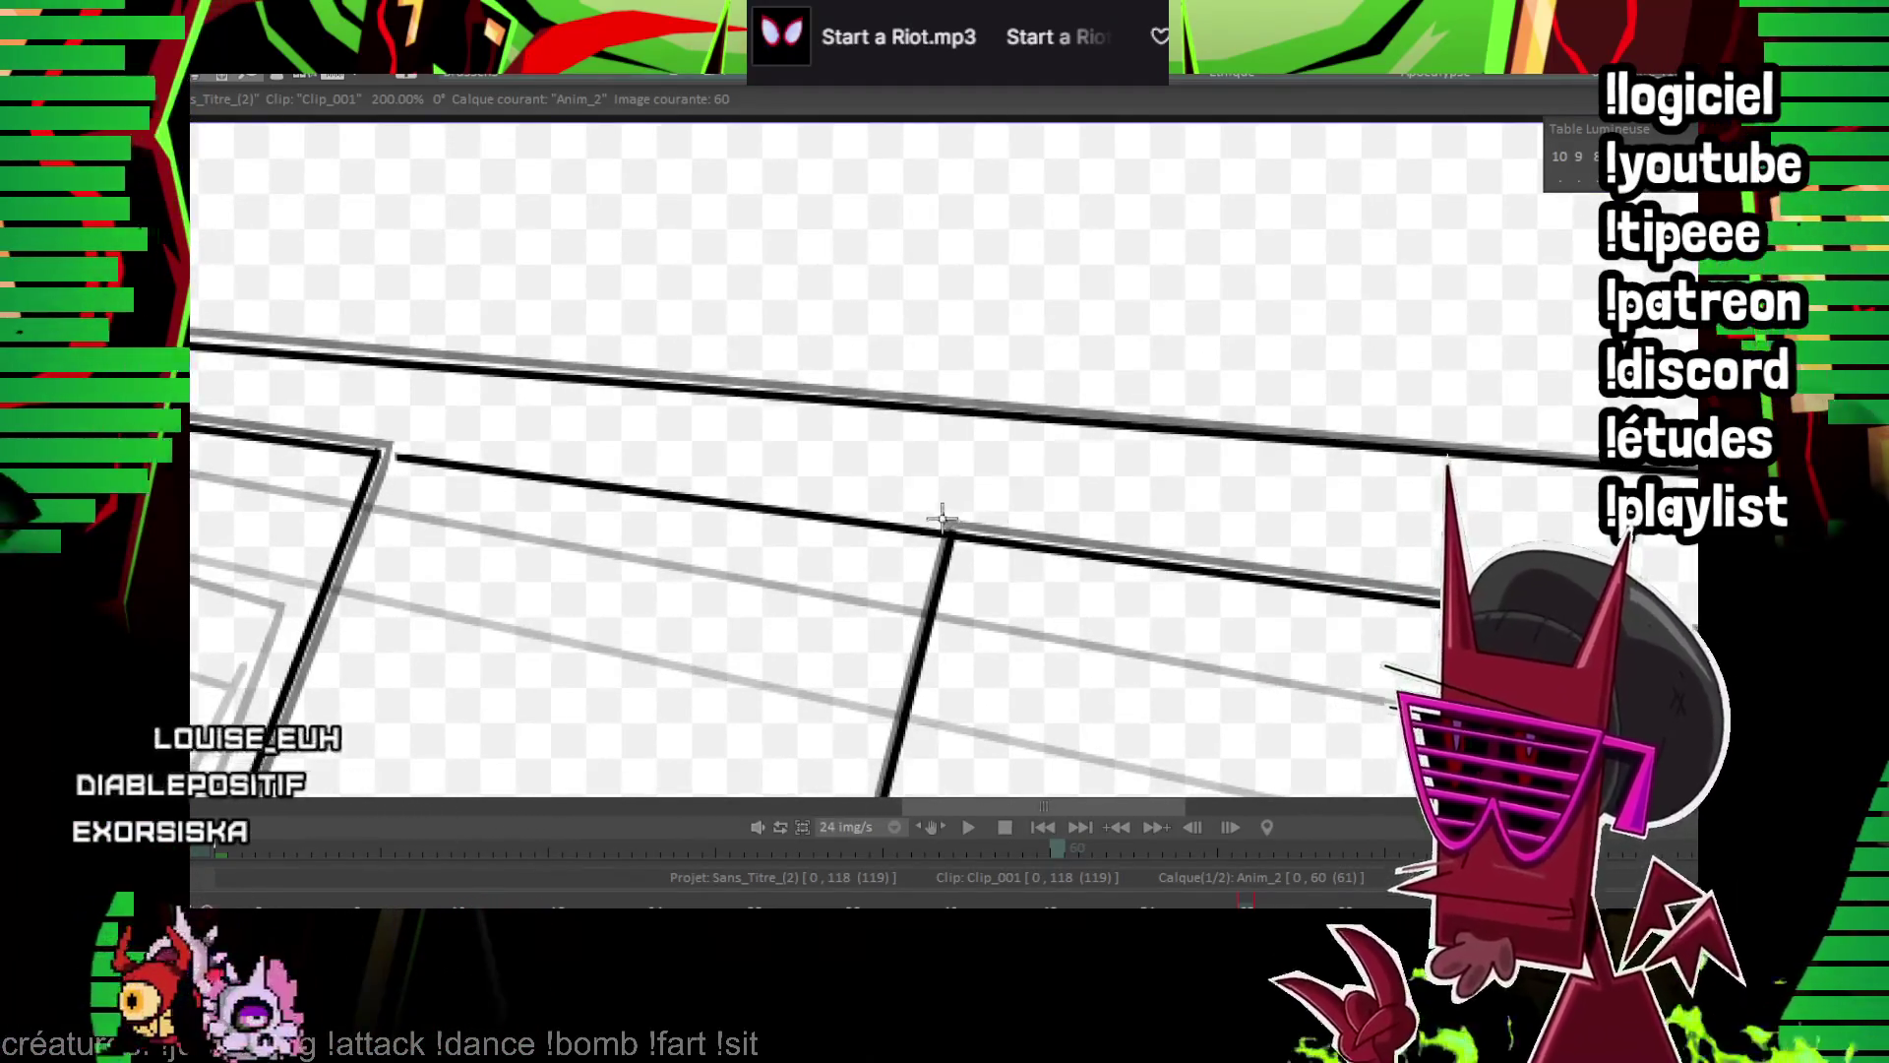
key("ctrl+z")
scroll(903, 784, "down", 8)
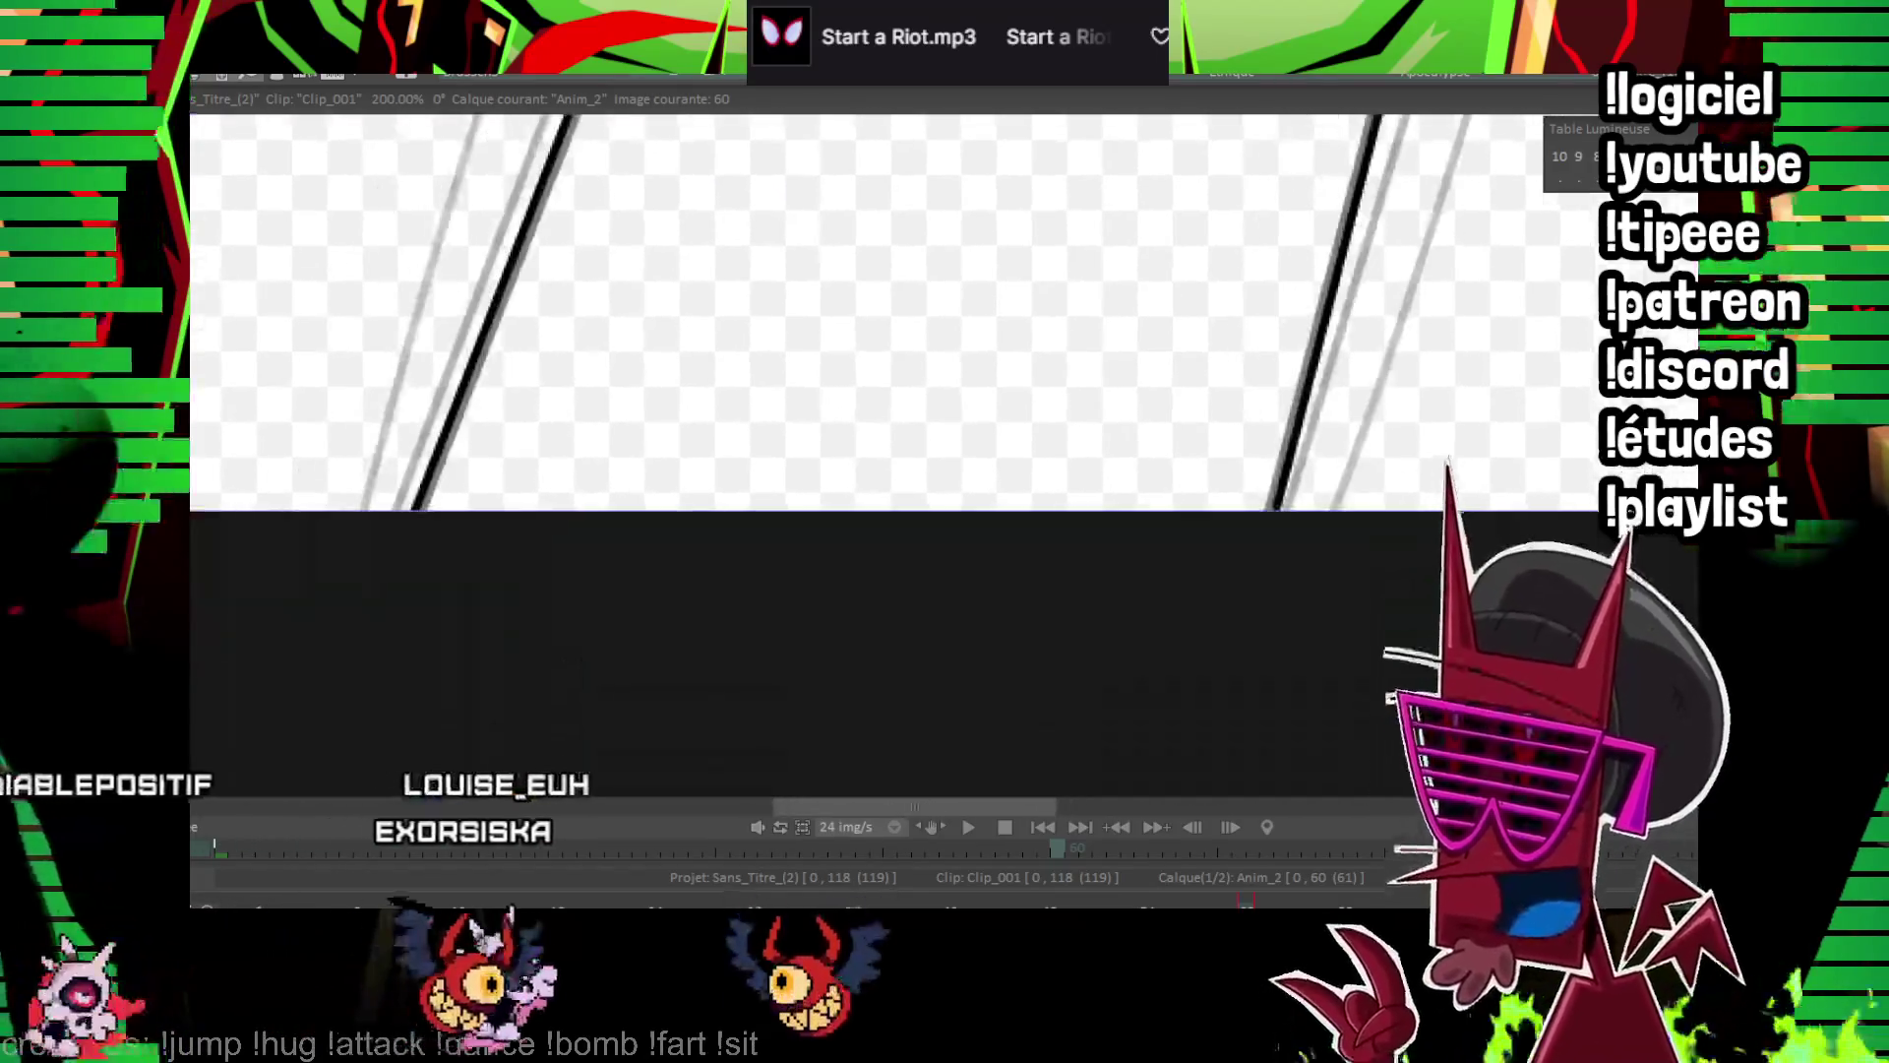
key("Return")
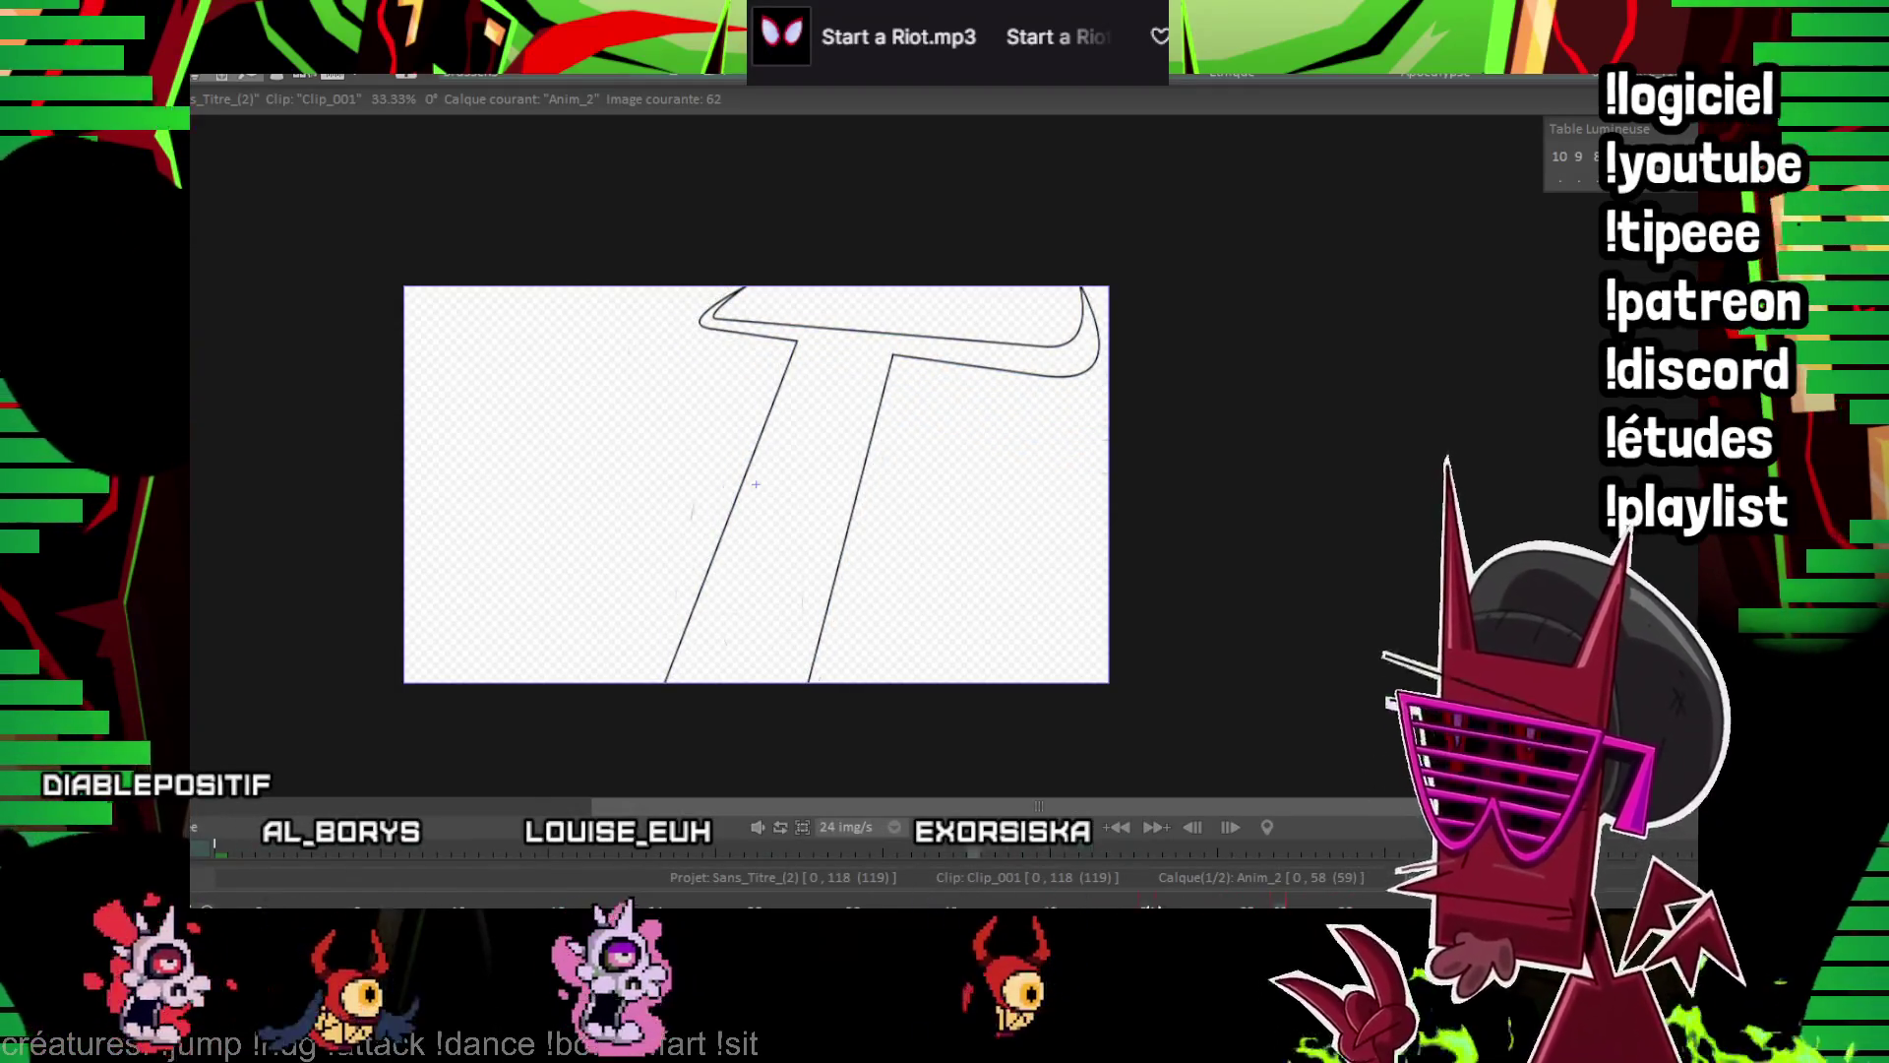
Stop playback on frame 61 and ink the stem's left and right edges
key("Return")
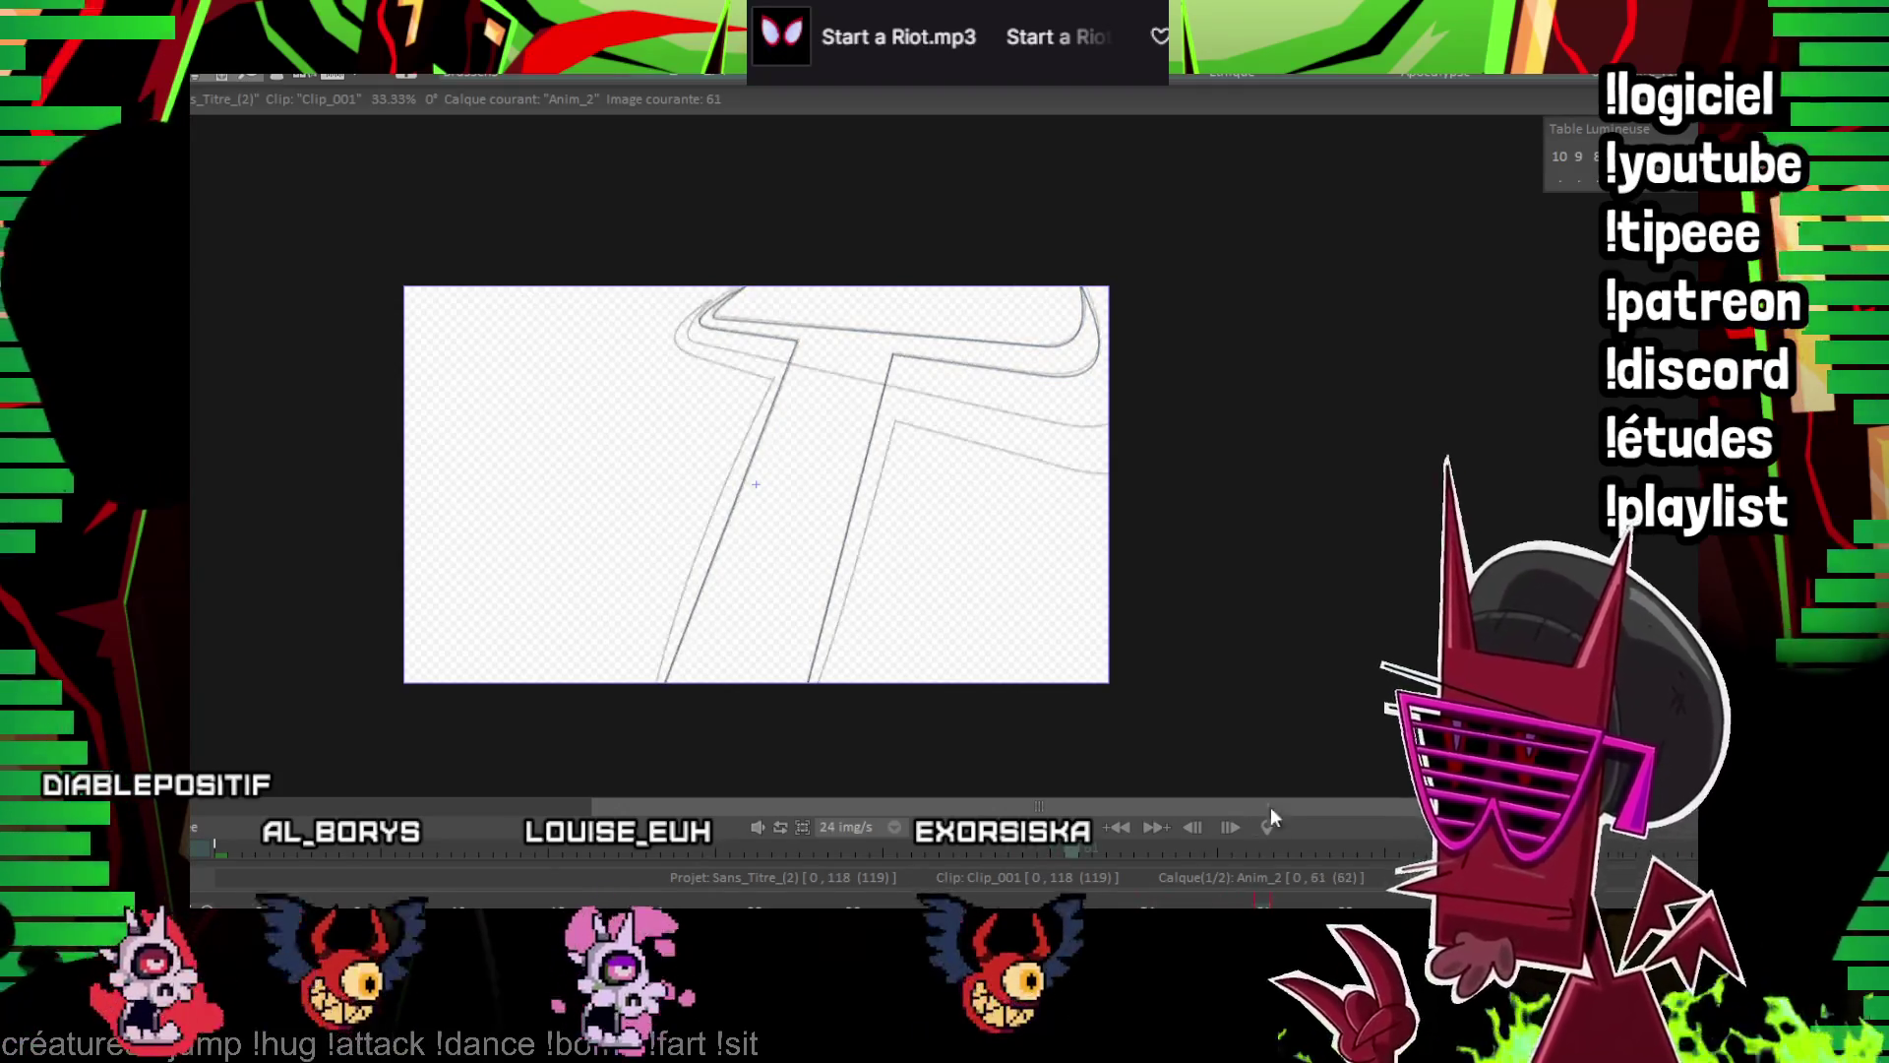
scroll(616, 499, "up", 1)
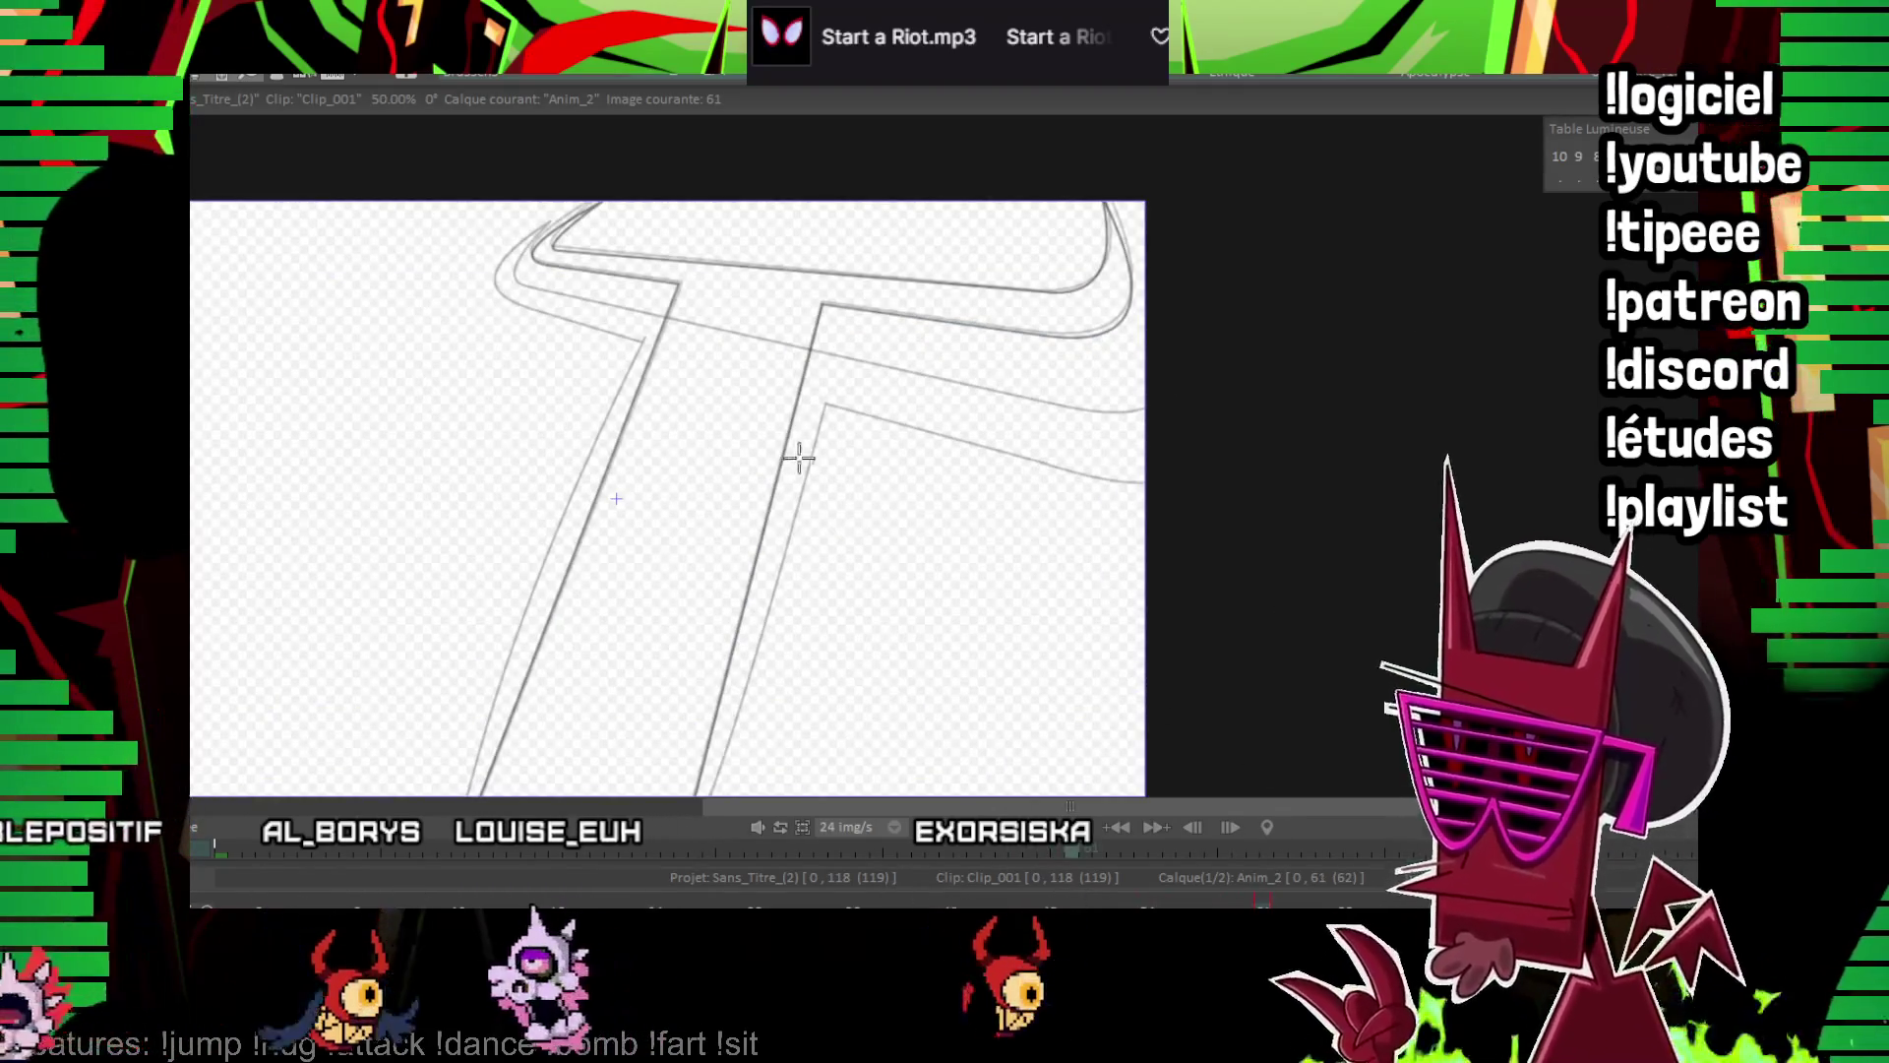
left_click_drag(797, 450, 885, 350)
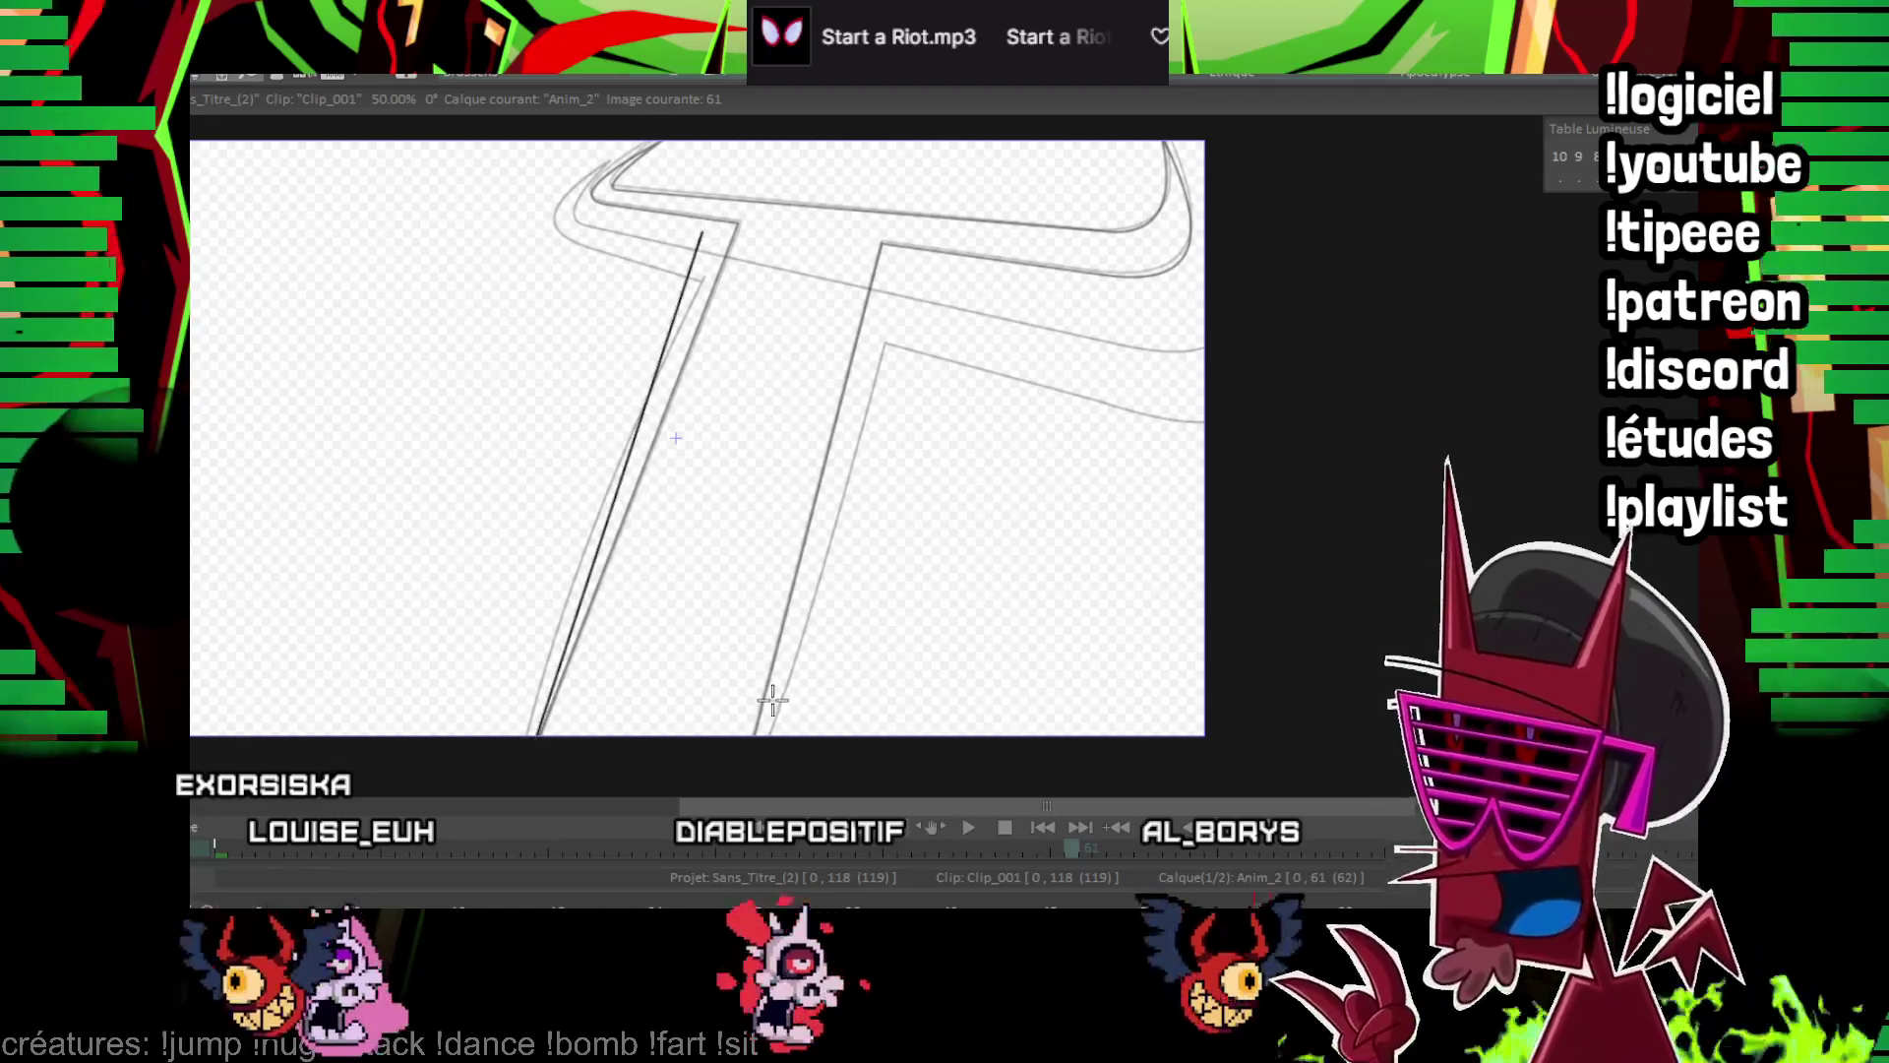
mouse_move(824, 238)
left_mouse_down()
mouse_move(802, 234)
mouse_move(757, 738)
left_mouse_up()
left_click_drag(820, 237, 820, 237)
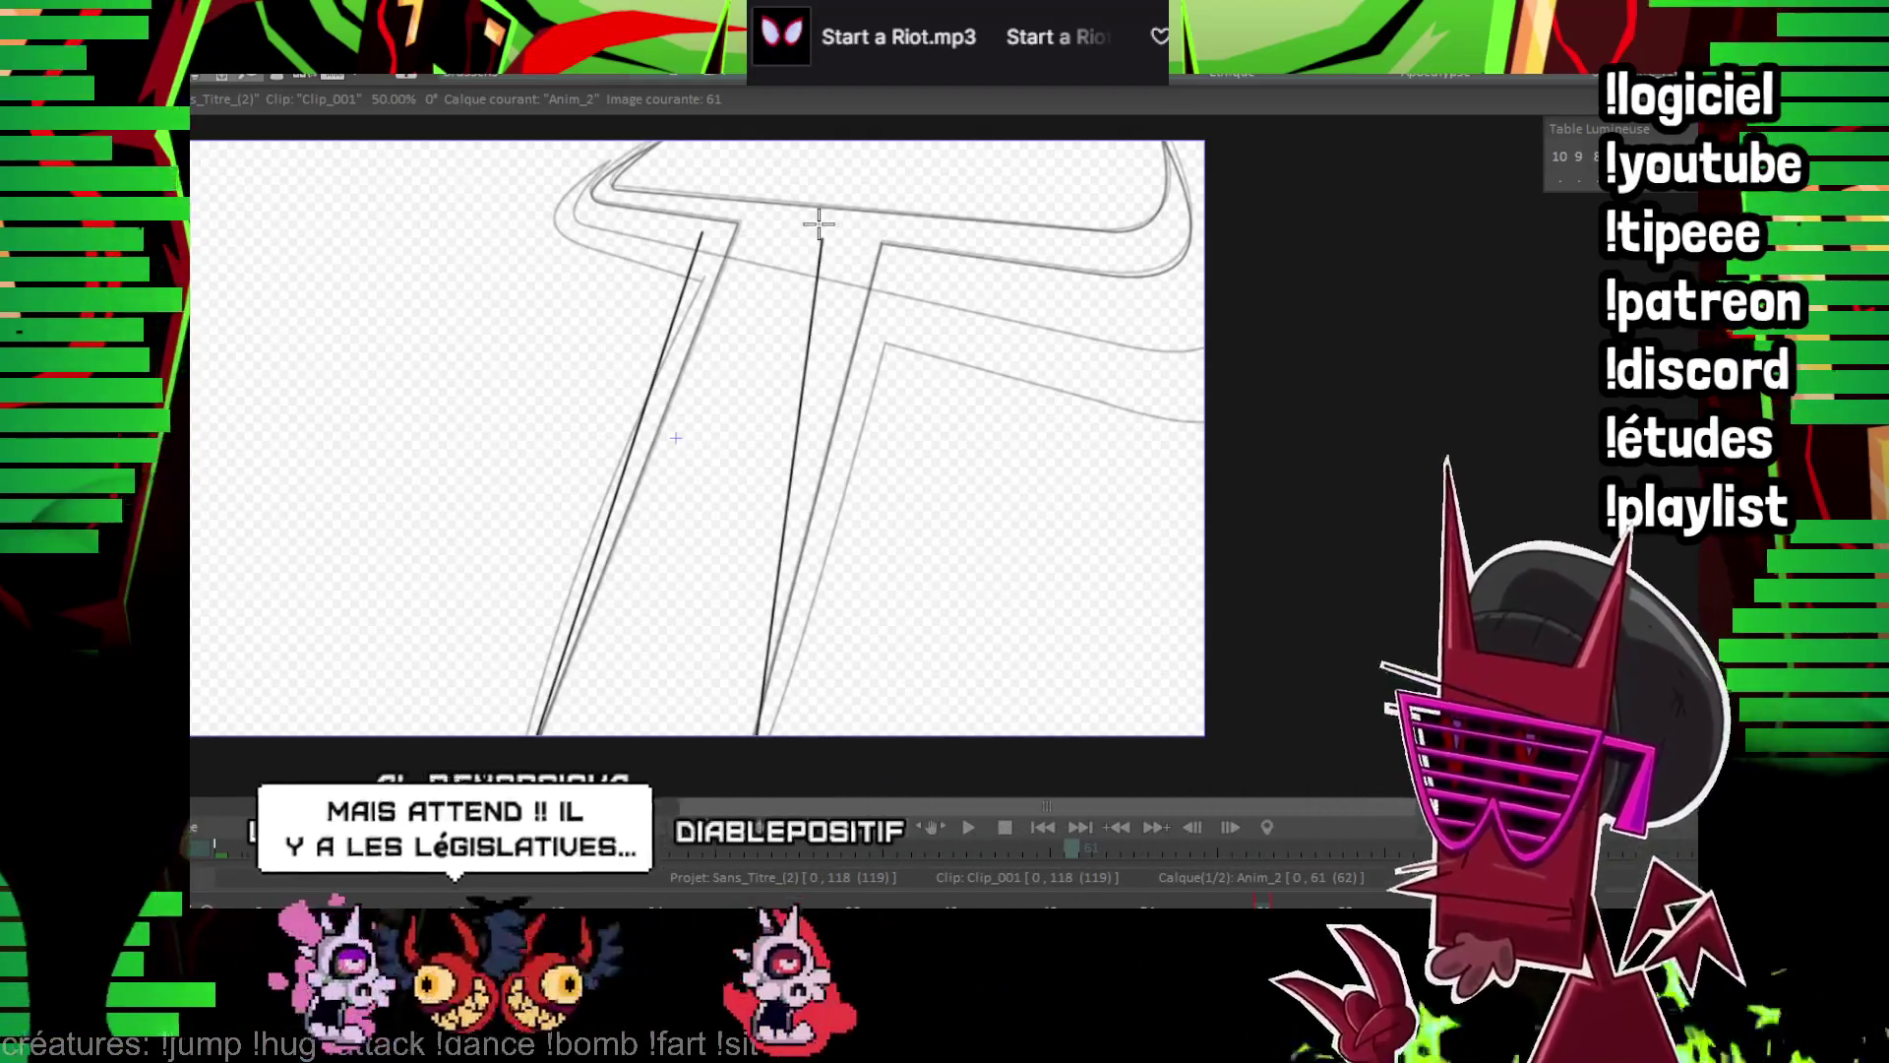
scroll(927, 501, "up", 2)
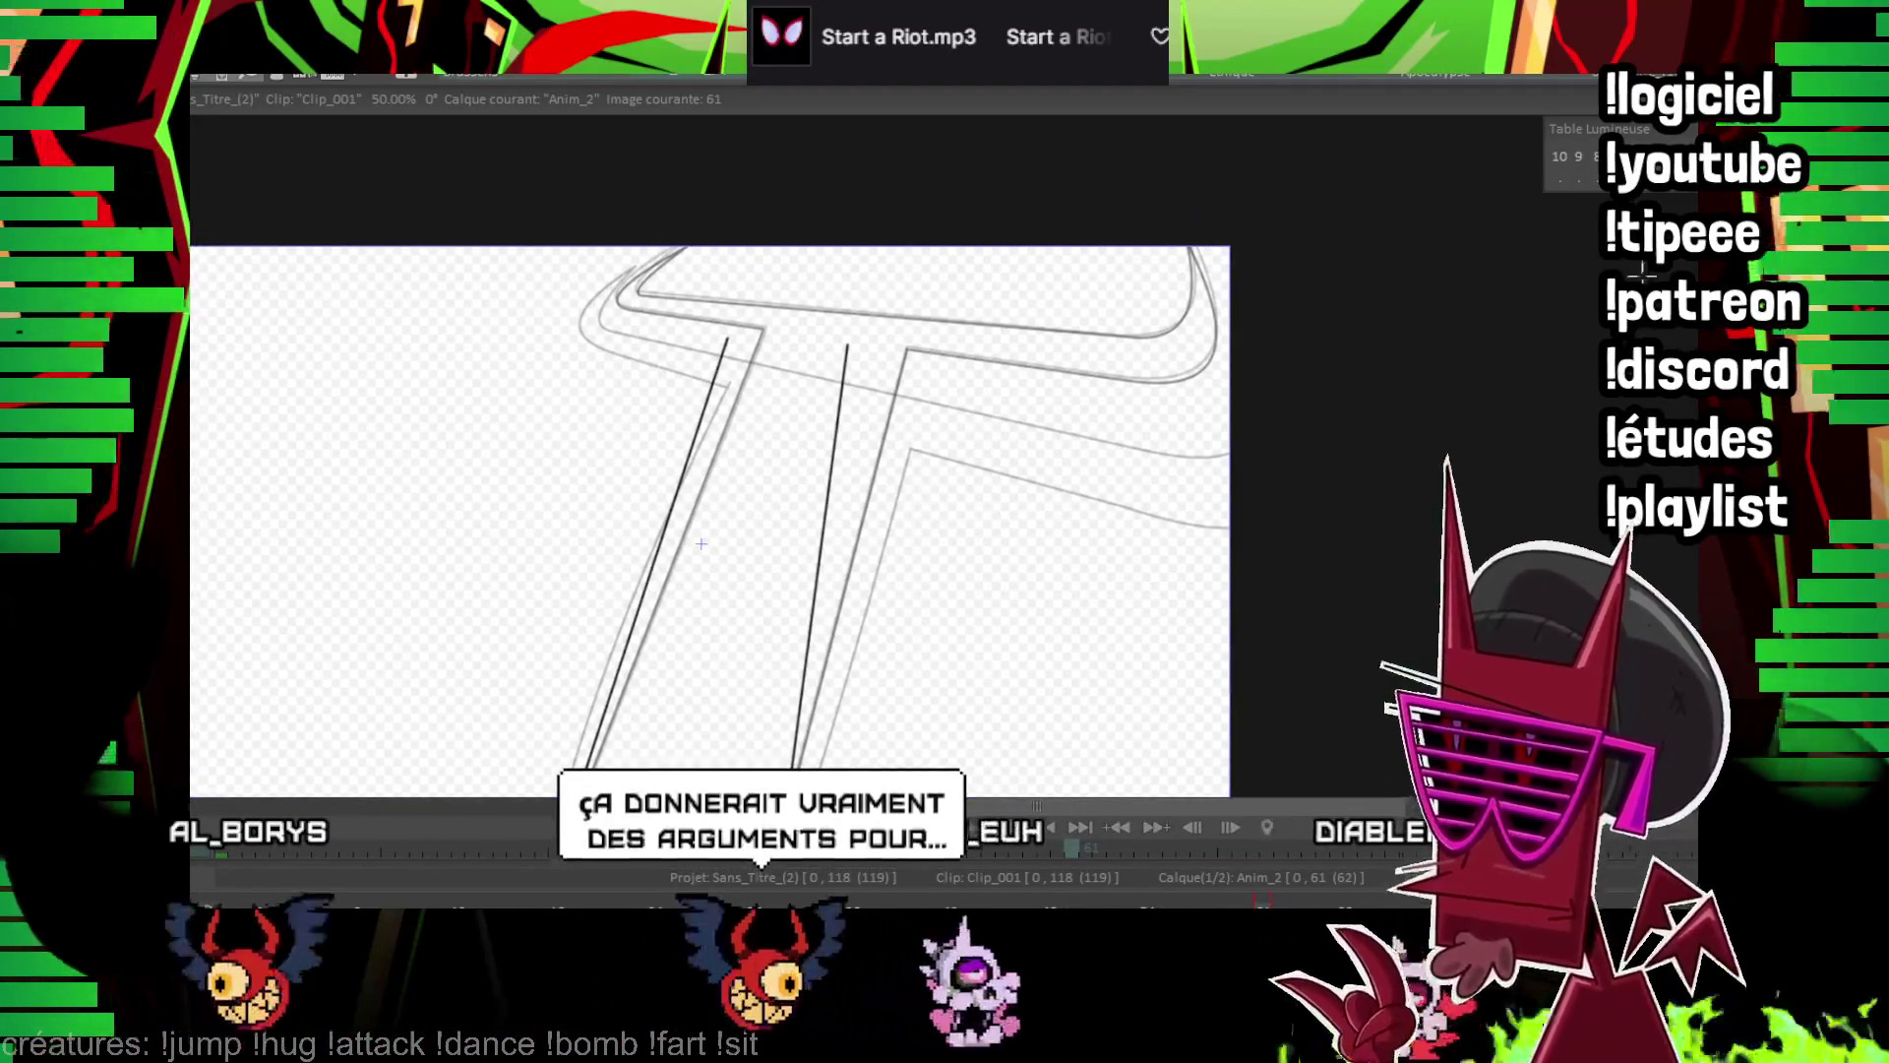
scroll(925, 455, "up", 2)
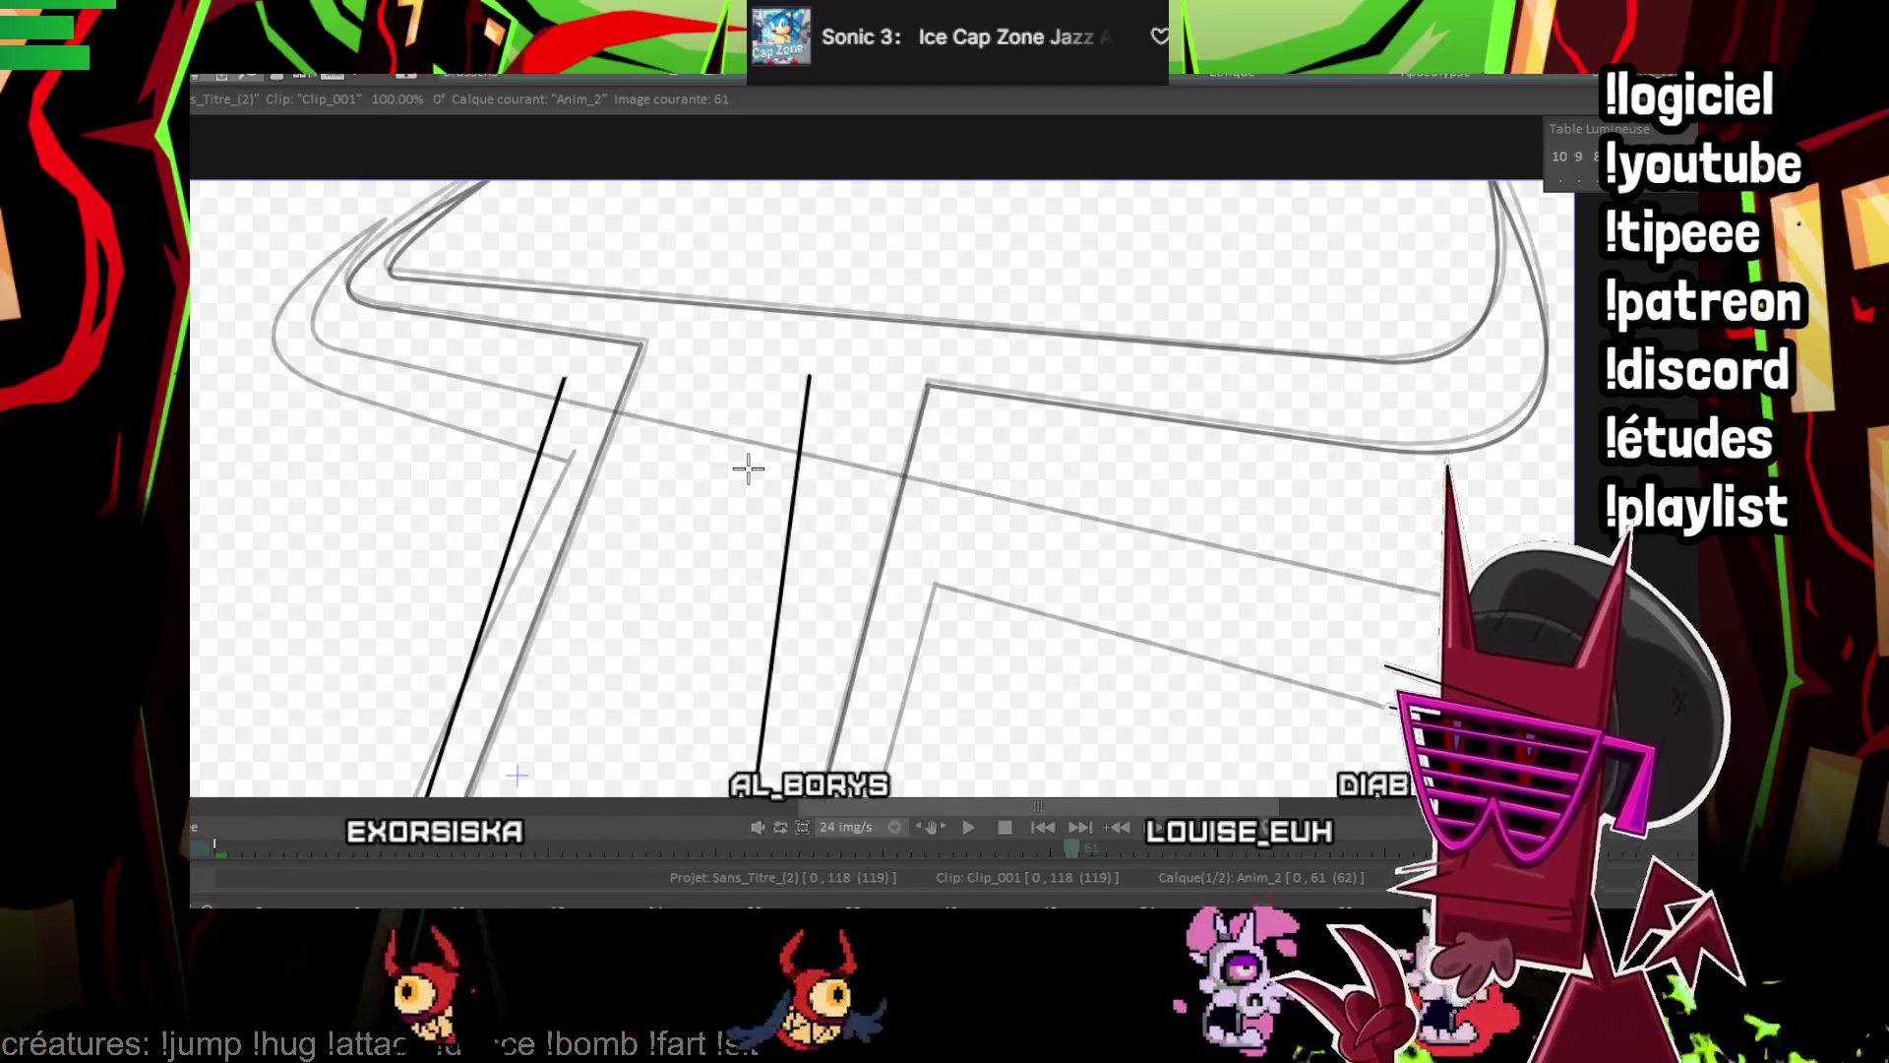
Ink the crossbar's top and lower edge lines on frame 61
left_click_drag(830, 510, 907, 608)
mouse_move(394, 452)
left_mouse_down()
mouse_move(1112, 408)
mouse_move(444, 434)
left_mouse_up()
left_click_drag(1170, 418, 1190, 420)
left_click_drag(639, 479, 382, 479)
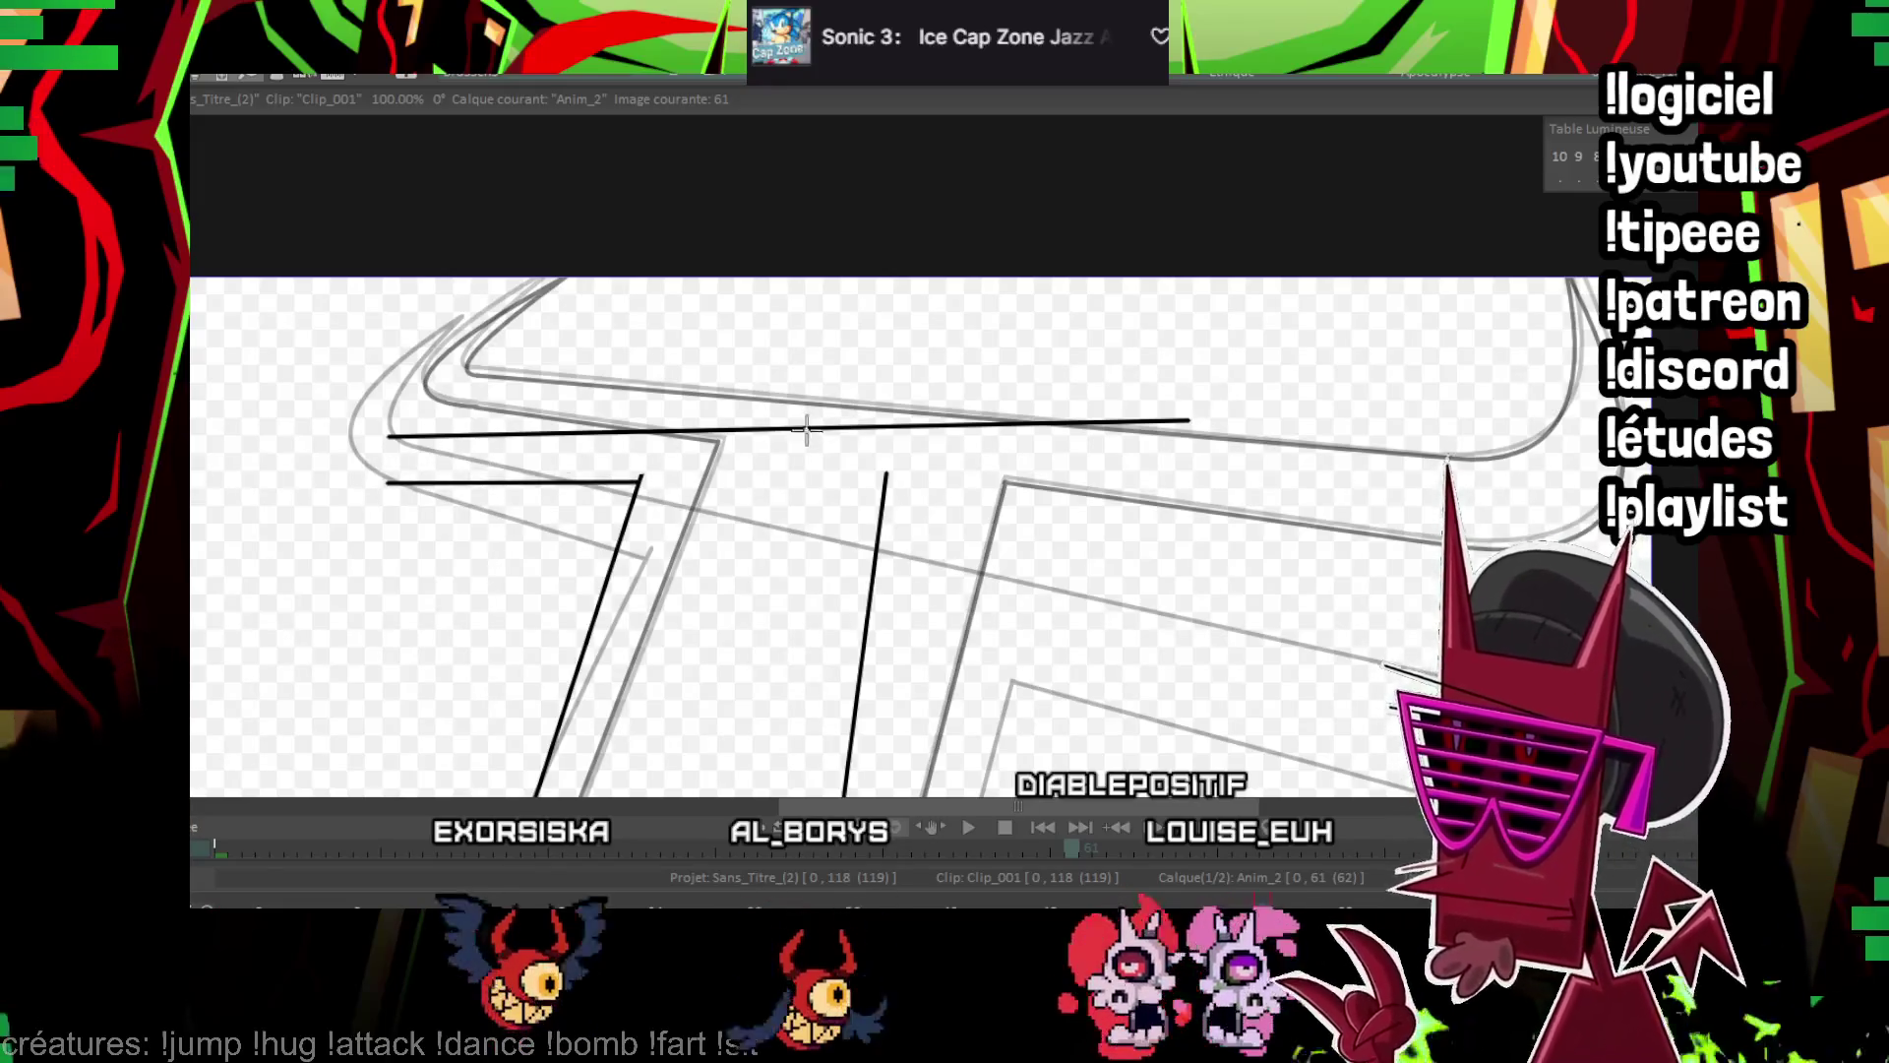
mouse_move(886, 475)
left_mouse_down()
mouse_move(1250, 475)
mouse_move(1227, 473)
left_mouse_up()
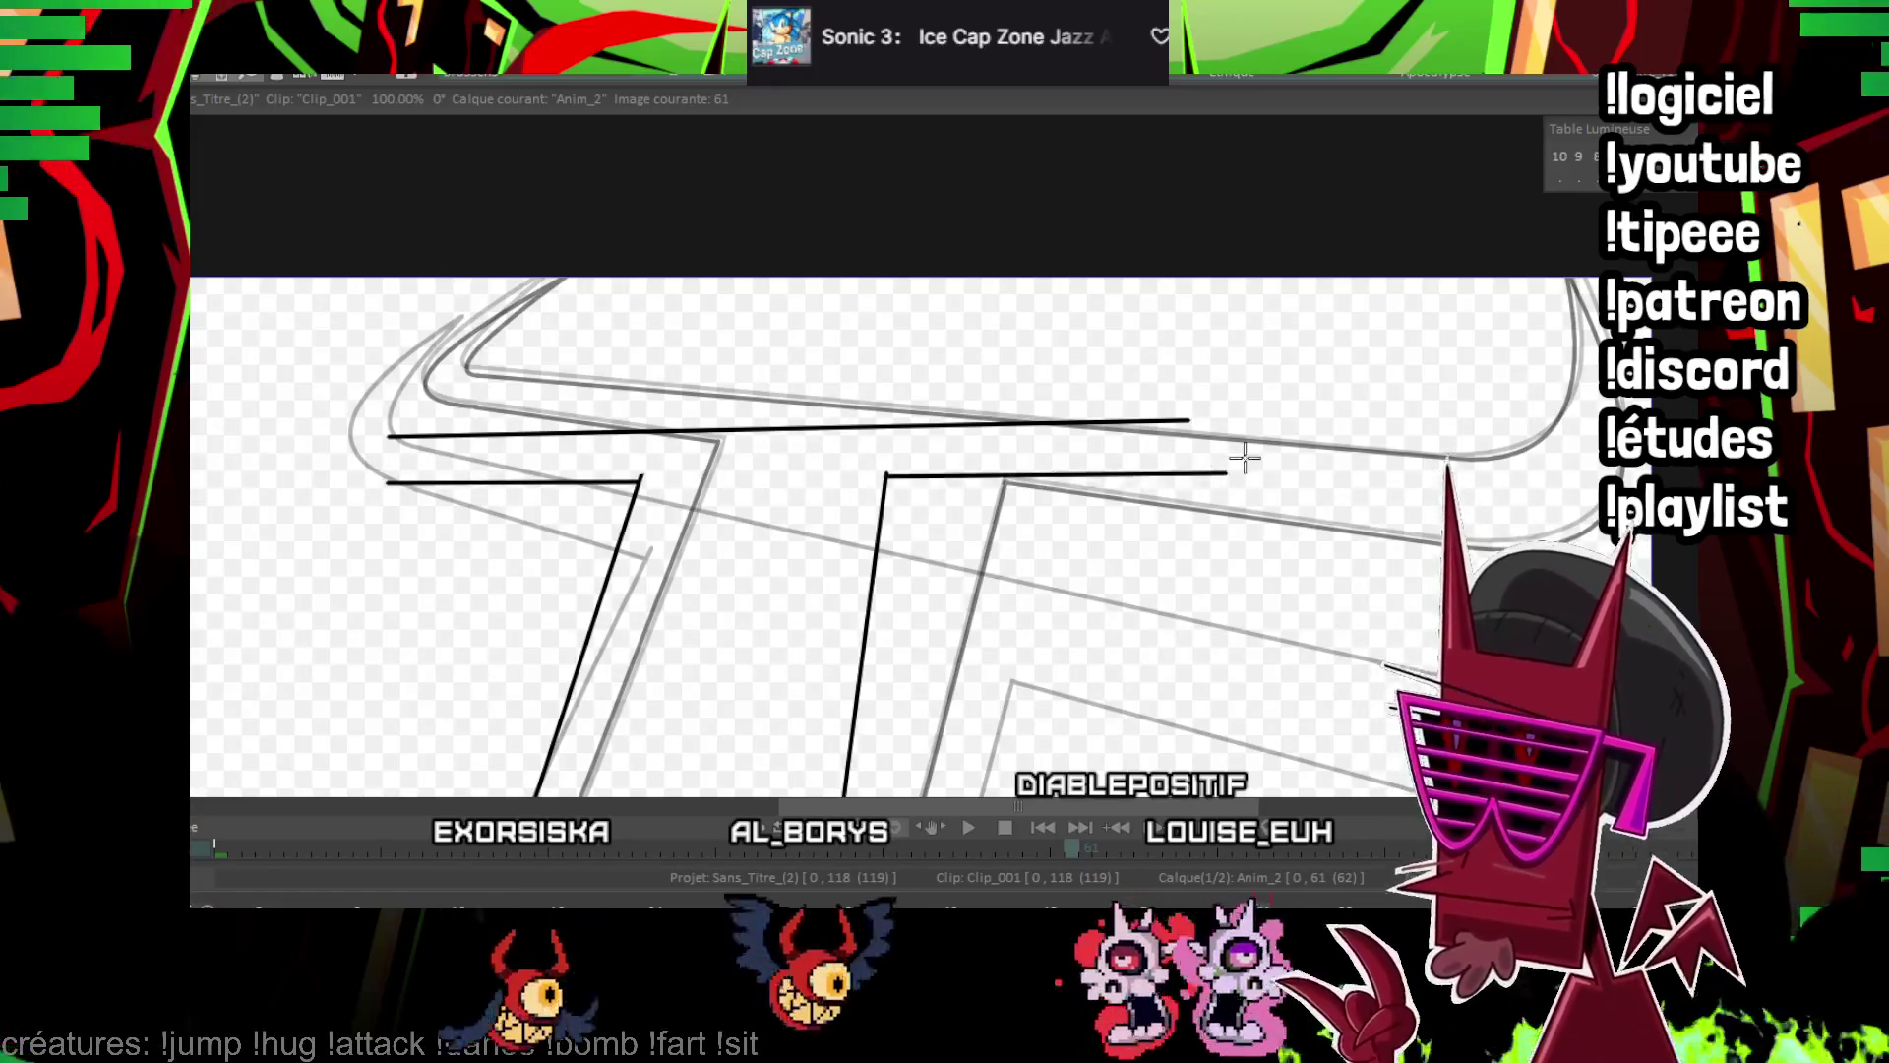
Draw the outer and inner horn curves joining the crossguard's top and lower lines
scroll(1345, 325, "up", 2)
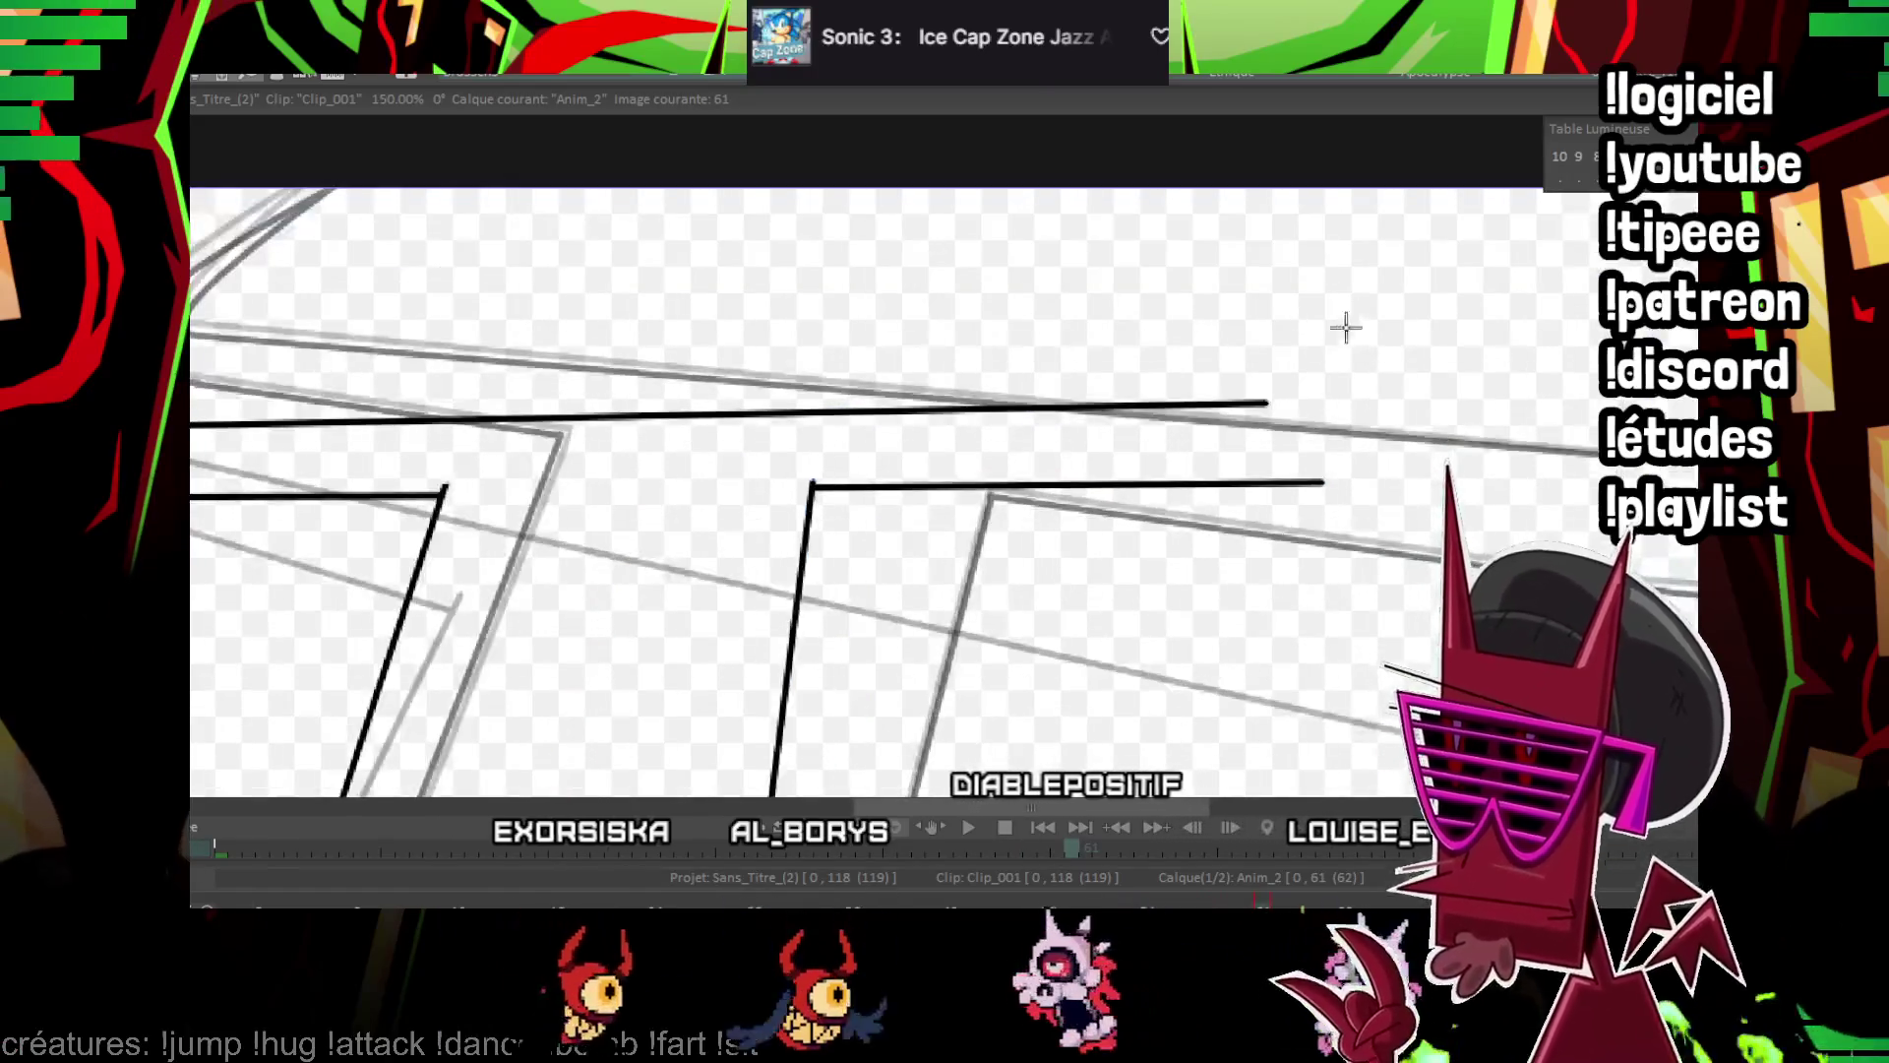
left_click_drag(1260, 400, 1349, 144)
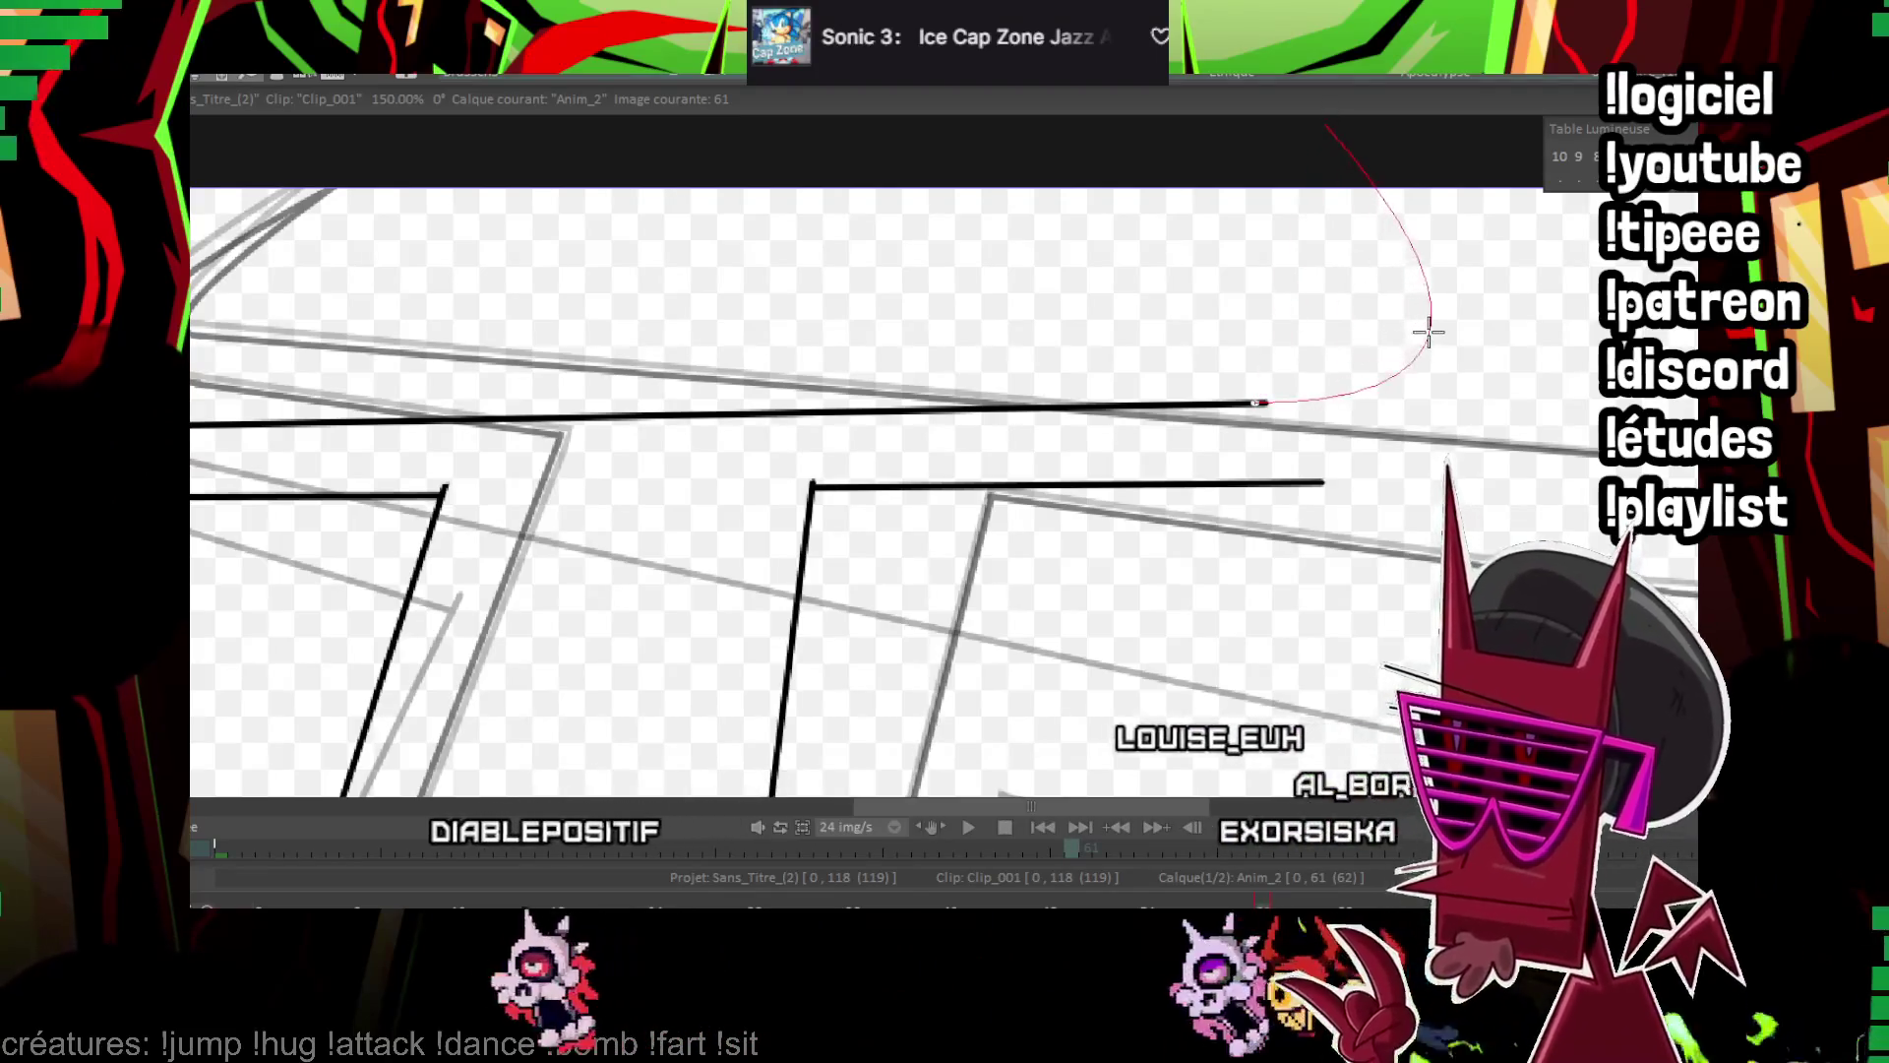
left_click(1426, 329)
left_click_drag(1153, 211, 1124, 550)
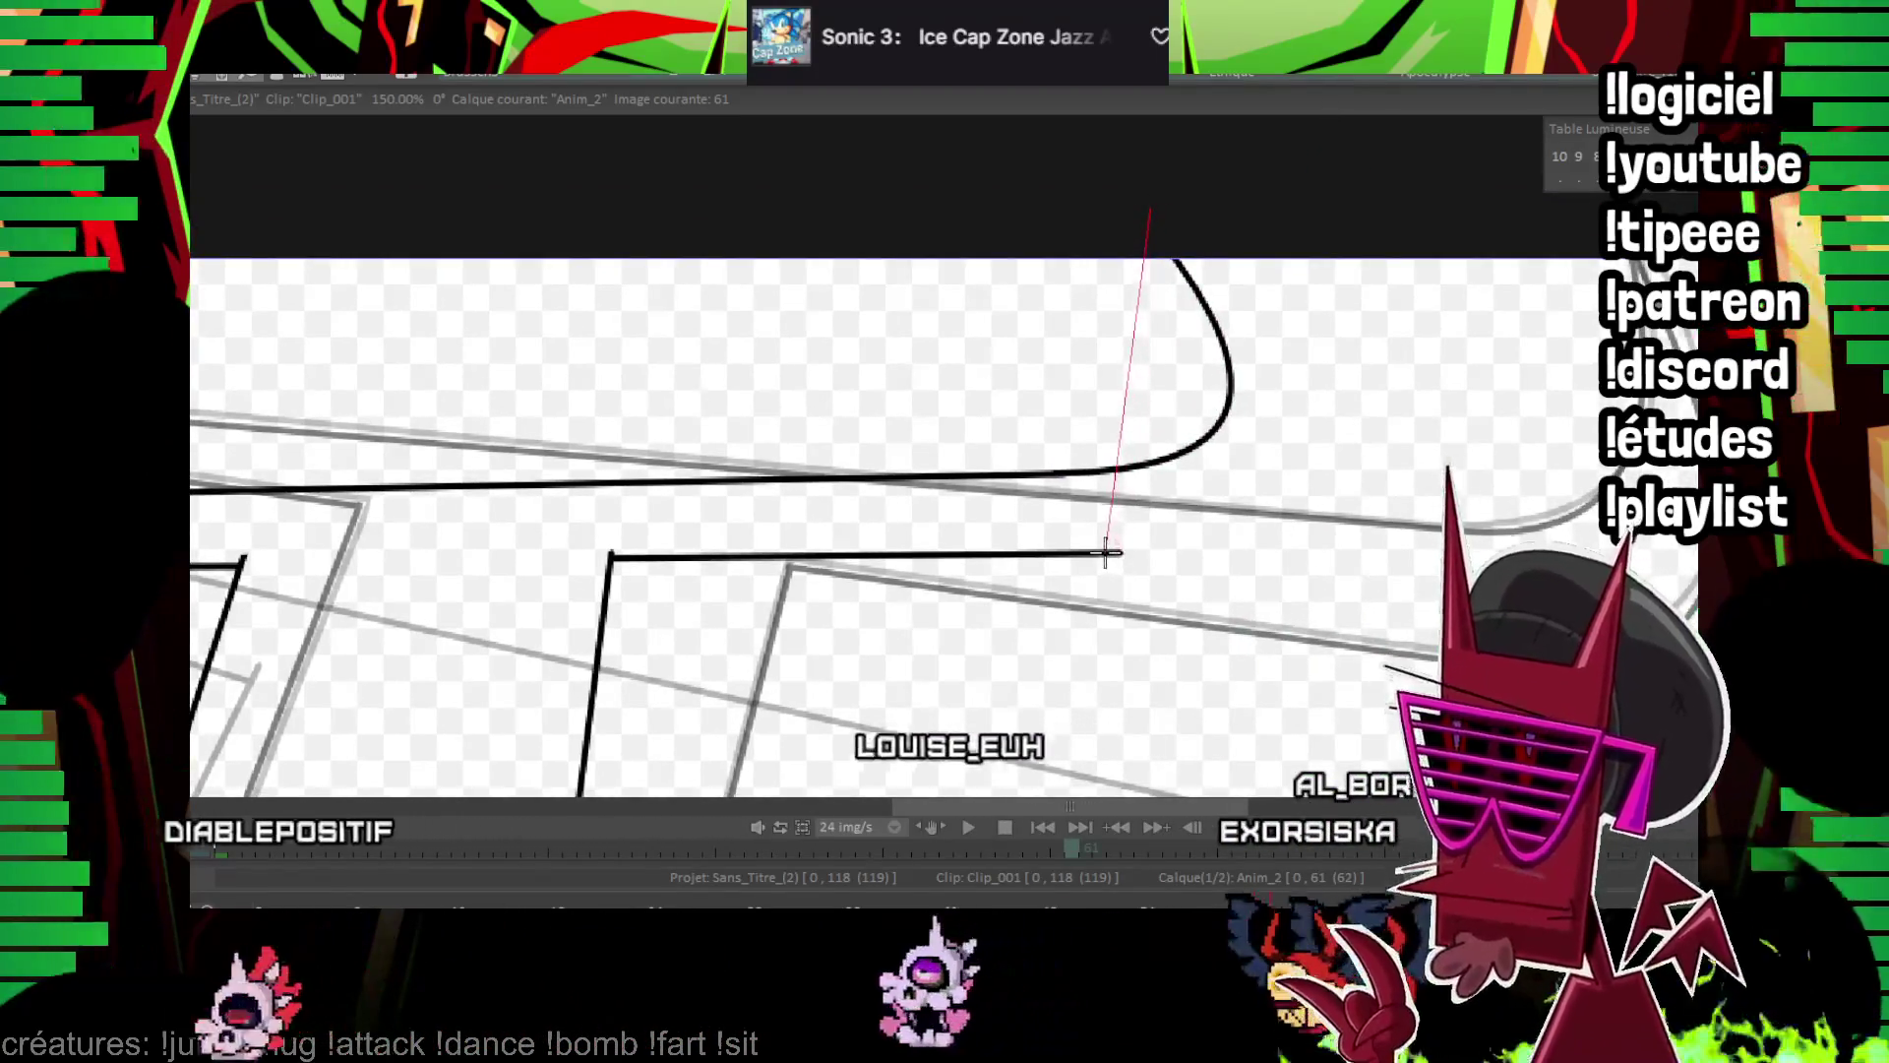
left_click(1342, 458)
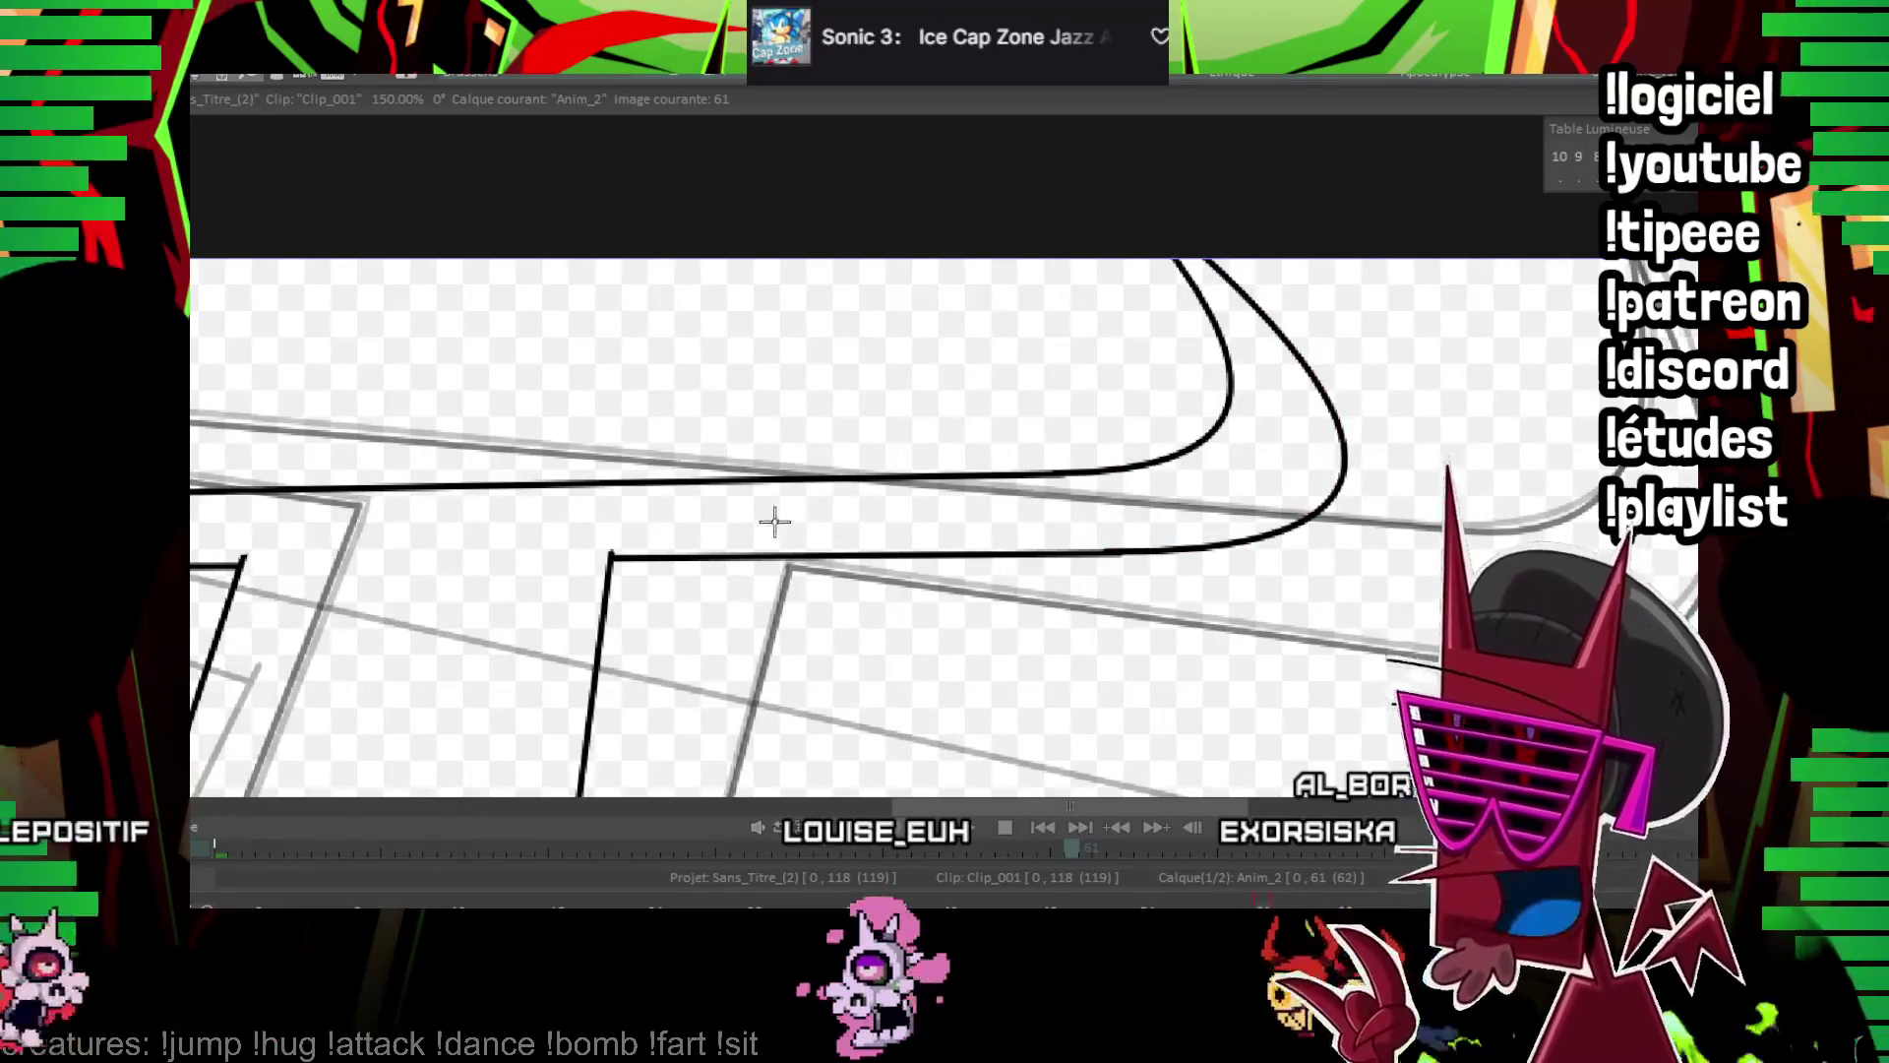
Look over the whole frame 61 drawing, then advance to frame 63
left_click_drag(774, 522, 577, 536)
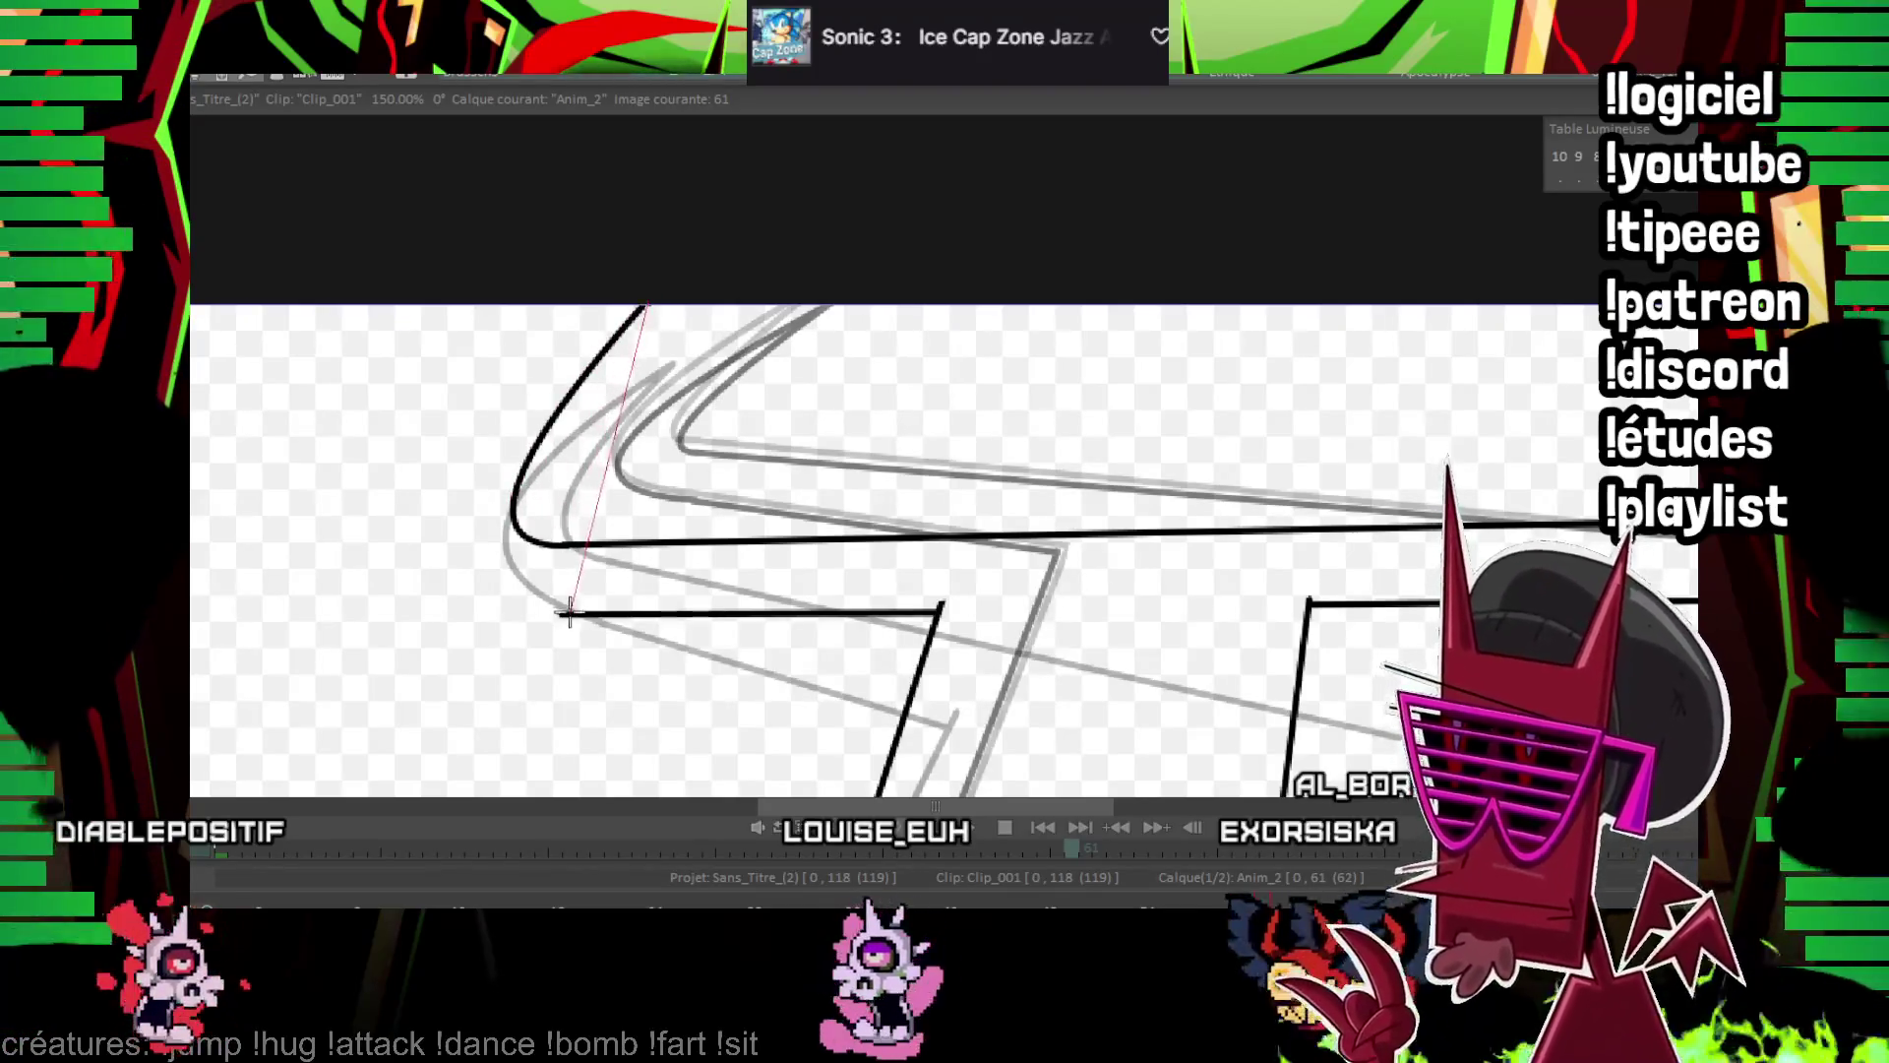
left_click_drag(1018, 601, 764, 237)
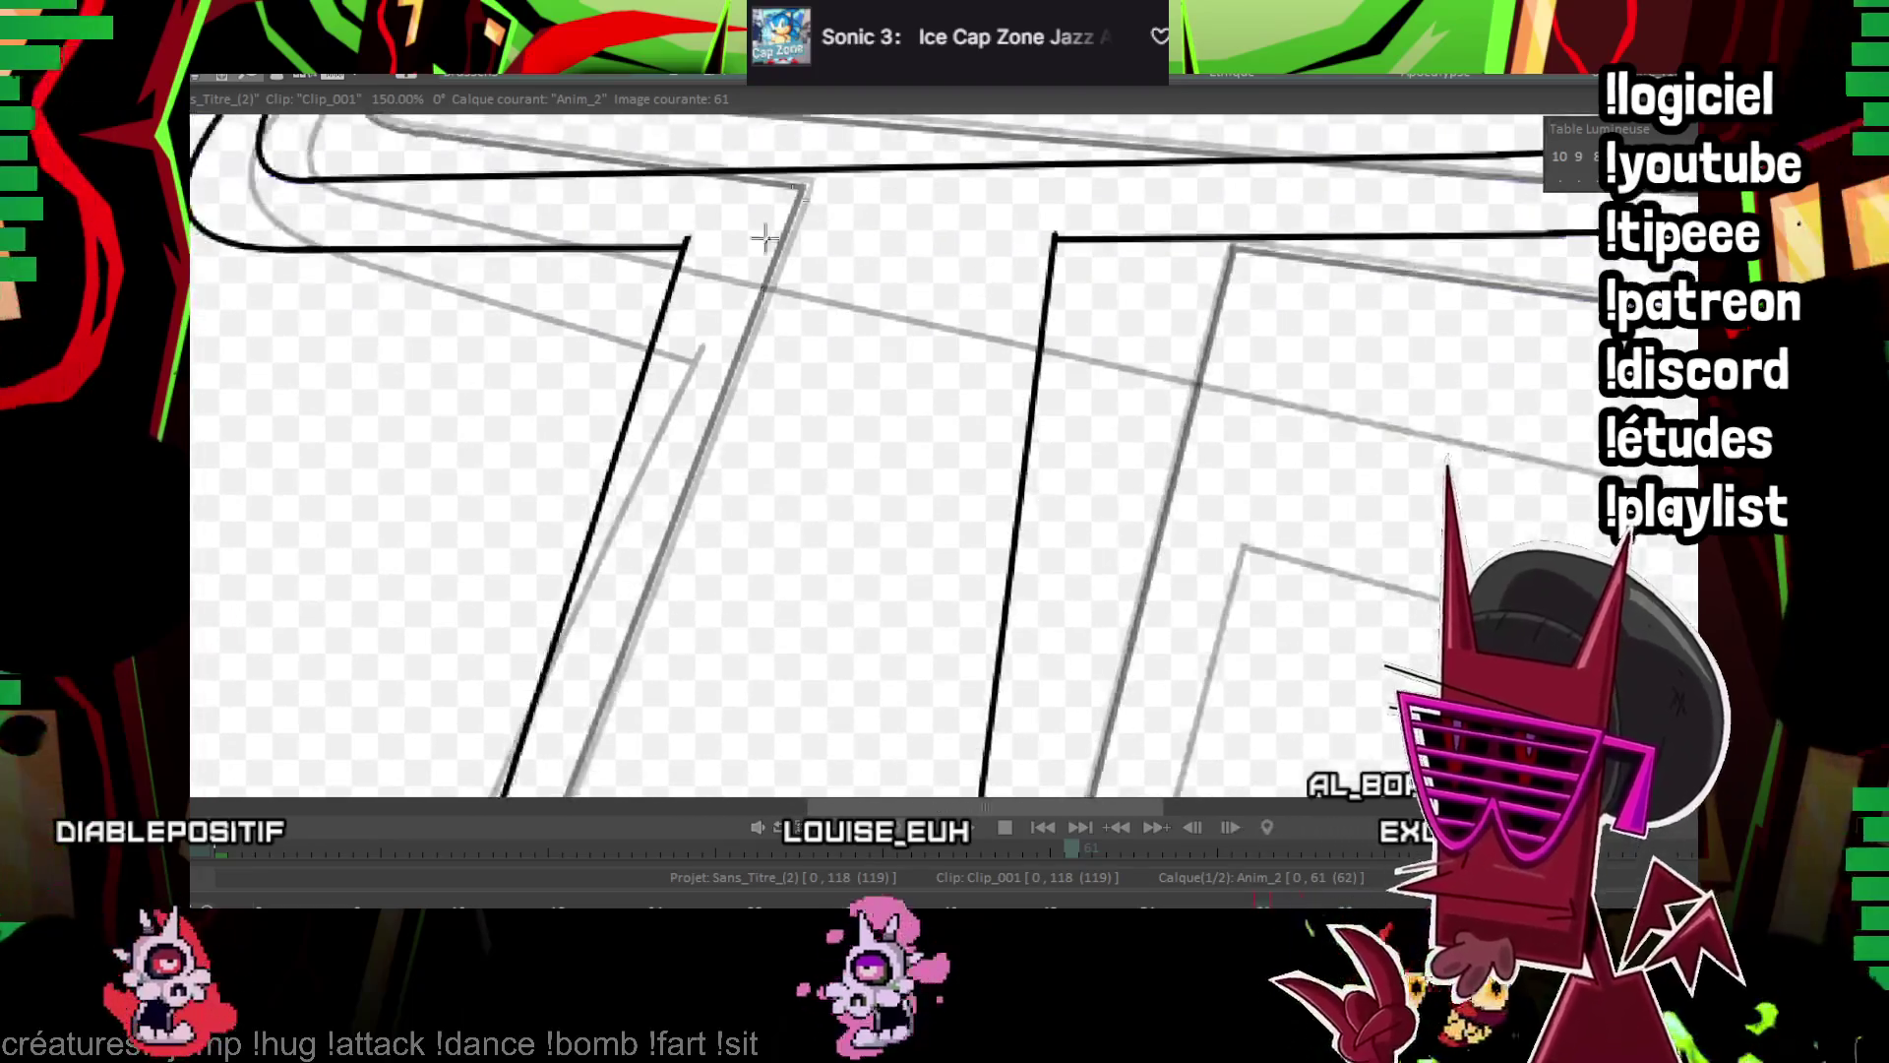
scroll(895, 581, "down", 3)
left_click_drag(879, 687, 847, 564)
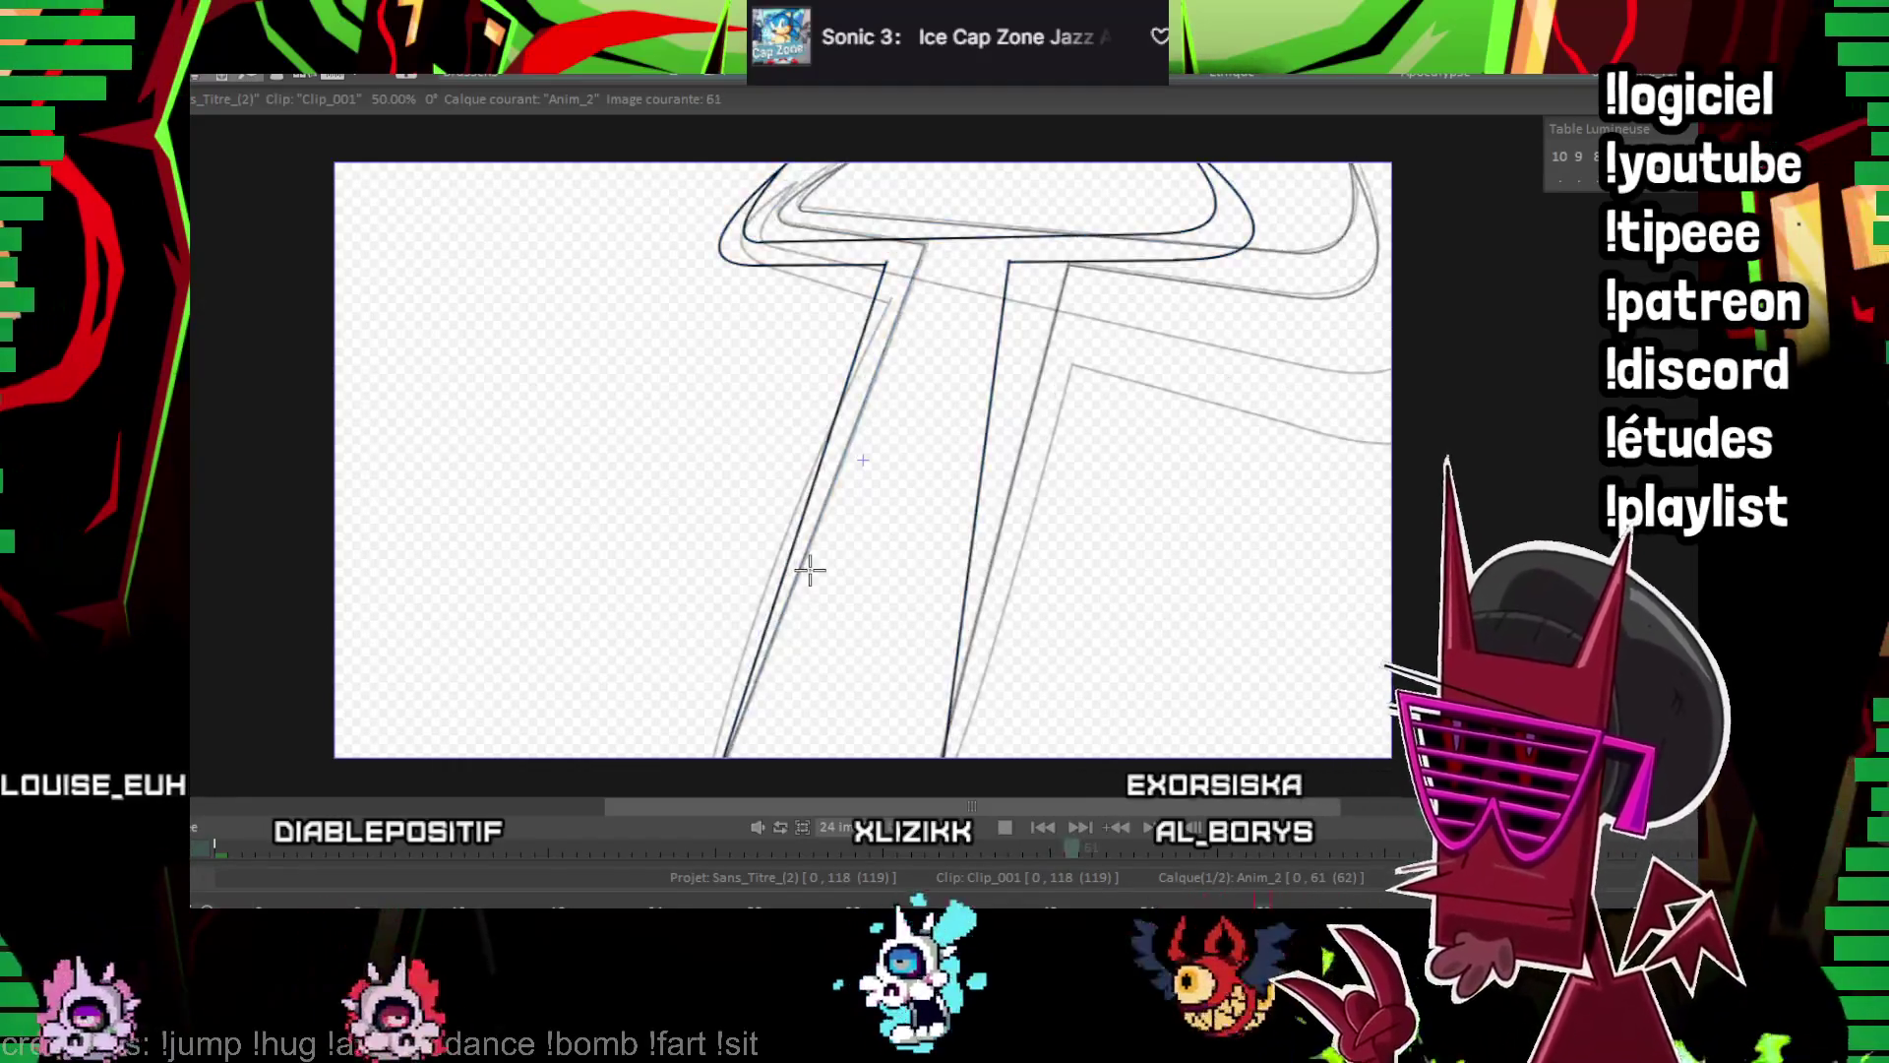
key("Right")
key("Right")
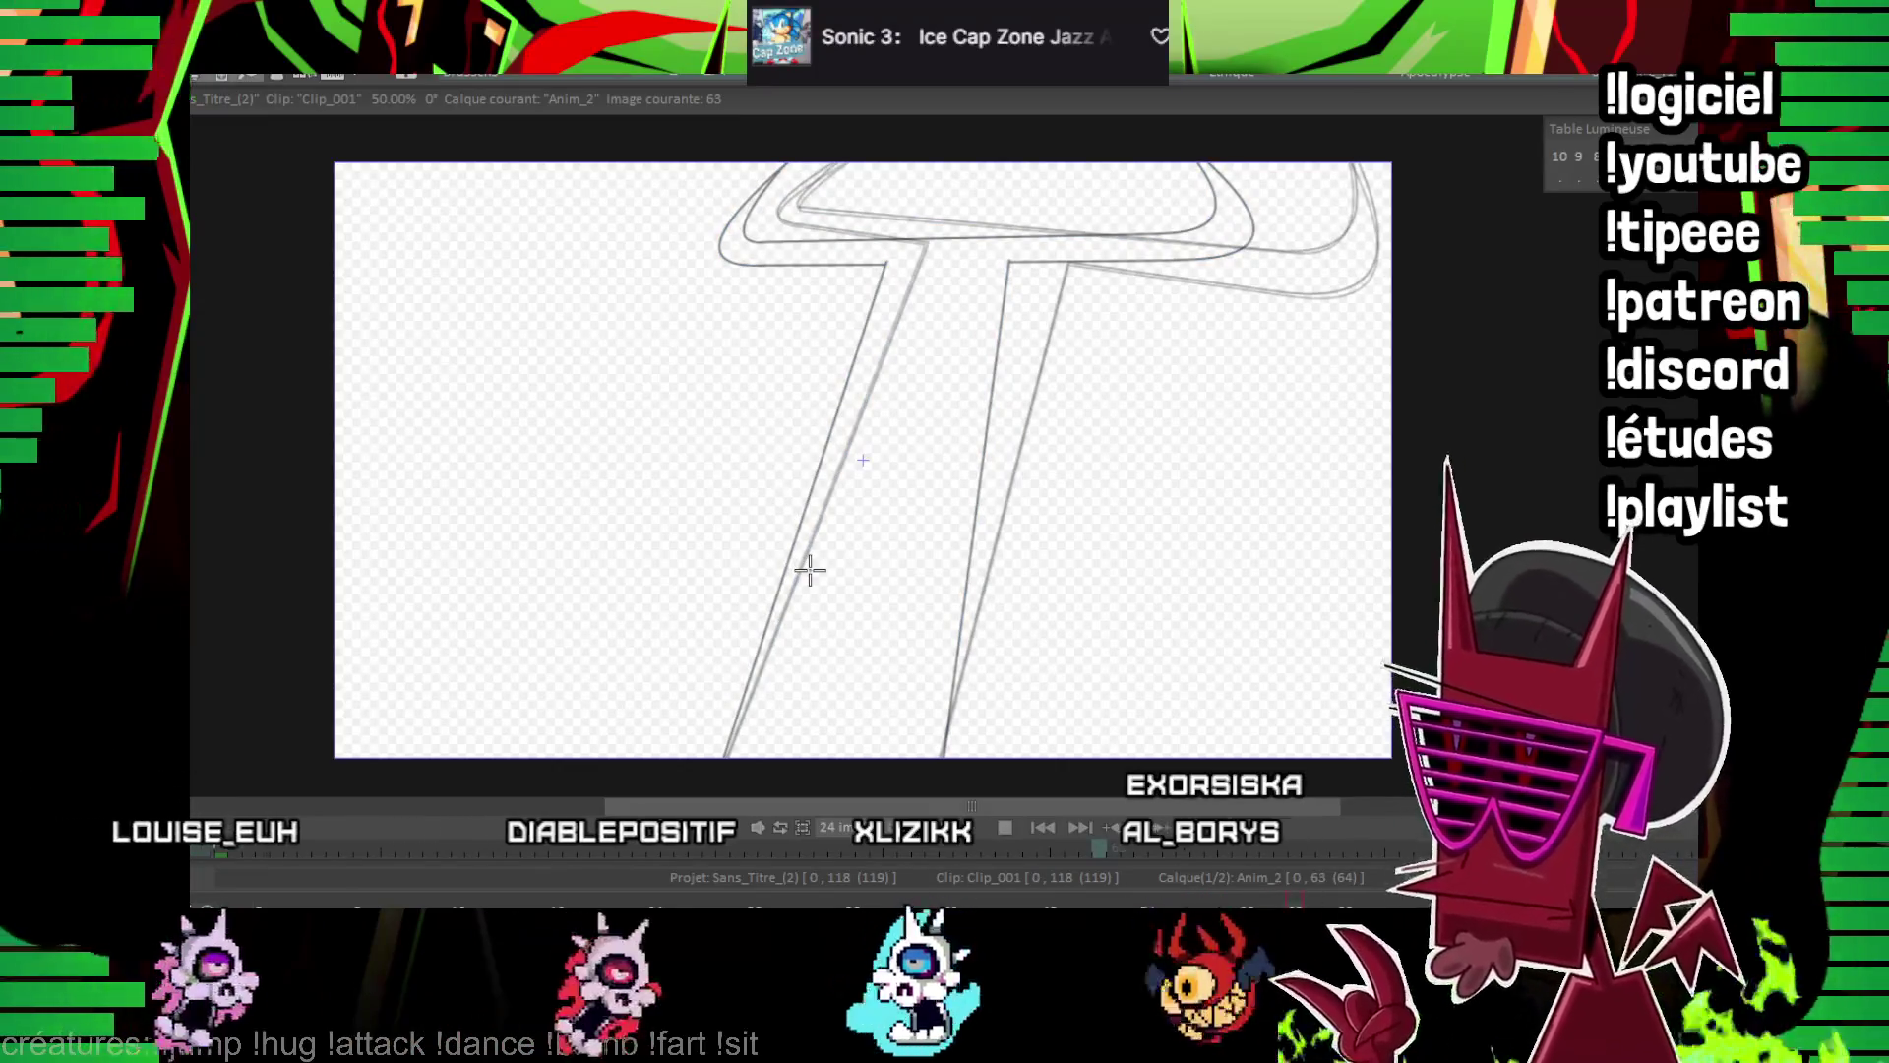
Ink the blade's left edge and right diagonal edge, redrawing the misplaced left edge
left_click_drag(715, 756, 688, 295)
key("ctrl+z")
left_click_drag(704, 755, 680, 315)
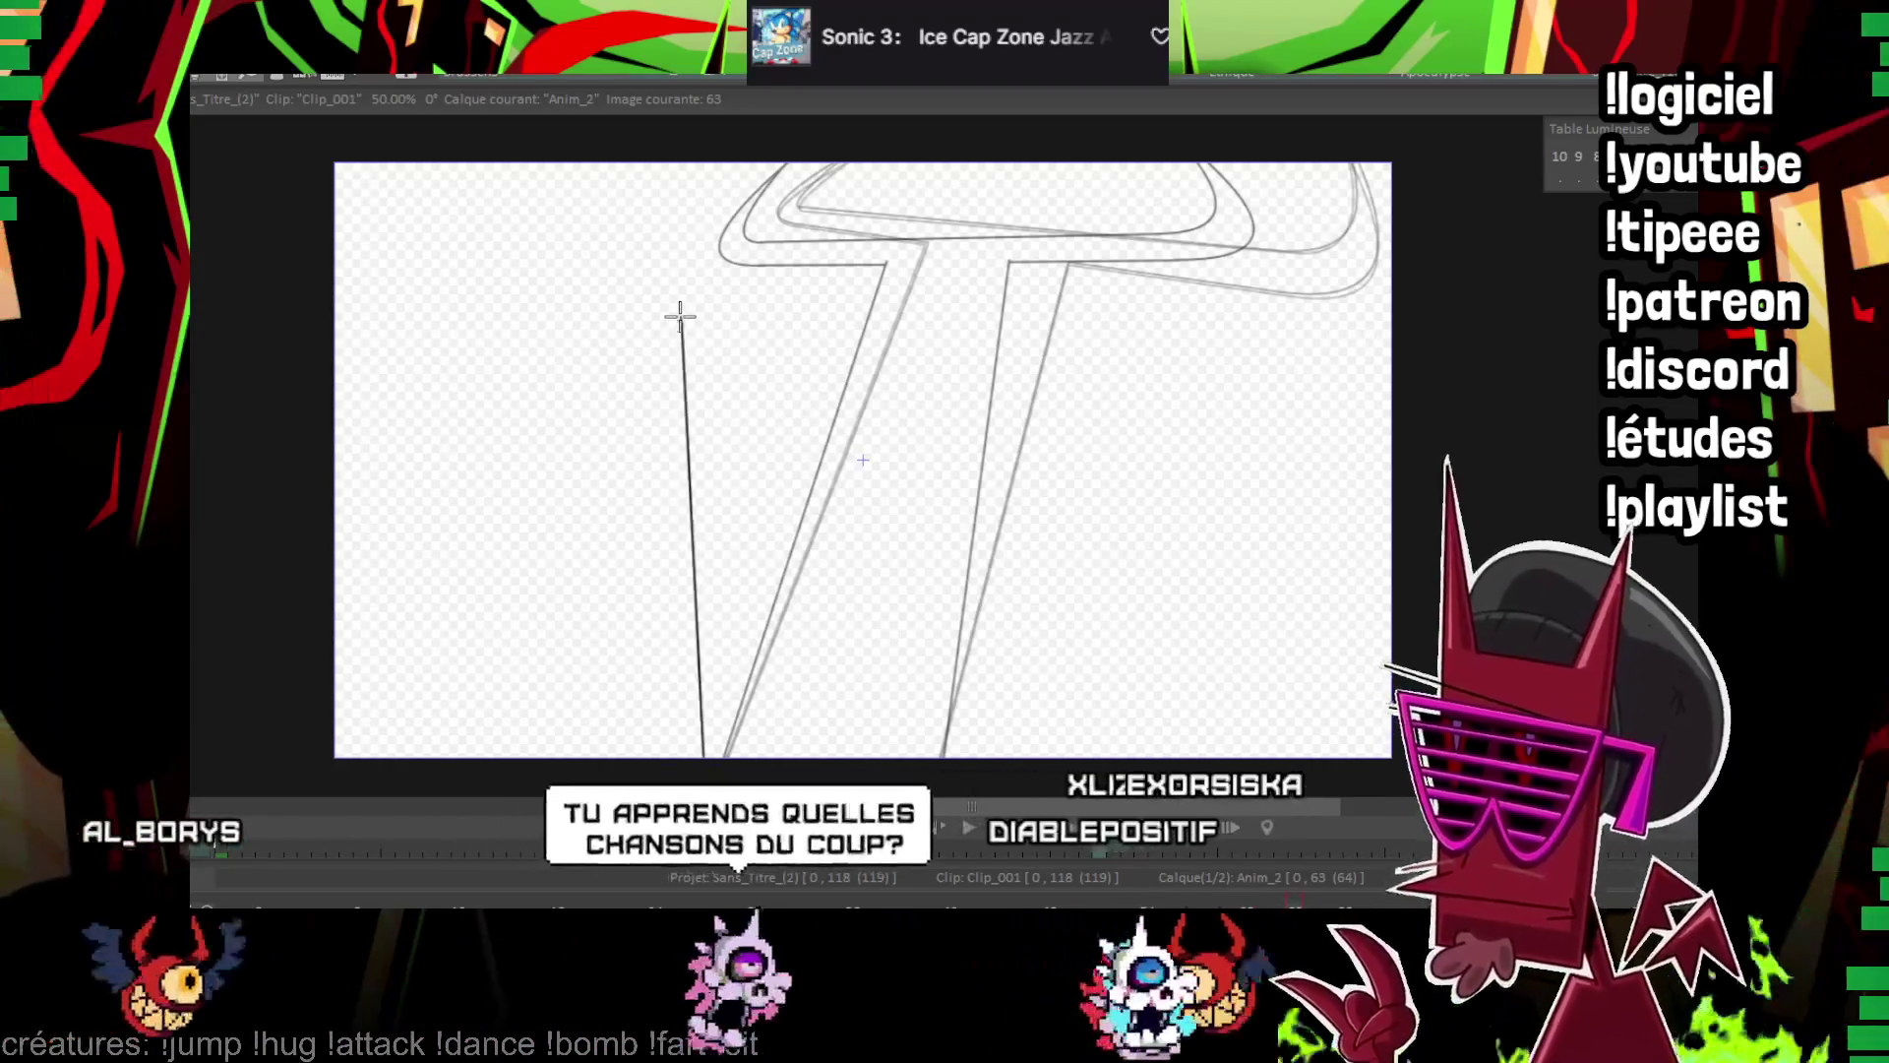
left_click_drag(942, 755, 757, 317)
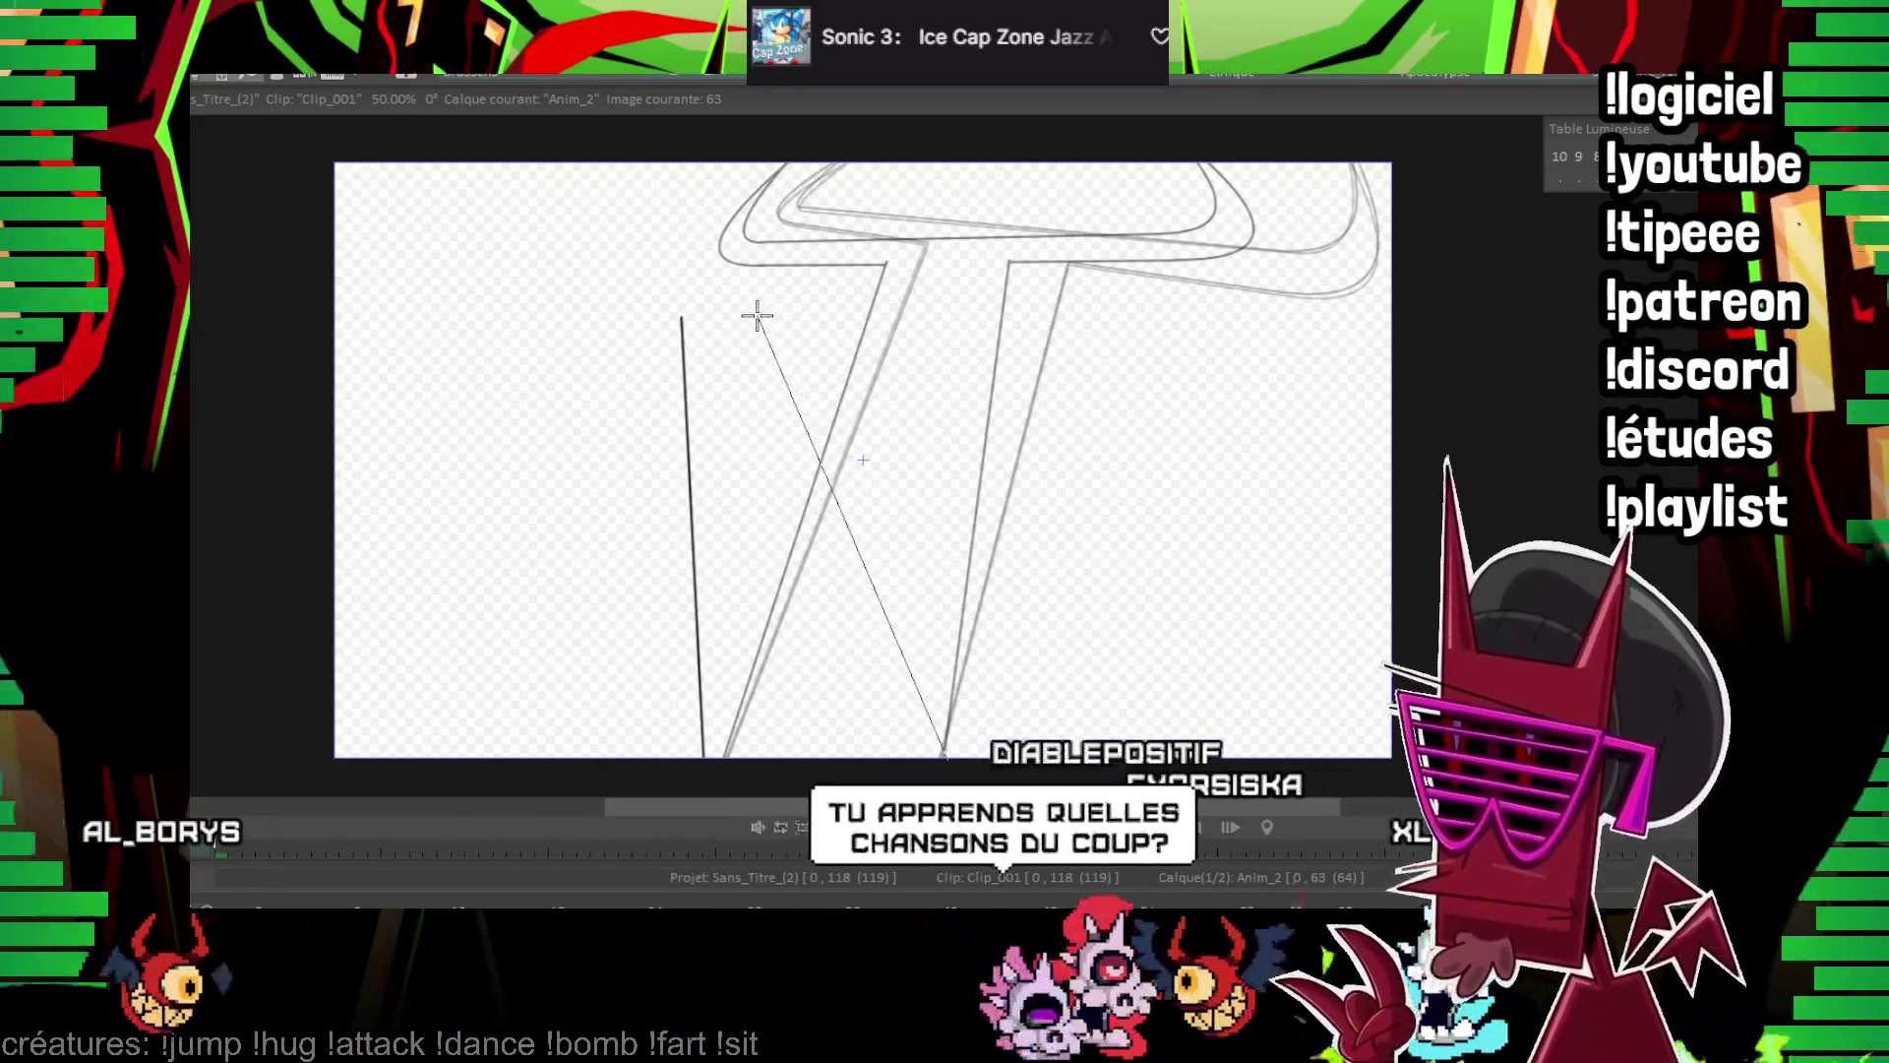
left_click_drag(878, 559, 761, 311)
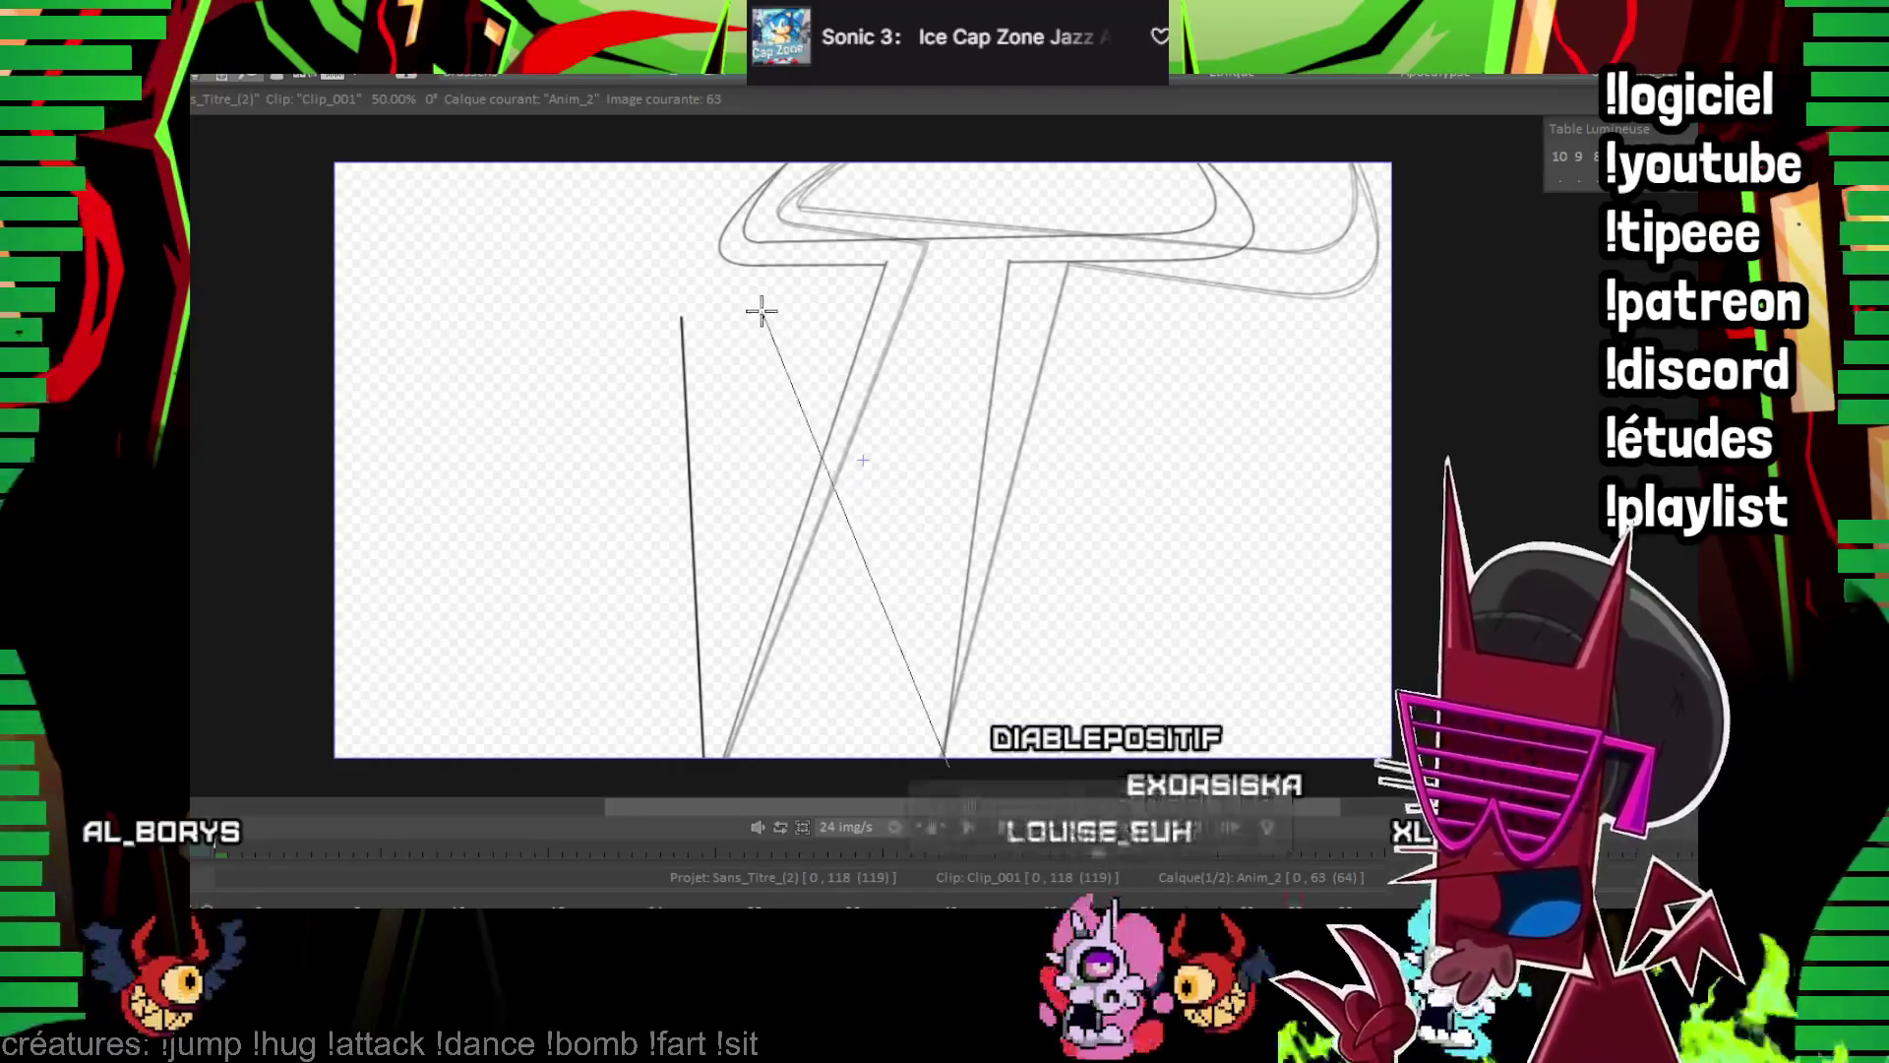
Ink the gem's curved top arc from the left blade edge
scroll(863, 459, "up", 1)
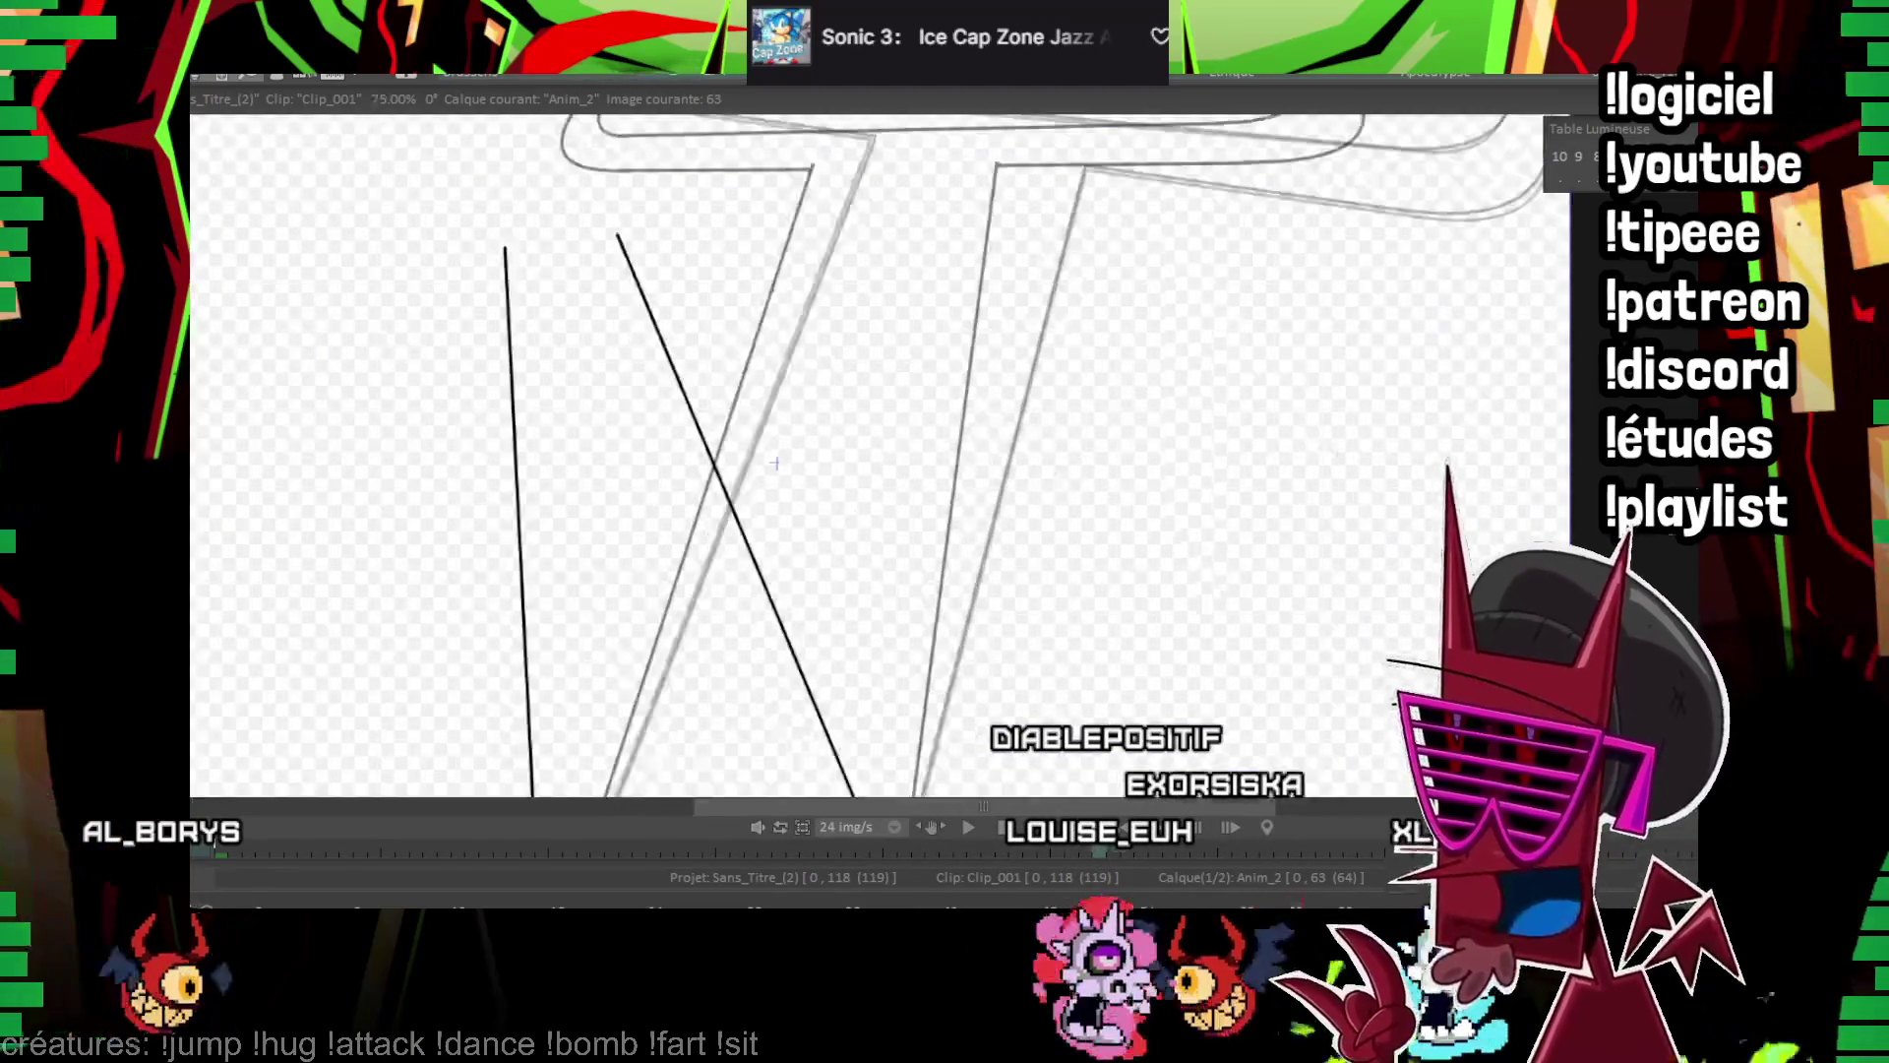
left_click_drag(696, 528, 1128, 236)
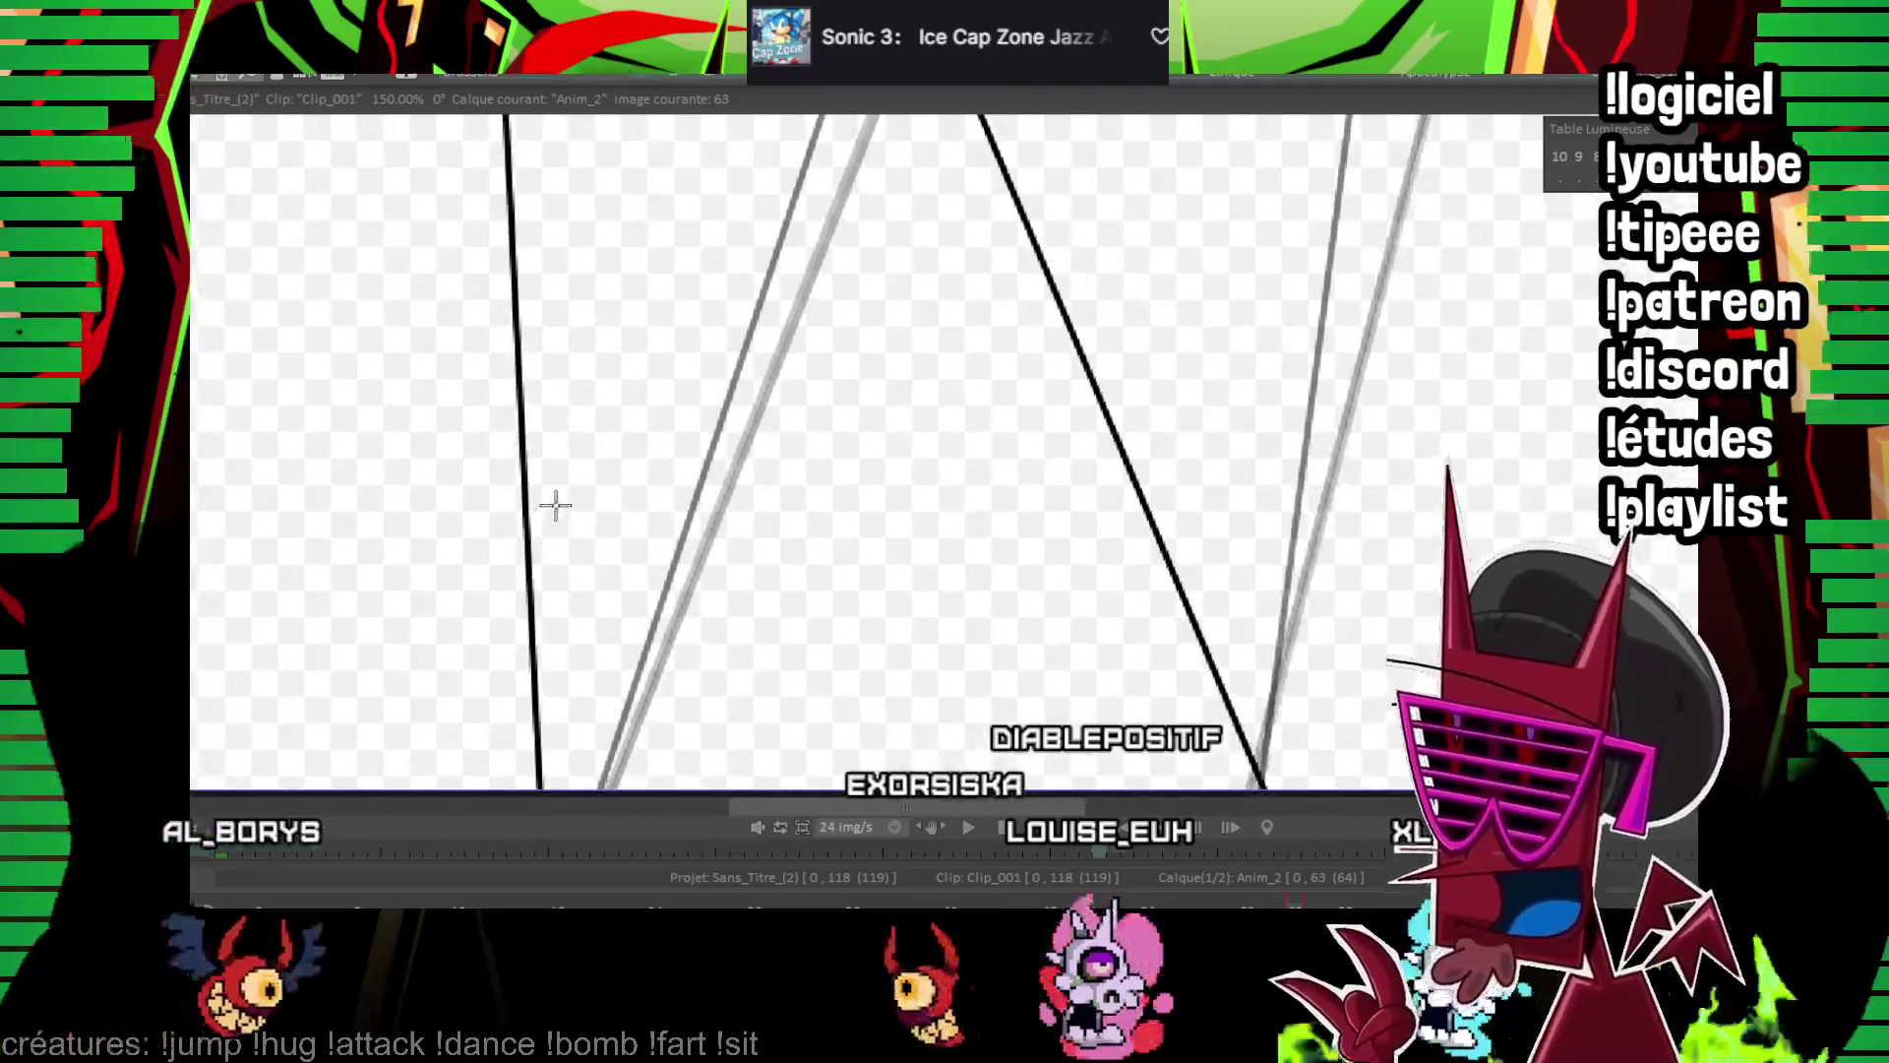
left_click_drag(528, 536, 1120, 454)
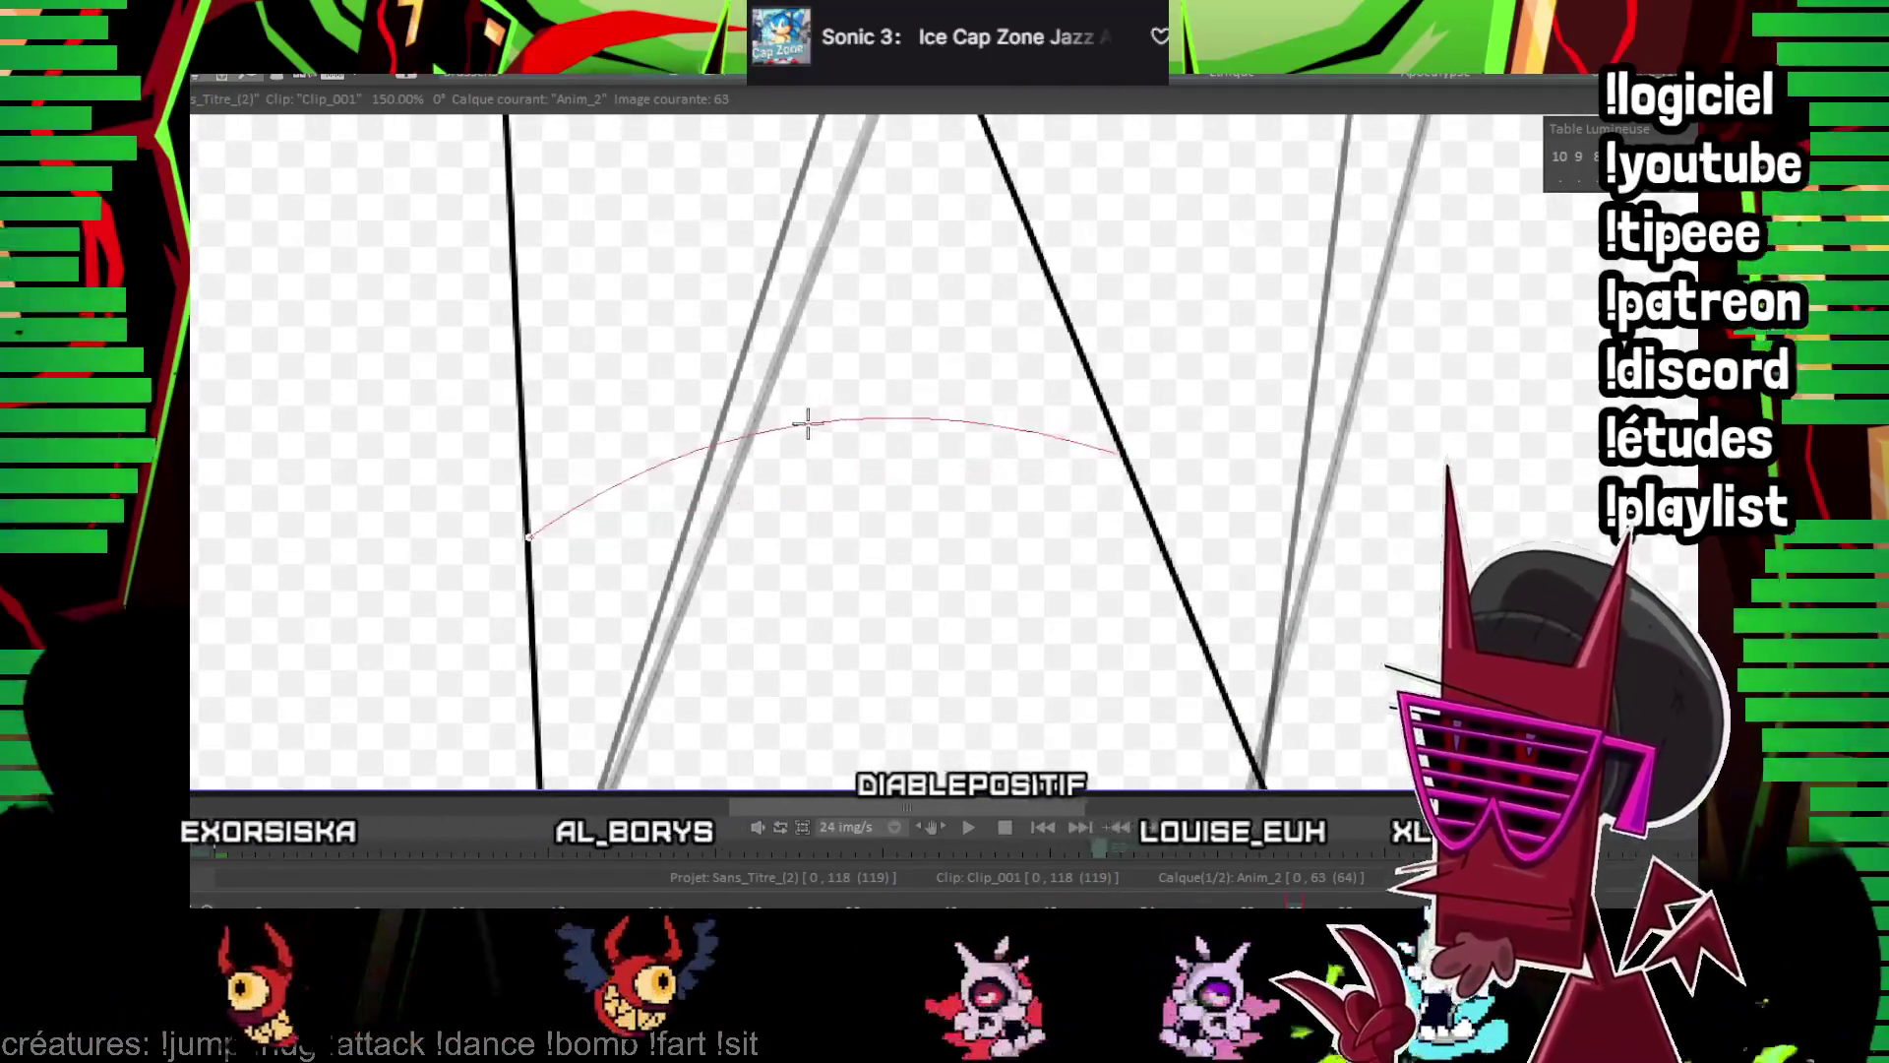
left_click(801, 421)
left_click_drag(801, 421, 708, 273)
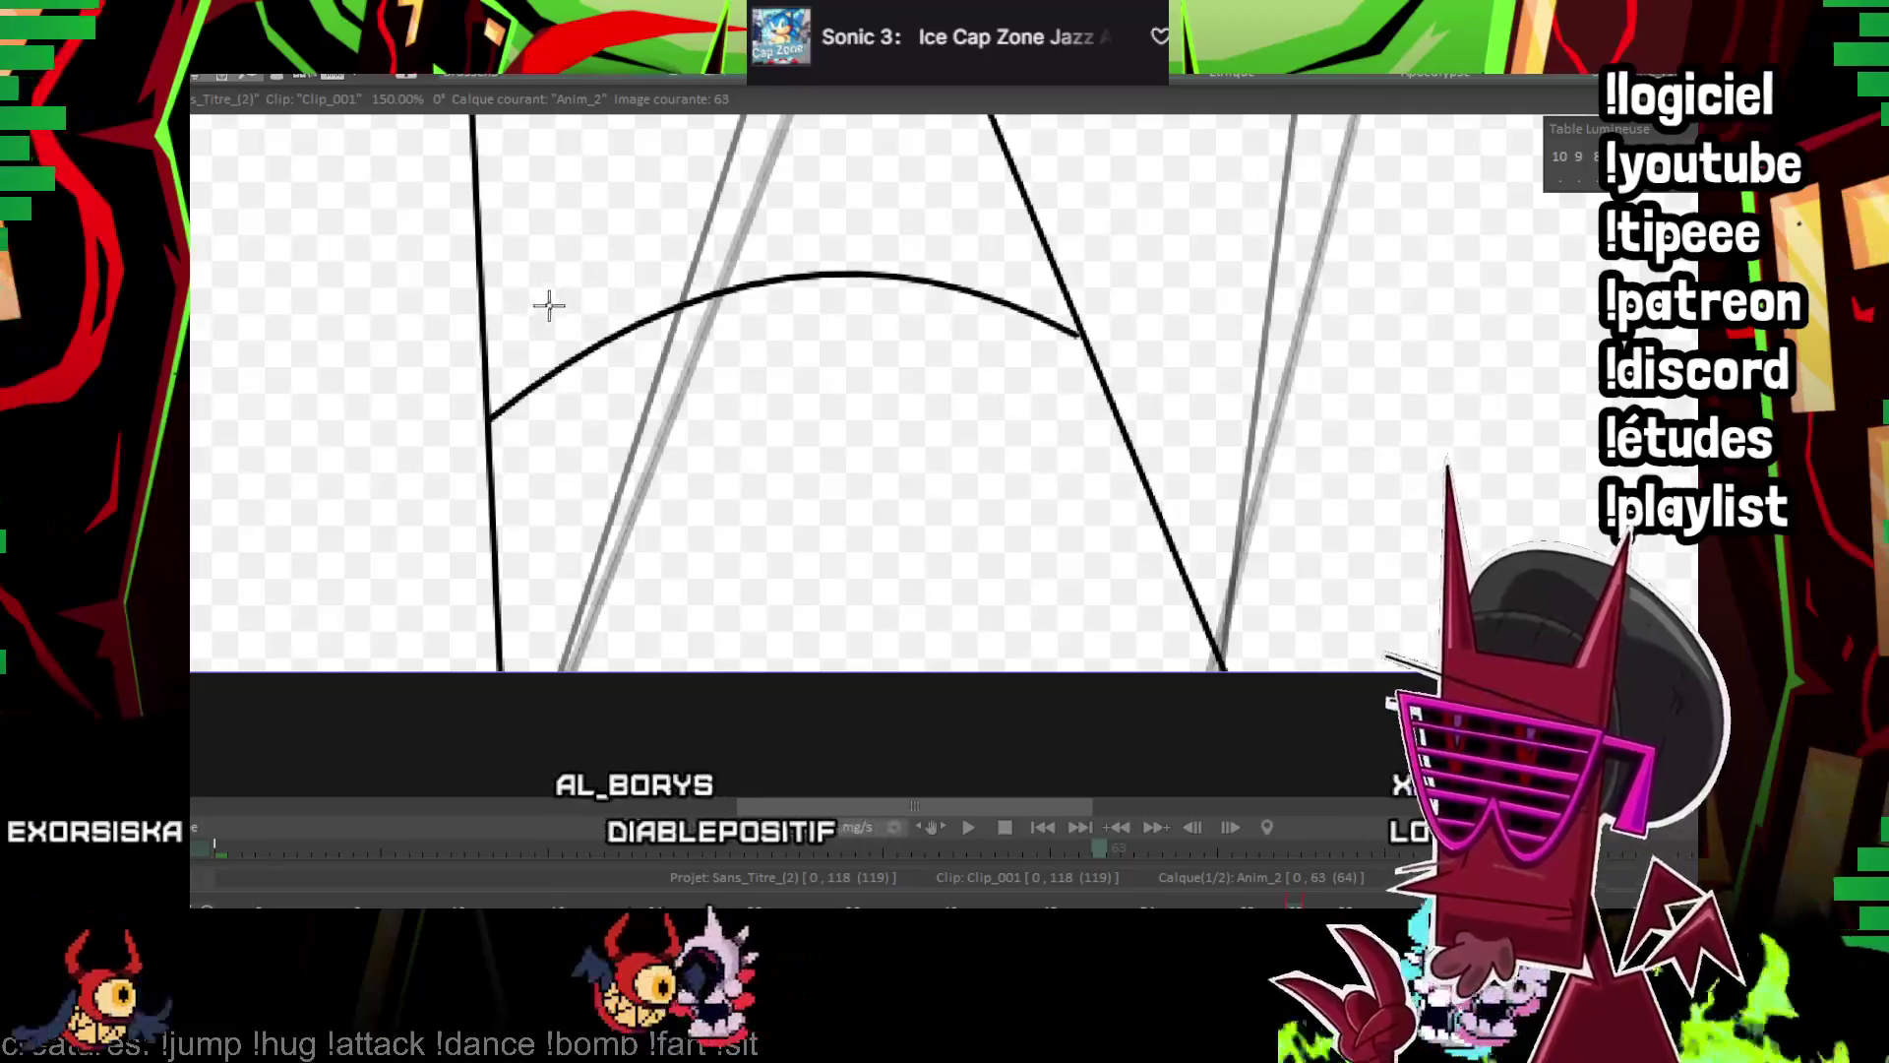
Draw the gem's facet lines, including a short lower-left facet and an inner facet
left_click(987, 723)
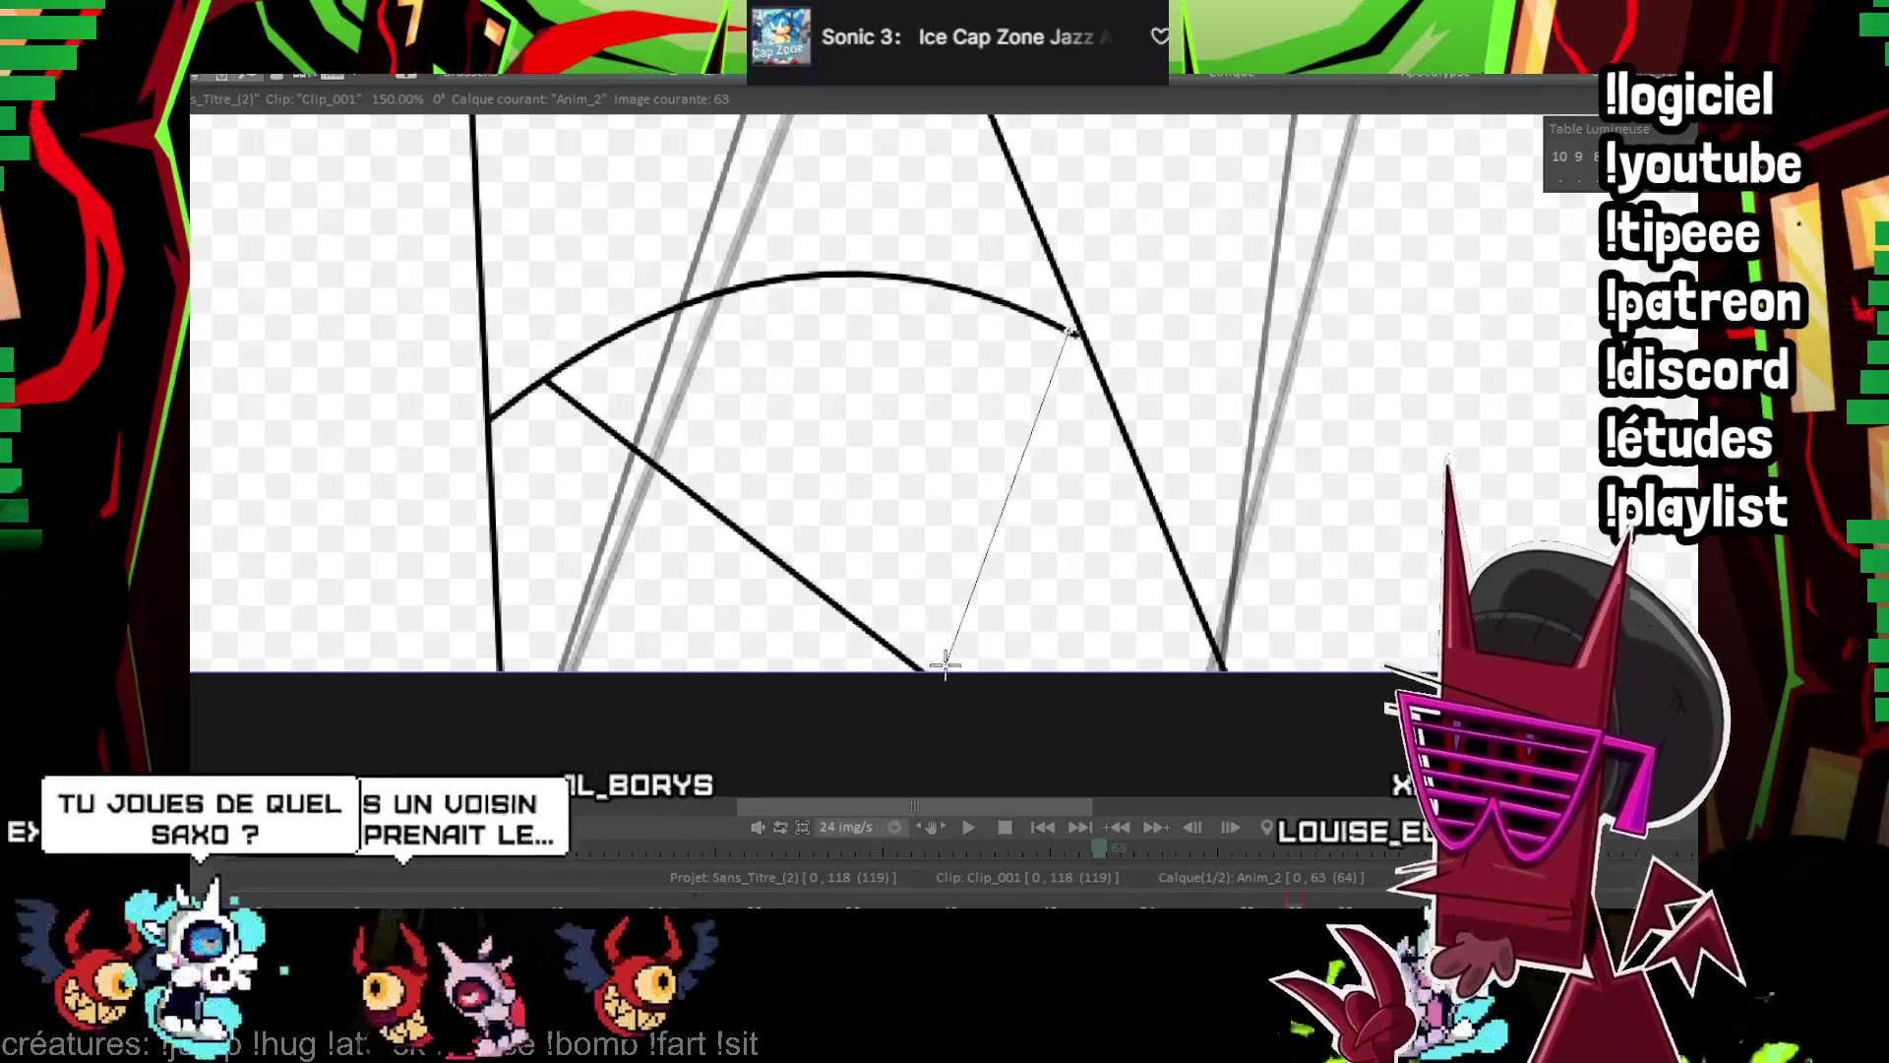
left_click(943, 671)
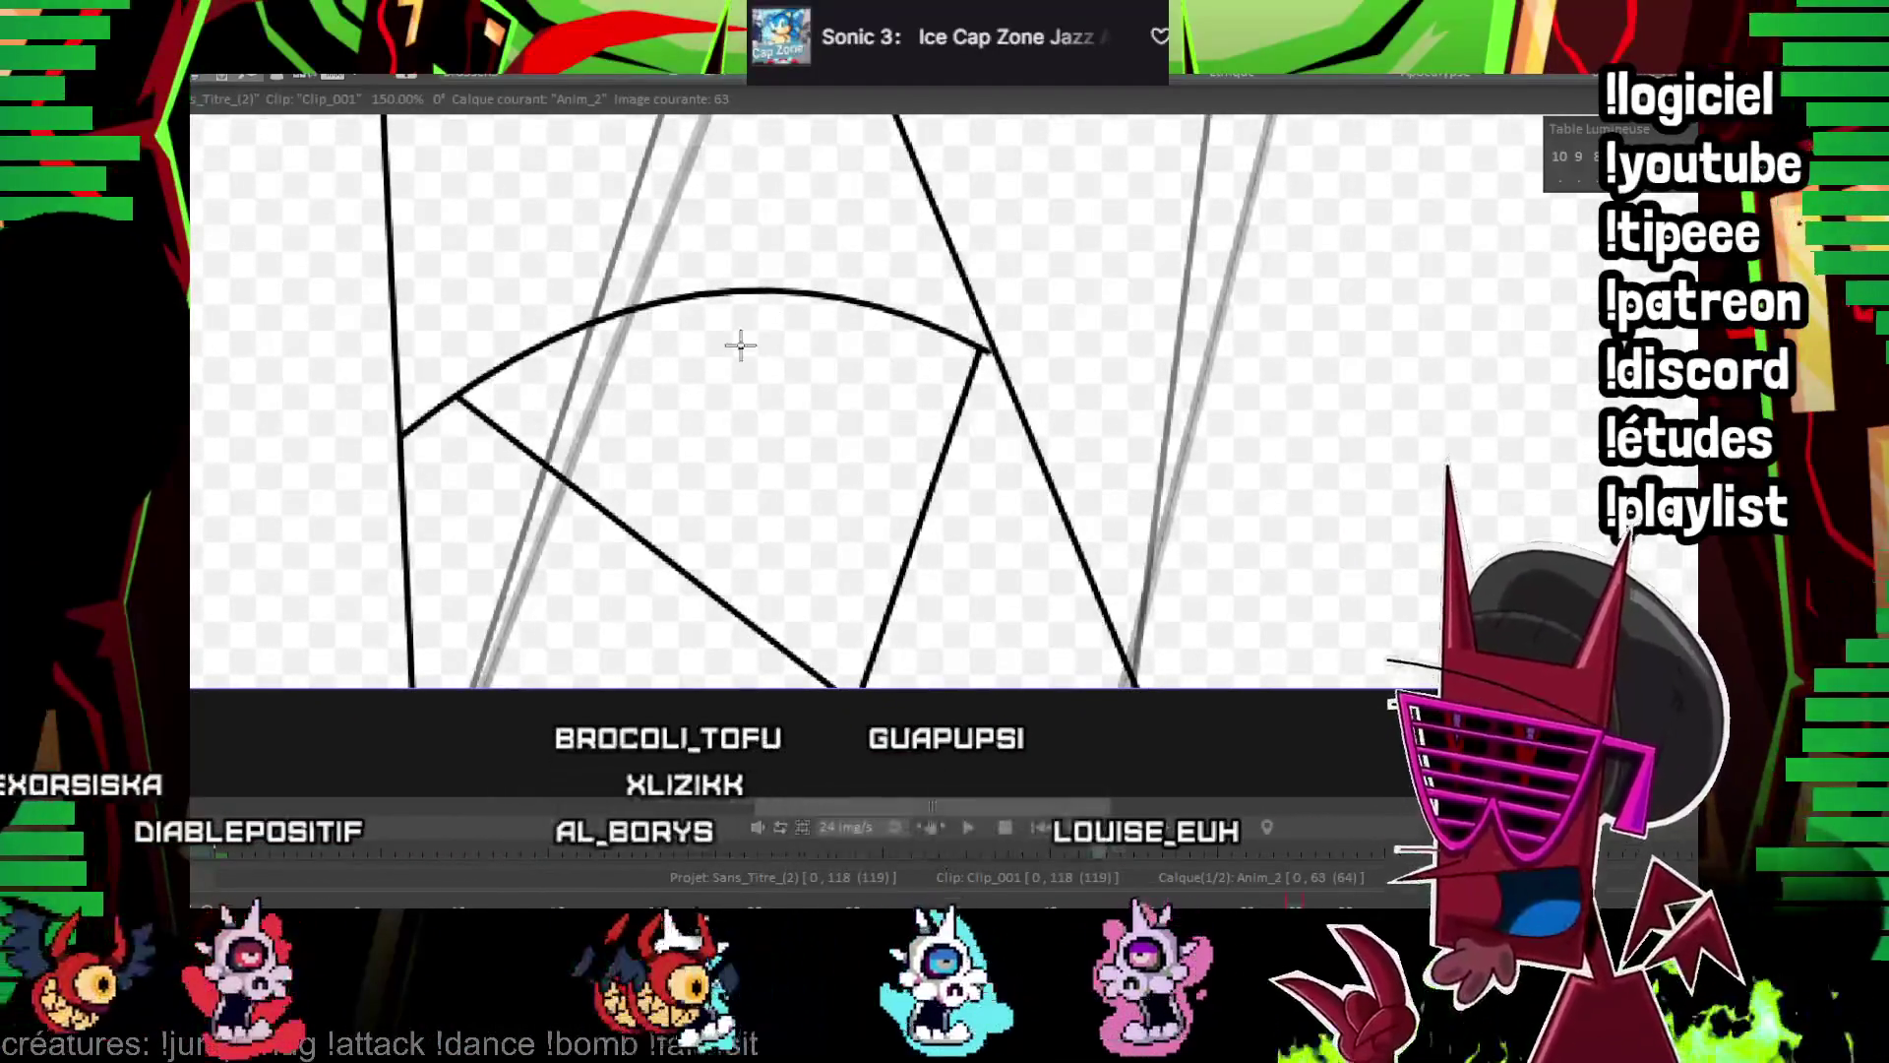
left_click(487, 689)
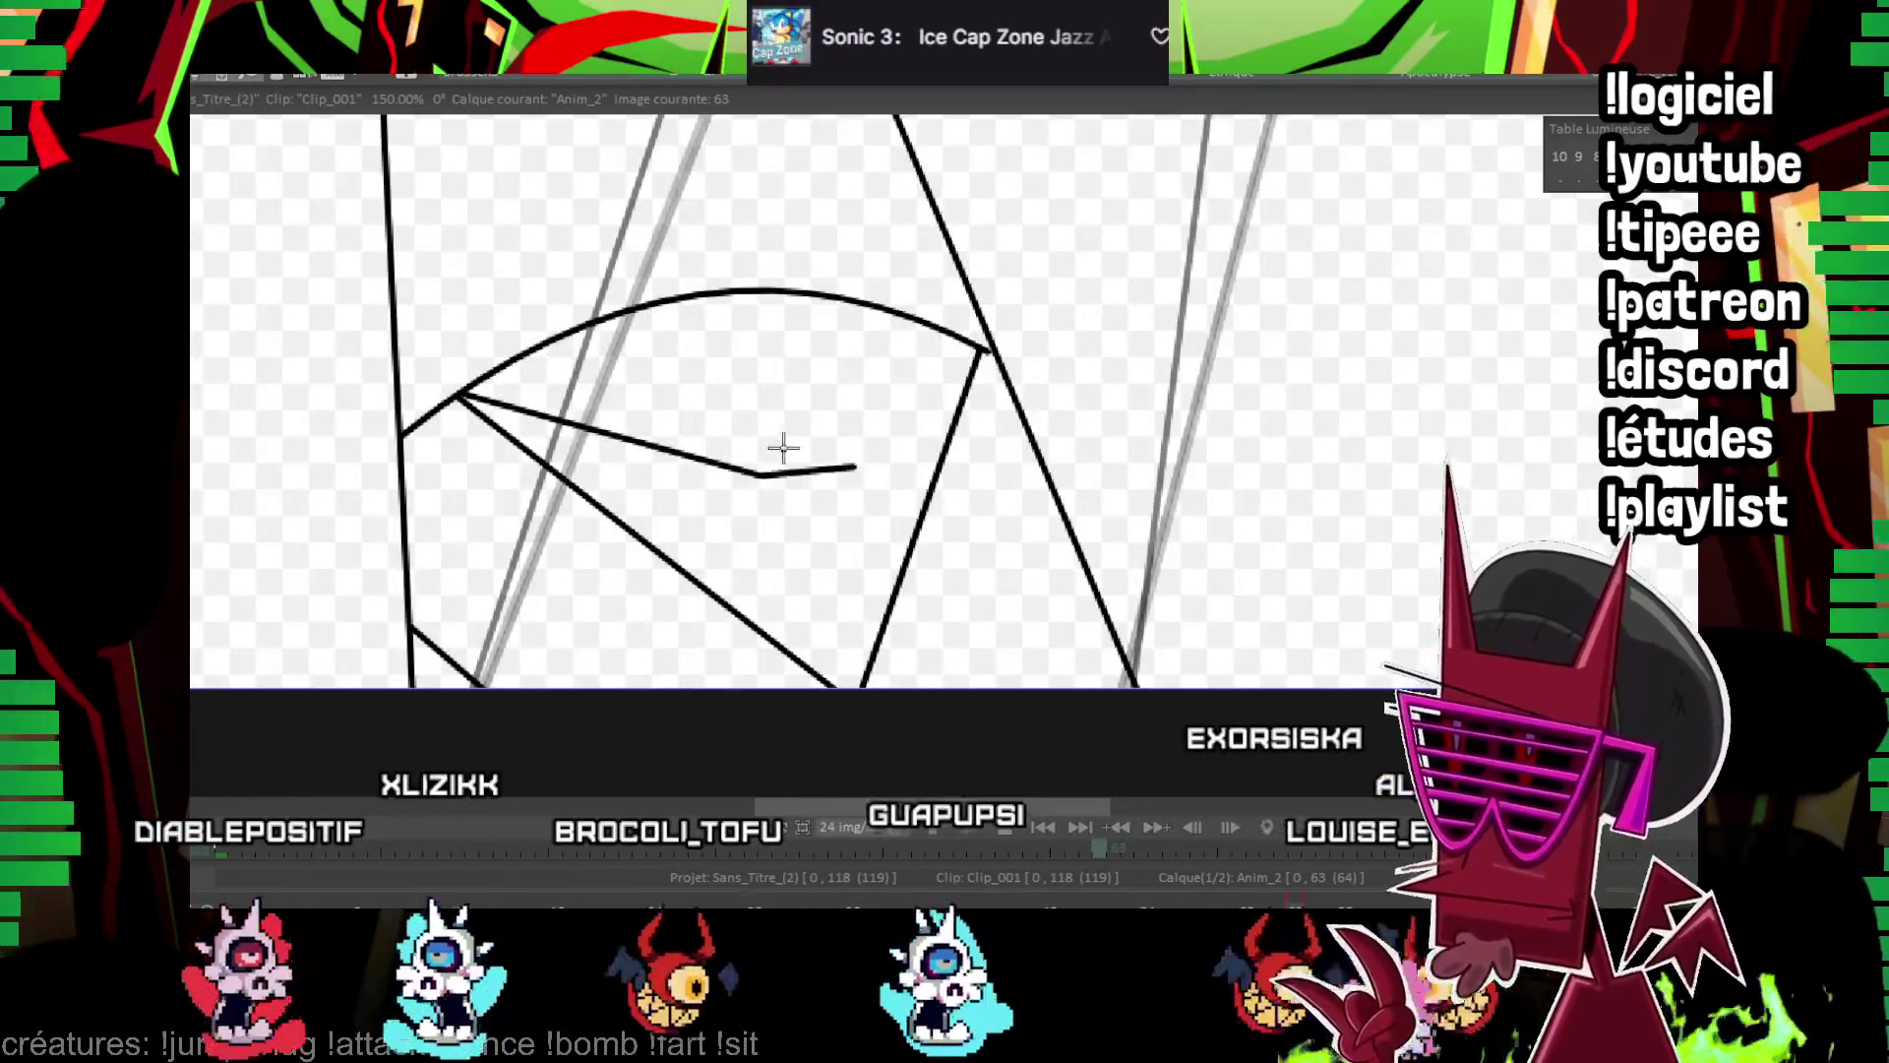
left_click(871, 464)
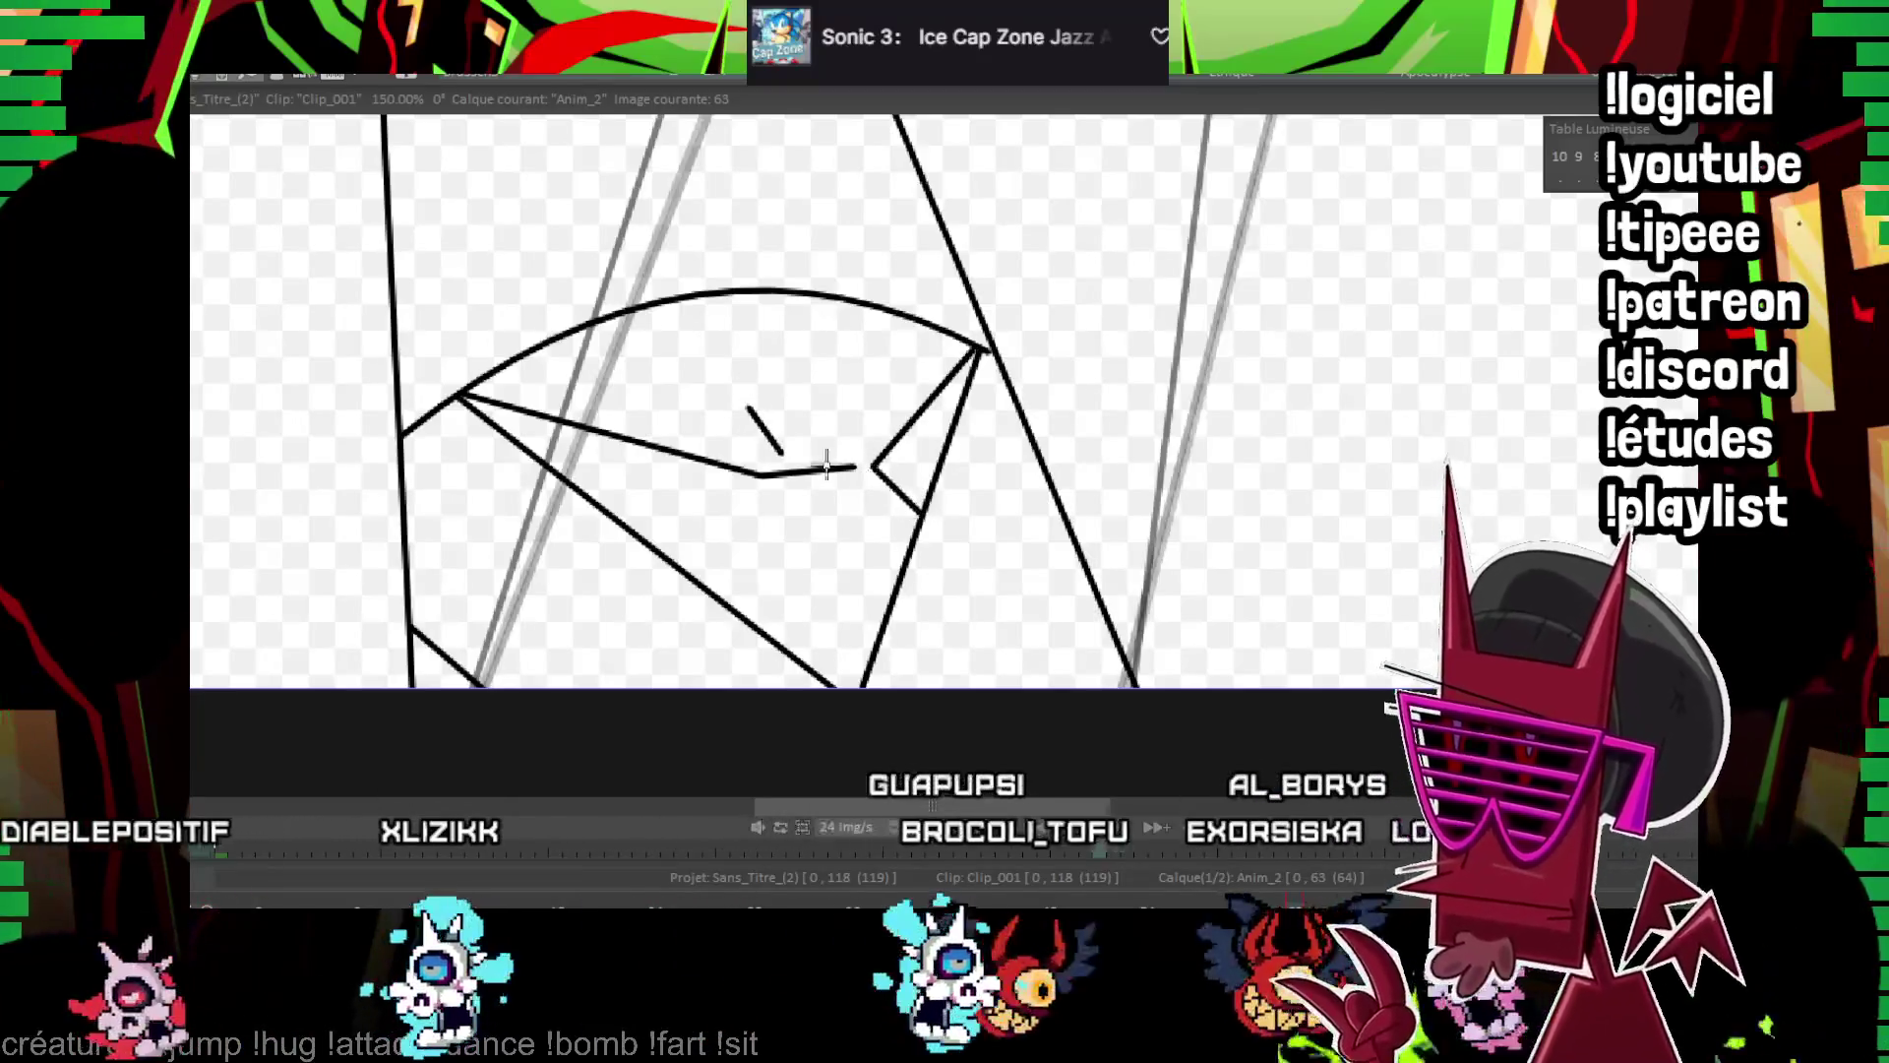
mouse_move(1008, 748)
left_mouse_down()
mouse_move(1075, 653)
mouse_move(970, 409)
mouse_move(991, 426)
mouse_move(430, 448)
left_mouse_up()
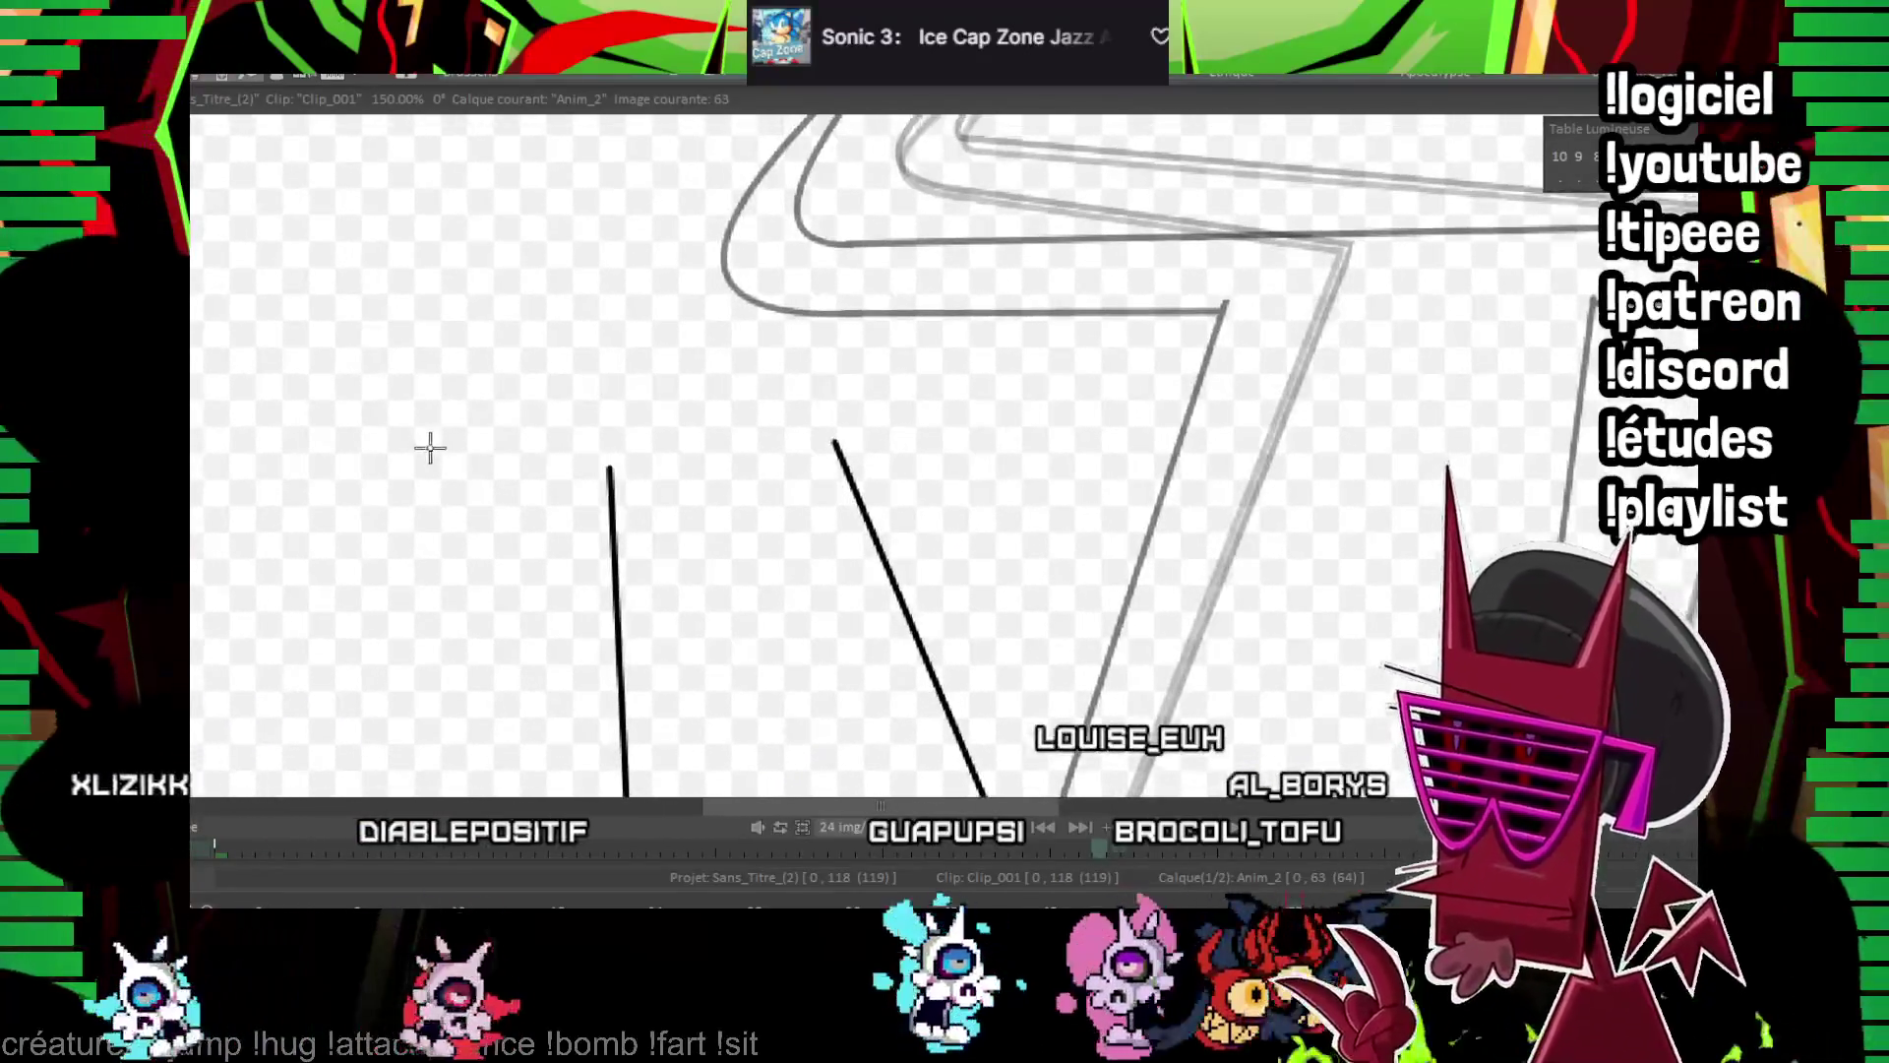
Draw frame 63's crossguard top line, redone longer after an undo, and the lower guard line
left_click(1126, 380)
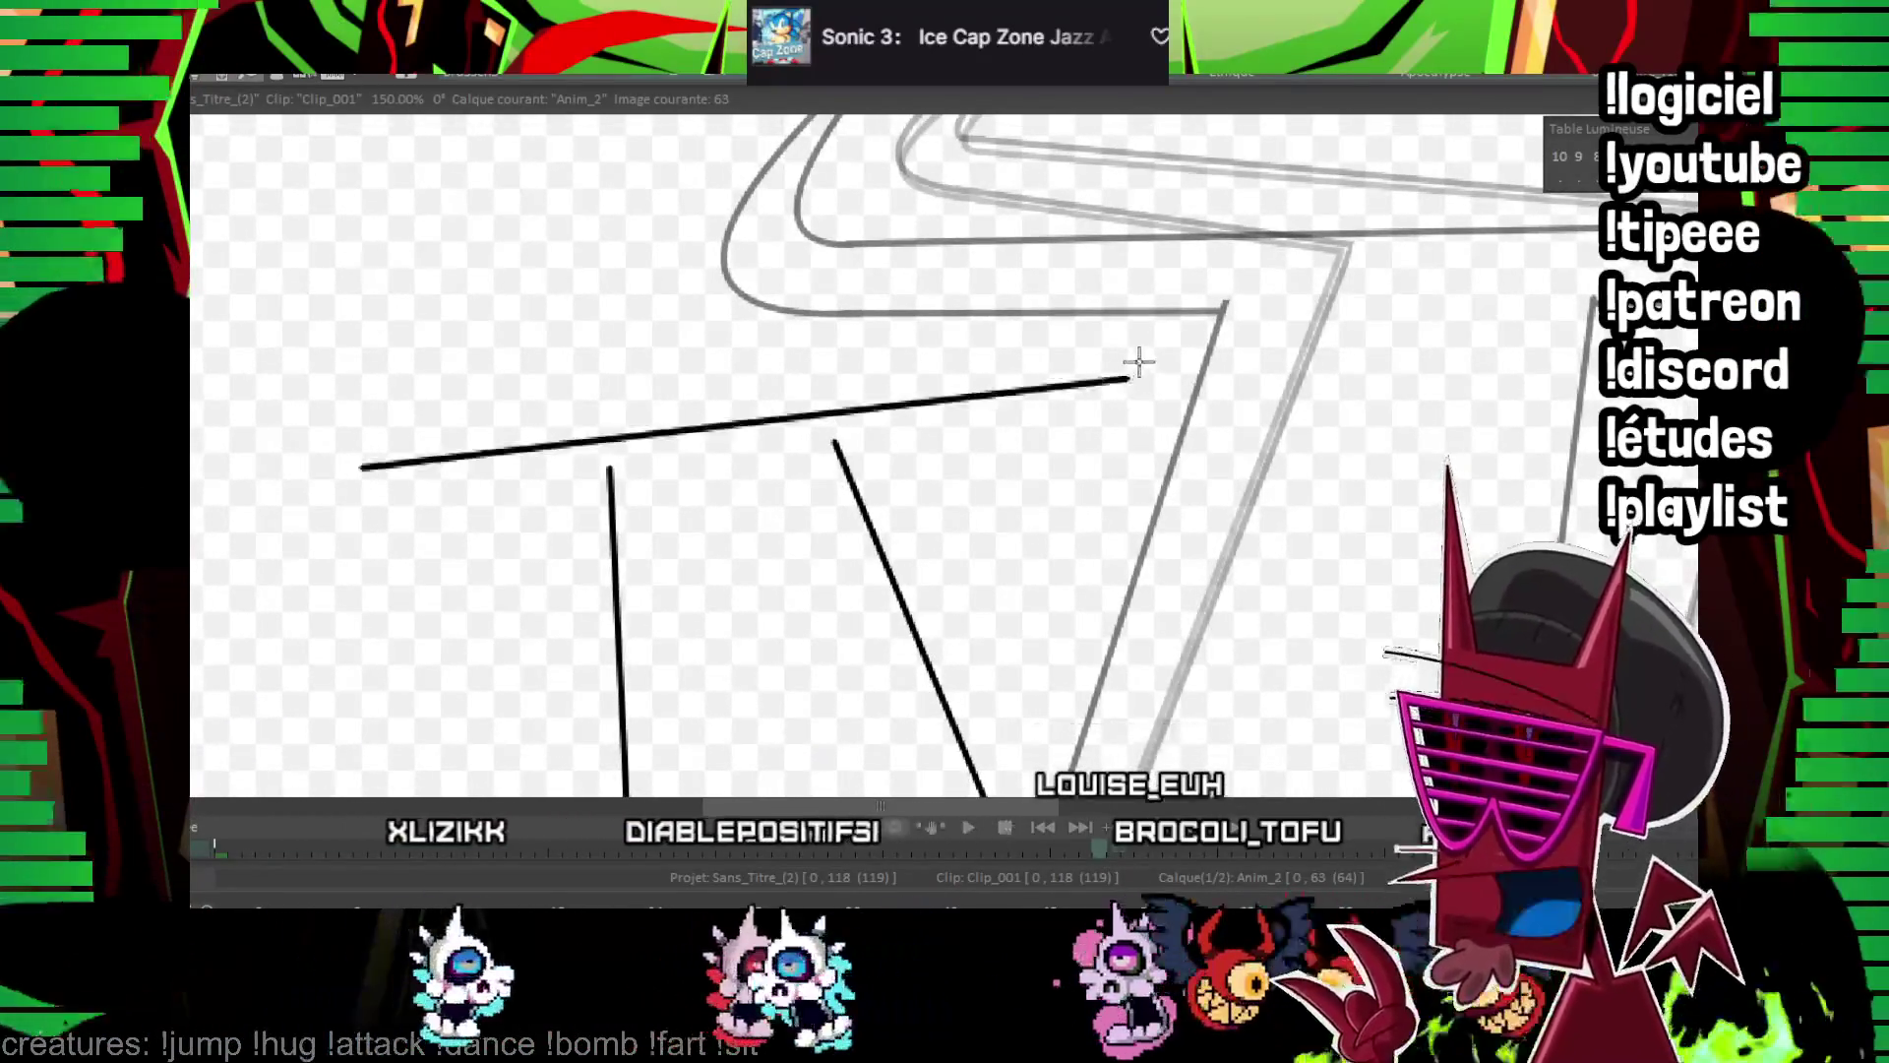
key("ctrl+z")
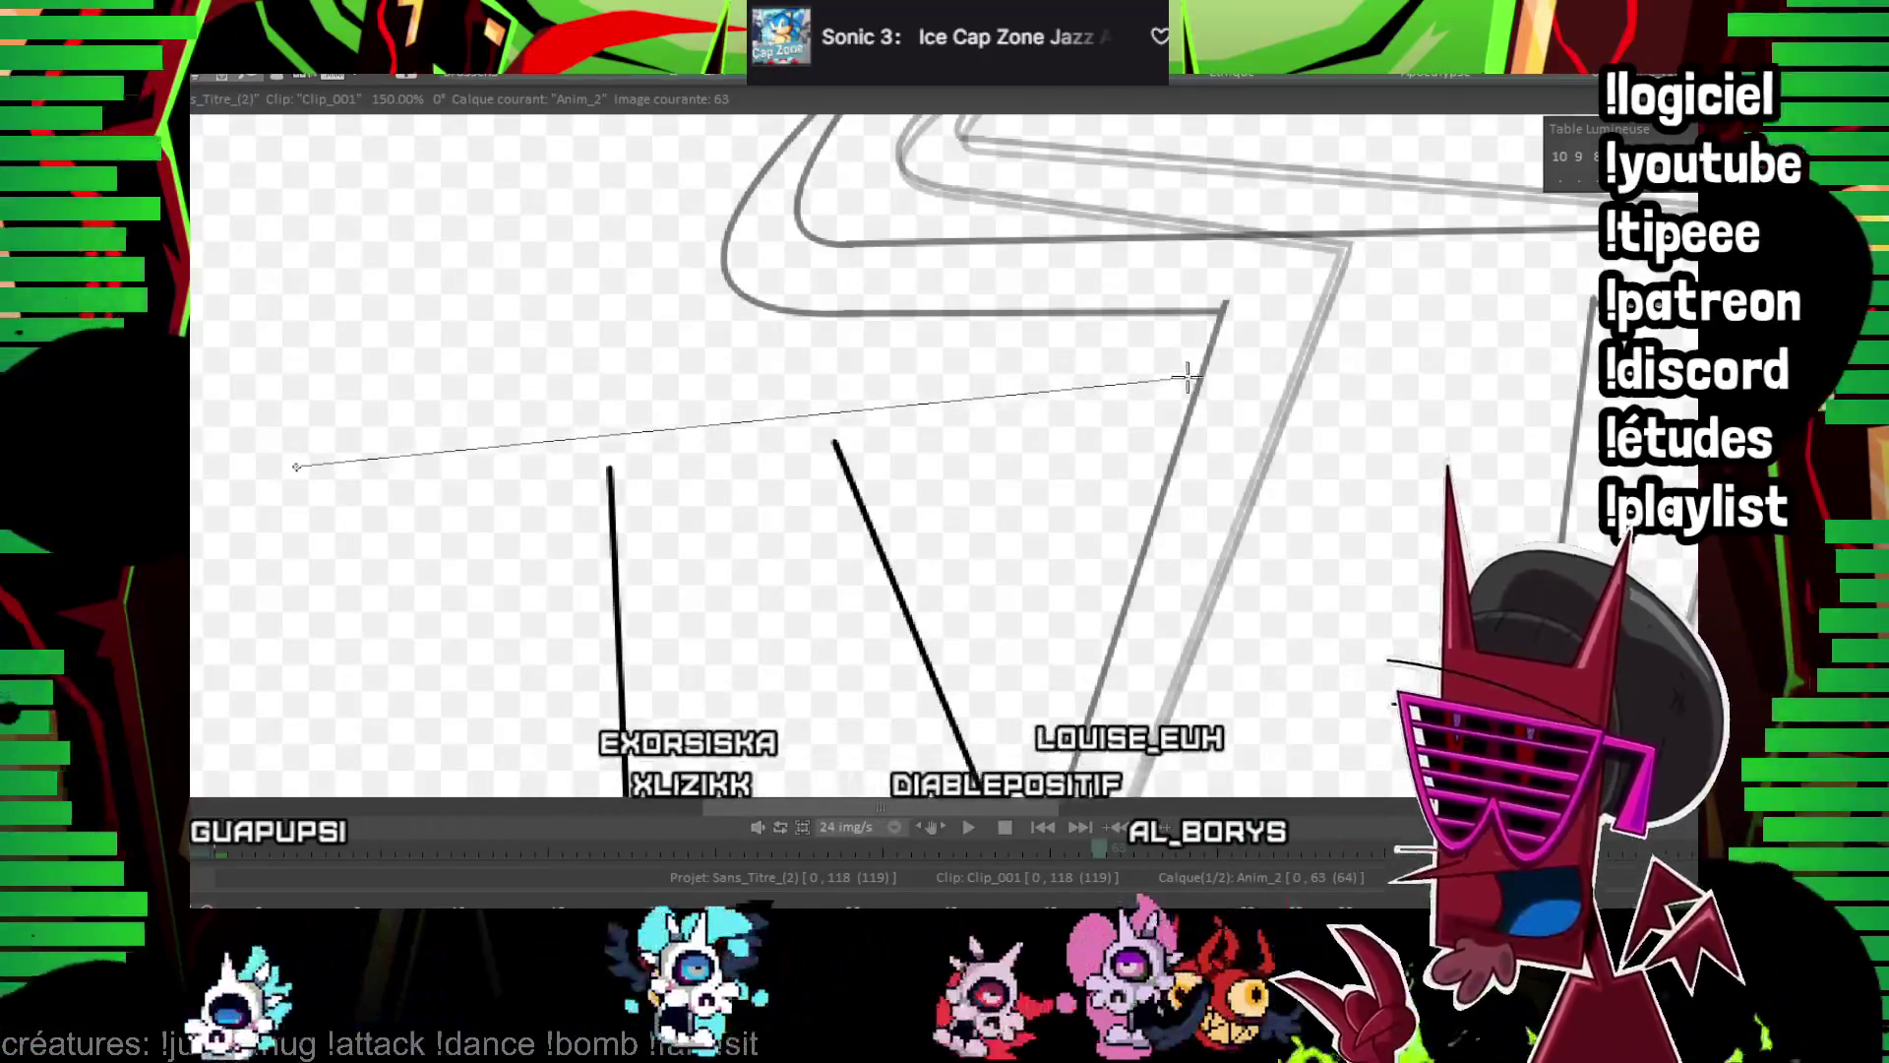
left_click(1191, 376)
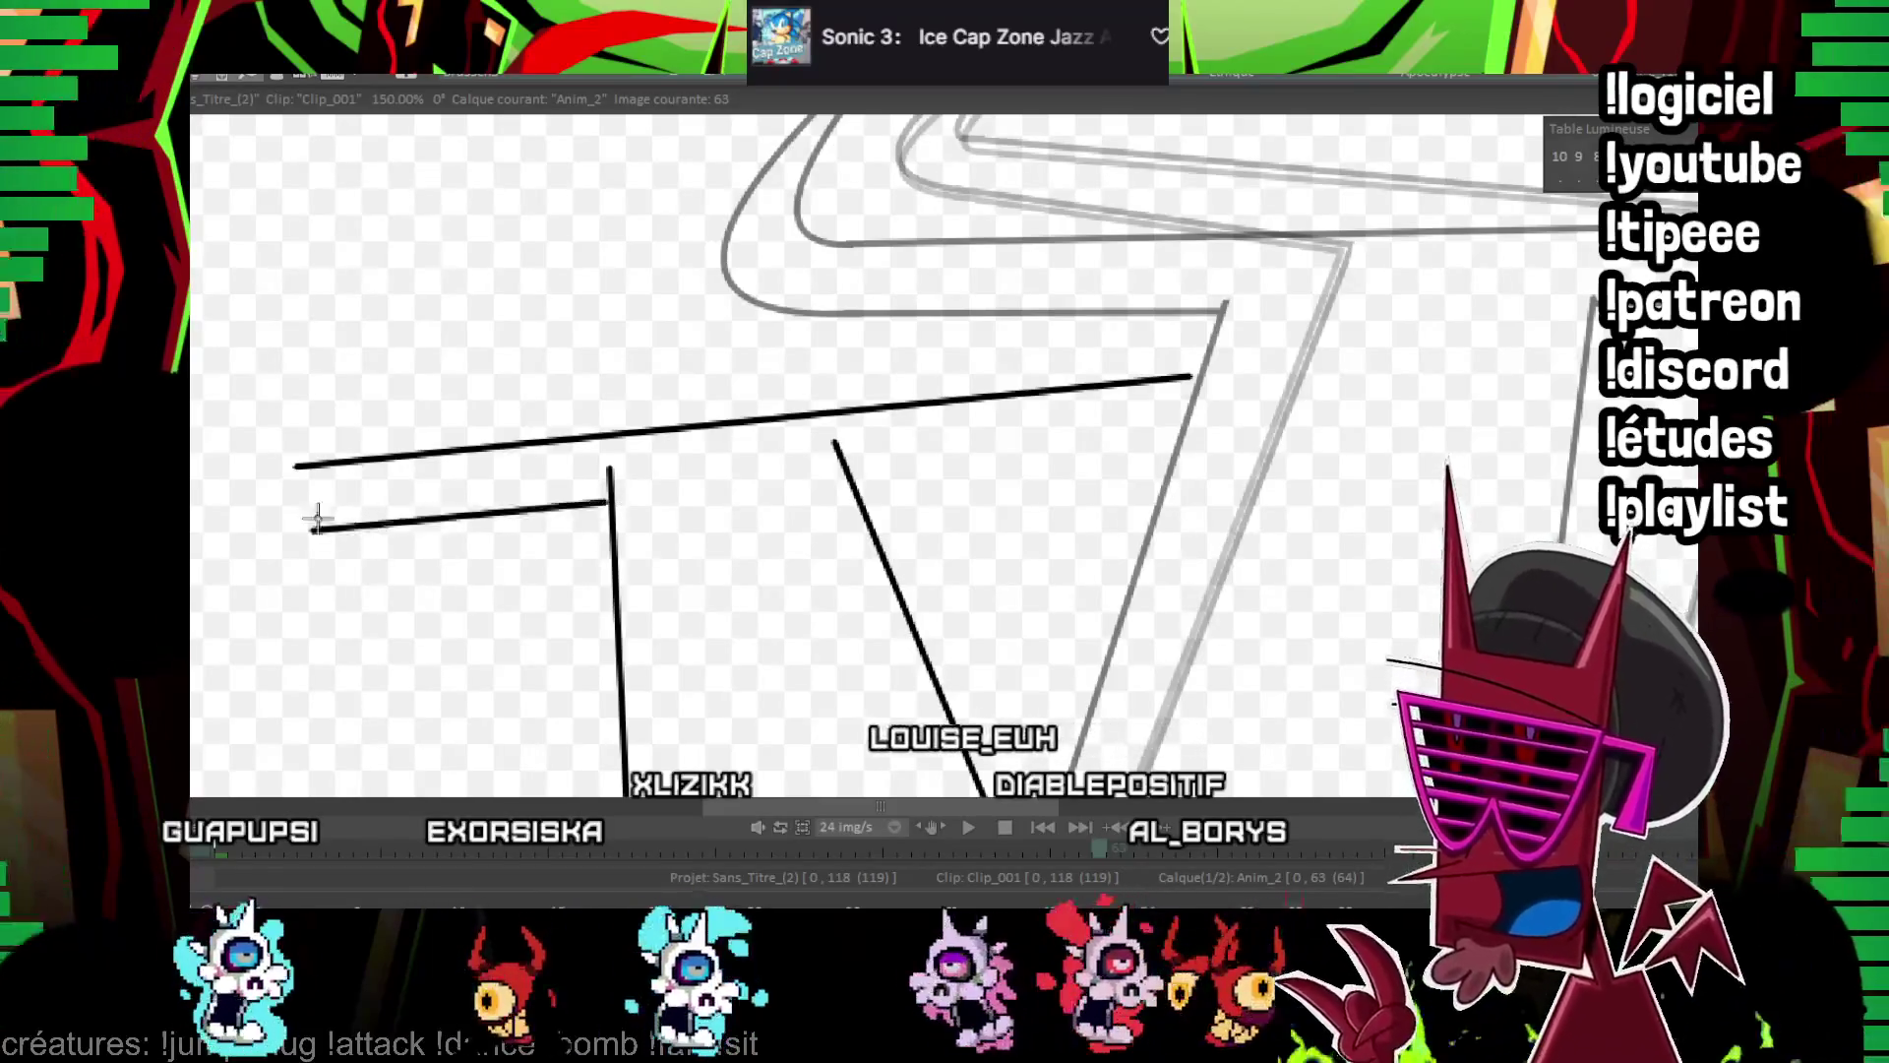
left_click(848, 471)
left_click(1185, 438)
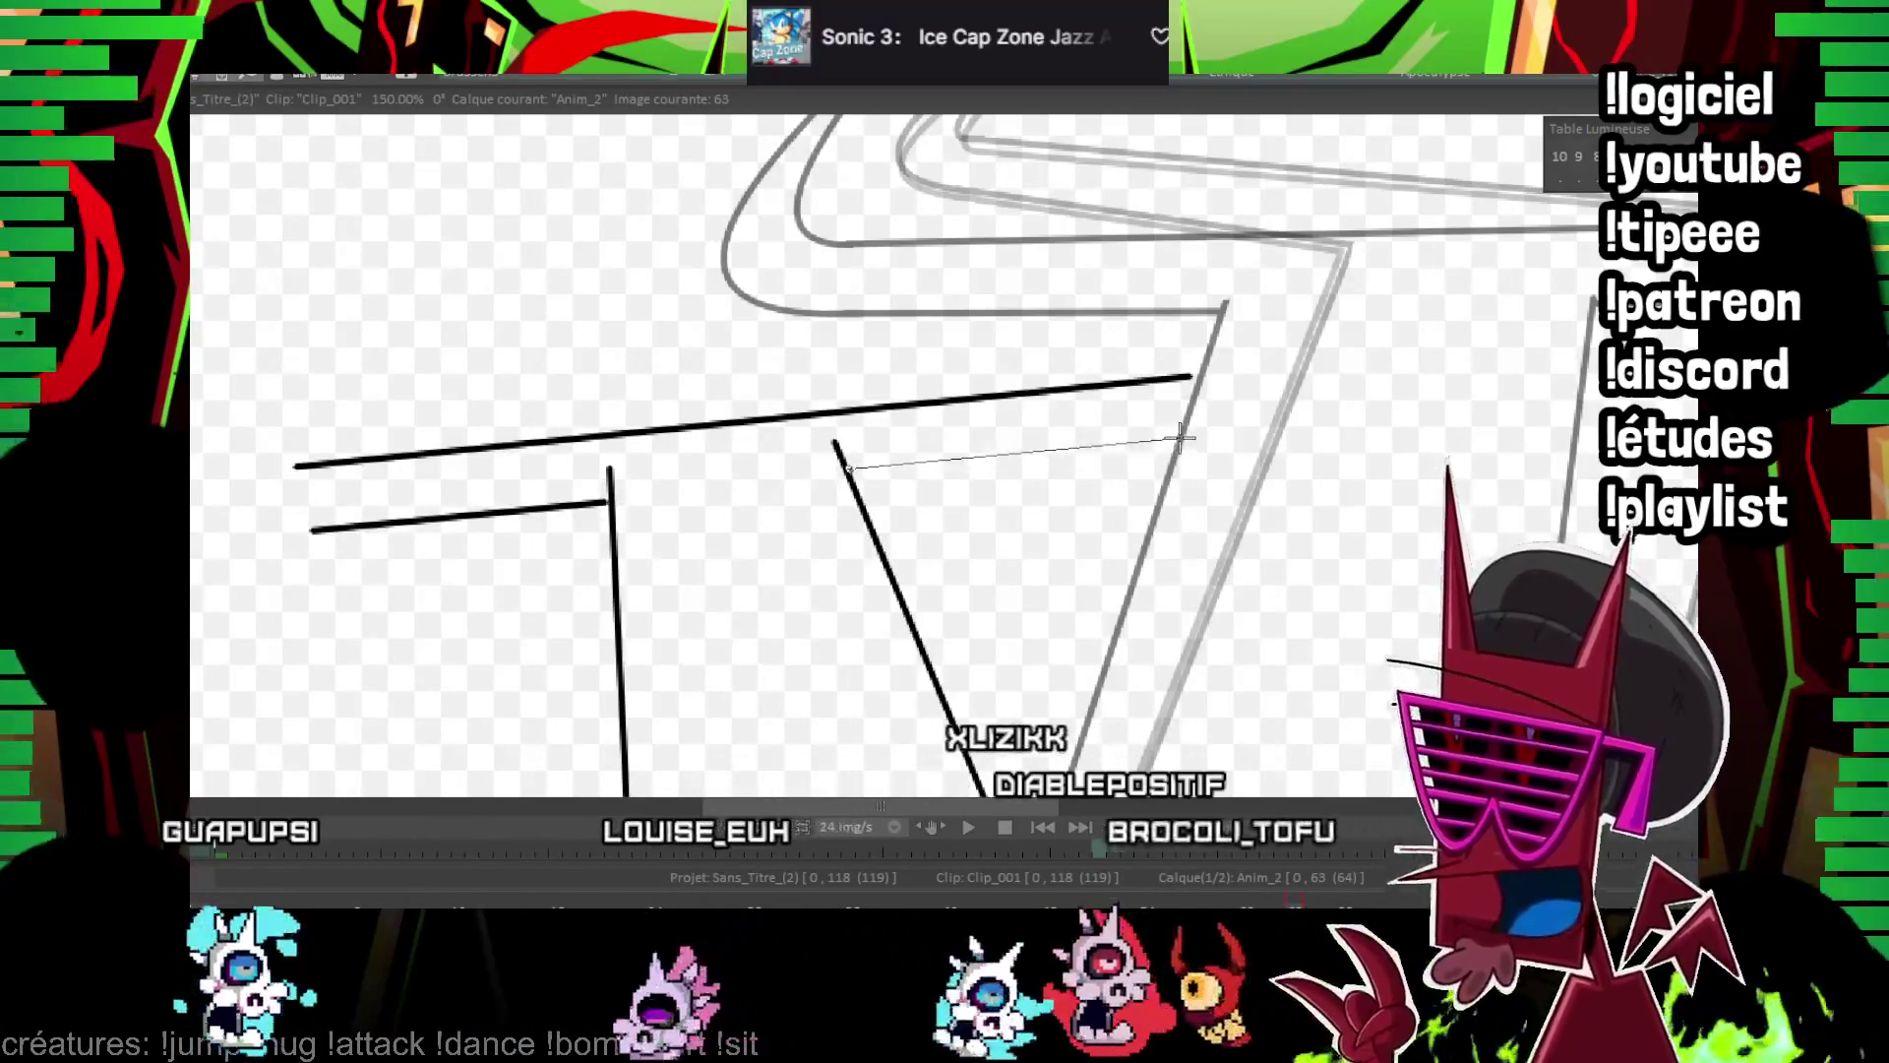
Add the curved horns at the crossguard's left and right ends
left_click_drag(317, 388, 413, 434)
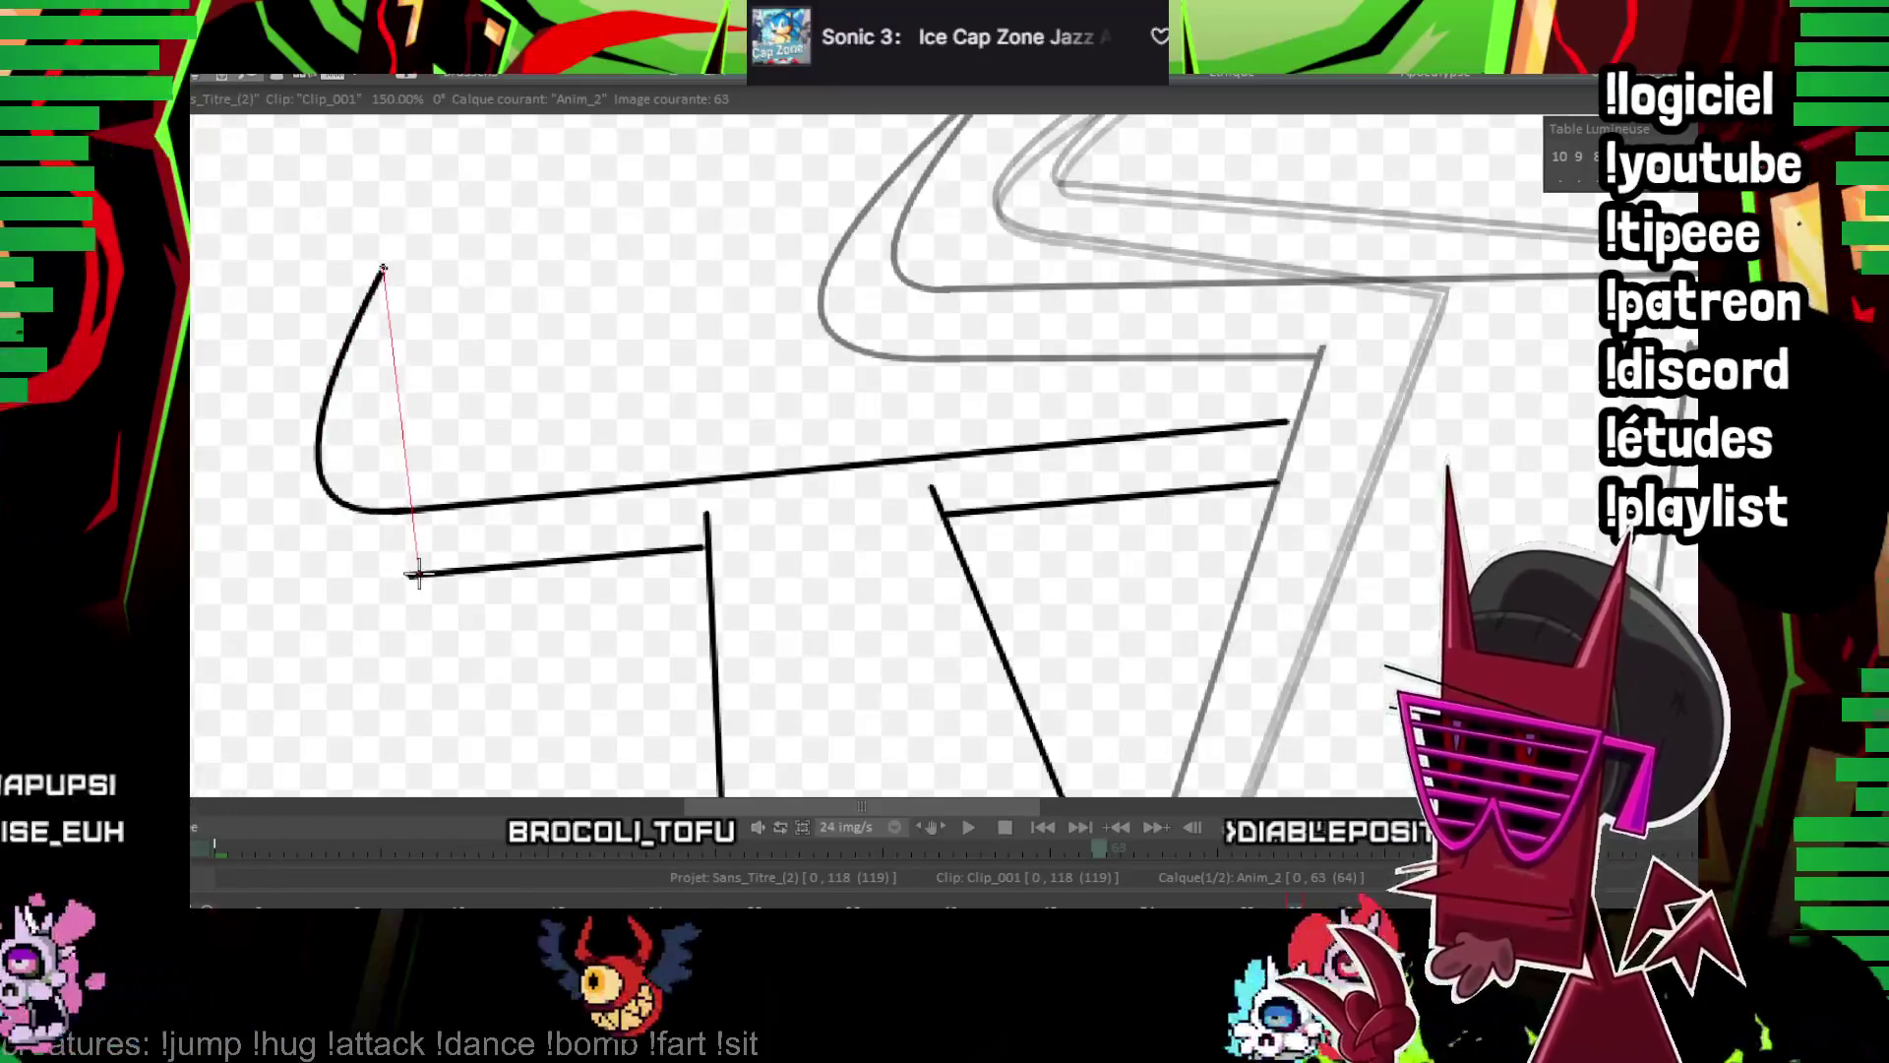
key("Return")
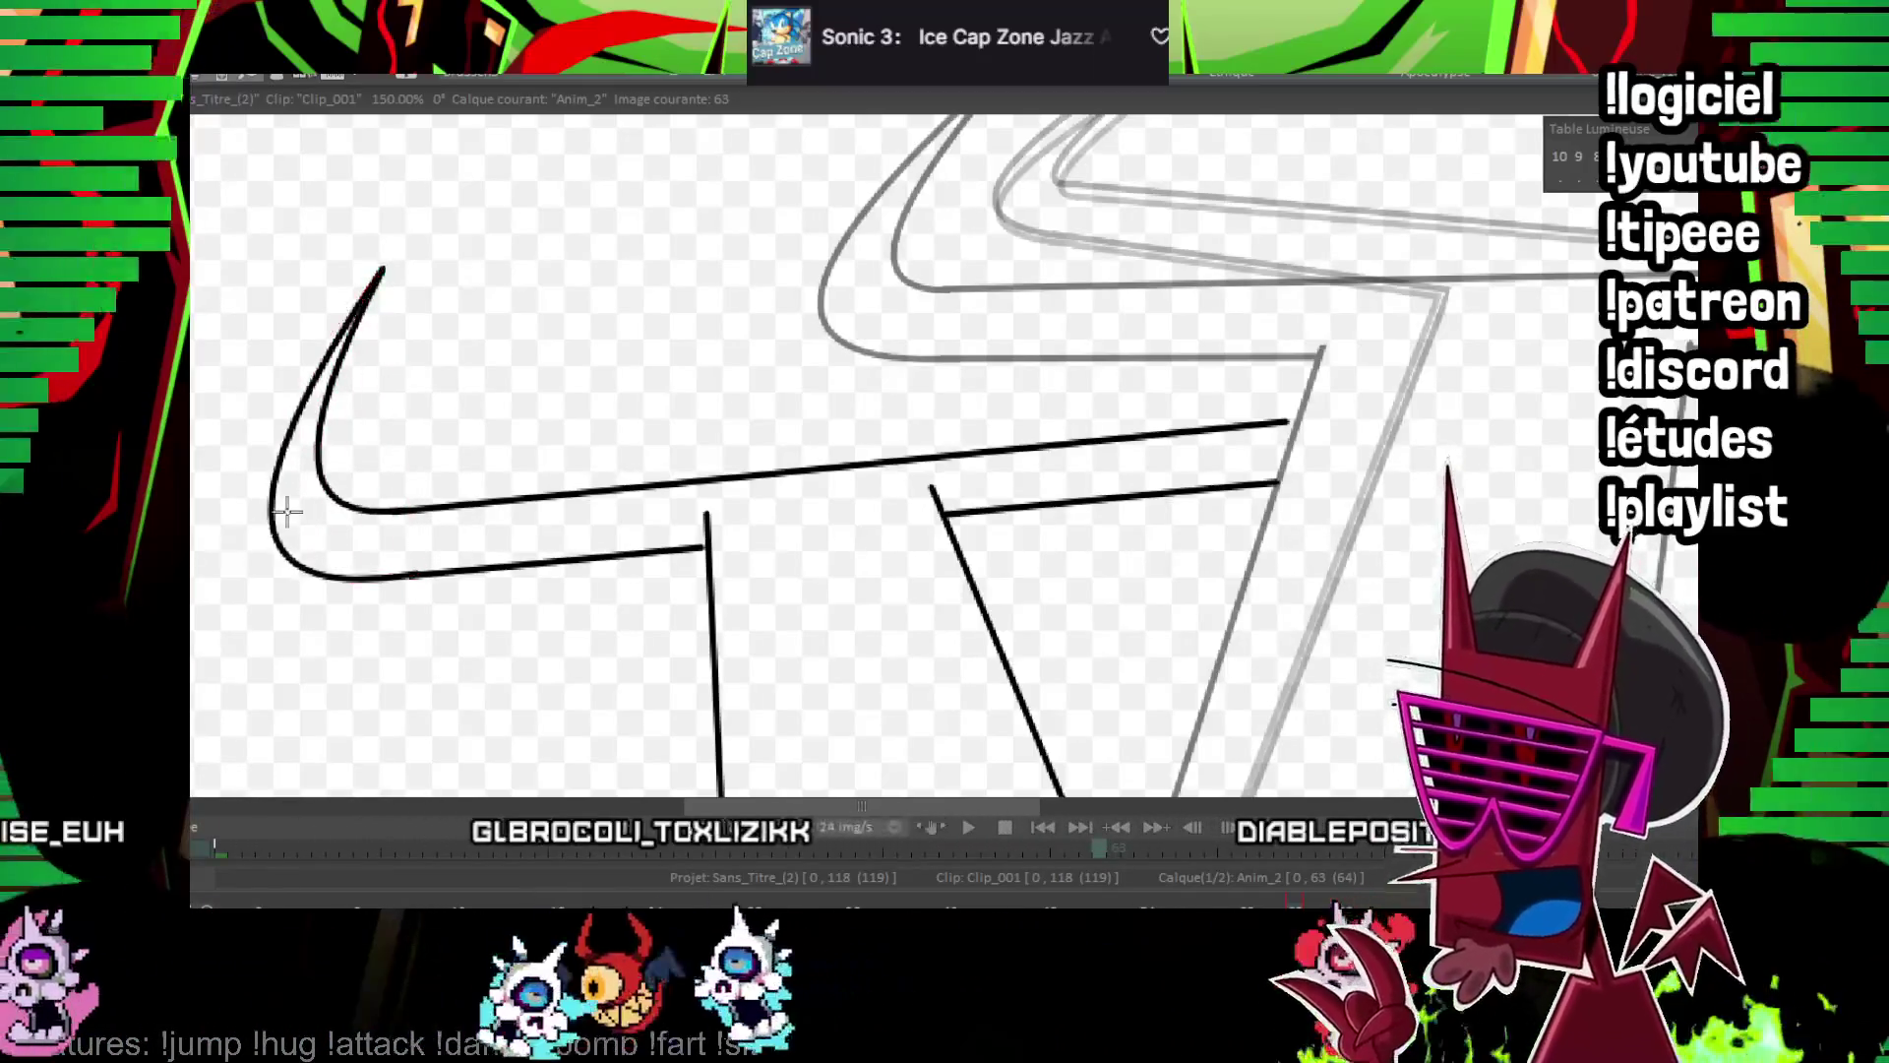
scroll(978, 367, "right", 3)
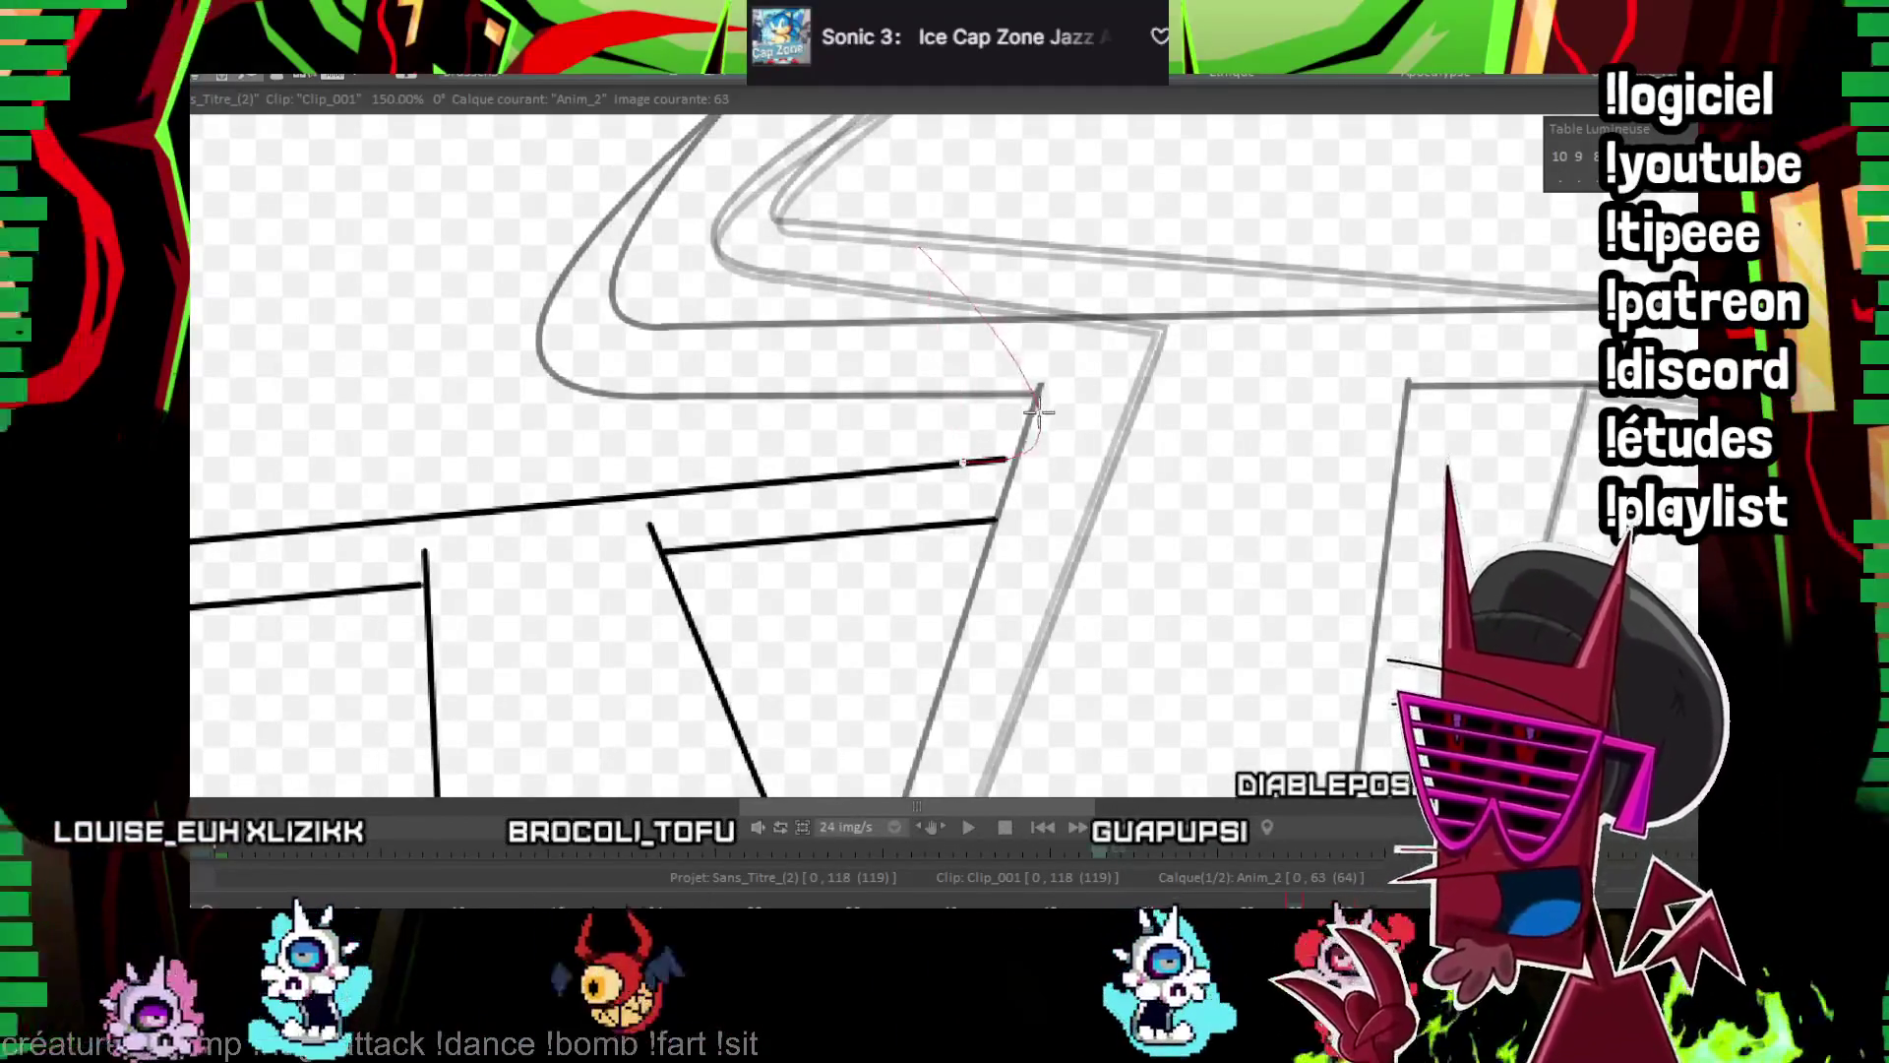
scroll(984, 394, "right", 1)
left_click(851, 251)
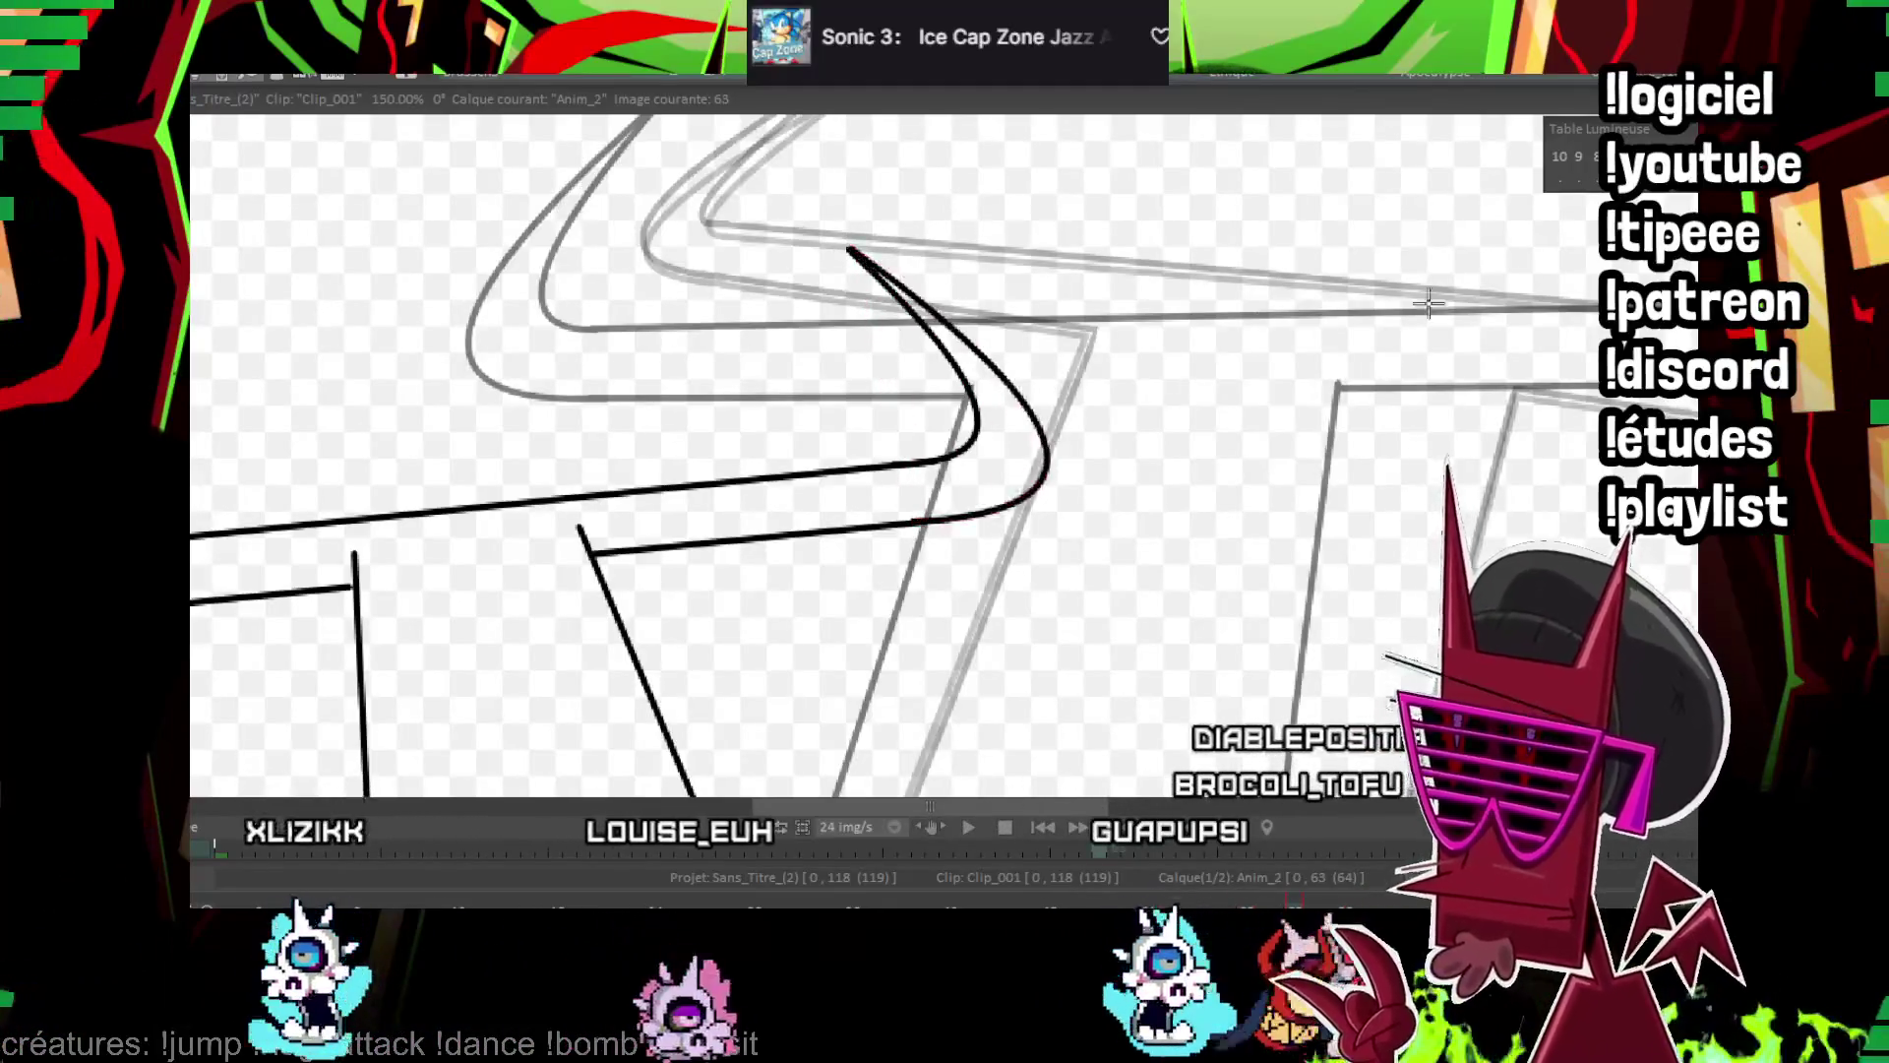
scroll(1043, 446, "down", 5)
key("Left")
key("Left")
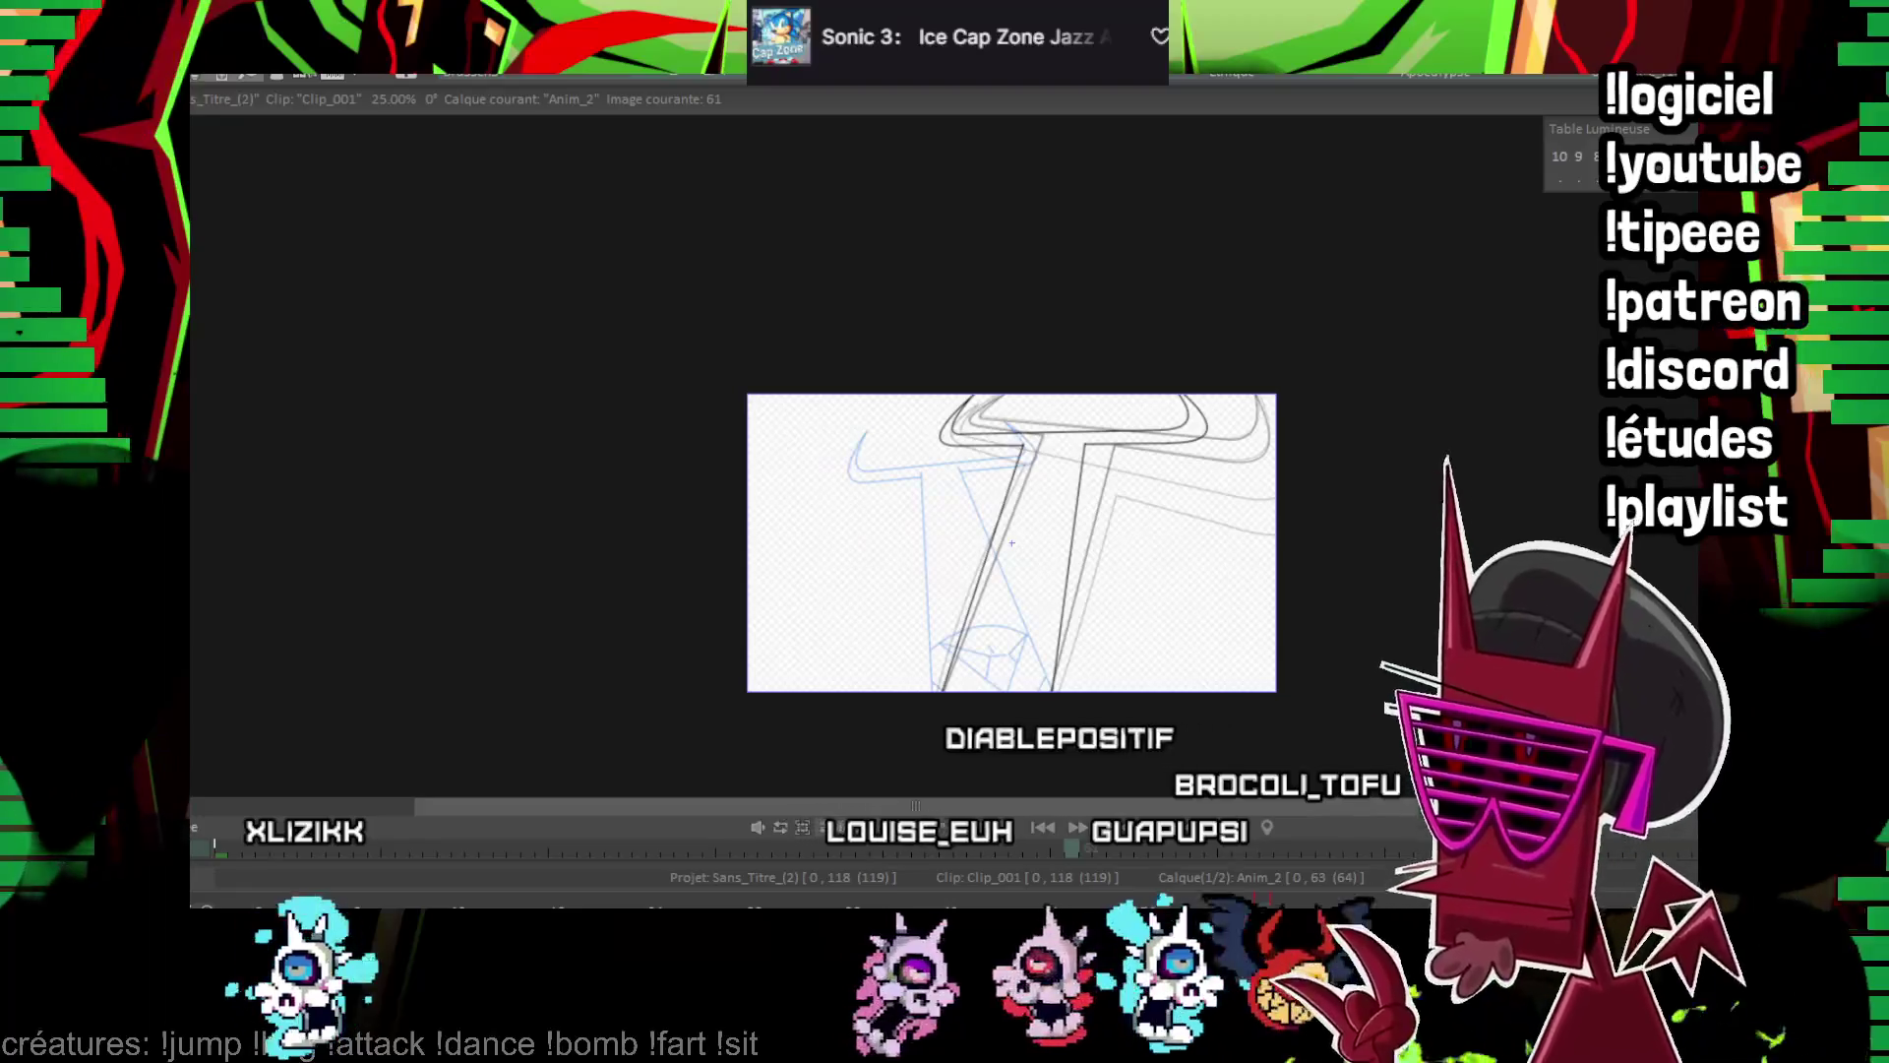
Ink the blade's left edge and right diagonal edge on frame 66
key("Right")
key("Right")
key("Right")
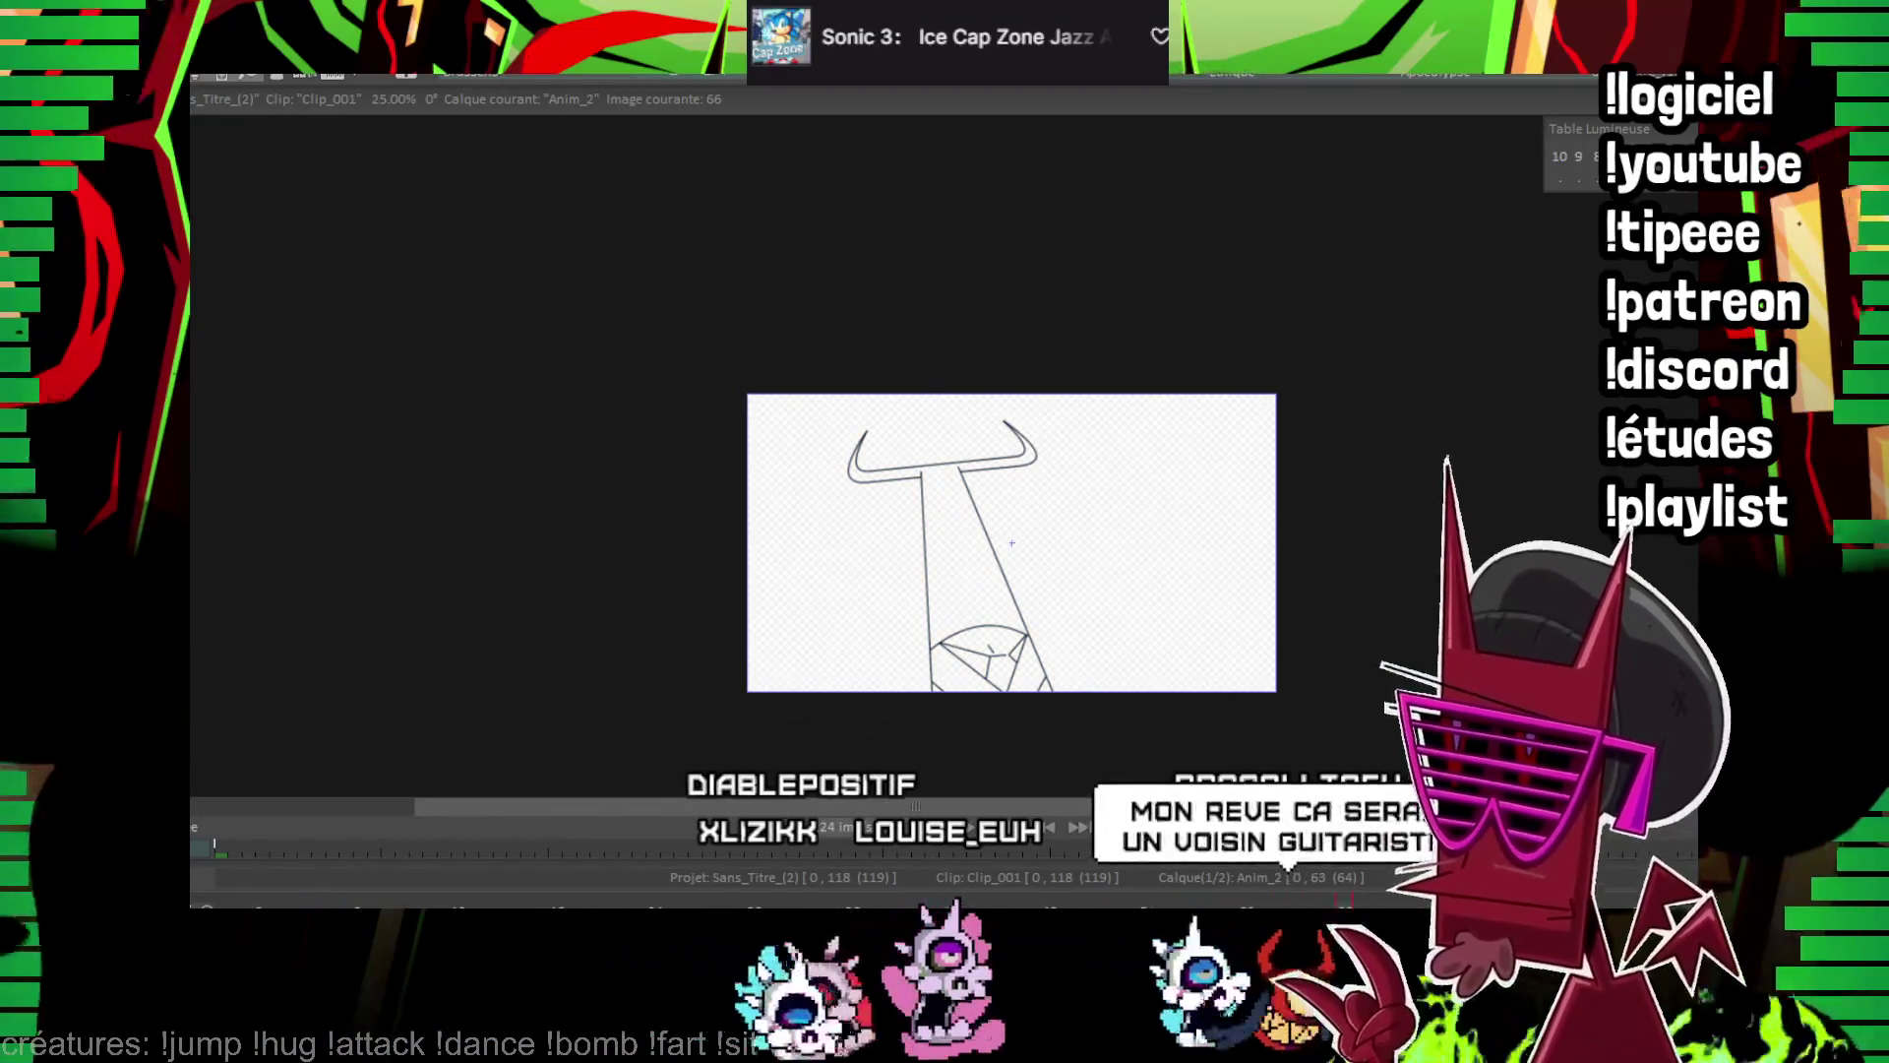
scroll(1032, 650, "up", 3)
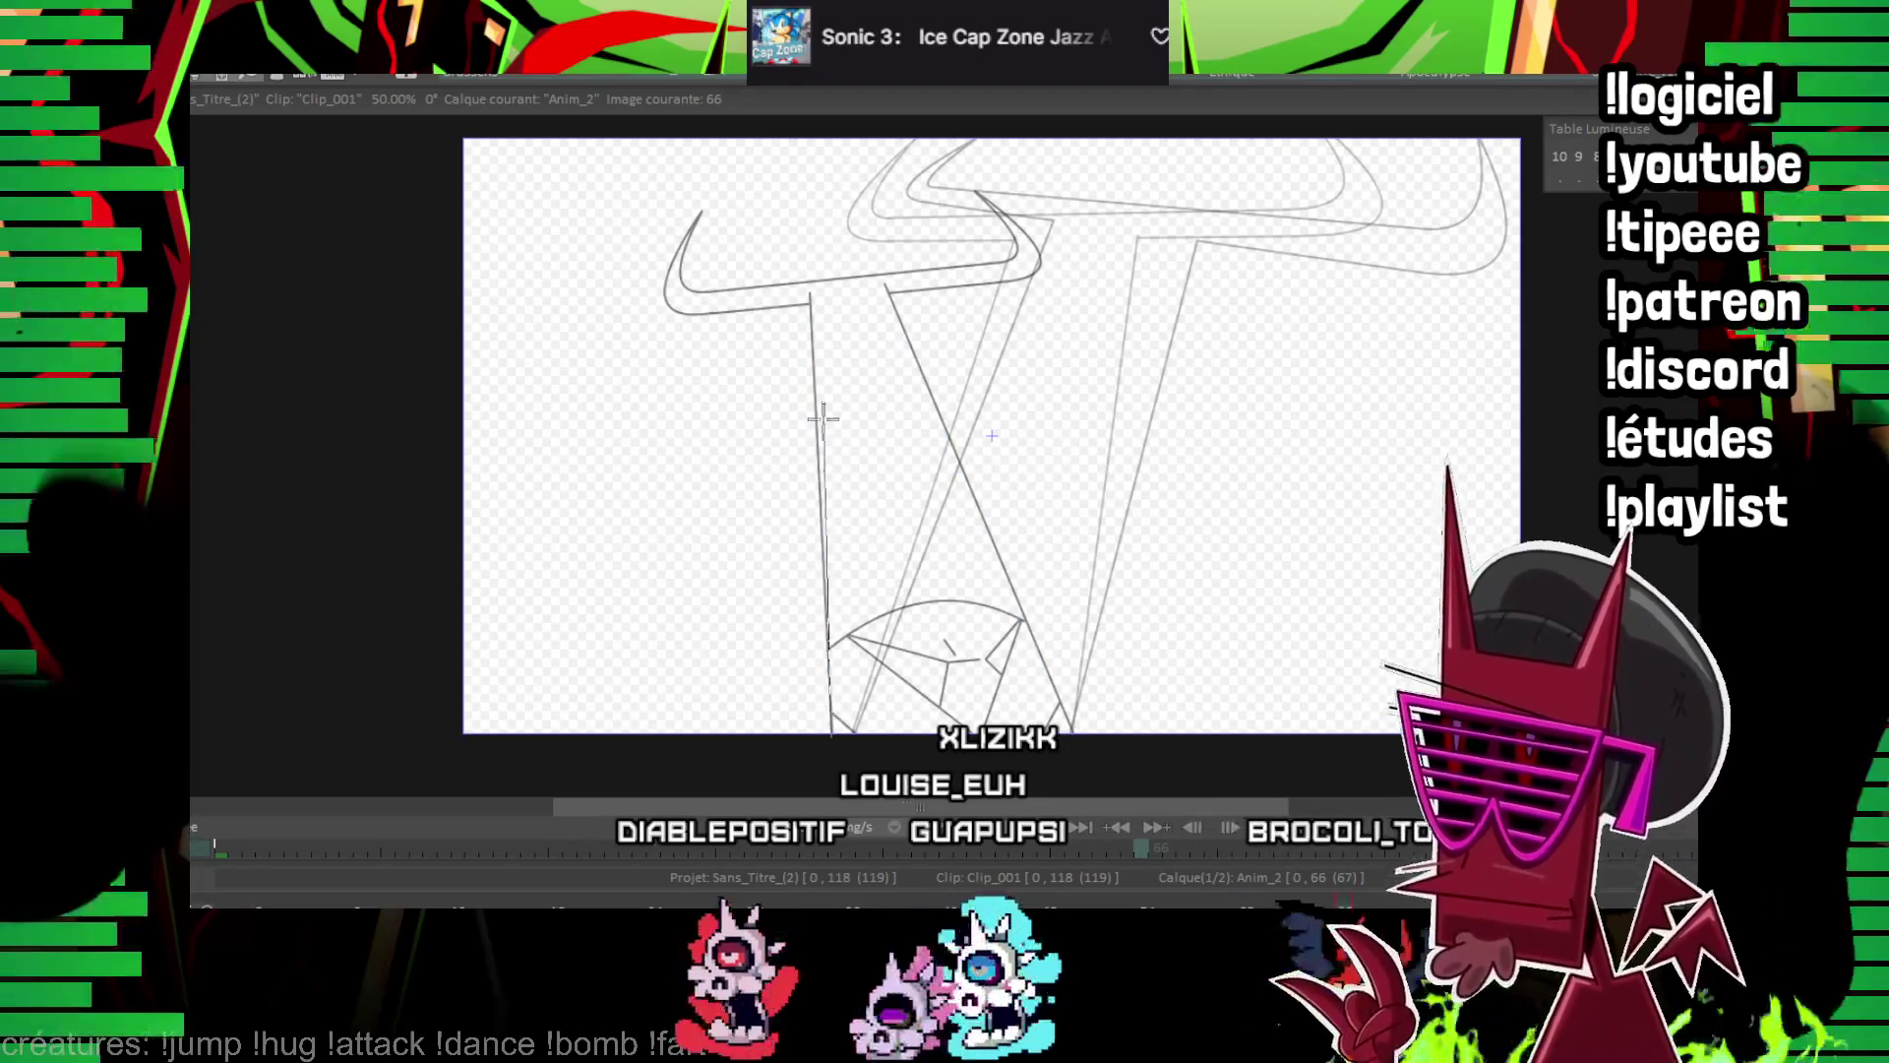
left_click_drag(809, 297, 832, 731)
left_click_drag(882, 286, 1071, 731)
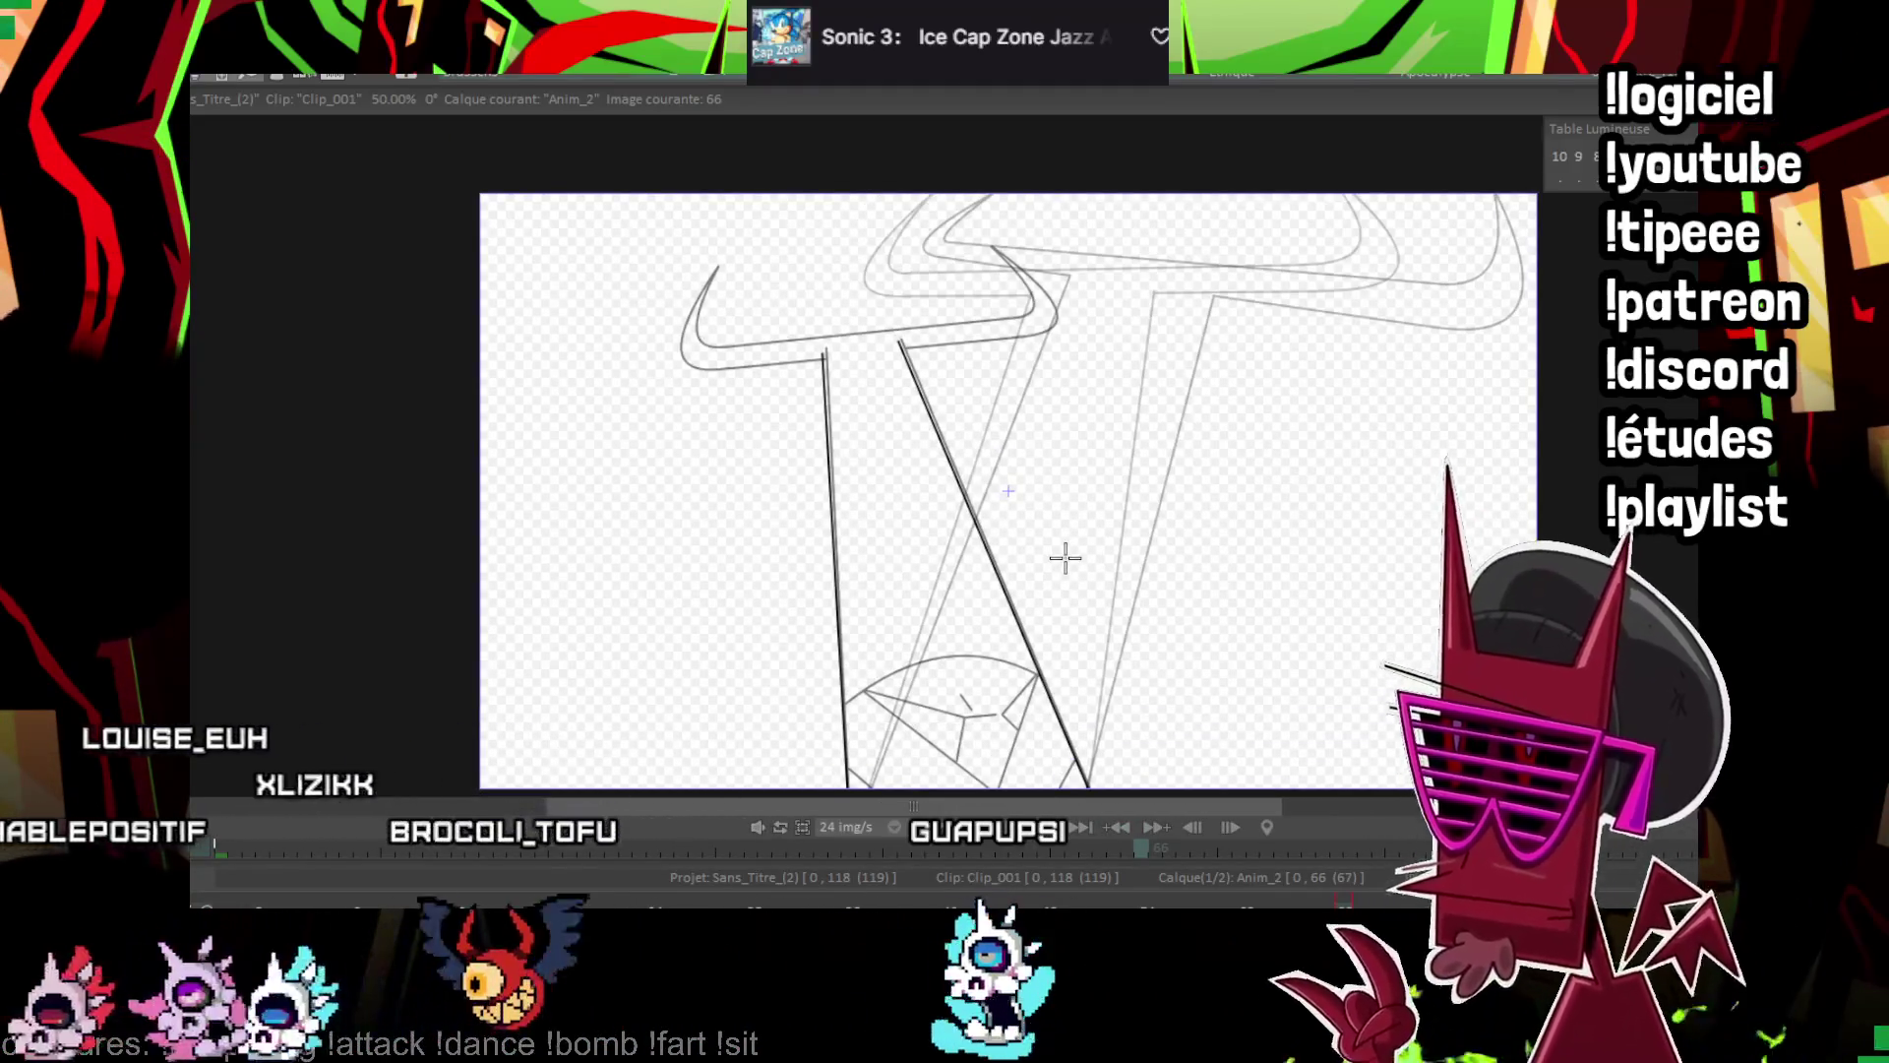
scroll(1008, 490, "up", 5)
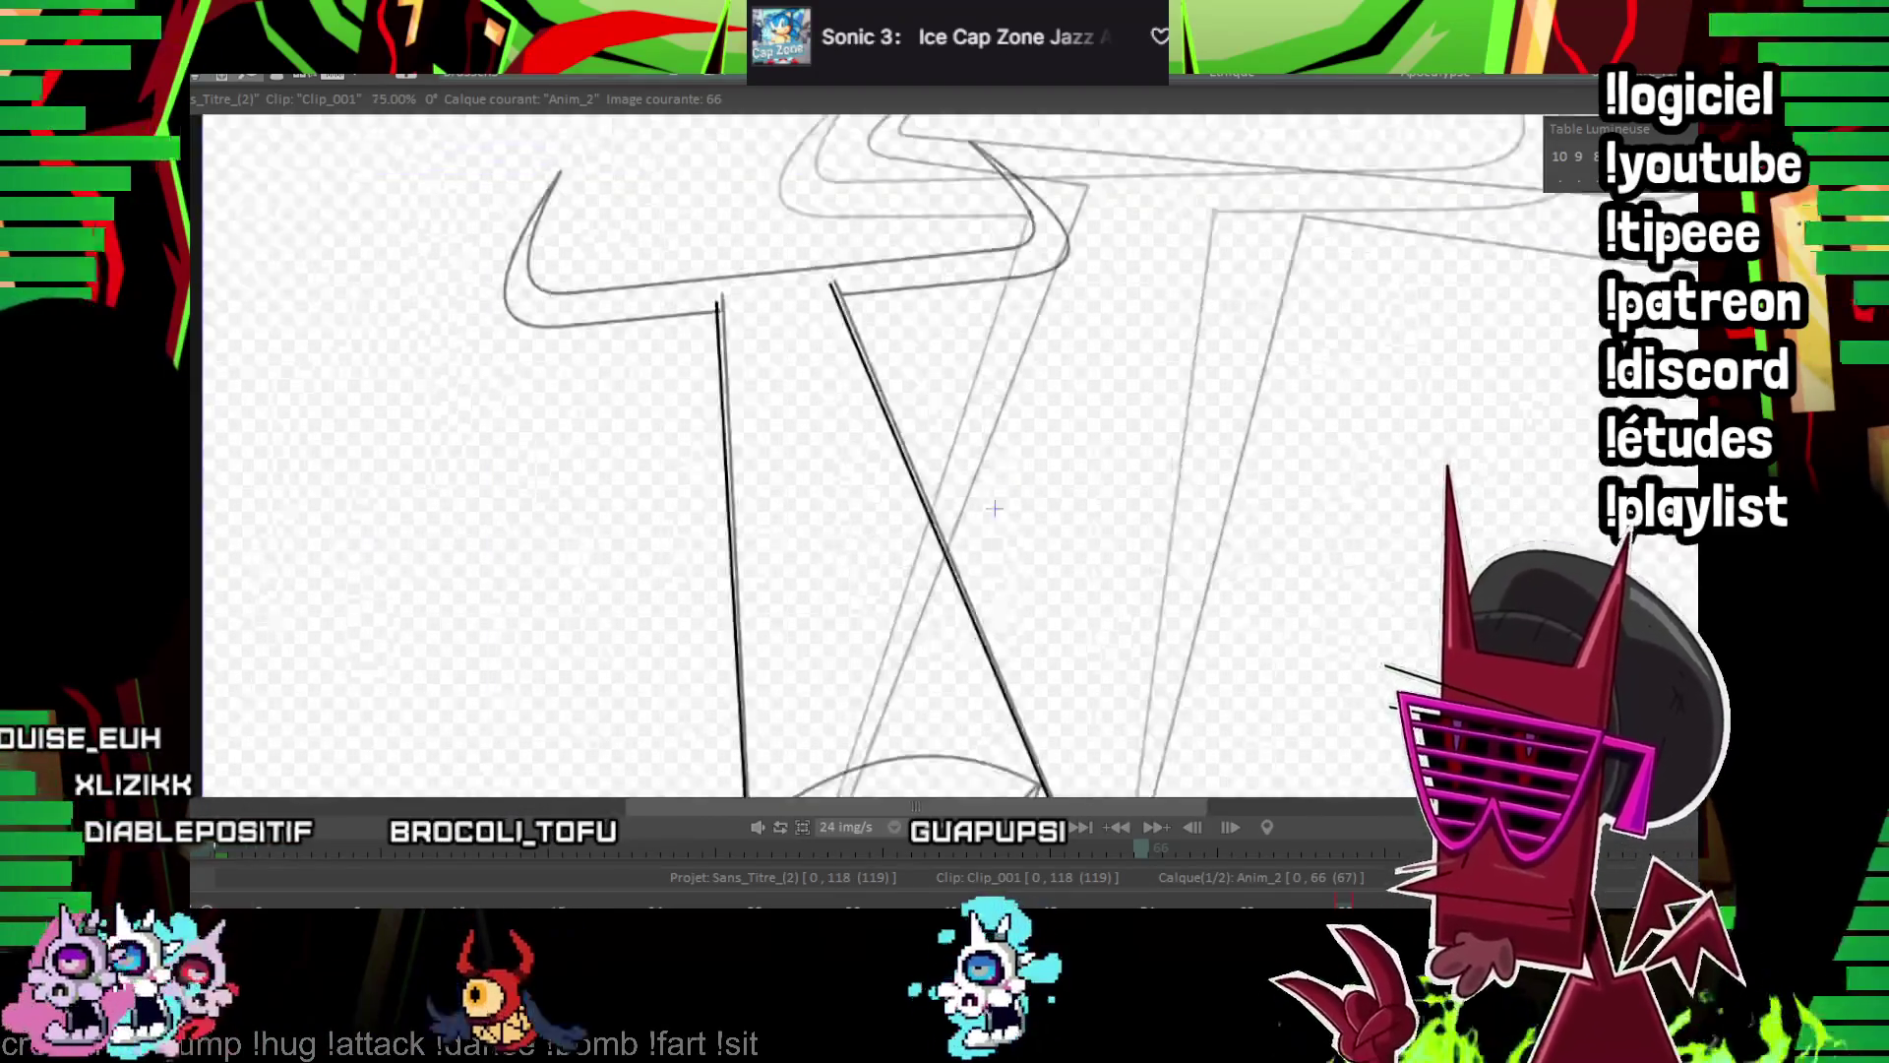
key("Left")
key("Left")
key("Left")
key("Right")
key("Right")
key("Right")
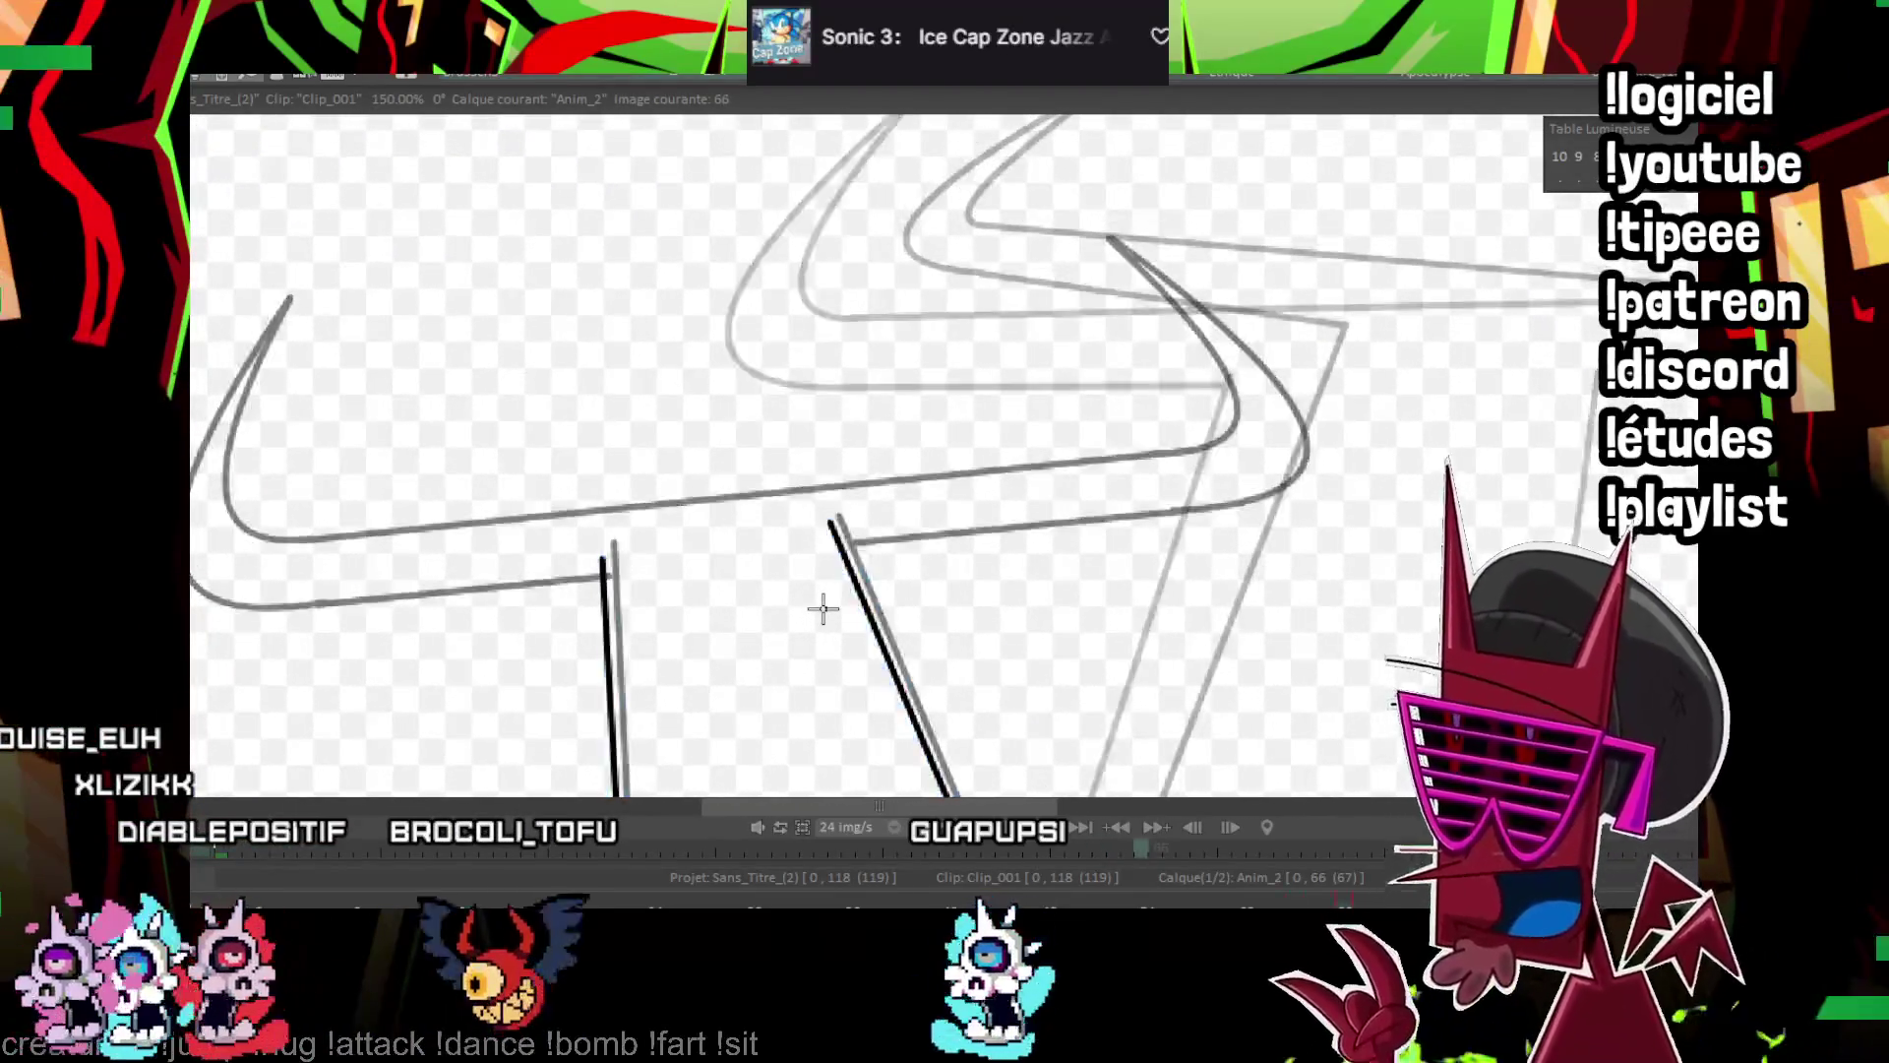
Draw the crossguard's top and lower straight lines, erasing the stretch between the blades
left_click_drag(715, 500, 1168, 464)
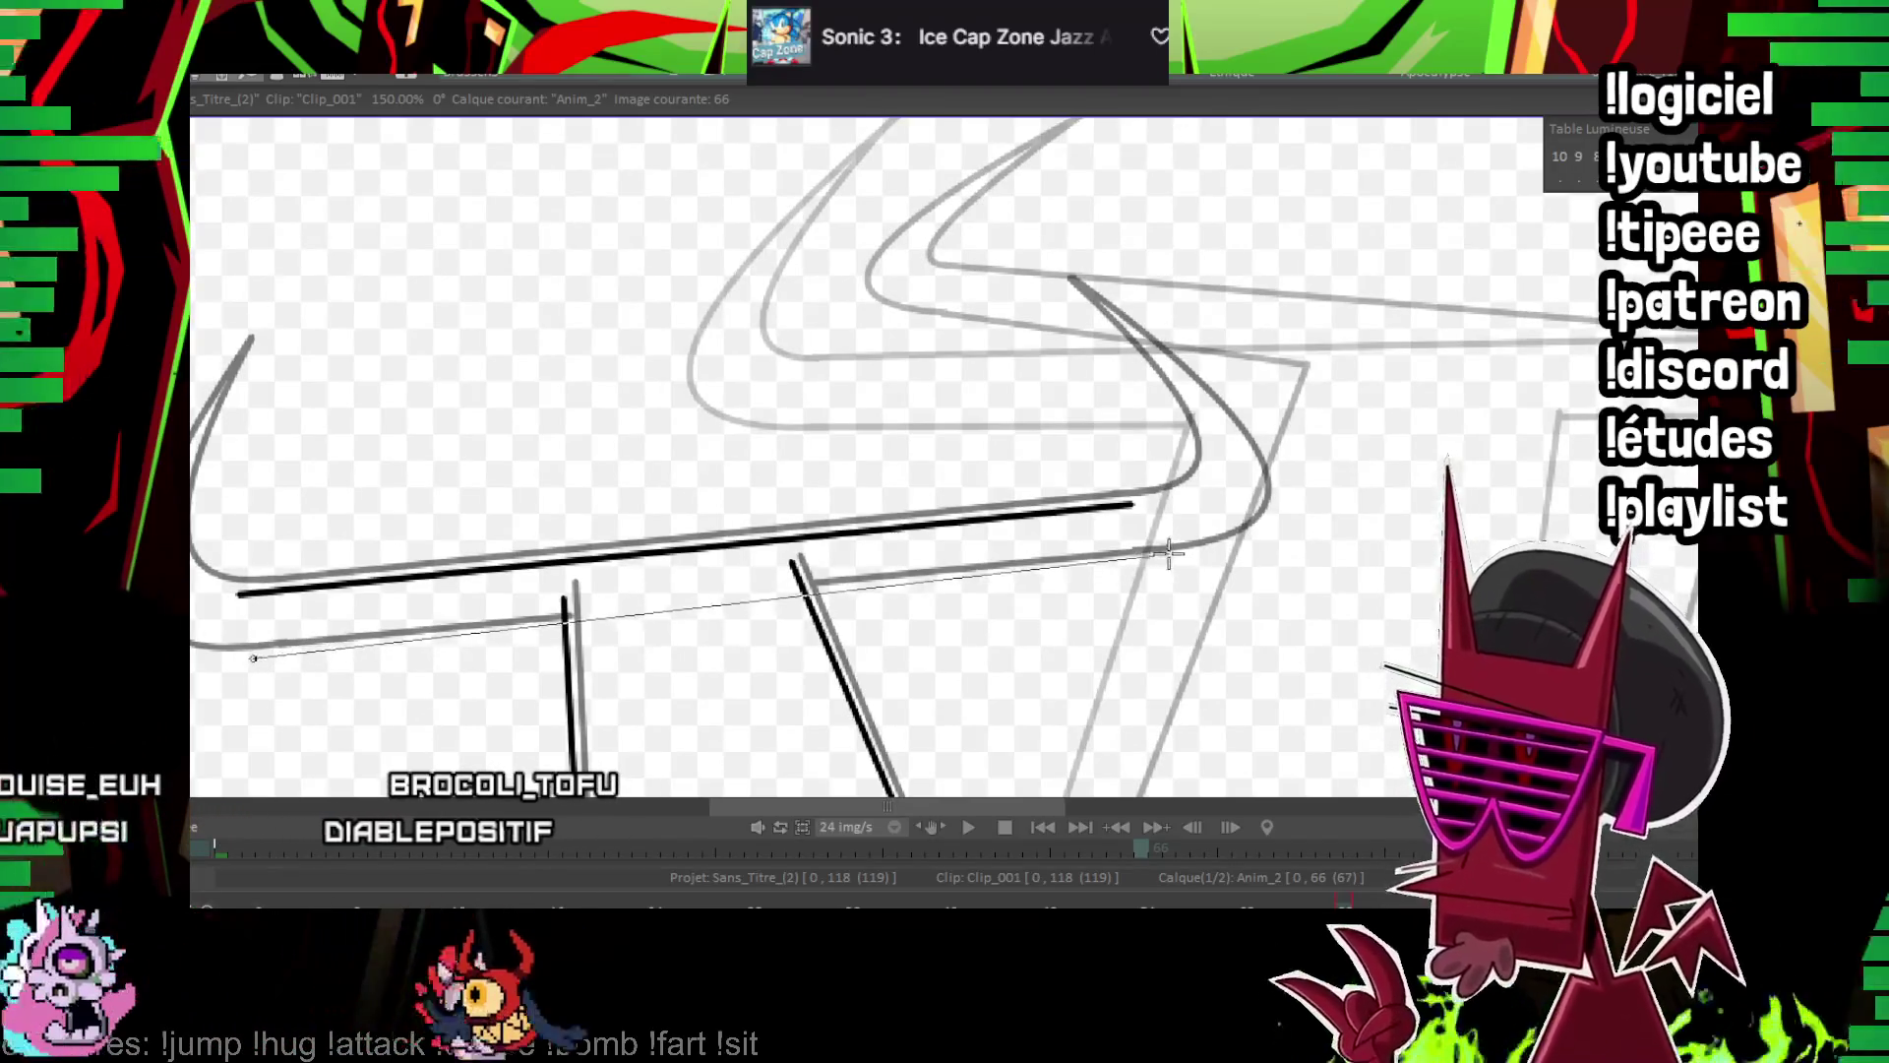
left_click_drag(252, 653, 1144, 561)
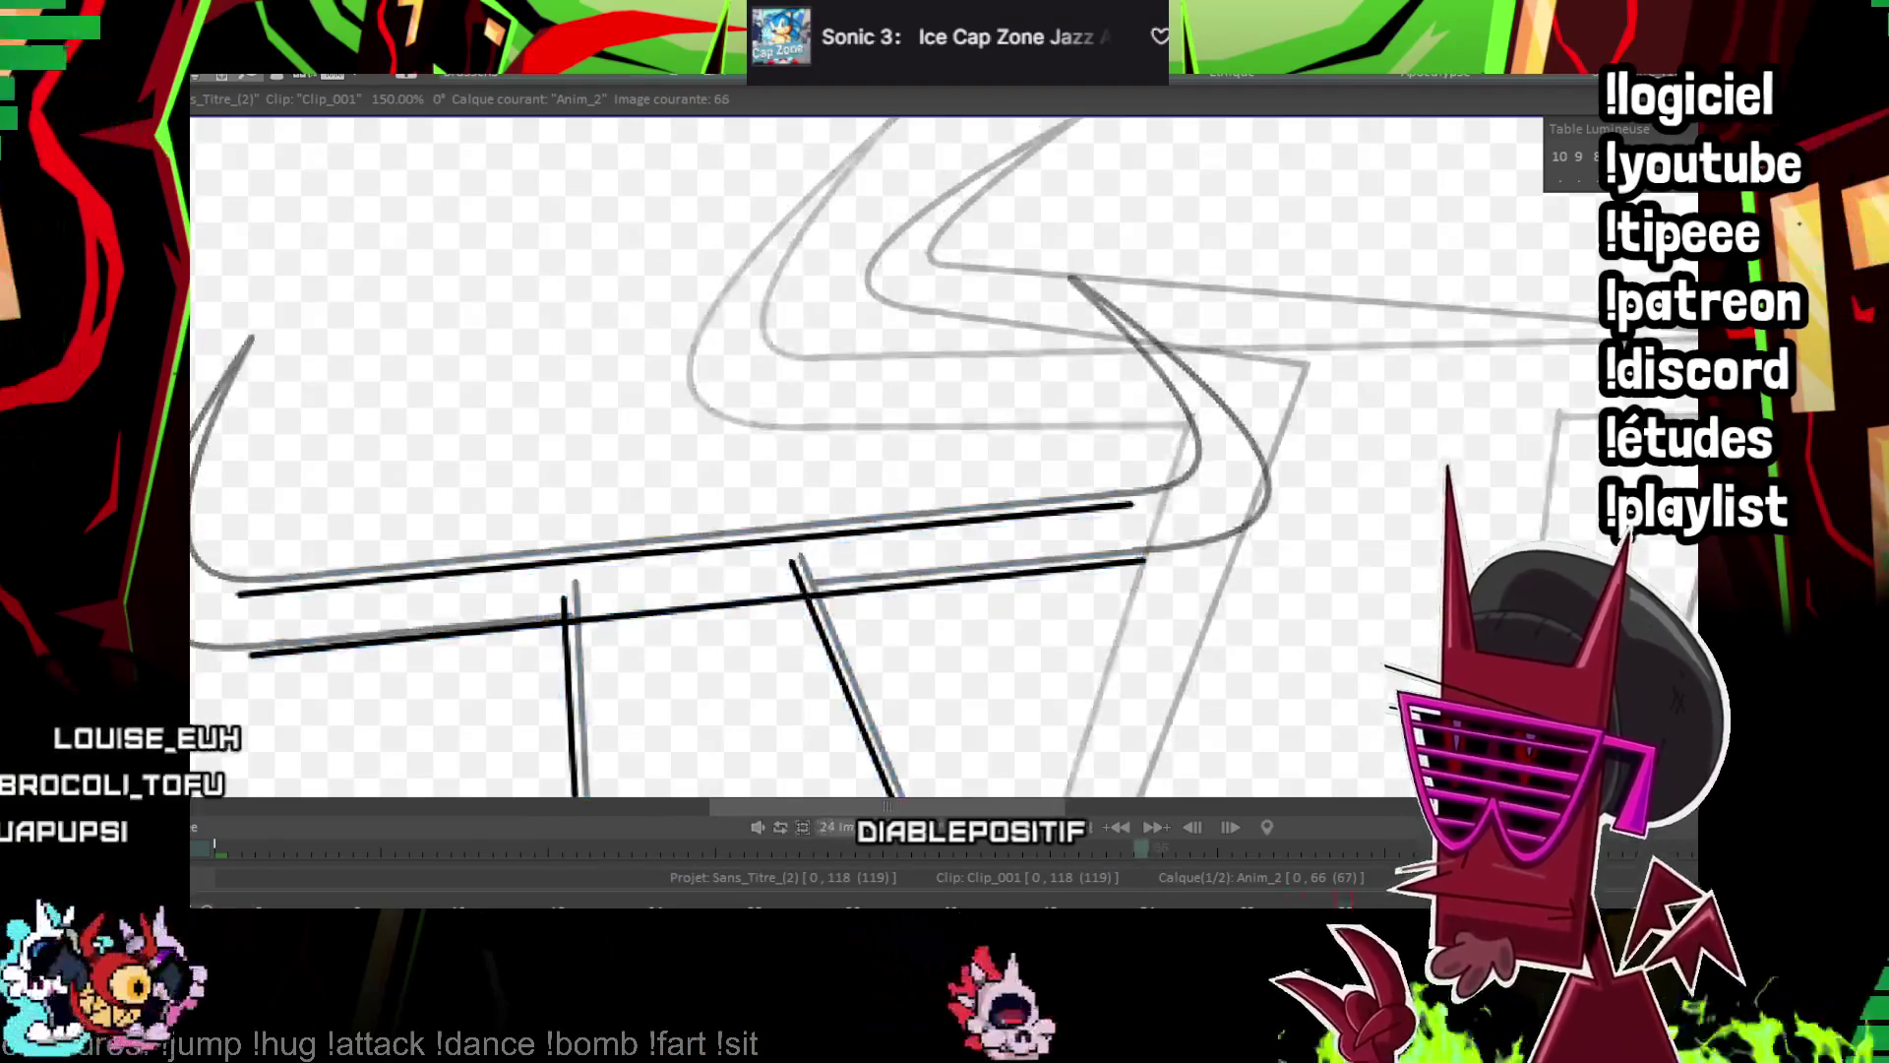
scroll(1123, 475, "up", 3)
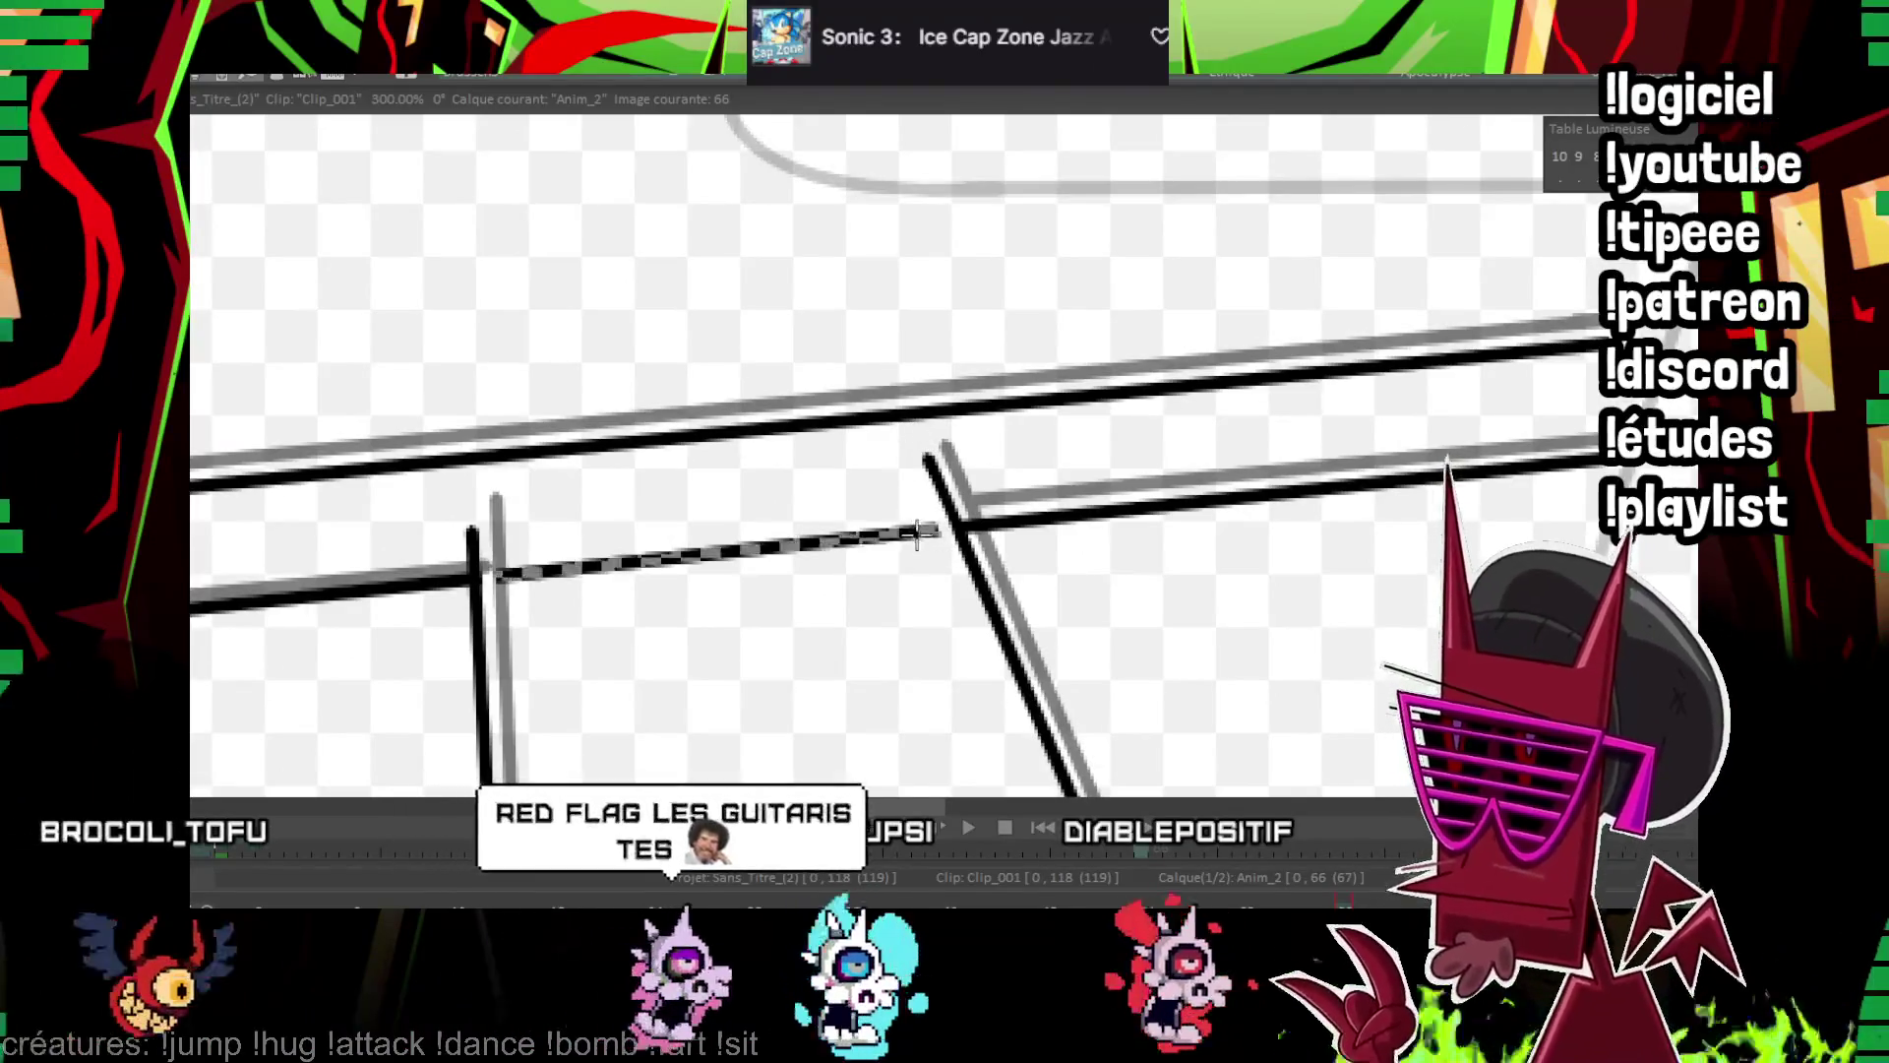
left_click(482, 551)
Ink the curves of the left and right horns up to their tips
mouse_move(473, 531)
left_mouse_down()
mouse_move(780, 476)
mouse_move(823, 498)
mouse_move(809, 511)
mouse_move(880, 628)
mouse_move(871, 591)
left_mouse_up()
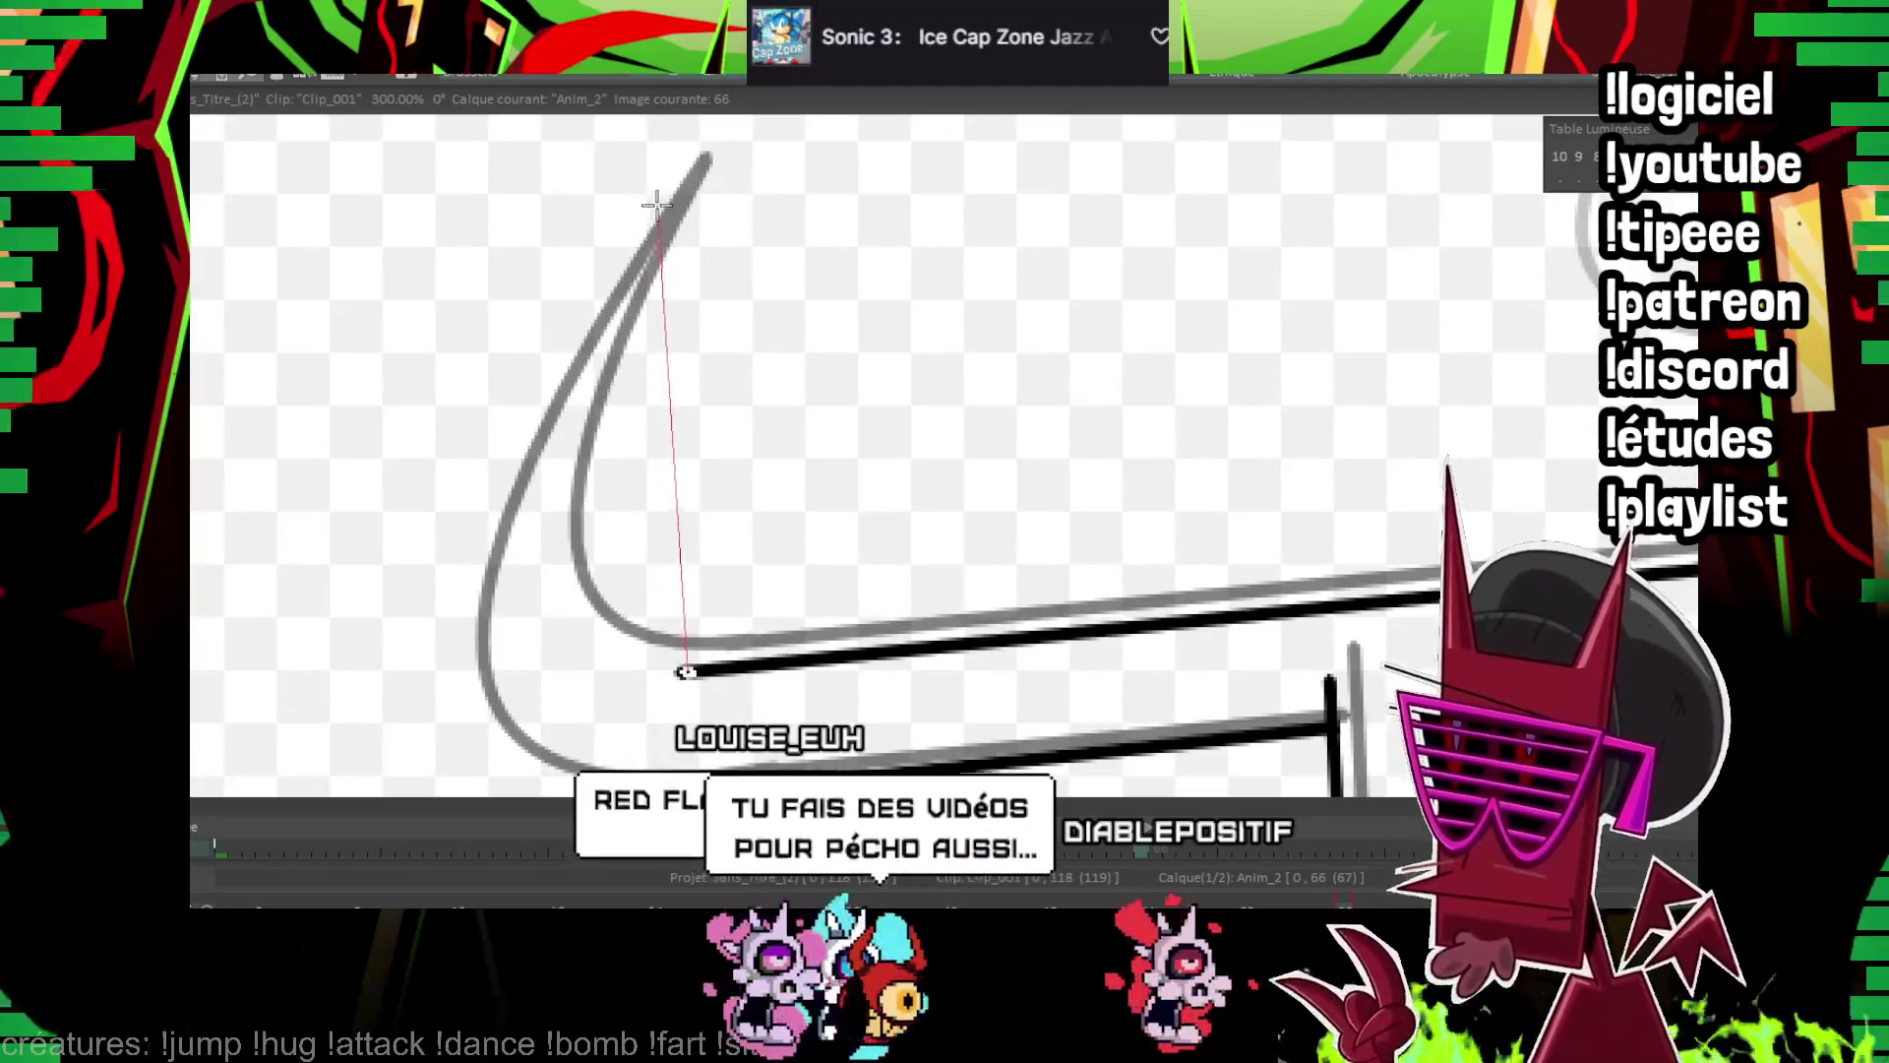
left_click(563, 564)
left_click_drag(660, 190, 701, 141)
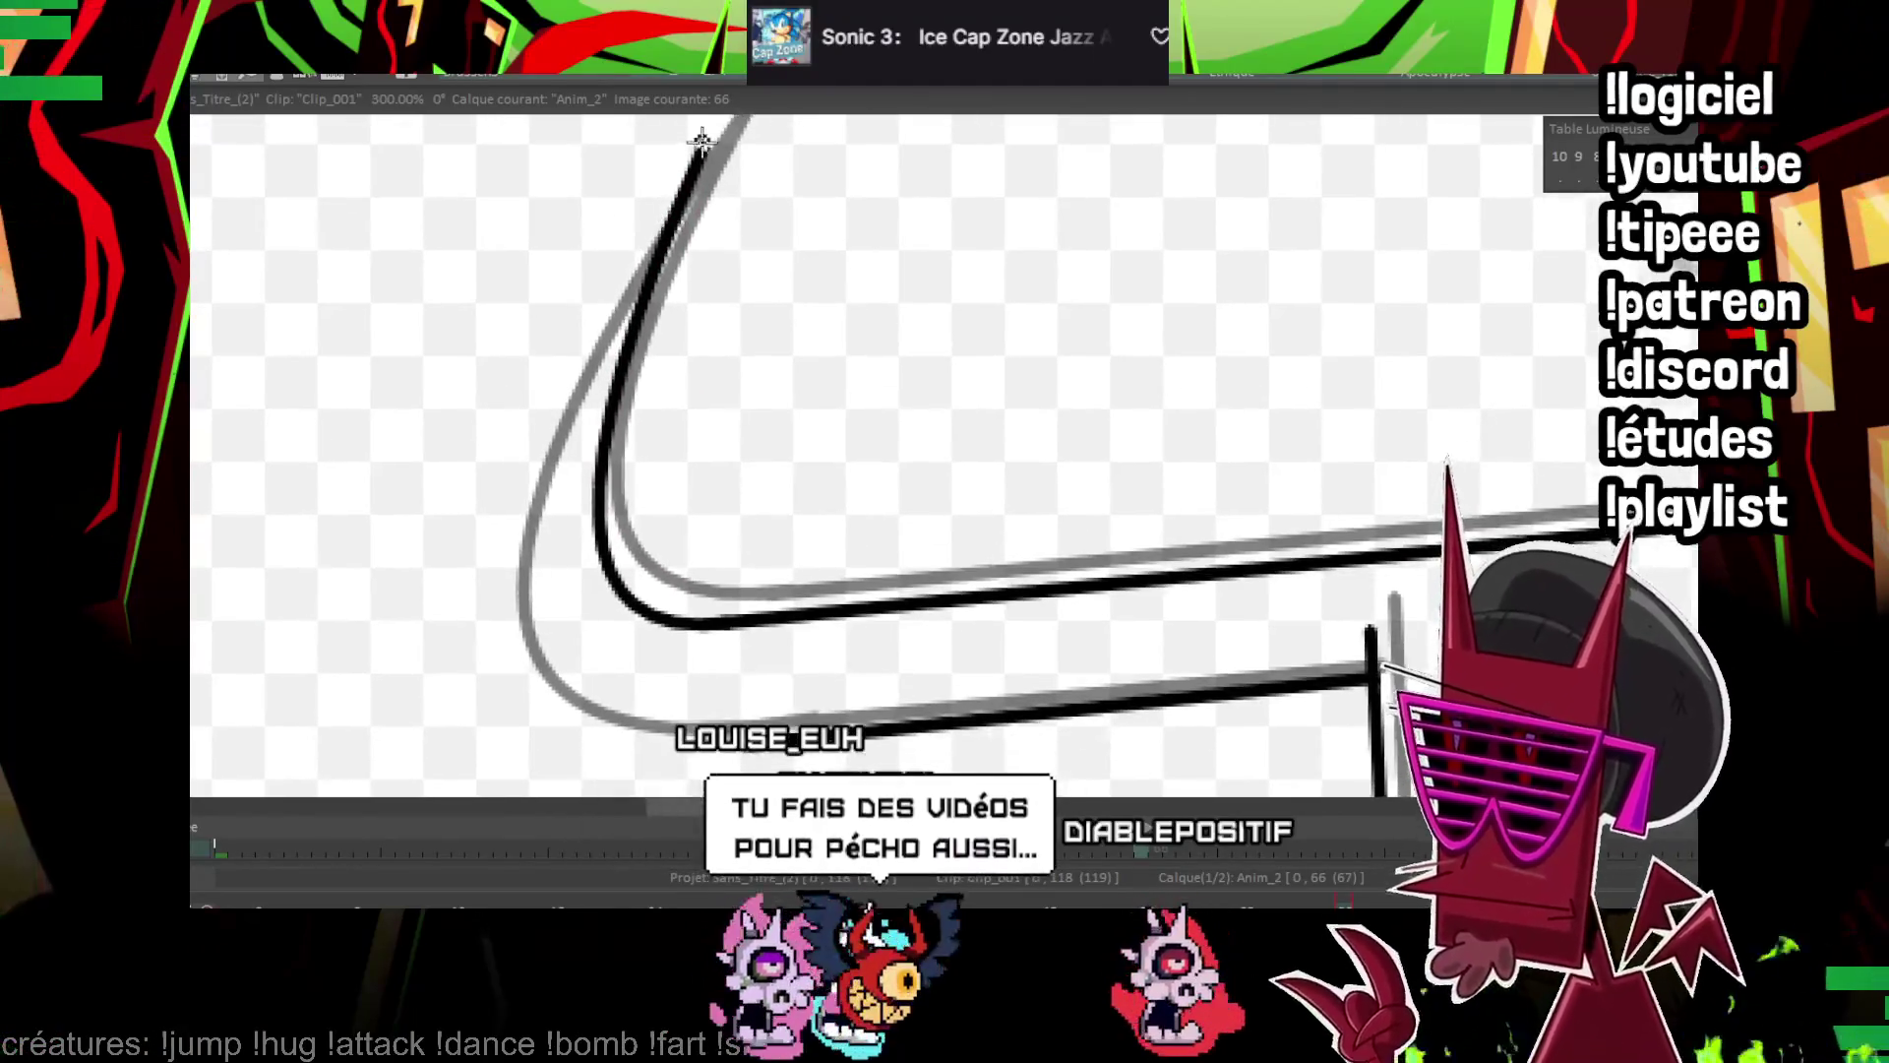
mouse_move(522, 626)
left_mouse_down()
mouse_move(619, 460)
mouse_move(1420, 430)
mouse_move(955, 573)
left_mouse_up()
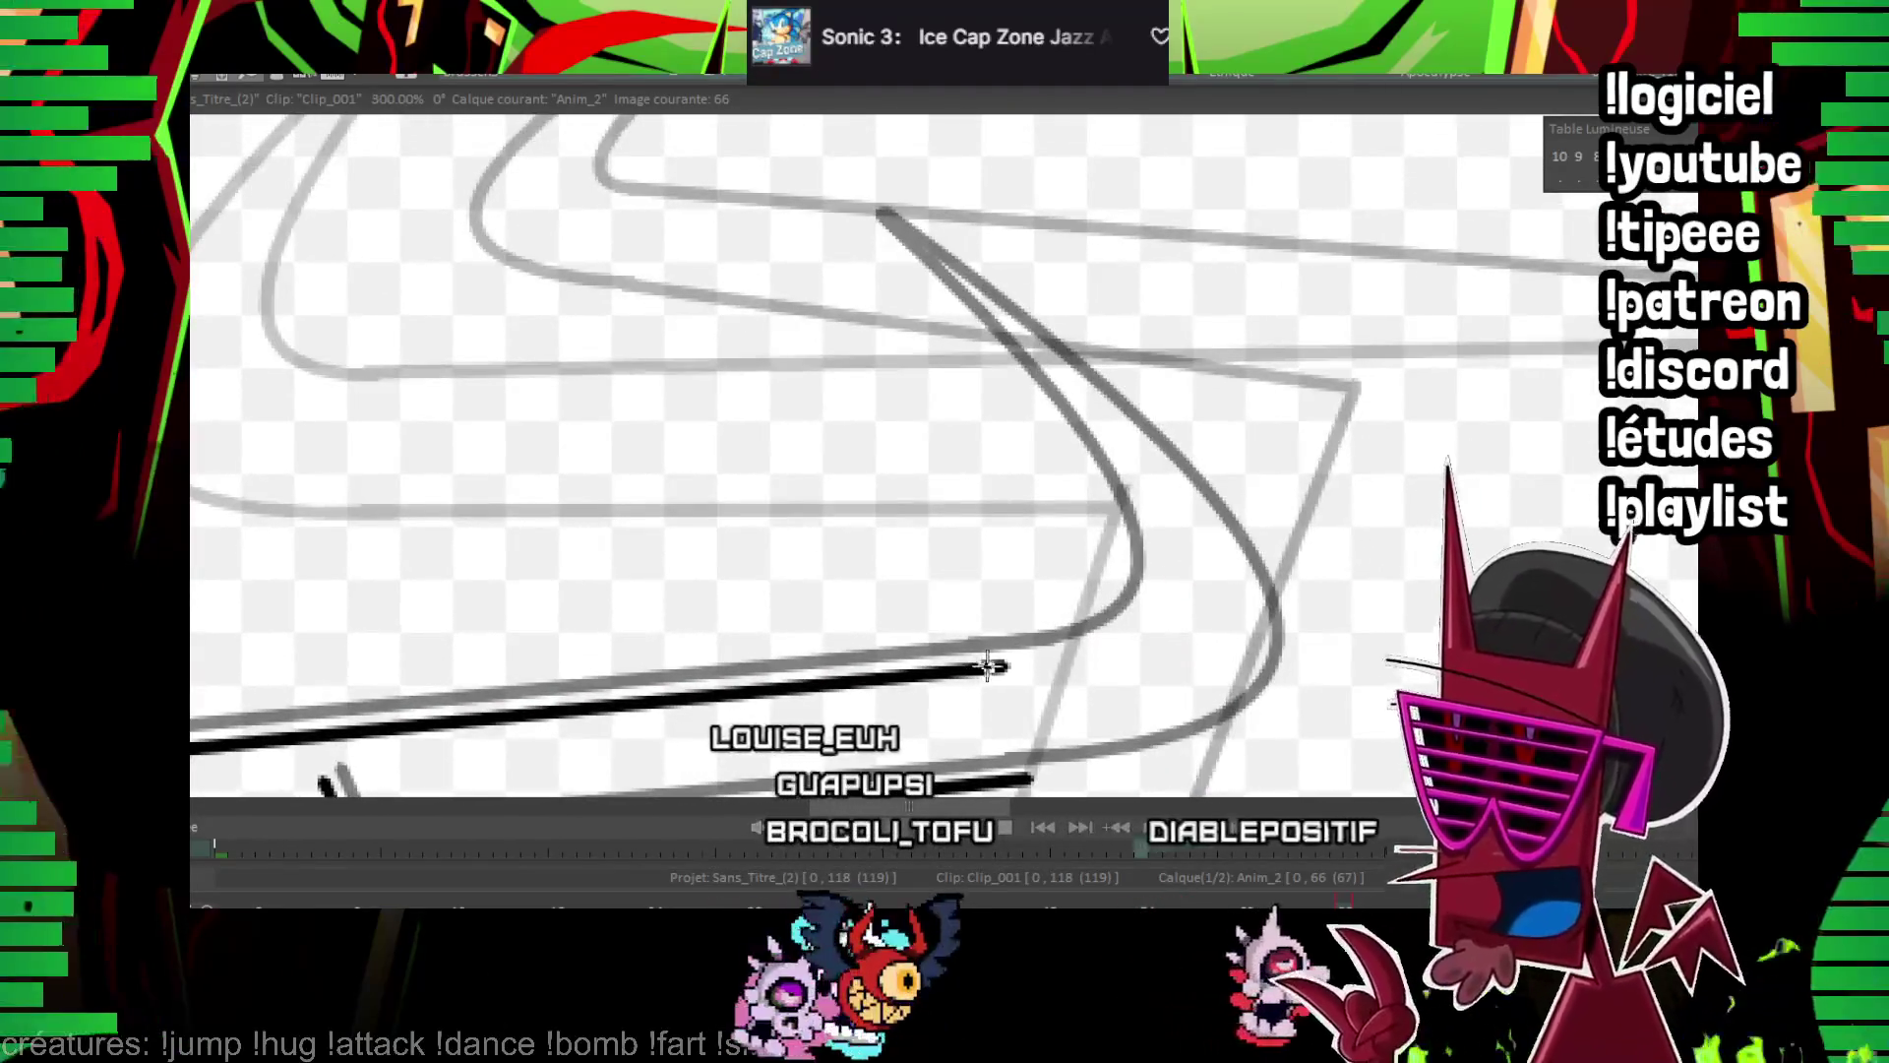
left_click(866, 254)
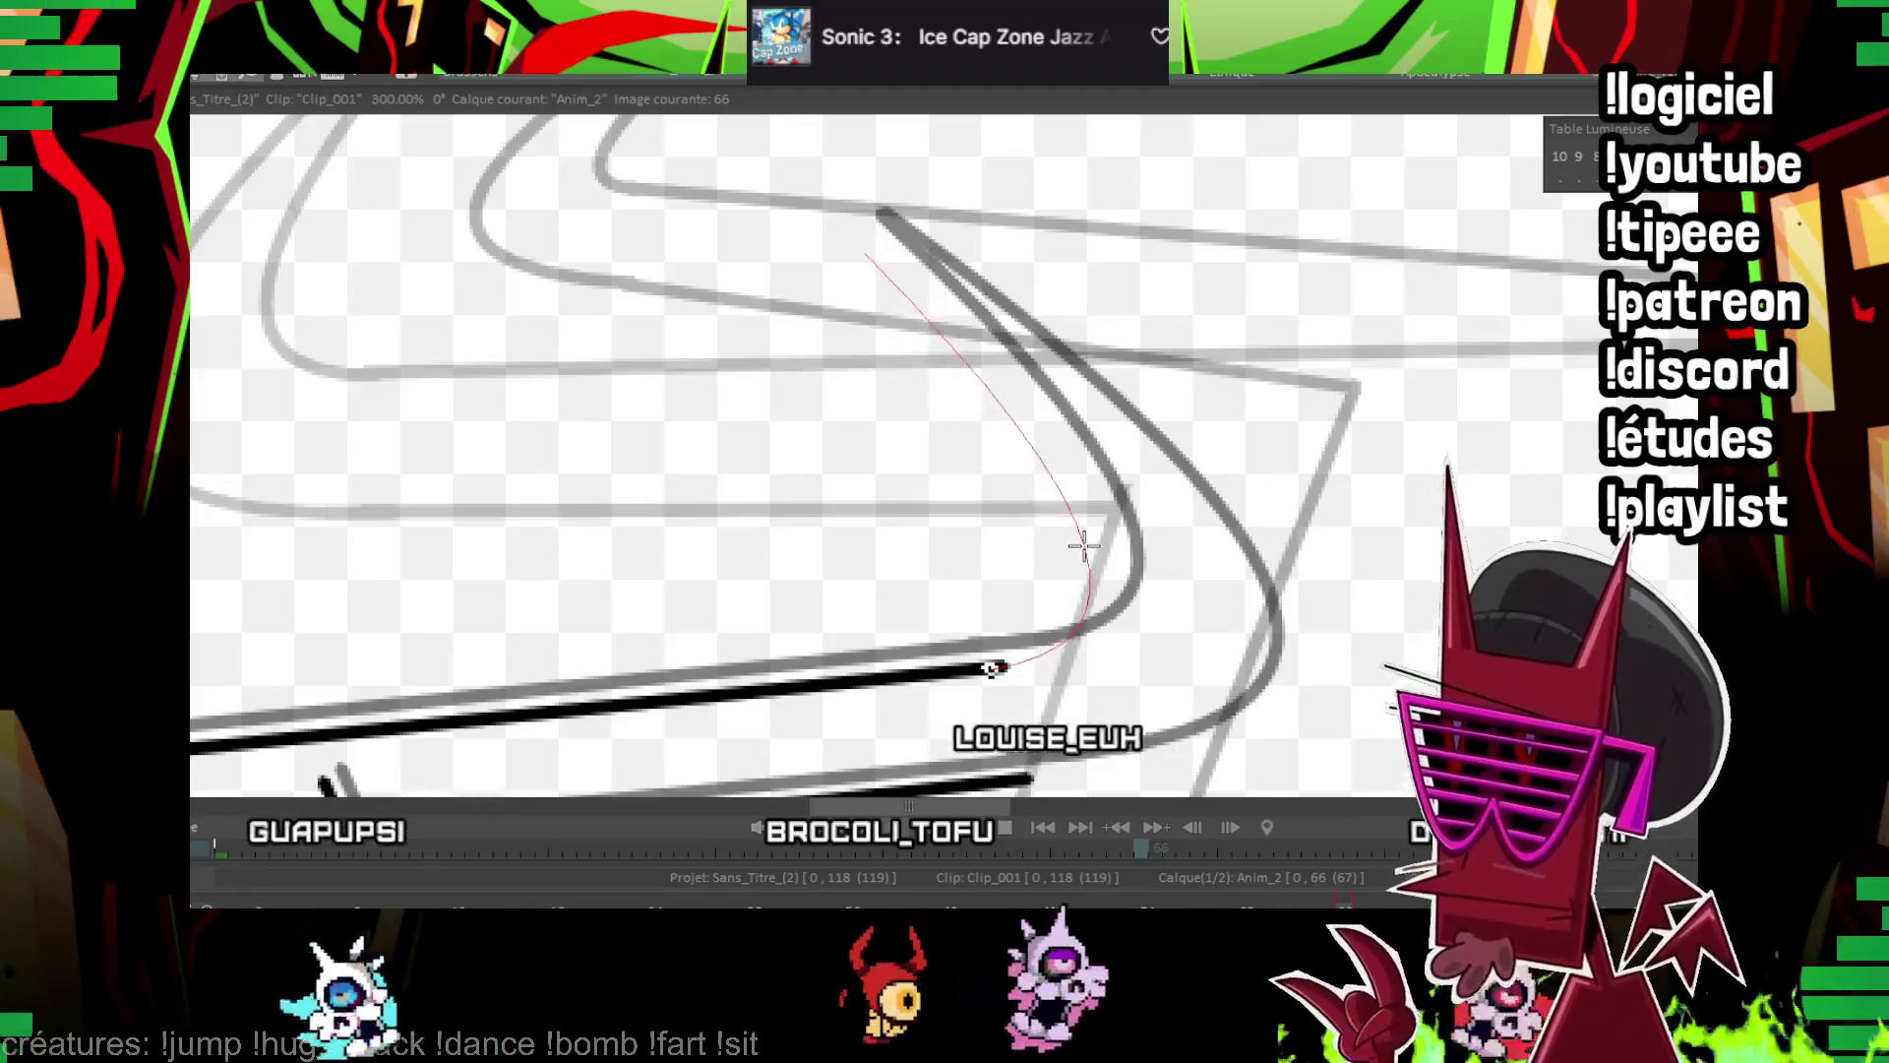
left_click(1083, 541)
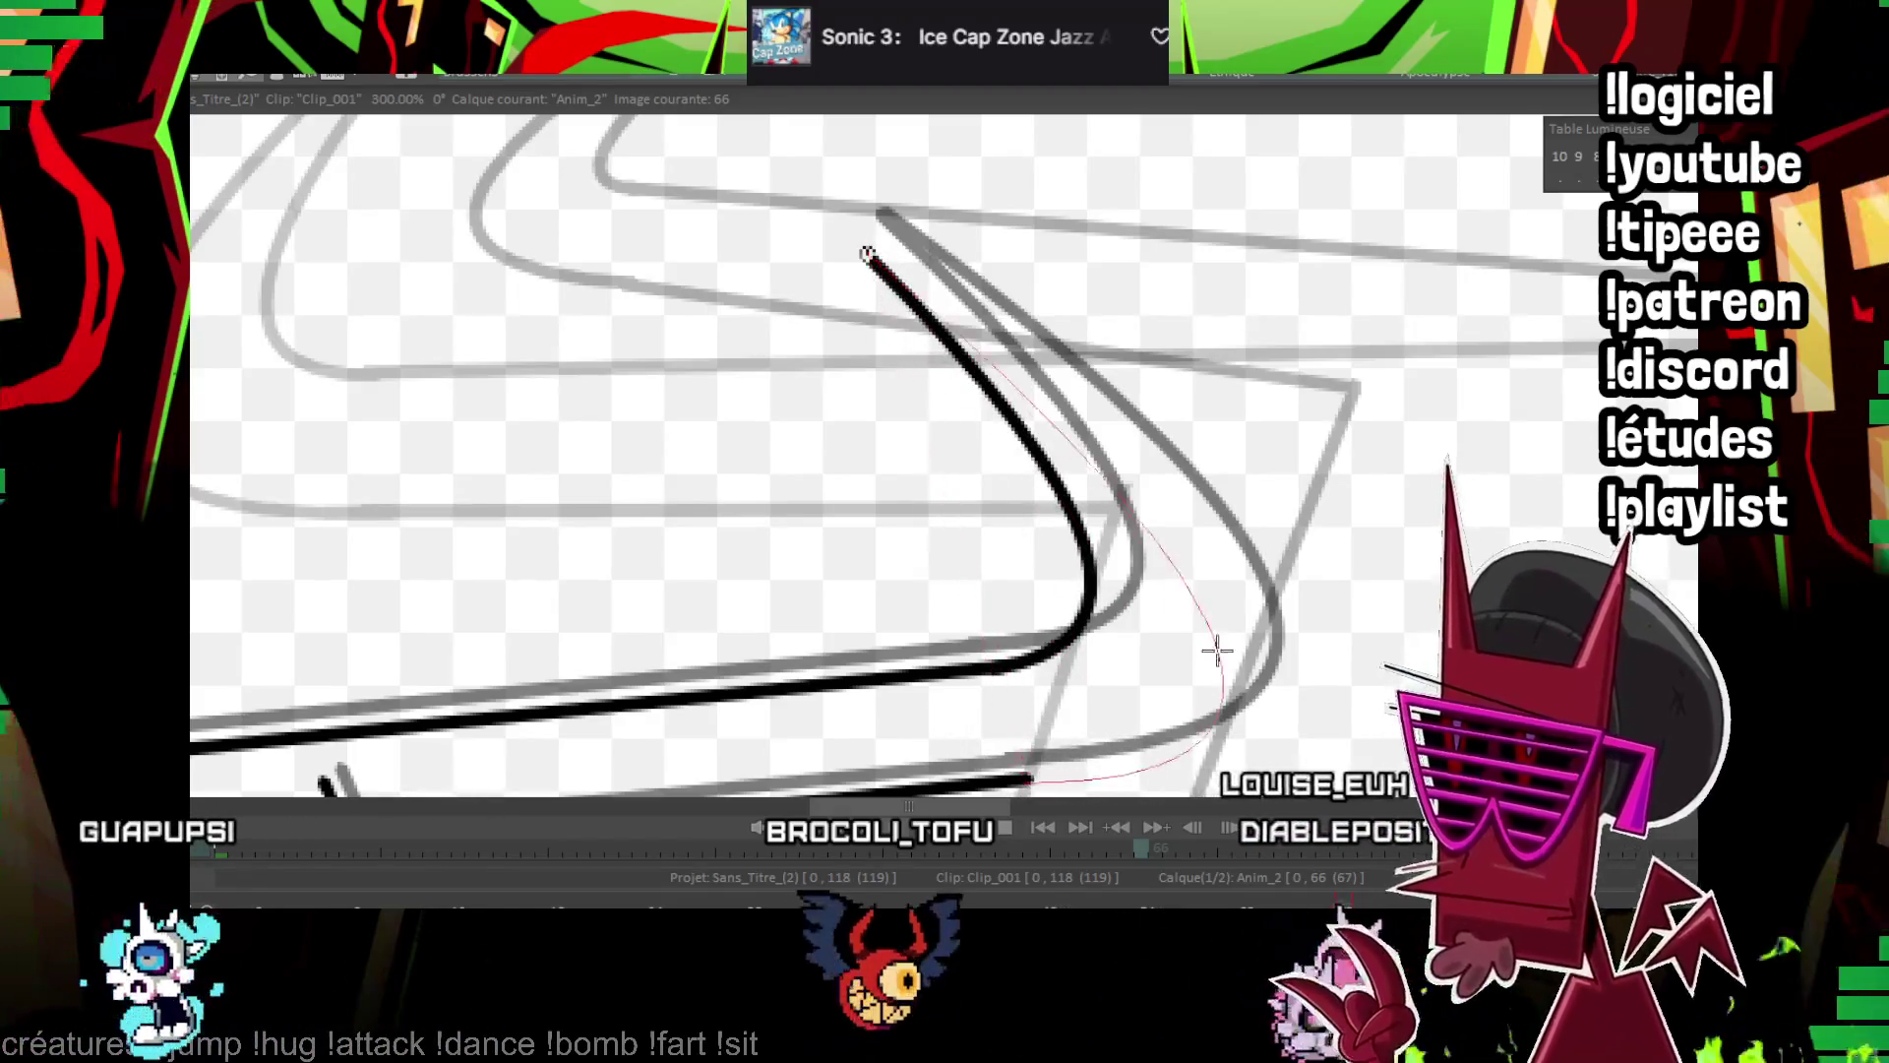
left_click(1239, 640)
scroll(1026, 590, "down", 6)
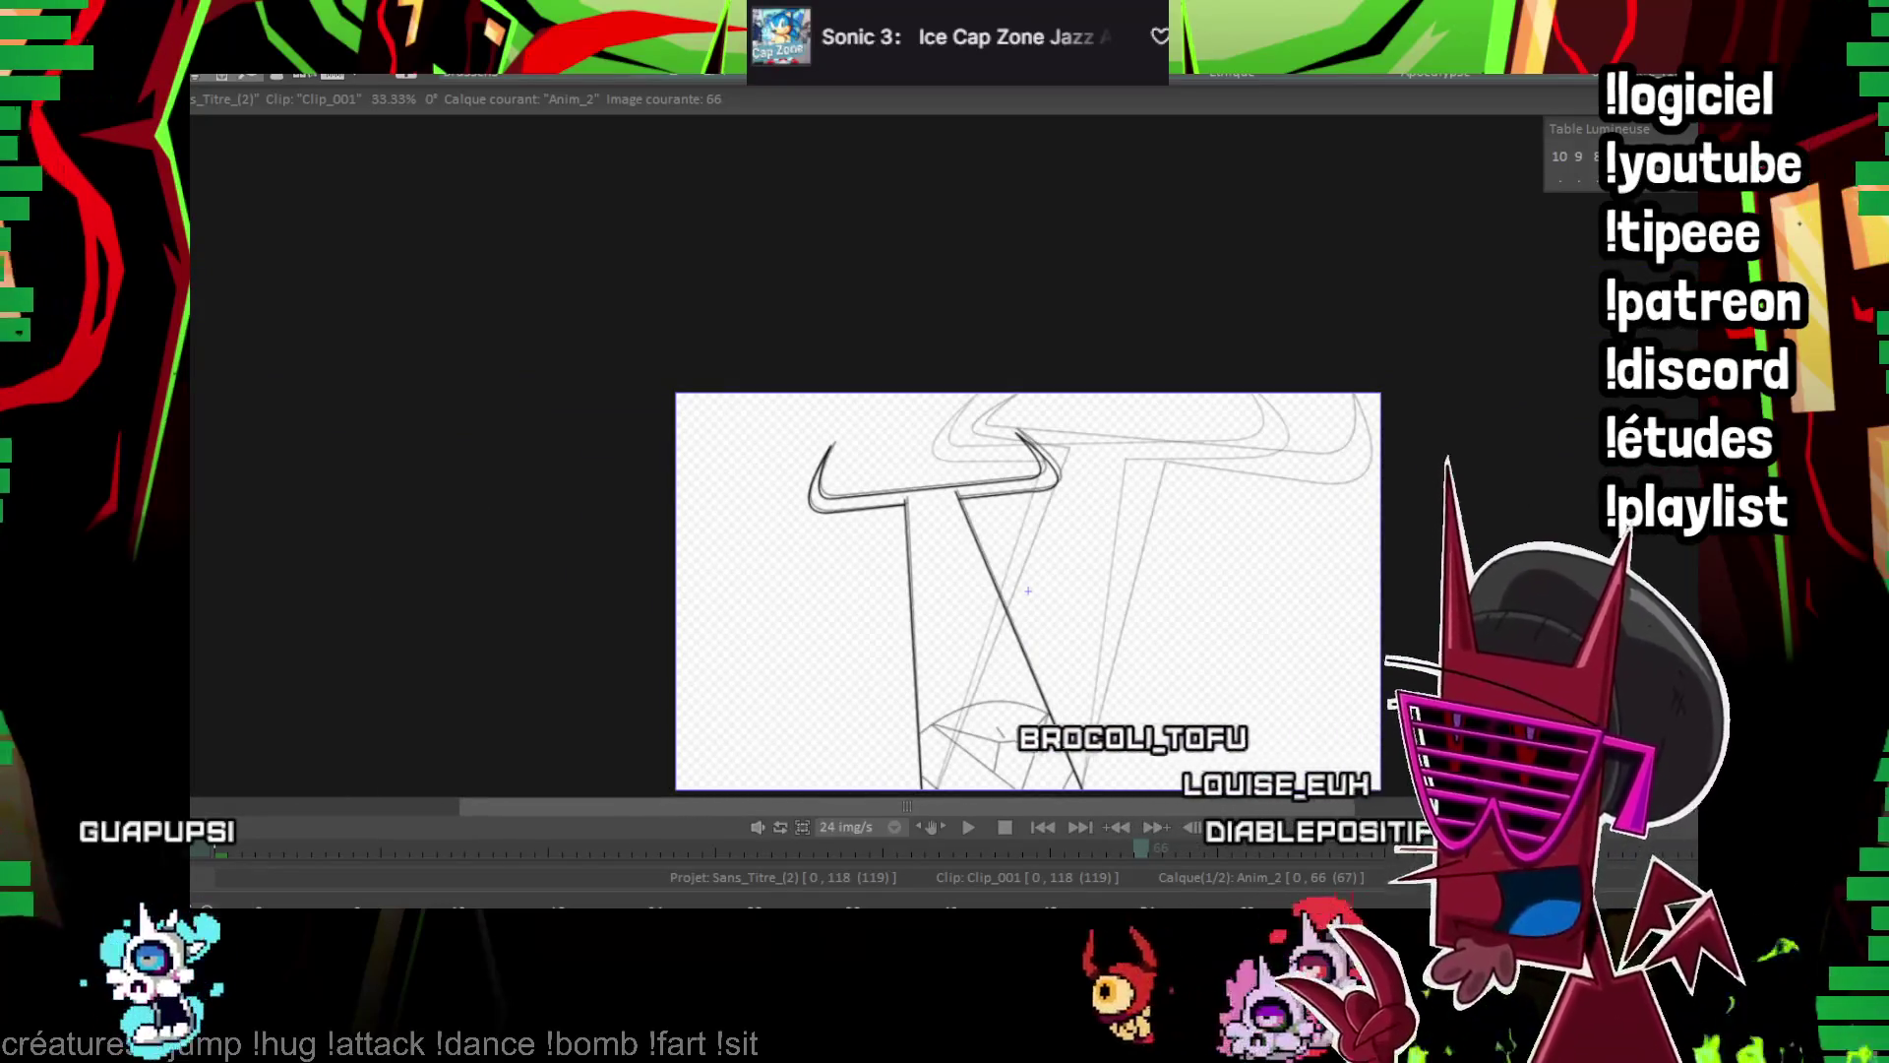
Ink the curved arc across the gem's top on frame 66
scroll(925, 369, "up", 4)
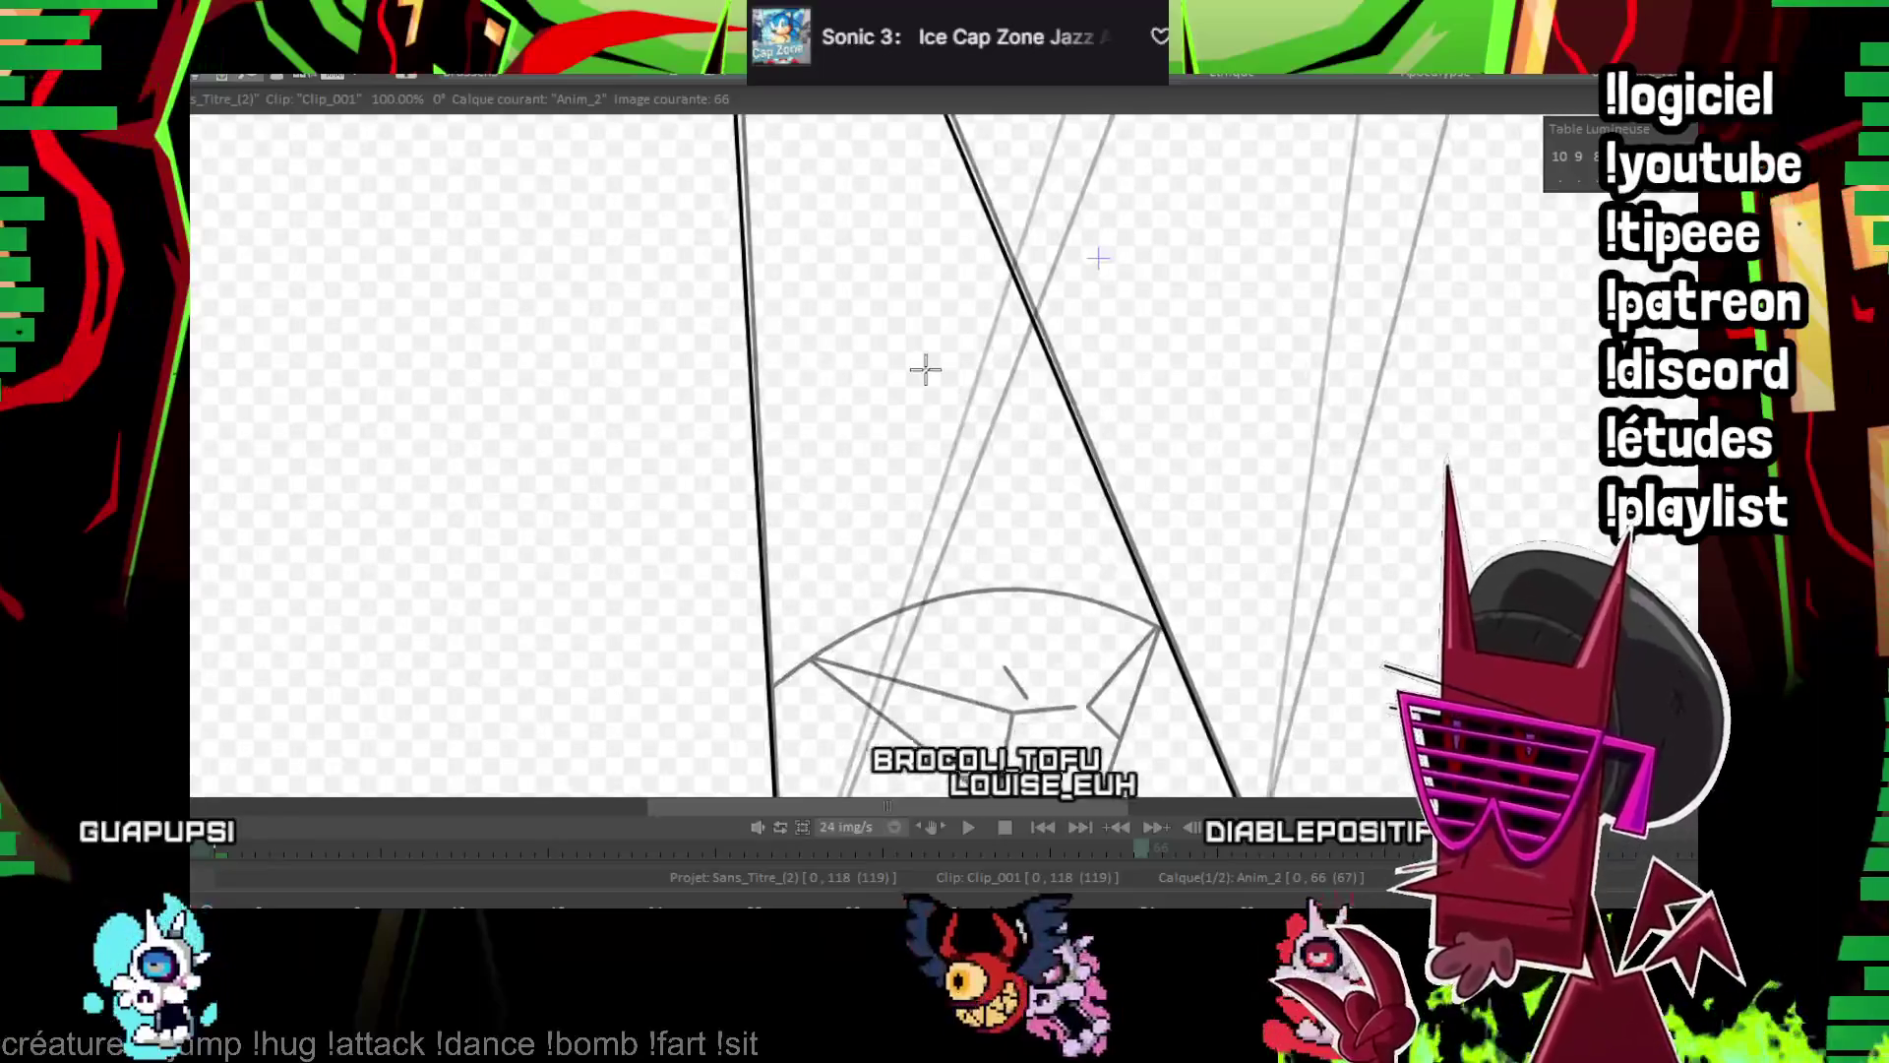
left_click_drag(1033, 548, 962, 468)
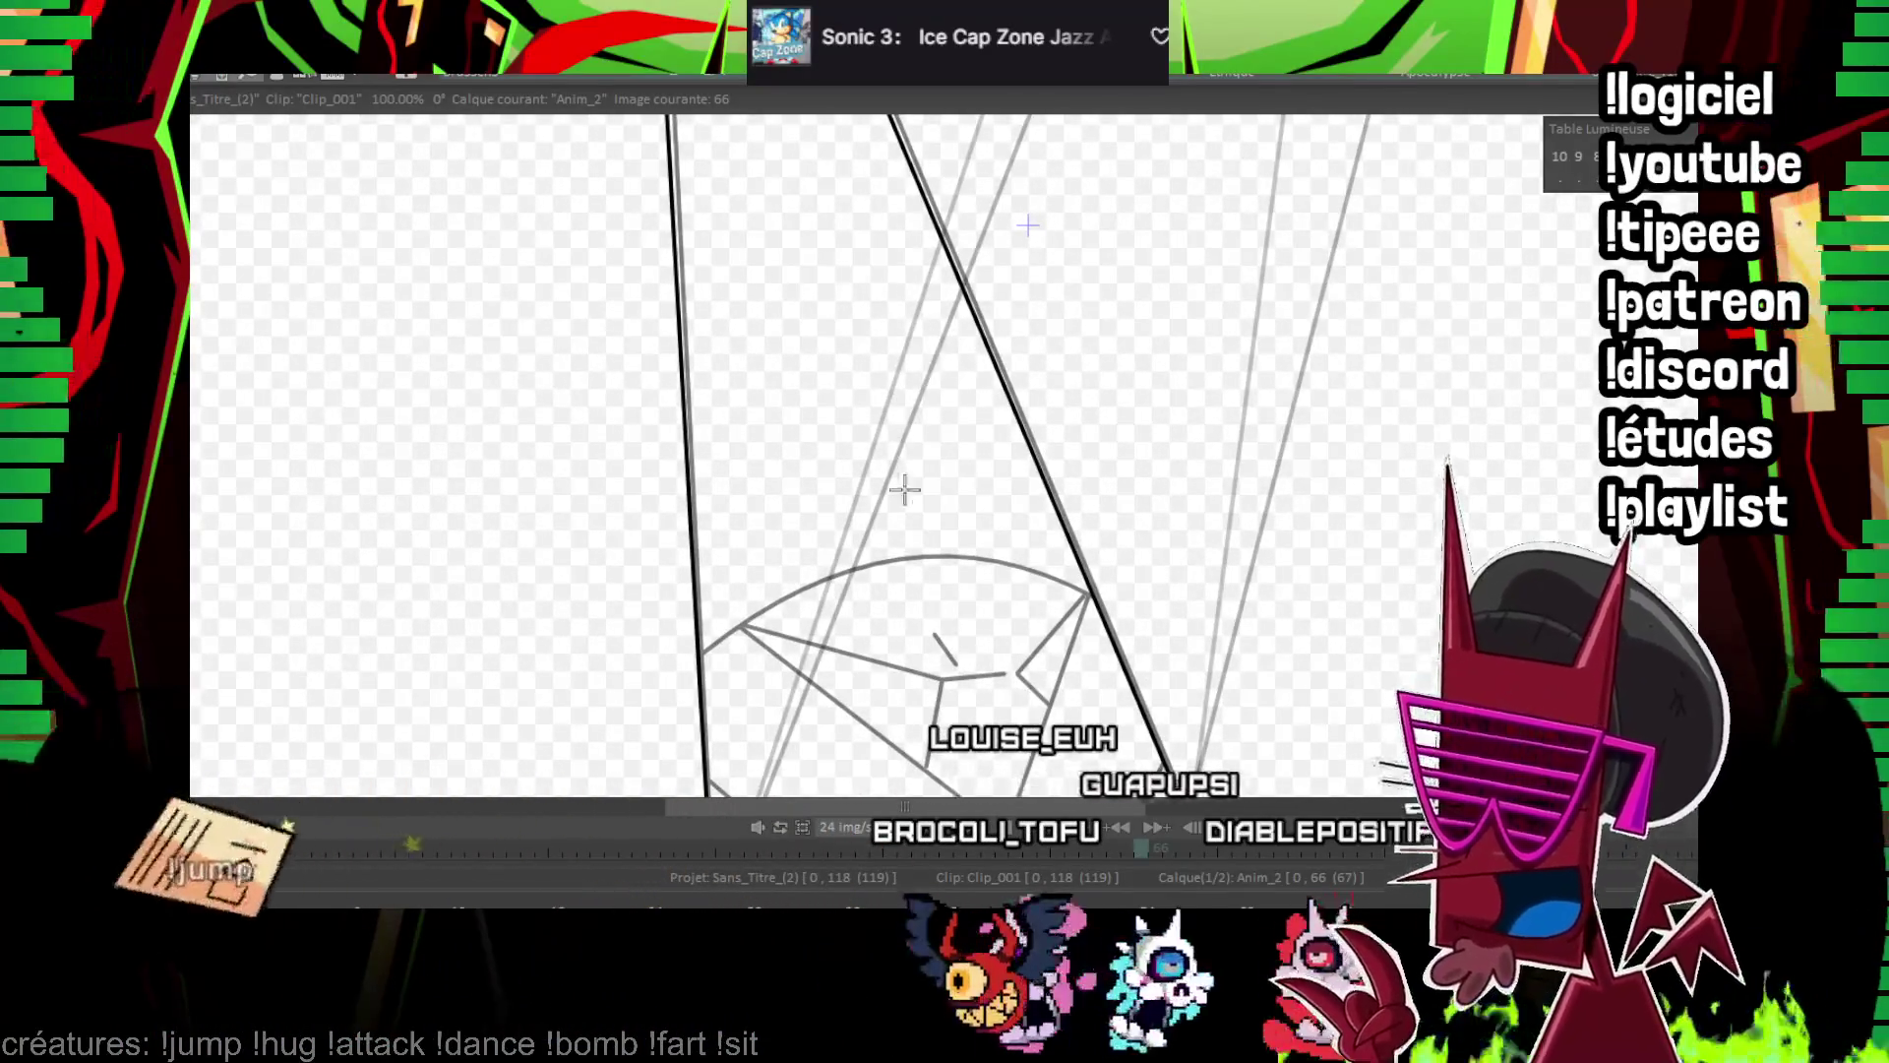
scroll(904, 489, "up", 2)
key("Right")
key("Right")
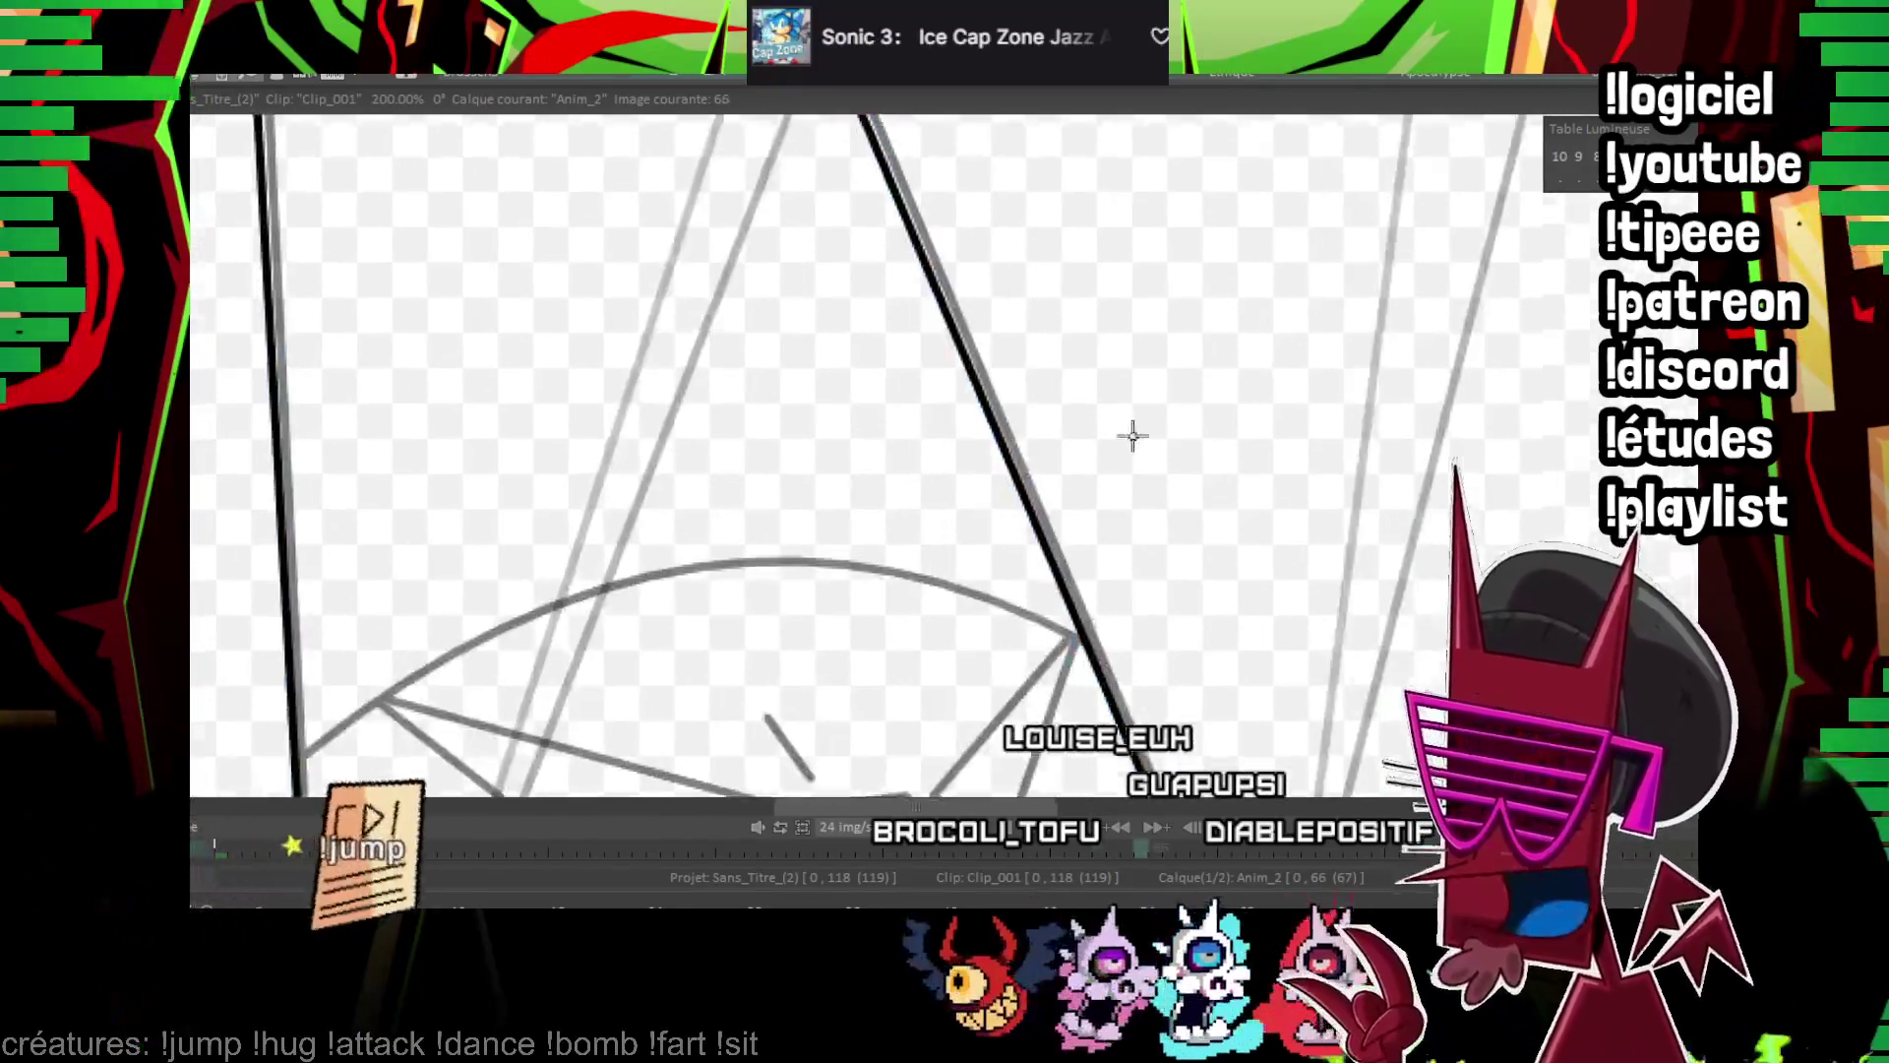
scroll(1130, 430, "up", 1)
key("Left")
key("Left")
left_click_drag(1251, 502, 1237, 484)
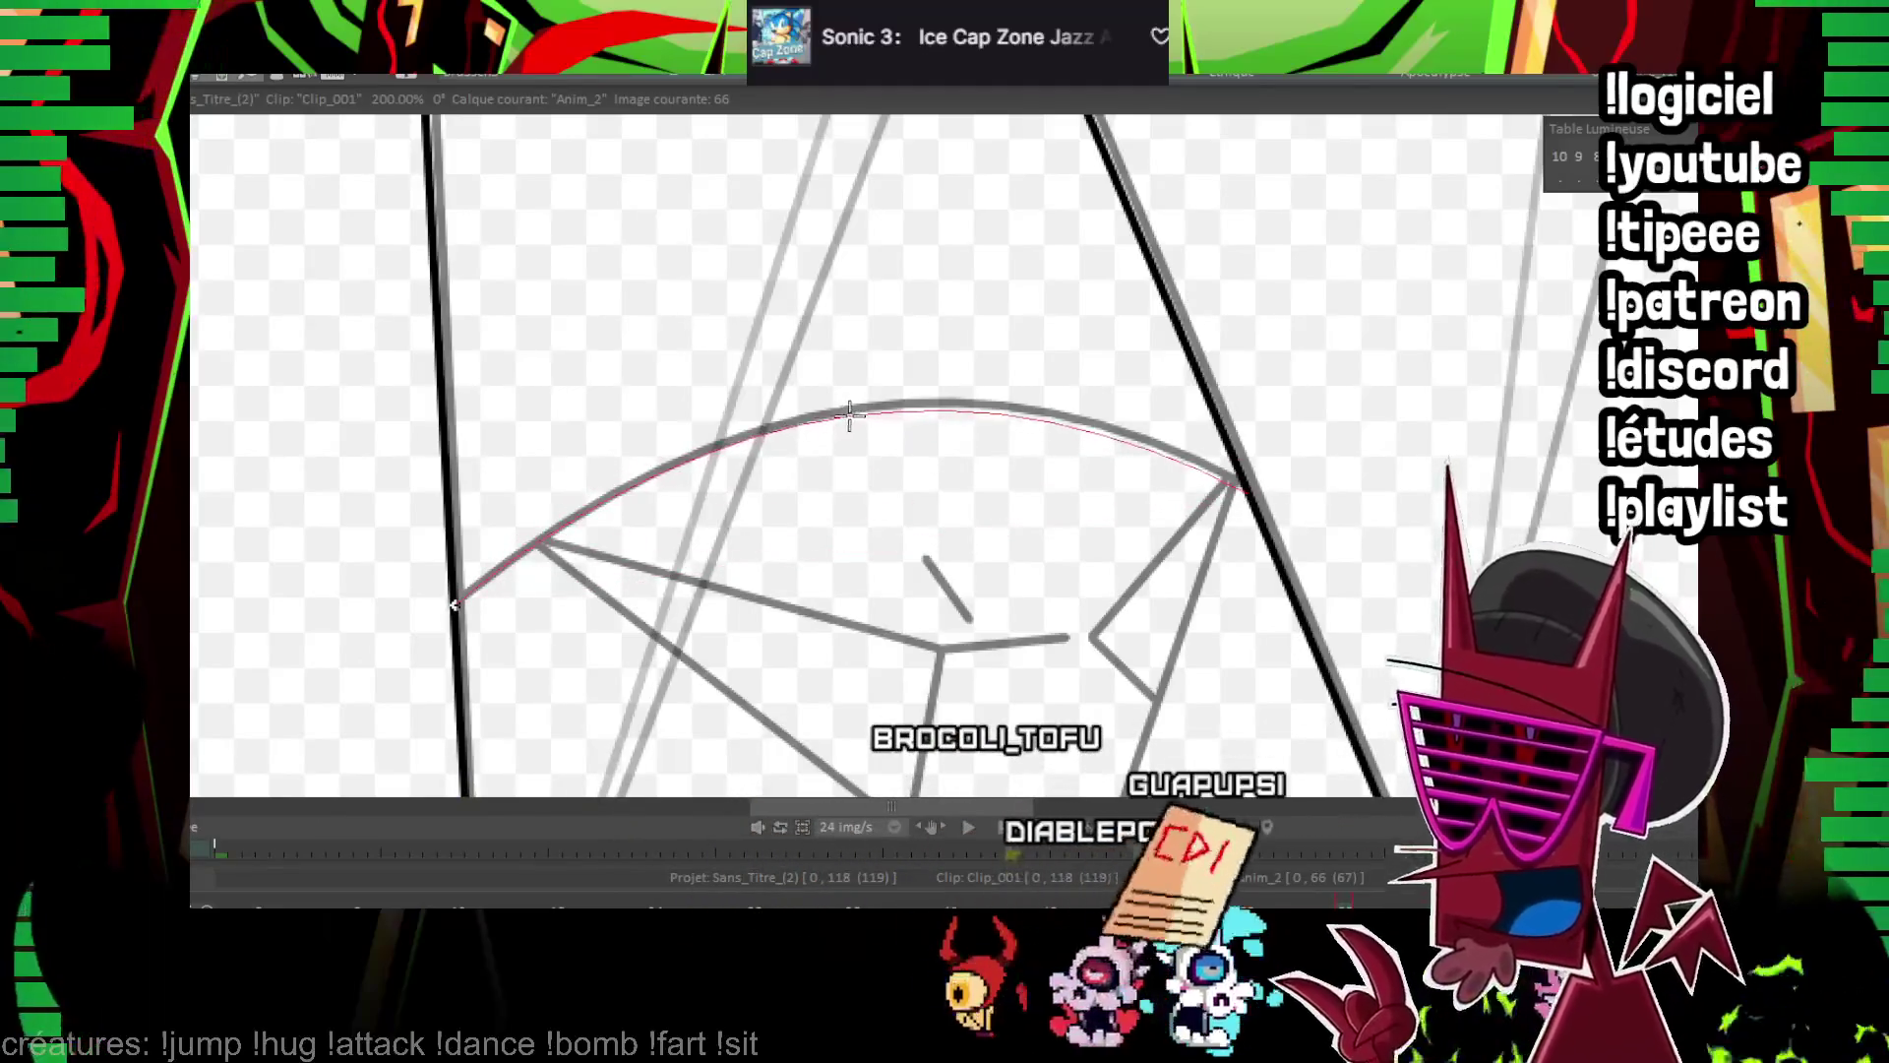
left_click(849, 415)
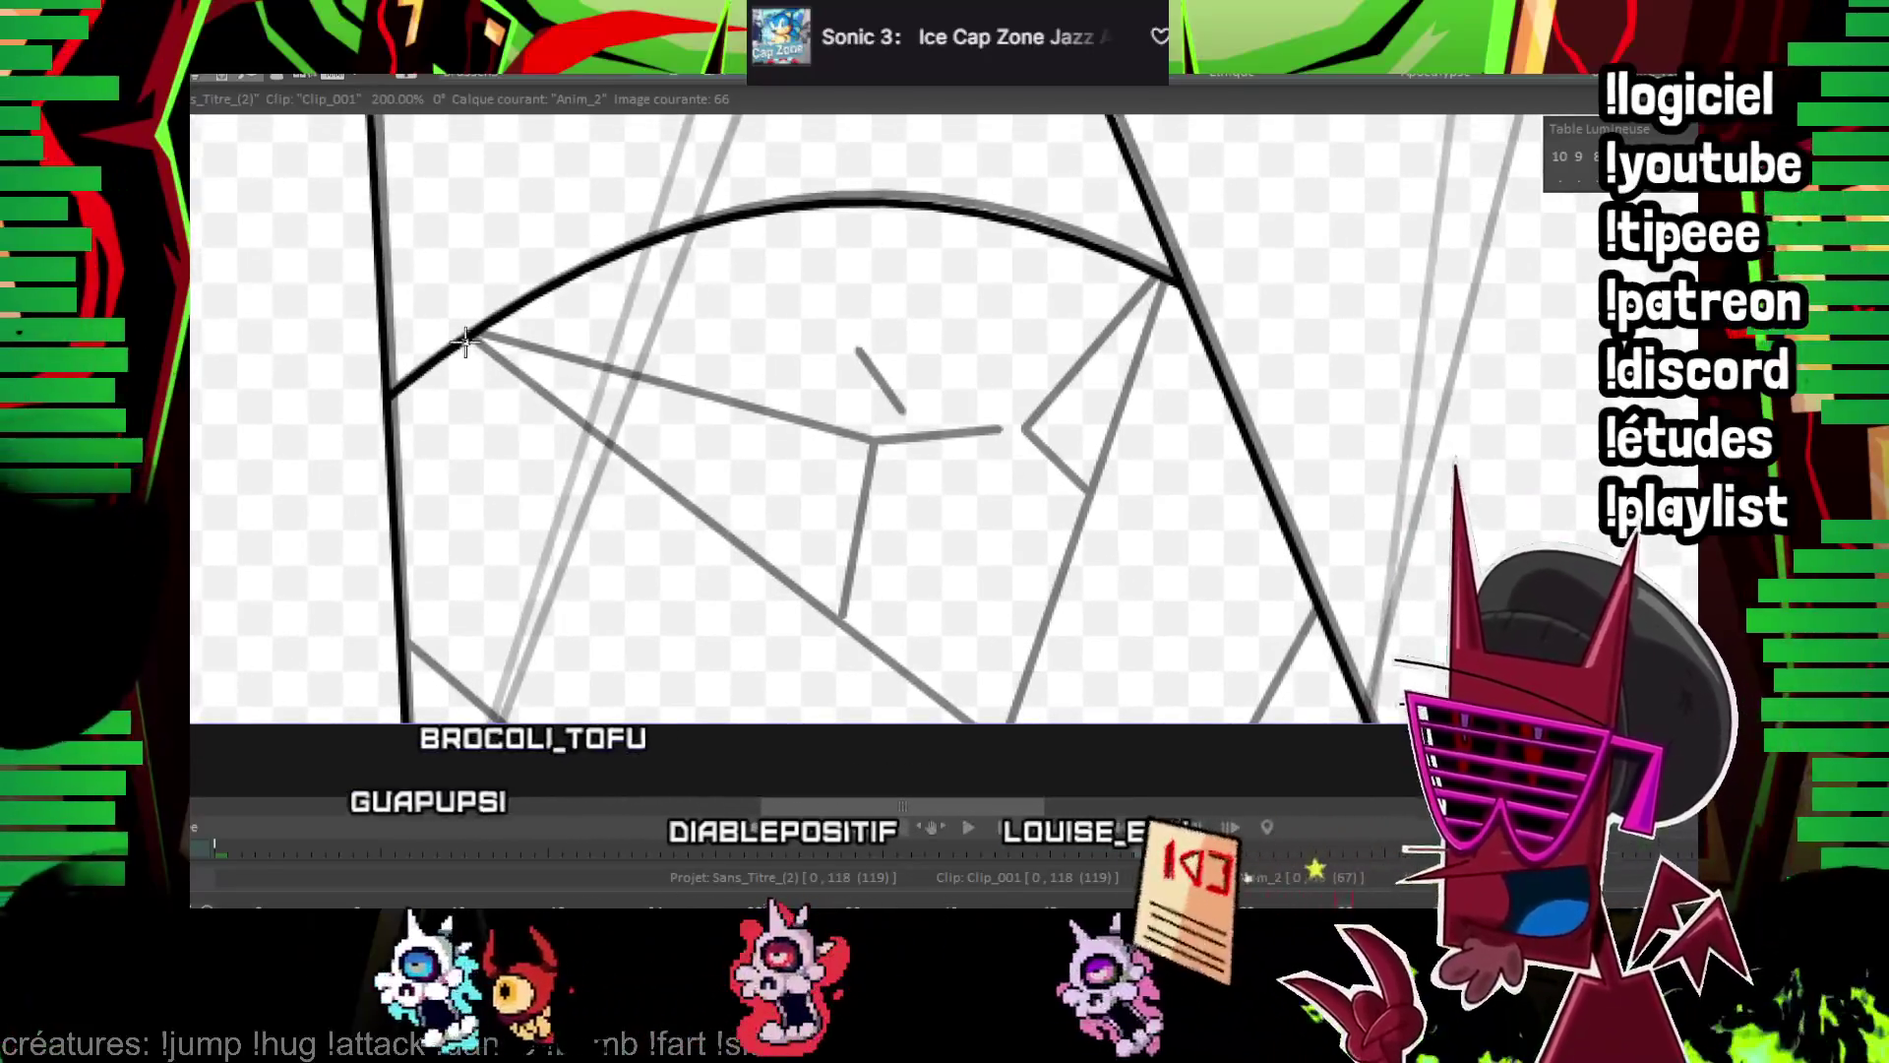
Ink the gem's facet lines and the blade edges down to the canvas bottom
left_click_drag(487, 392, 978, 742)
mouse_move(404, 654)
left_mouse_down()
mouse_move(526, 761)
mouse_move(507, 760)
left_mouse_up()
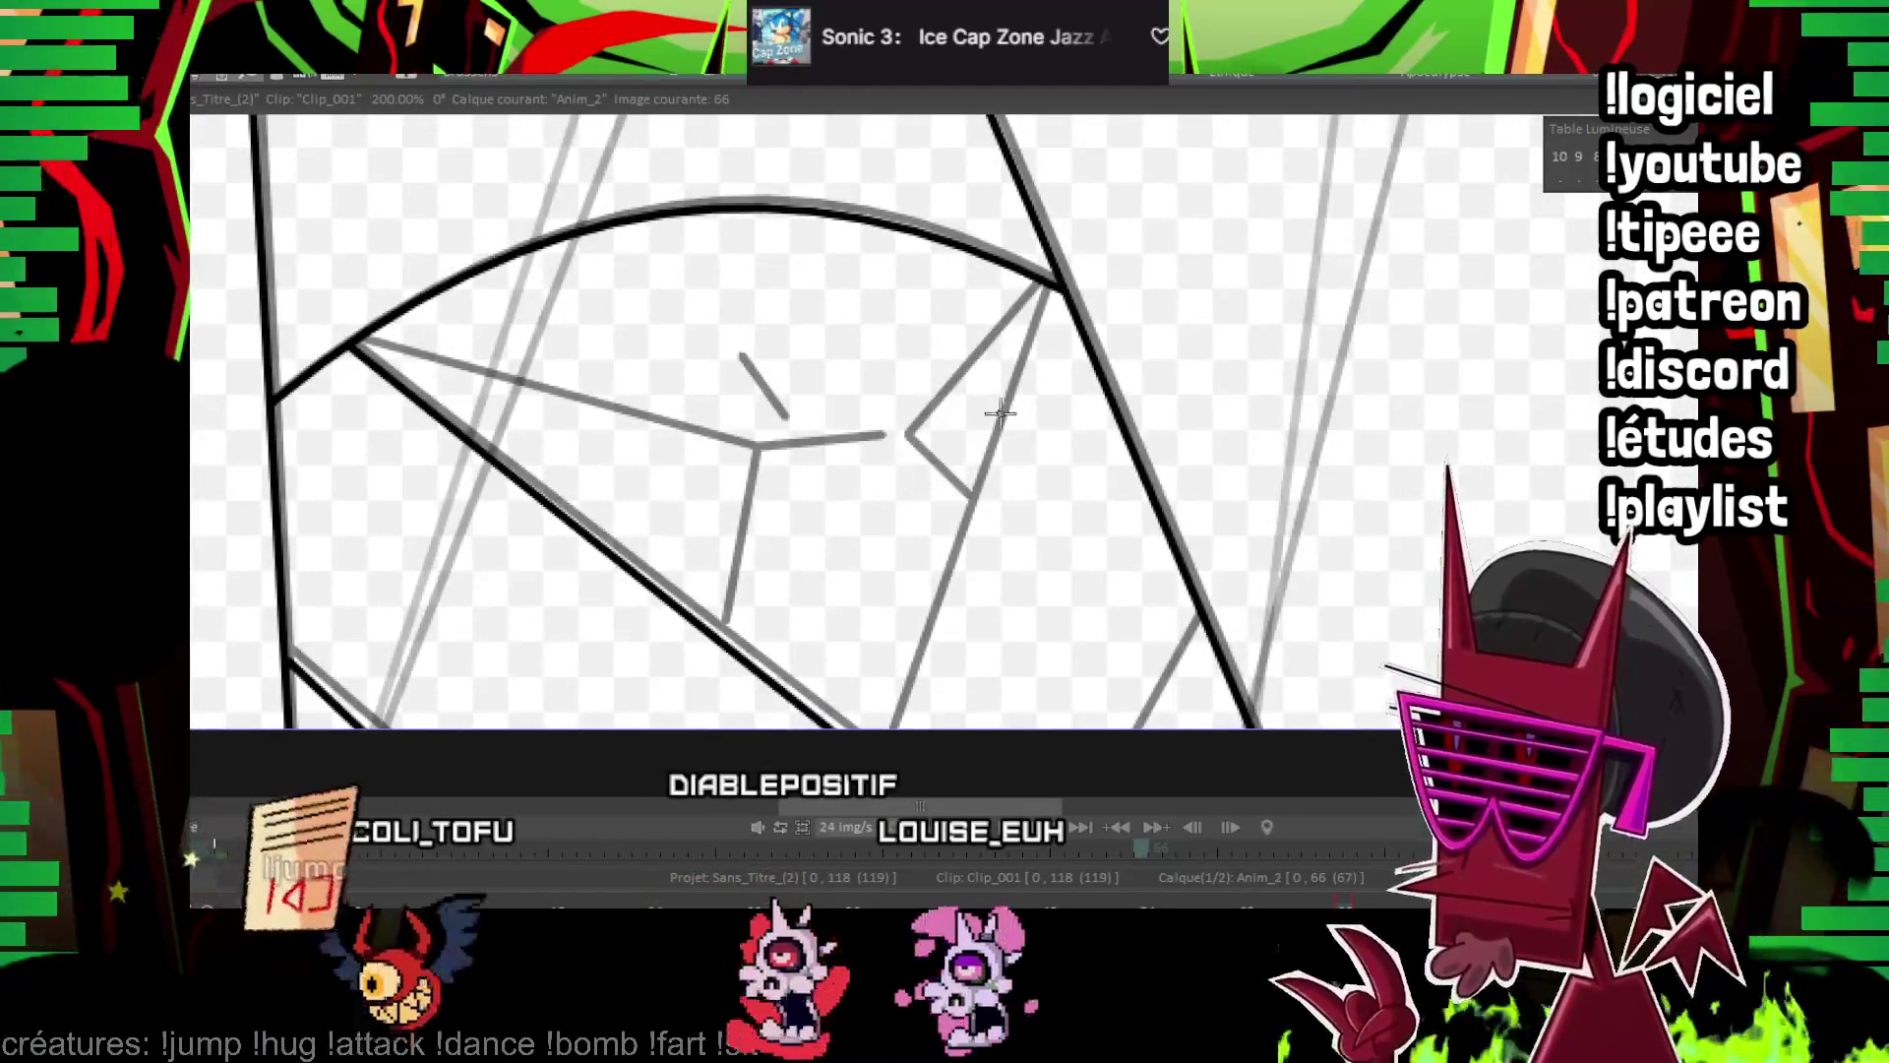
left_click_drag(1196, 615, 1136, 728)
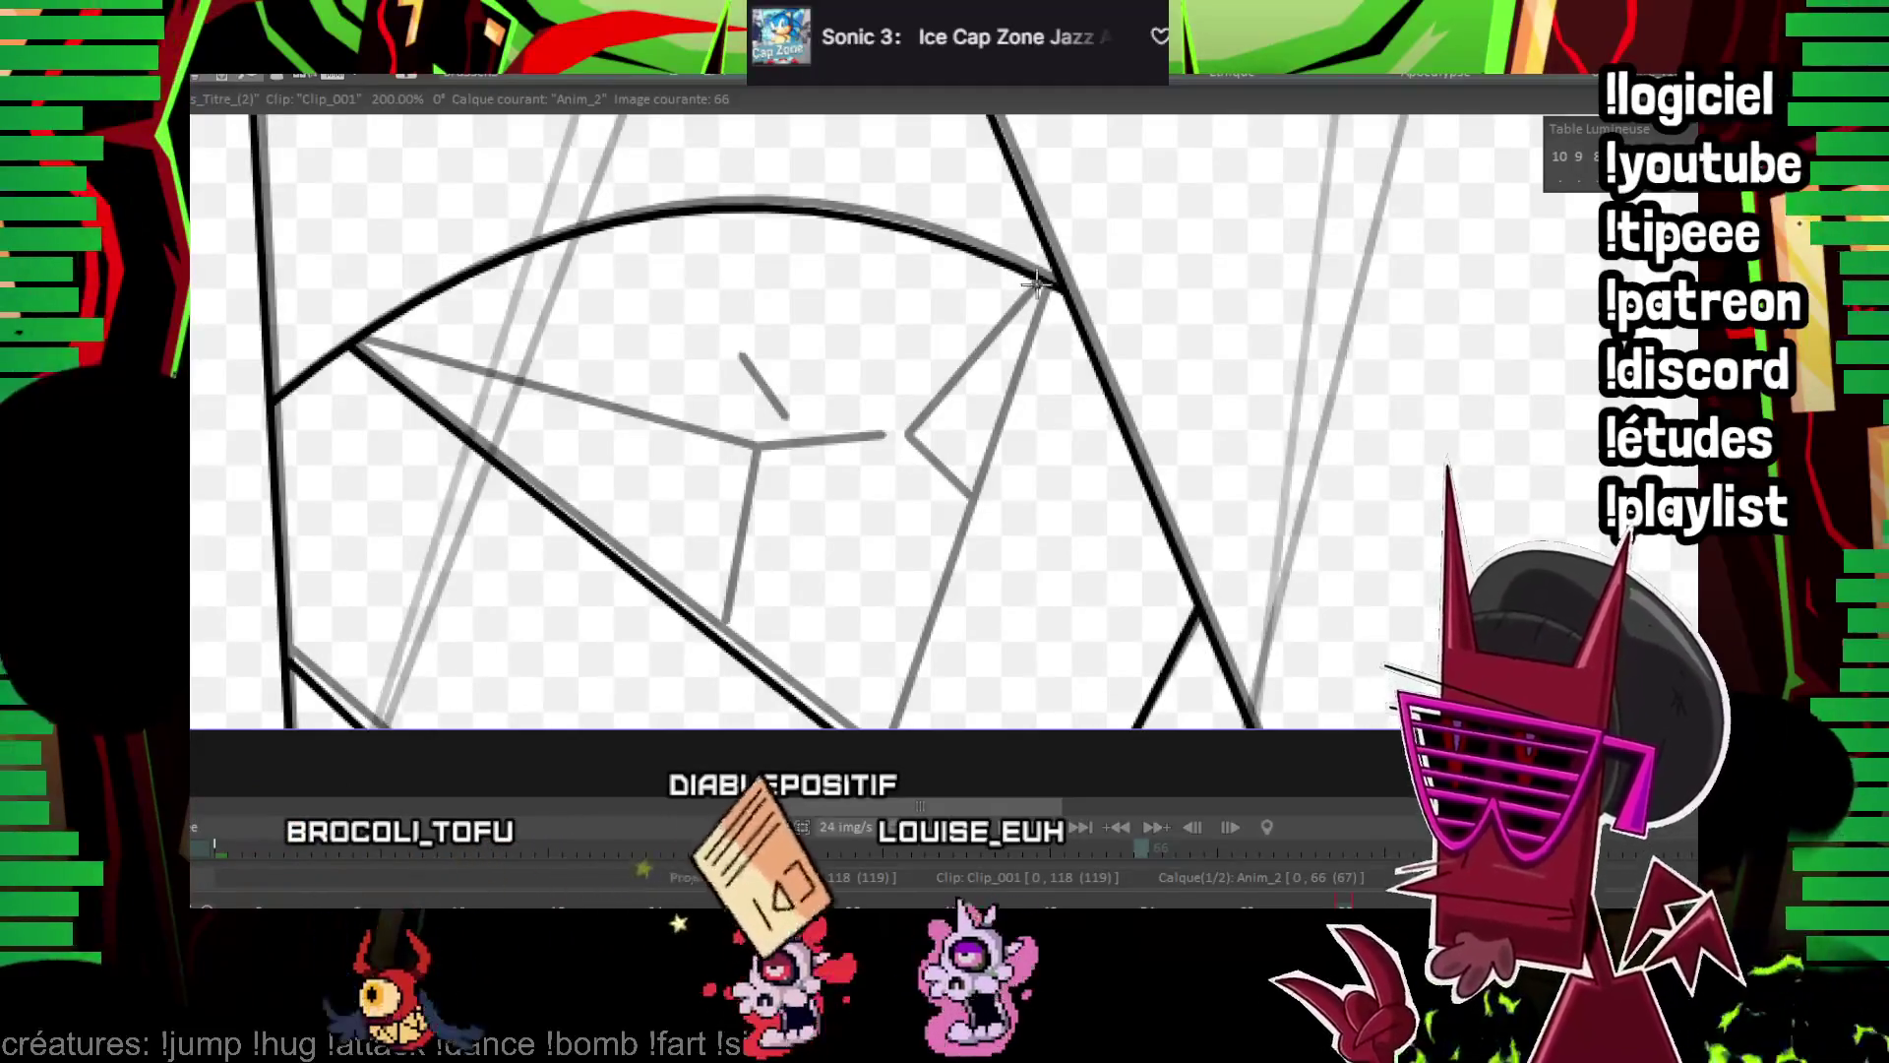
left_click_drag(1035, 283, 890, 726)
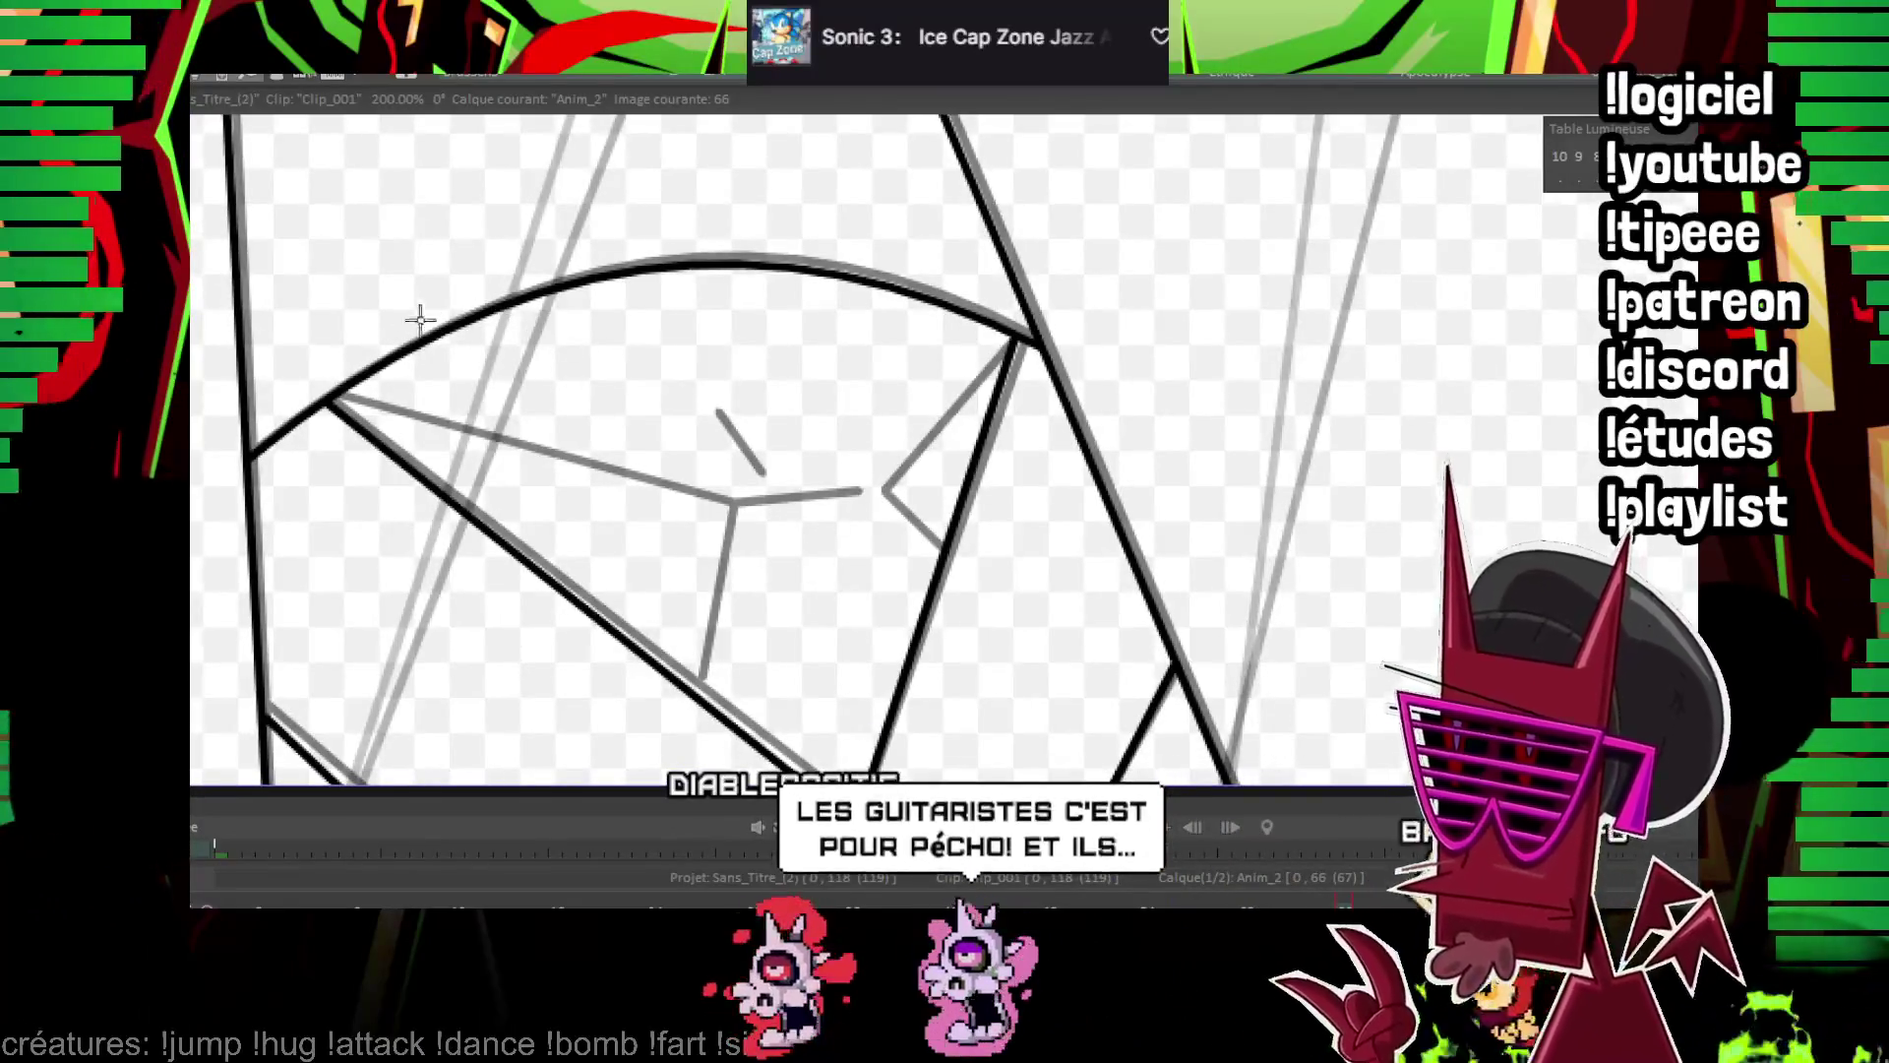
left_click_drag(726, 508, 844, 499)
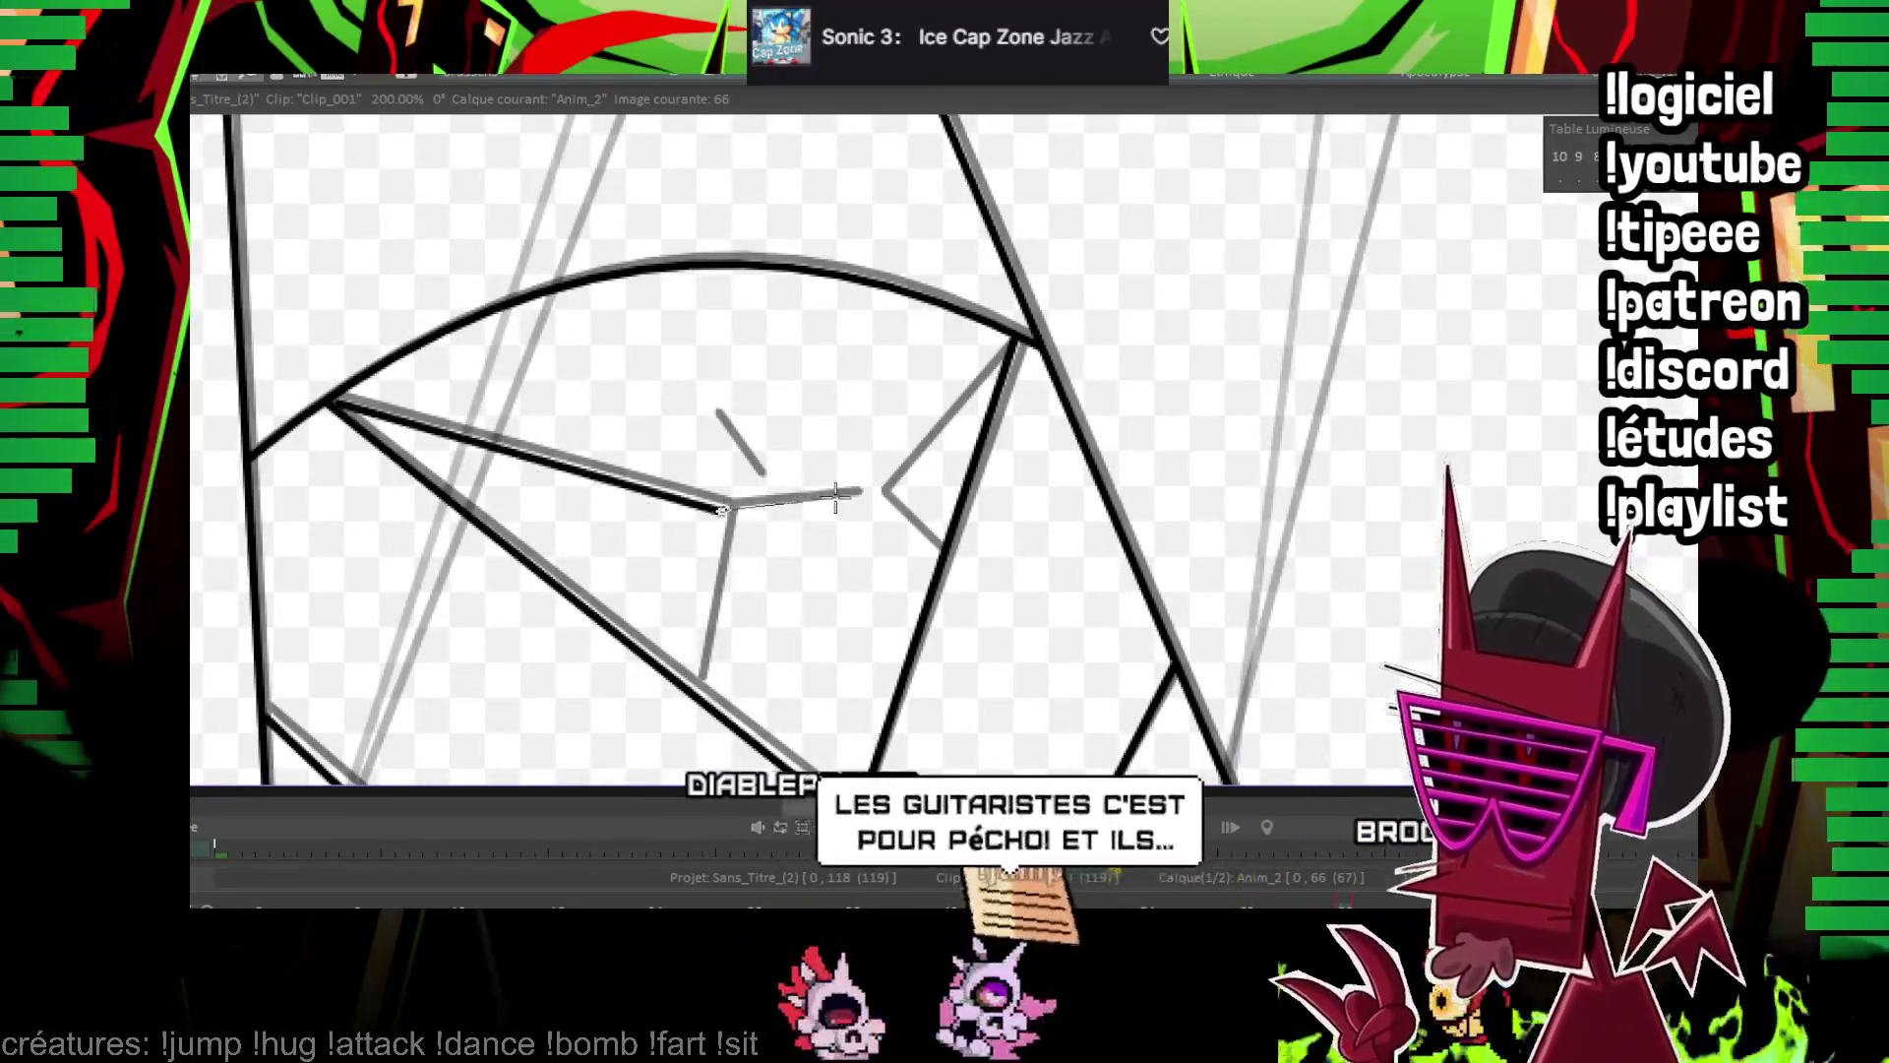
mouse_move(714, 413)
left_mouse_down()
mouse_move(762, 477)
mouse_move(686, 679)
left_mouse_up()
left_click_drag(1018, 333, 874, 495)
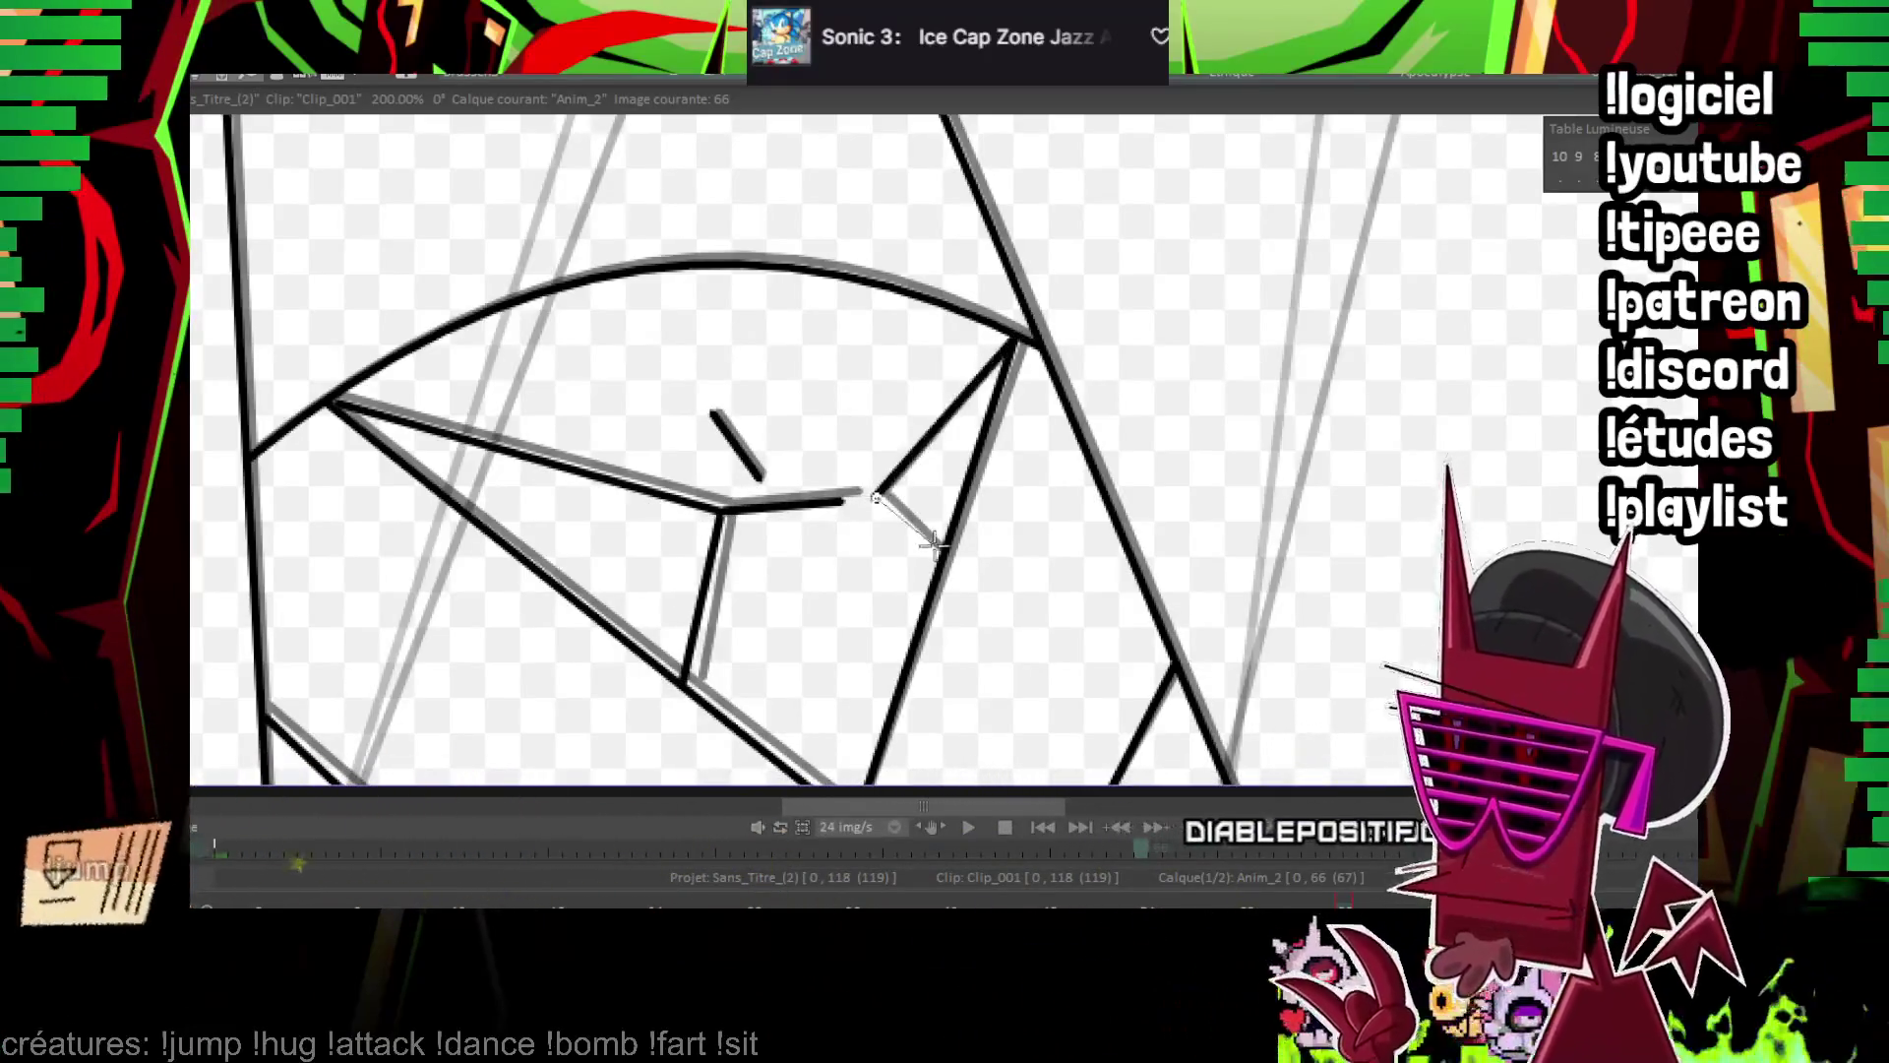
scroll(873, 495, "down", 5)
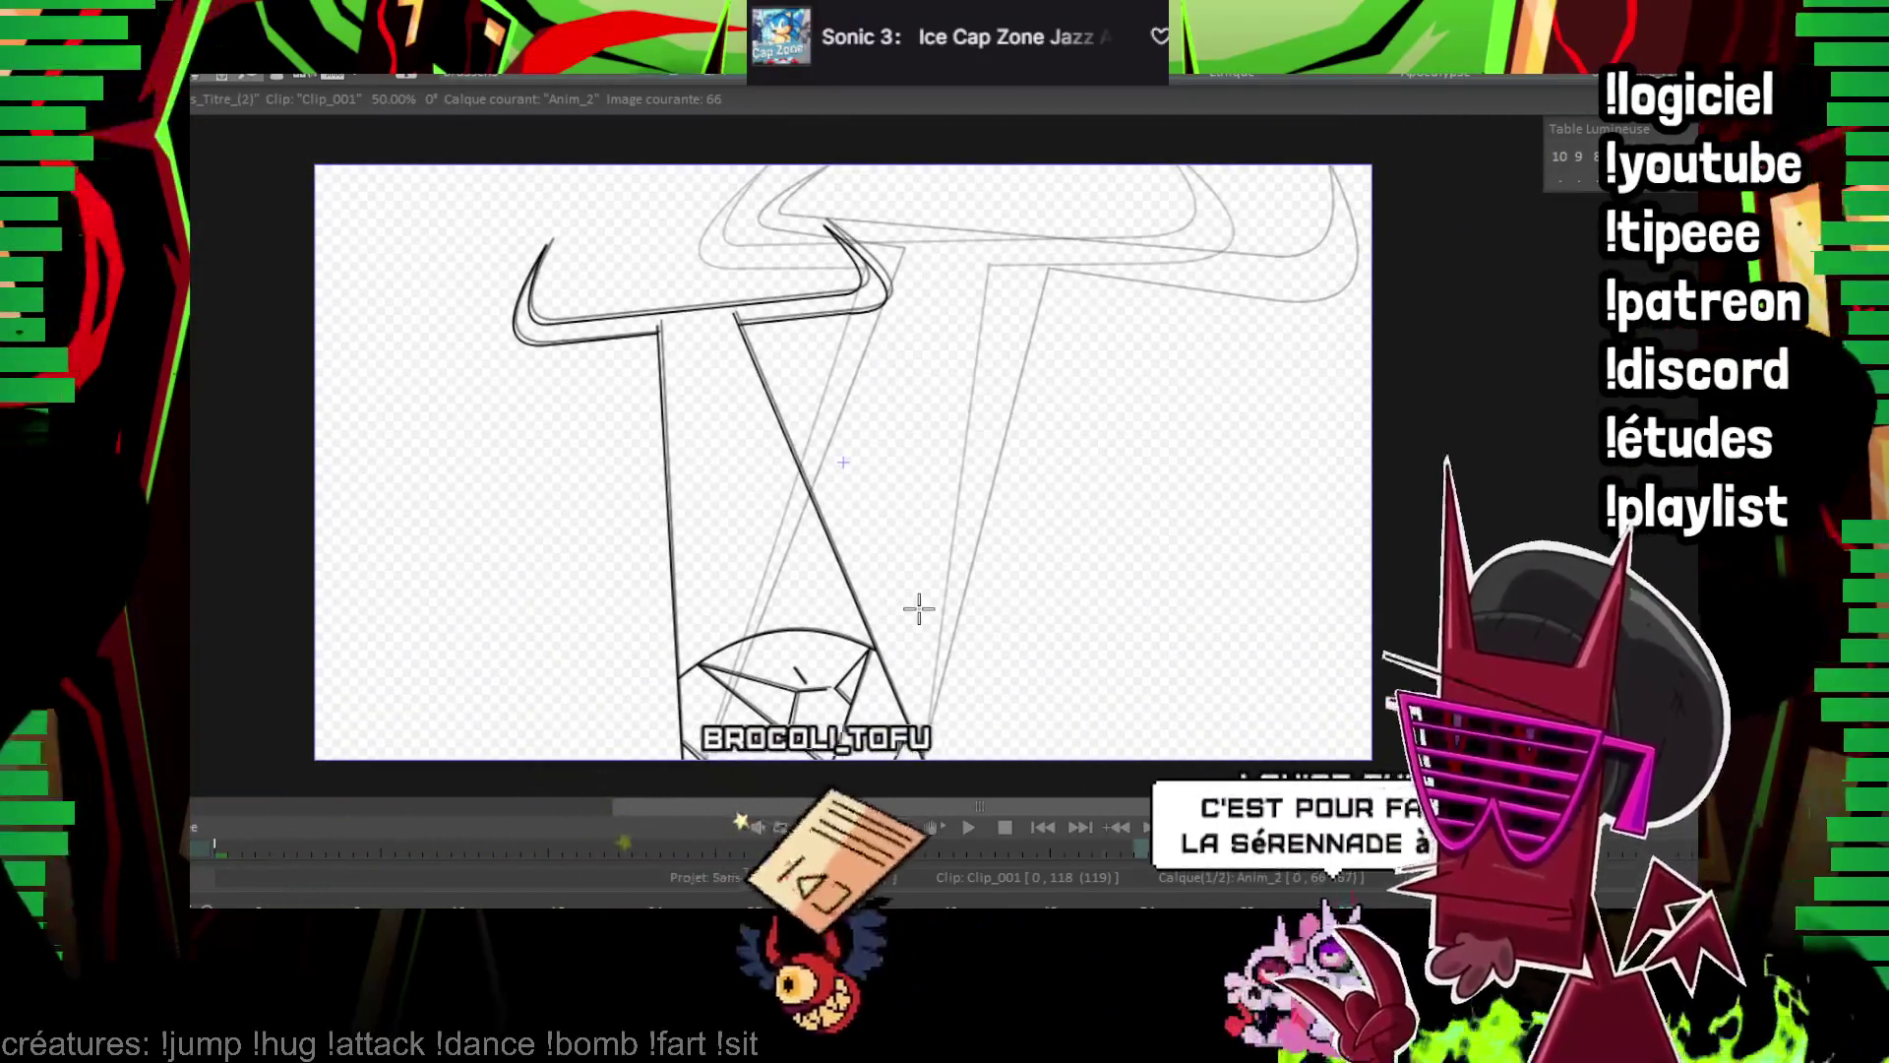
Move to frame 70 and ink the left blade edge up to the horn
key("Right")
key("Right")
key("Right")
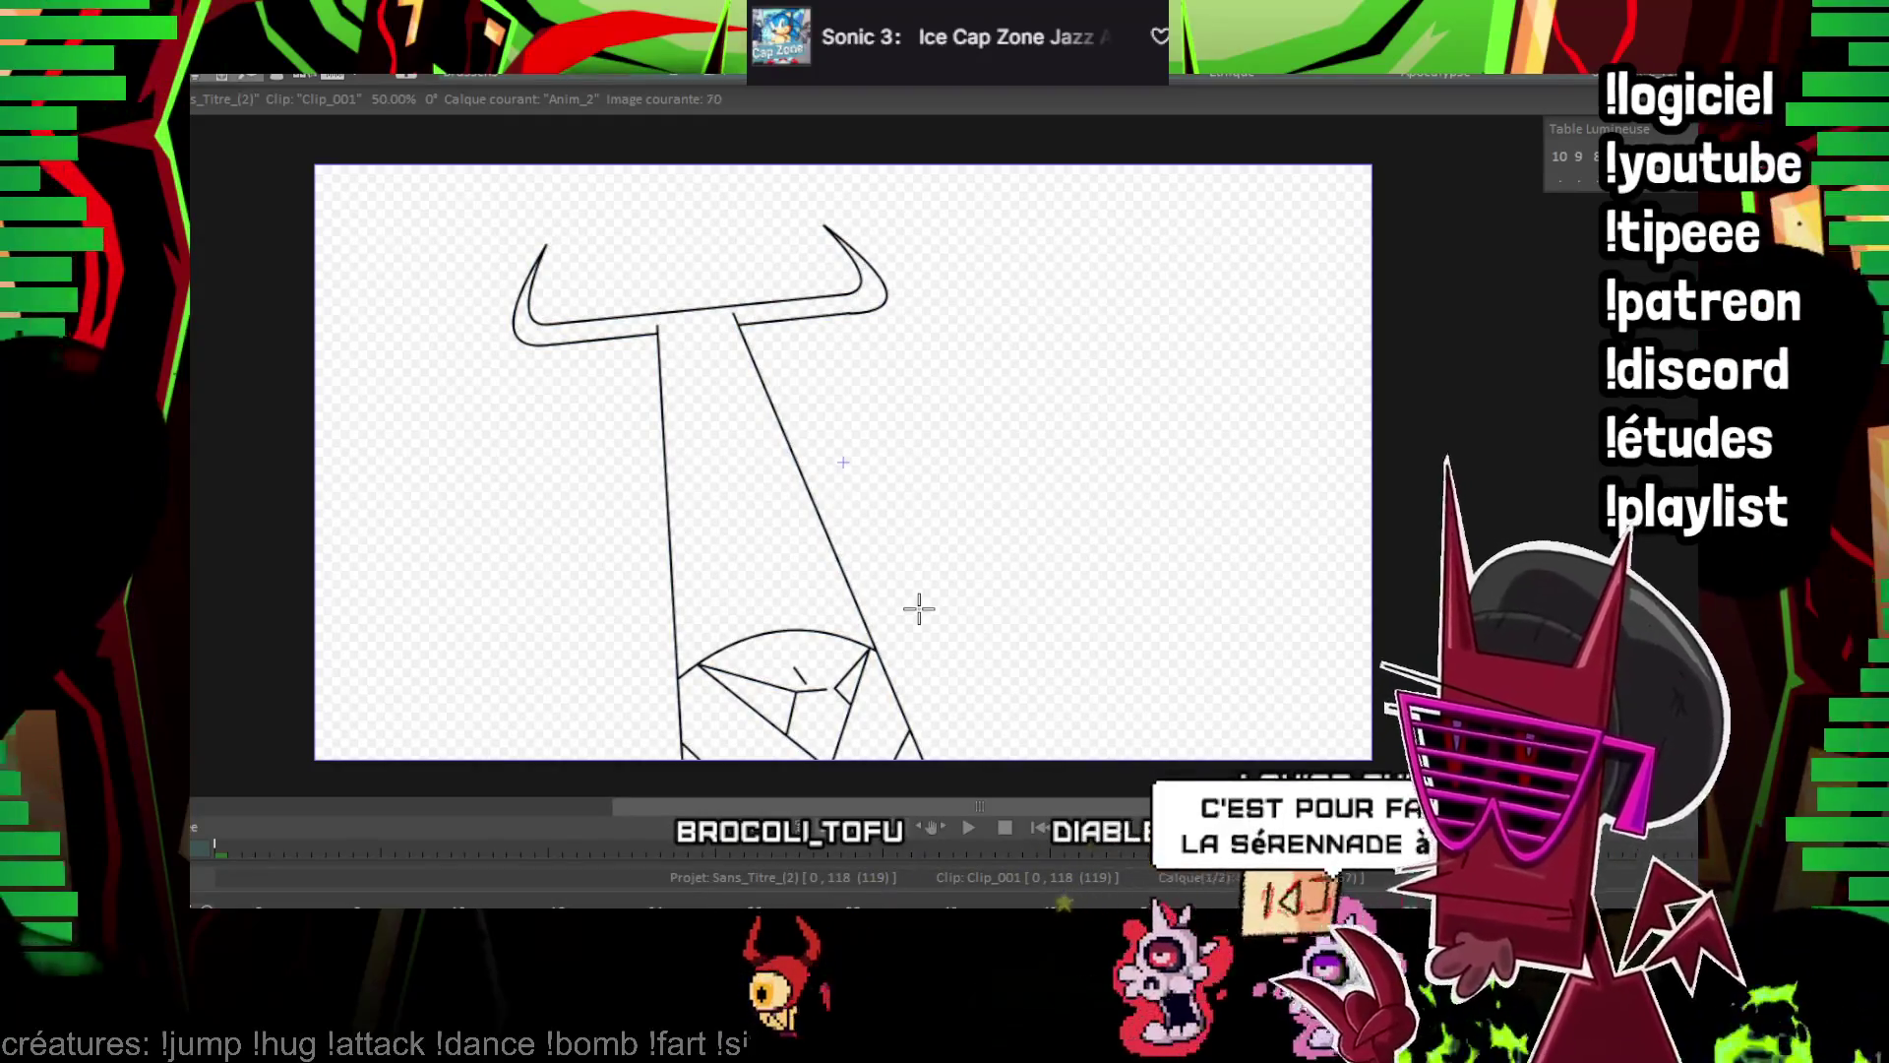
scroll(843, 461, "up", 2)
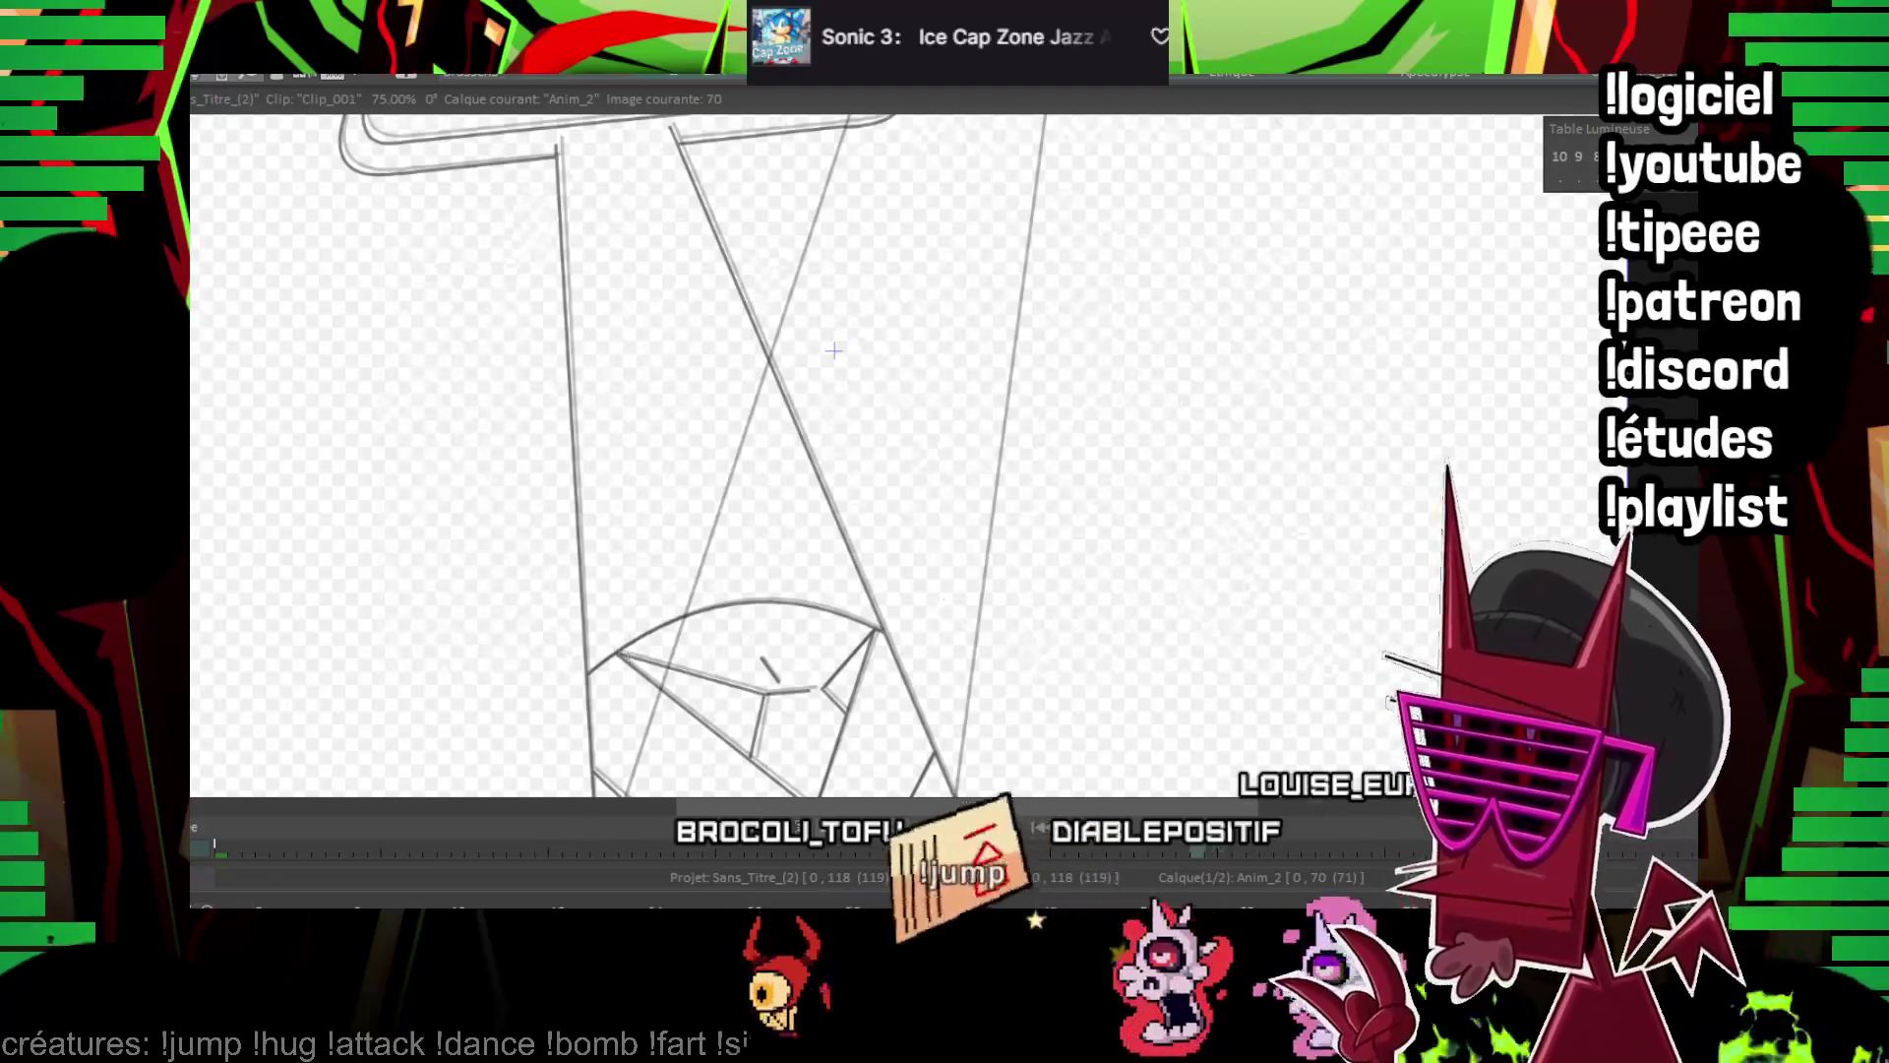
scroll(780, 600, "down", 2)
mouse_move(707, 728)
left_mouse_down()
mouse_move(669, 272)
mouse_move(913, 750)
left_mouse_up()
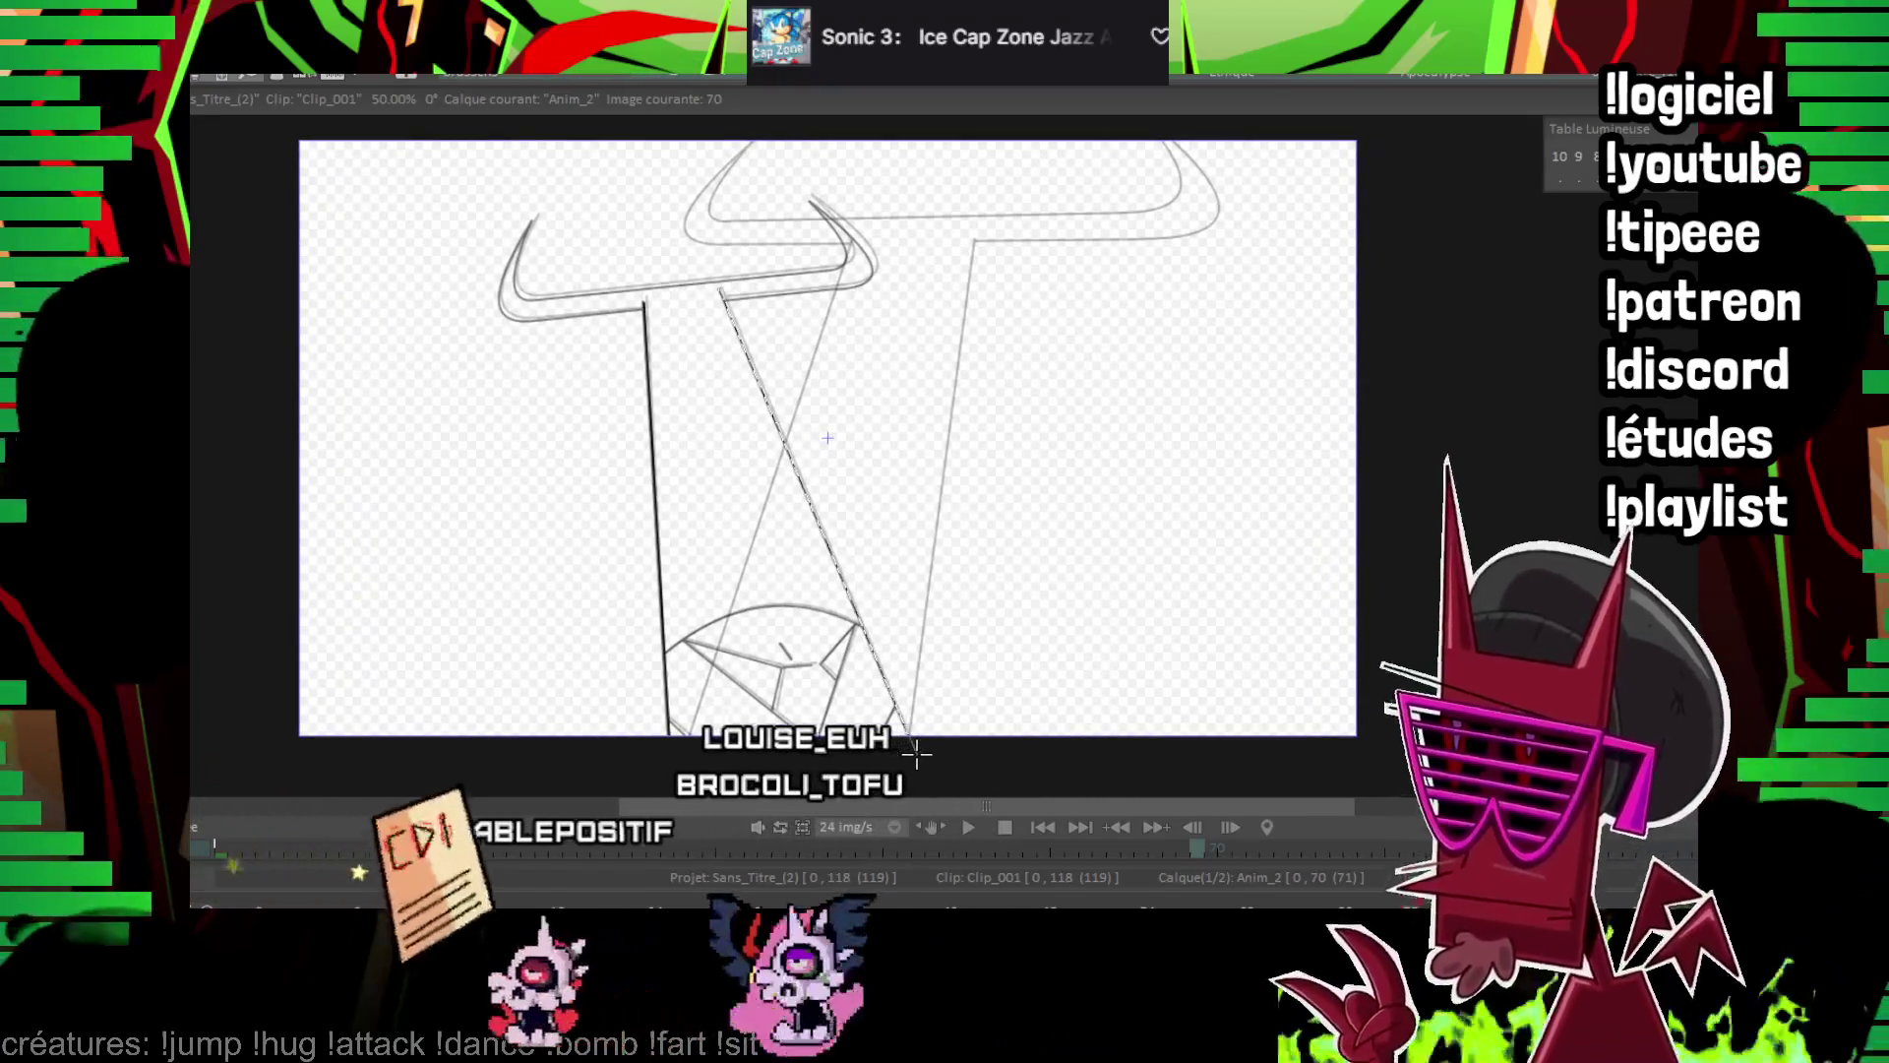
Ink the gem's top arc, the diagonal blade edge and the gem's facet lines
scroll(665, 649, "up", 5)
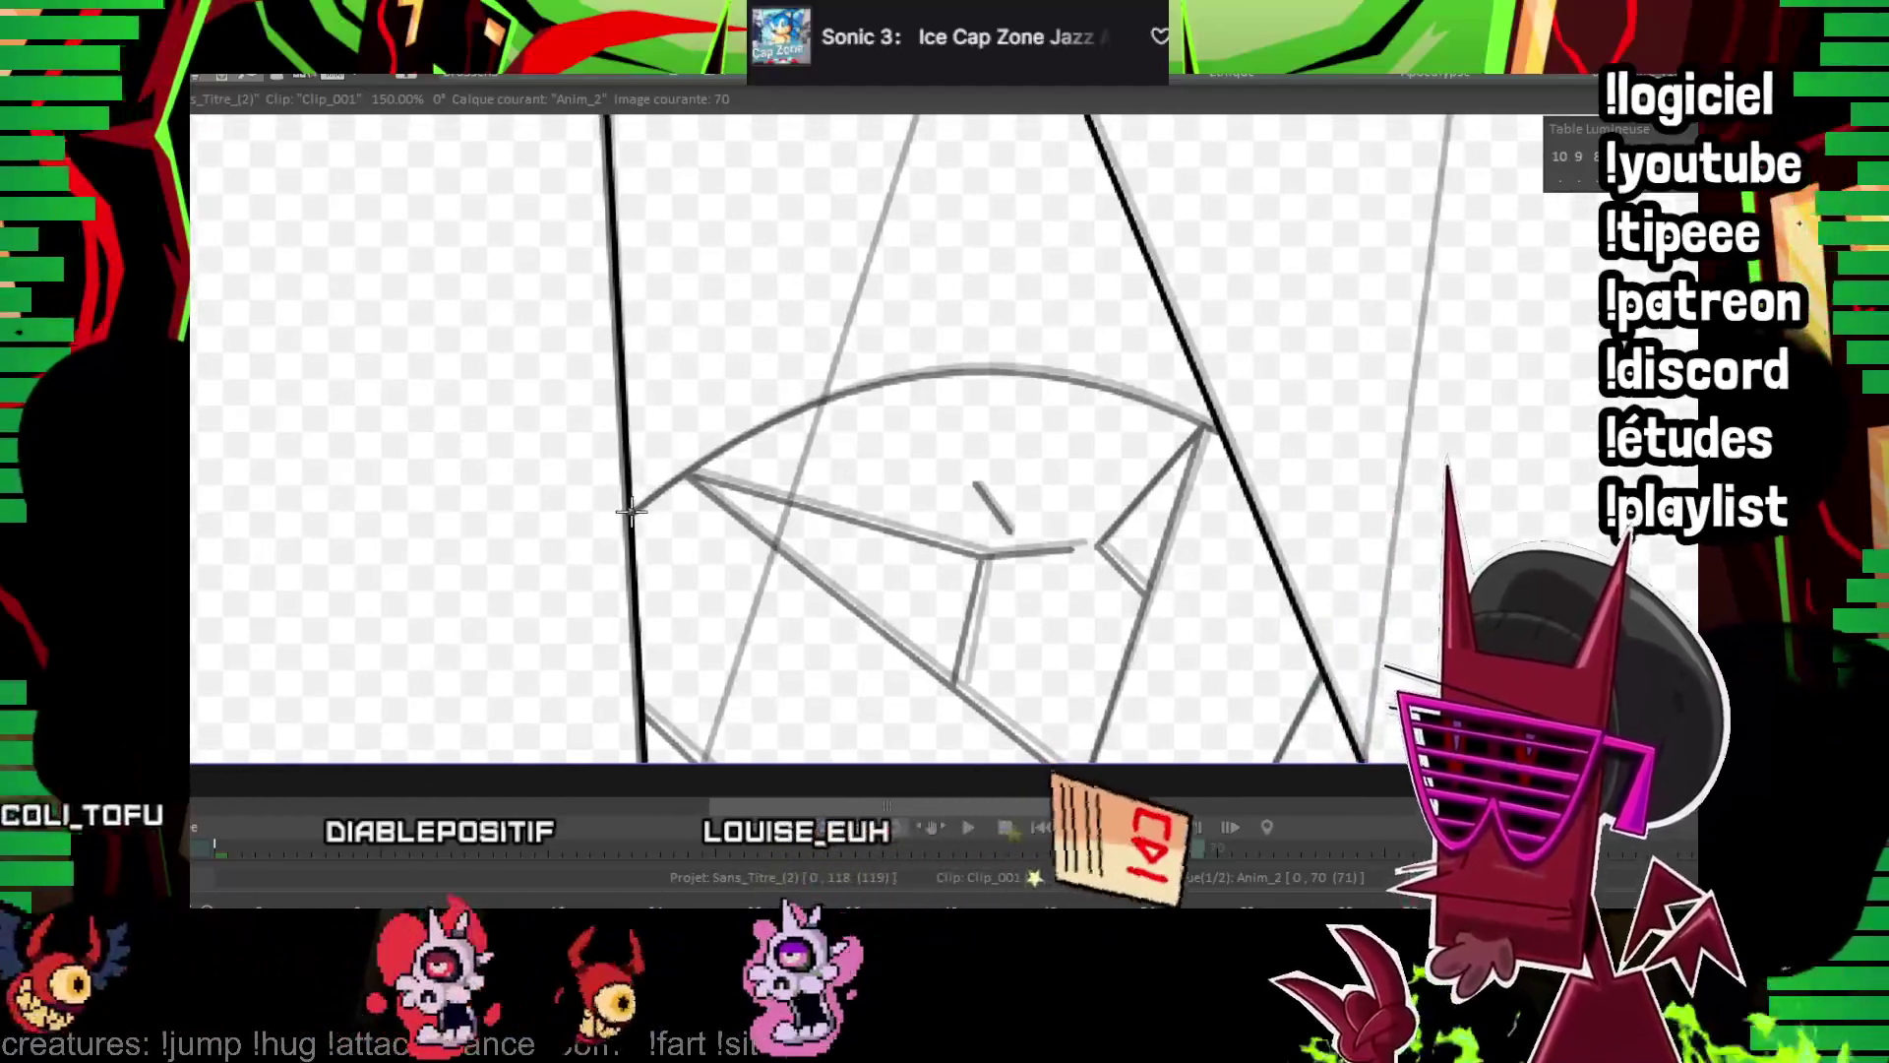
mouse_move(632, 510)
left_mouse_down()
mouse_move(1025, 413)
mouse_move(1167, 401)
mouse_move(1218, 430)
left_mouse_up()
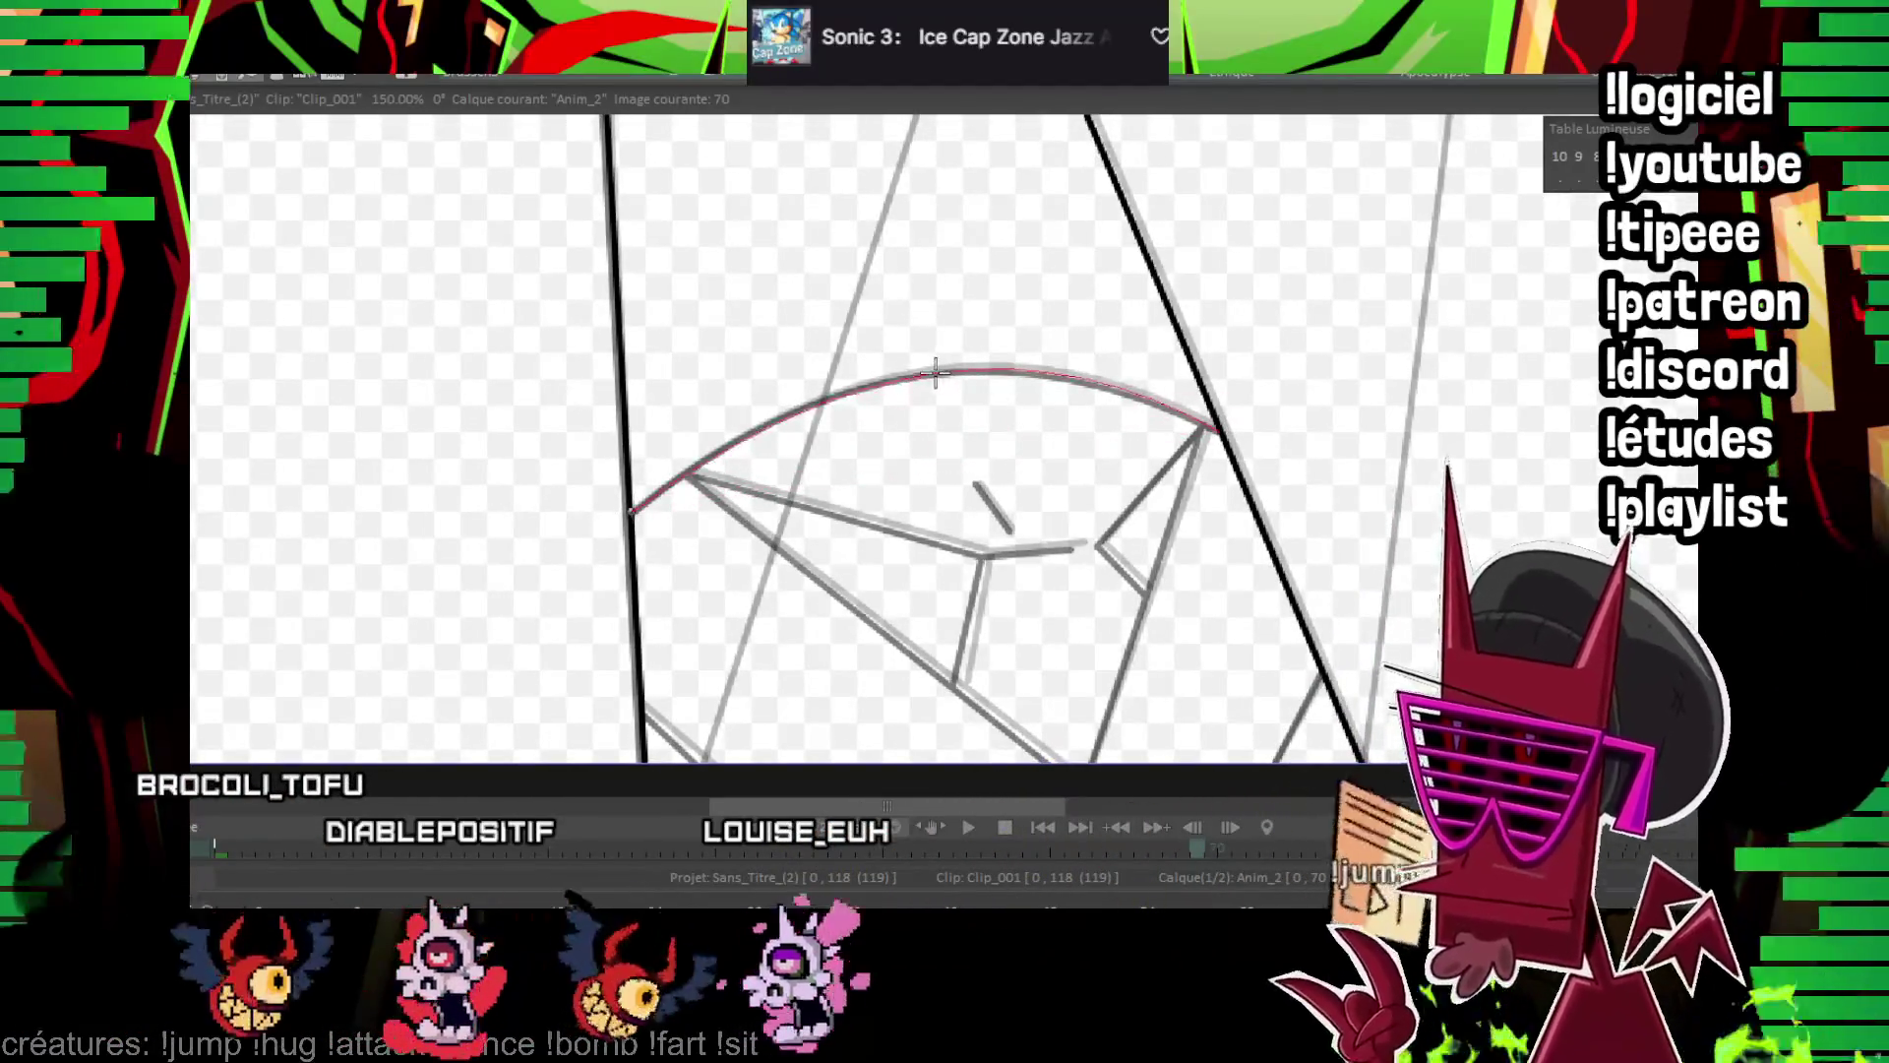
left_click(934, 372)
left_click_drag(639, 360, 1051, 670)
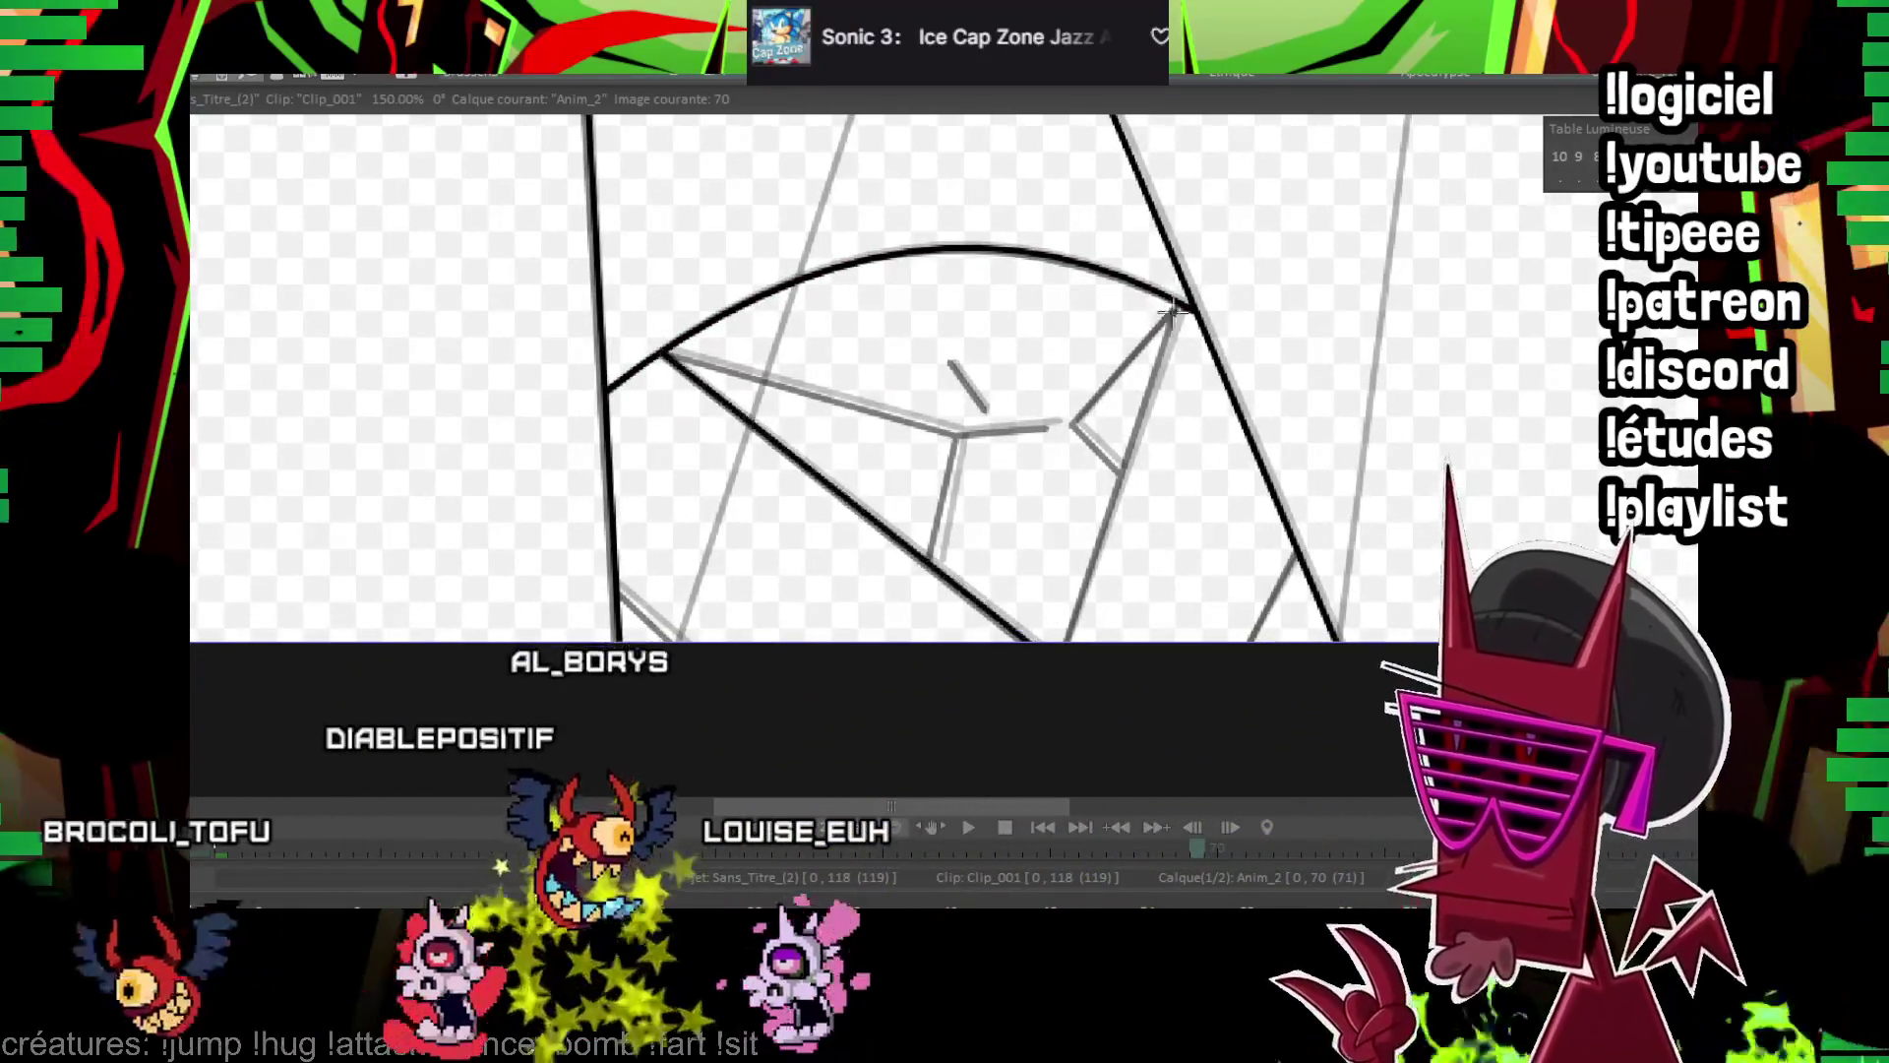
left_click(1057, 662)
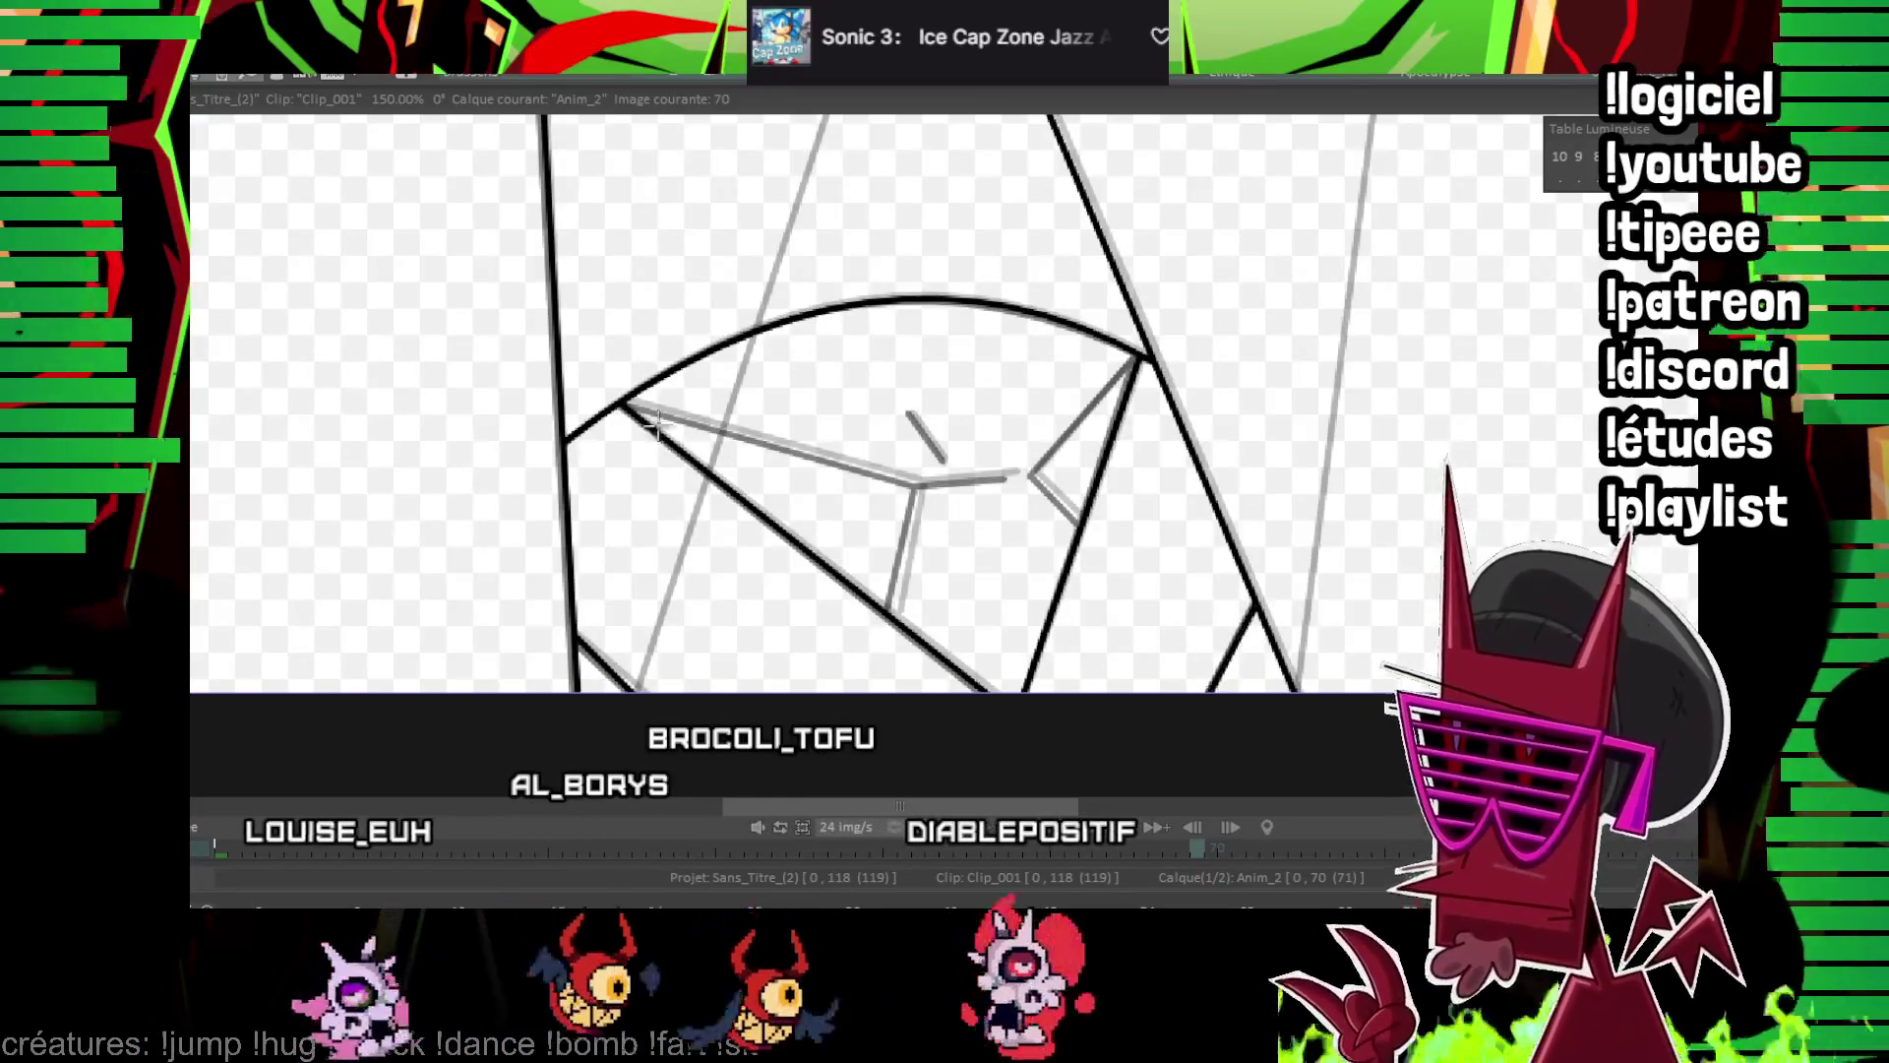
mouse_move(628, 403)
left_mouse_down()
mouse_move(916, 482)
mouse_move(891, 615)
left_mouse_up()
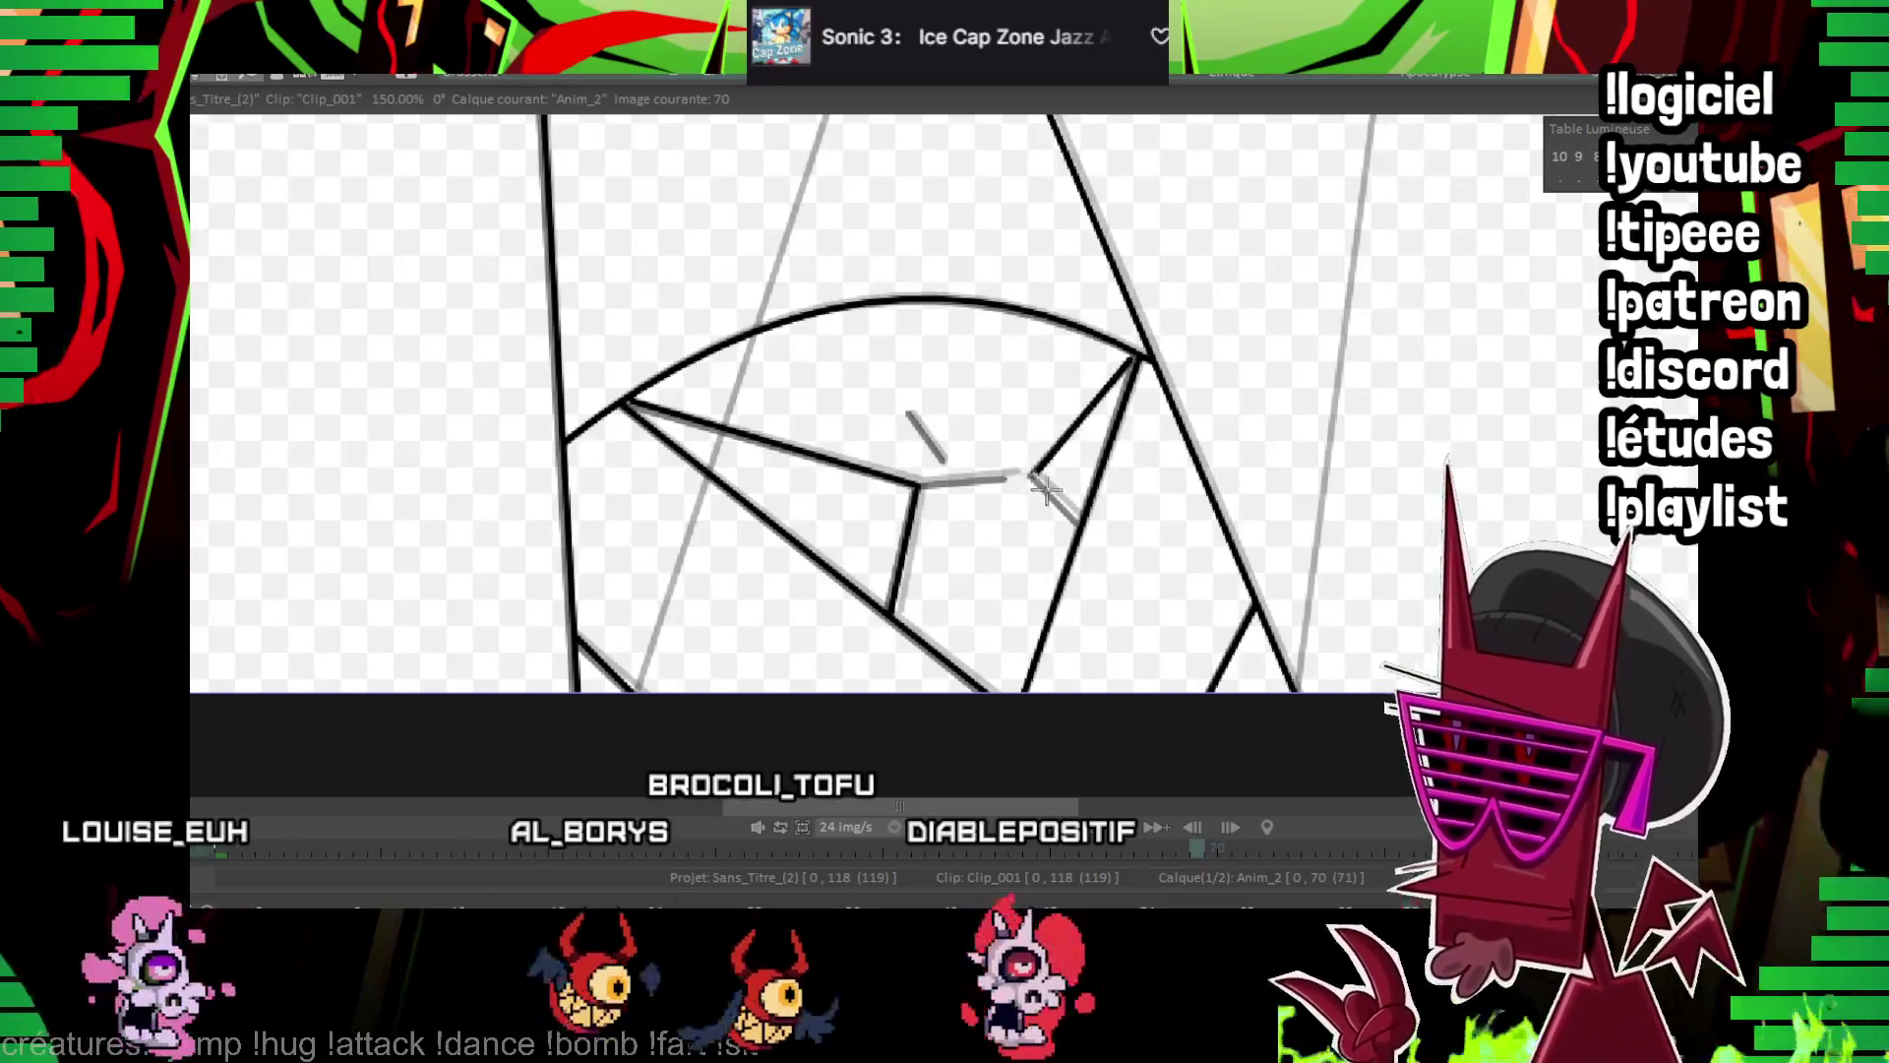
left_click_drag(1009, 476, 1028, 472)
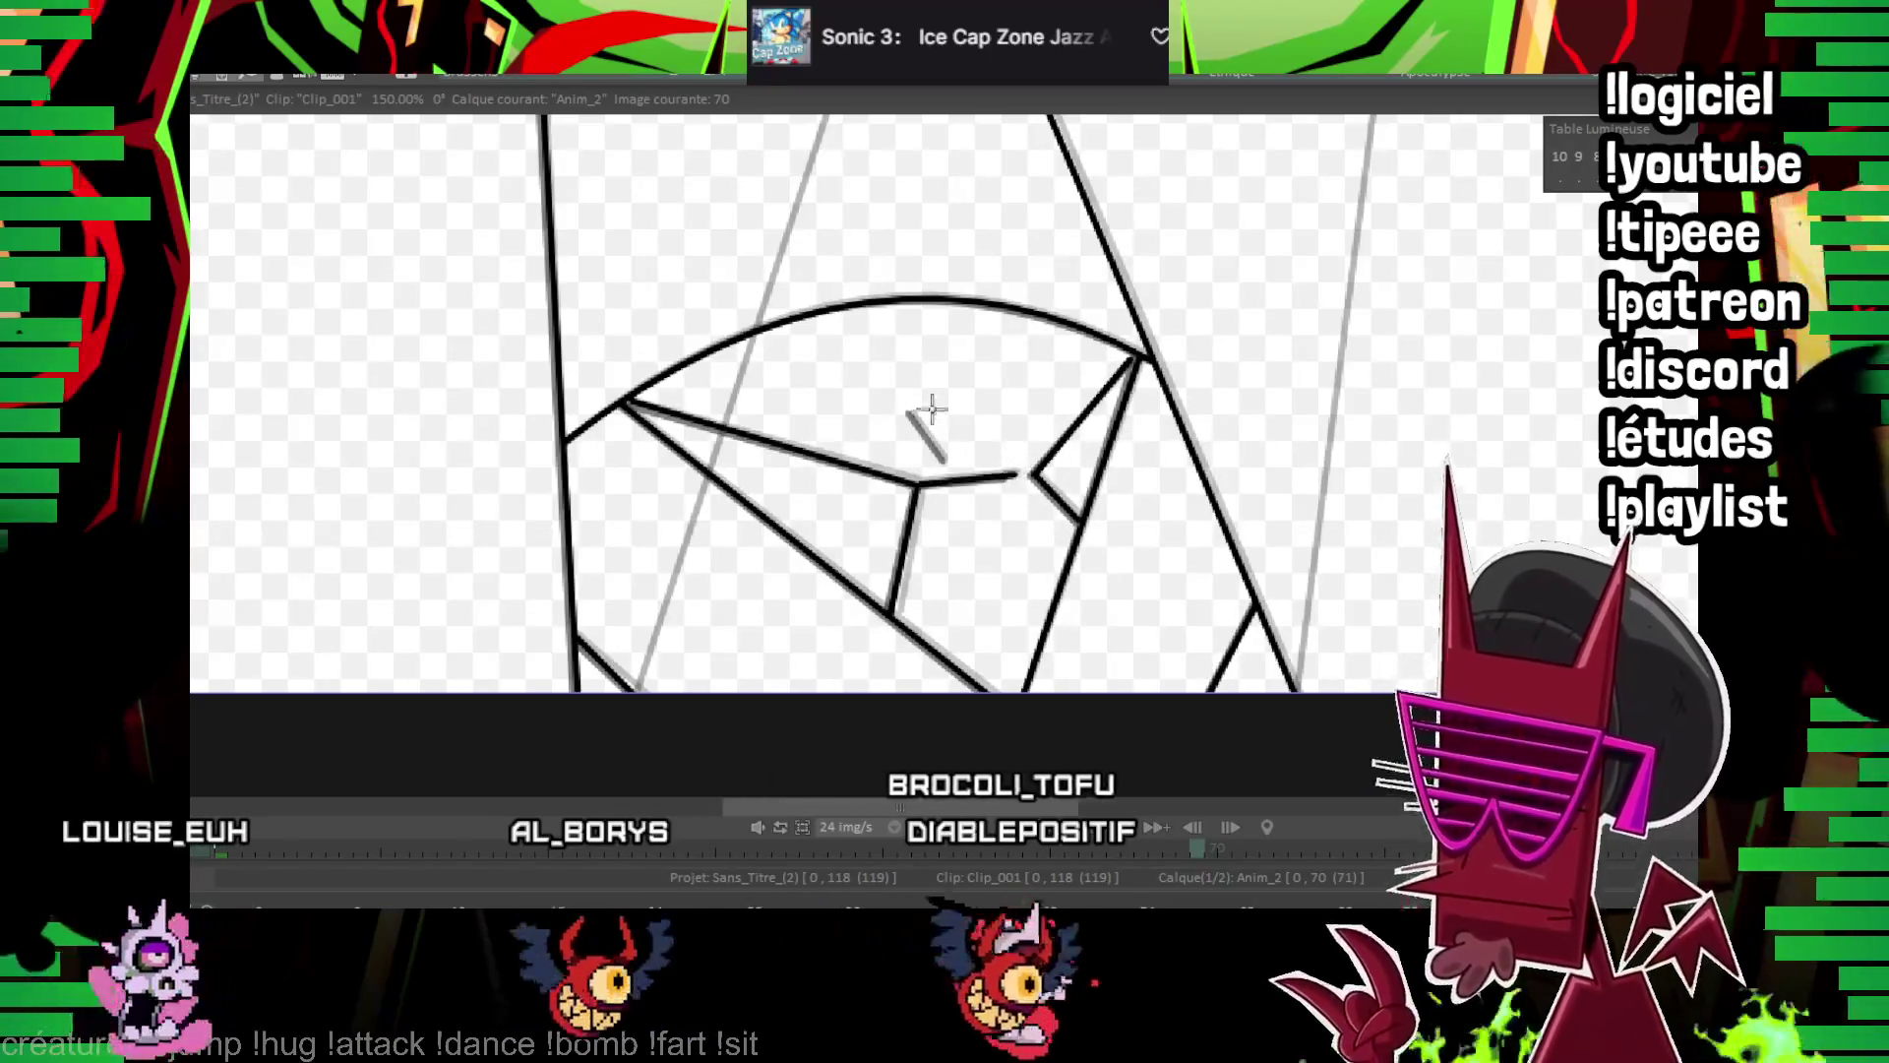
scroll(919, 430, "up", 5)
scroll(844, 489, "up", 5)
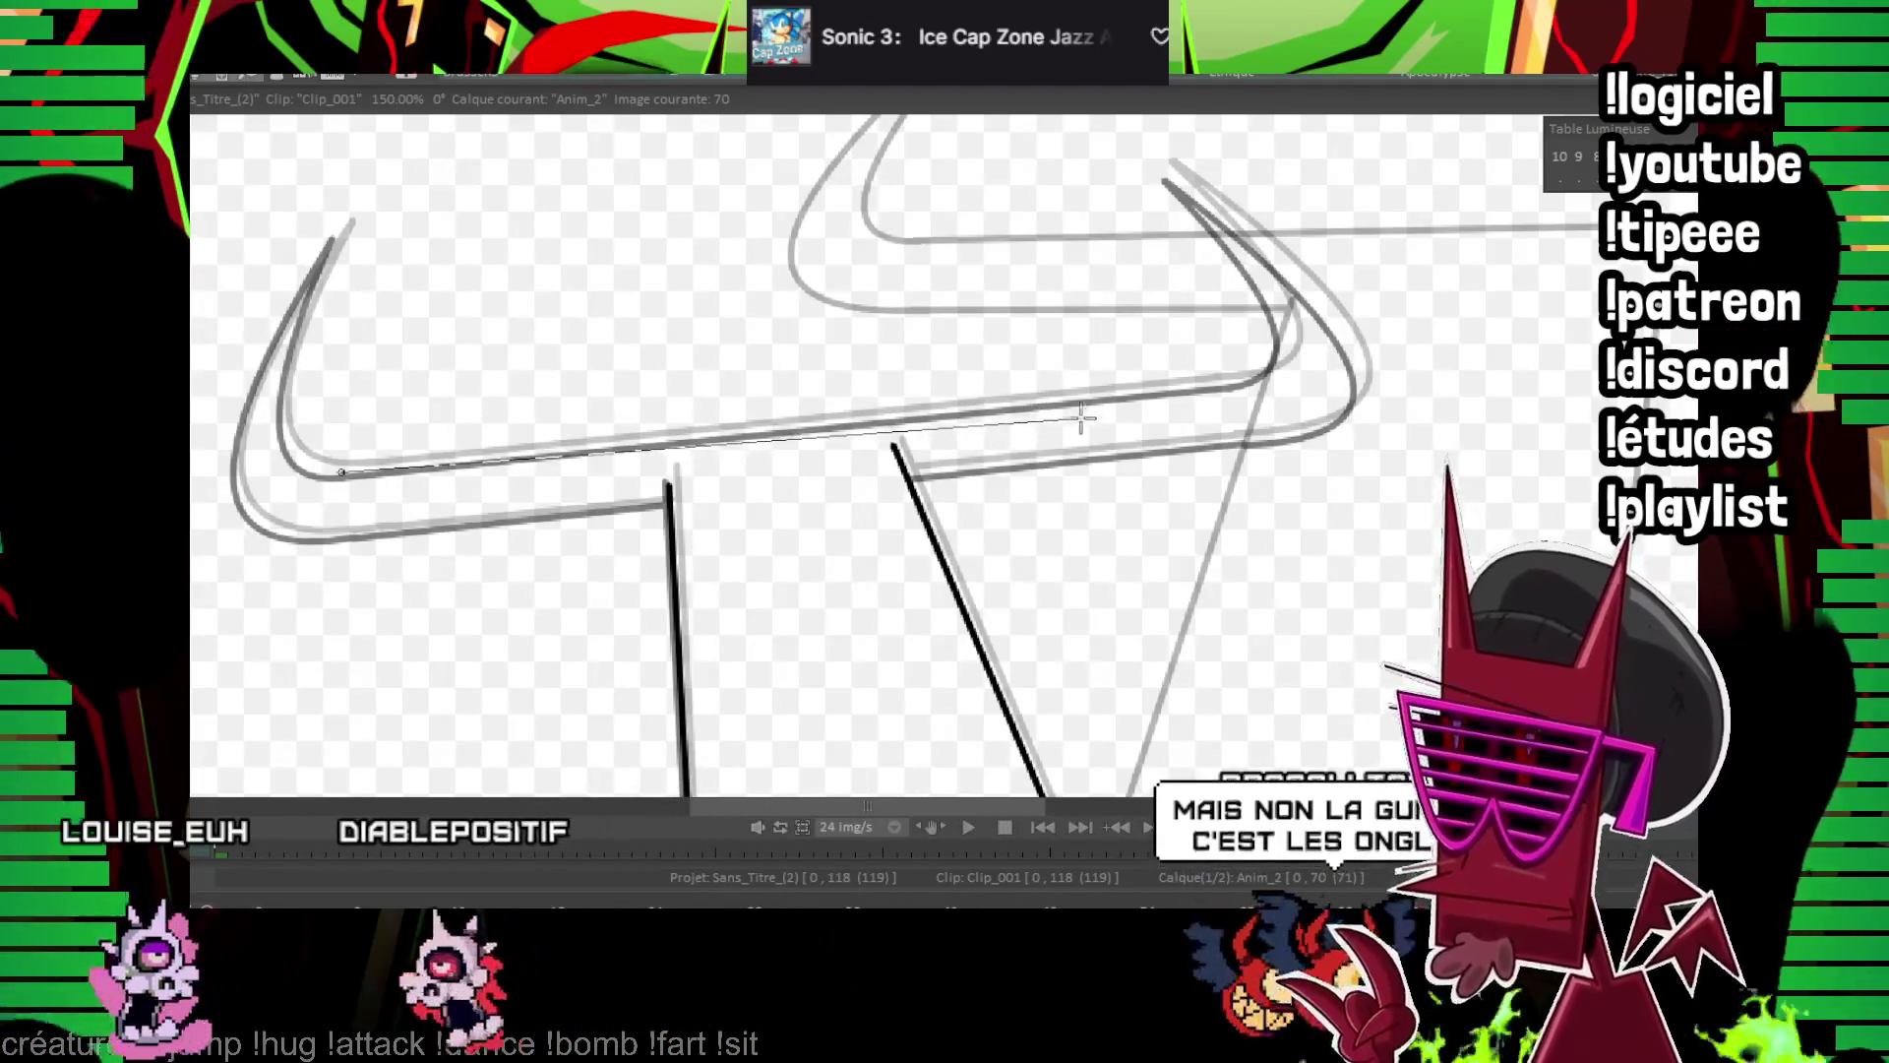
Ink the crossguard's two long edges and trace the left horn's inner and outer curves
left_click_drag(1232, 379, 1245, 381)
left_click_drag(326, 537, 1239, 436)
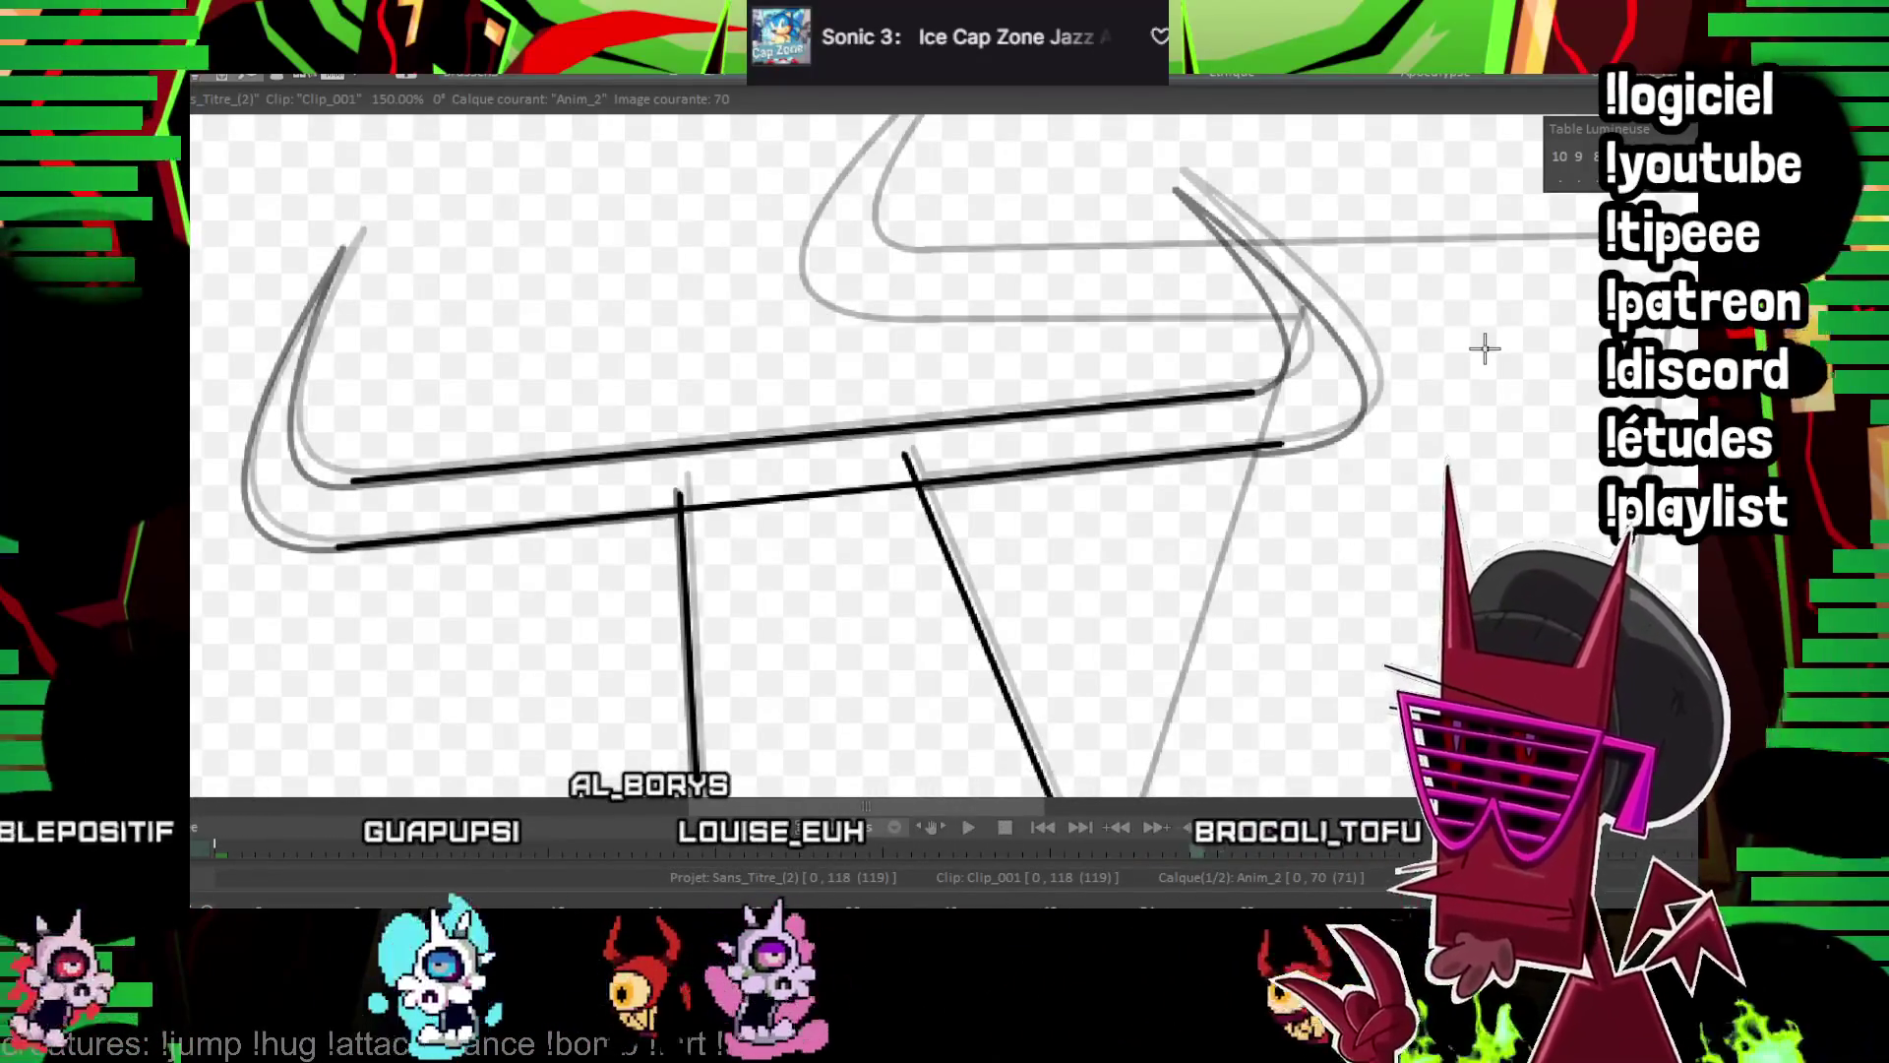
mouse_move(922, 532)
left_mouse_down()
mouse_move(981, 534)
mouse_move(937, 553)
mouse_move(918, 623)
left_mouse_up()
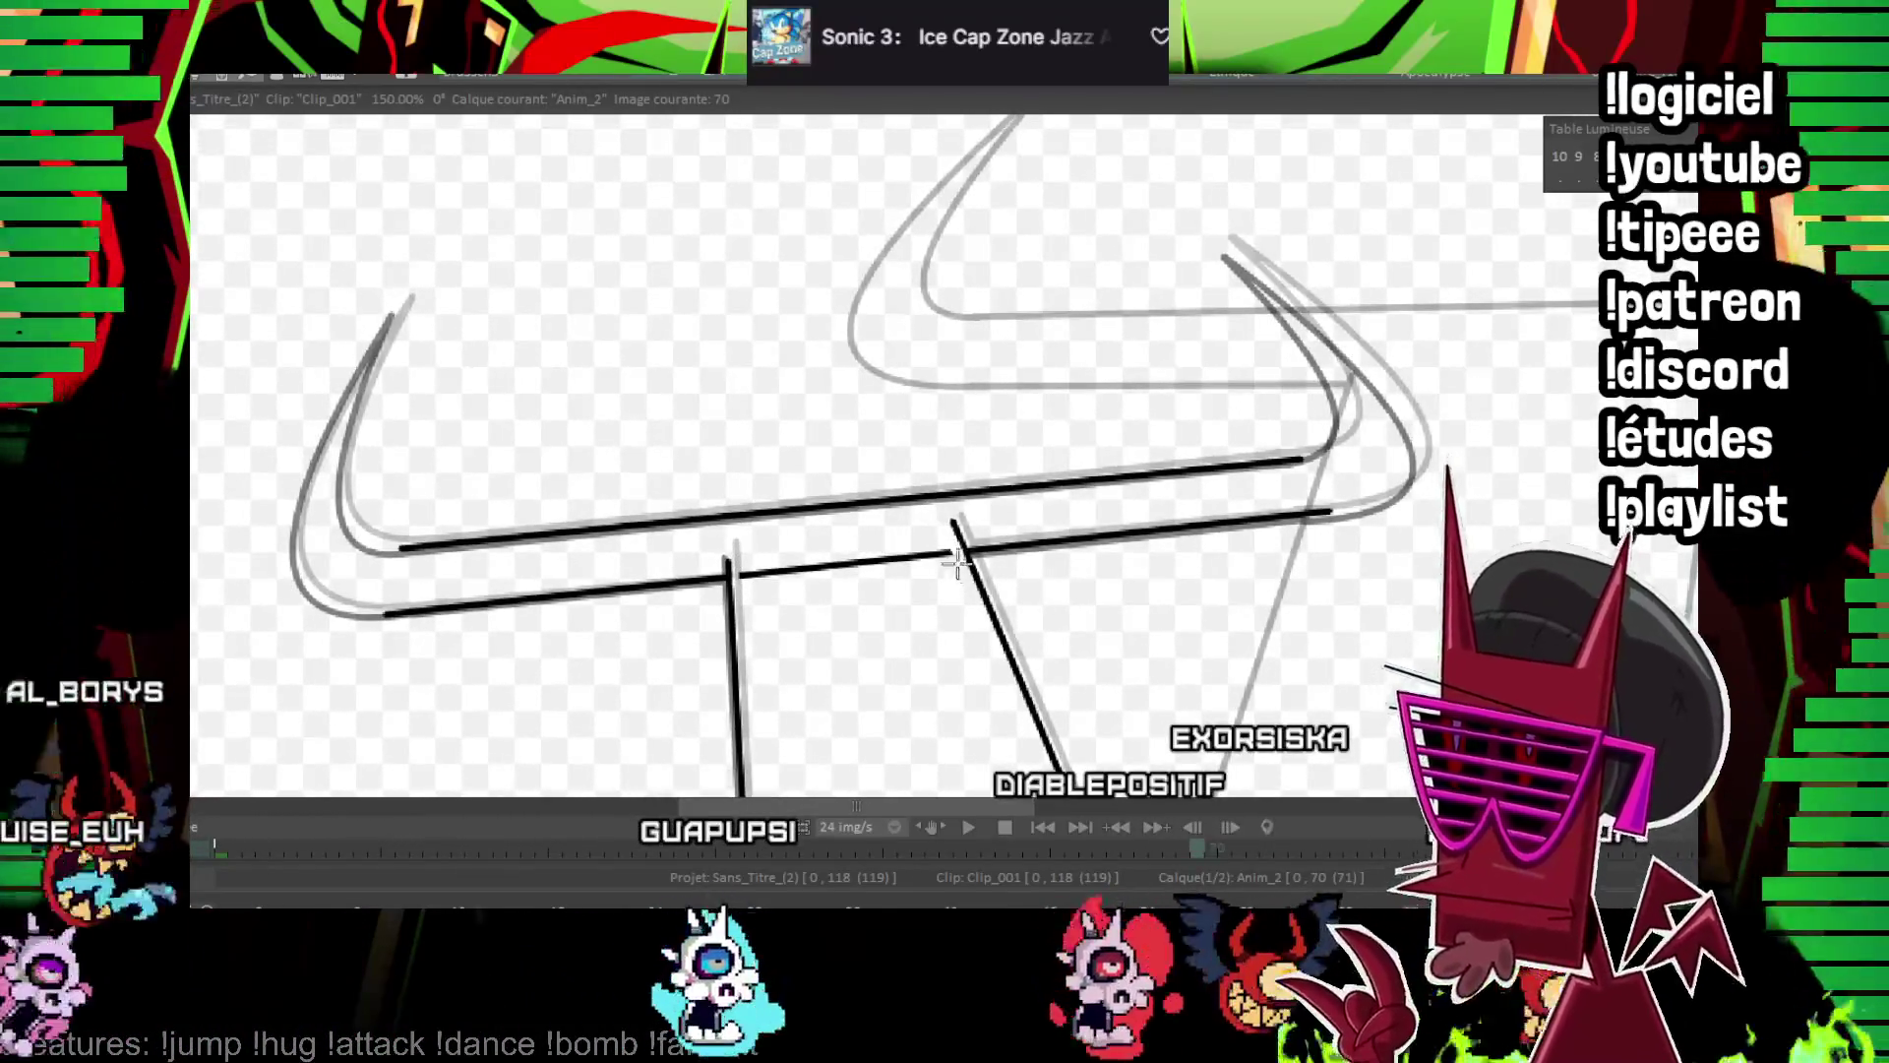
left_click_drag(621, 528, 749, 607)
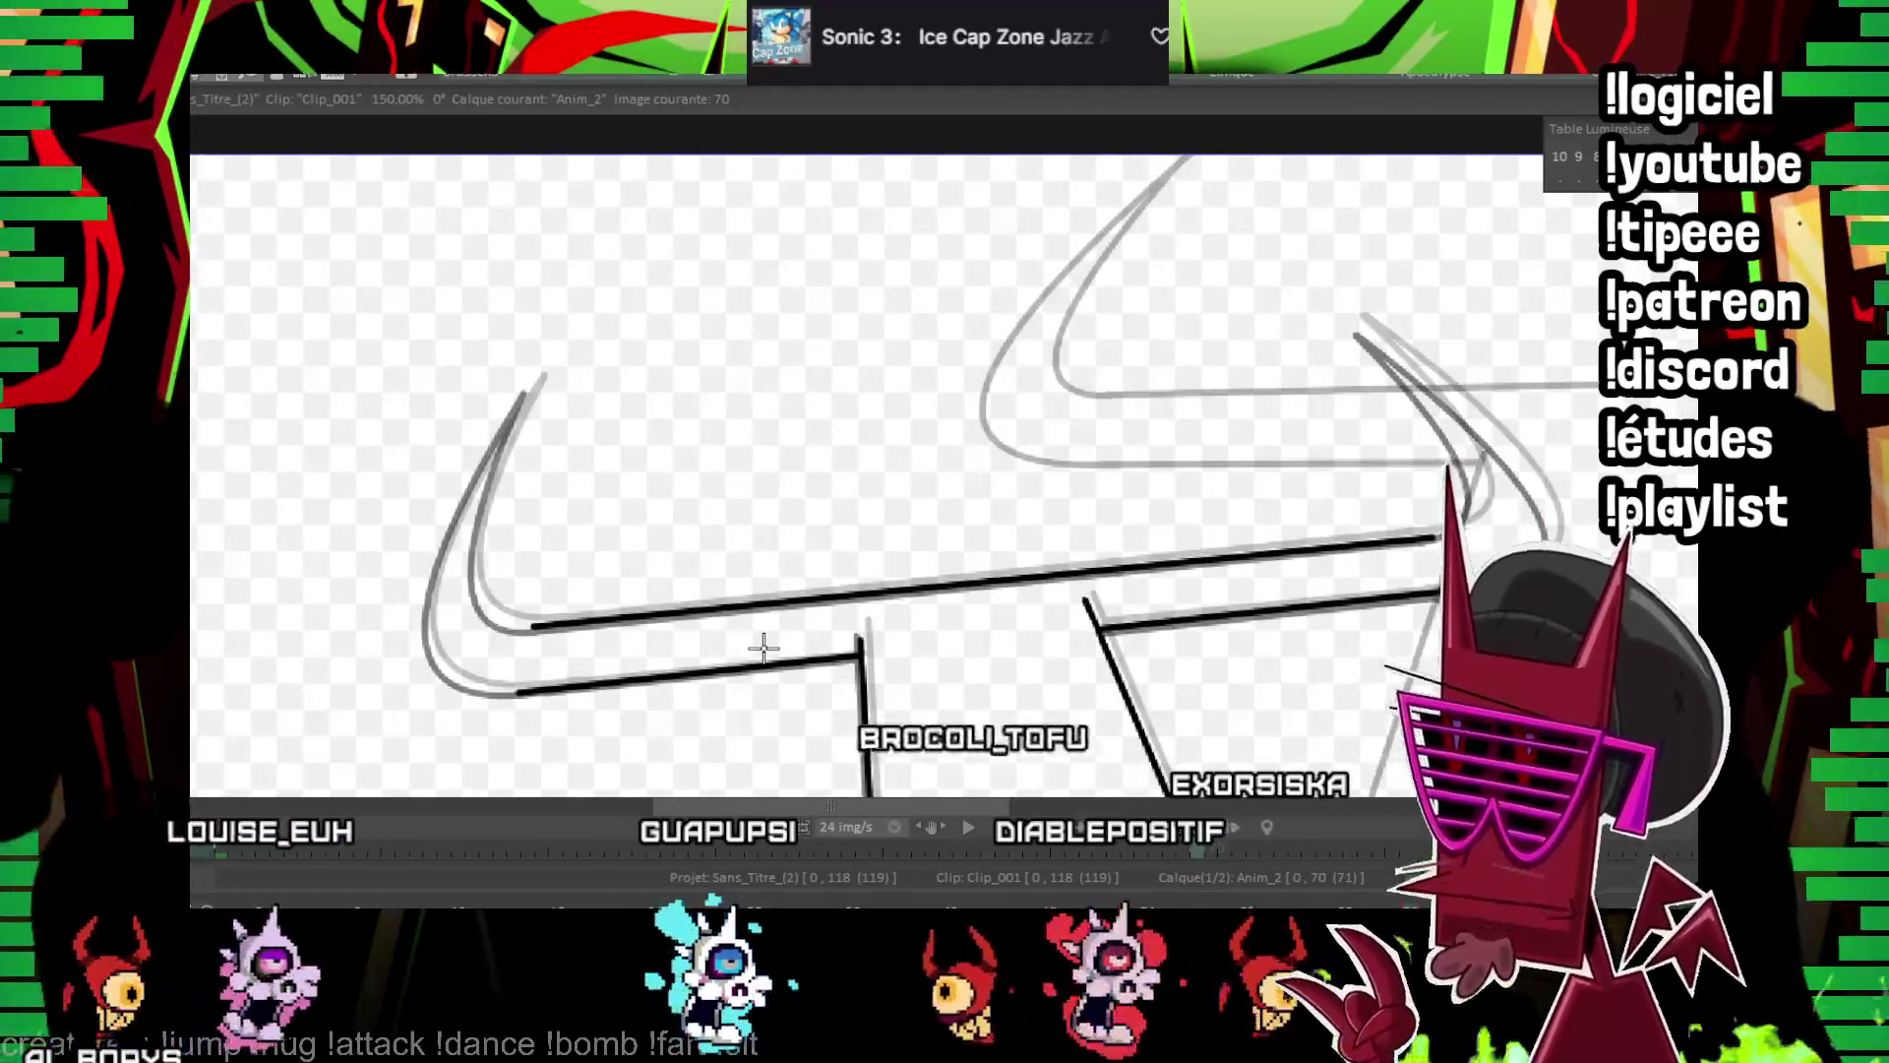
mouse_move(534, 623)
left_mouse_down()
mouse_move(506, 512)
mouse_move(526, 394)
mouse_move(476, 564)
left_mouse_up()
left_click_drag(532, 384, 516, 692)
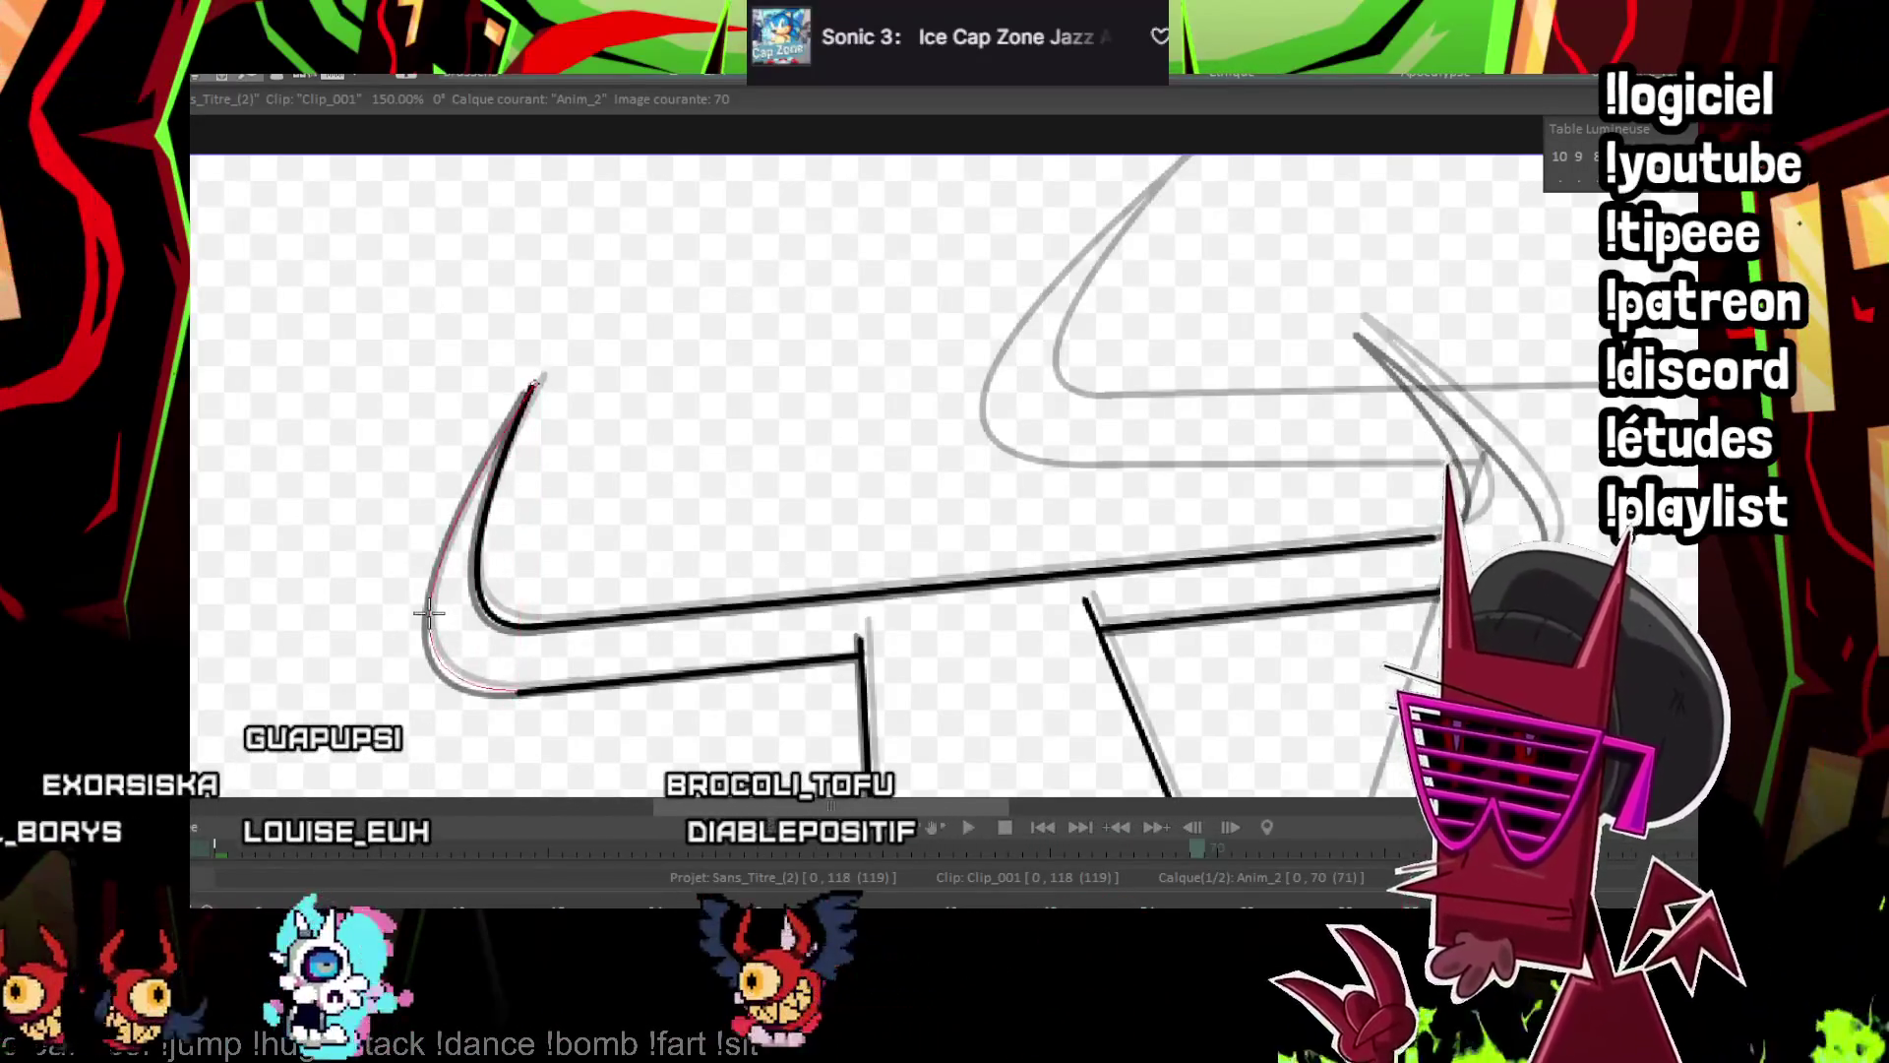
left_click_drag(1444, 528, 965, 624)
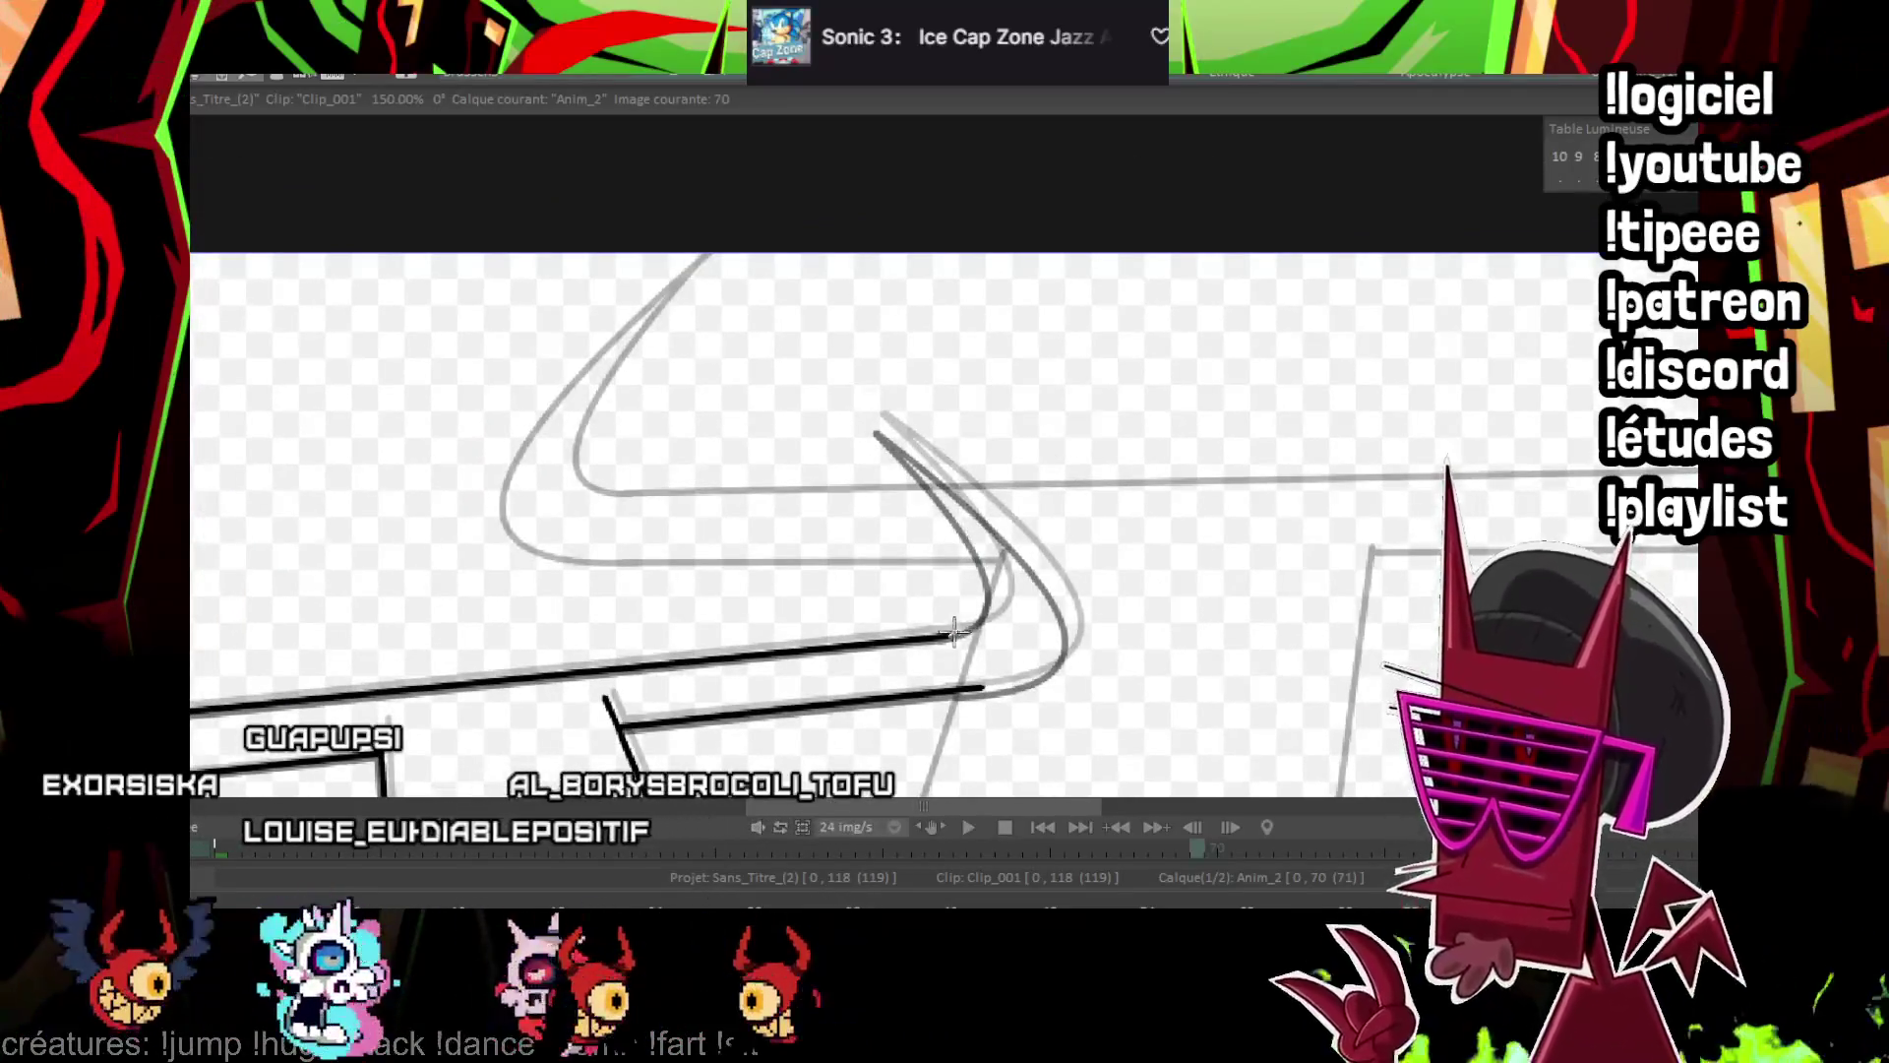
left_click_drag(880, 425, 1065, 612)
scroll(932, 516, "down", 5)
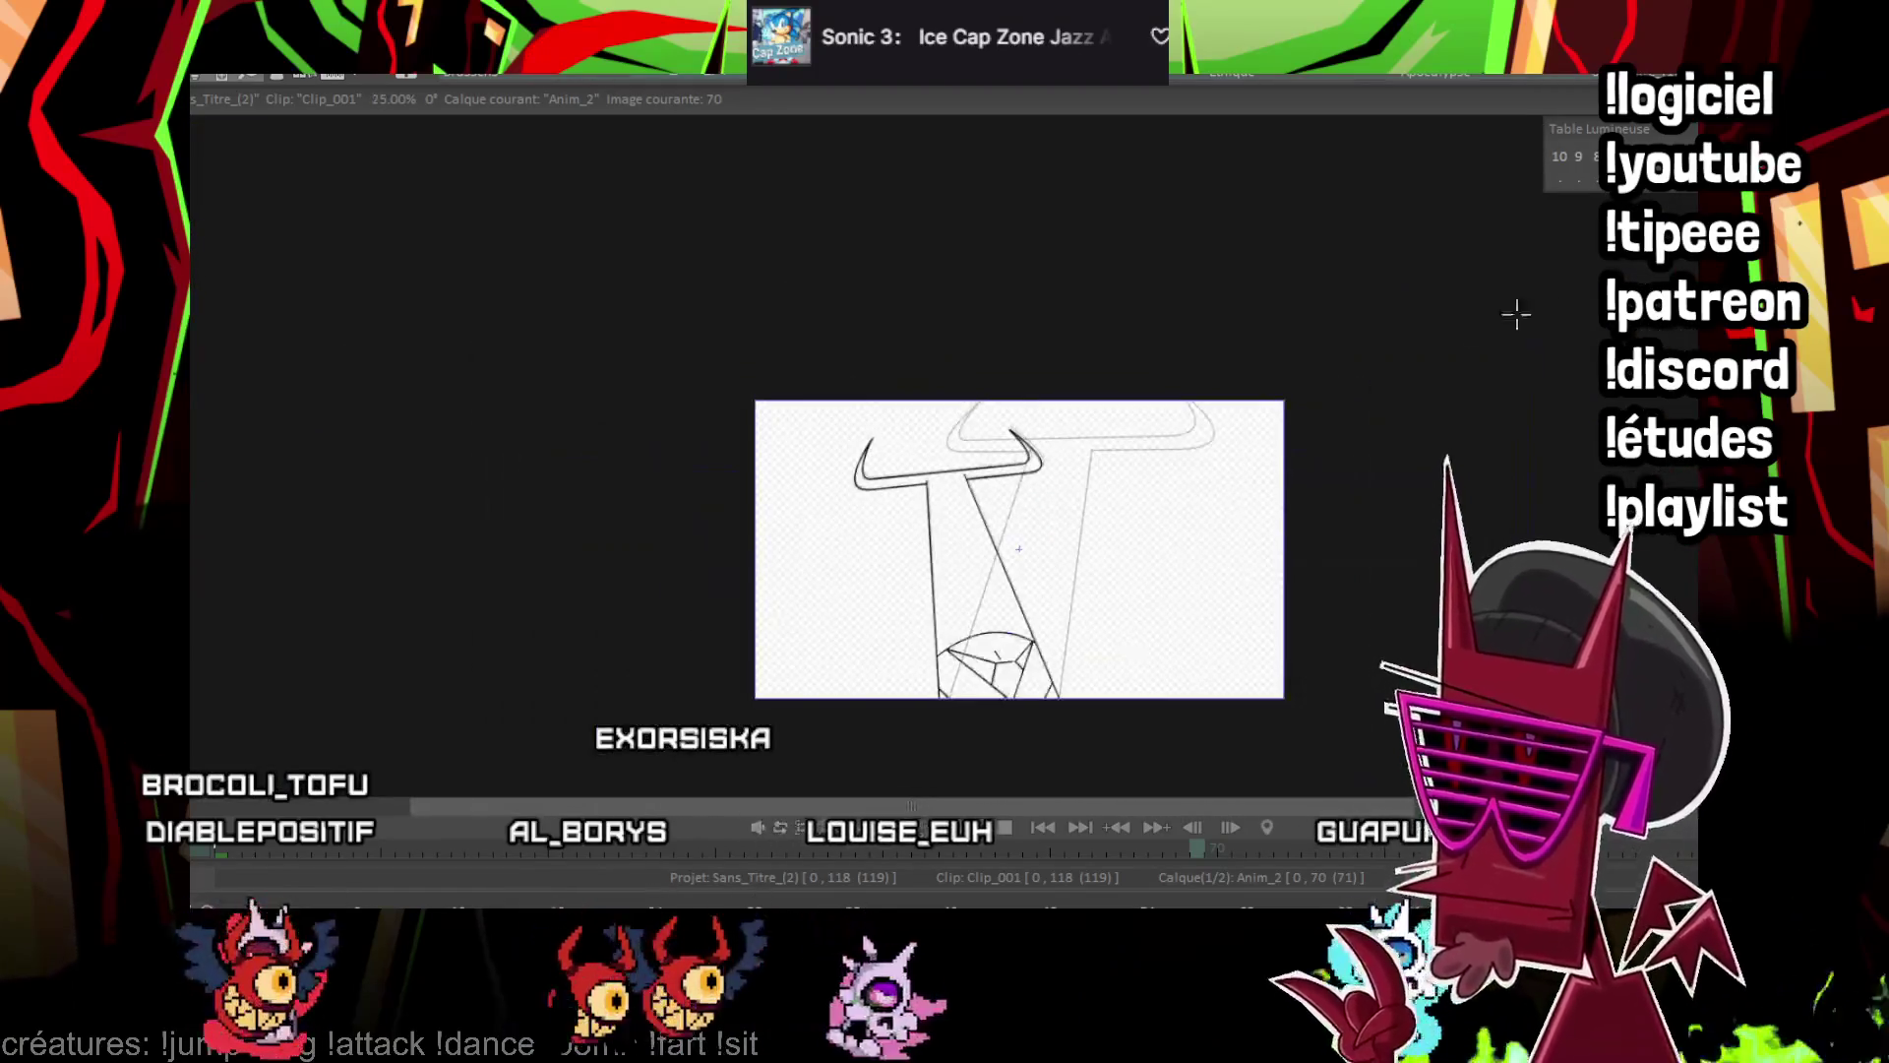
Play back the animation and compare neighbouring frames to check the inking
key("Return")
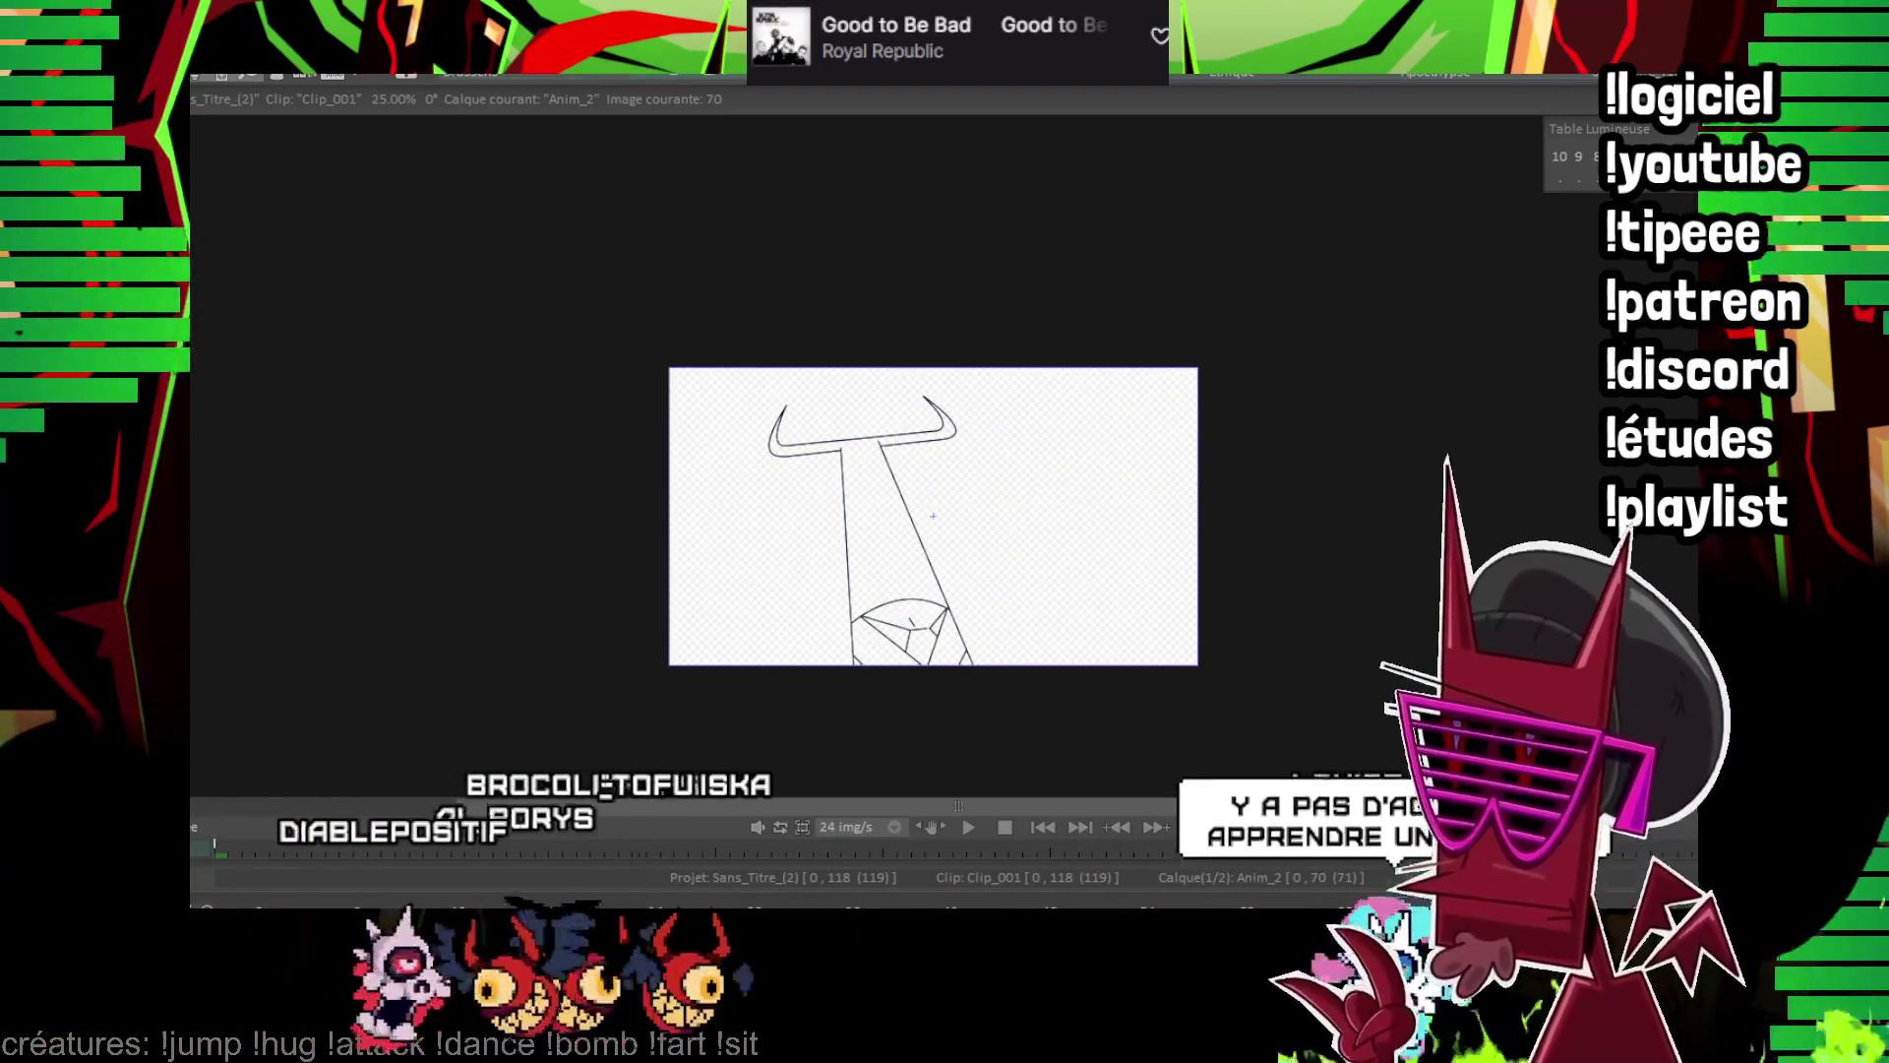
scroll(1043, 541, "up", 3)
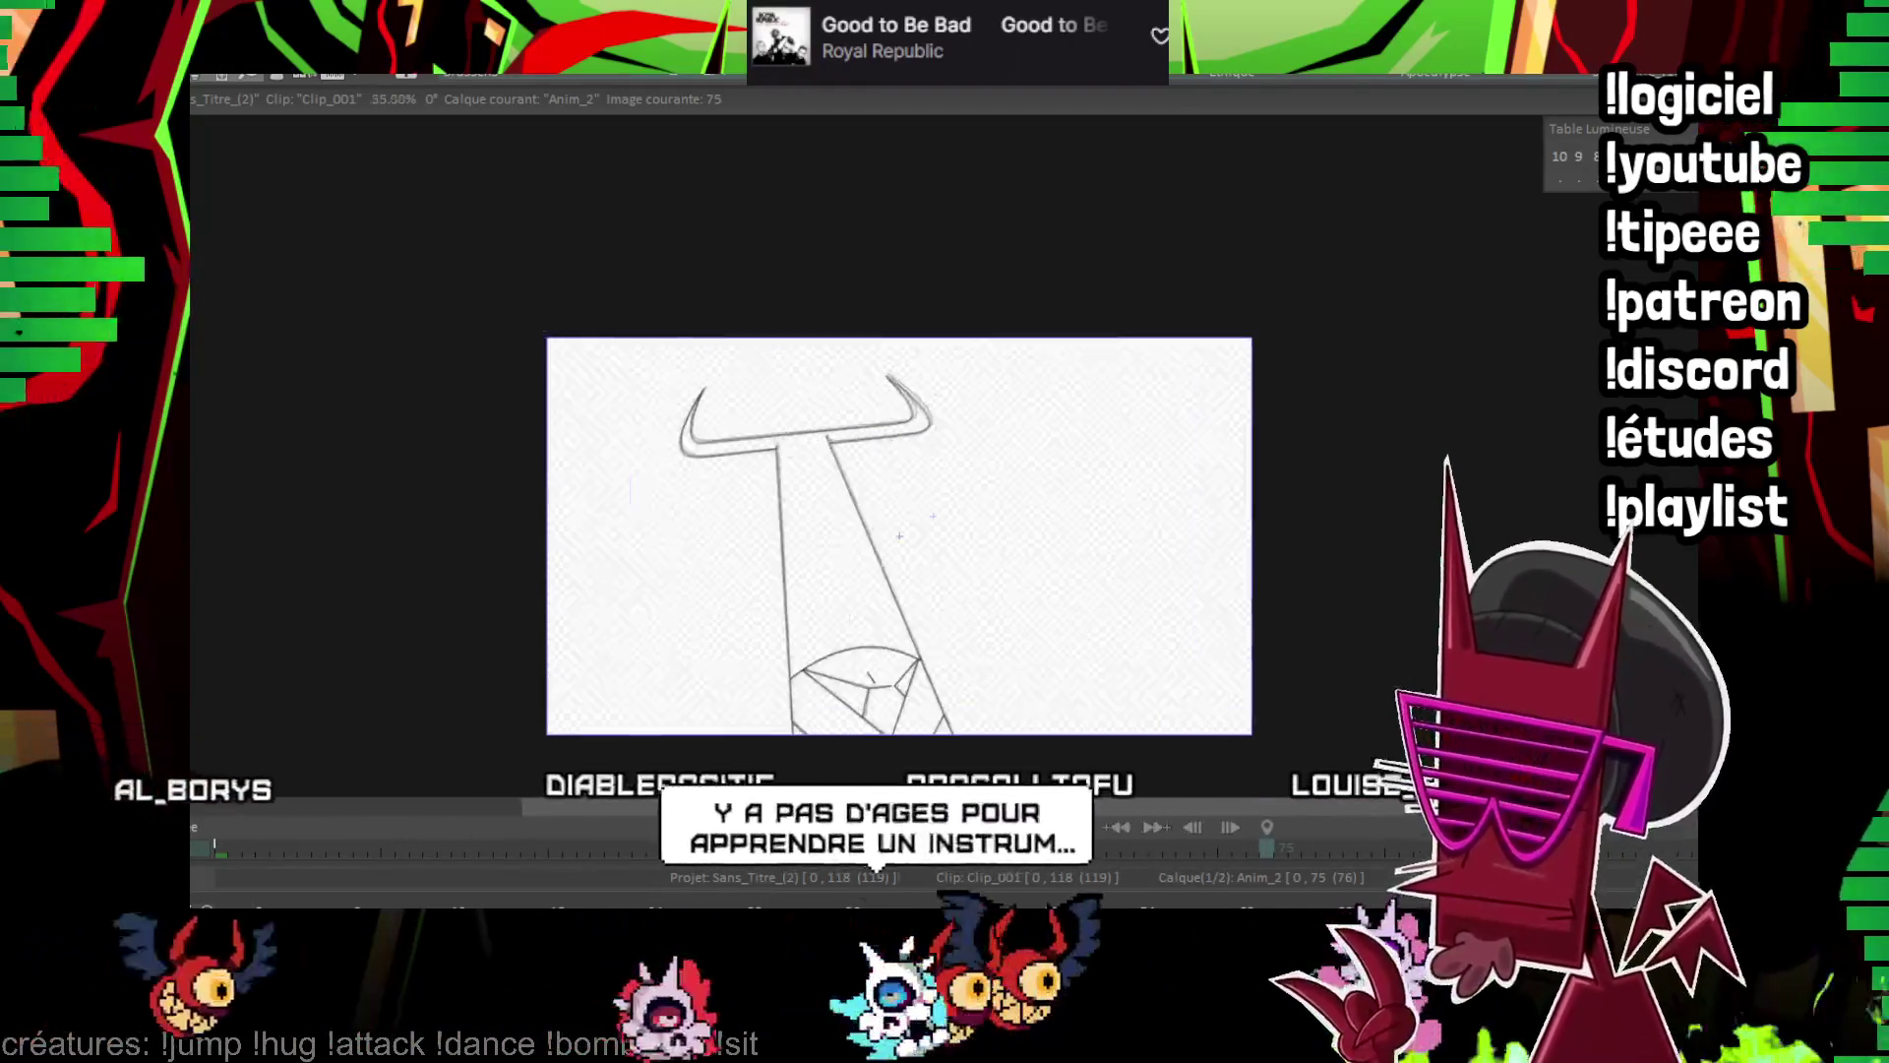
left_click_drag(877, 552, 877, 492)
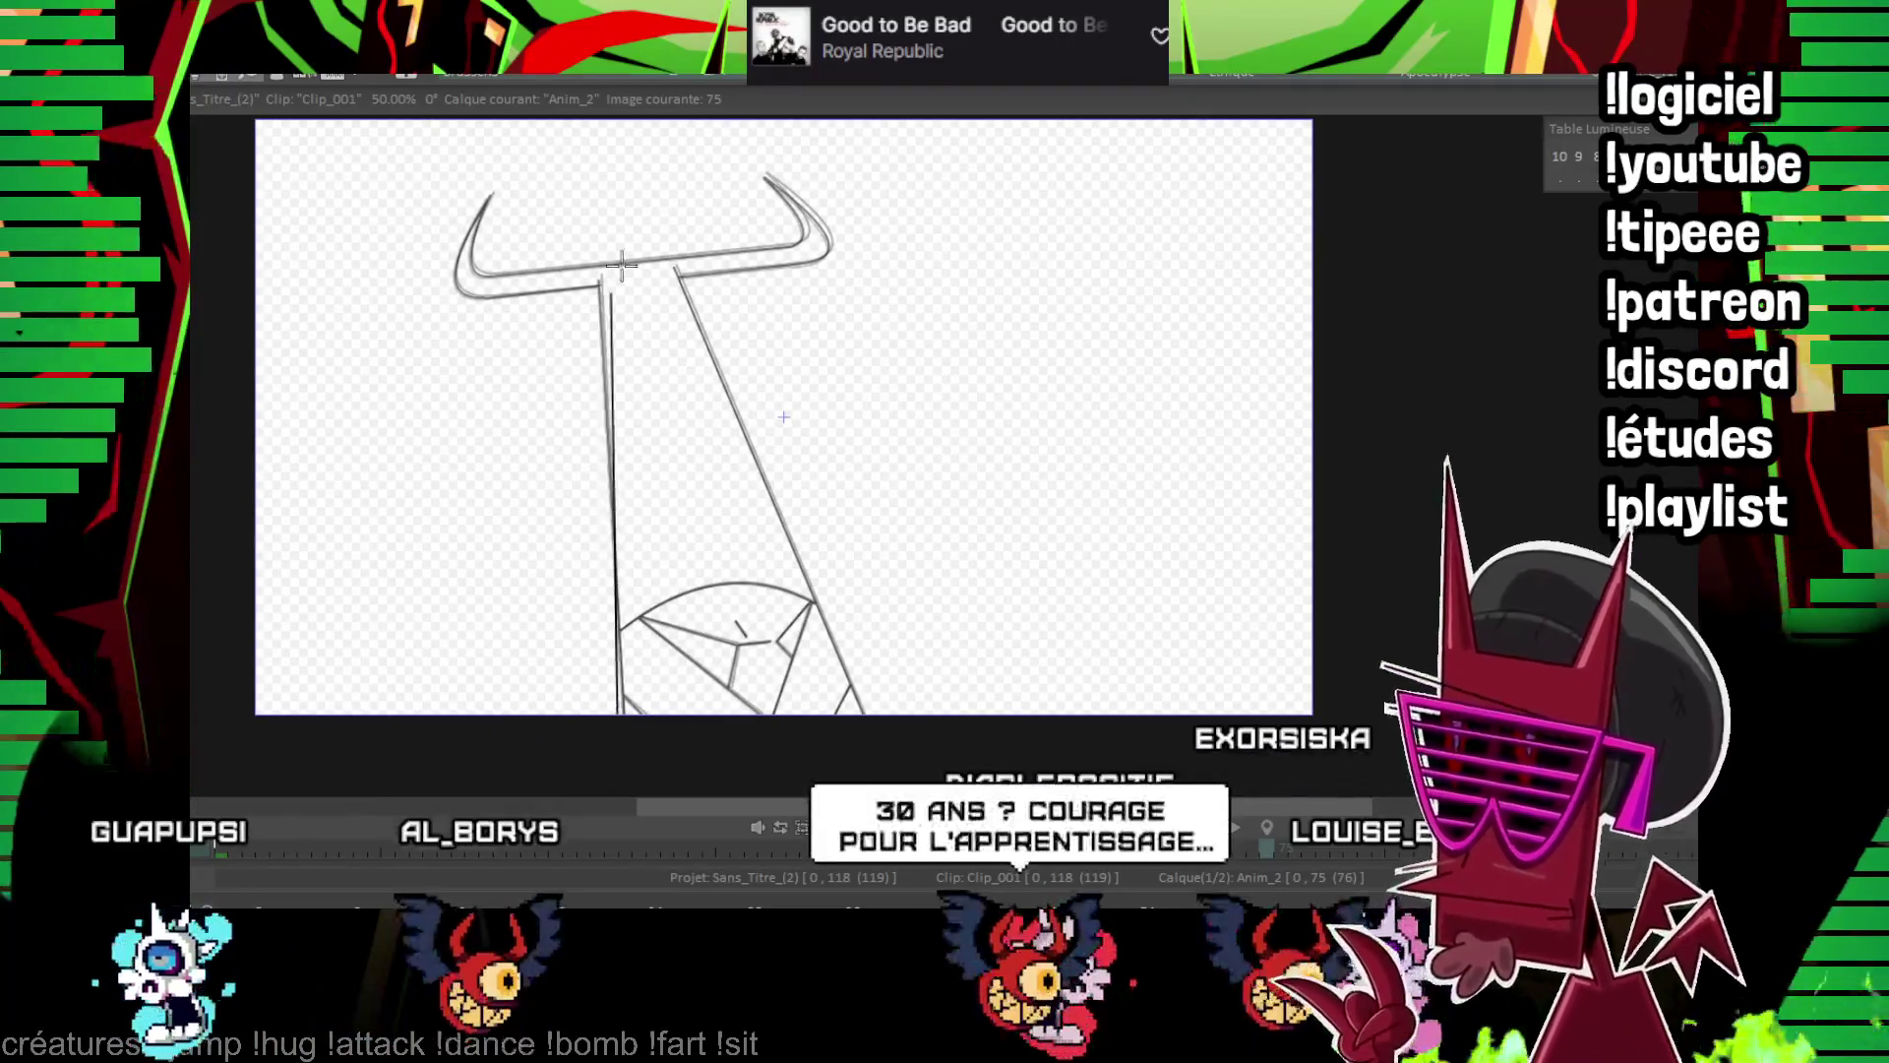
key("Left")
key("Right")
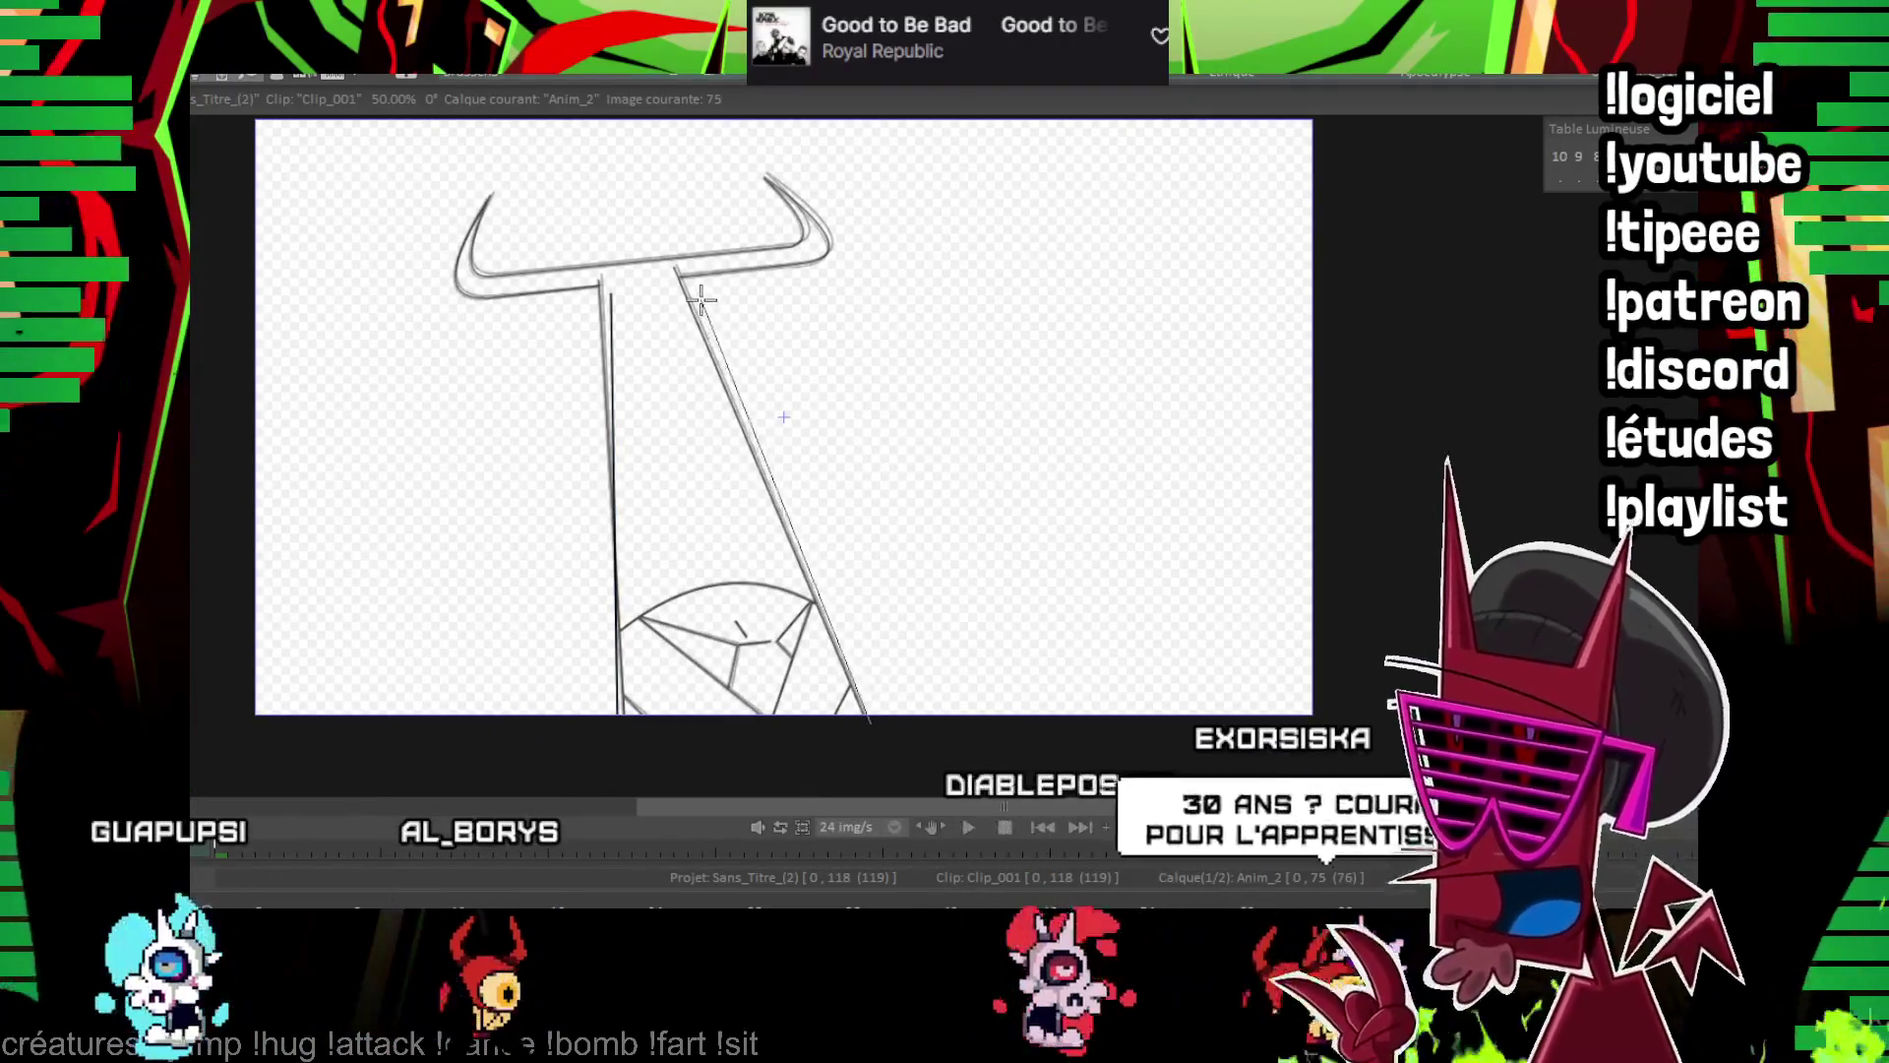
scroll(784, 417, "up", 5)
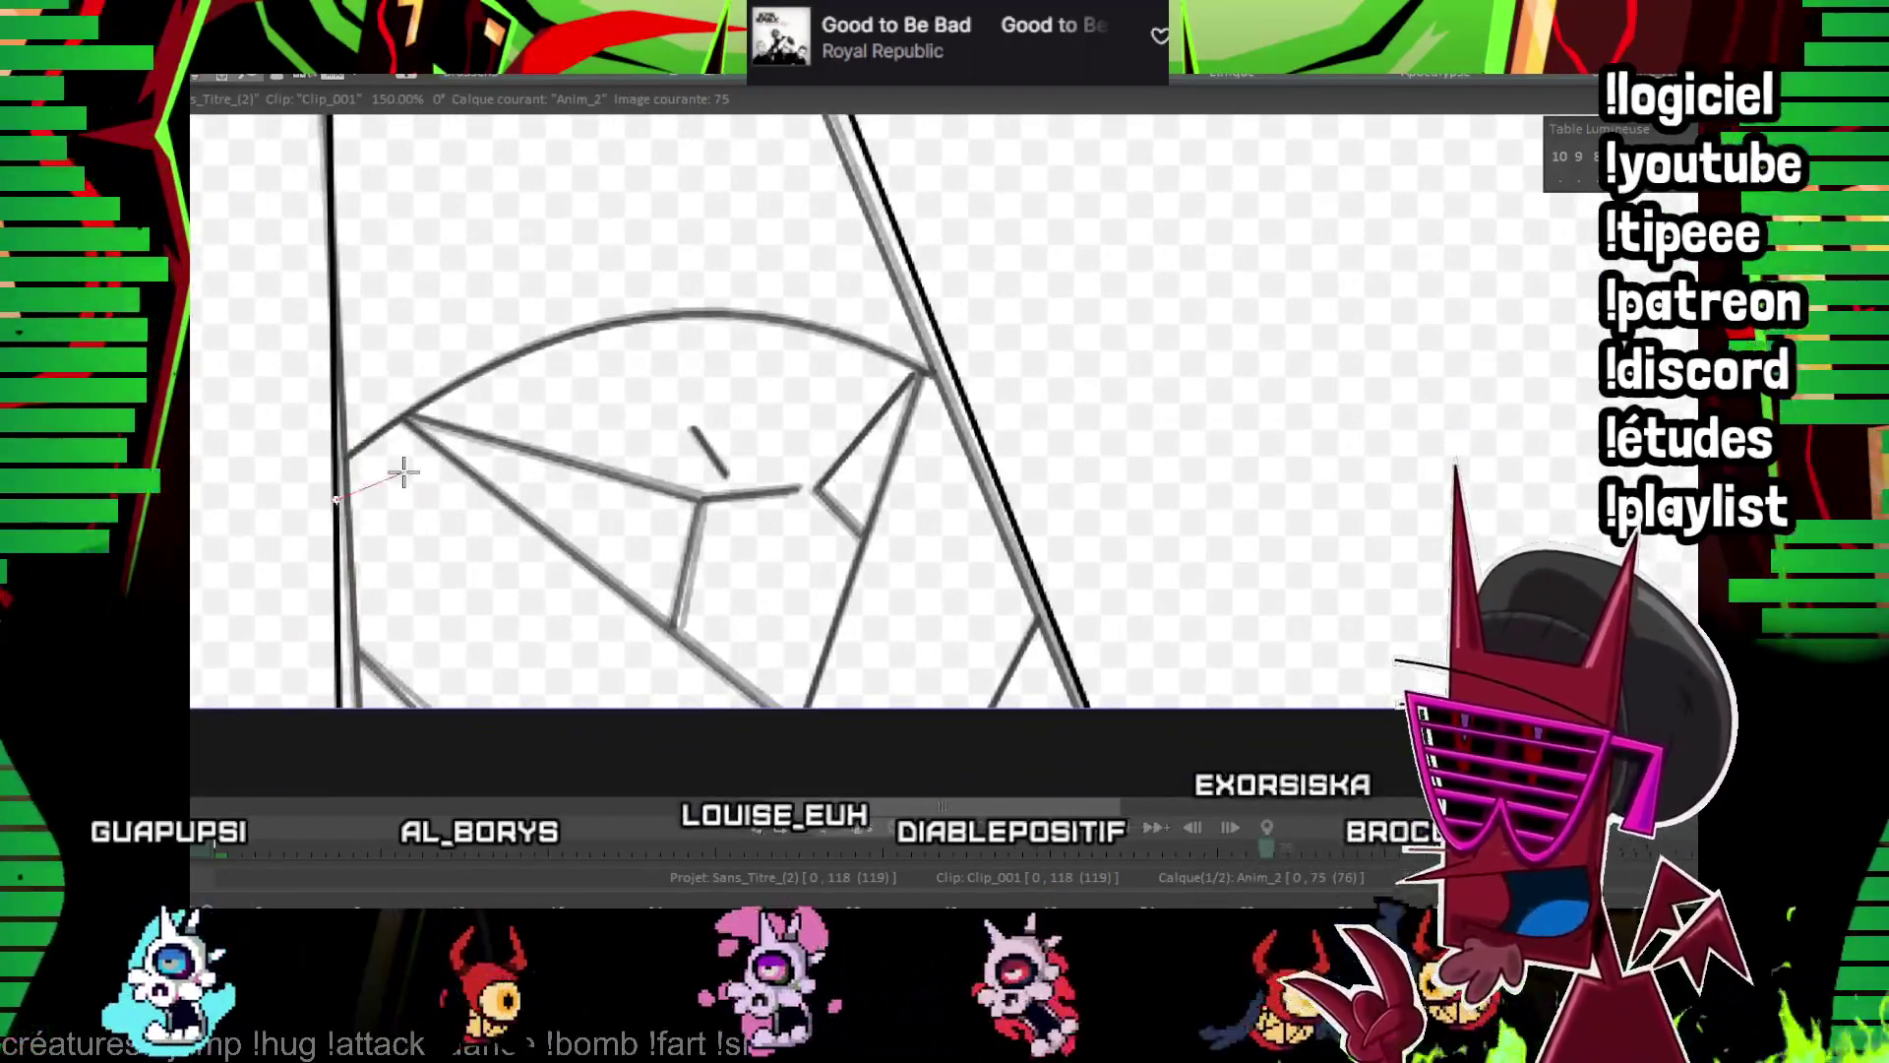
Ink the gem's curved top arc and two facet lines across it
left_click_drag(403, 473, 956, 402)
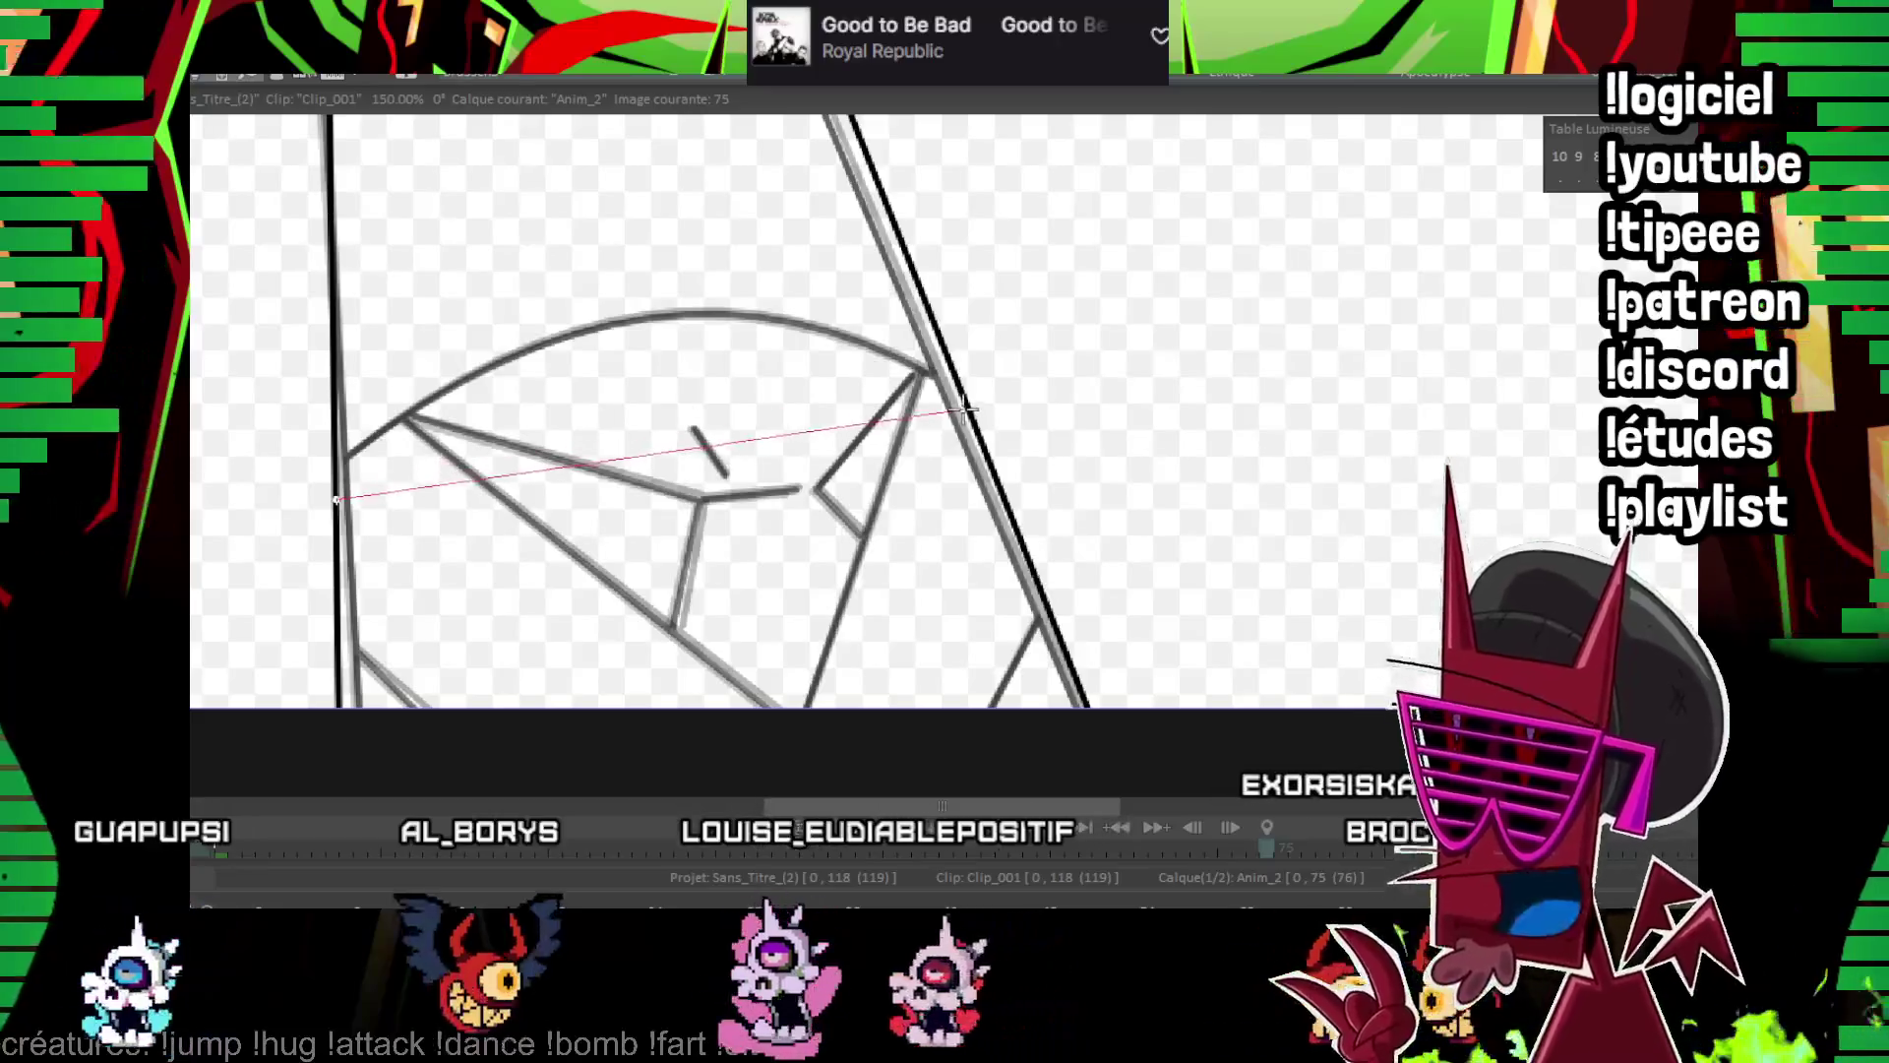
left_click(708, 395)
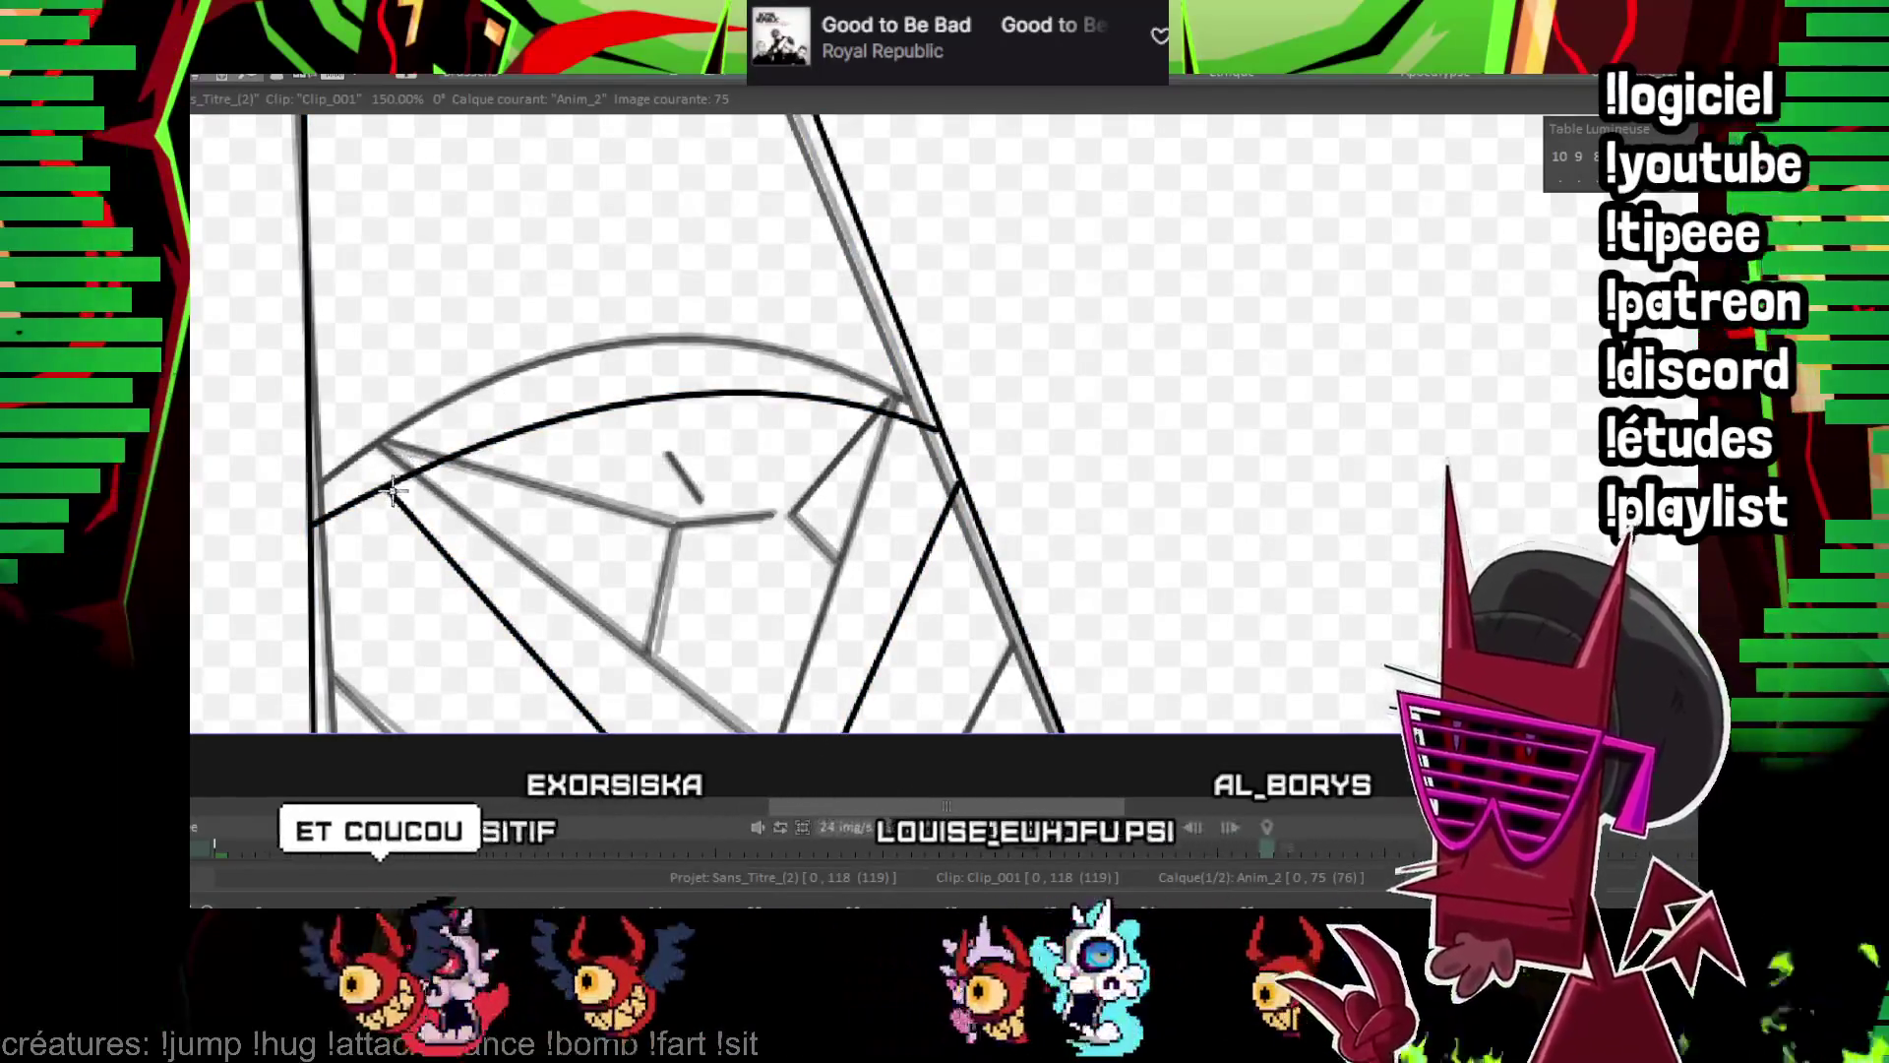
left_click_drag(390, 489, 628, 608)
left_click(748, 607)
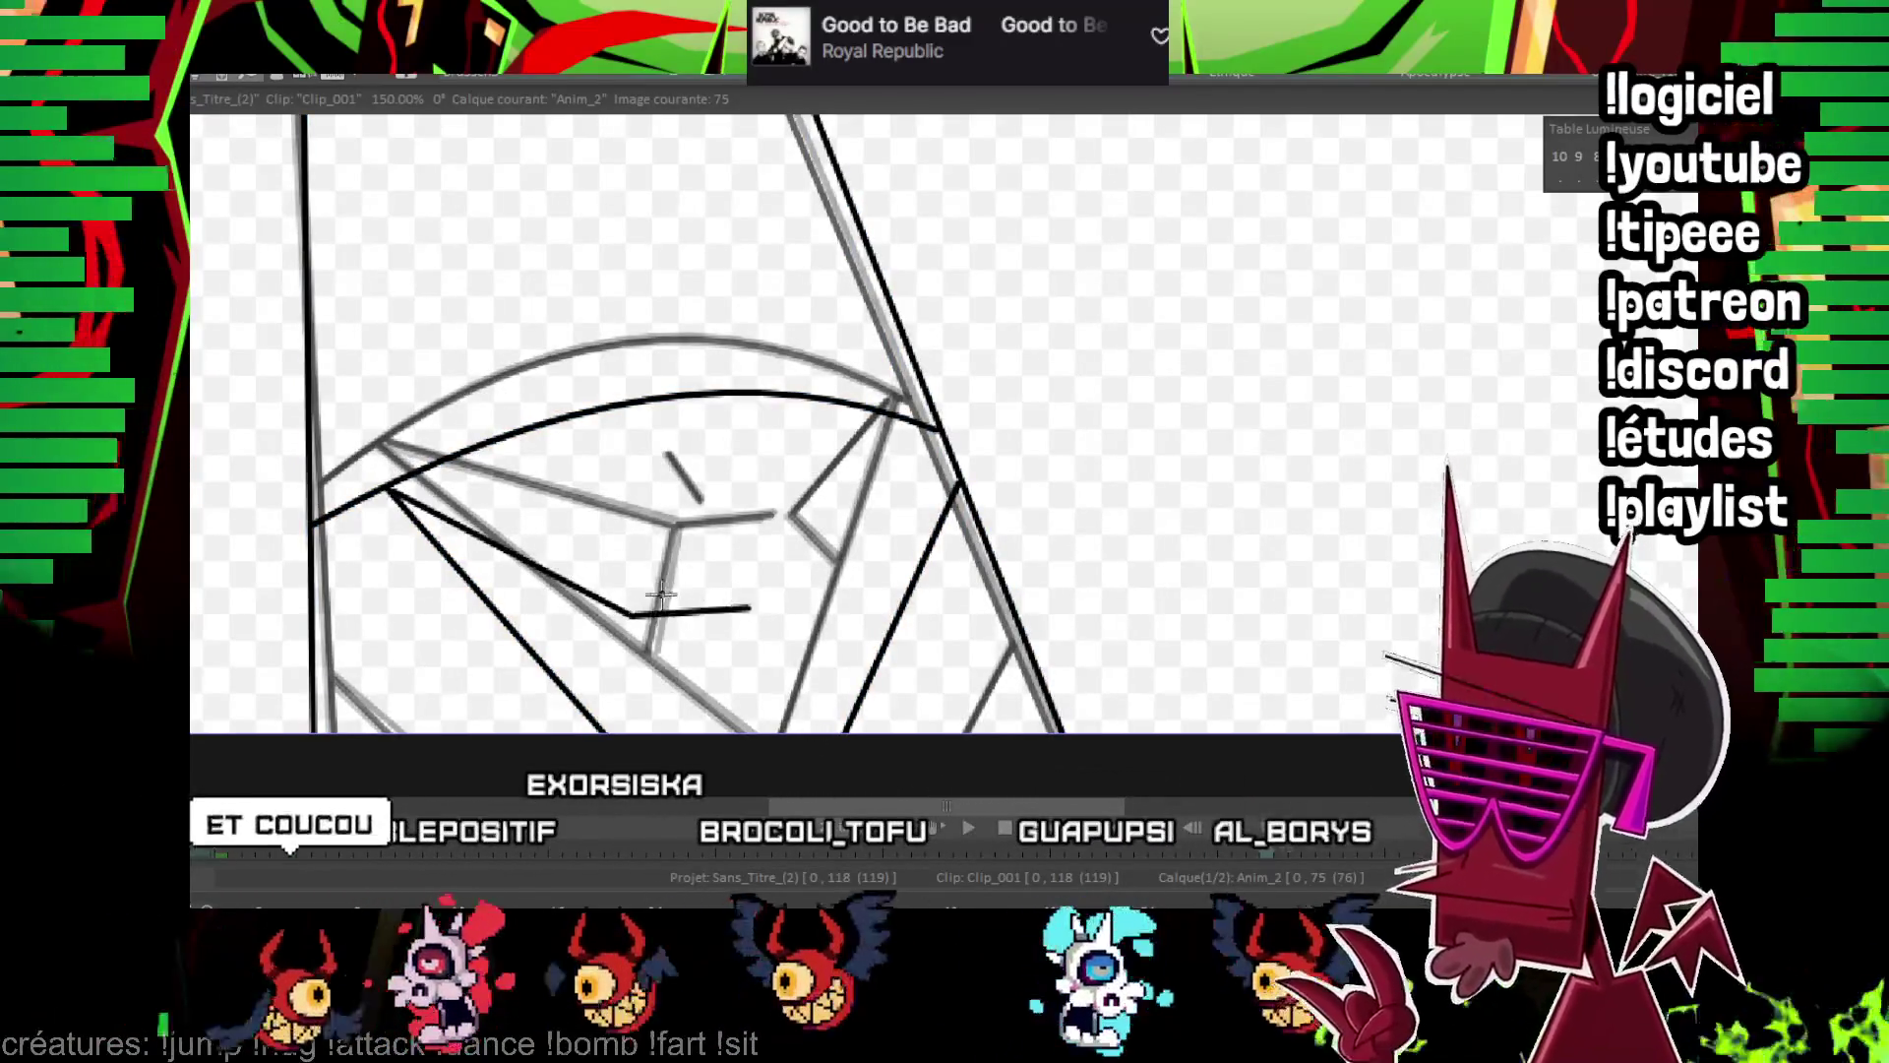
left_click_drag(946, 453, 813, 579)
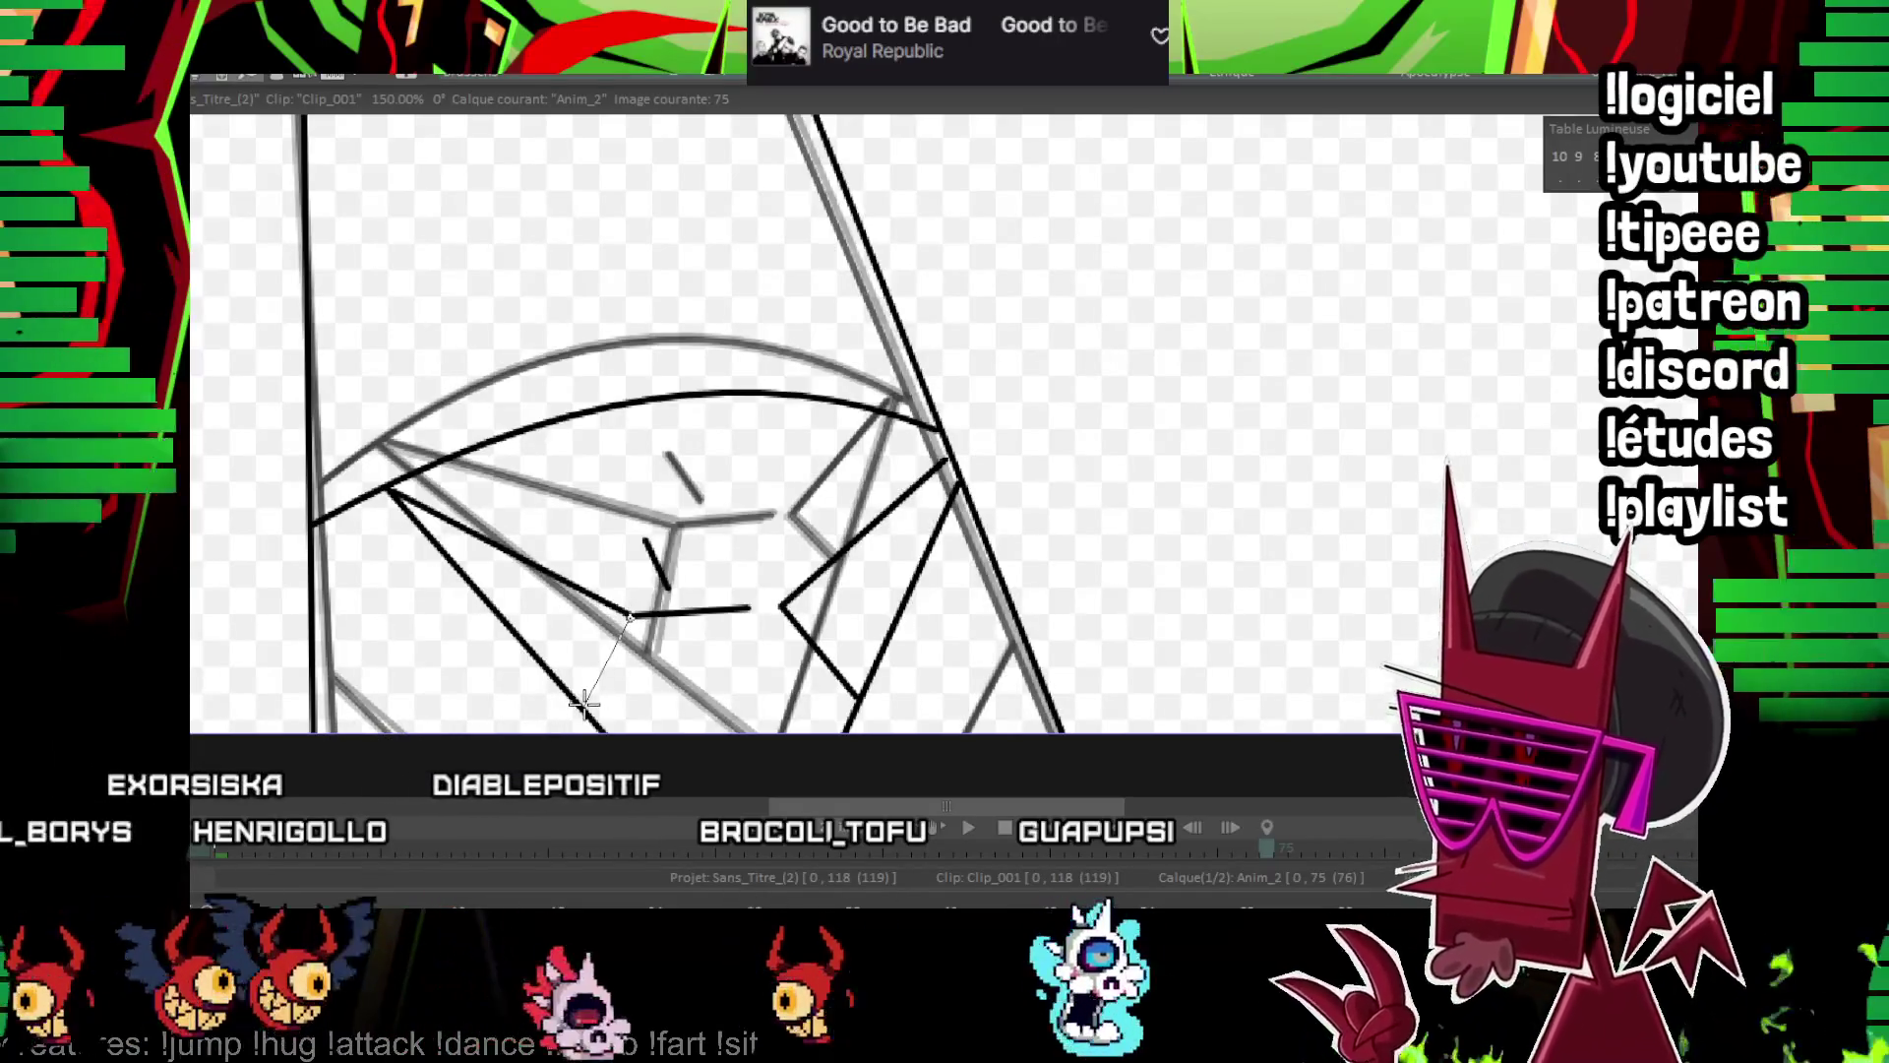
mouse_move(632, 571)
left_mouse_down()
mouse_move(776, 472)
mouse_move(835, 473)
left_mouse_up()
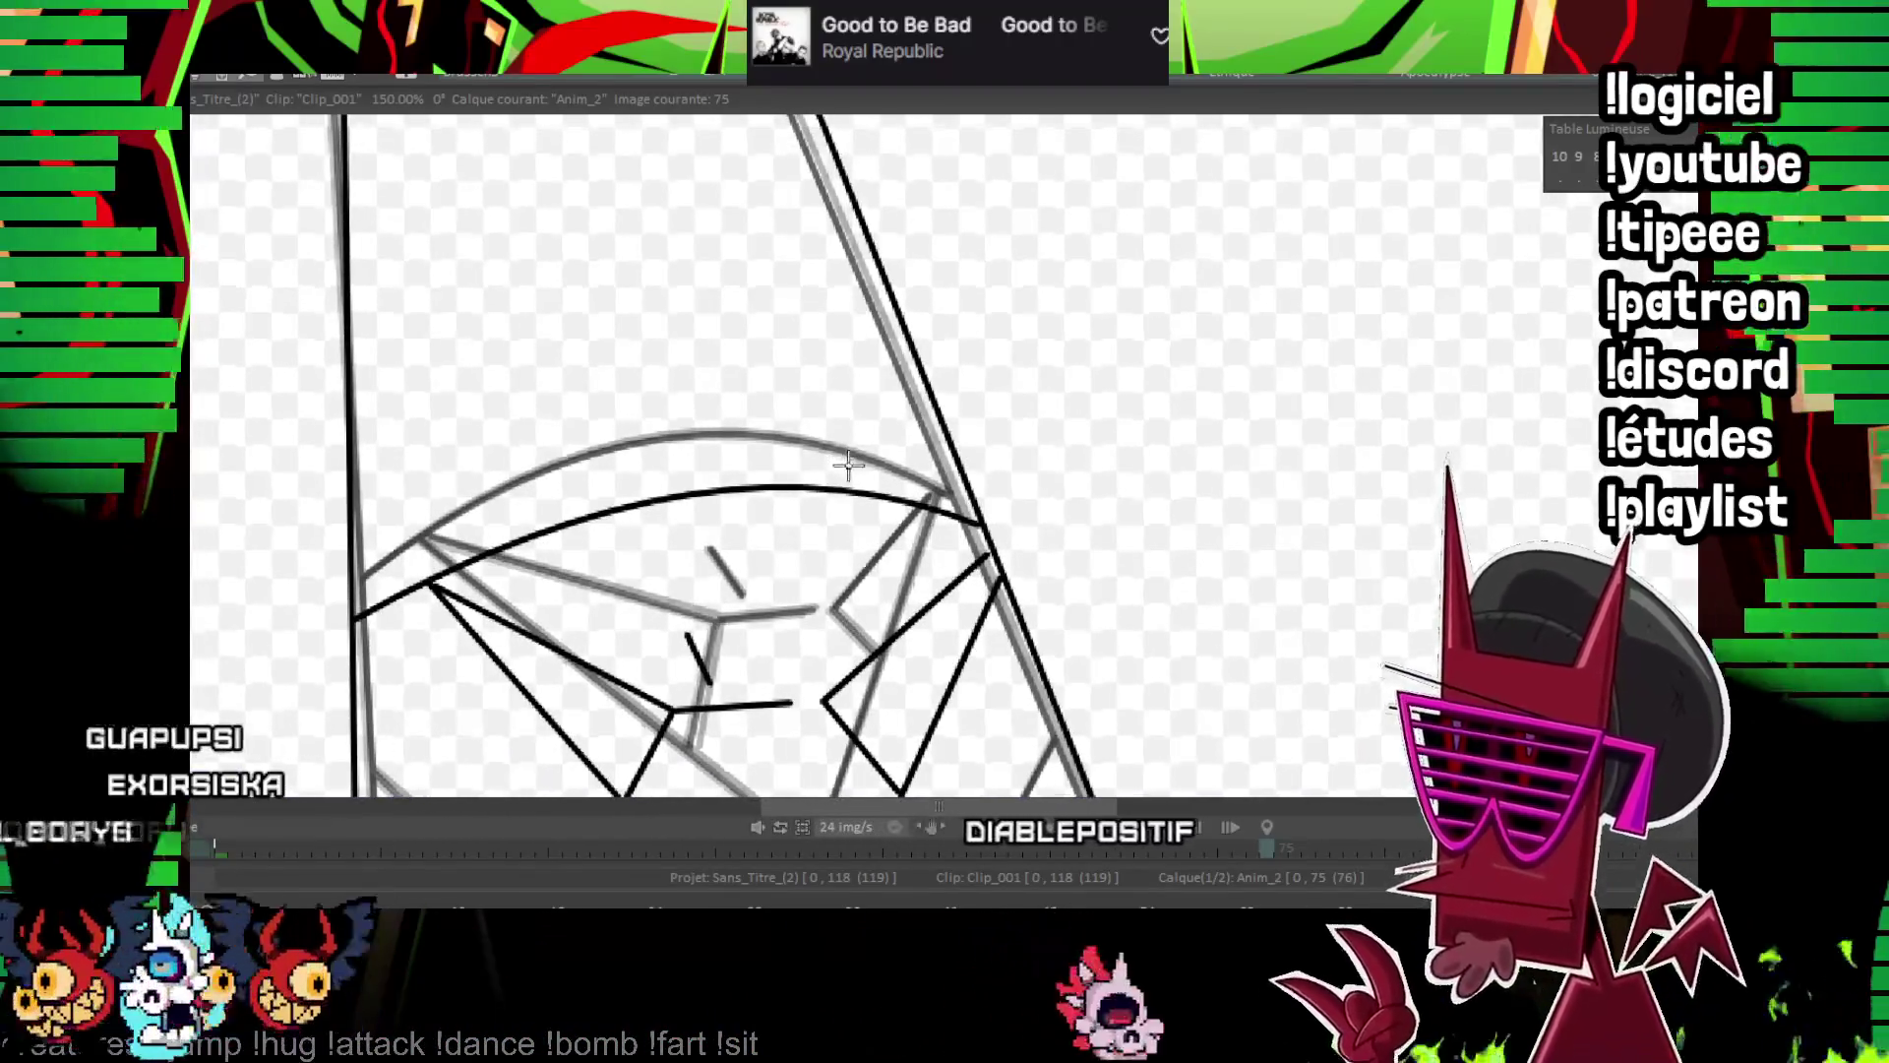
scroll(848, 463, "up", 1)
scroll(919, 161, "down", 3)
scroll(919, 160, "up", 3)
scroll(814, 451, "up", 5)
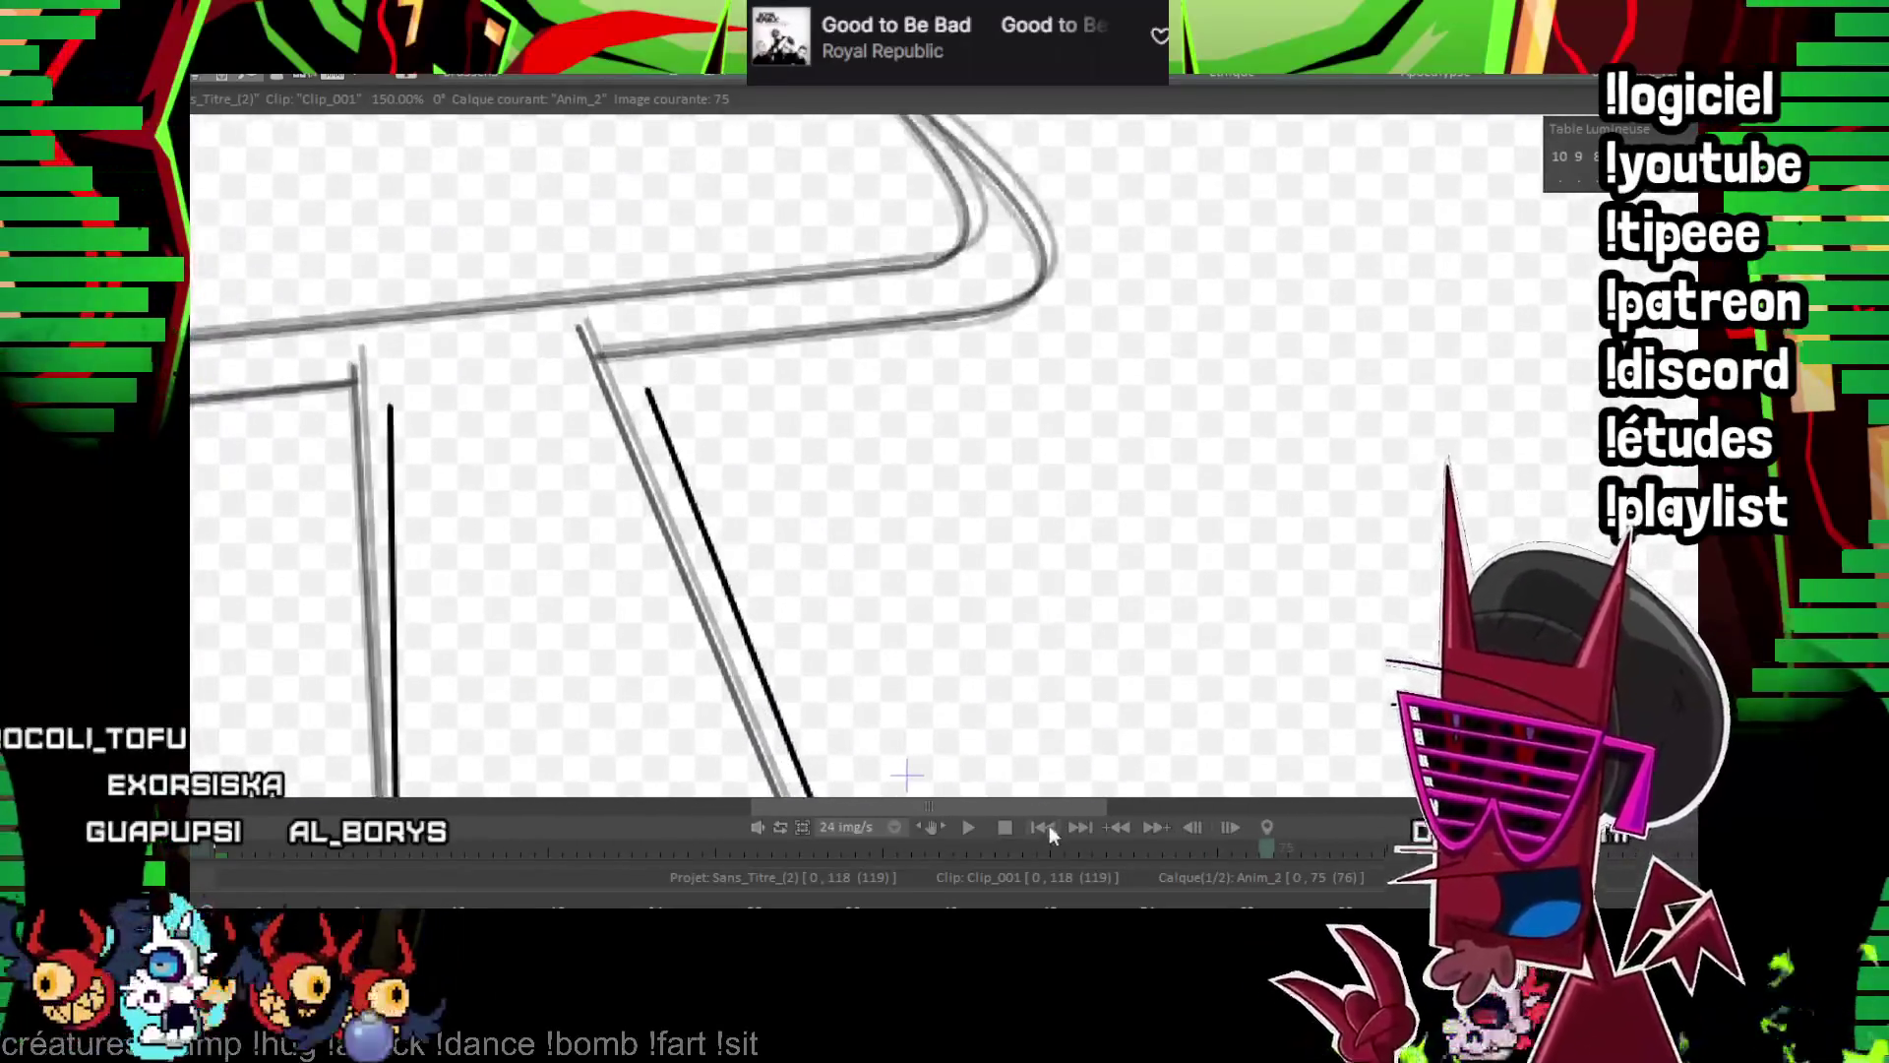
scroll(497, 443, "down", 2)
scroll(413, 476, "up", 2)
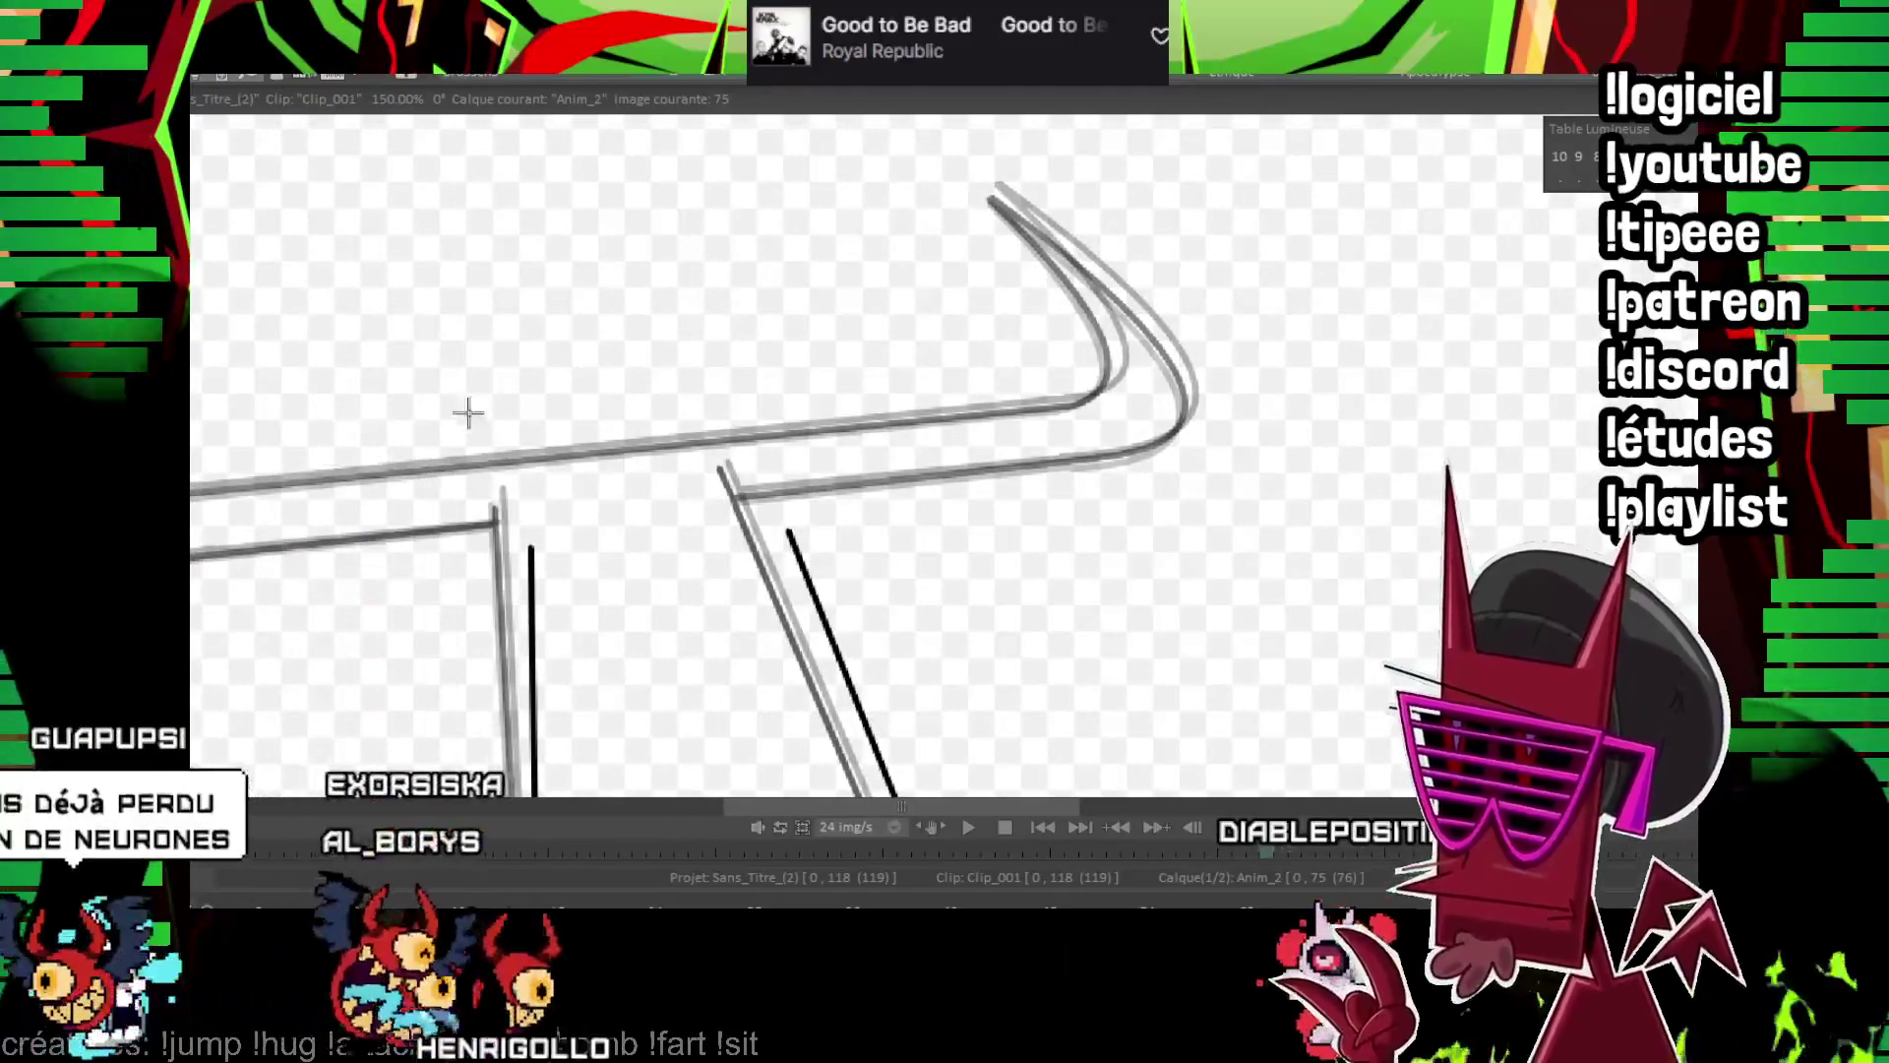
Ink the crossguard's long lower edge, redrawing it after undoing a misplaced line
left_click_drag(243, 537, 1159, 456)
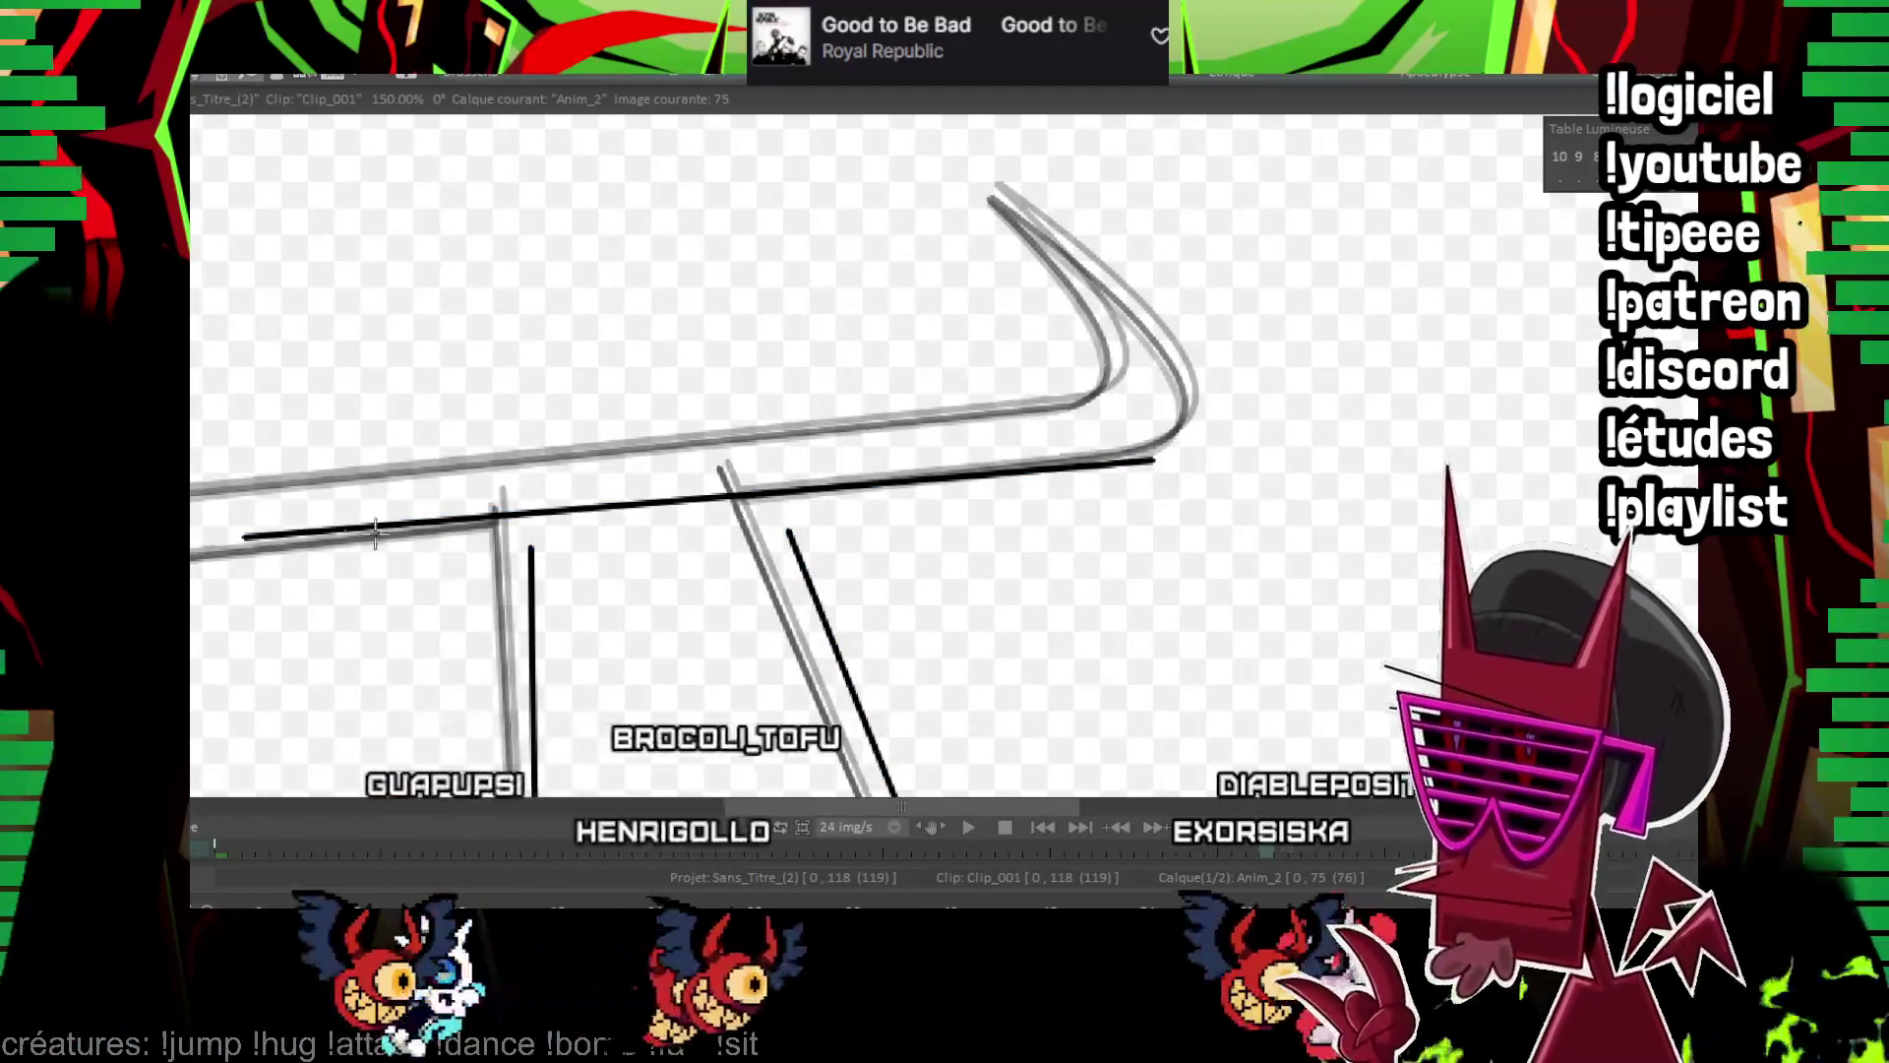
key("ctrl+z")
left_click_drag(213, 537, 1134, 458)
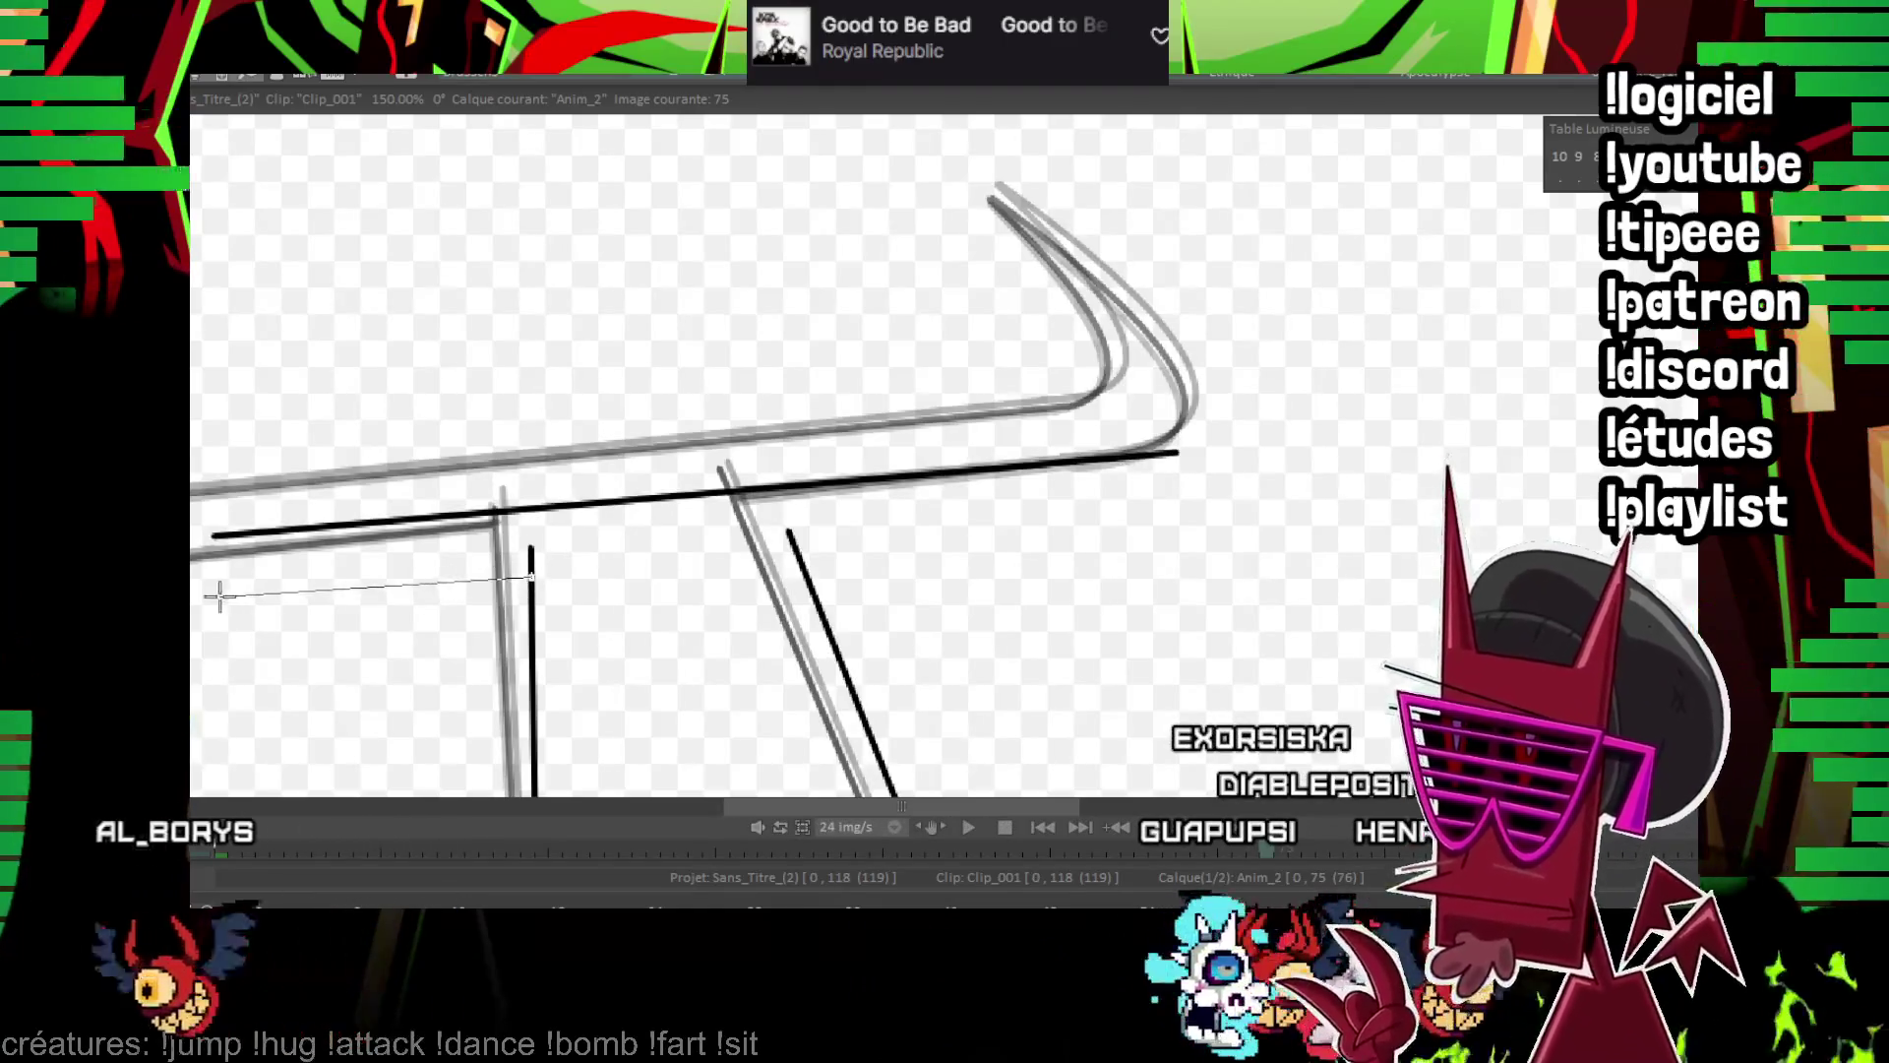
scroll(867, 487, "right", 2)
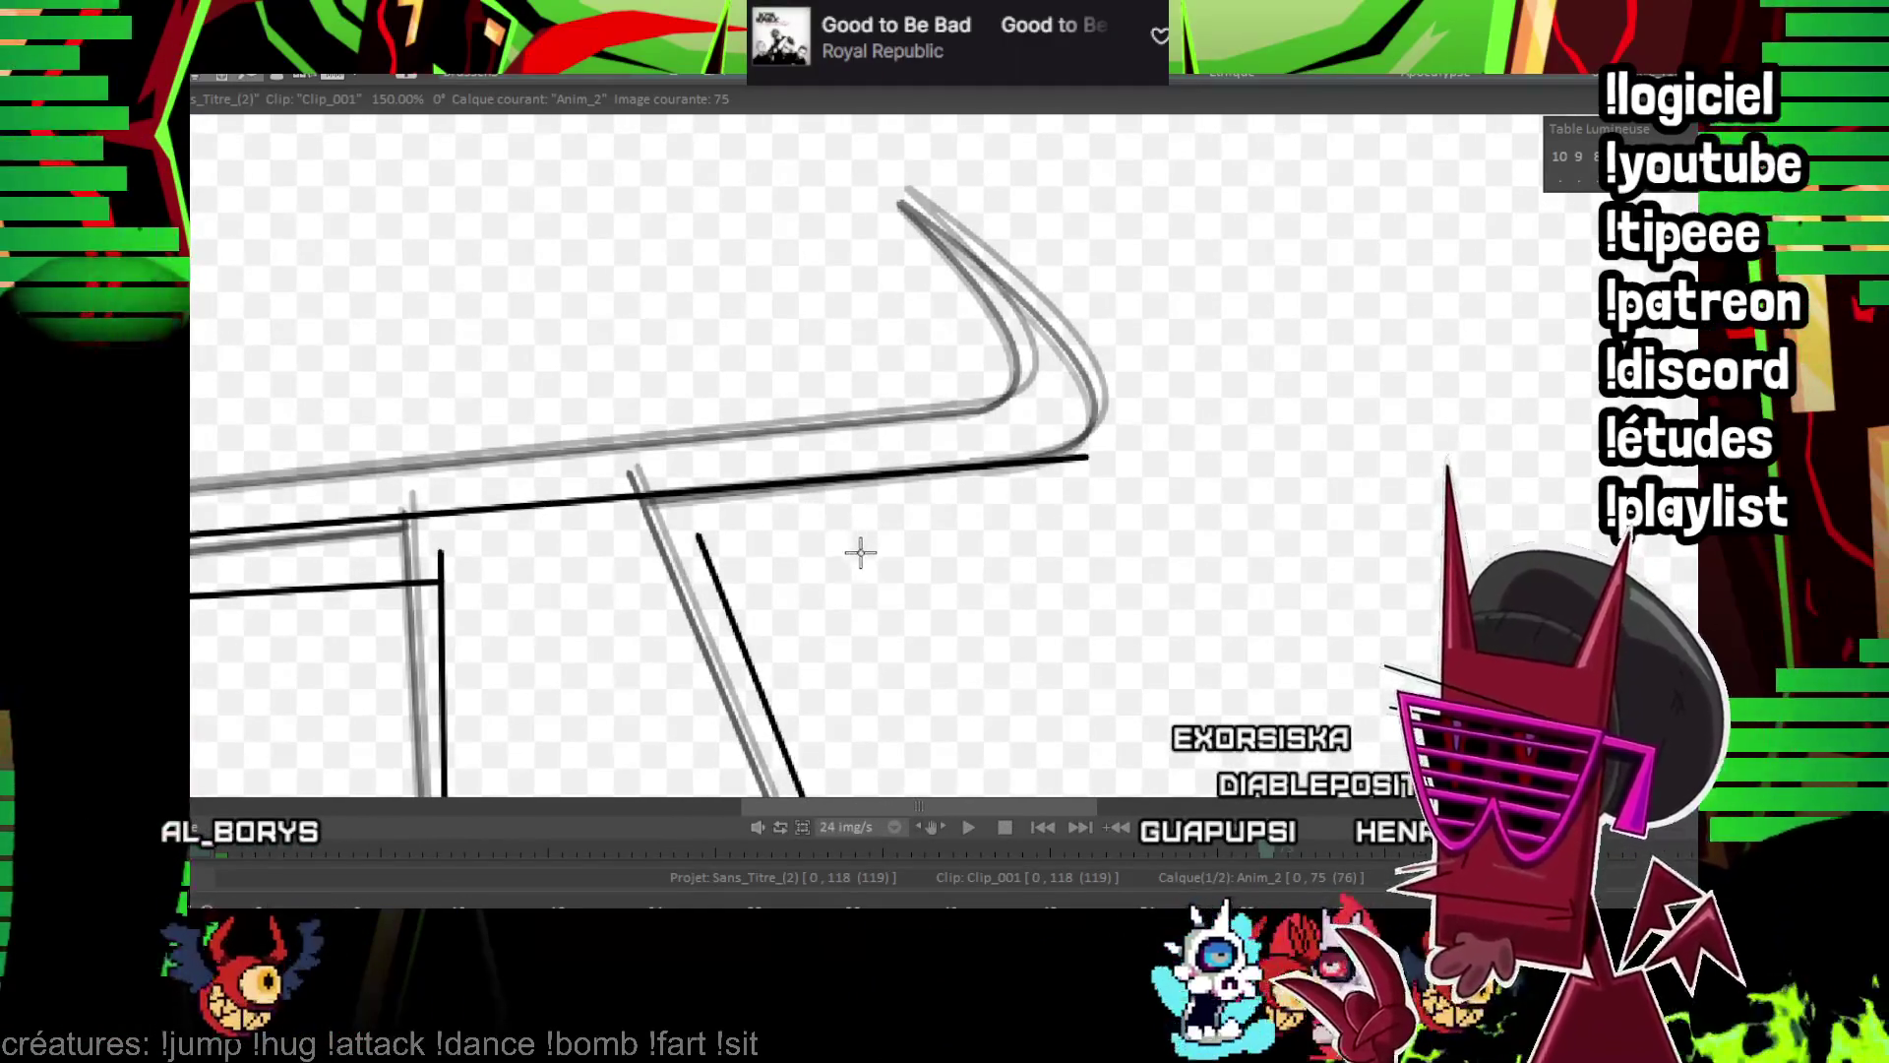
scroll(864, 577, "right", 1)
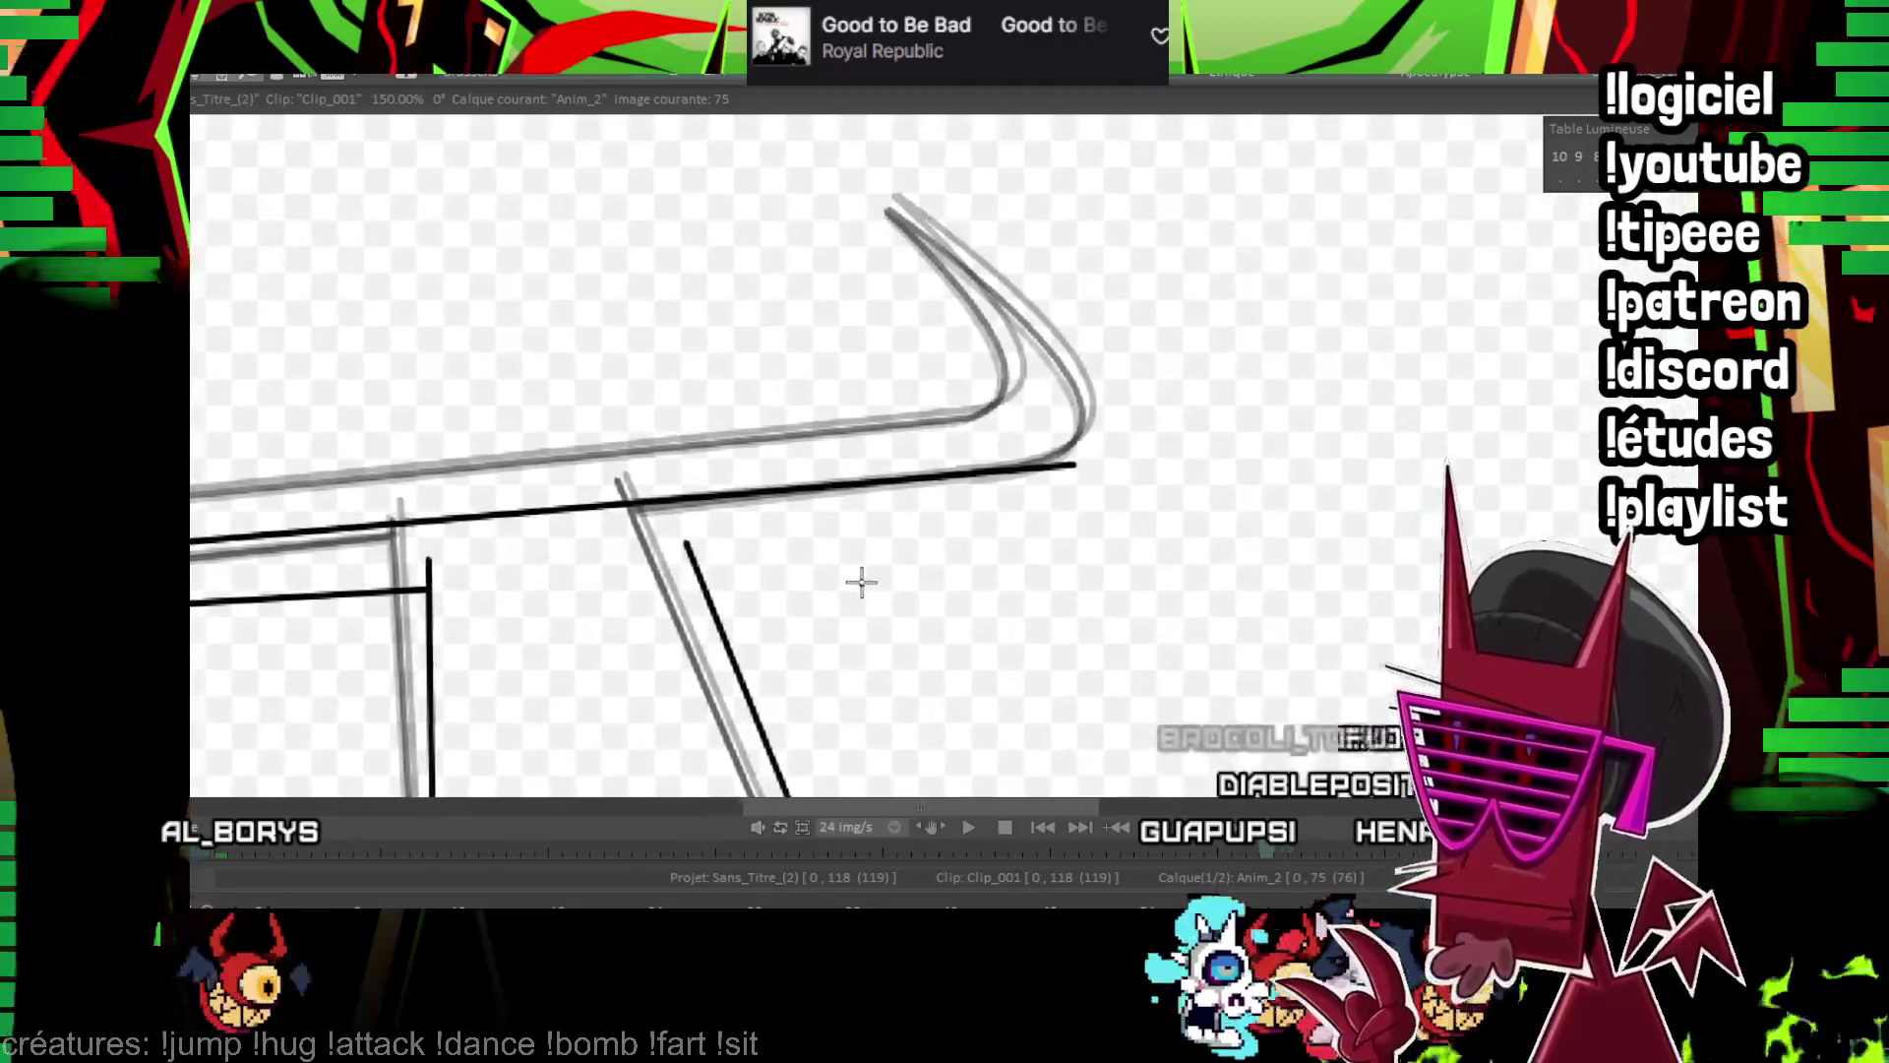
scroll(699, 558, "down", 6)
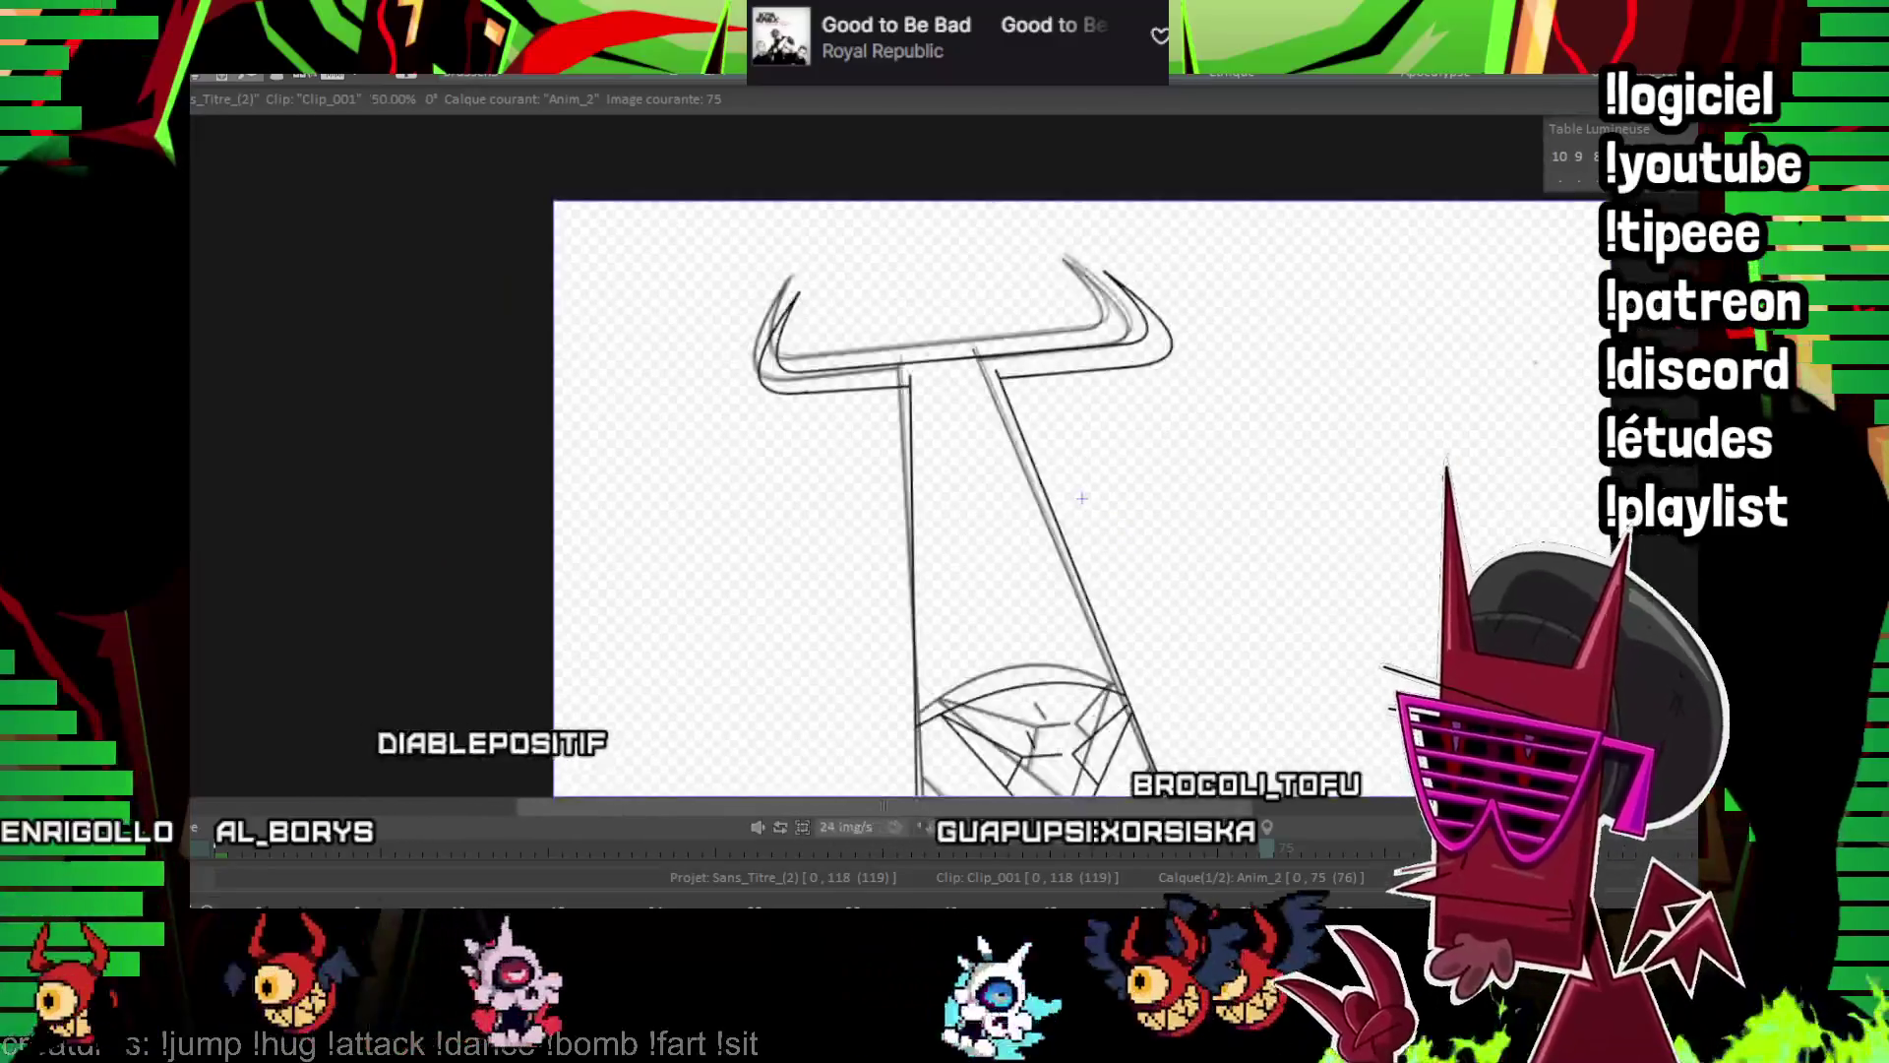
key("Right")
key("Right")
key("Right")
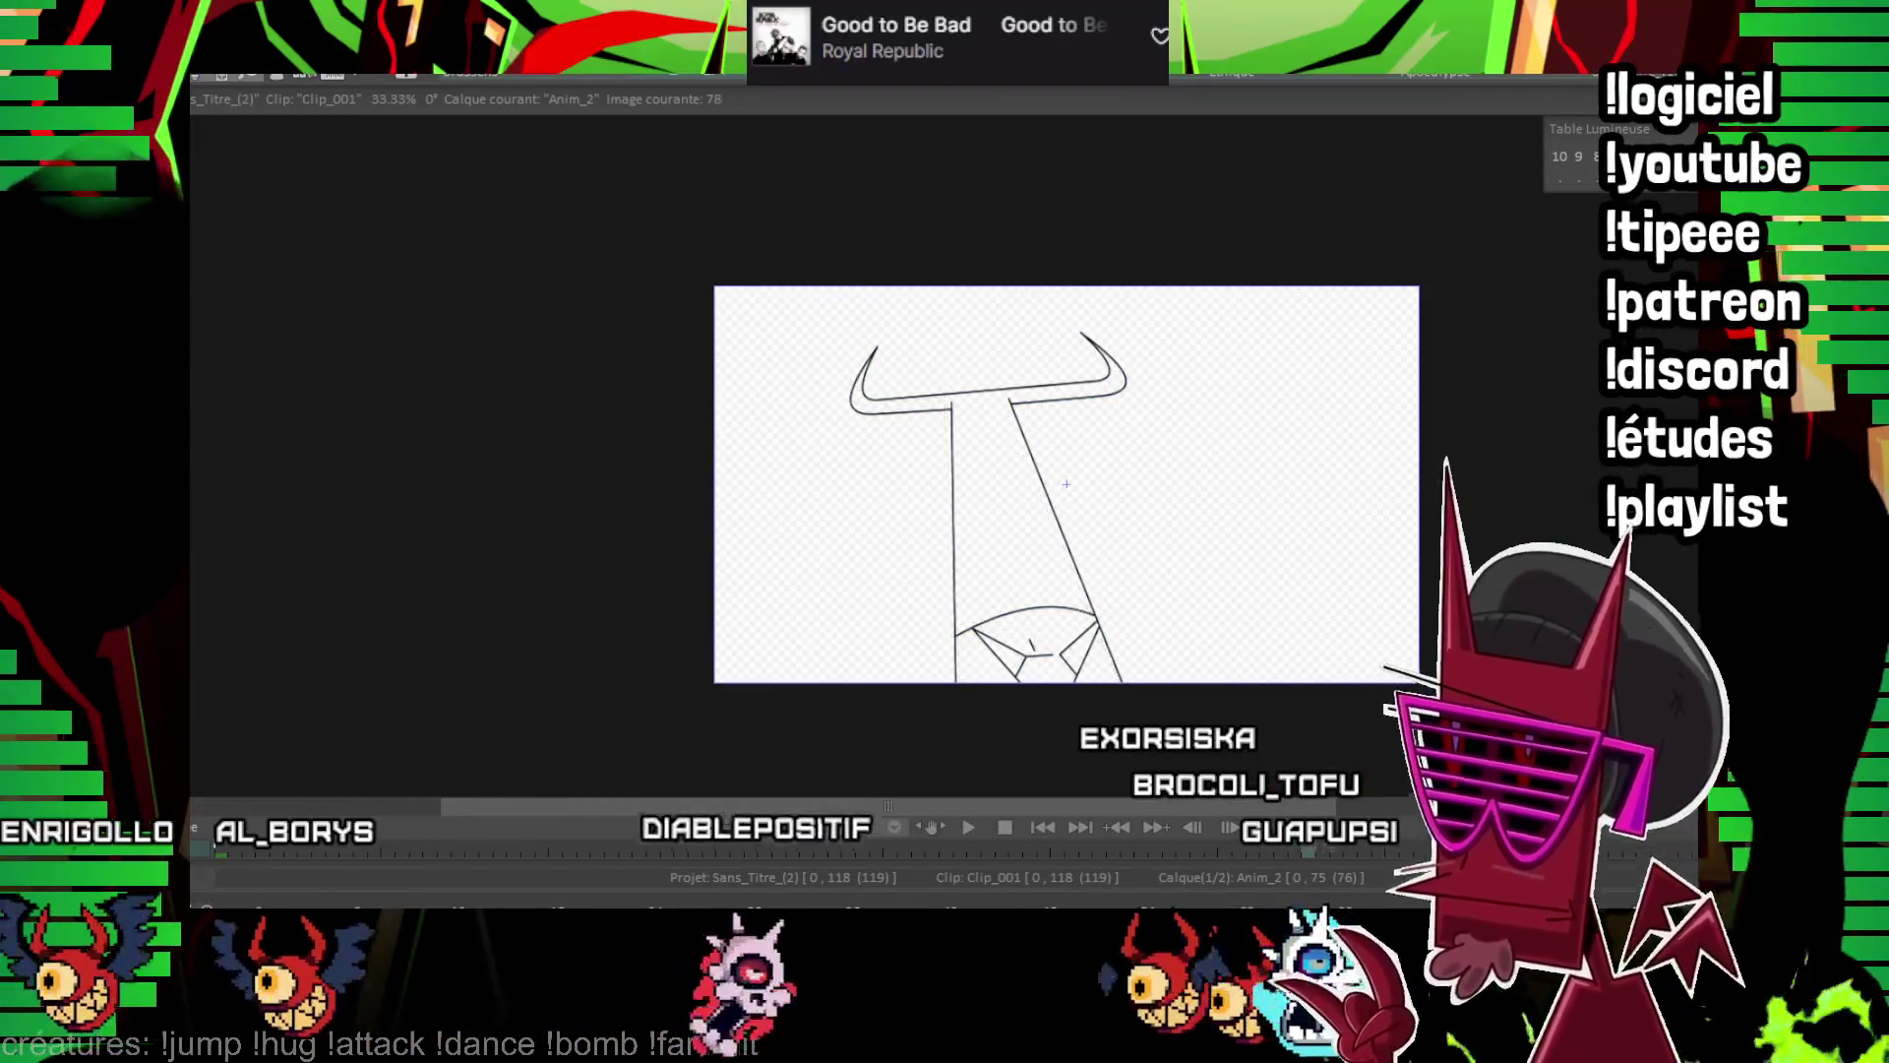
On frame 78, draw a straight blade-edge line, checking it against frame 75
key("space")
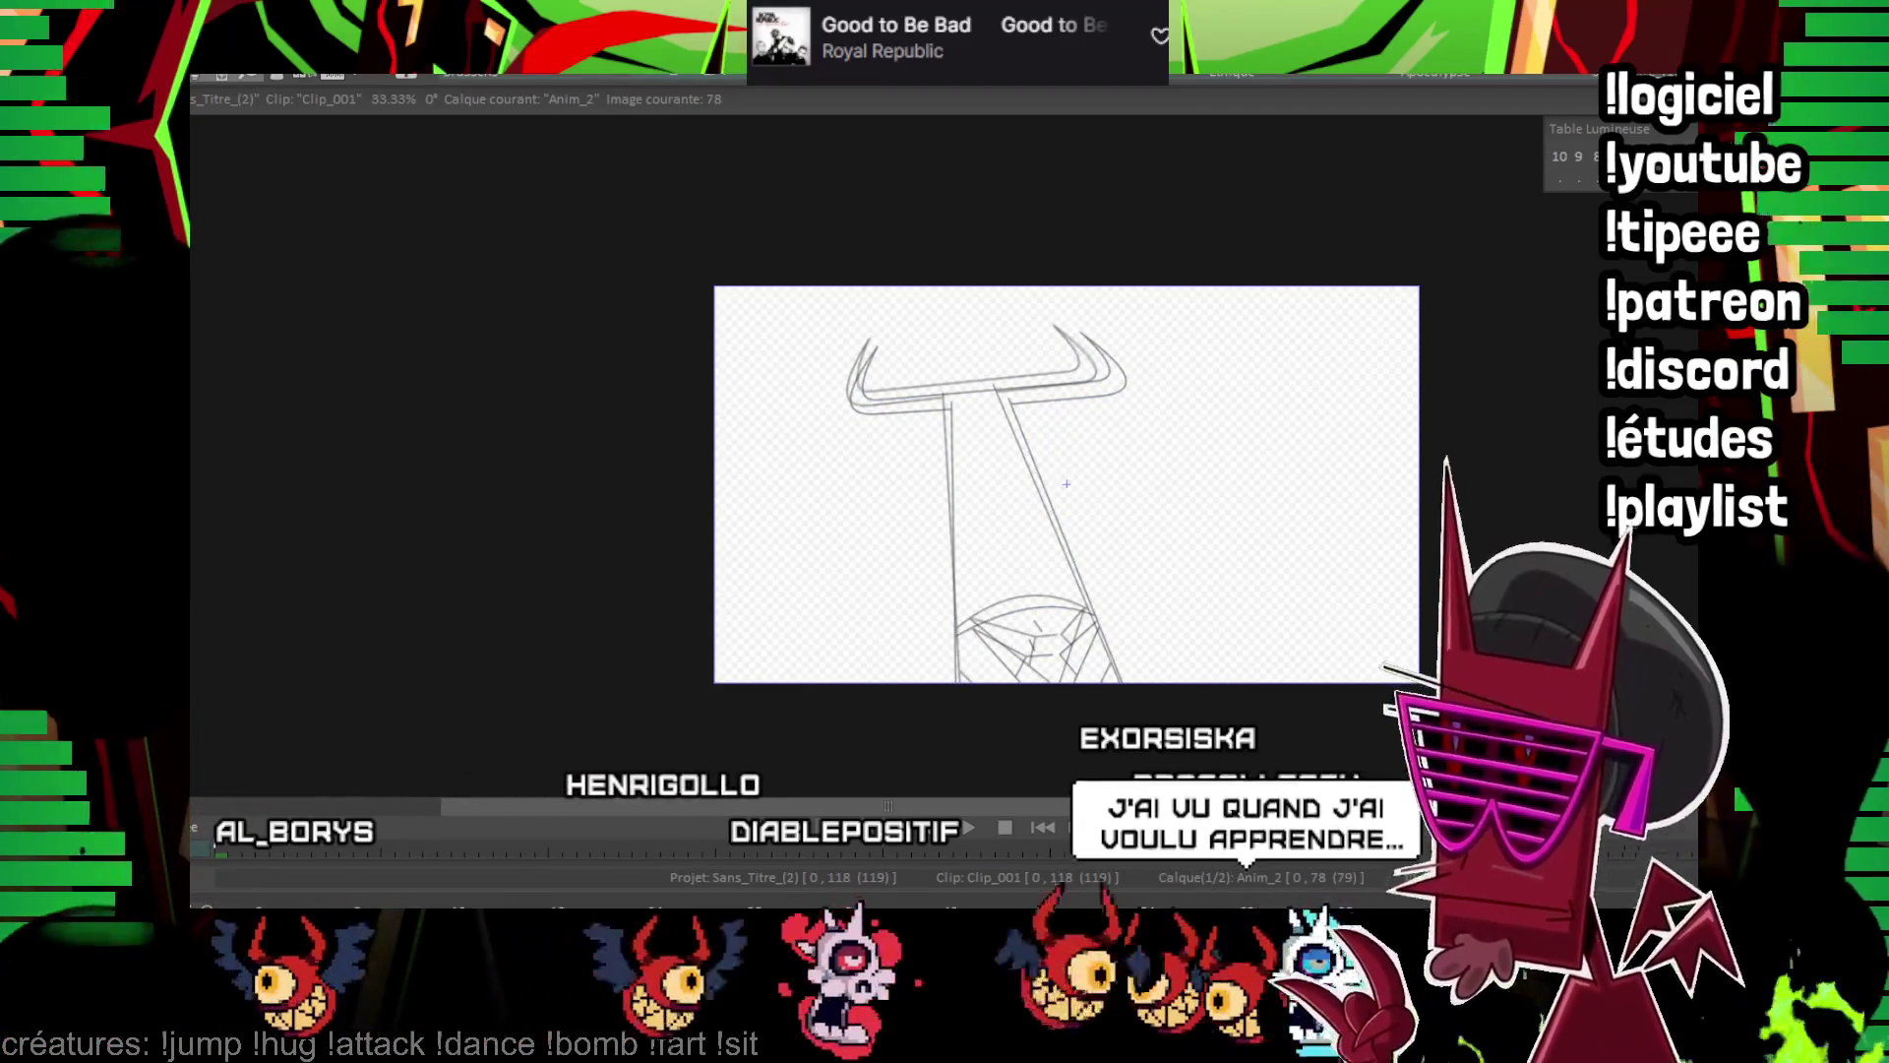
scroll(847, 251, "up", 2)
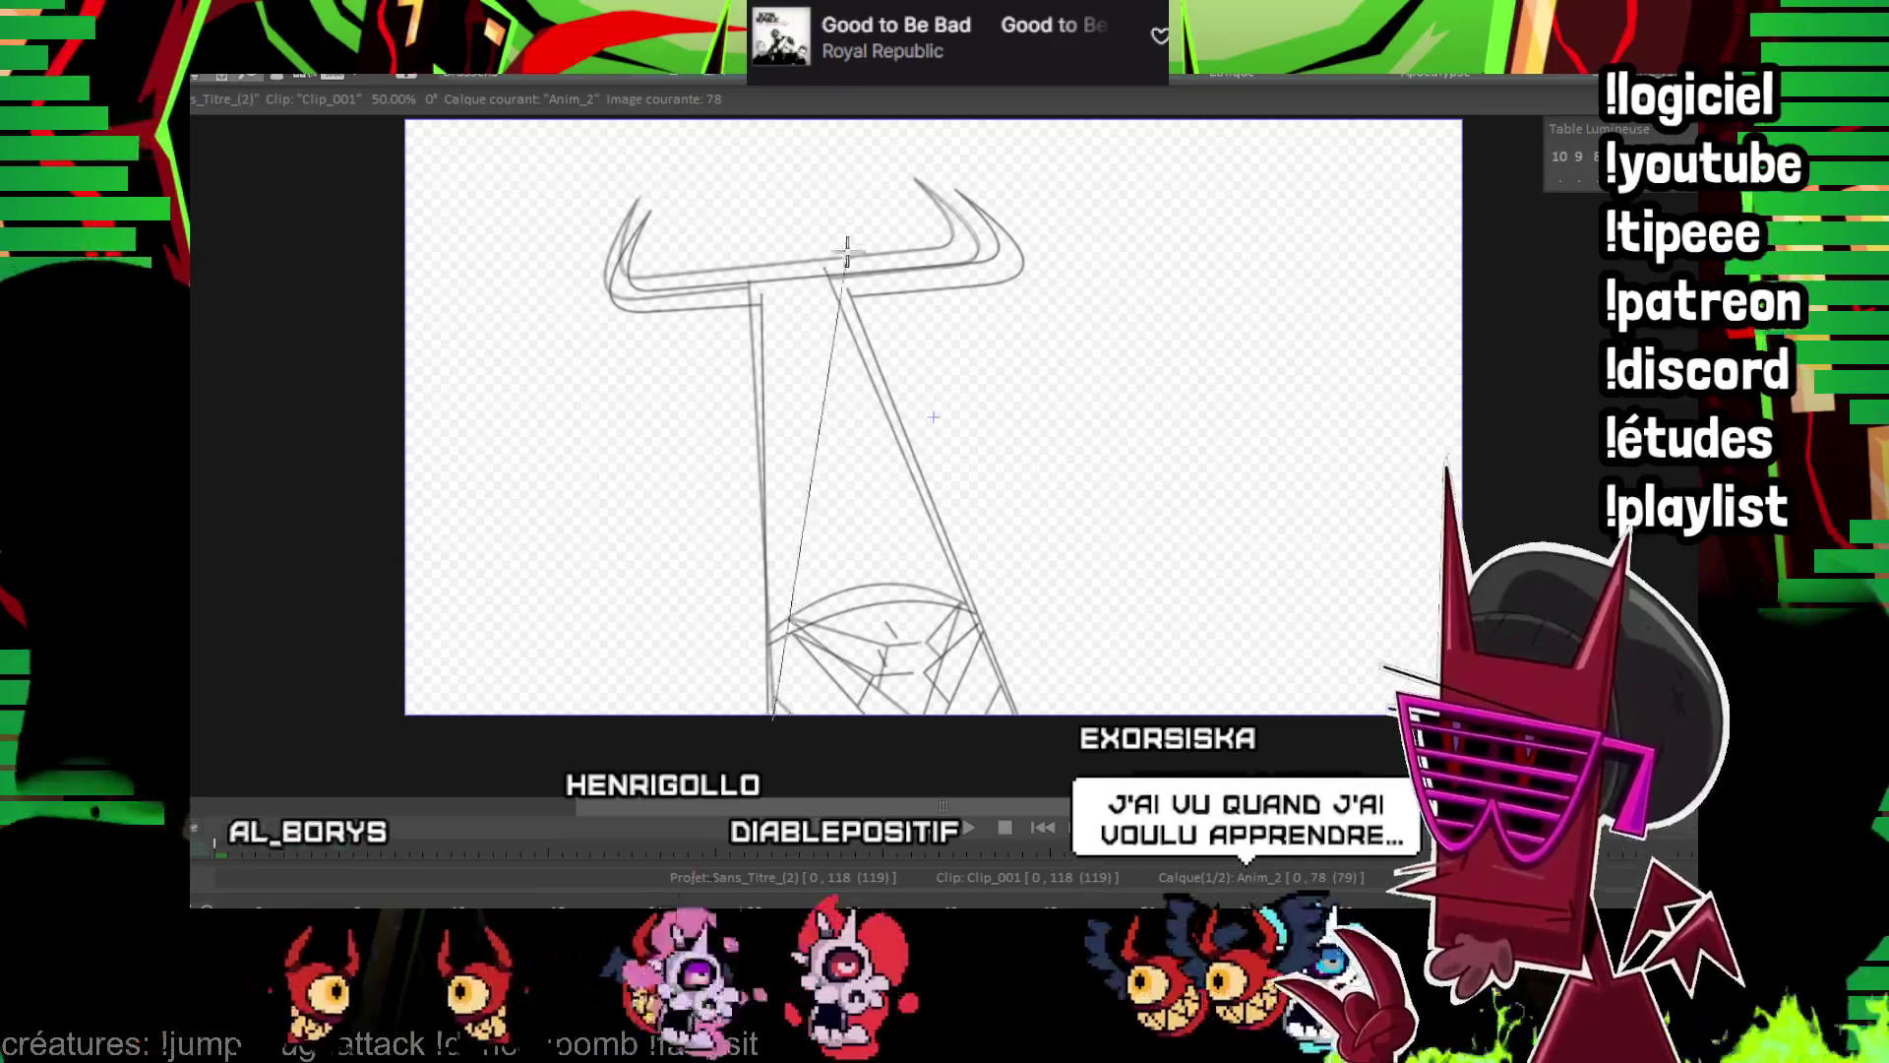
left_click(878, 194, "shift")
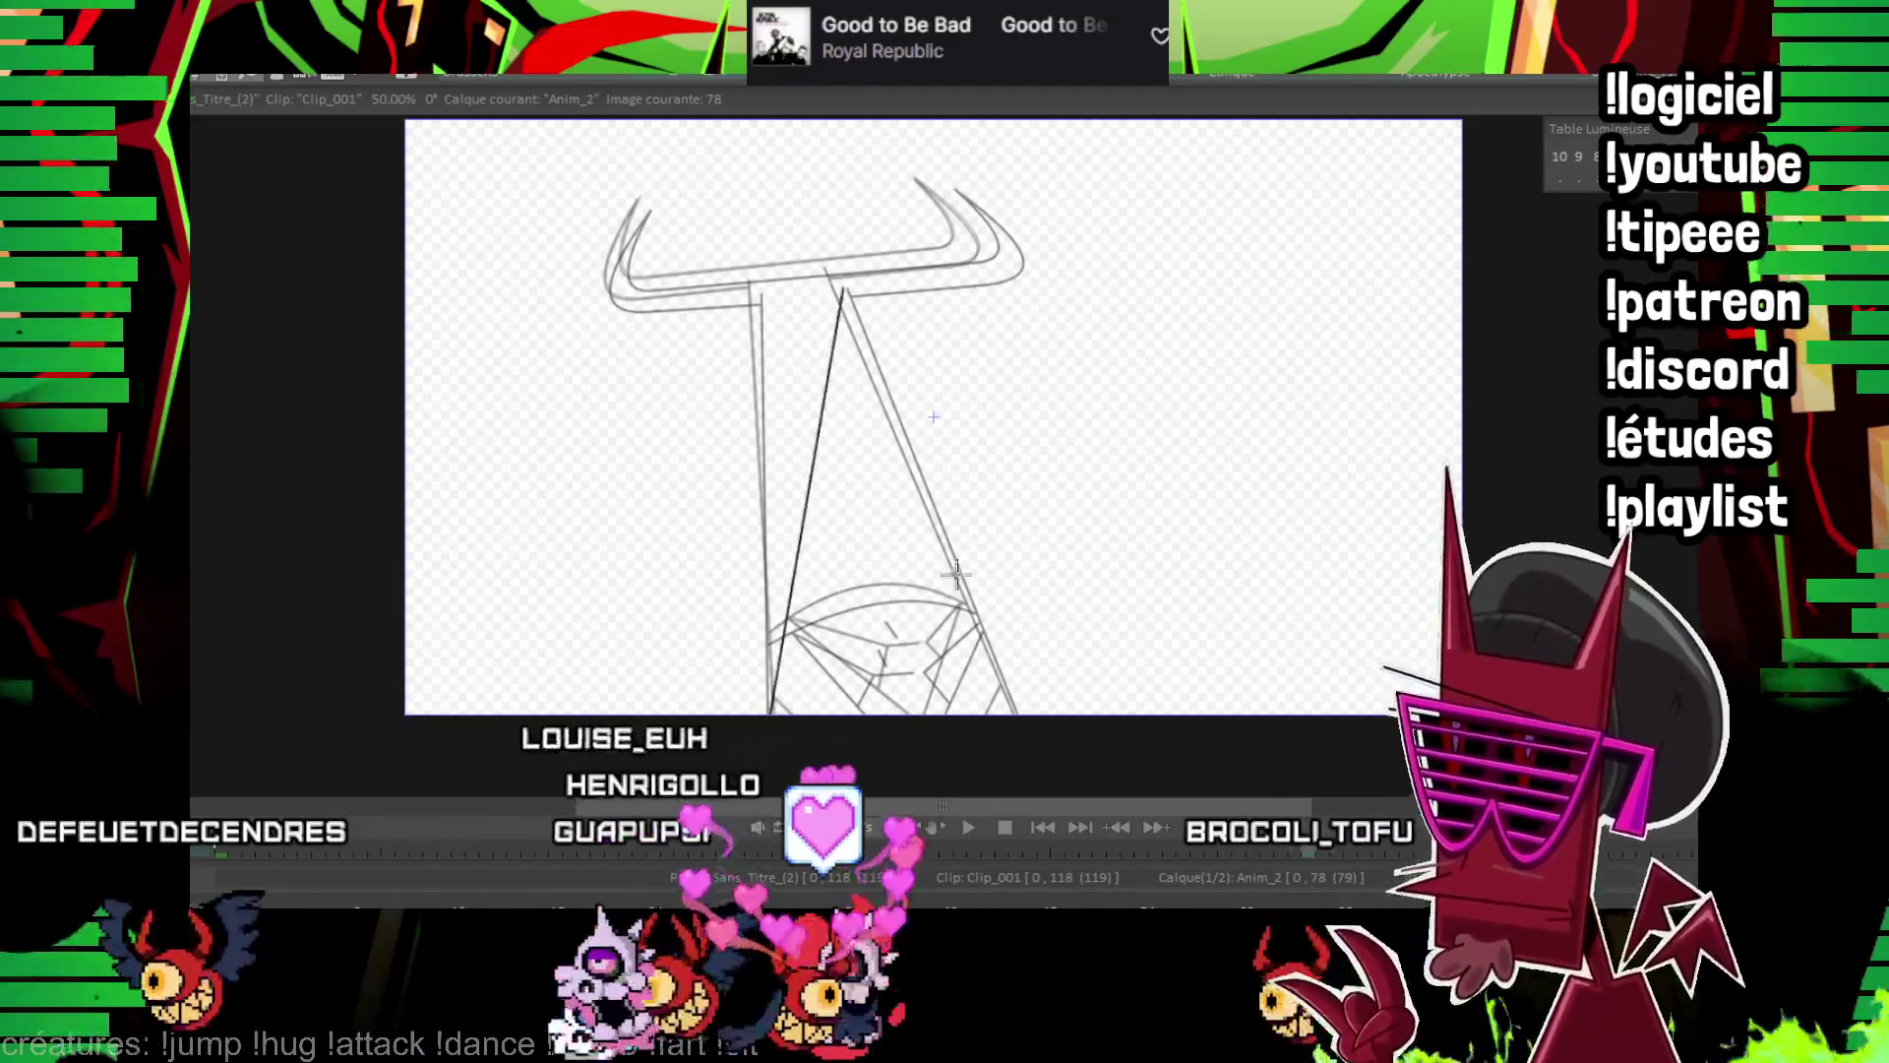
key("Left")
key("Left")
key("Left")
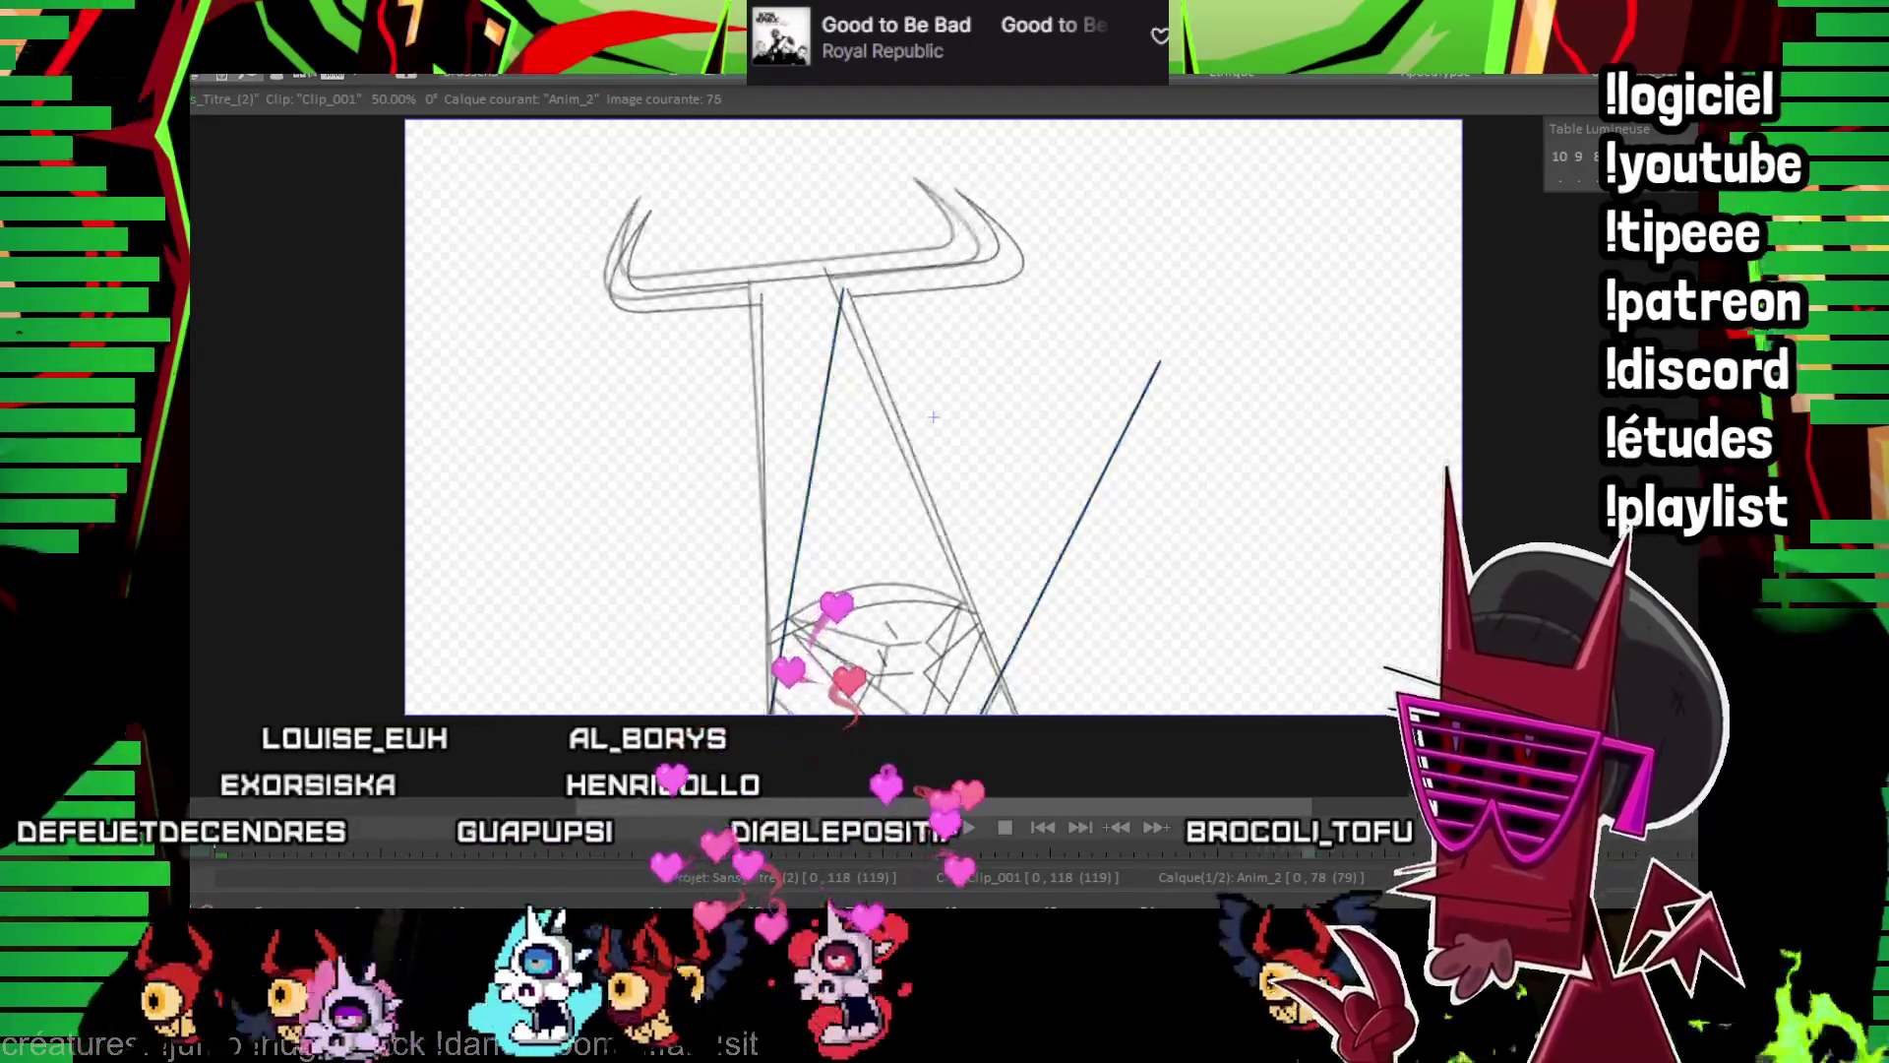
scroll(933, 417, "up", 1)
key("Right")
key("Right")
key("Right")
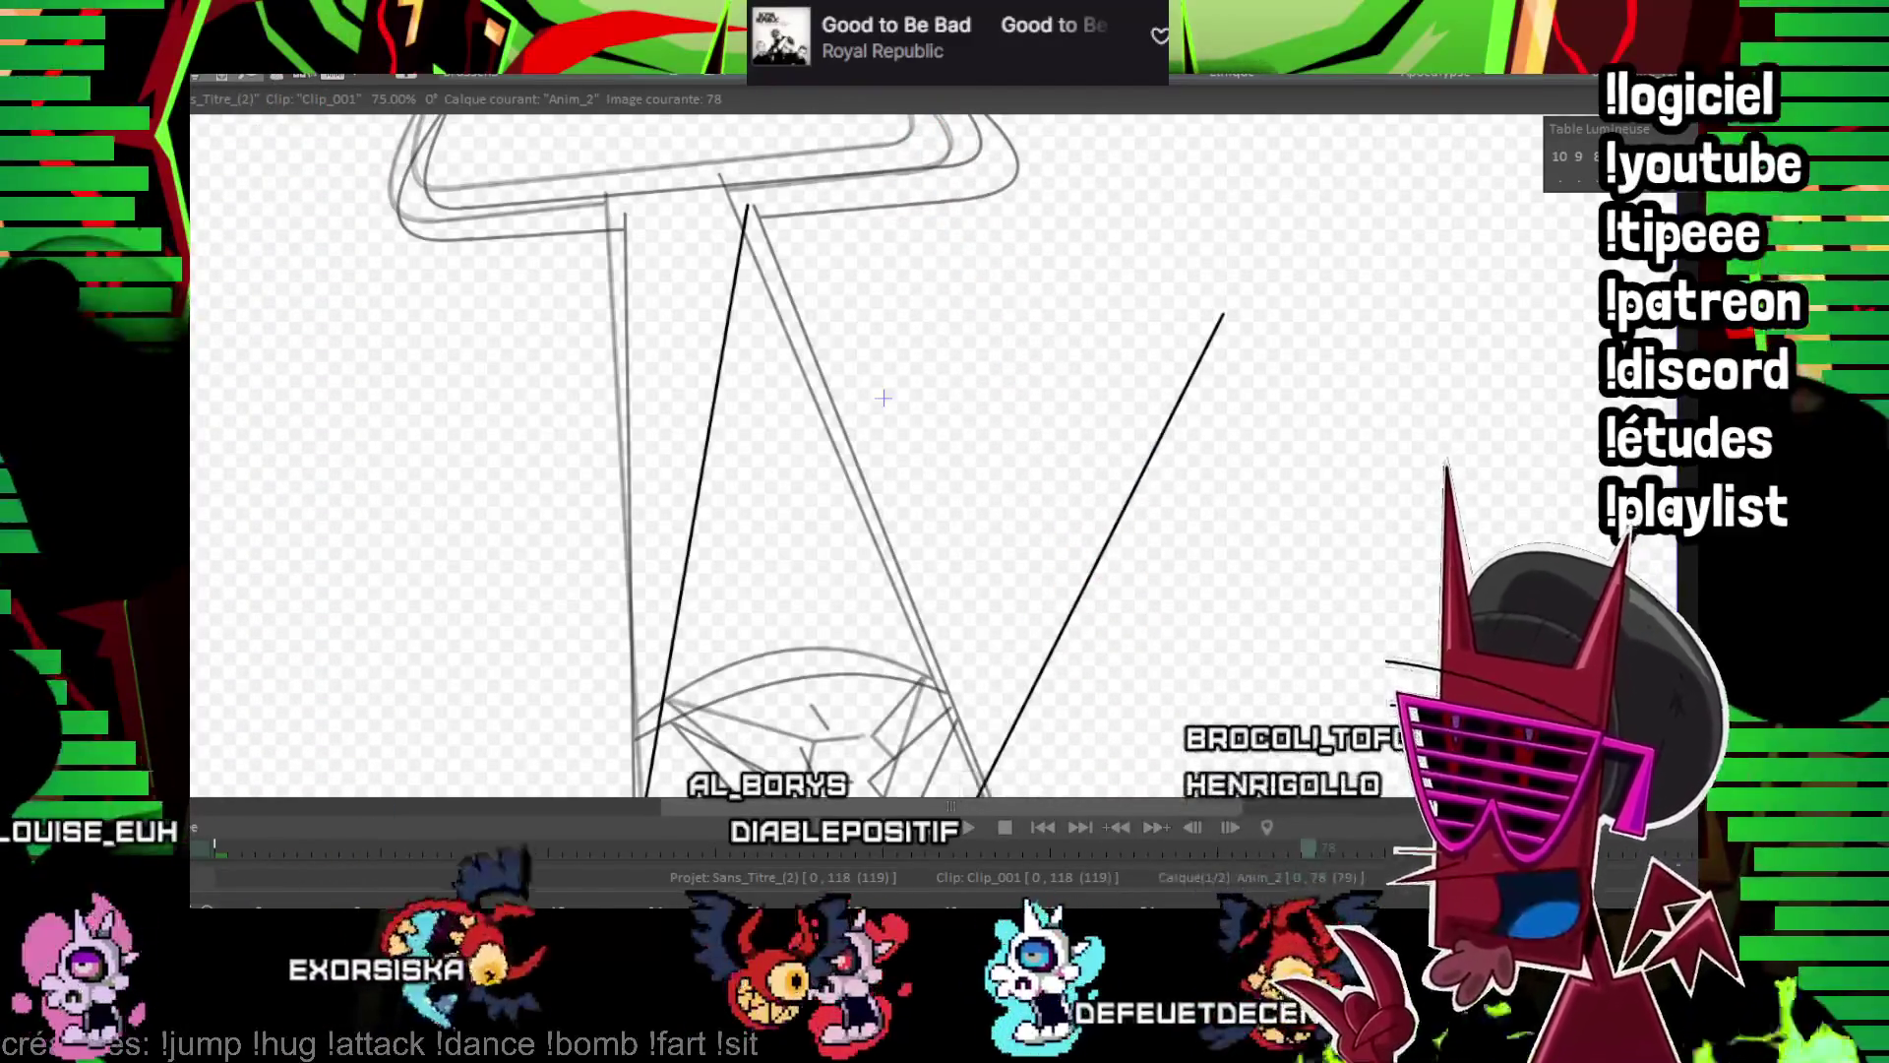
Draw the long line across the frame and black blade strokes from the apex up to the guard
left_click_drag(883, 398, 647, 655)
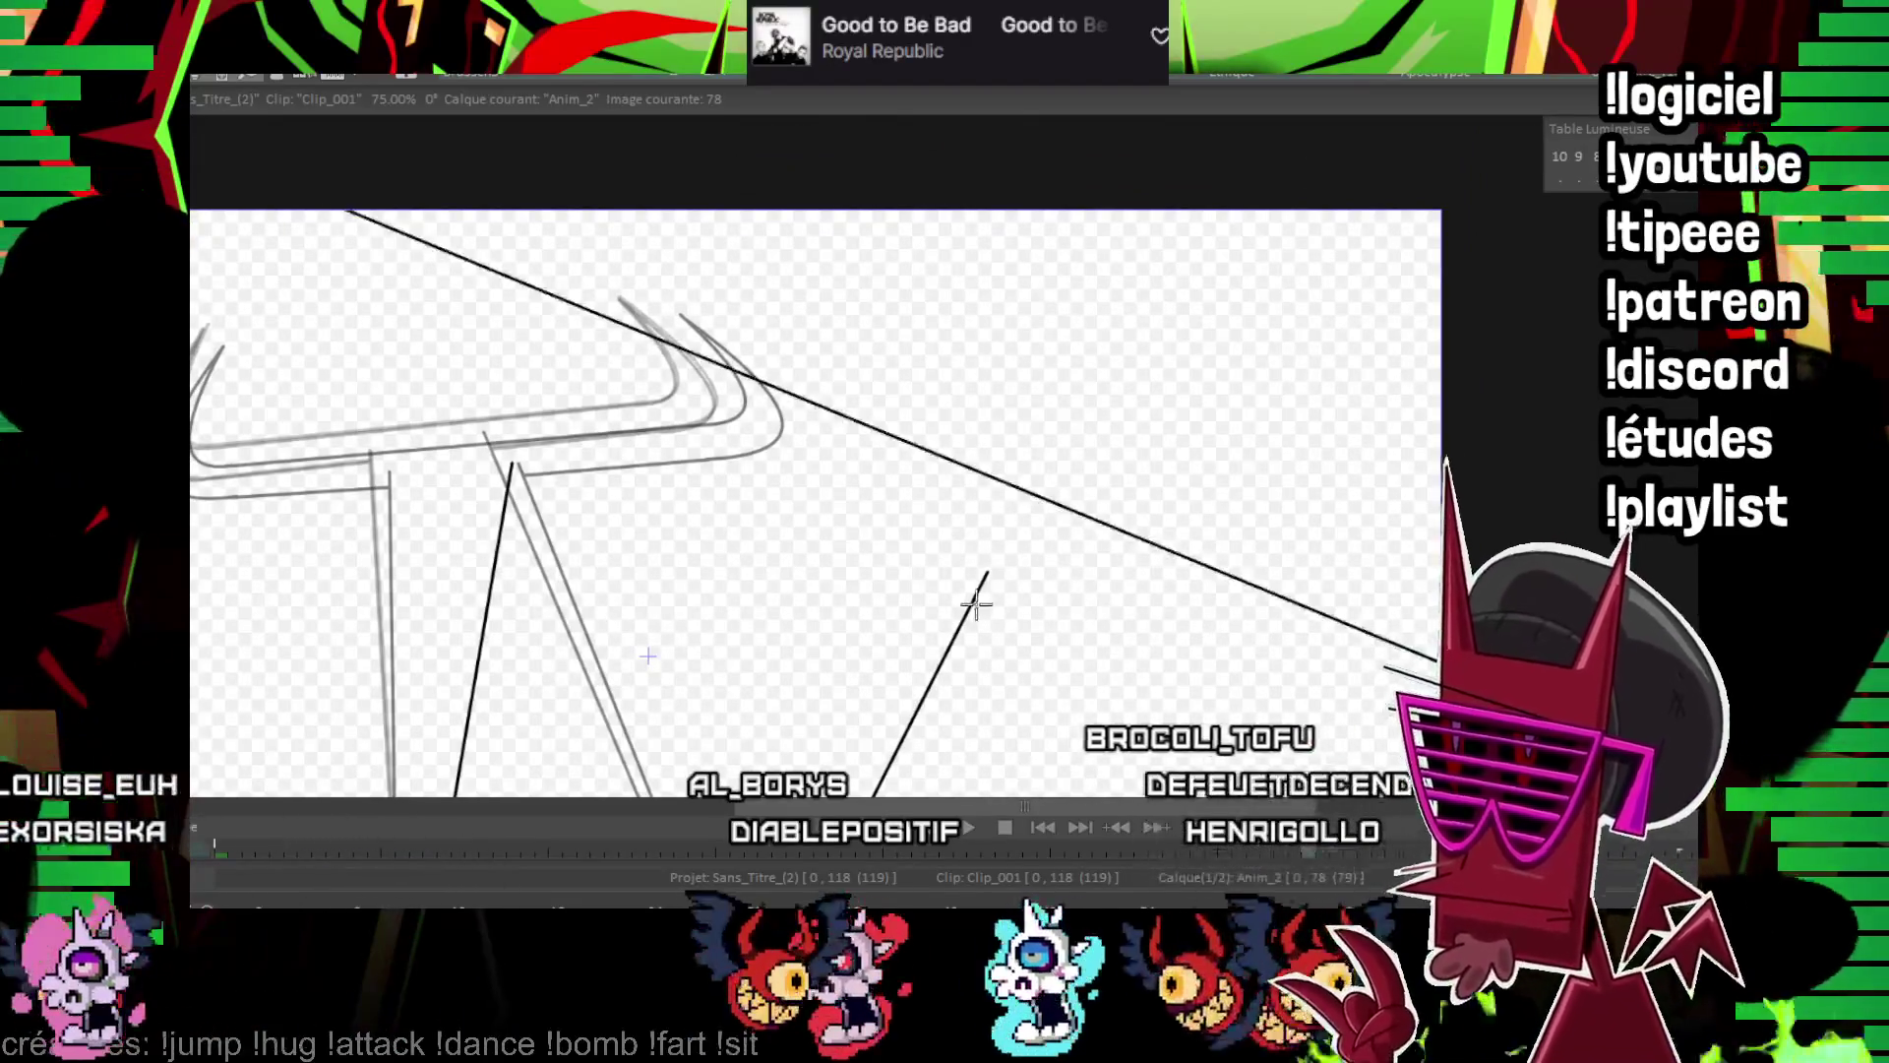
left_click_drag(972, 602, 1427, 748)
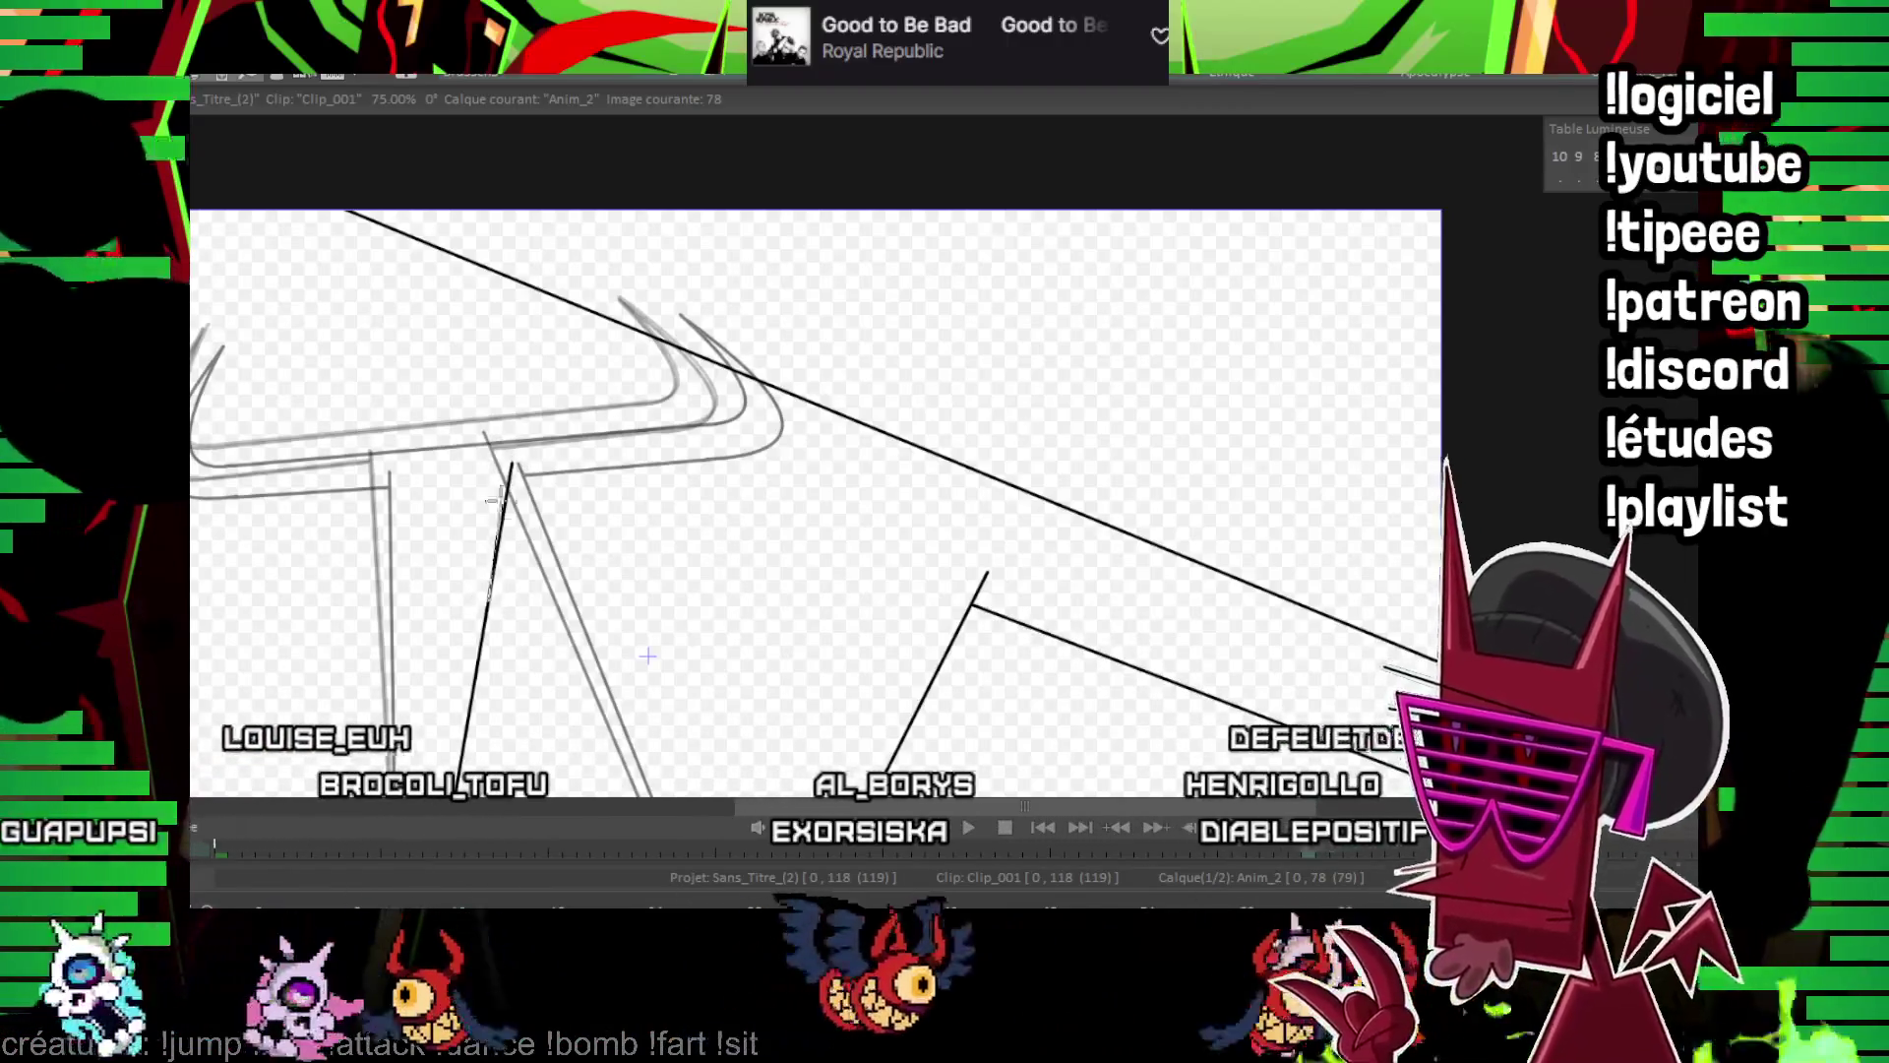
mouse_move(511, 466)
left_mouse_down()
mouse_move(393, 377)
mouse_move(757, 441)
left_mouse_up()
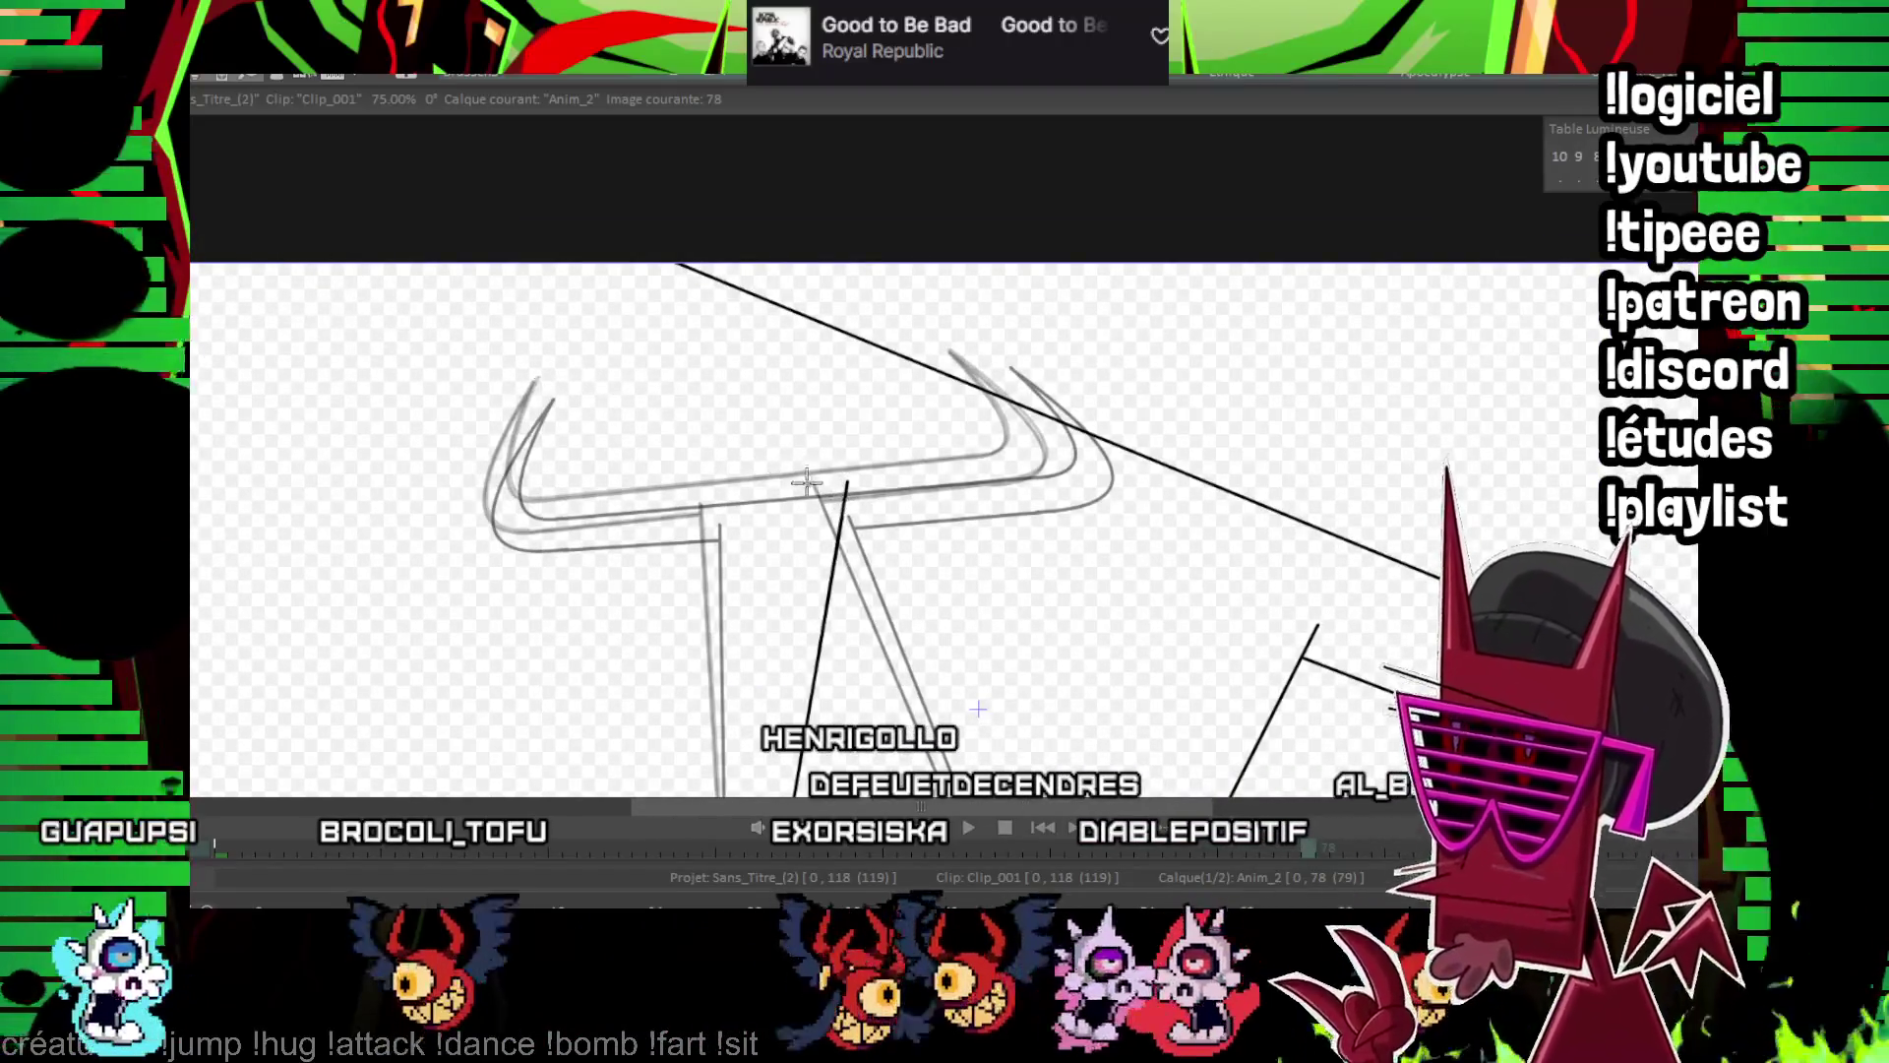
left_click_drag(364, 237, 351, 233)
scroll(1088, 464, "up", 1)
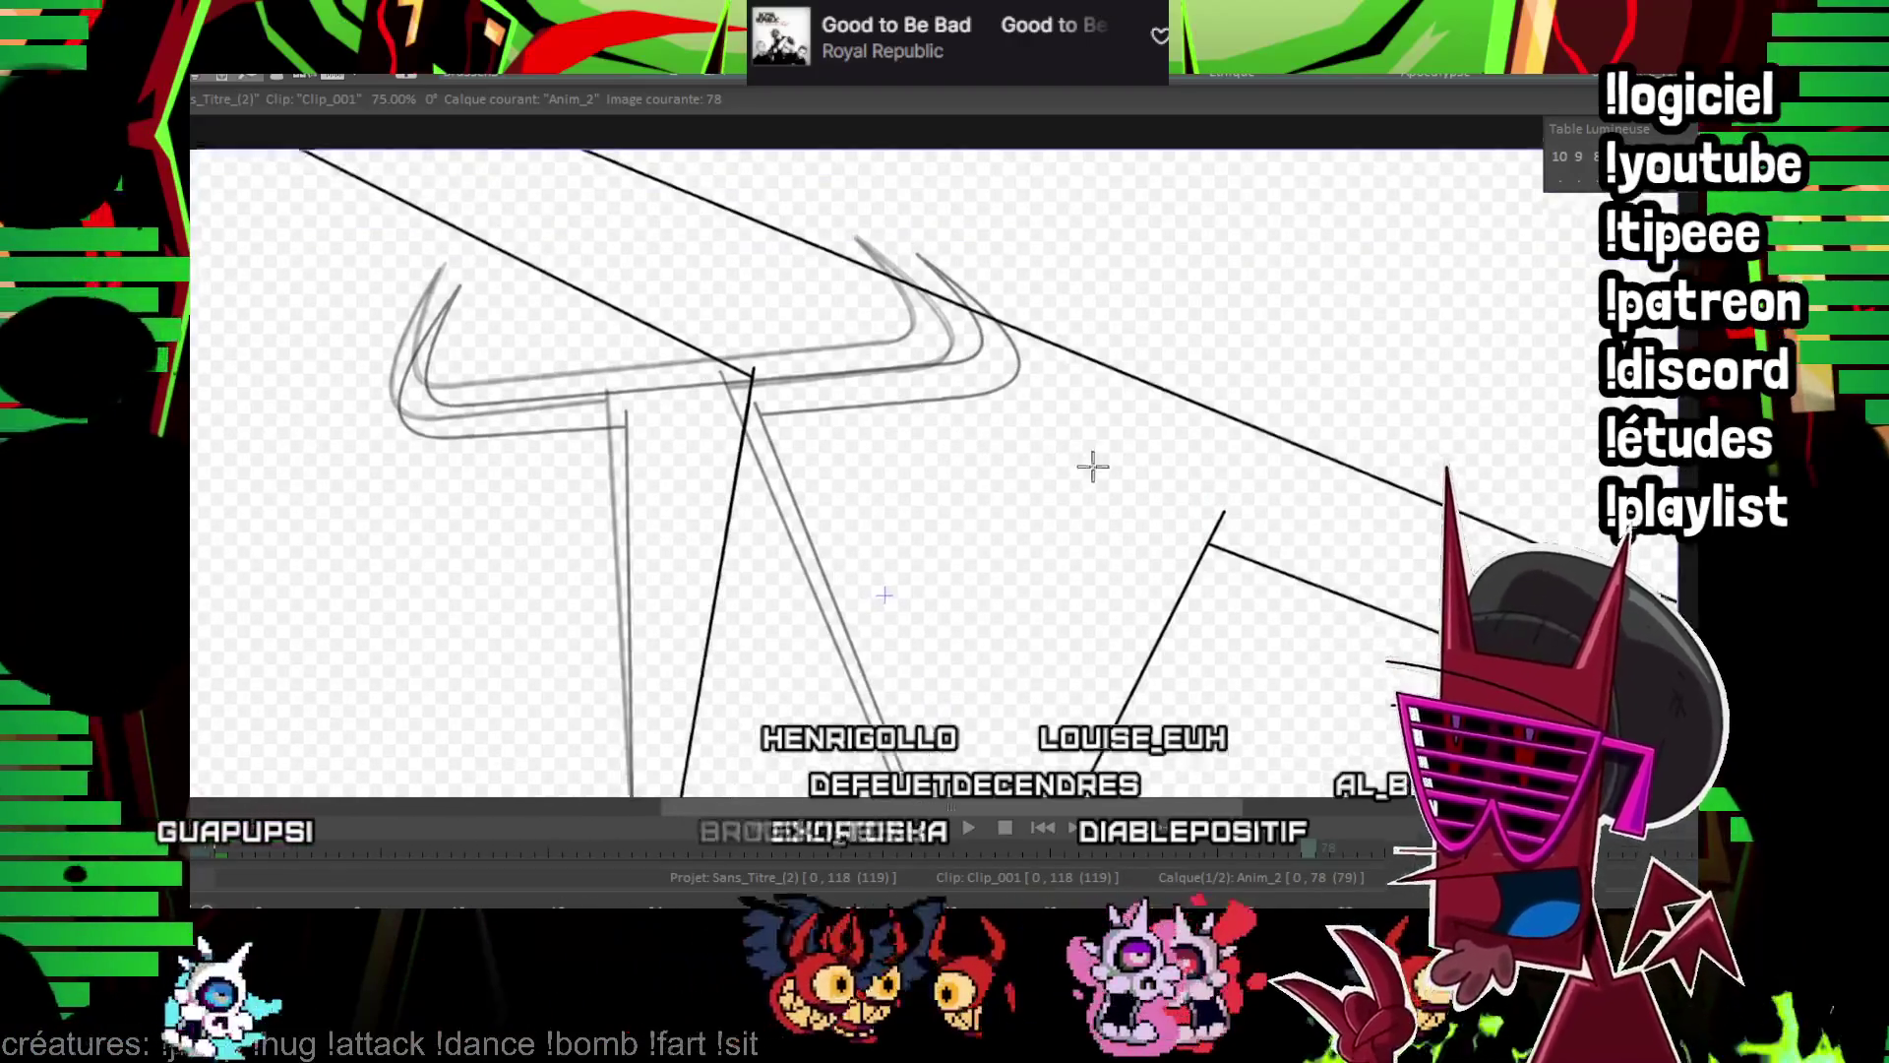
scroll(1179, 571, "up", 1)
left_click_drag(1372, 482, 949, 482)
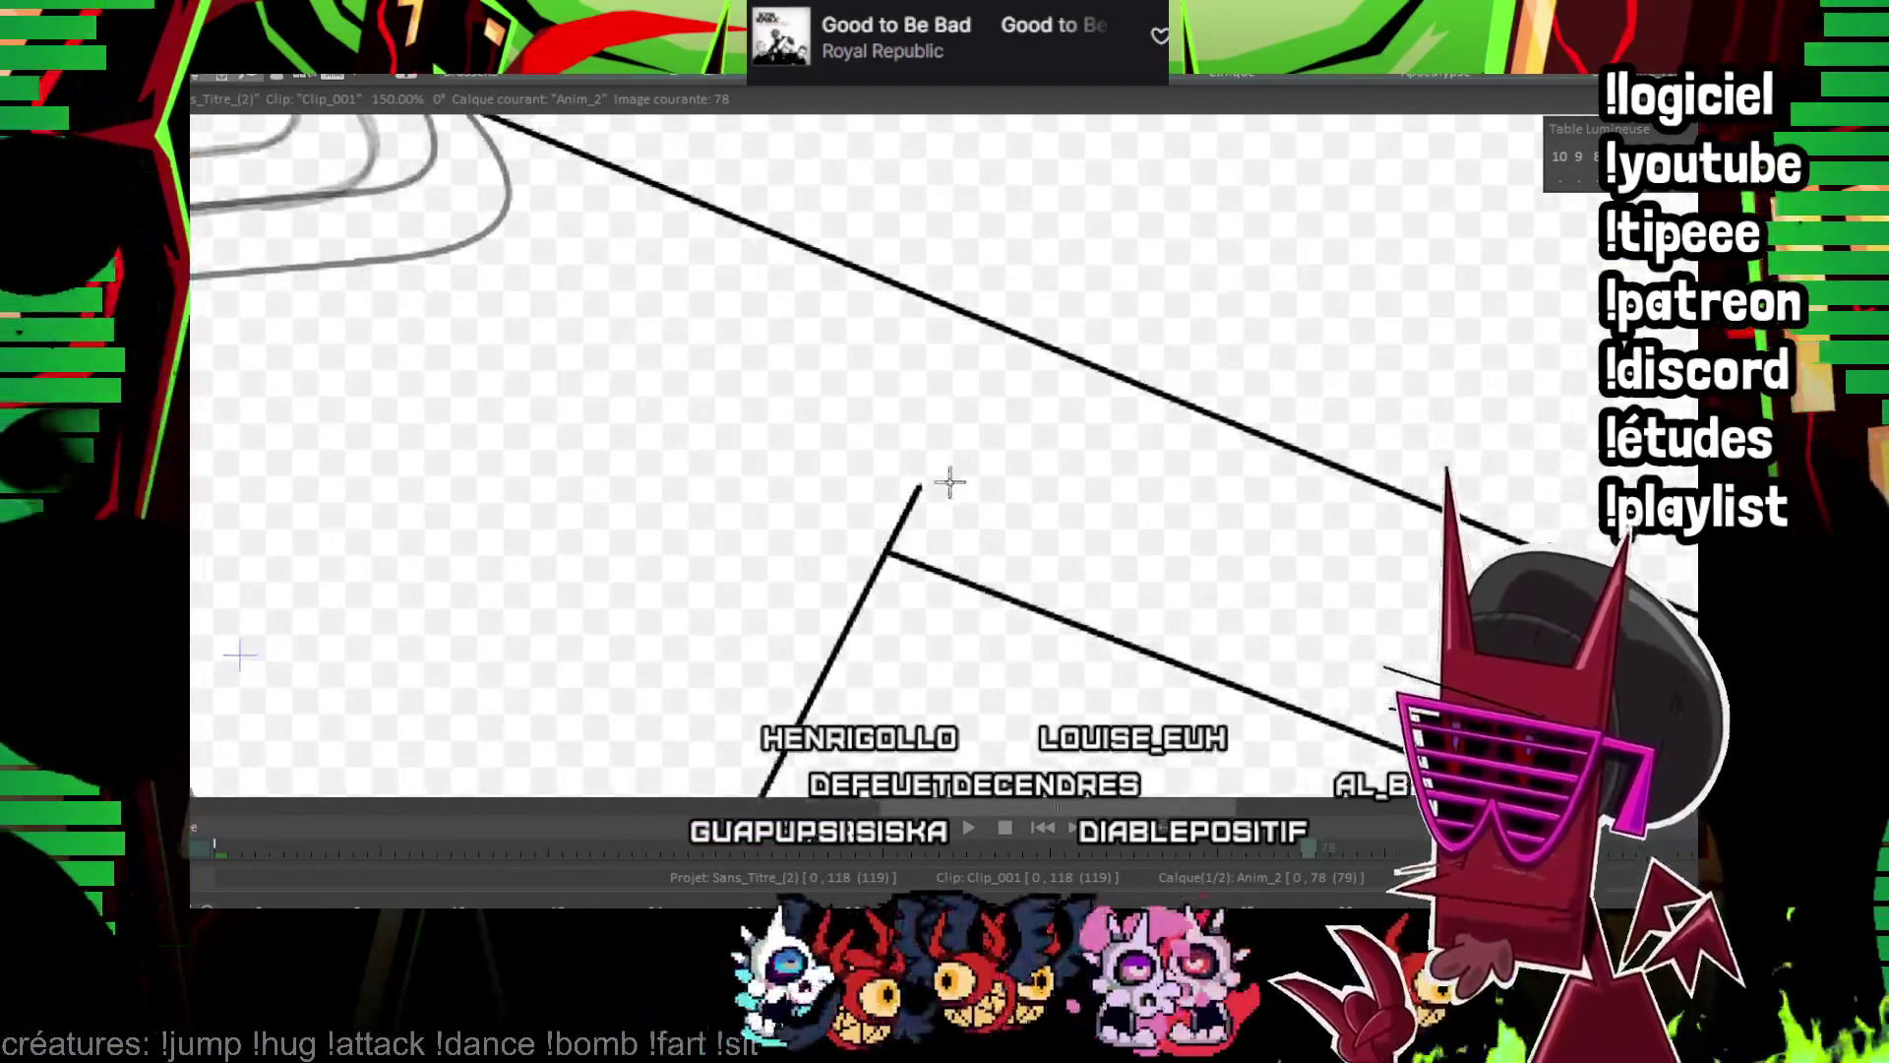
mouse_move(966, 383)
left_mouse_down()
mouse_move(894, 506)
mouse_move(927, 472)
mouse_move(776, 442)
mouse_move(694, 338)
left_mouse_up()
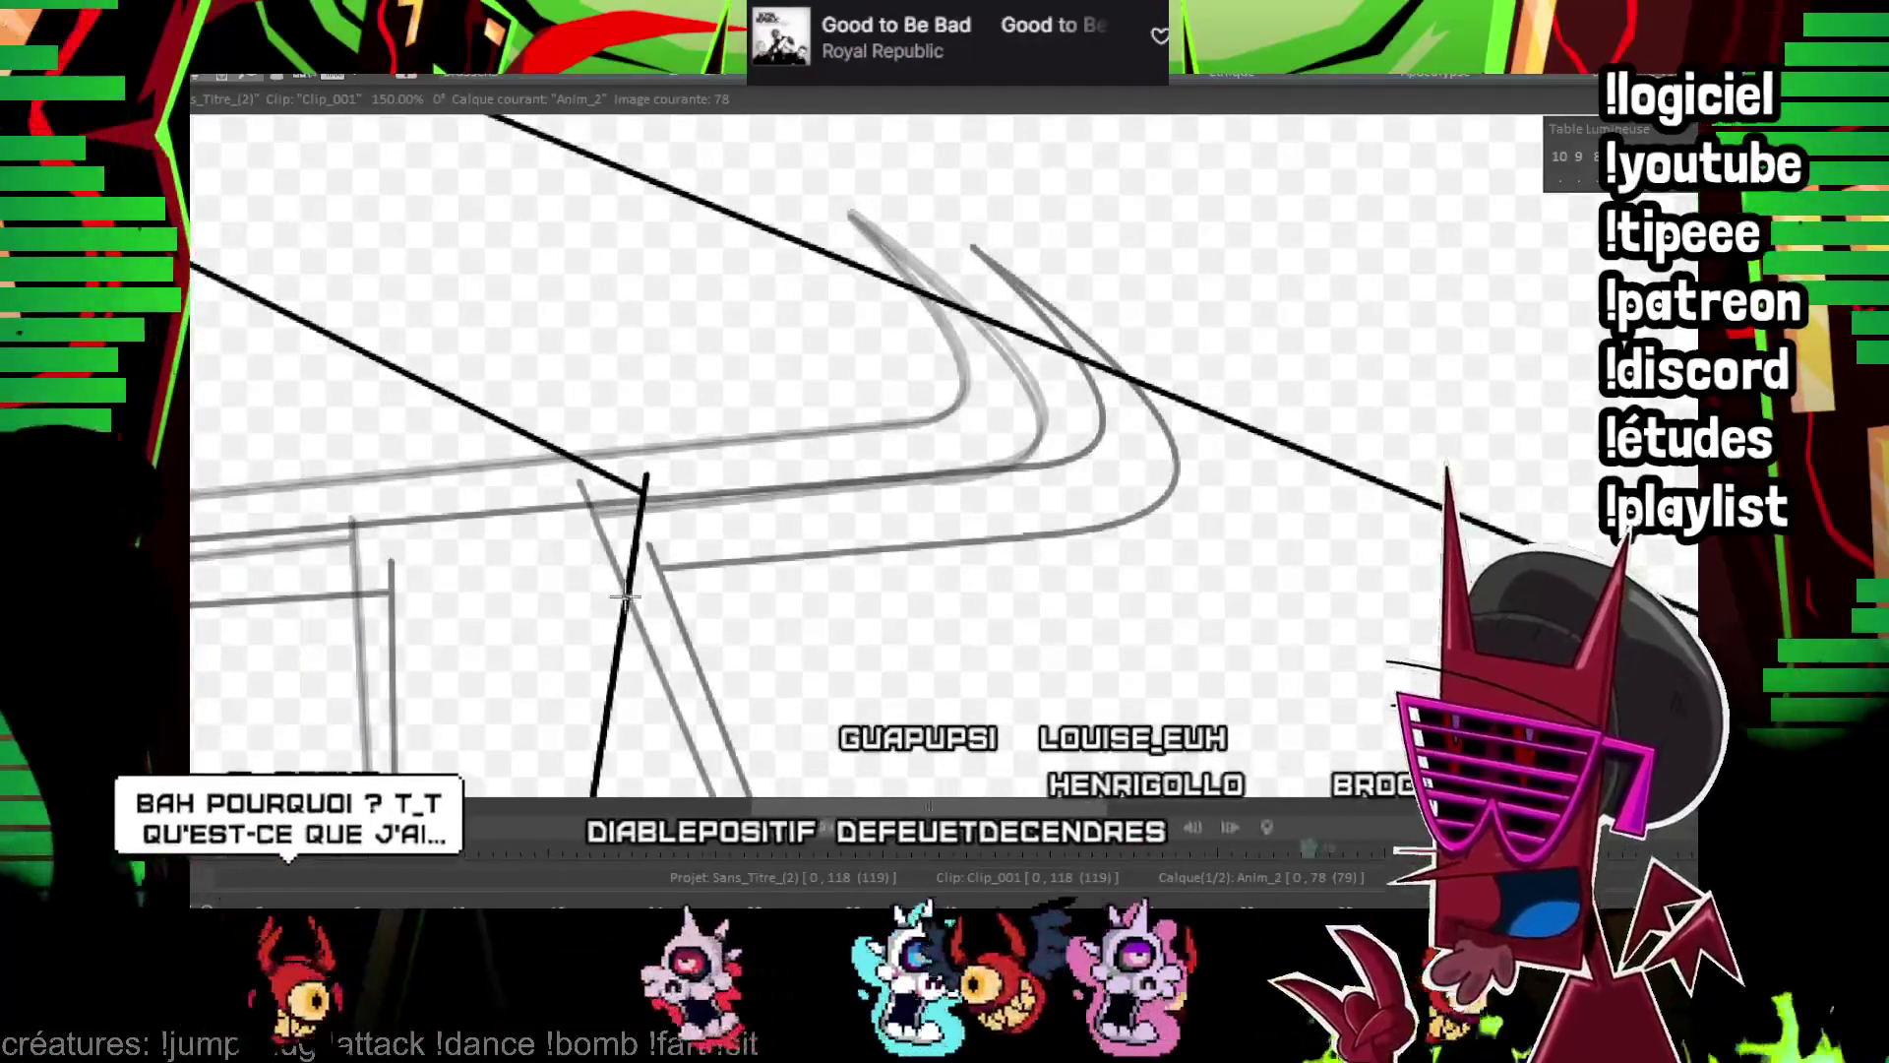
left_click_drag(646, 476, 647, 433)
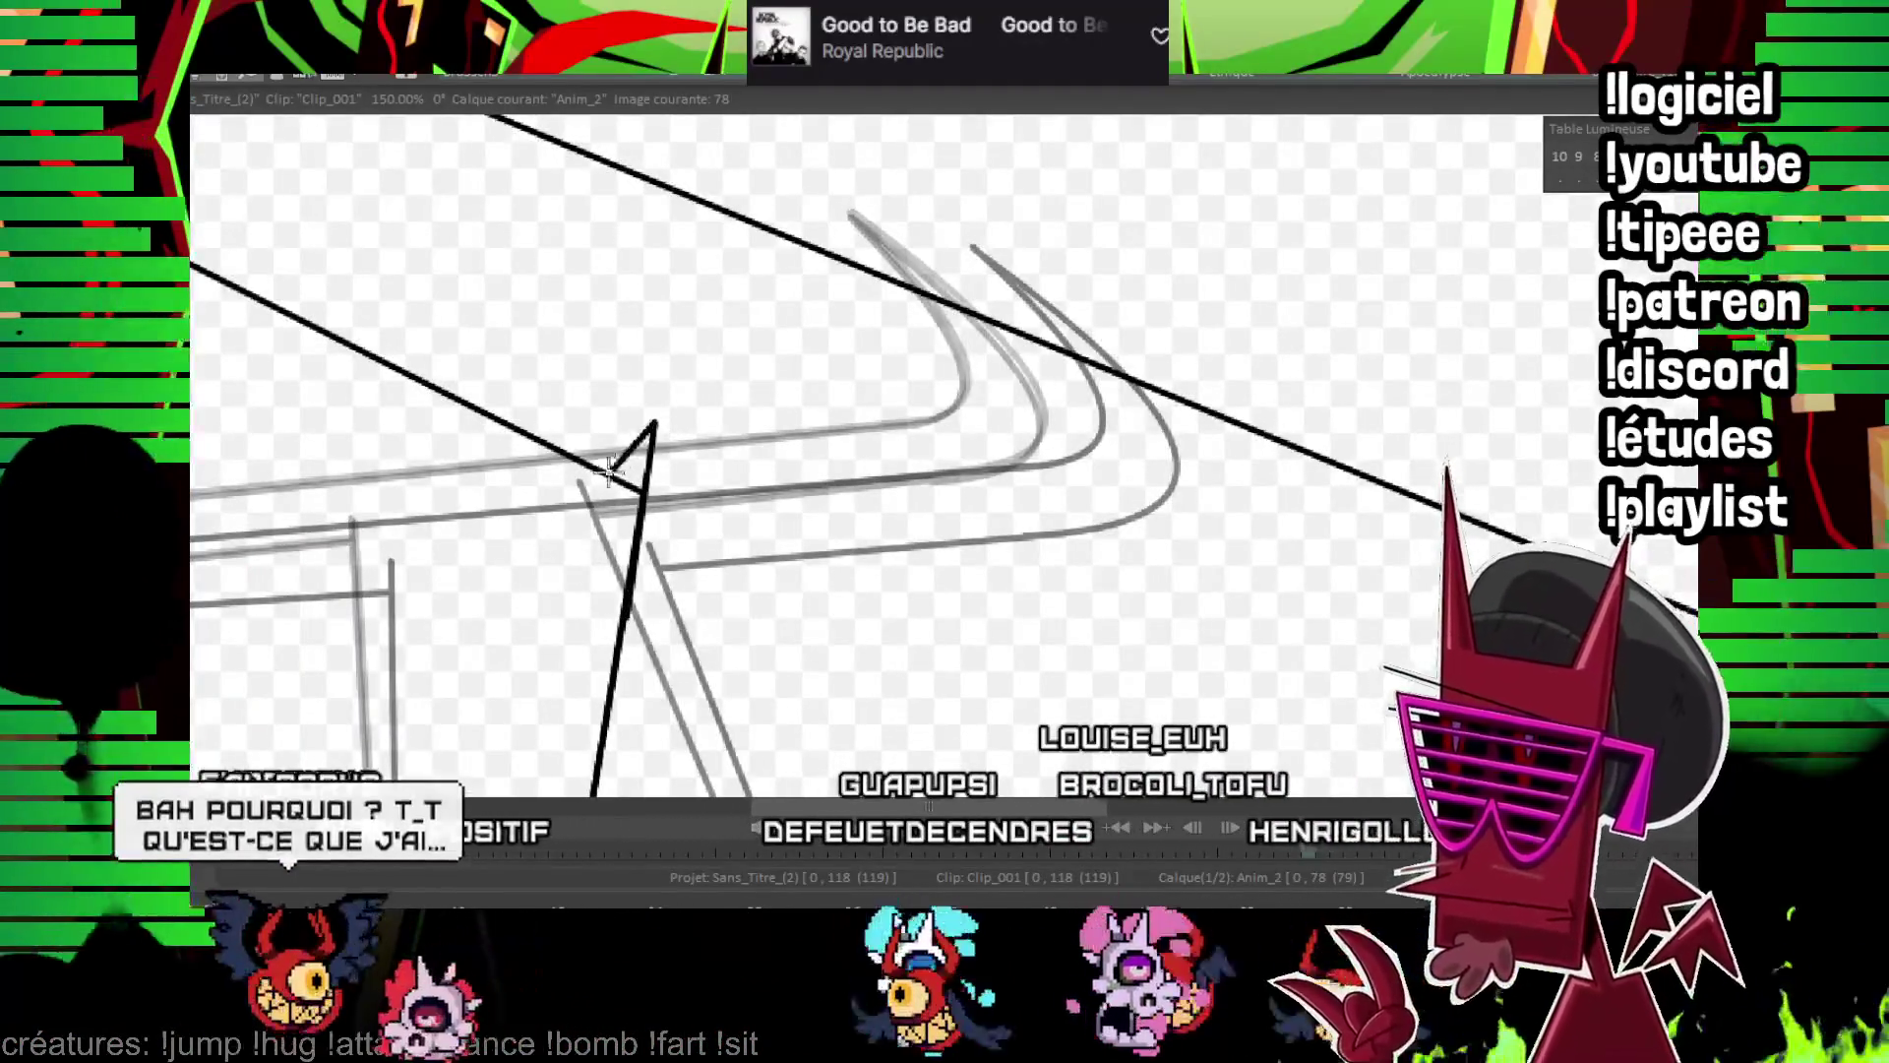
scroll(1012, 534, "down", 6)
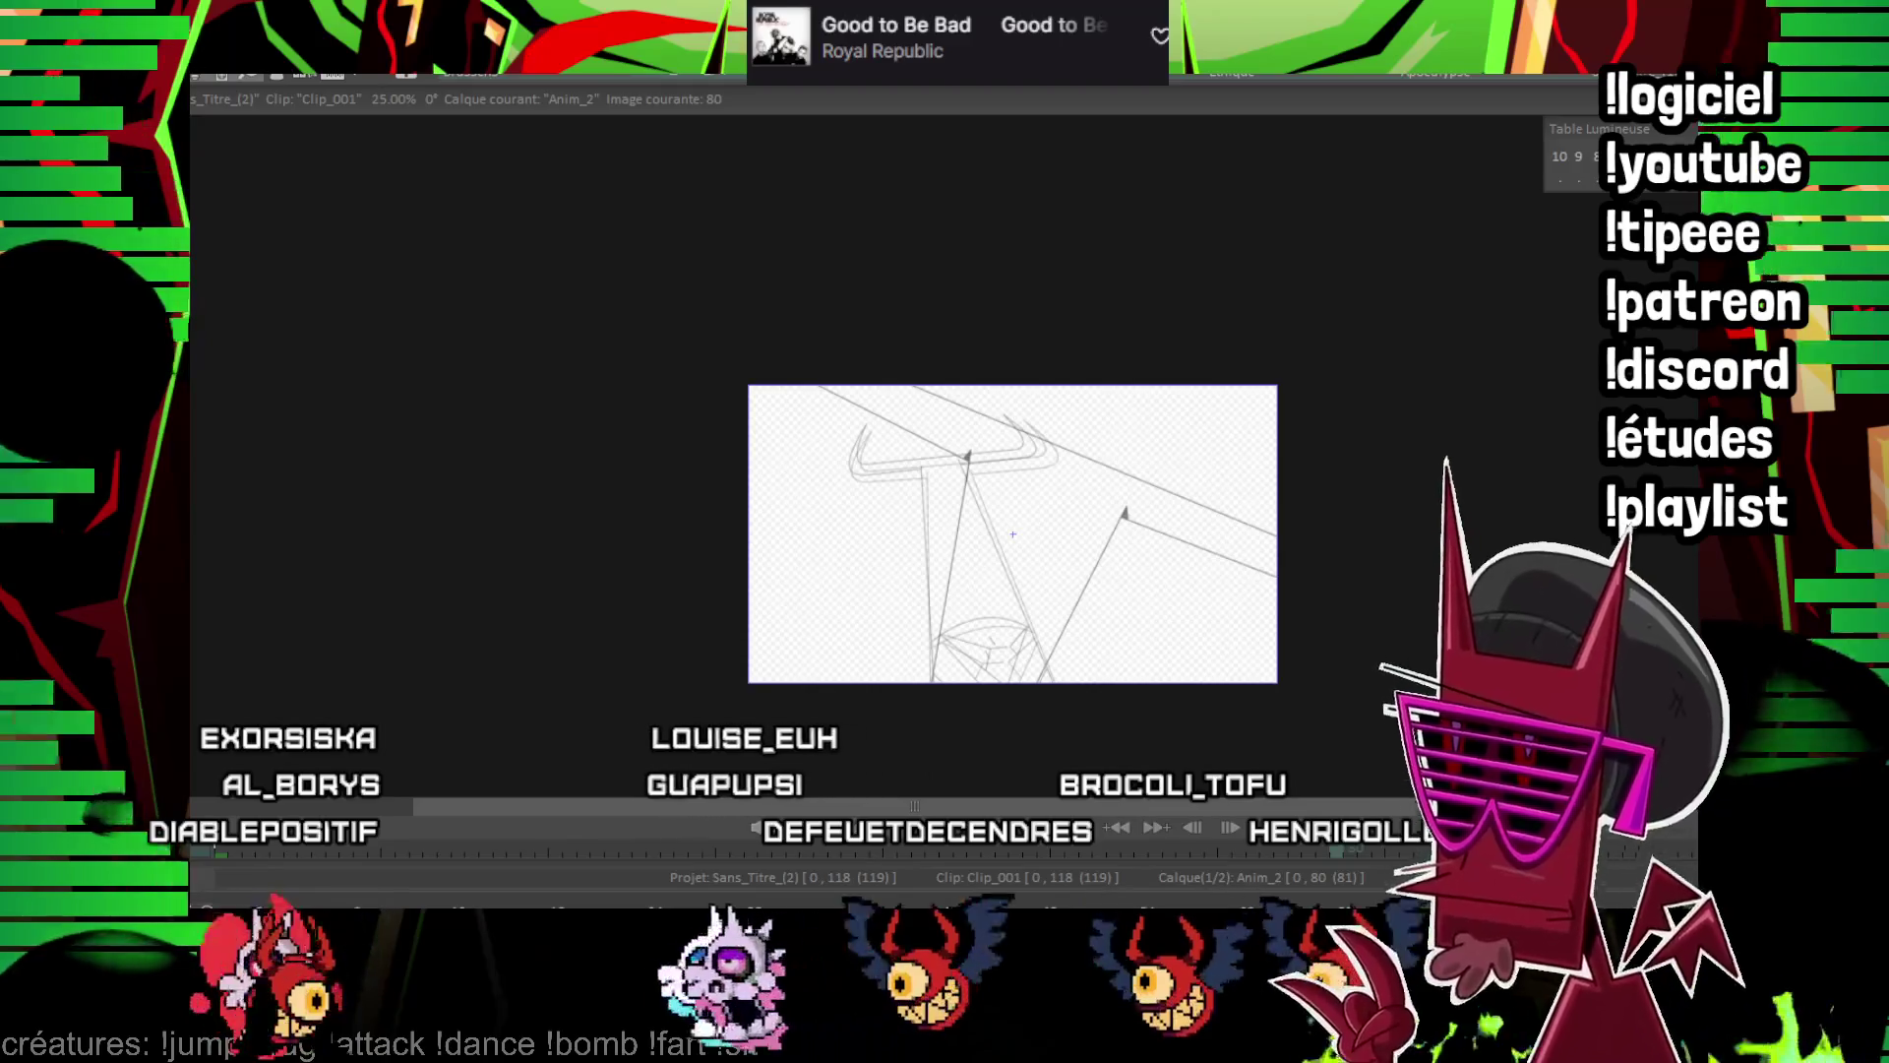
Ink the right diagonal, left blade line and long diagonal to the page edge in bold black
scroll(1190, 641, "up", 3)
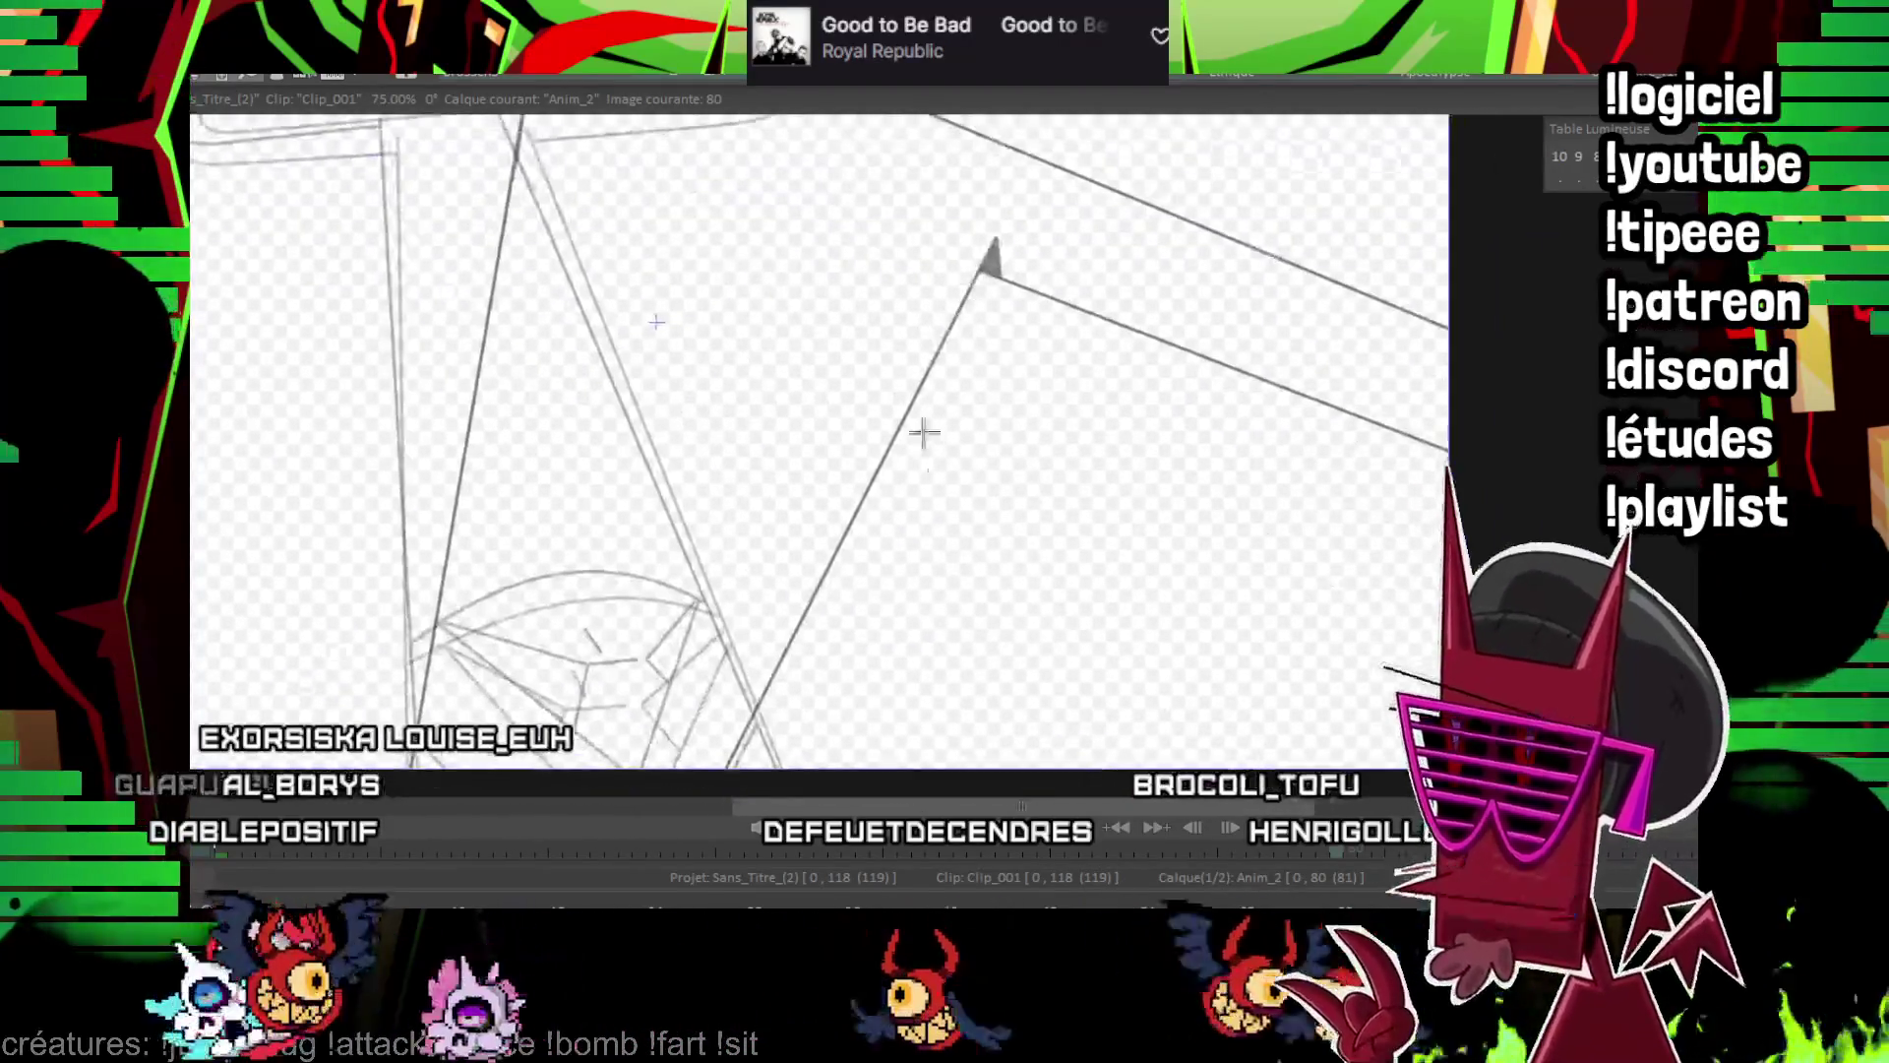
left_click_drag(657, 740, 919, 244)
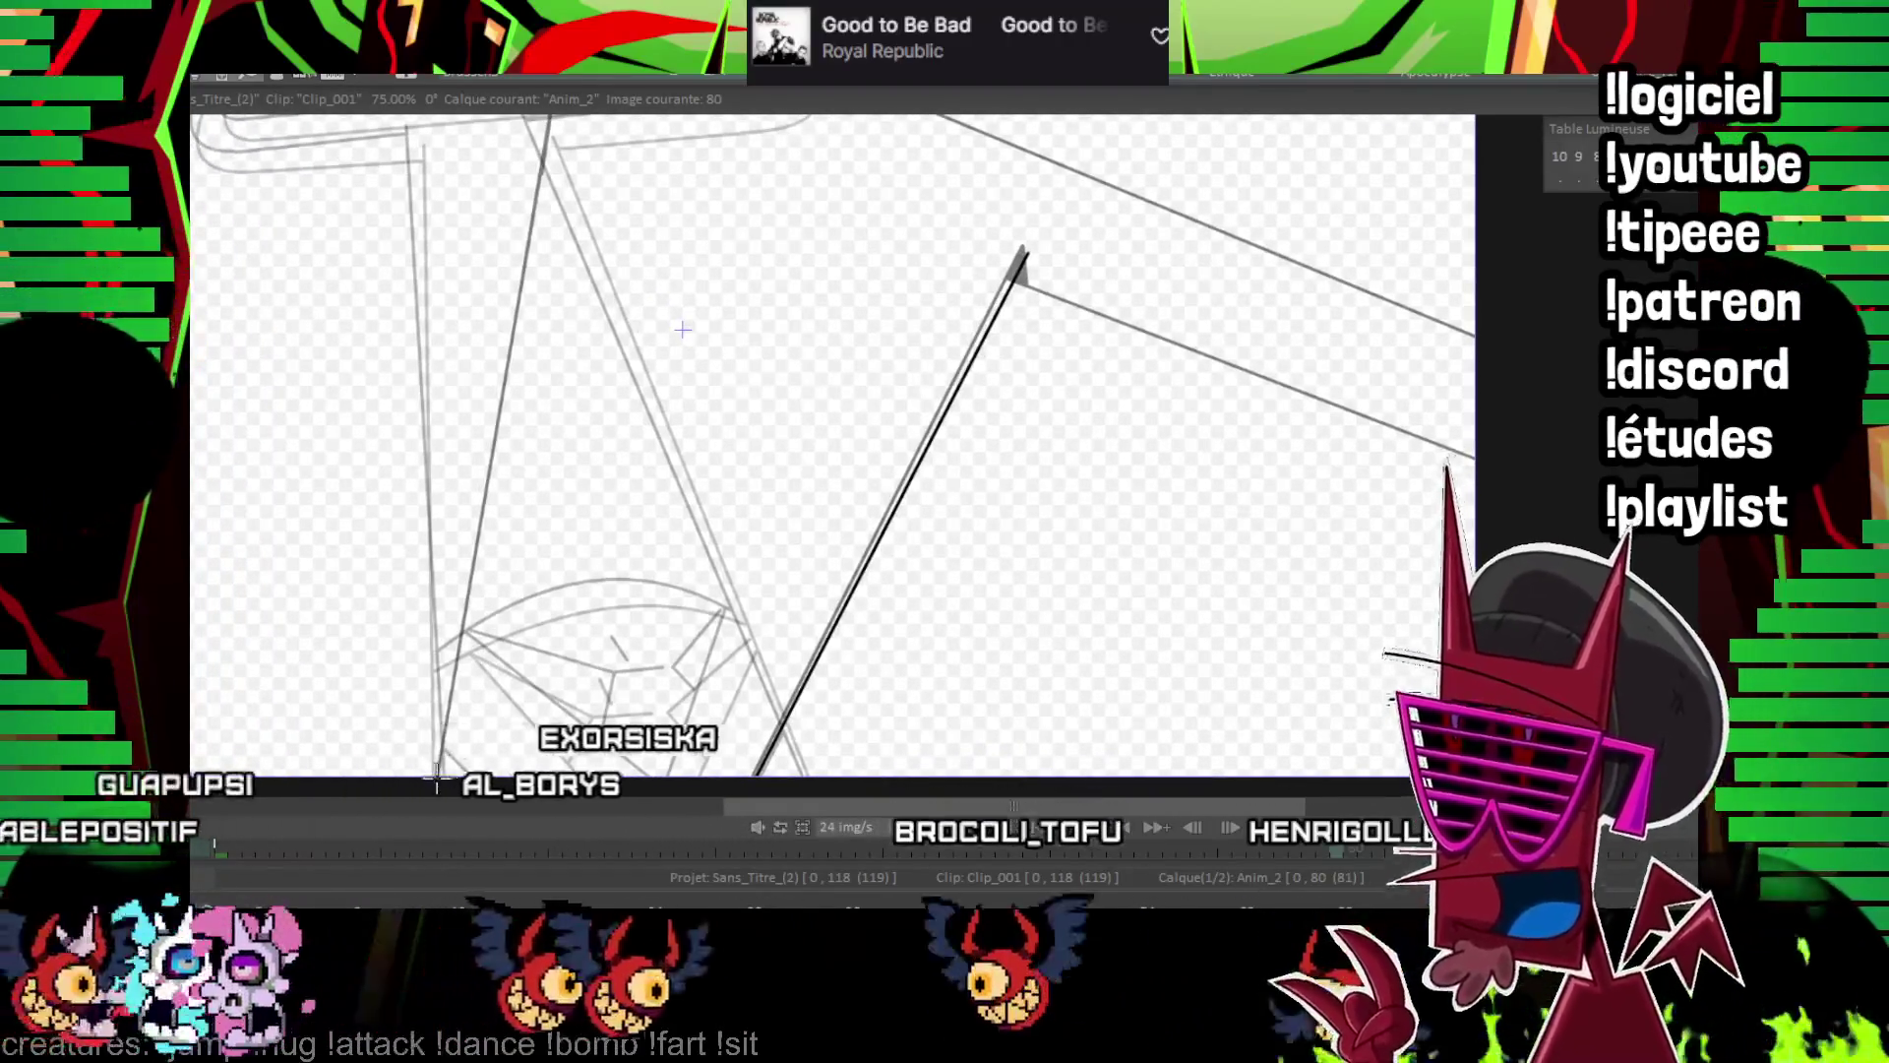
left_click_drag(438, 775, 551, 116)
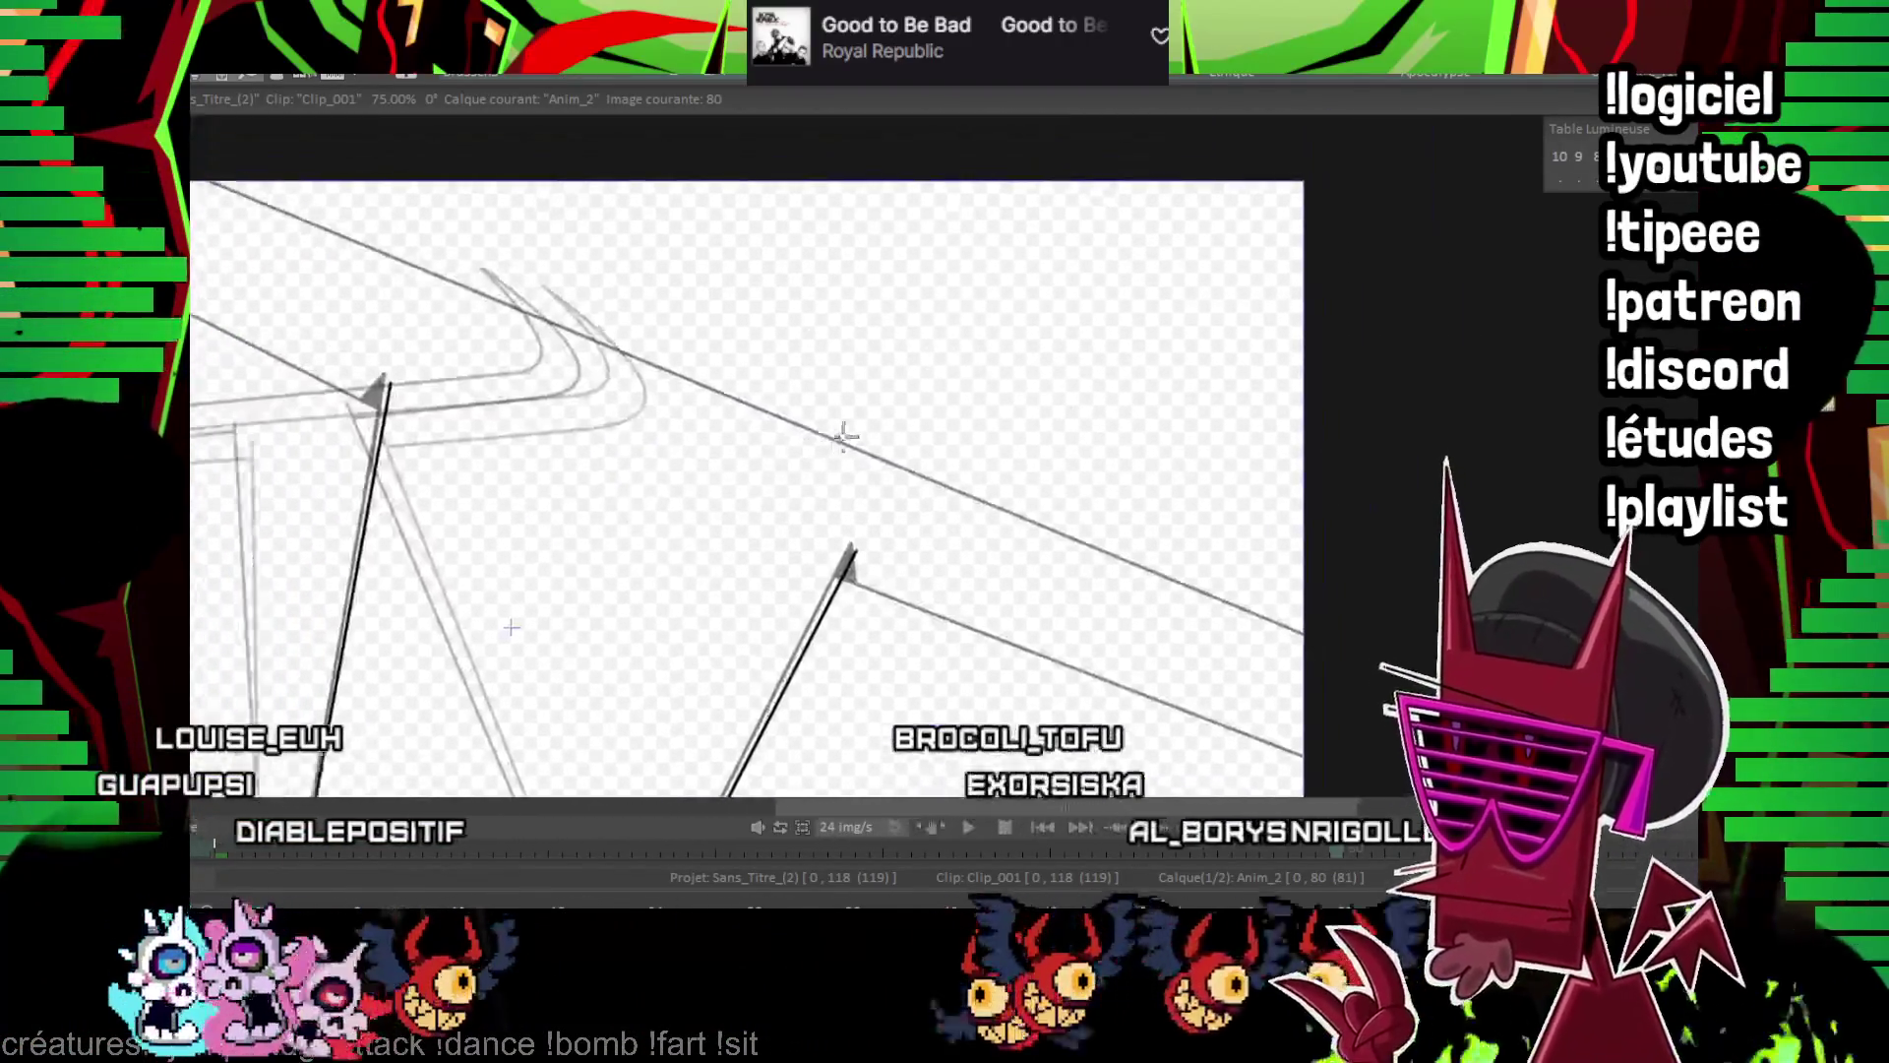
left_click_drag(271, 167, 1378, 630)
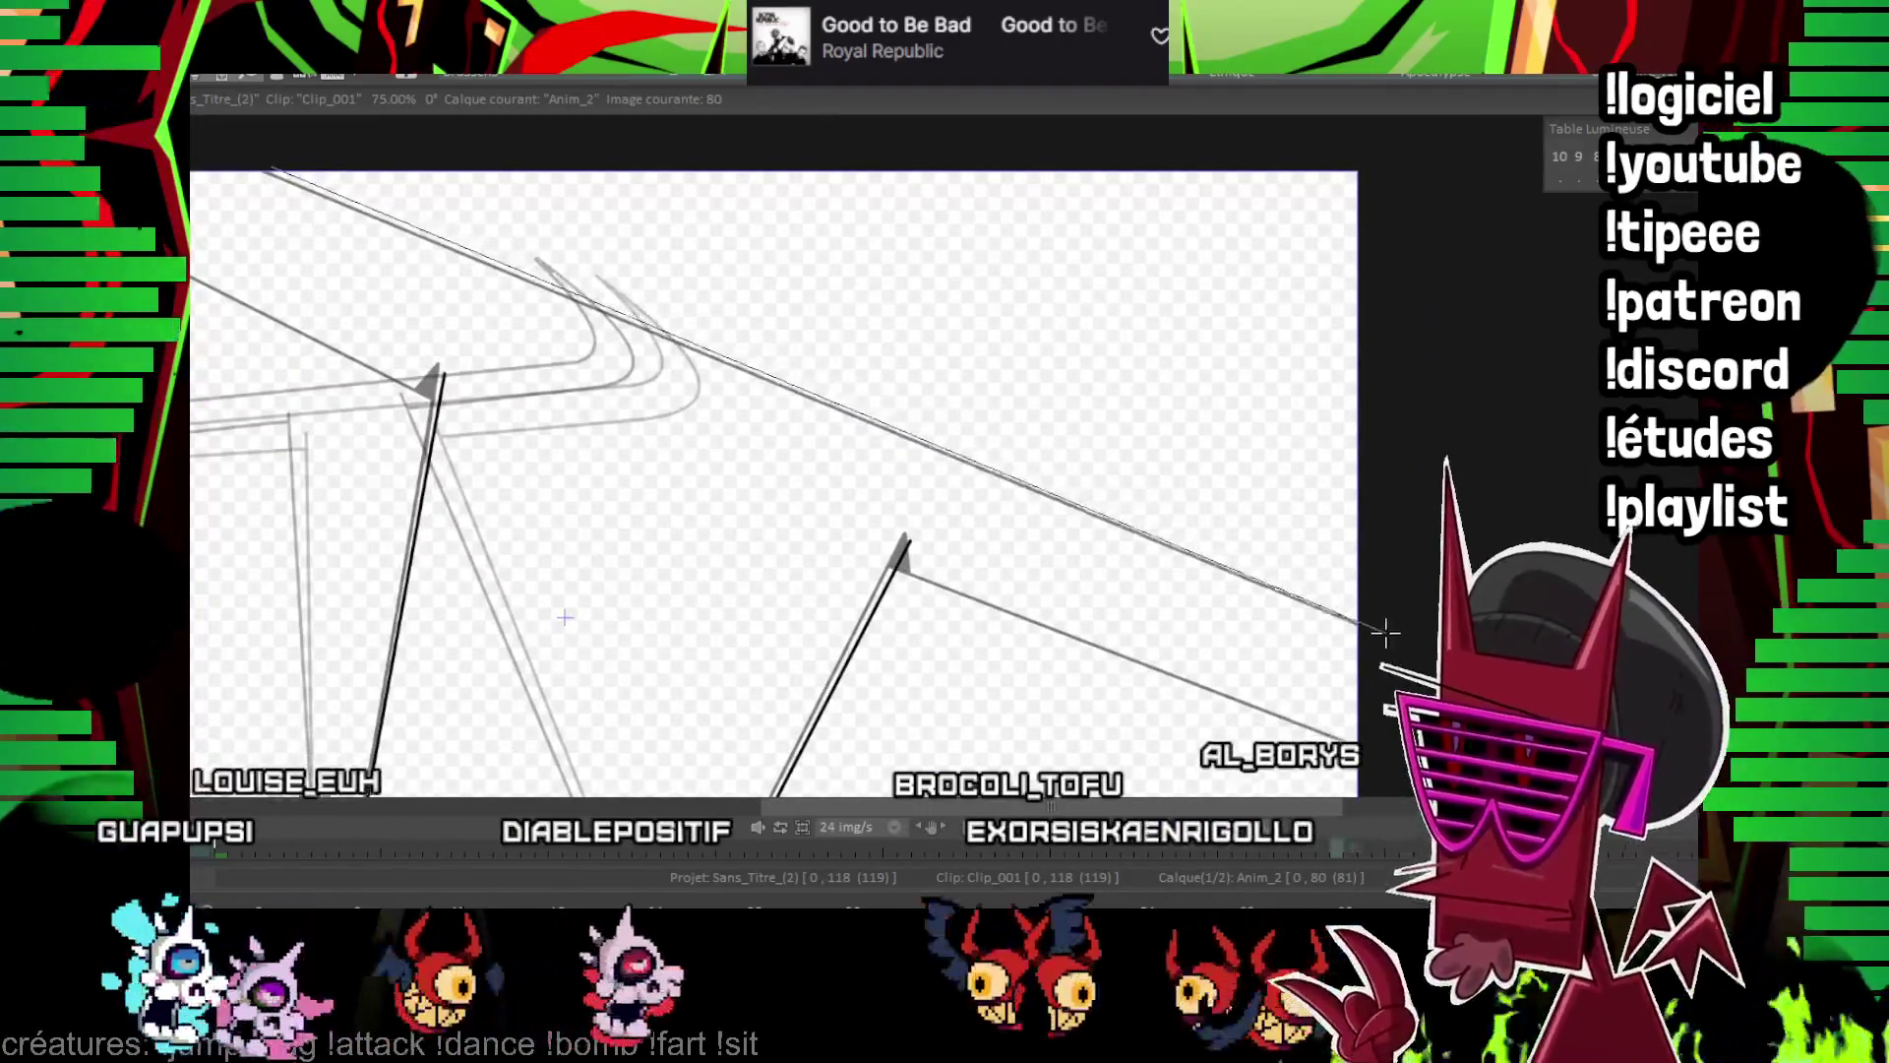
left_click_drag(829, 509, 1016, 603)
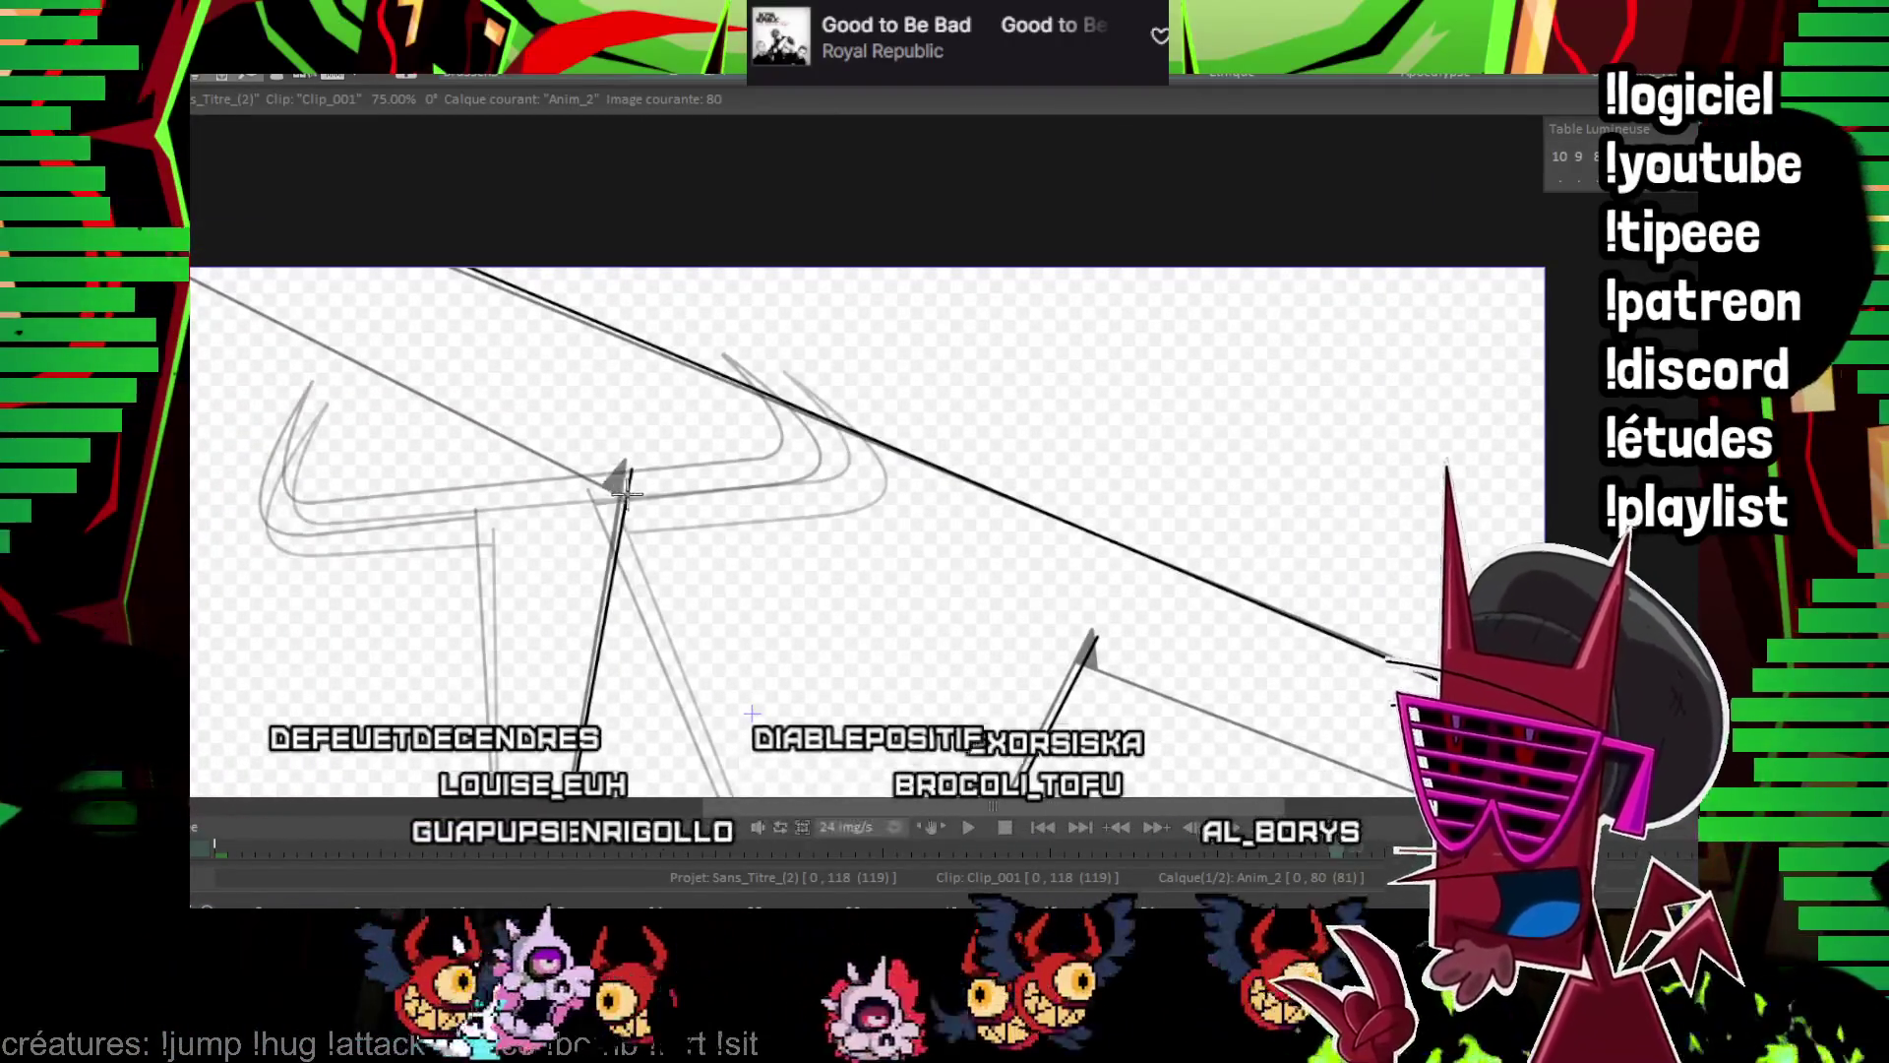
left_click_drag(1084, 669, 662, 443)
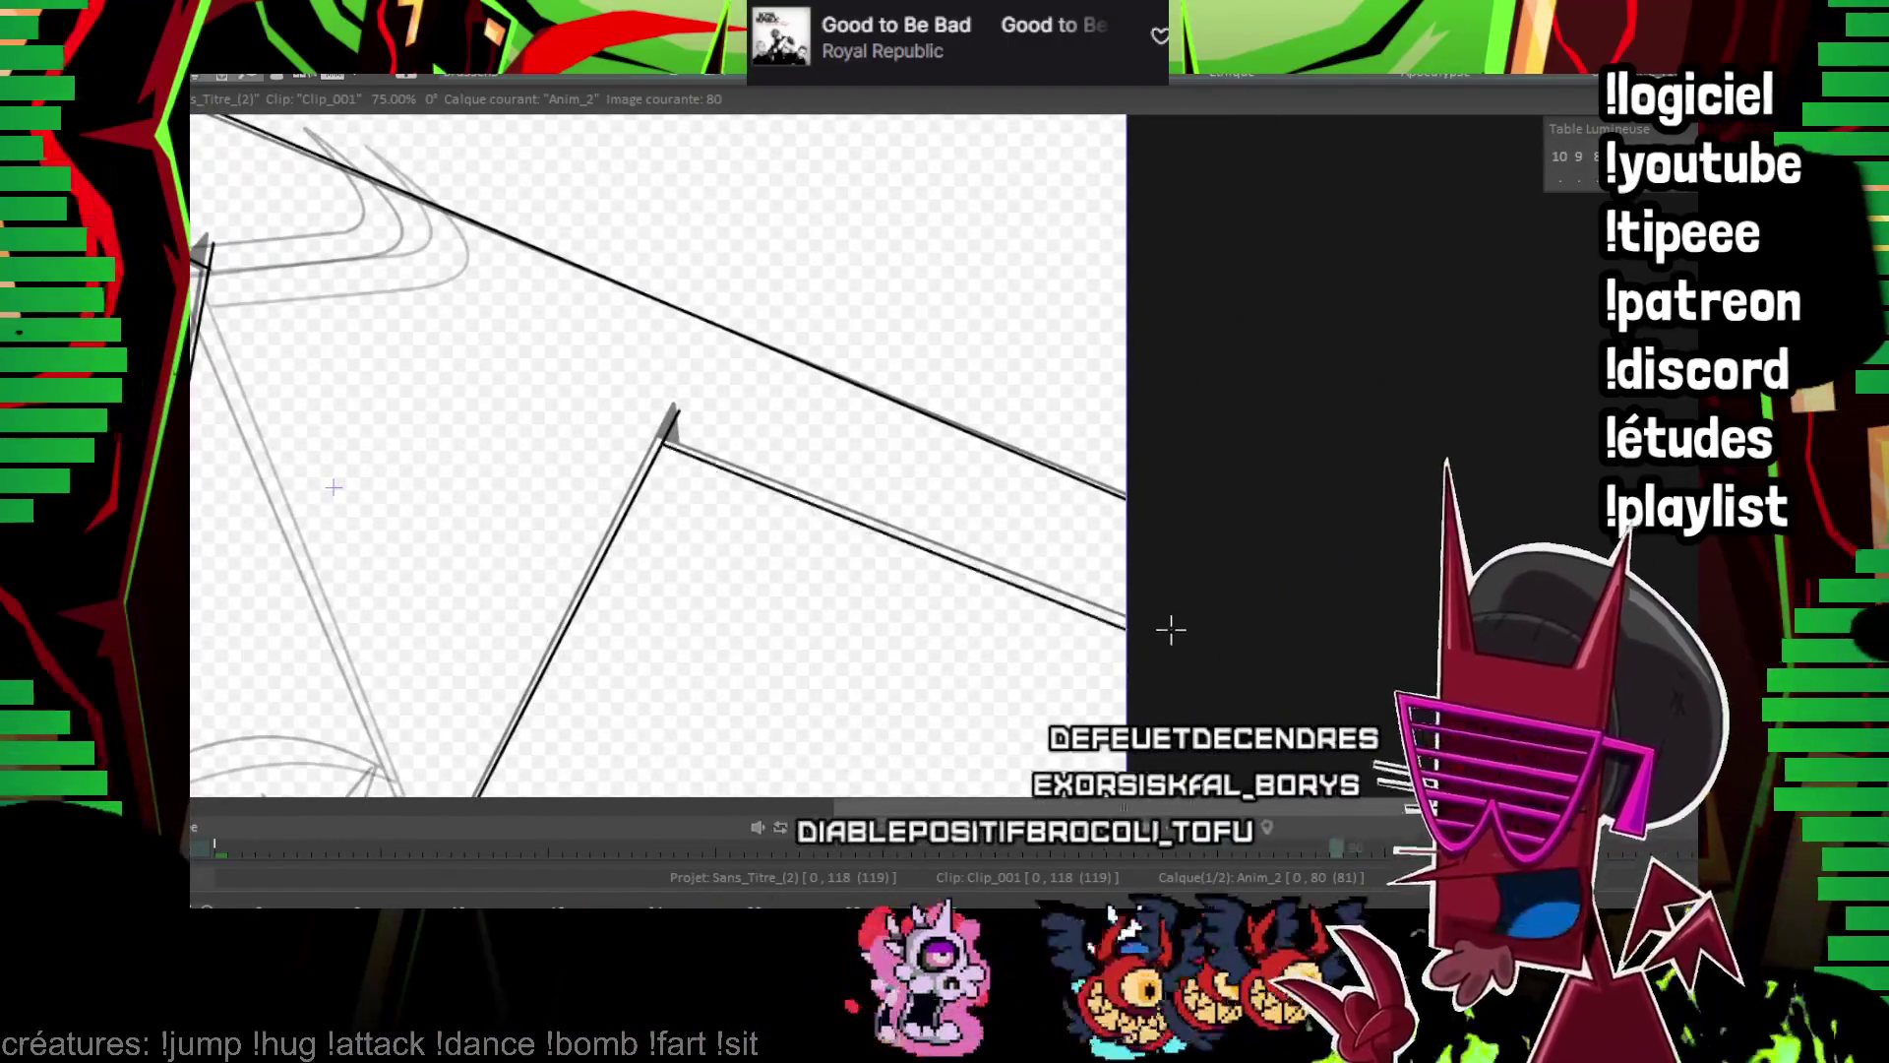
mouse_move(1144, 577)
left_mouse_down()
mouse_move(817, 616)
mouse_move(999, 420)
left_mouse_up()
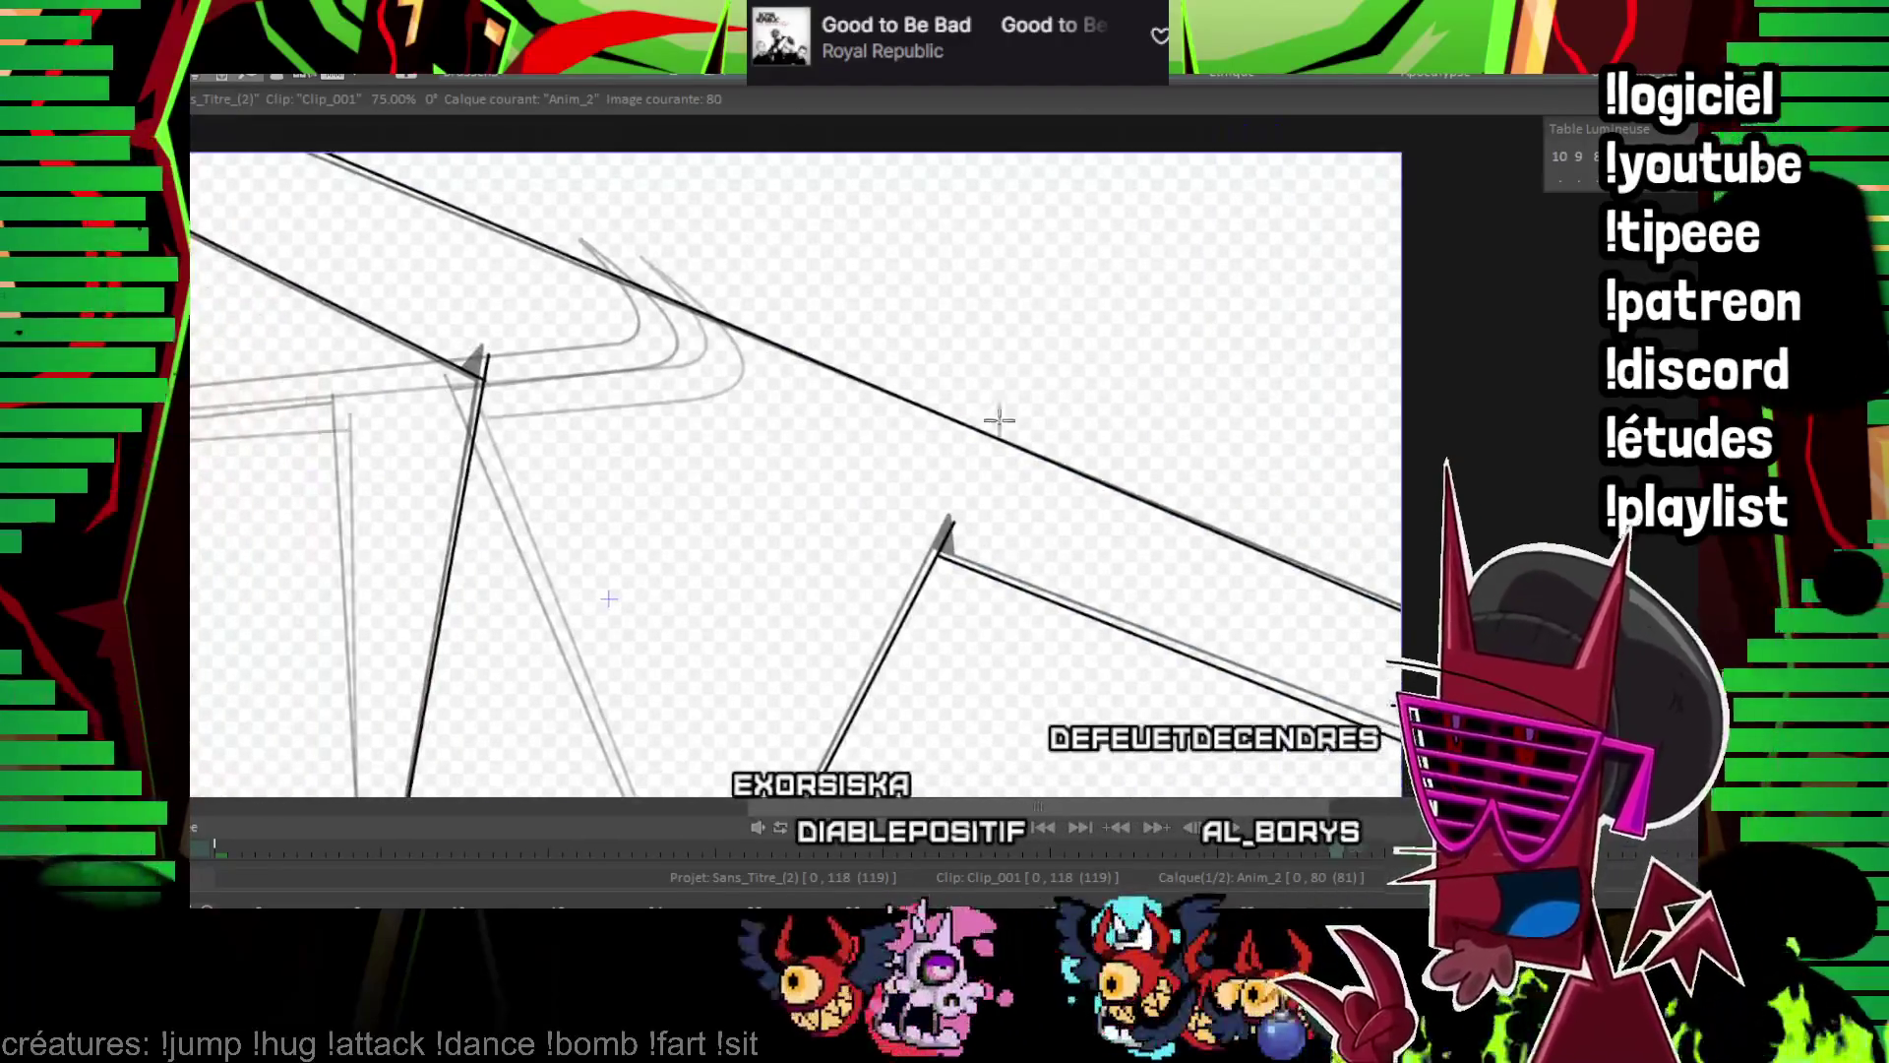
left_click_drag(915, 512, 943, 587)
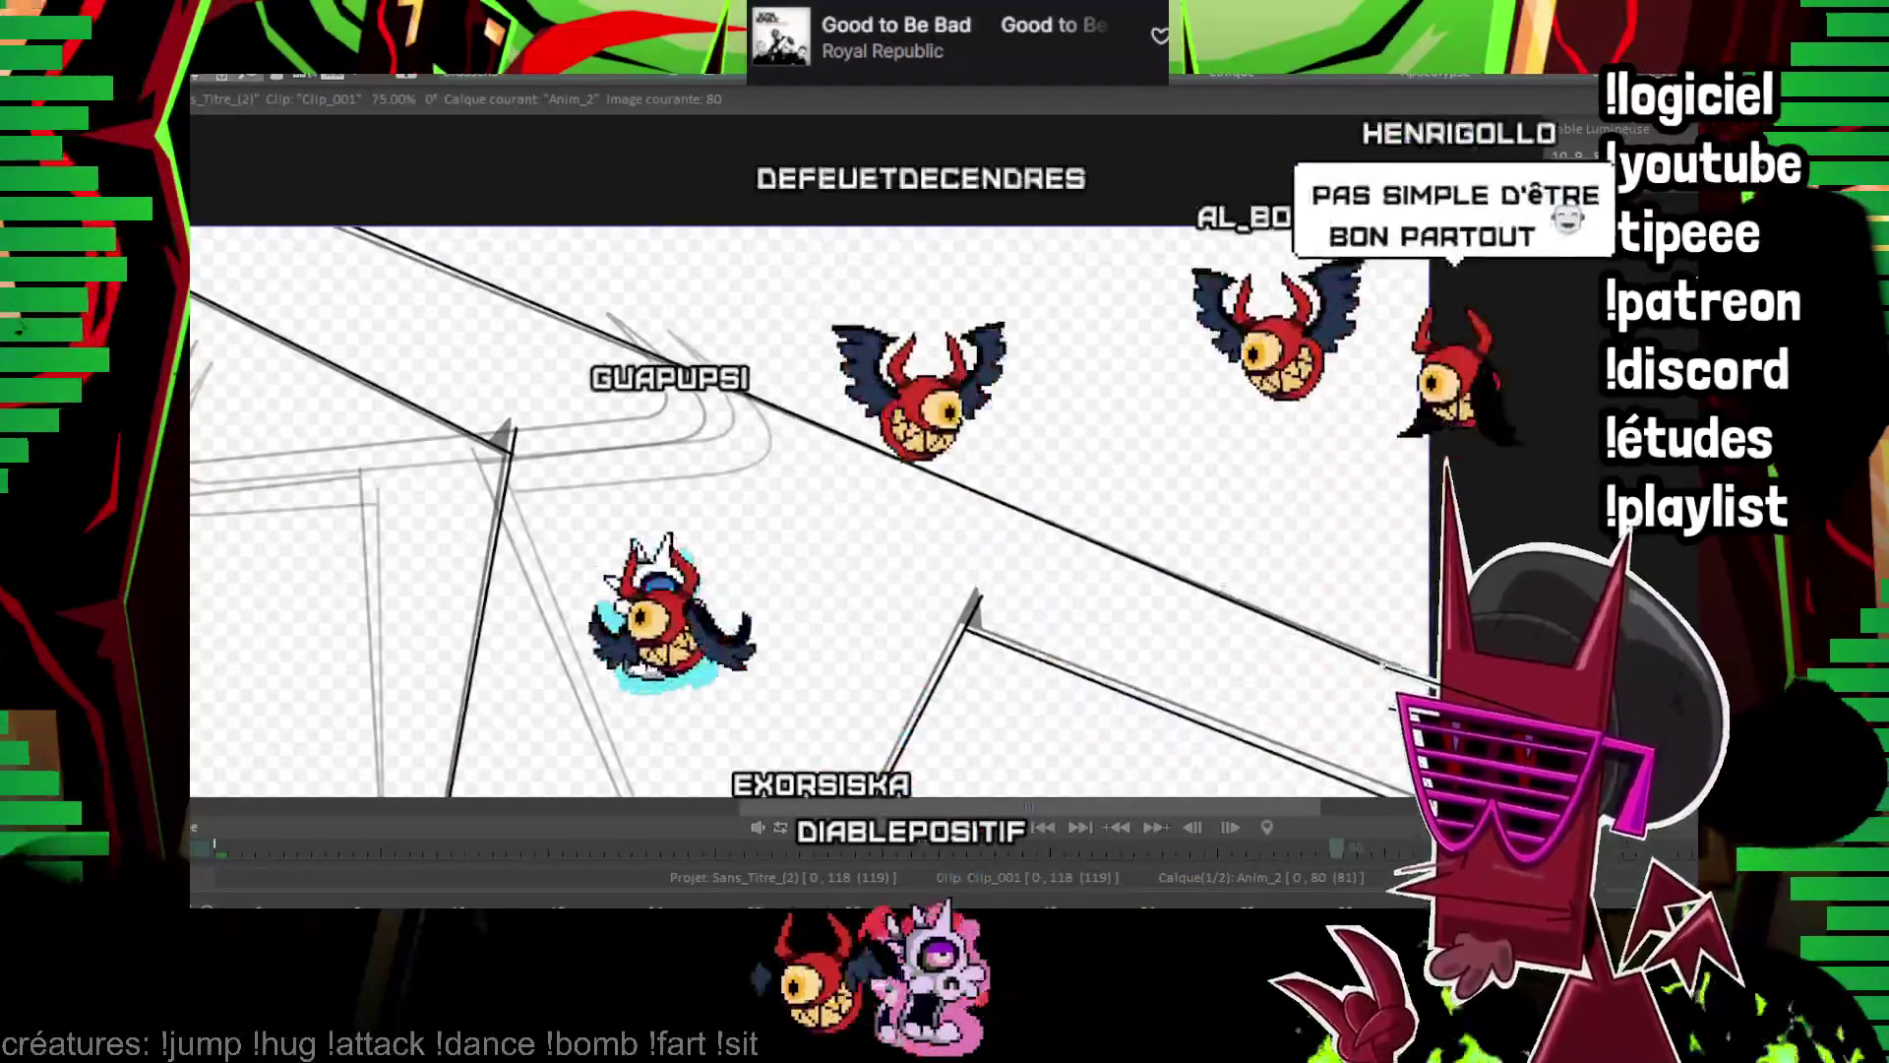
scroll(907, 619, "up", 1)
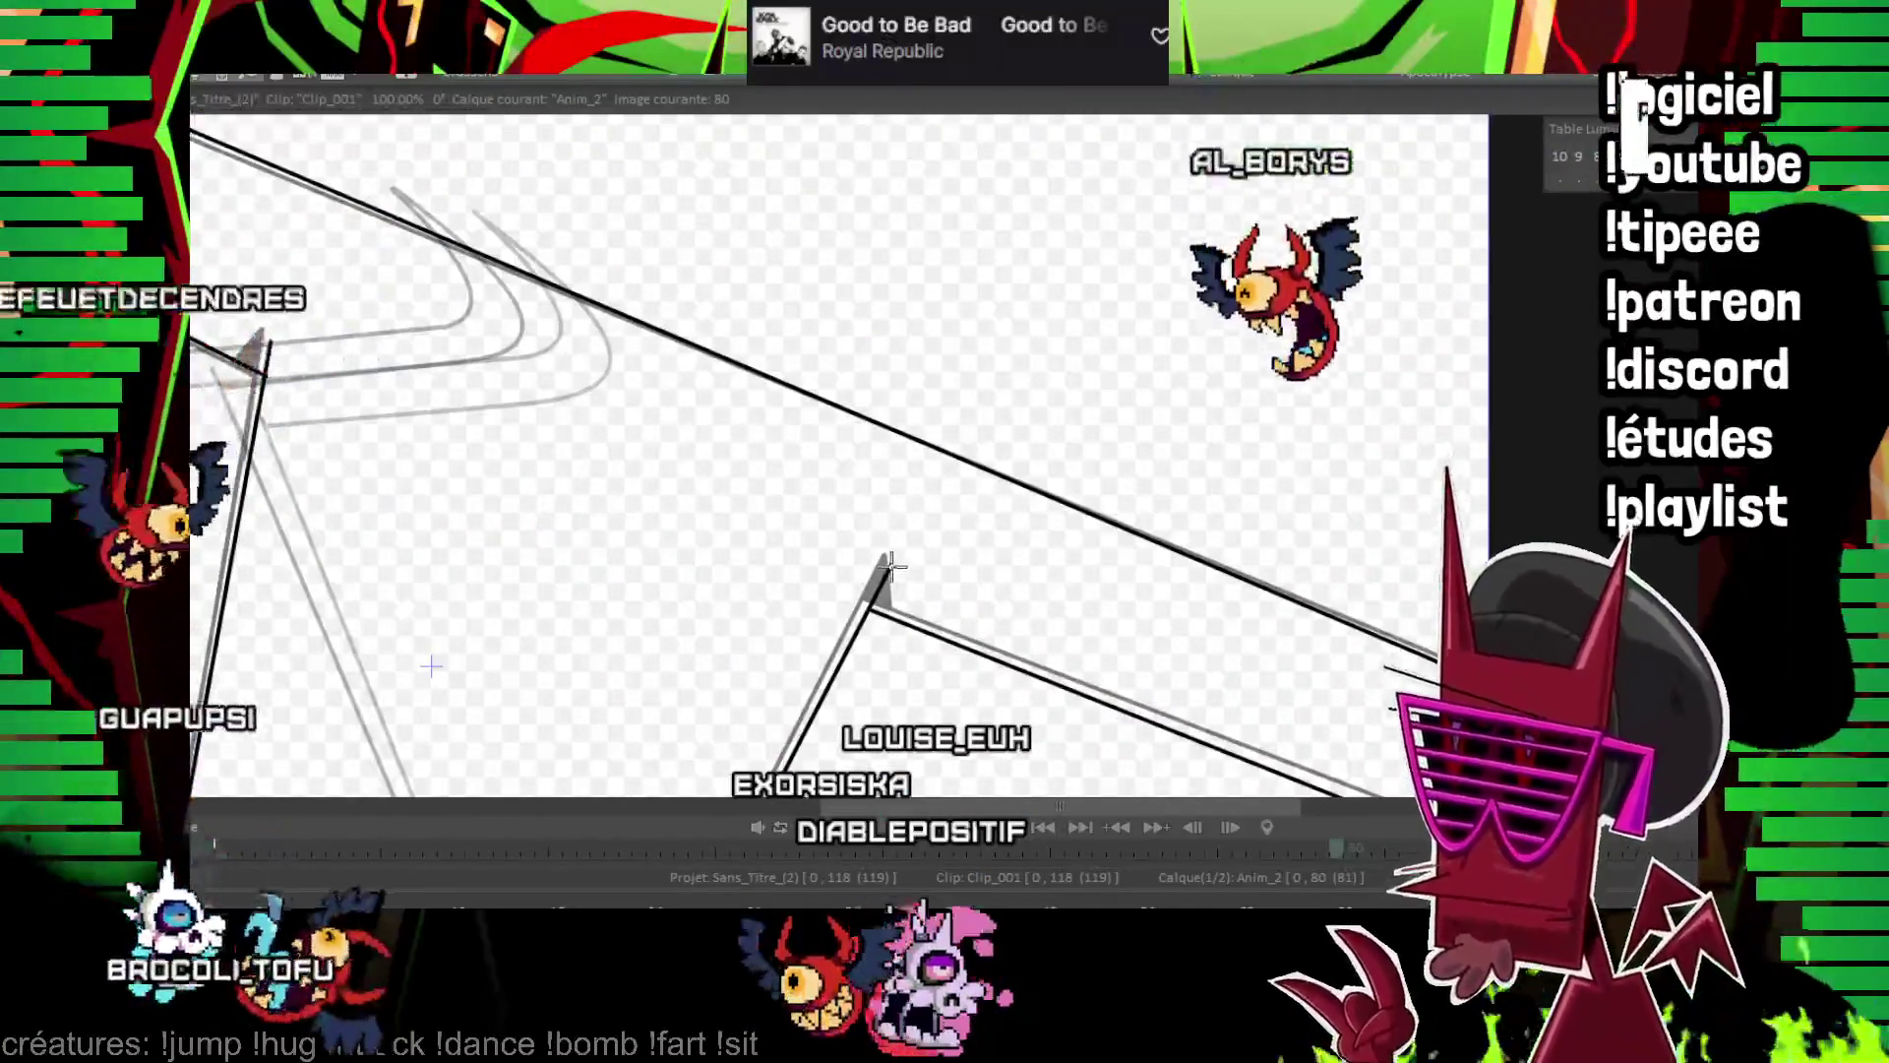
left_click_drag(898, 464, 940, 517)
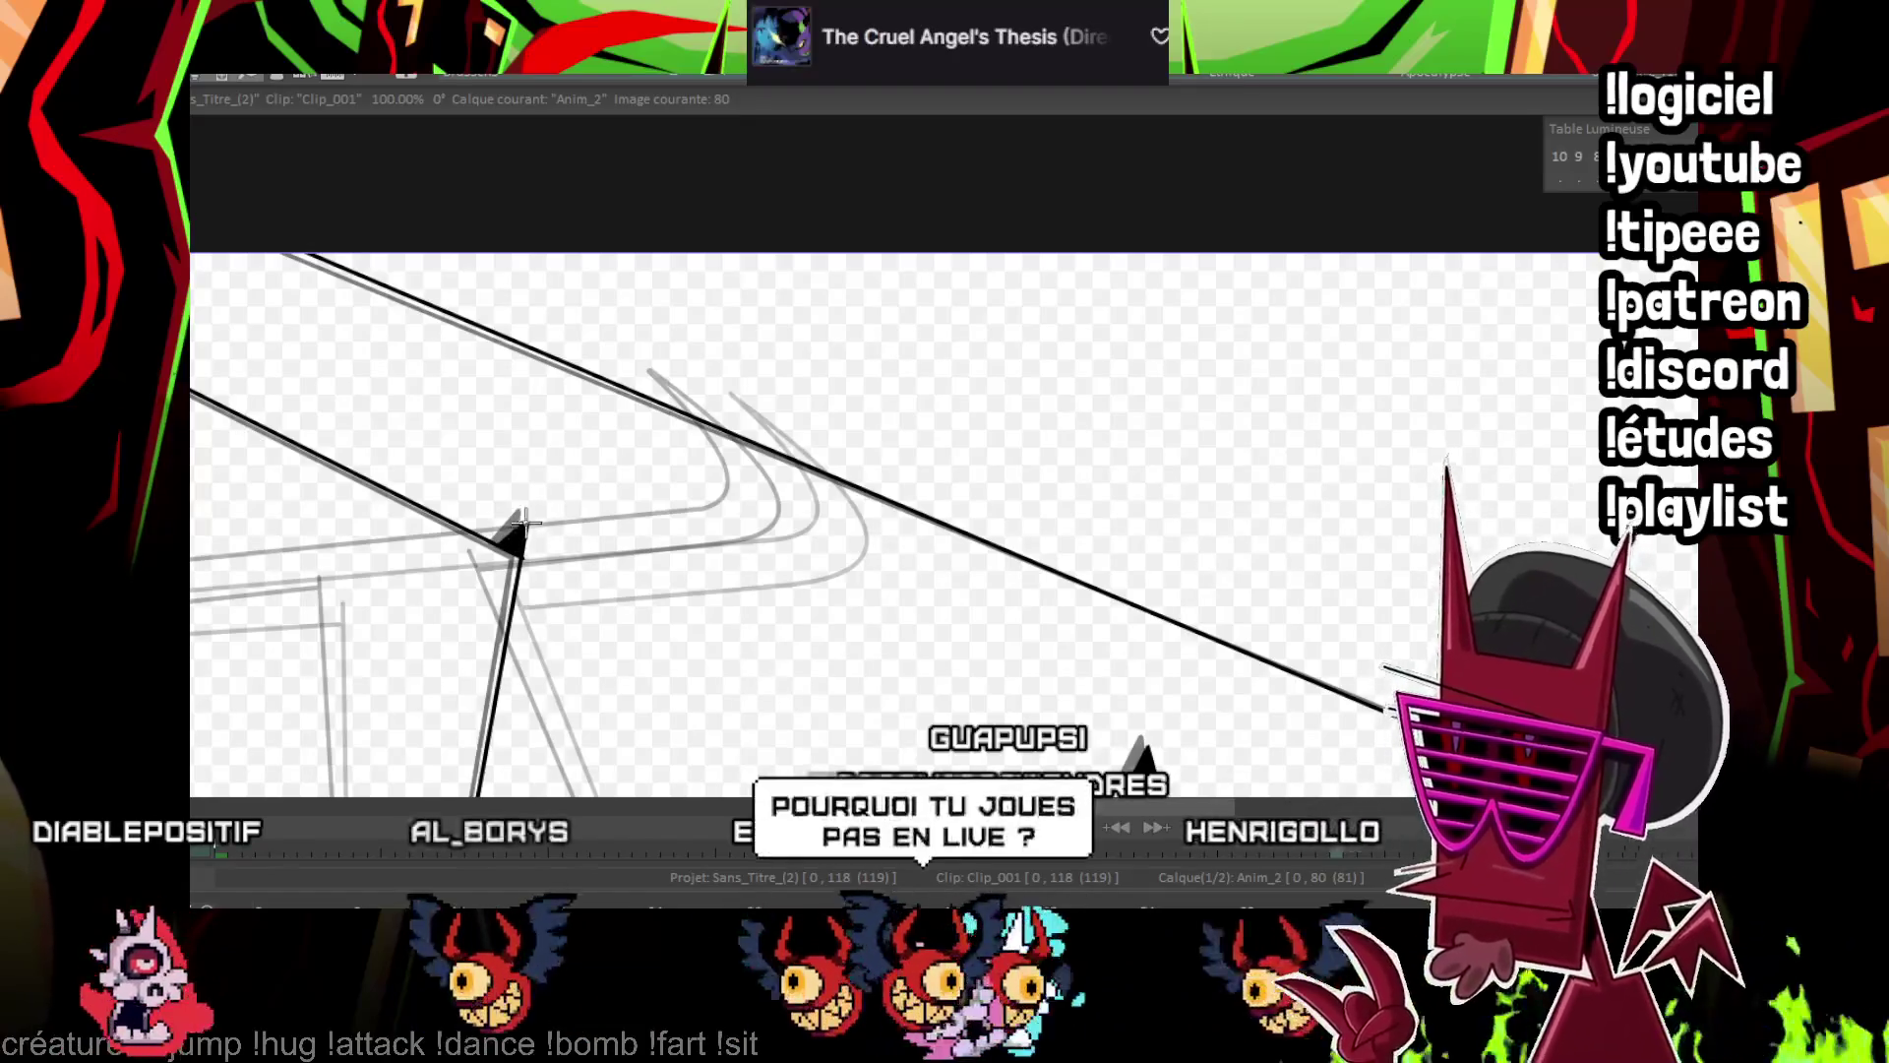
scroll(843, 582, "down", 2)
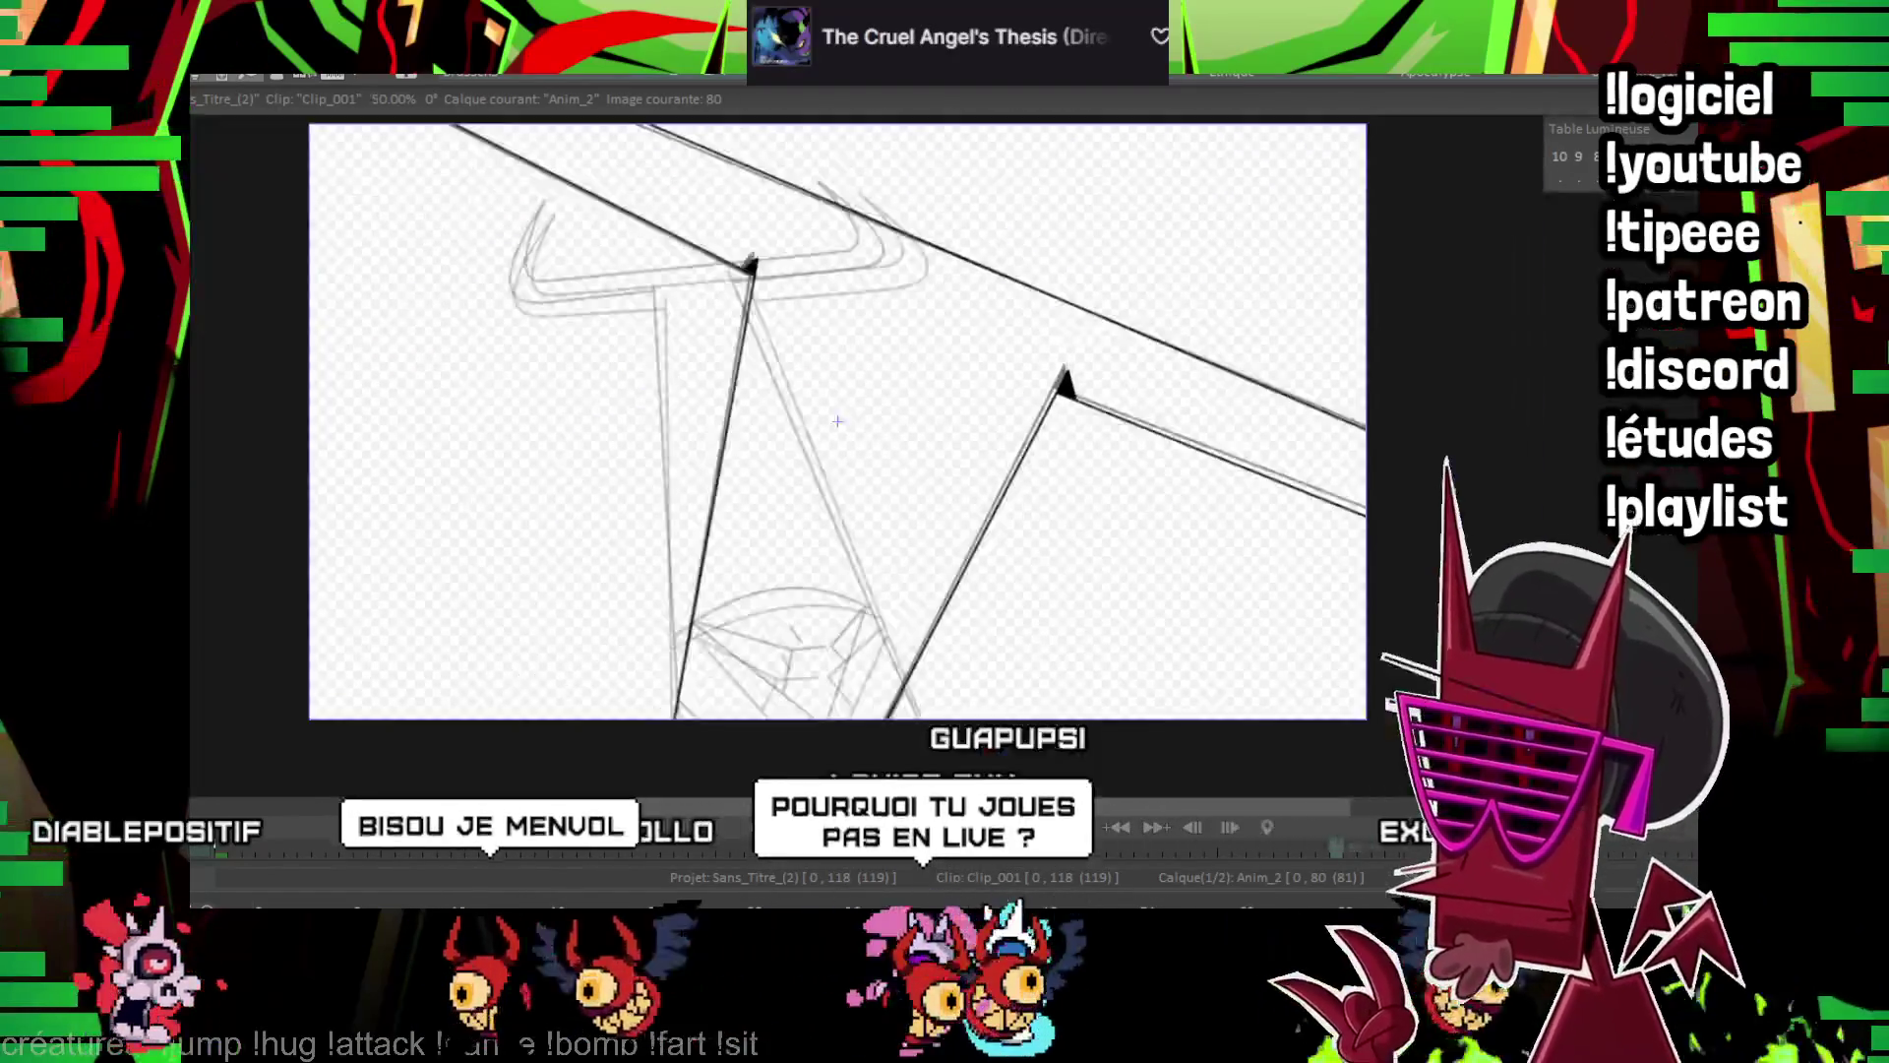
scroll(838, 421, "down", 1)
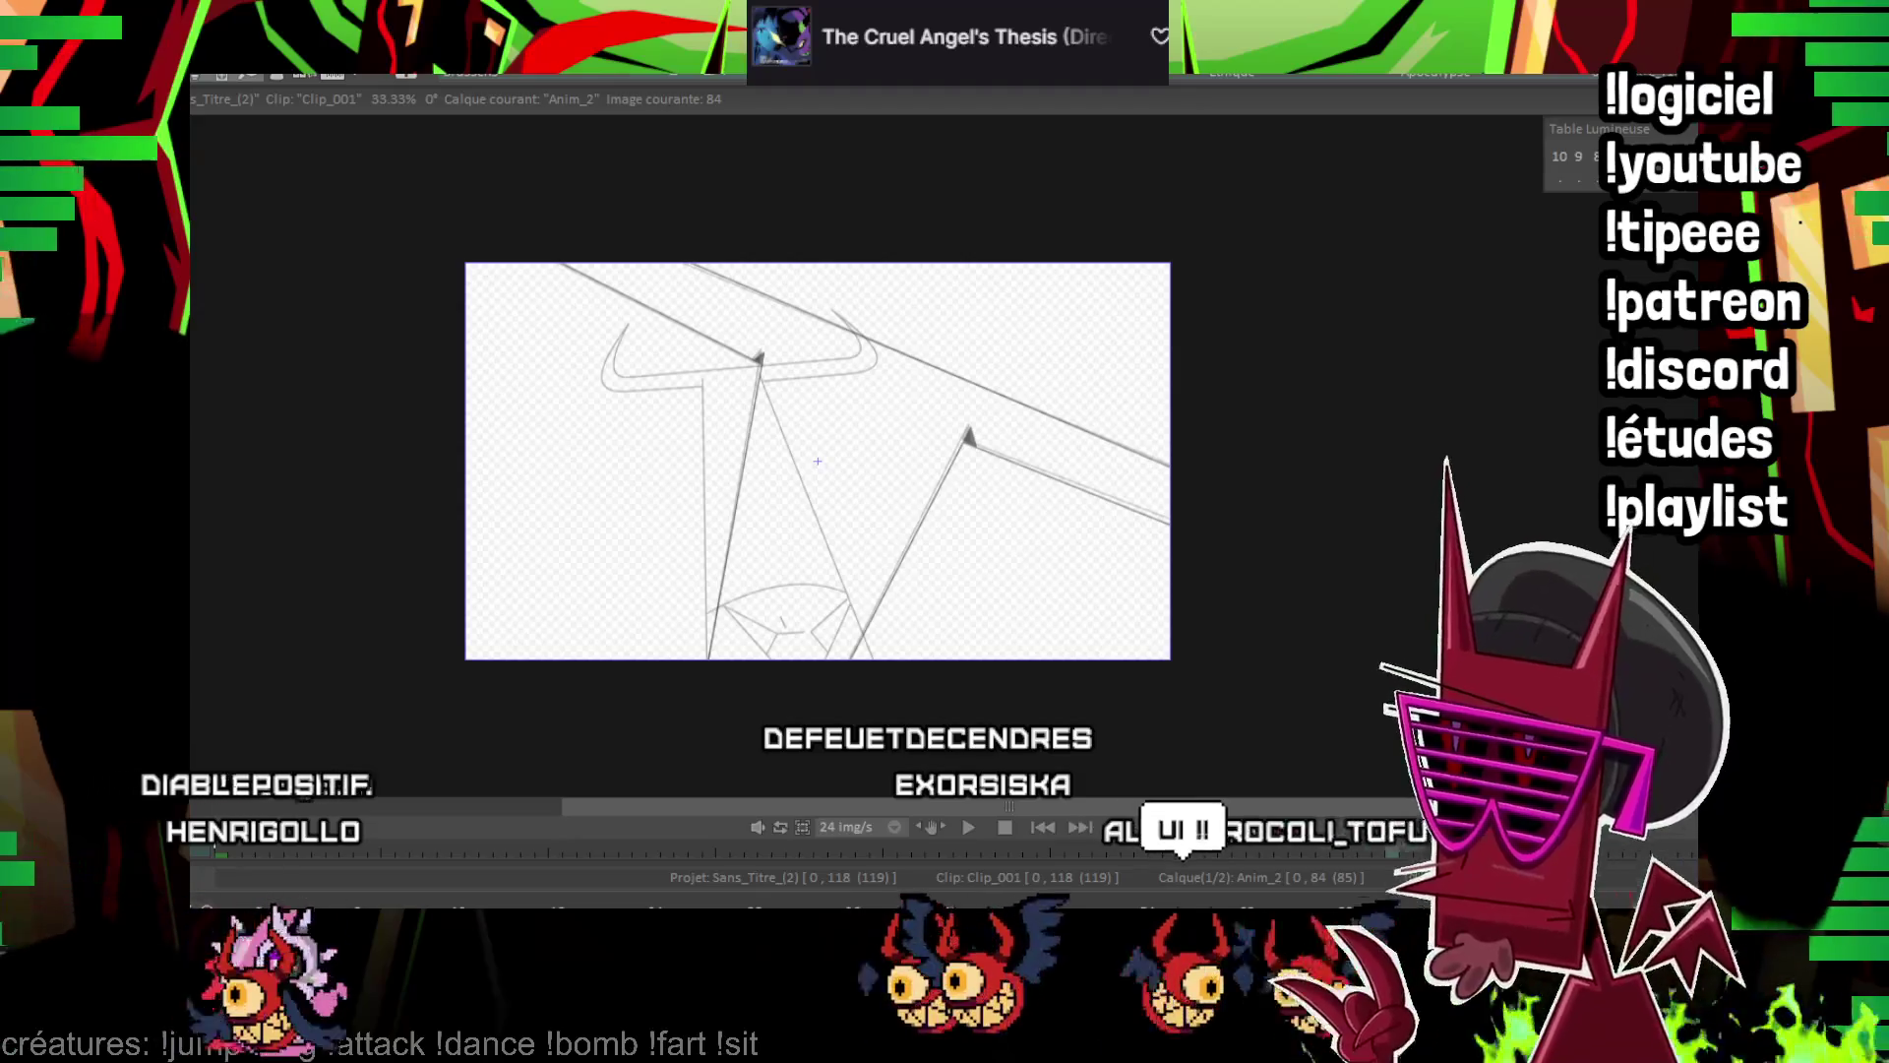
Ink over the long diagonal line in black on frame 84
scroll(1329, 396, "up", 1)
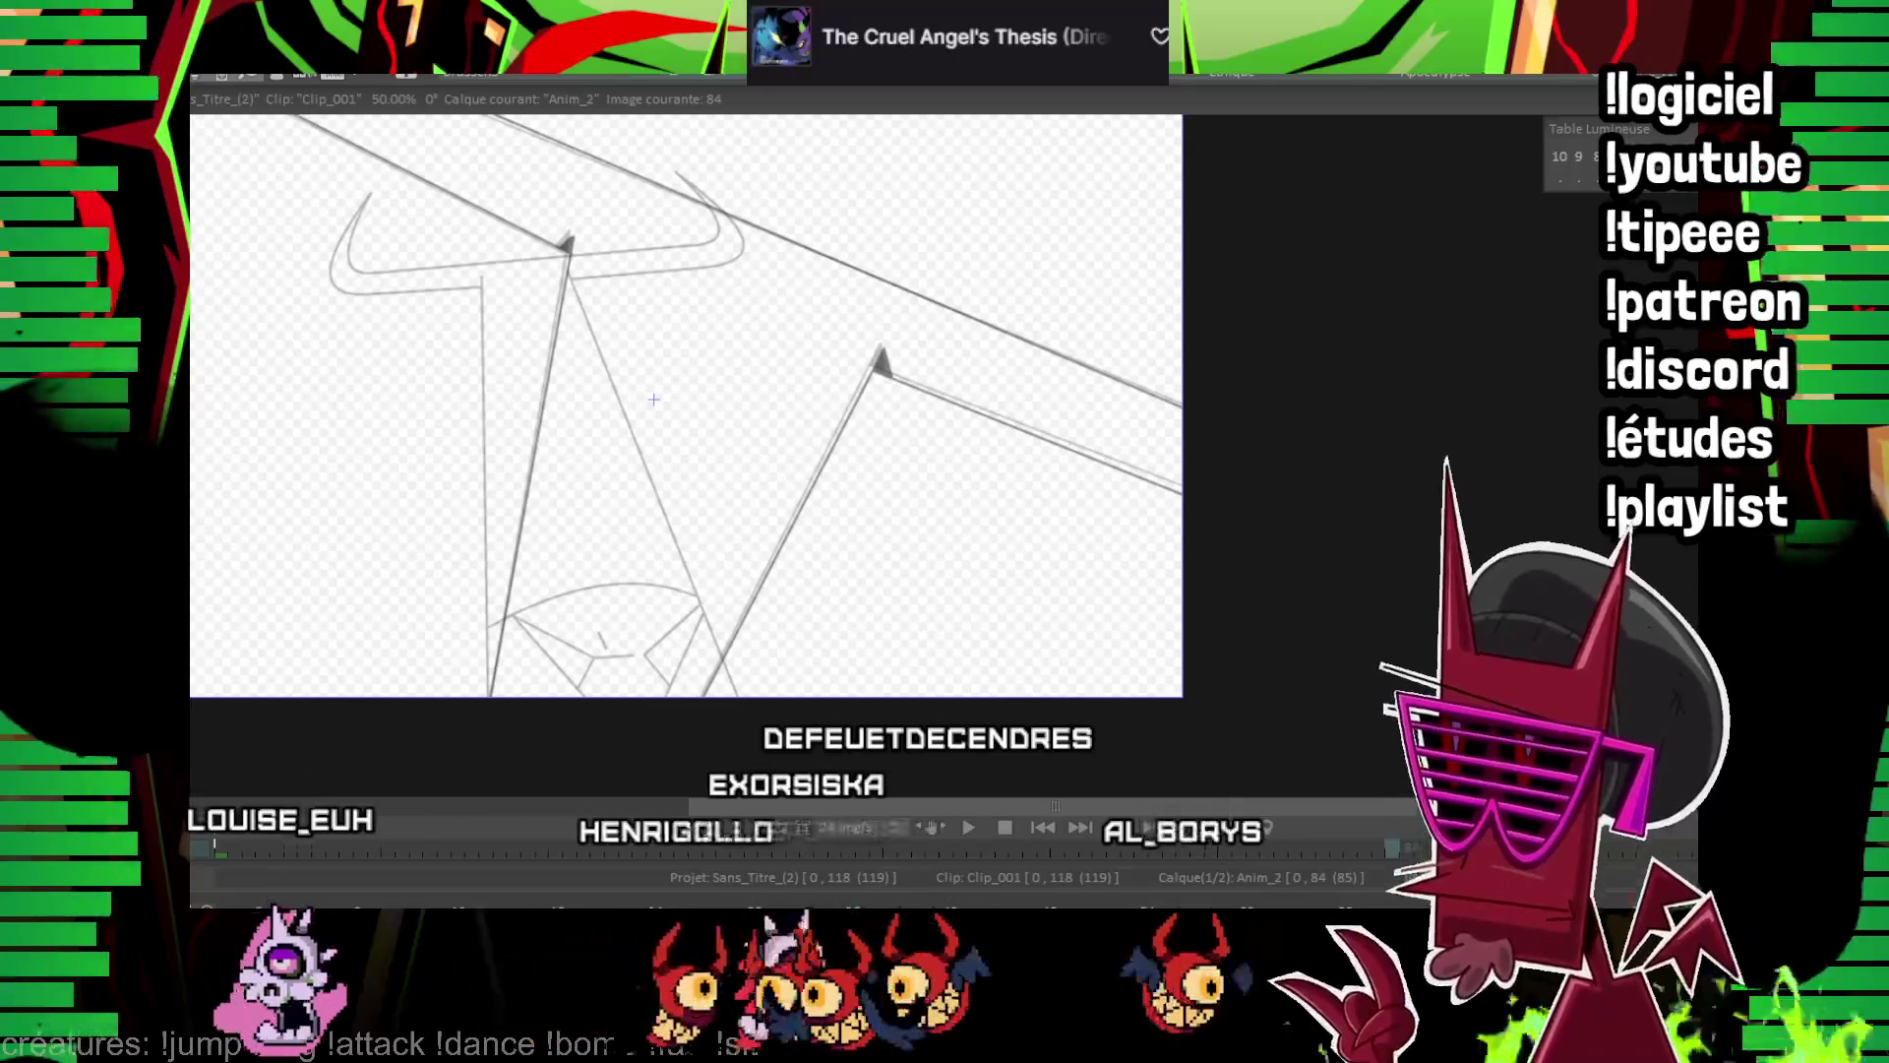
scroll(1106, 311, "up", 1)
mouse_move(522, 721)
left_mouse_down()
mouse_move(792, 205)
mouse_move(731, 372)
left_mouse_up()
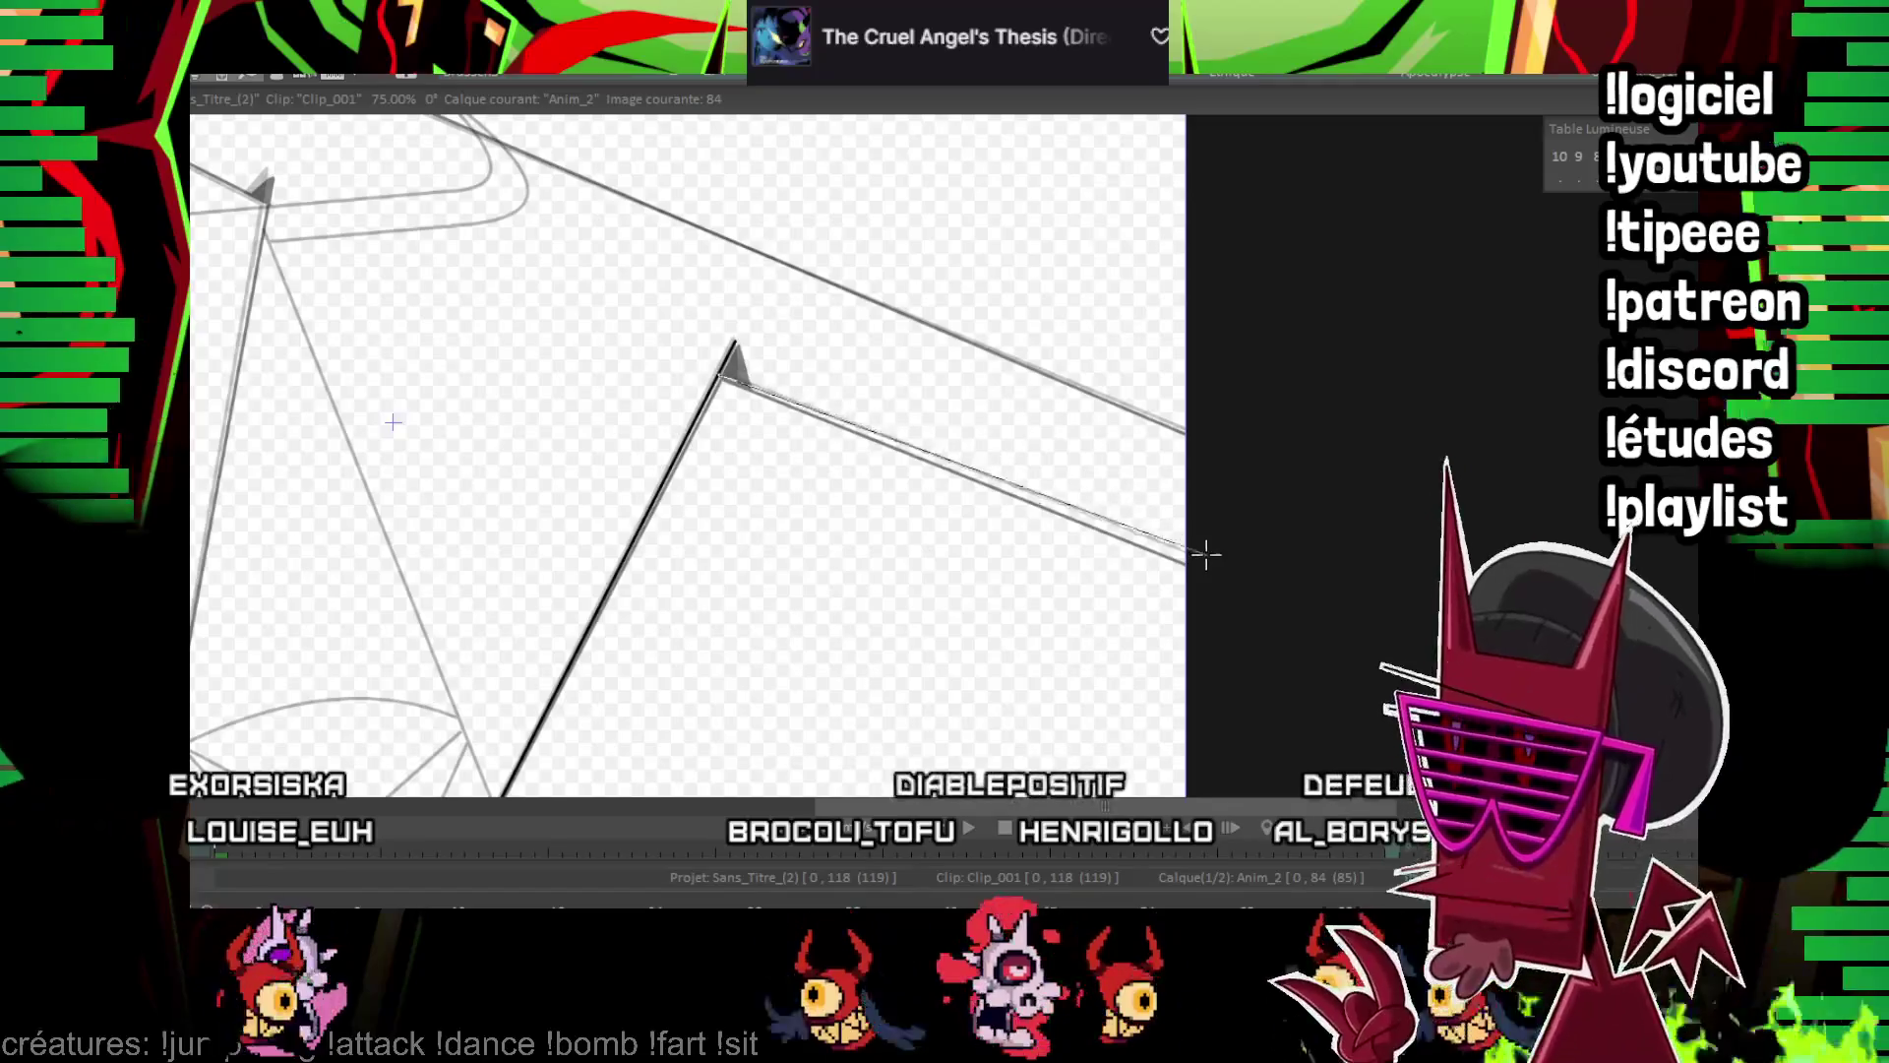
left_click_drag(1210, 571, 1067, 489)
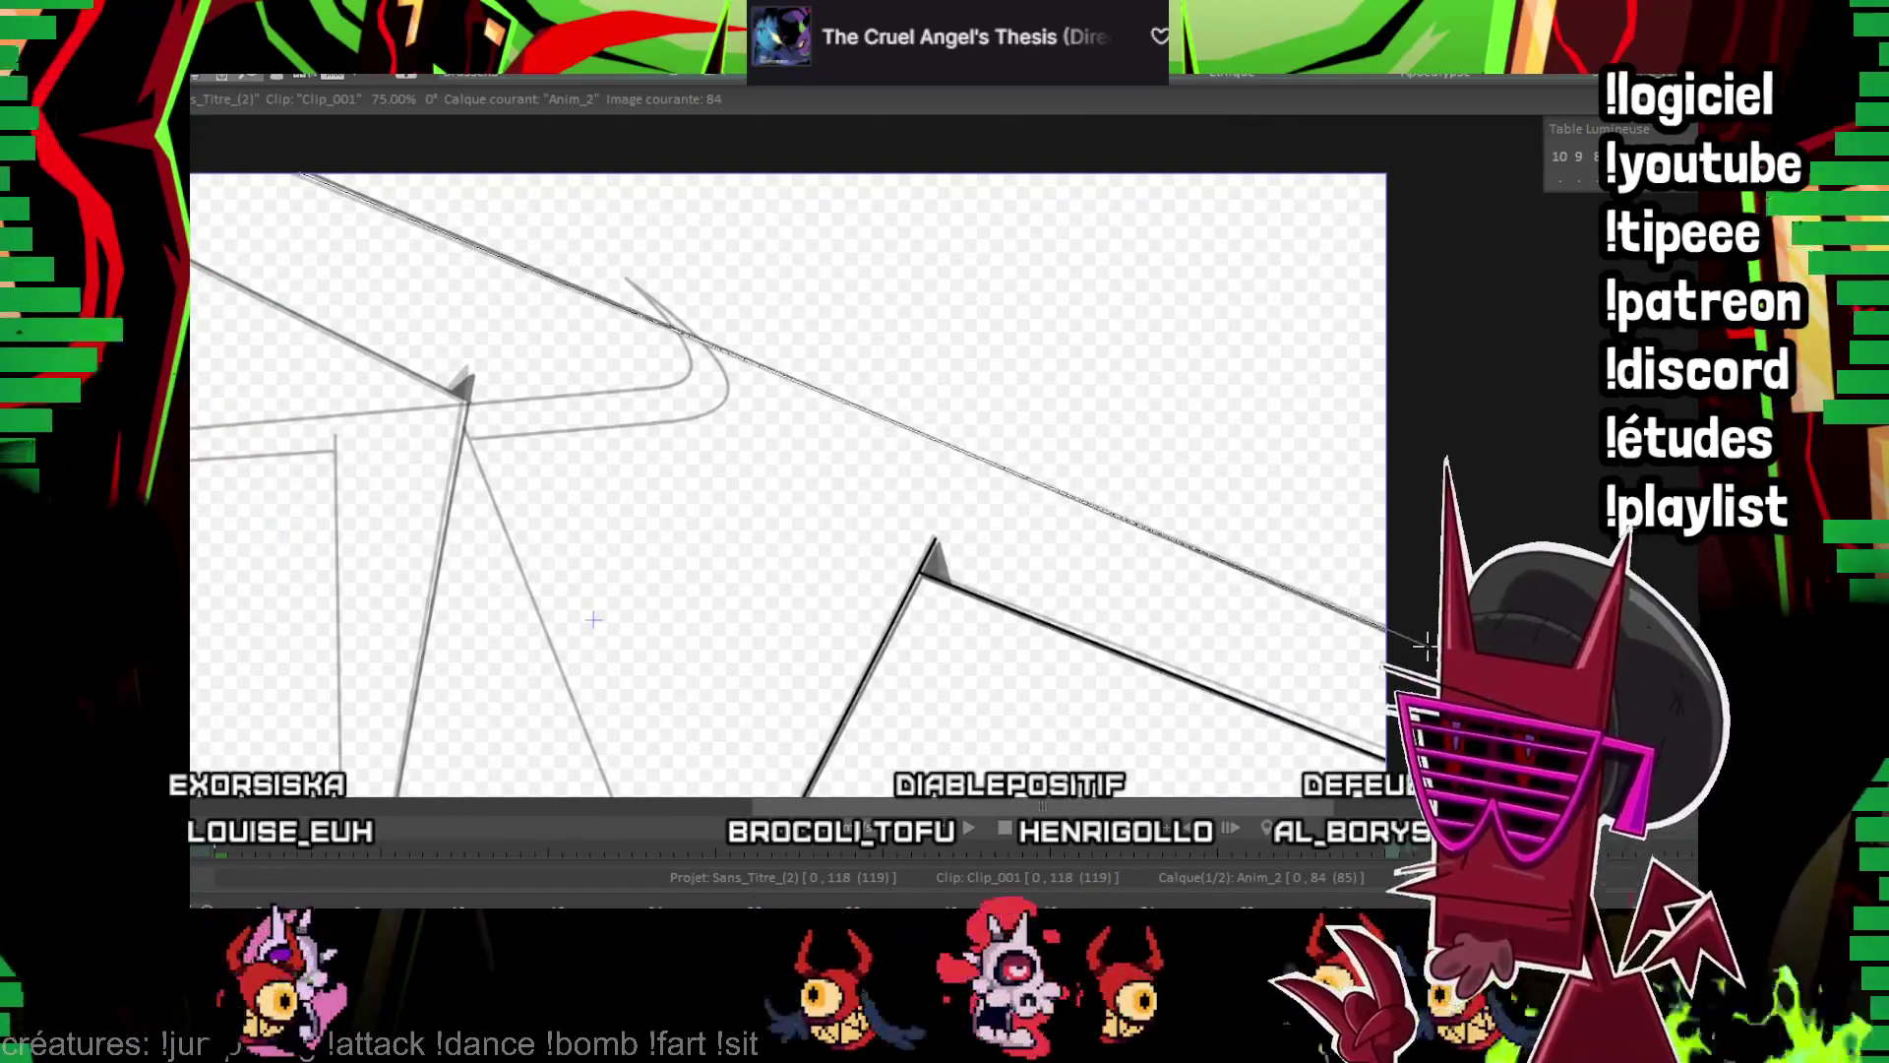
left_click_drag(1424, 646, 1235, 645)
scroll(1151, 476, "down", 2)
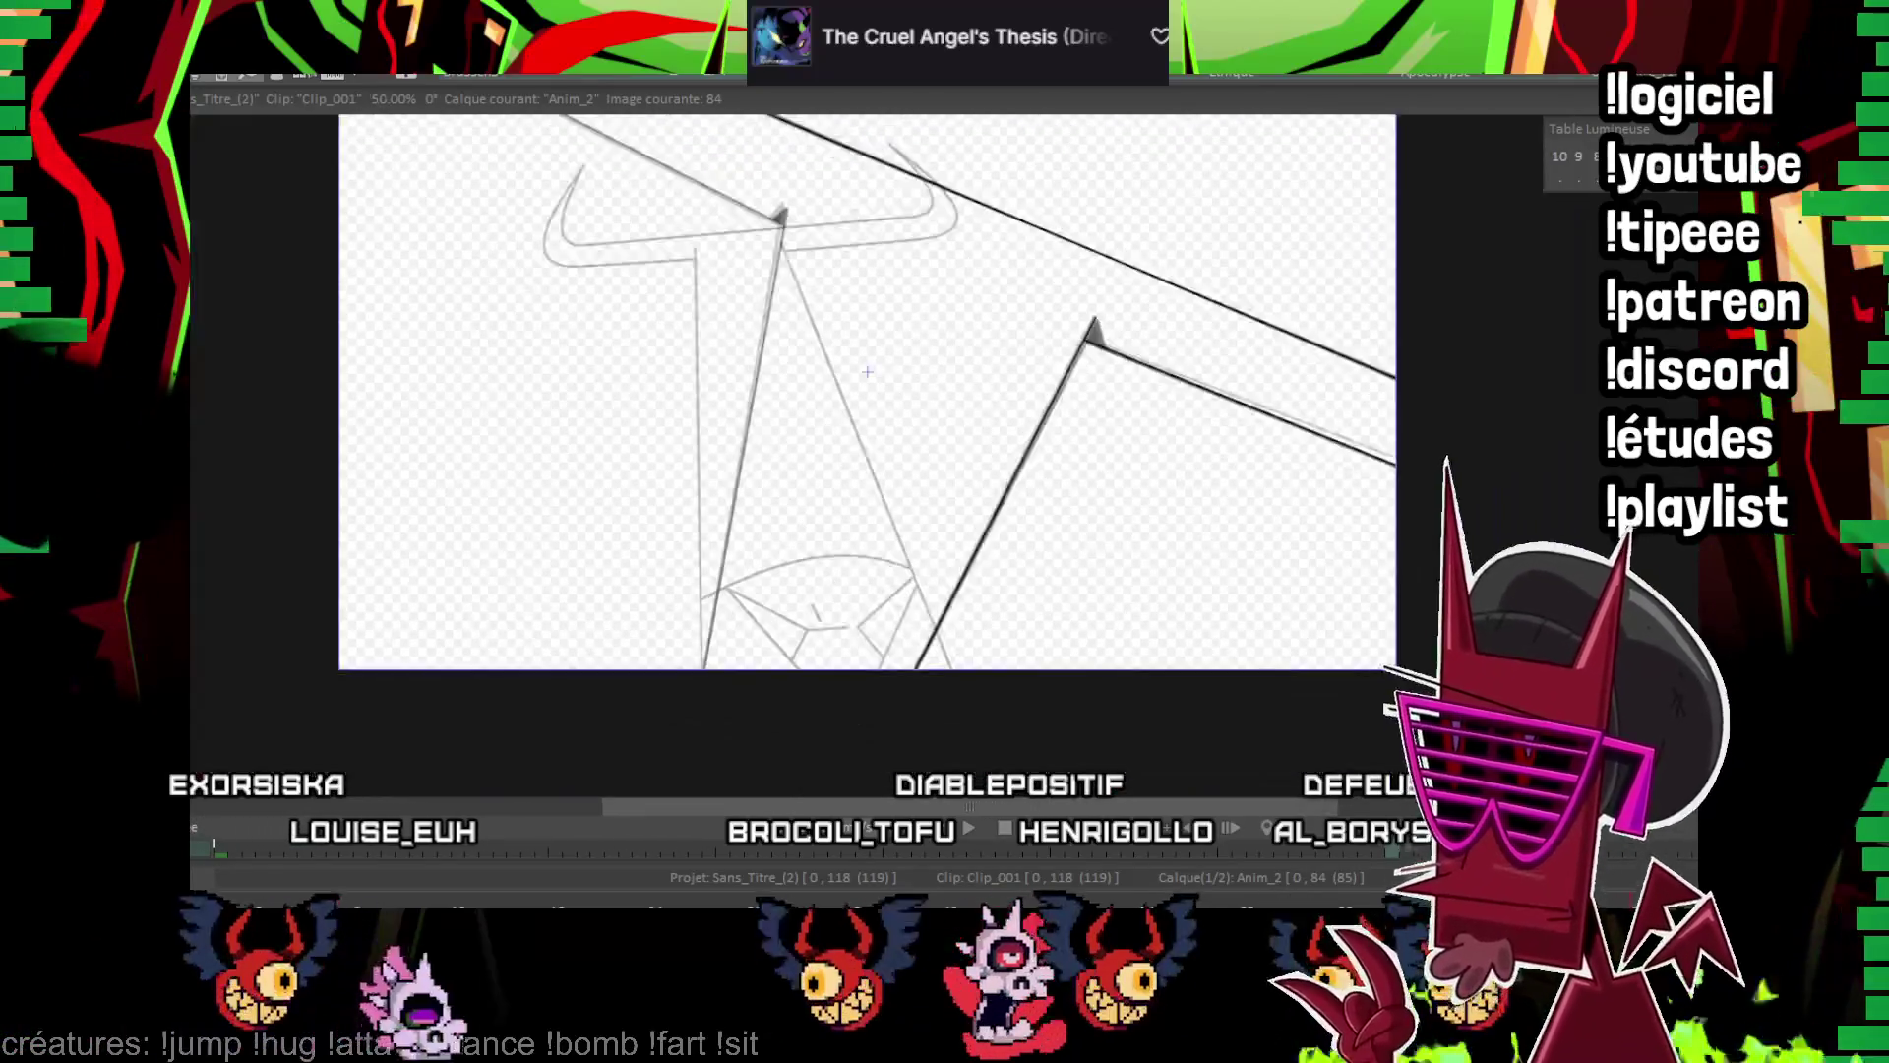
left_click_drag(1048, 285, 1041, 325)
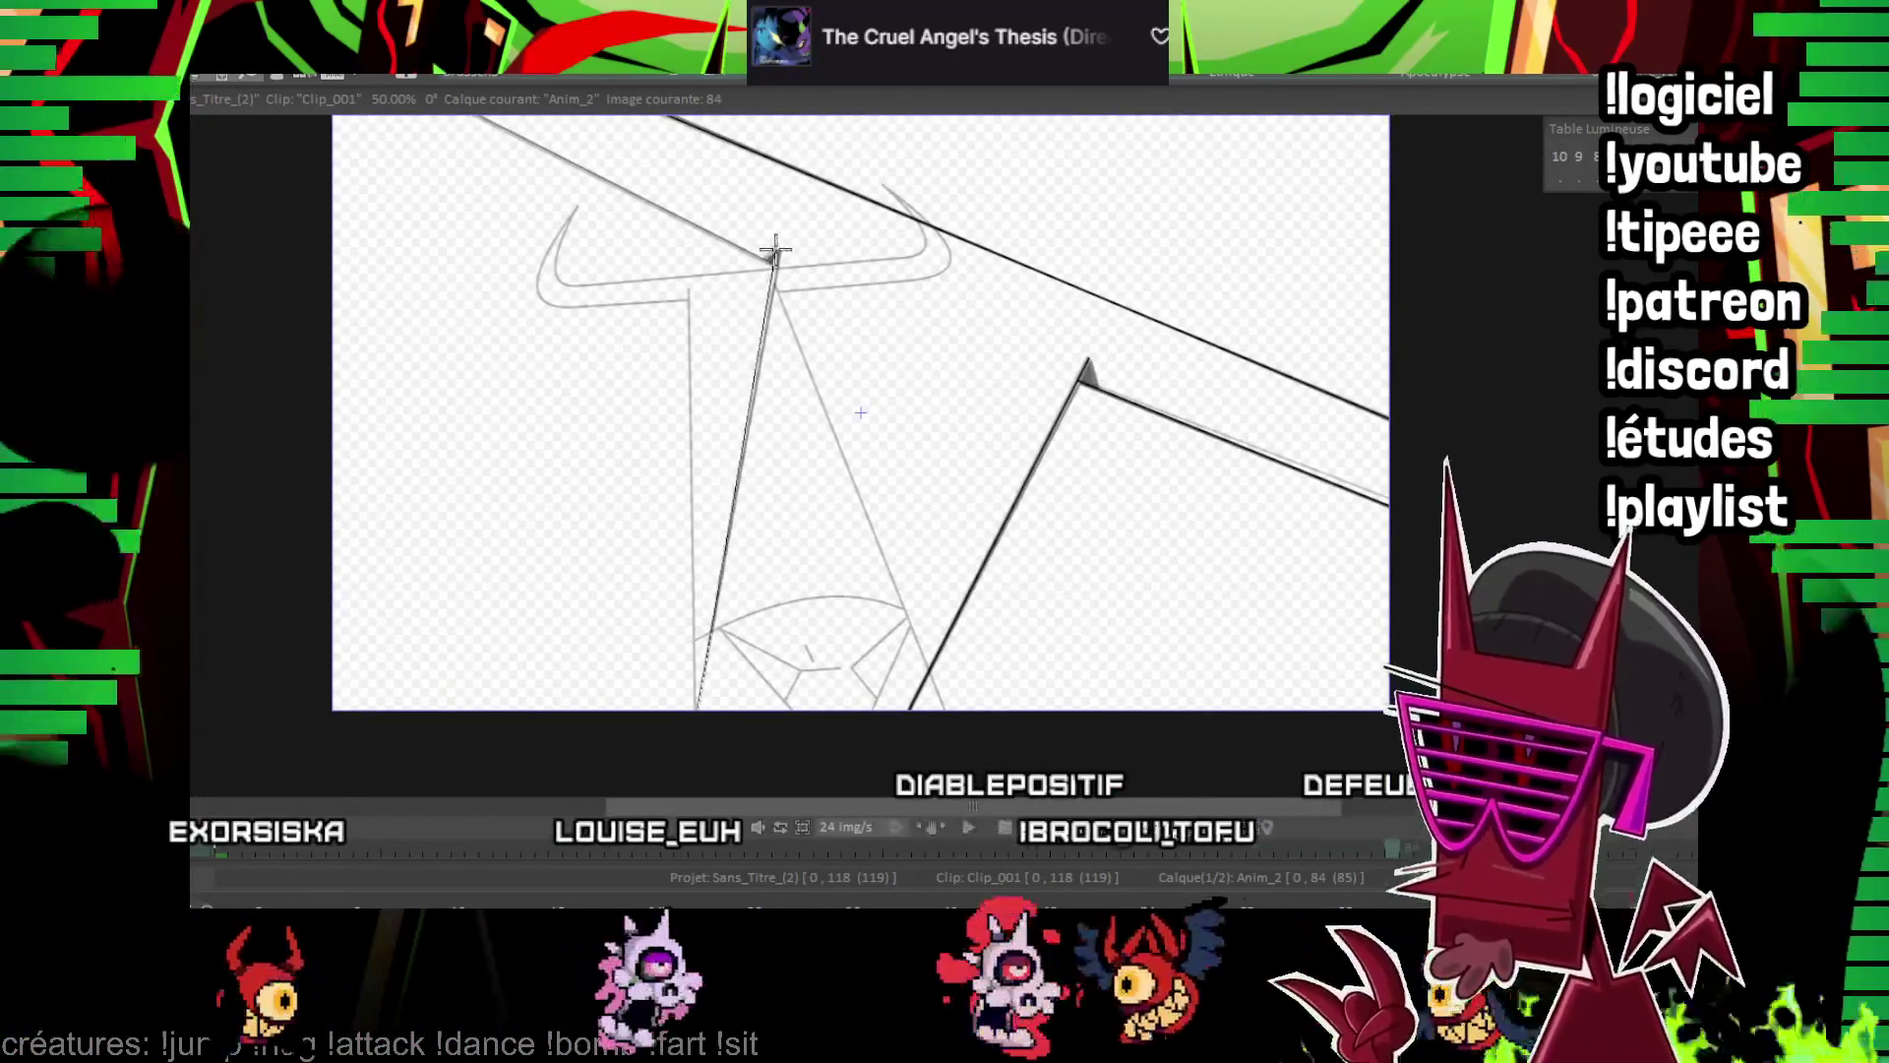
scroll(898, 387, "up", 2)
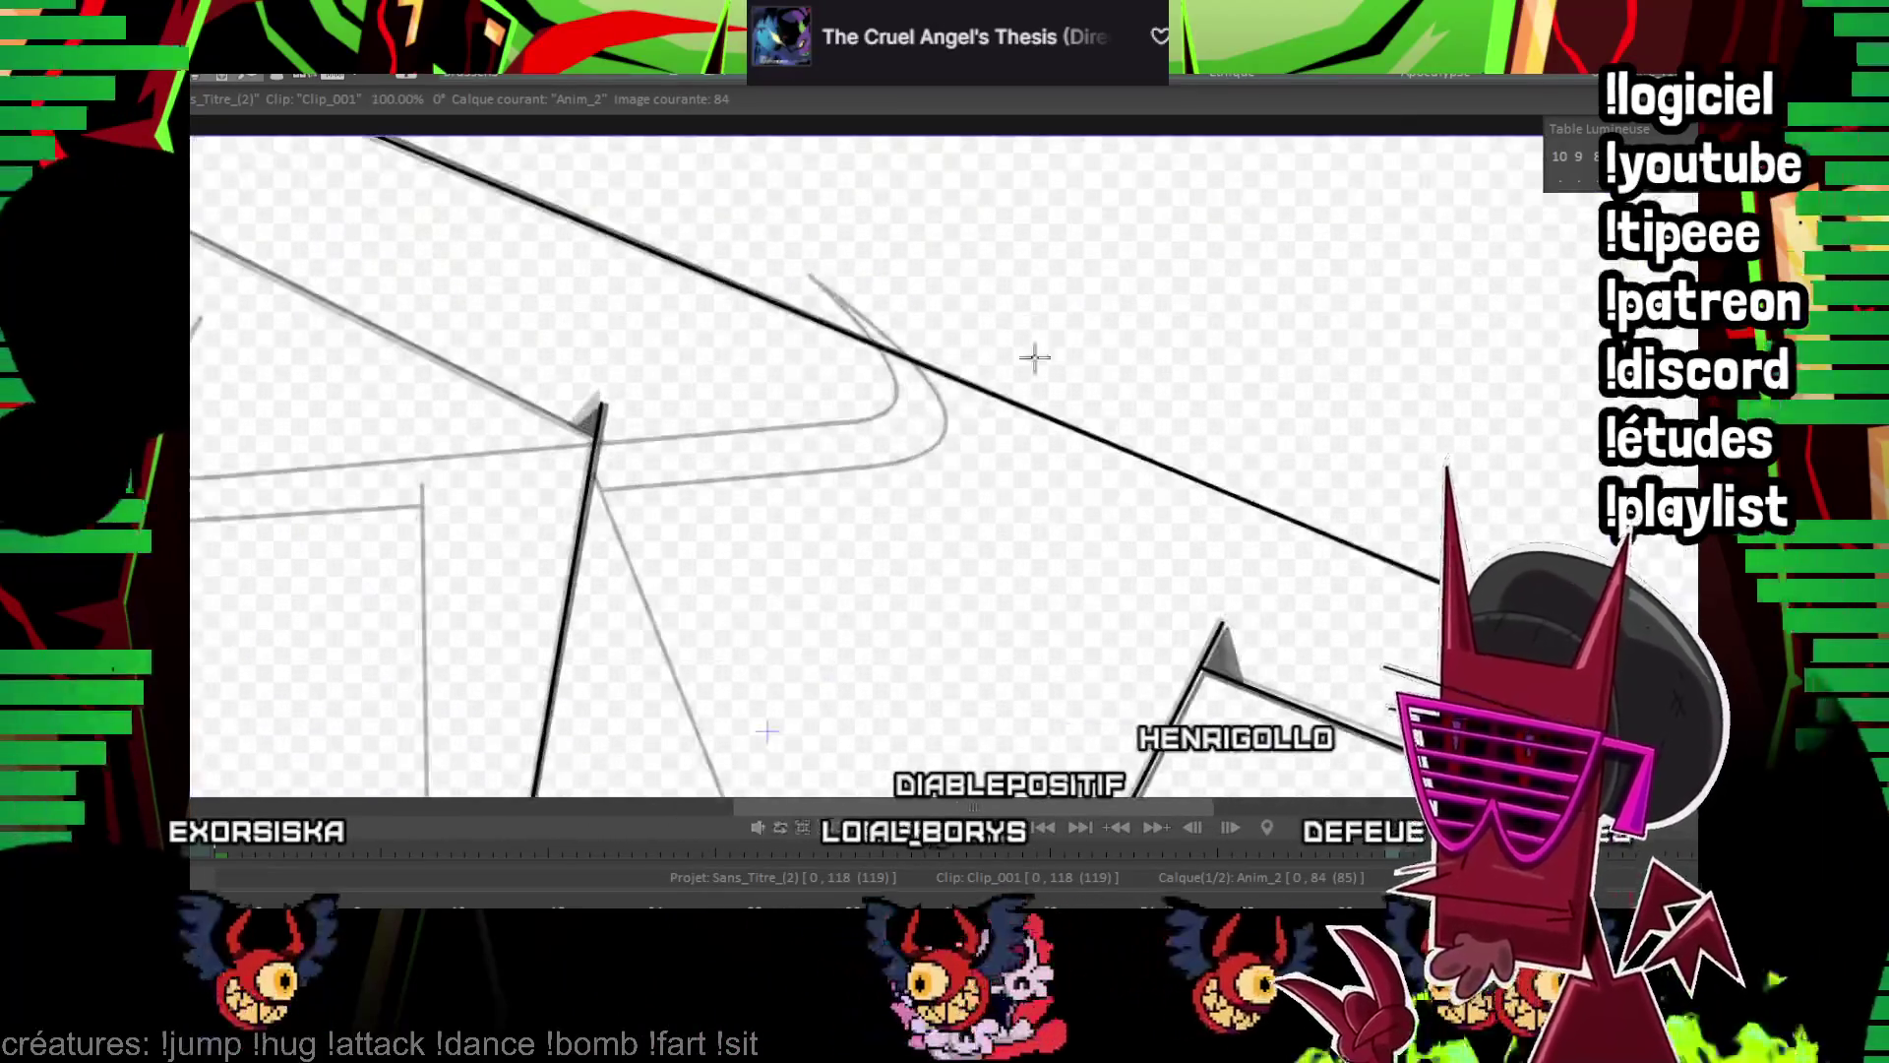
left_click_drag(1034, 357, 1184, 499)
Draw a thick black line from the horn tip and ink the apex triangle's right edge
left_click_drag(301, 333, 295, 330)
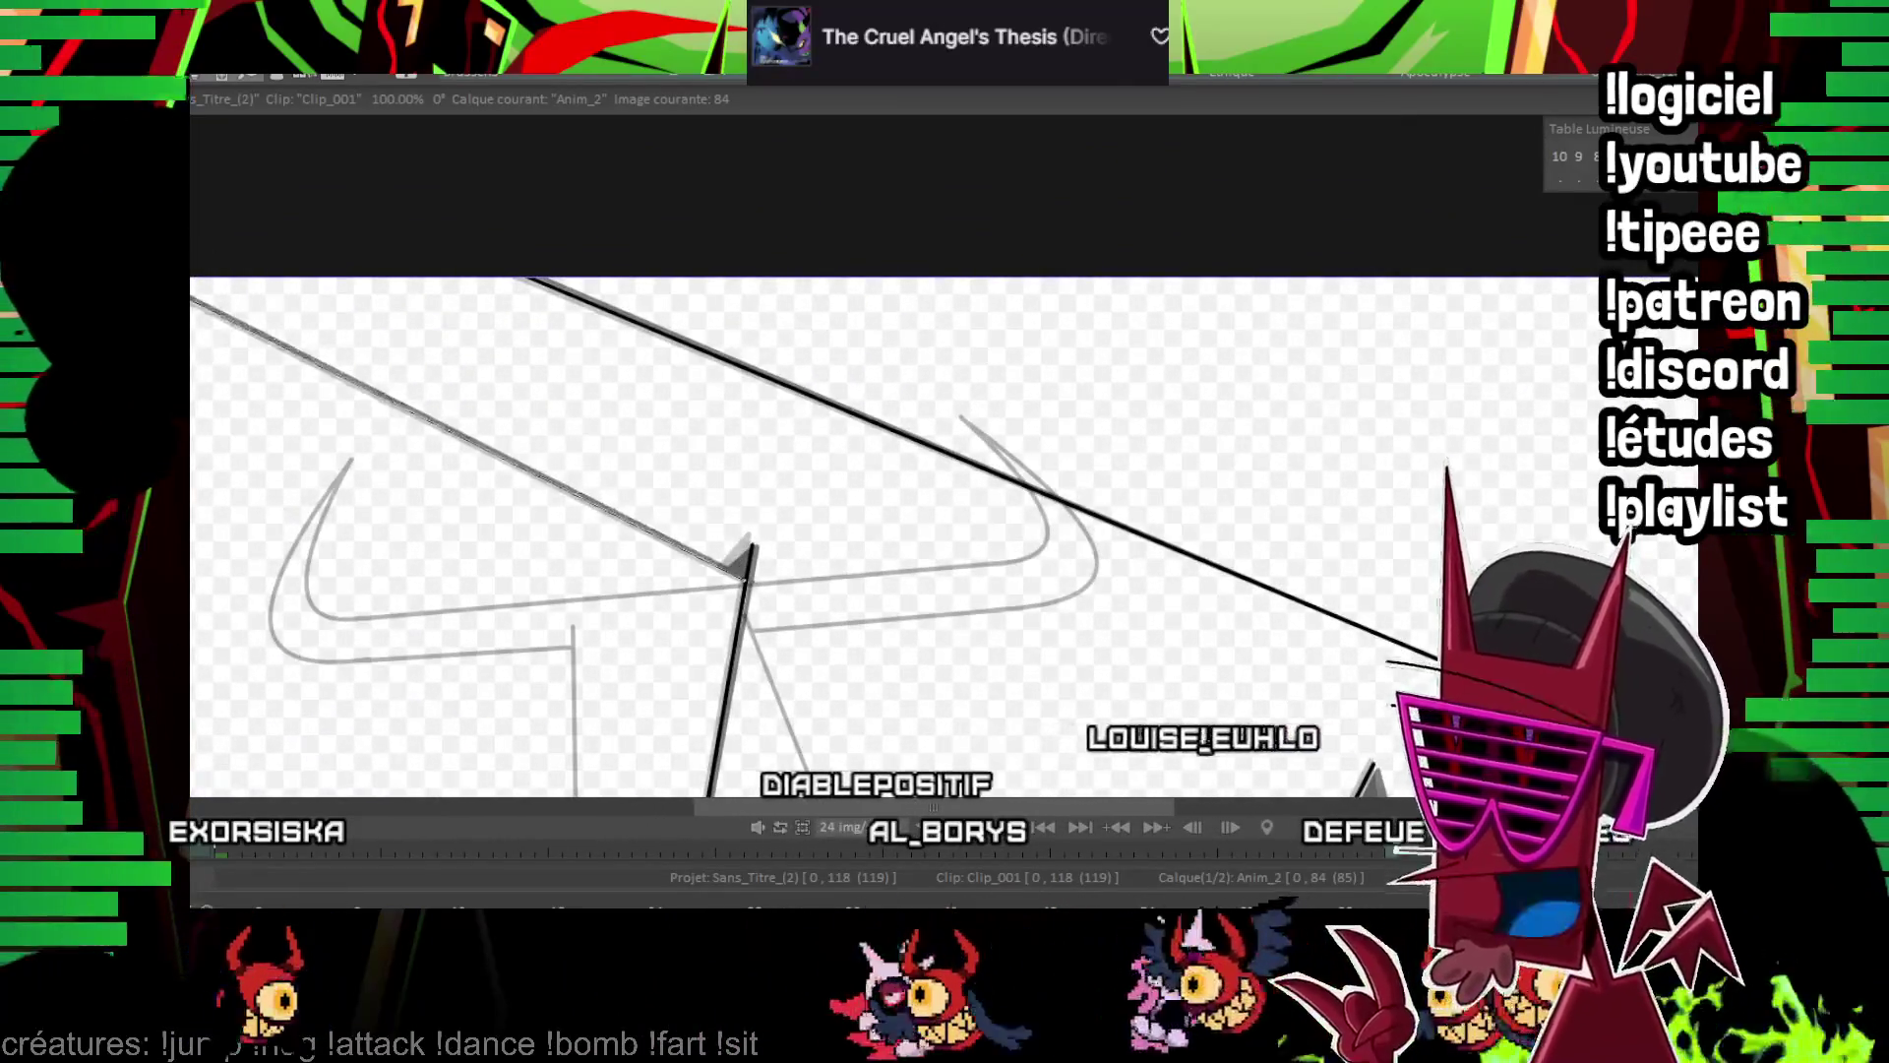
left_click_drag(954, 463, 970, 464)
scroll(982, 337, "up", 2)
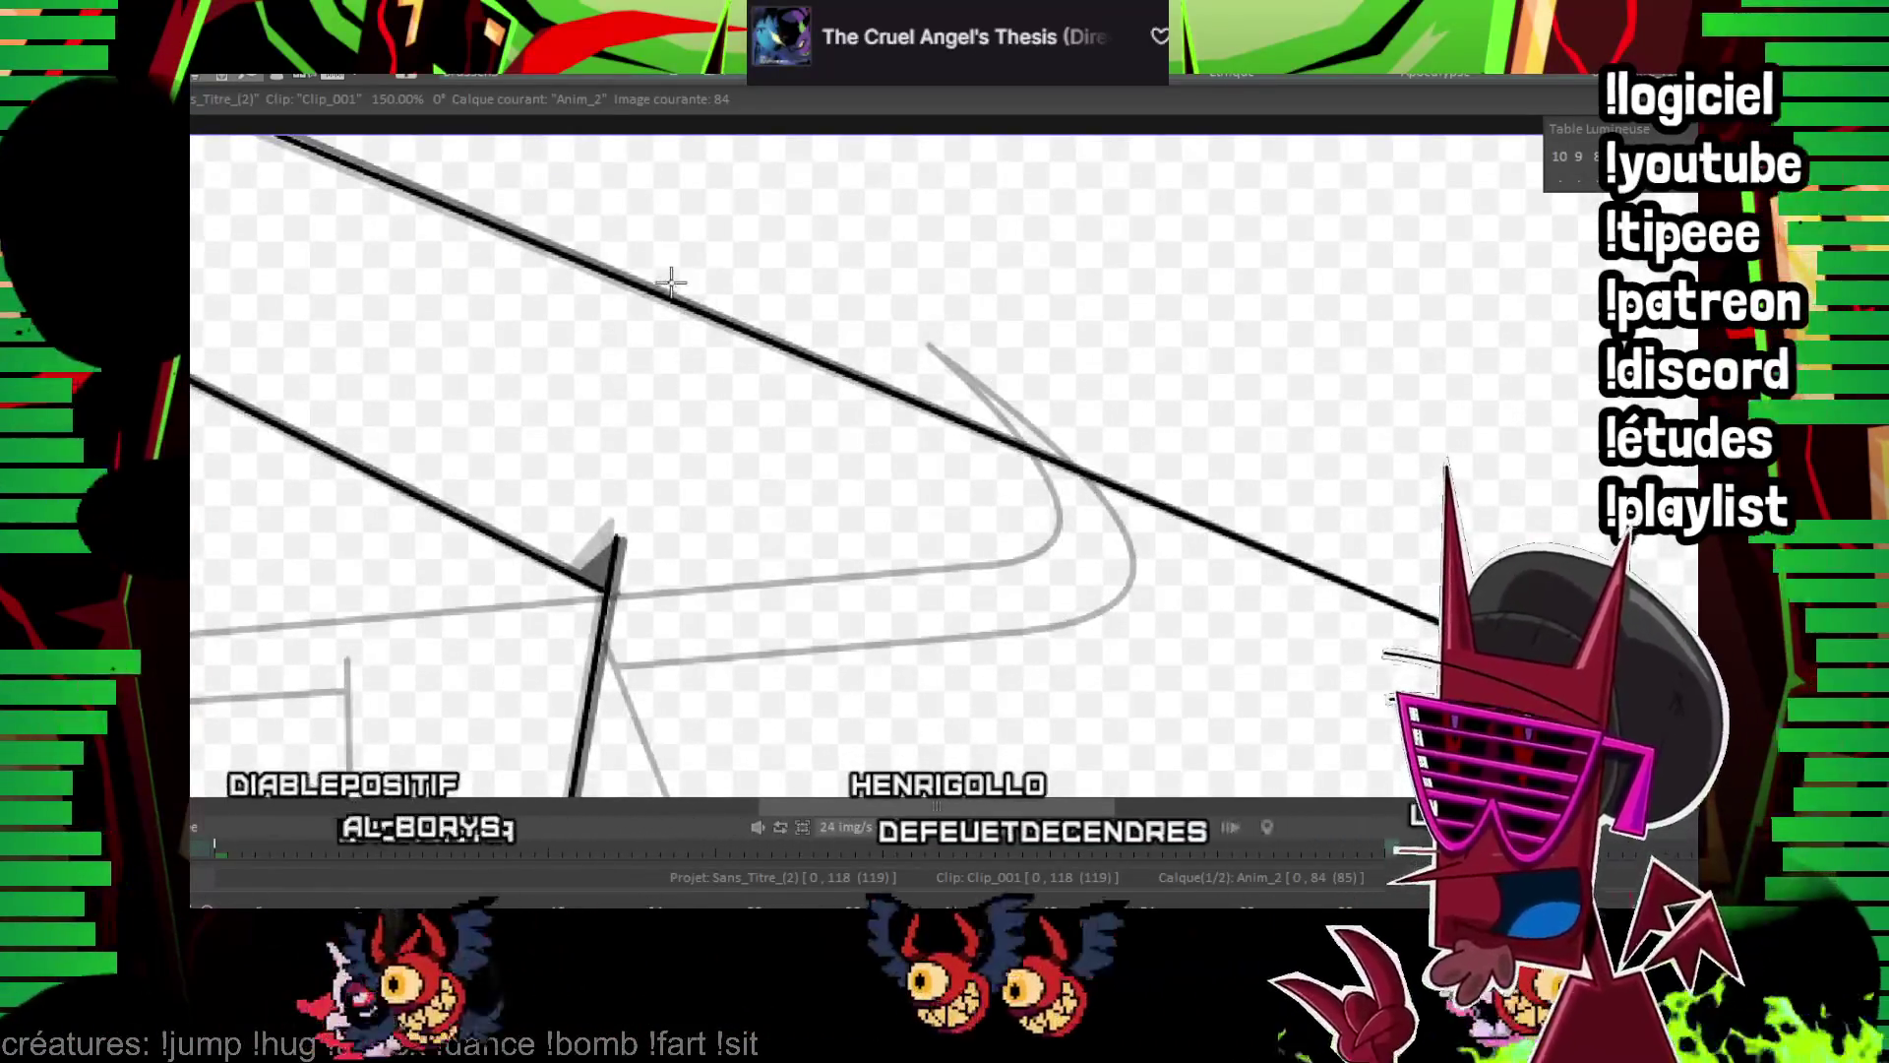
scroll(551, 425, "up", 1)
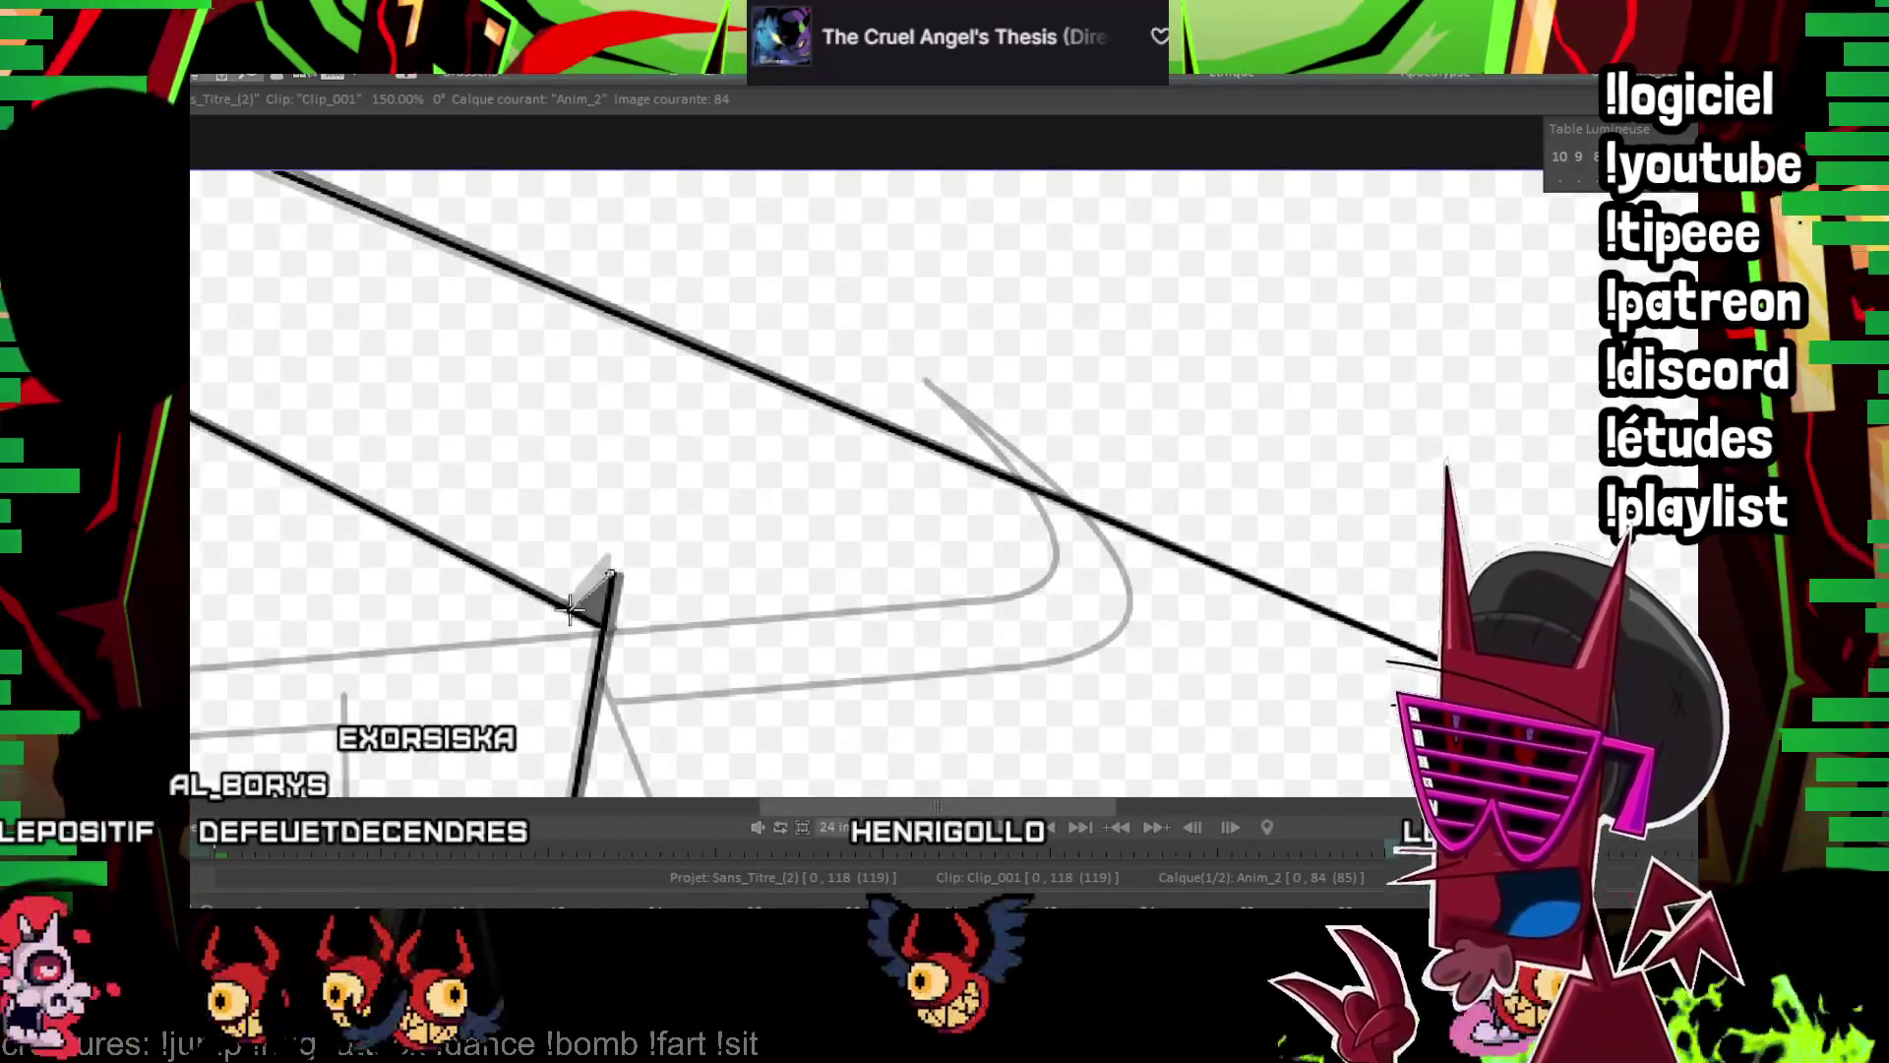
scroll(662, 569, "down", 1)
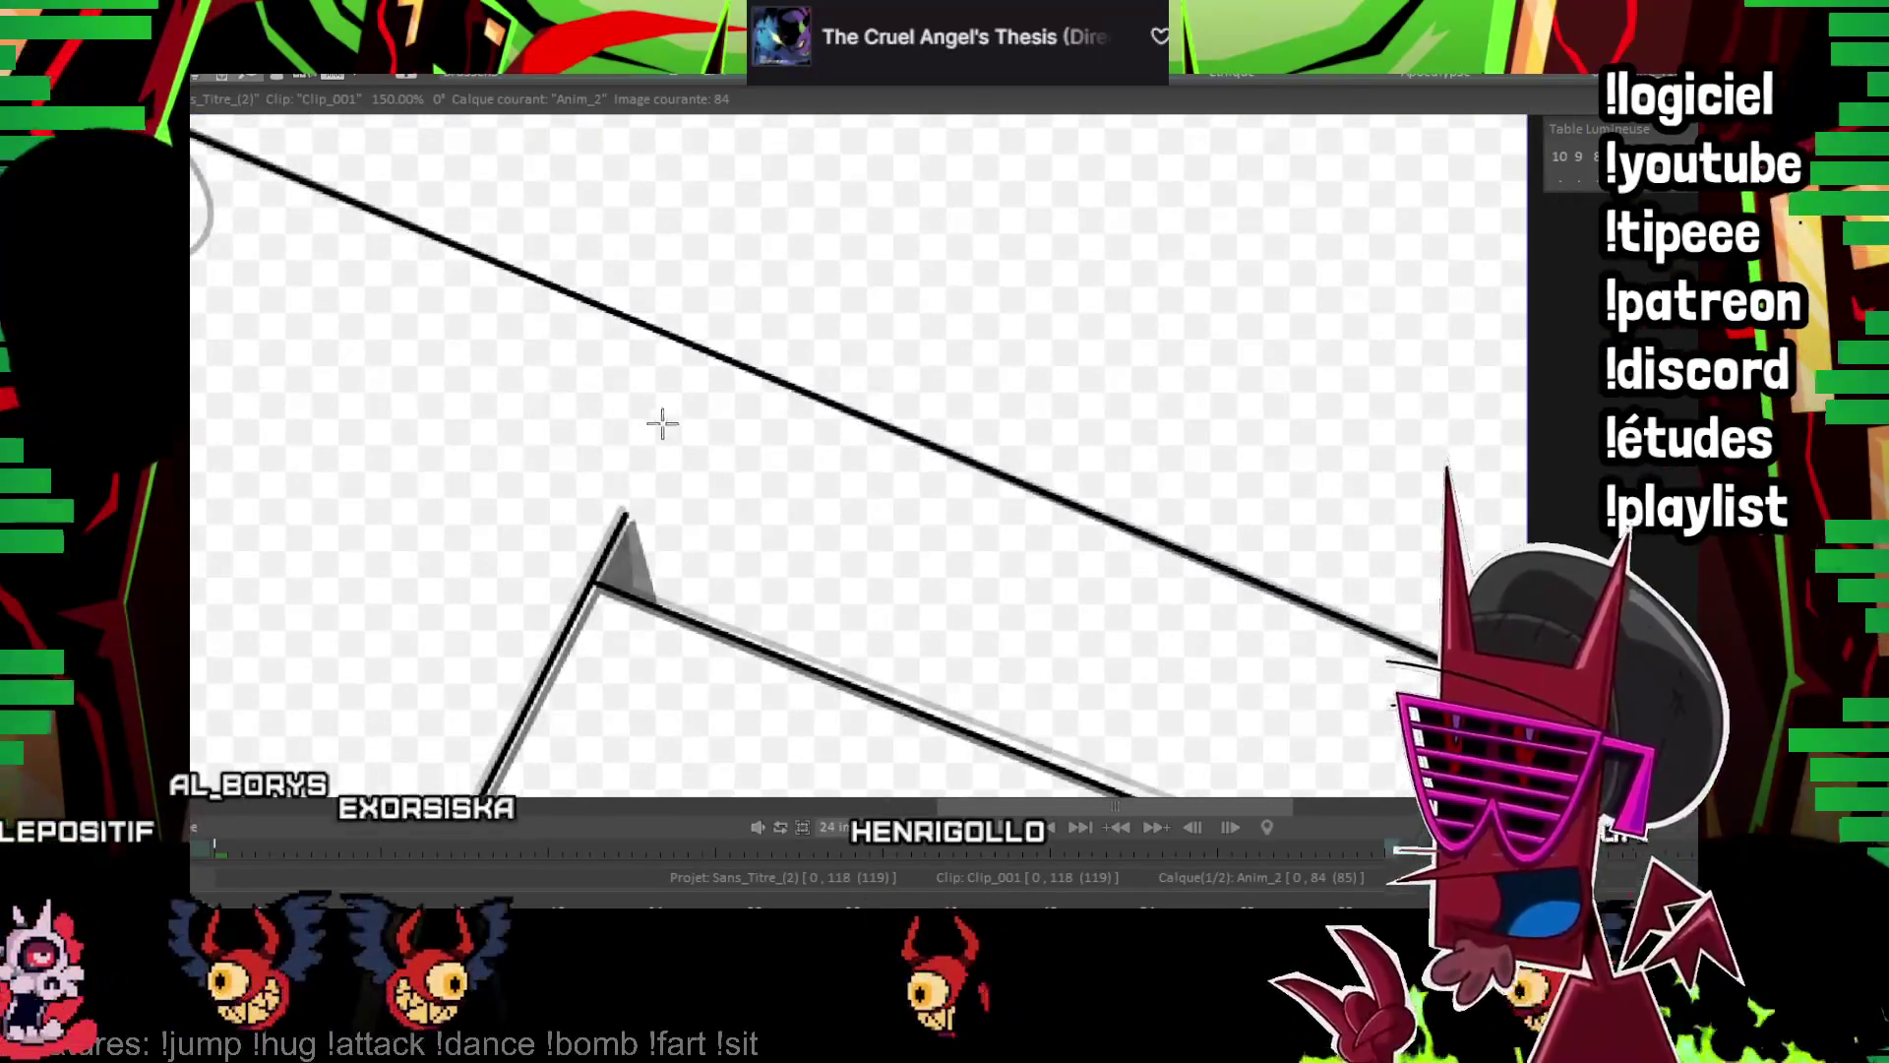
left_click_drag(637, 559, 650, 602)
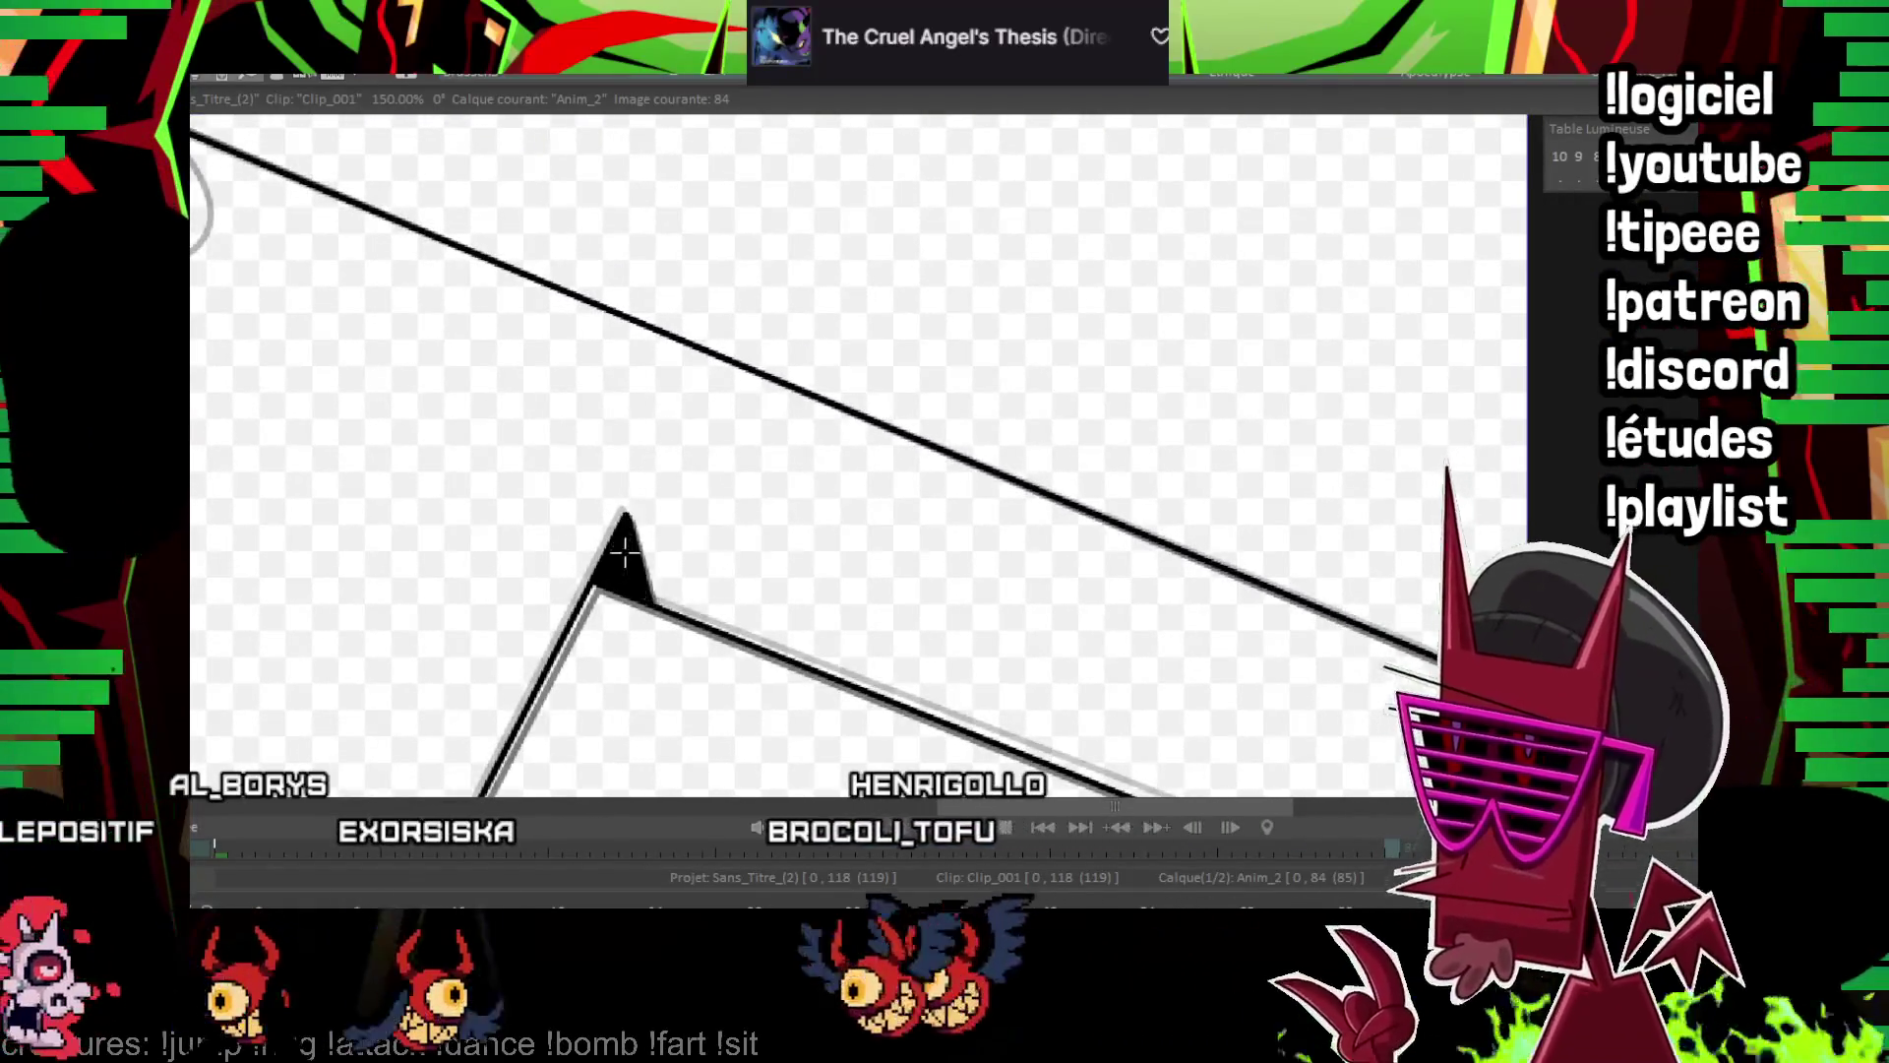
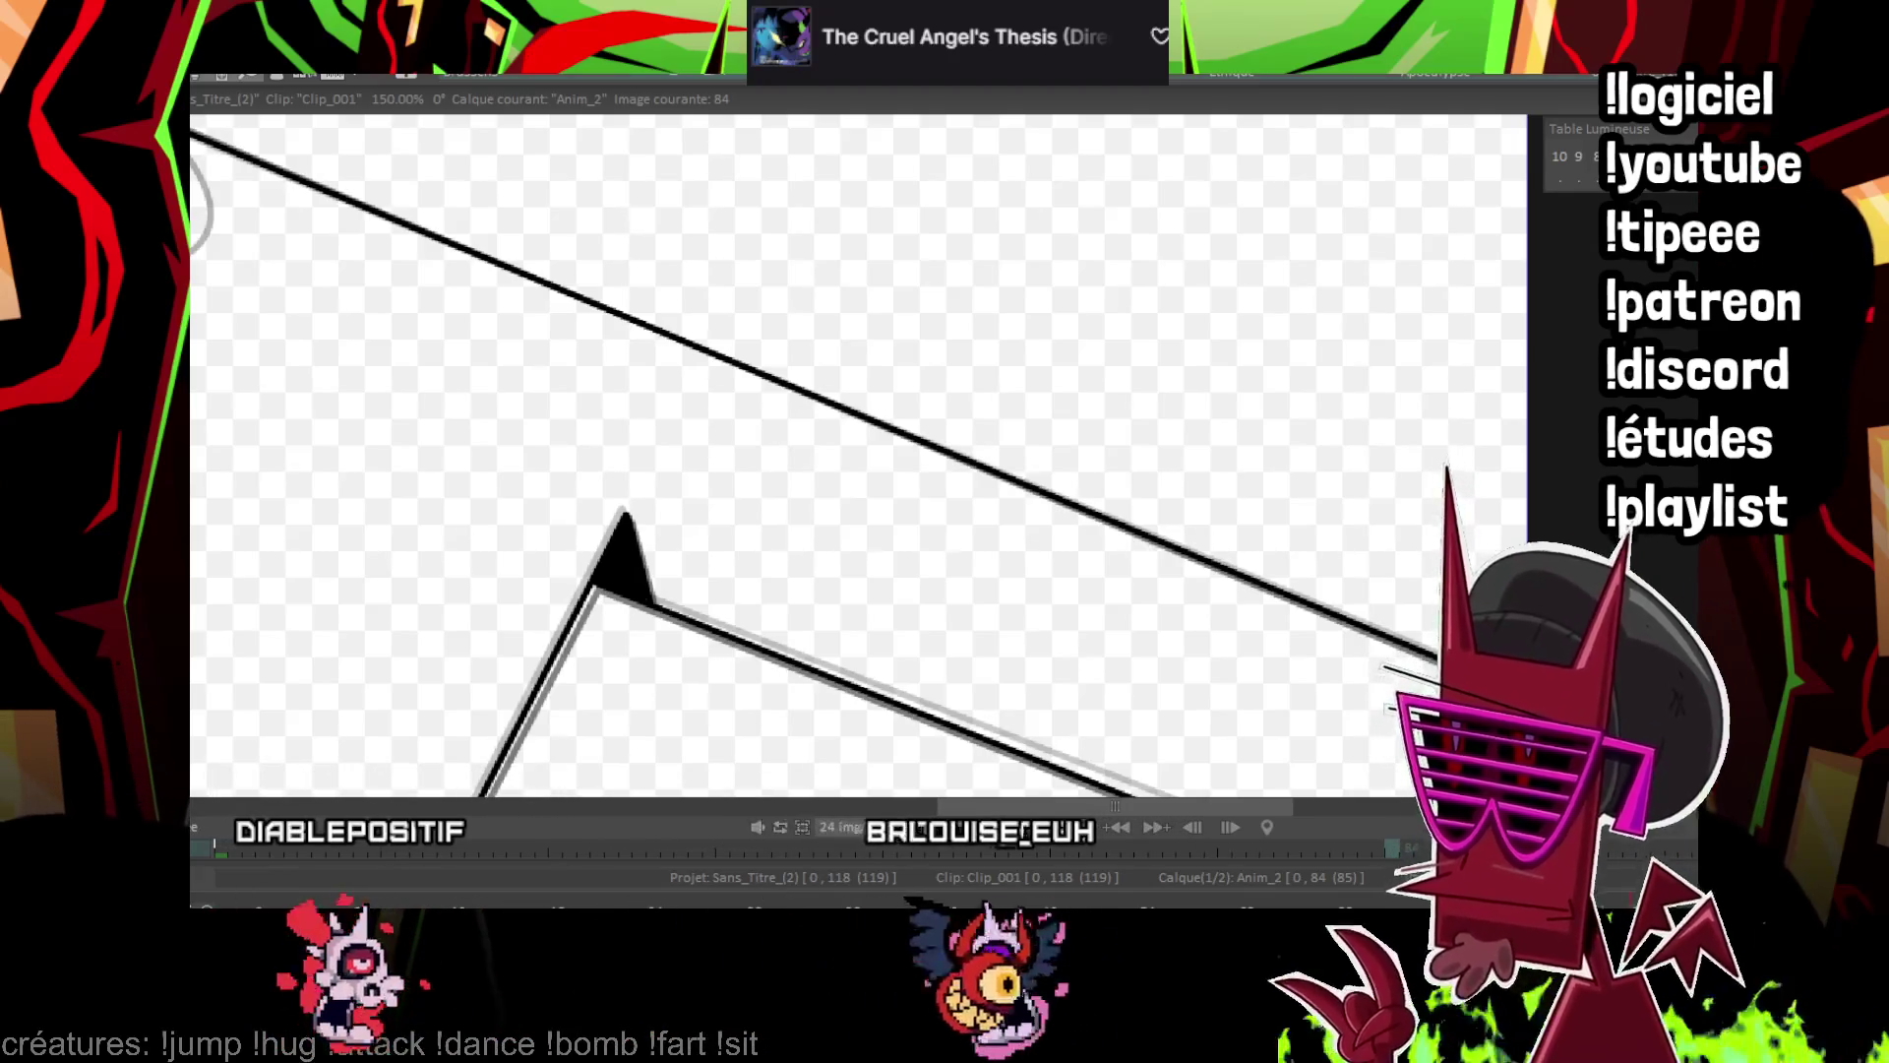
Turn on onion skin, fit the frame in view, and play the horned T-shape animation, stopping at frame 50
key("space")
key("shift+Home")
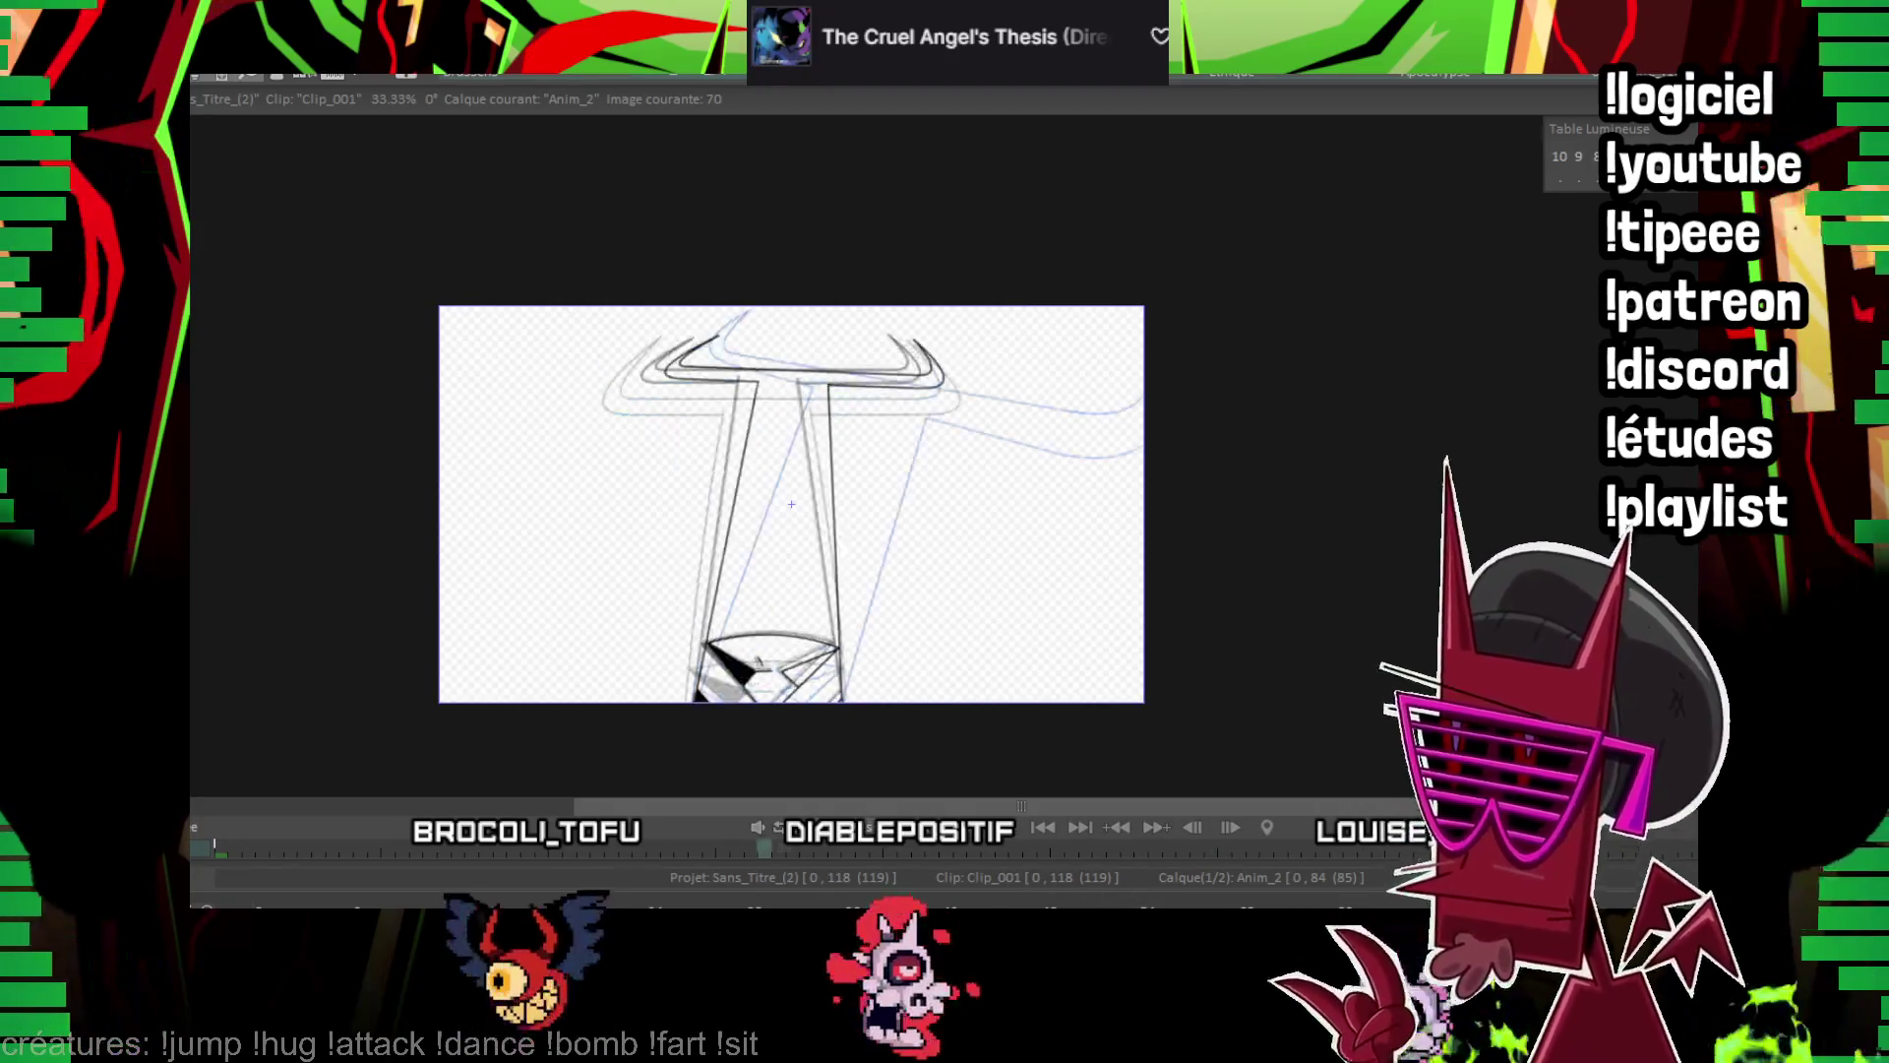
key("Left")
key("Left")
key("Left")
key("space")
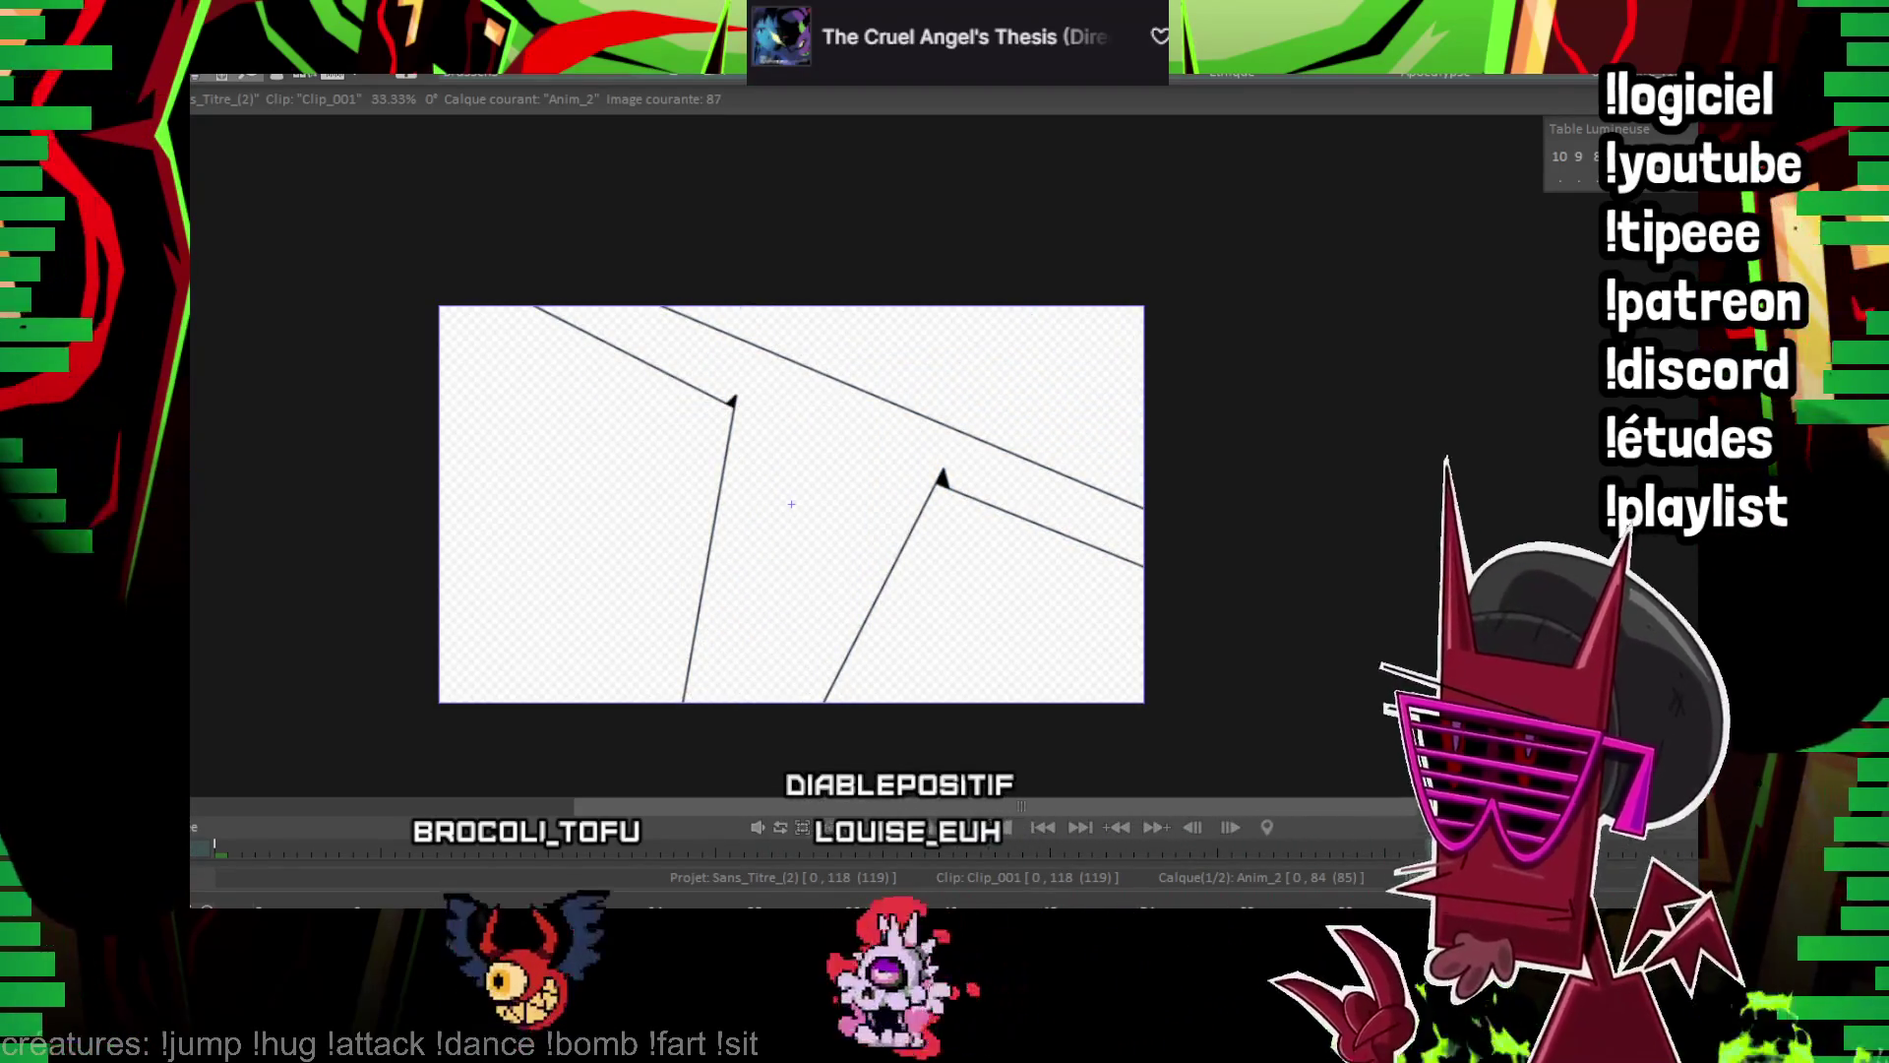
scroll(791, 504, "up", 2)
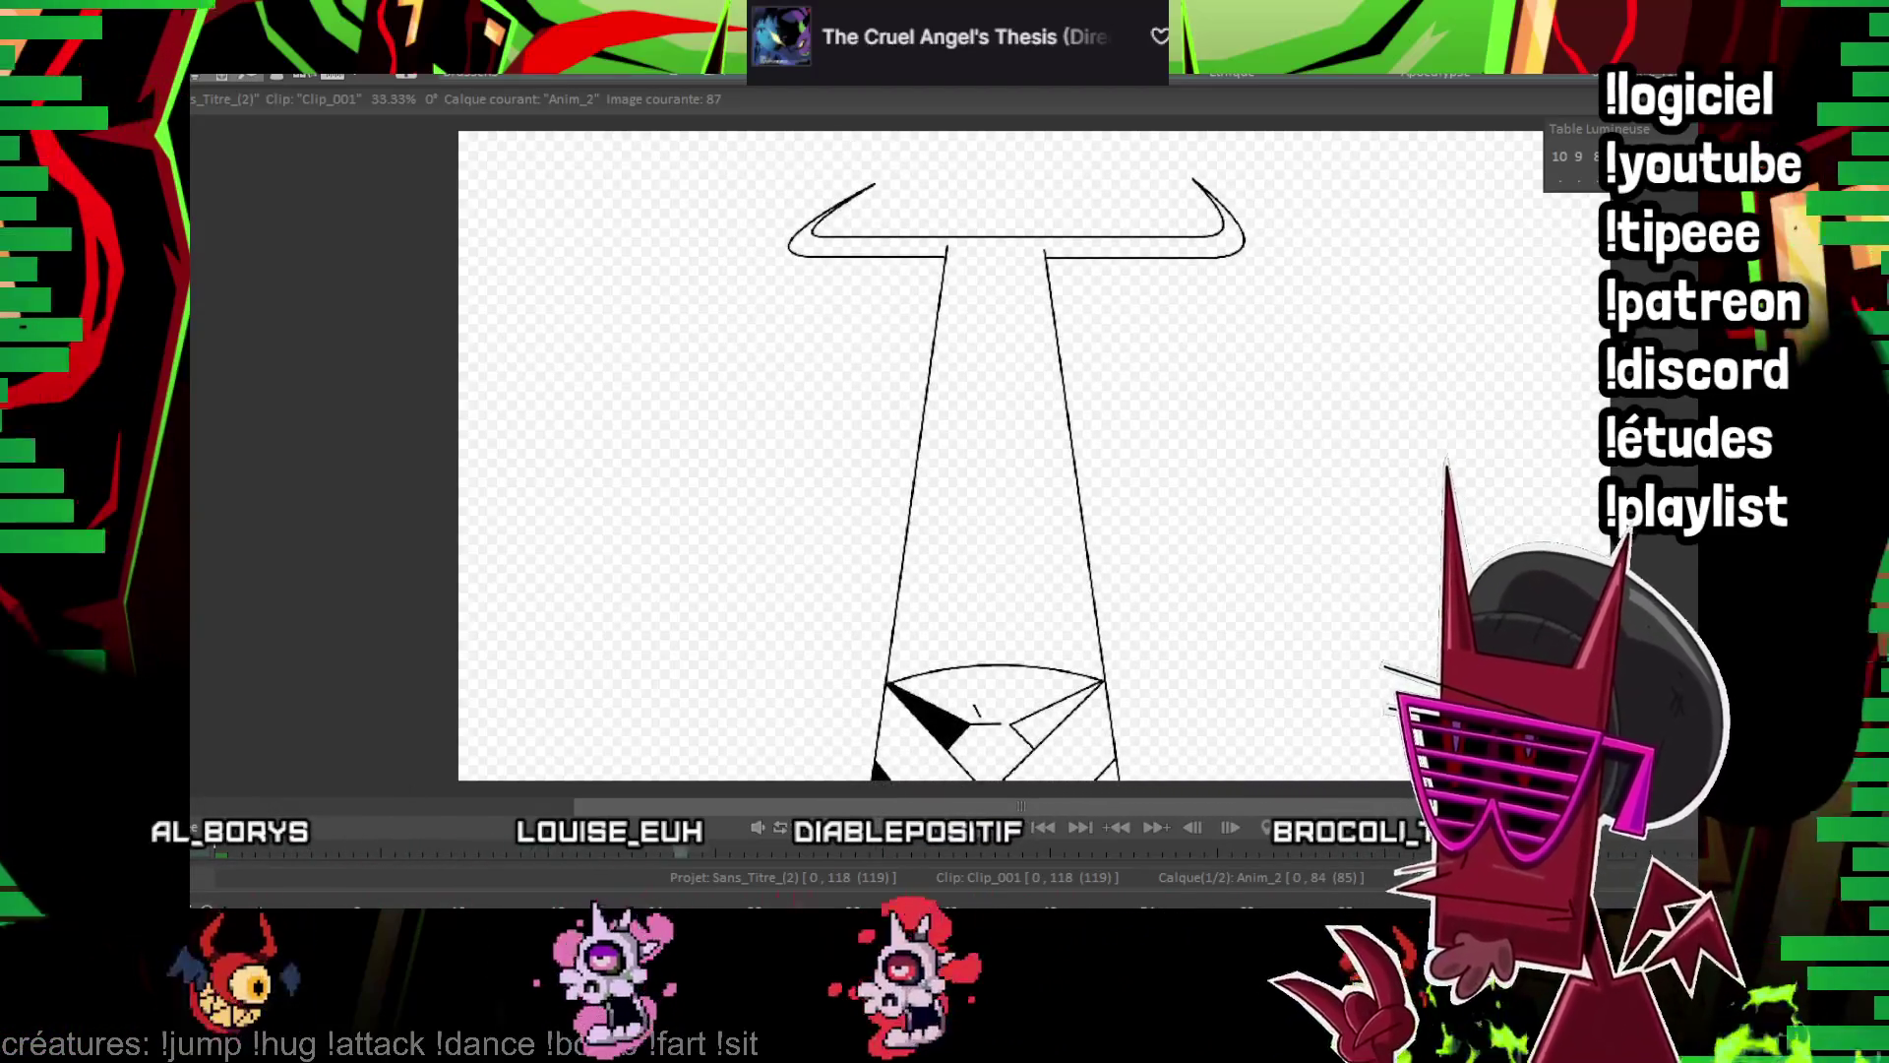
left_click(1069, 898)
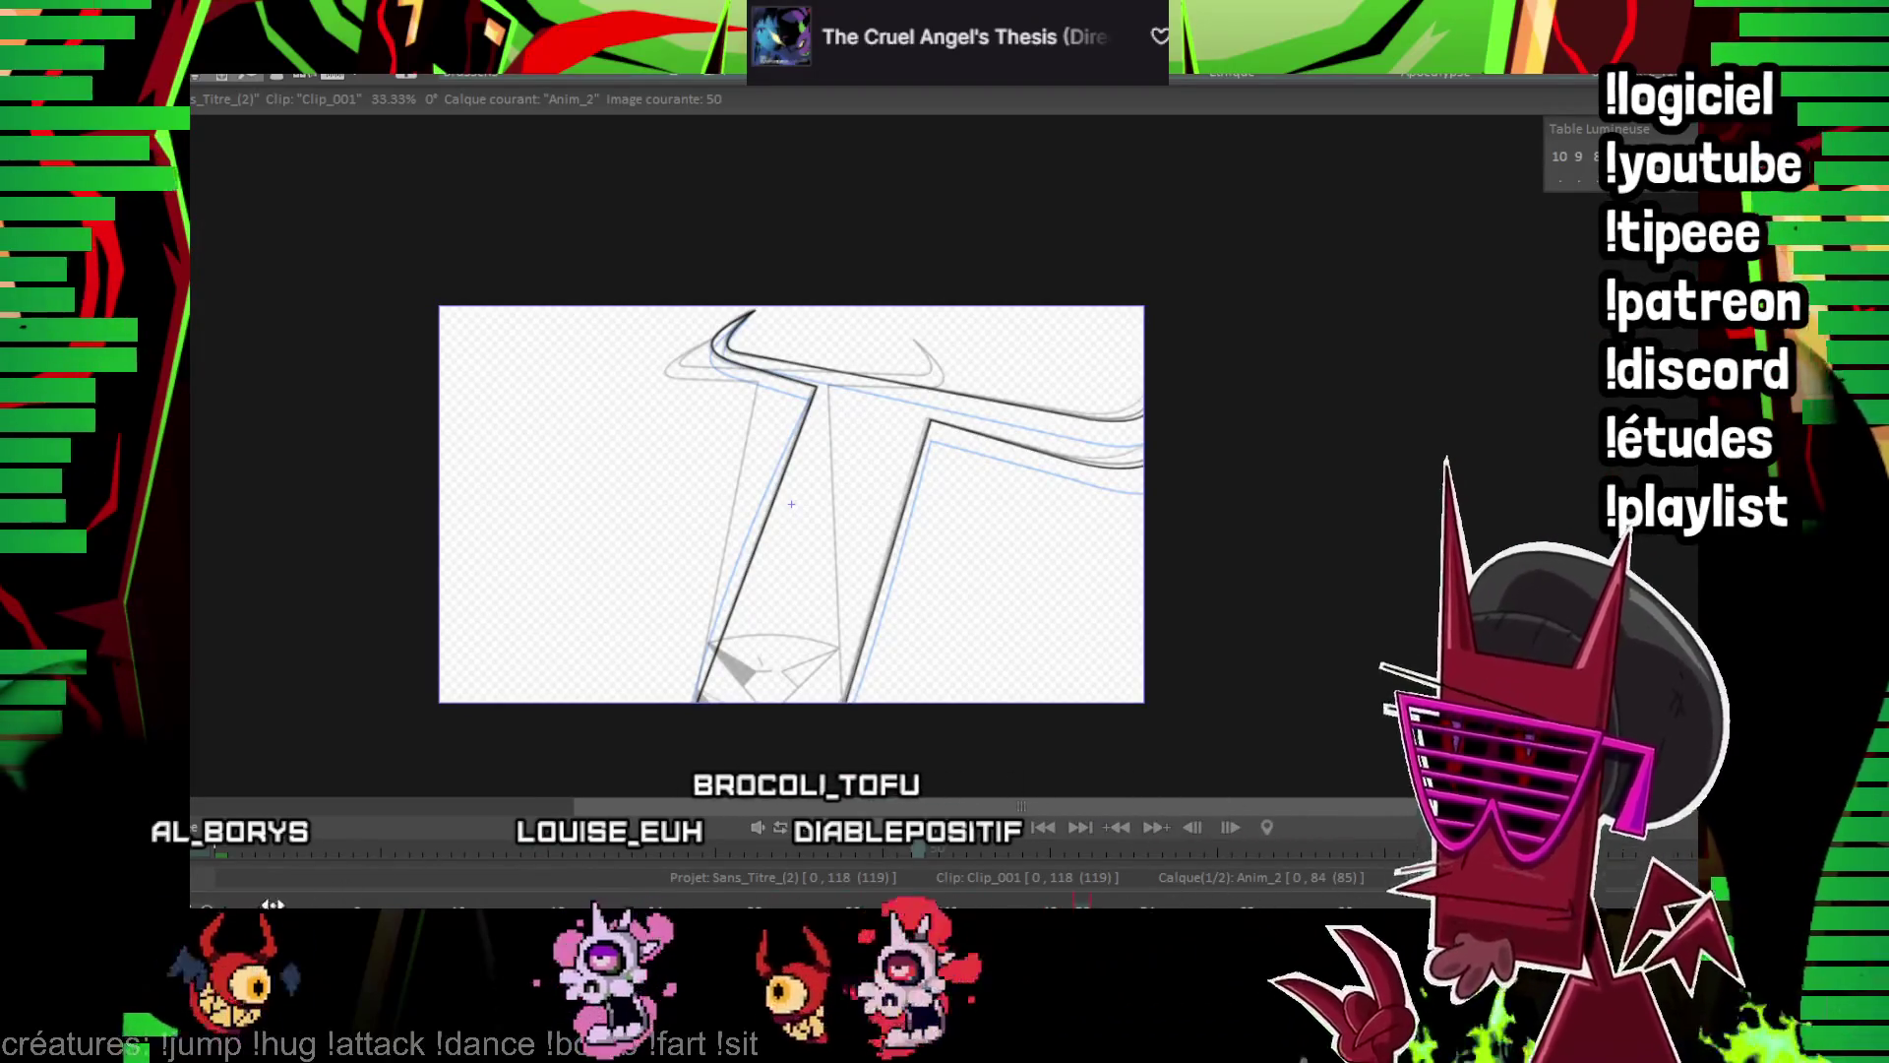
key("Left")
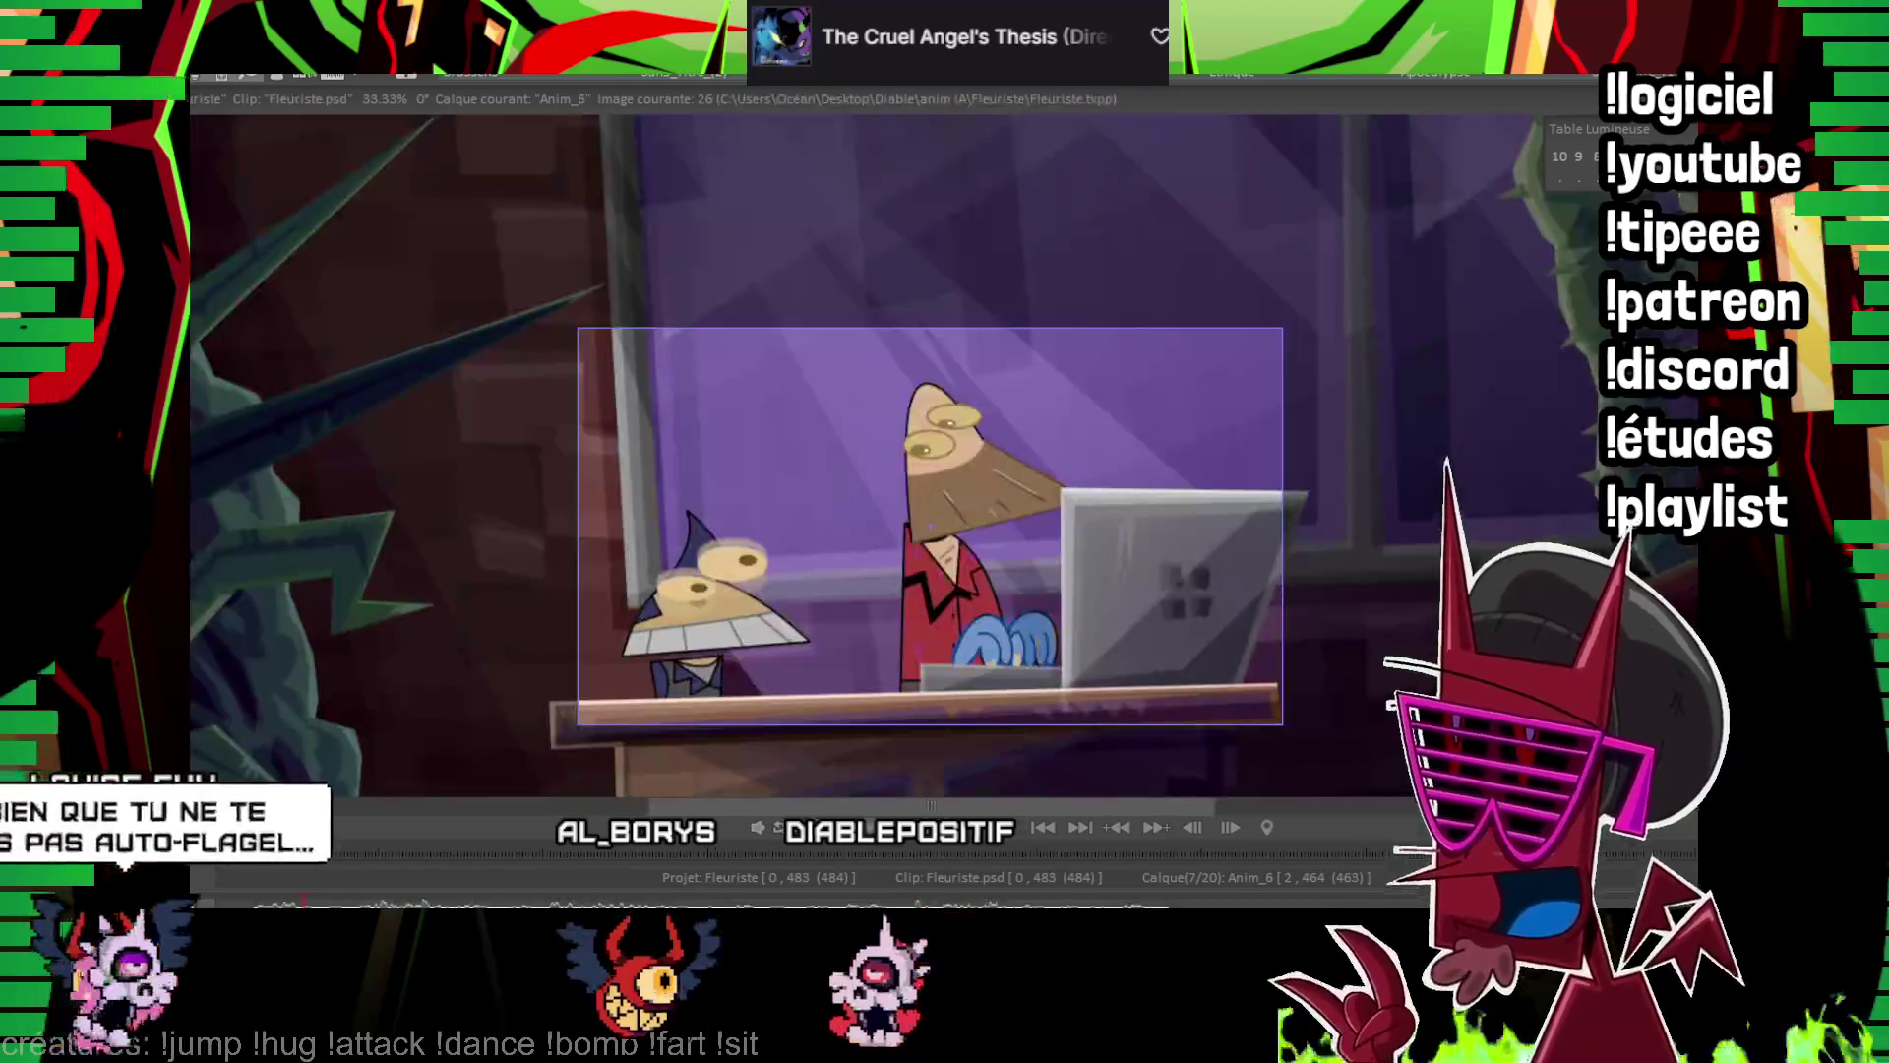
Look at the Brassens project, then return to the Sans_Titre_(2) T-shape project
left_click(487, 75)
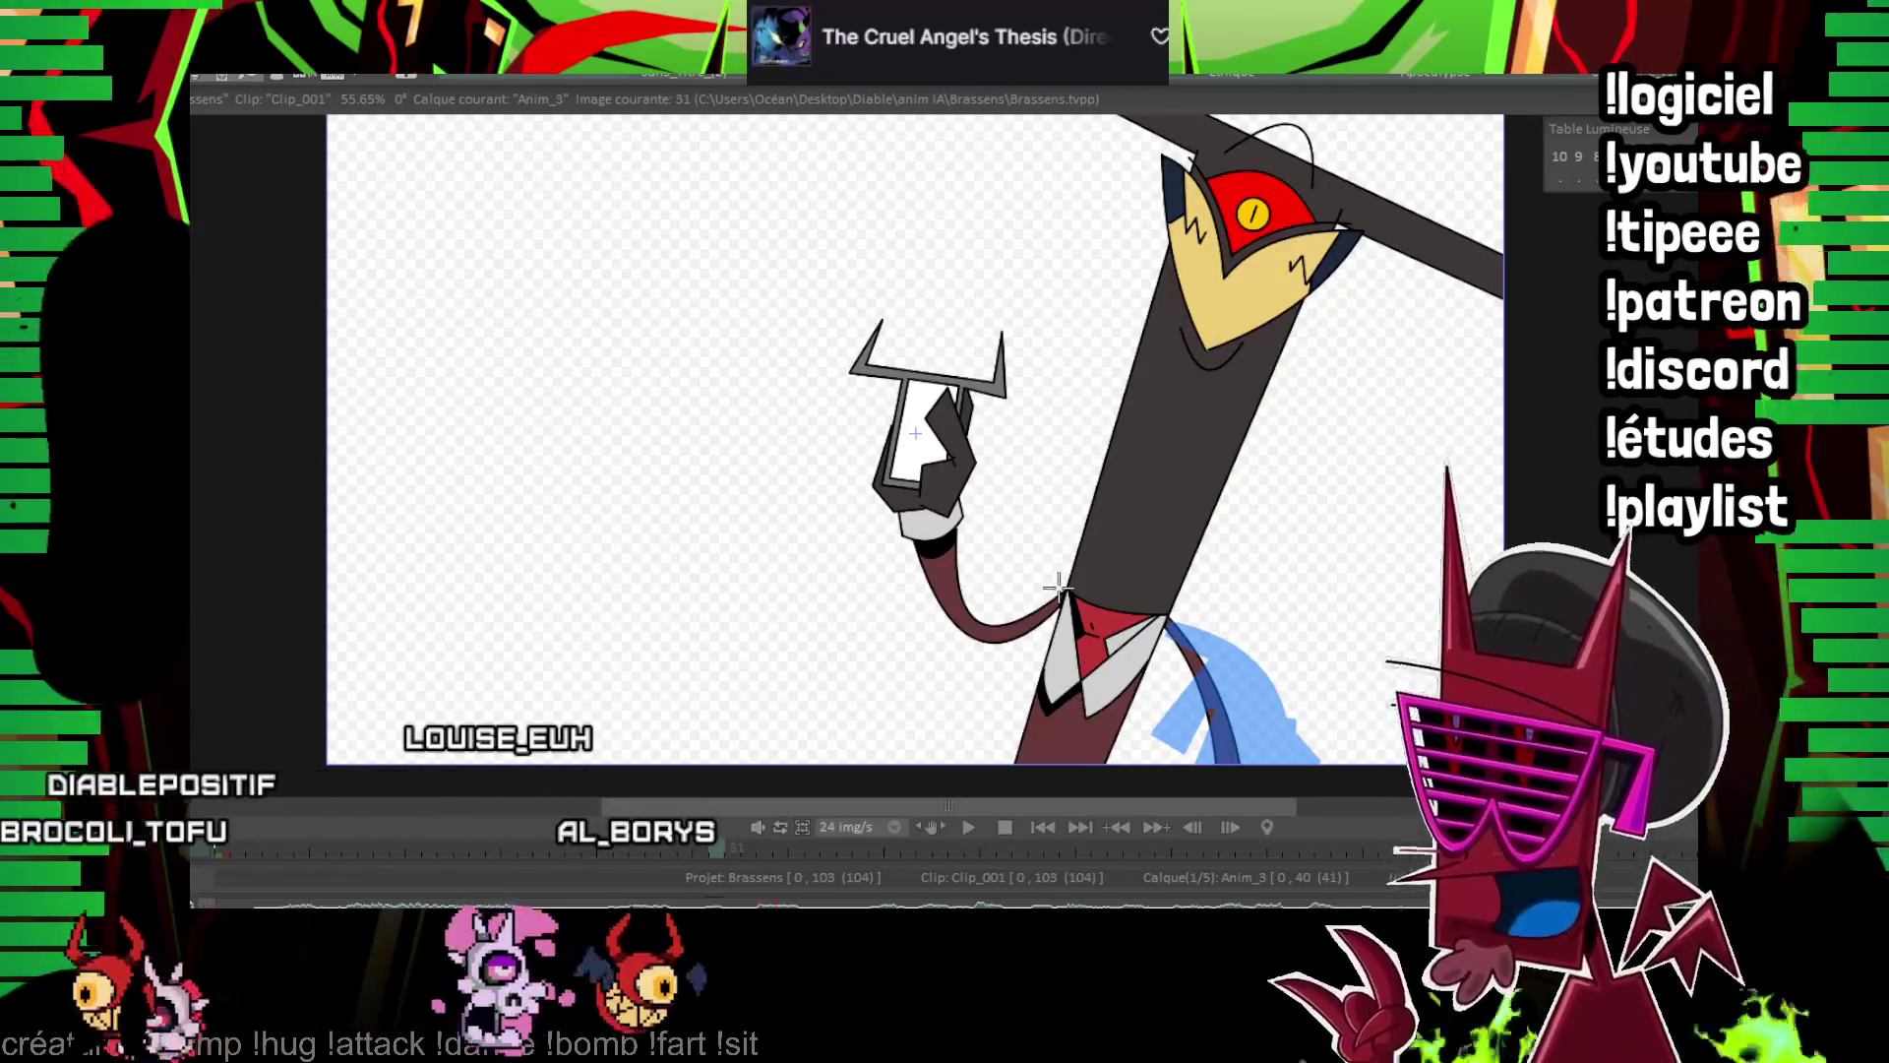
left_click(740, 75)
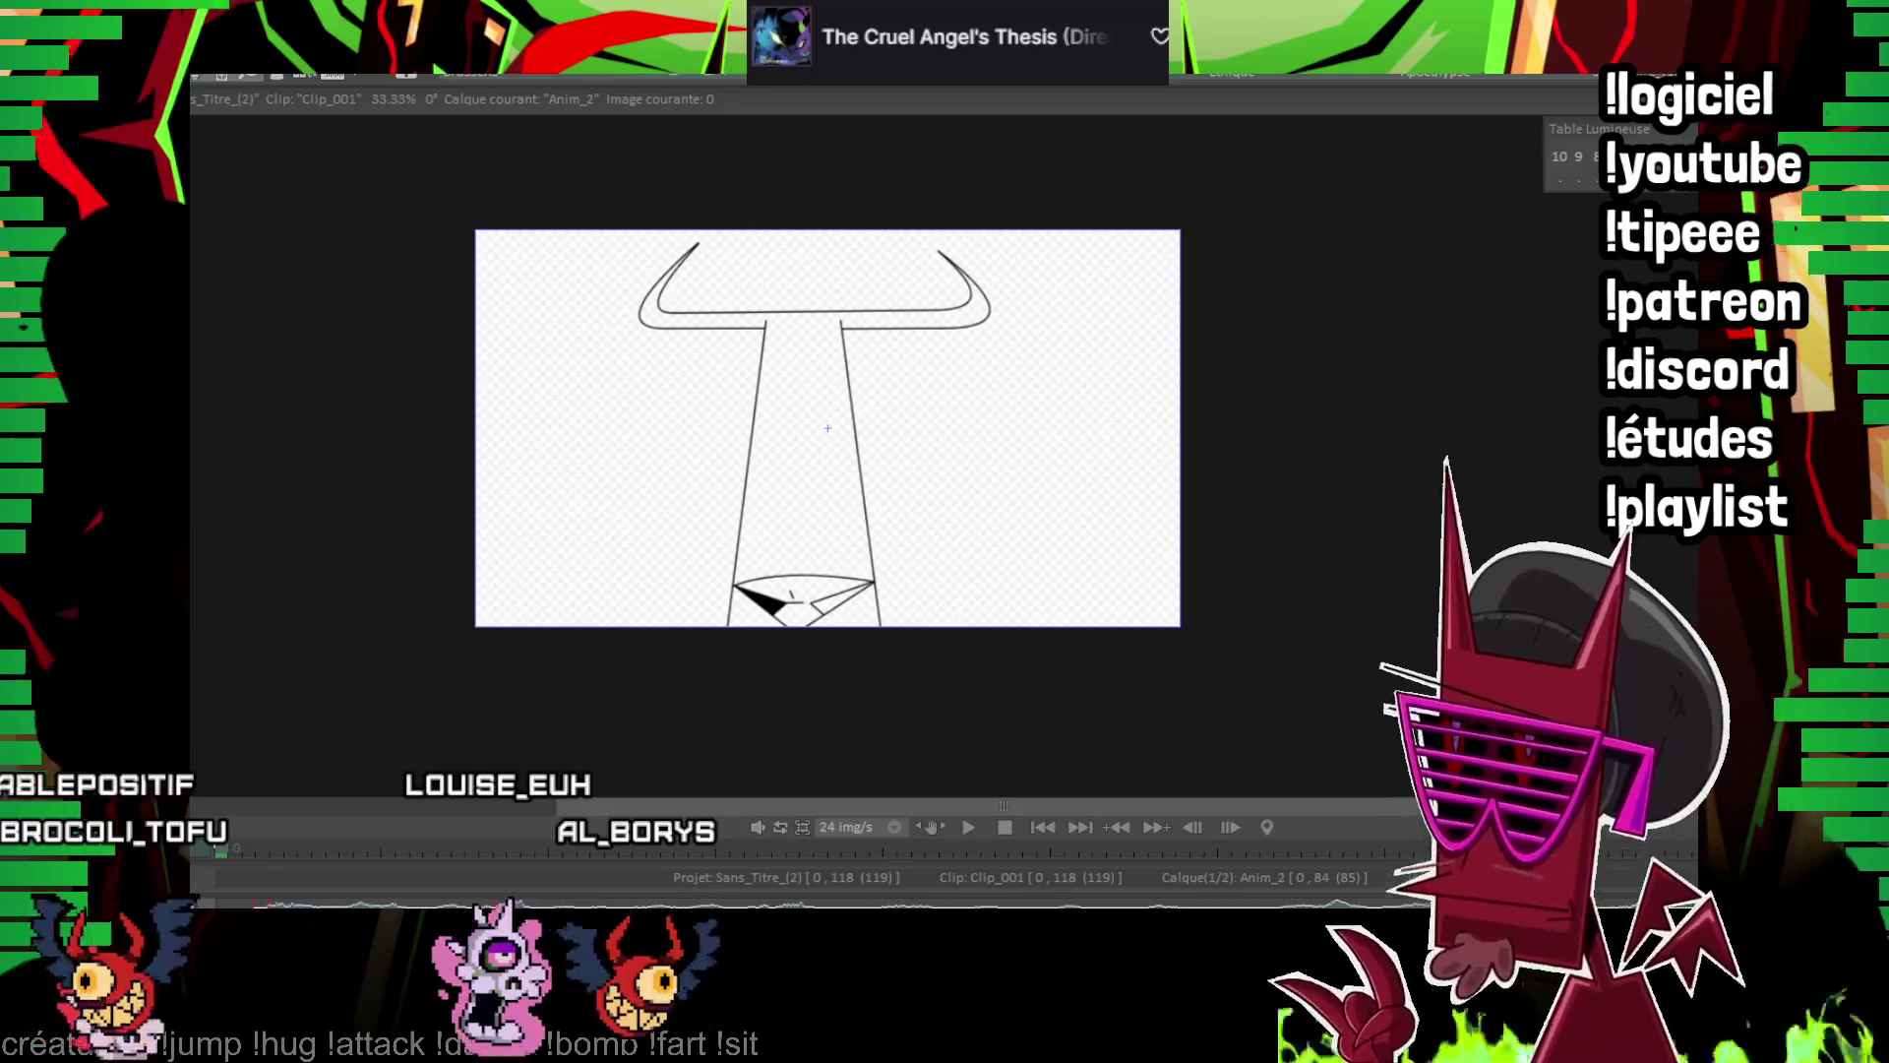
Fill the T-shape's outlined stem dark grey on frames 0 and 1
scroll(827, 428, "up", 3)
left_click(745, 345)
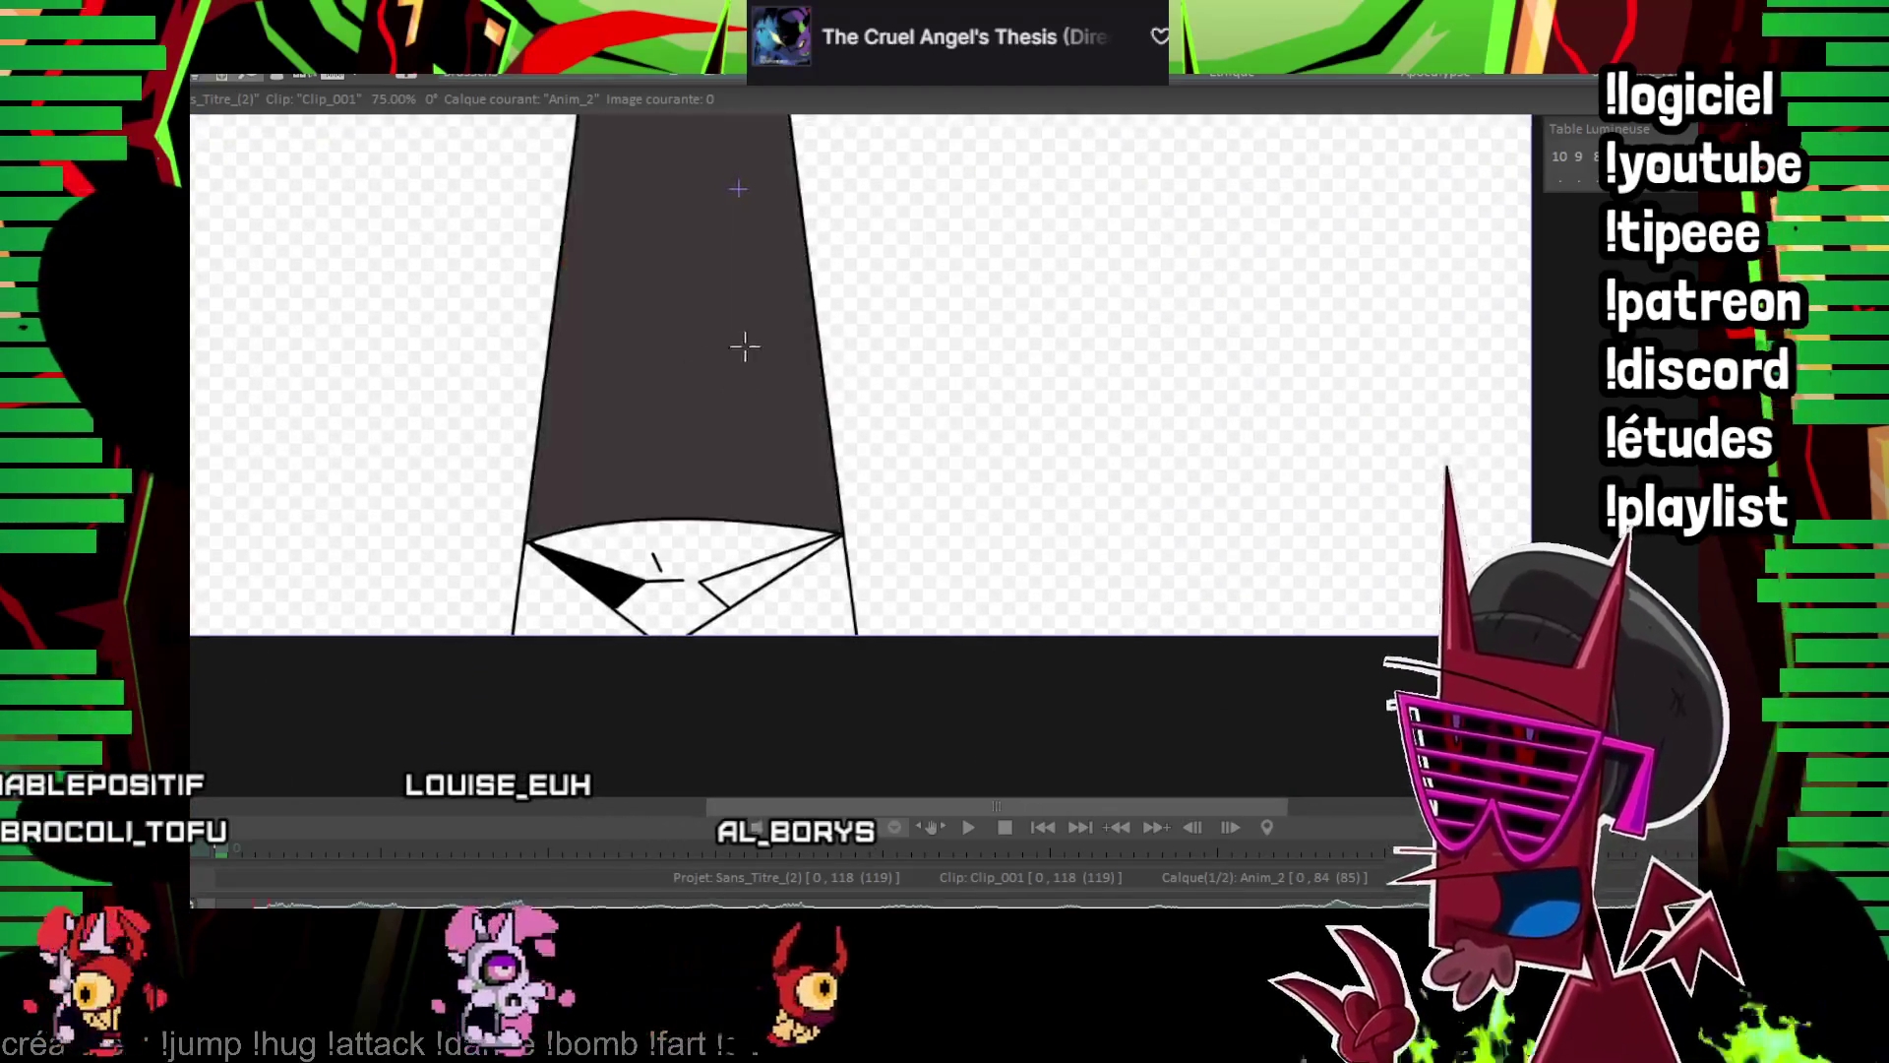
scroll(745, 346, "down", 3)
scroll(1135, 335, "up", 4)
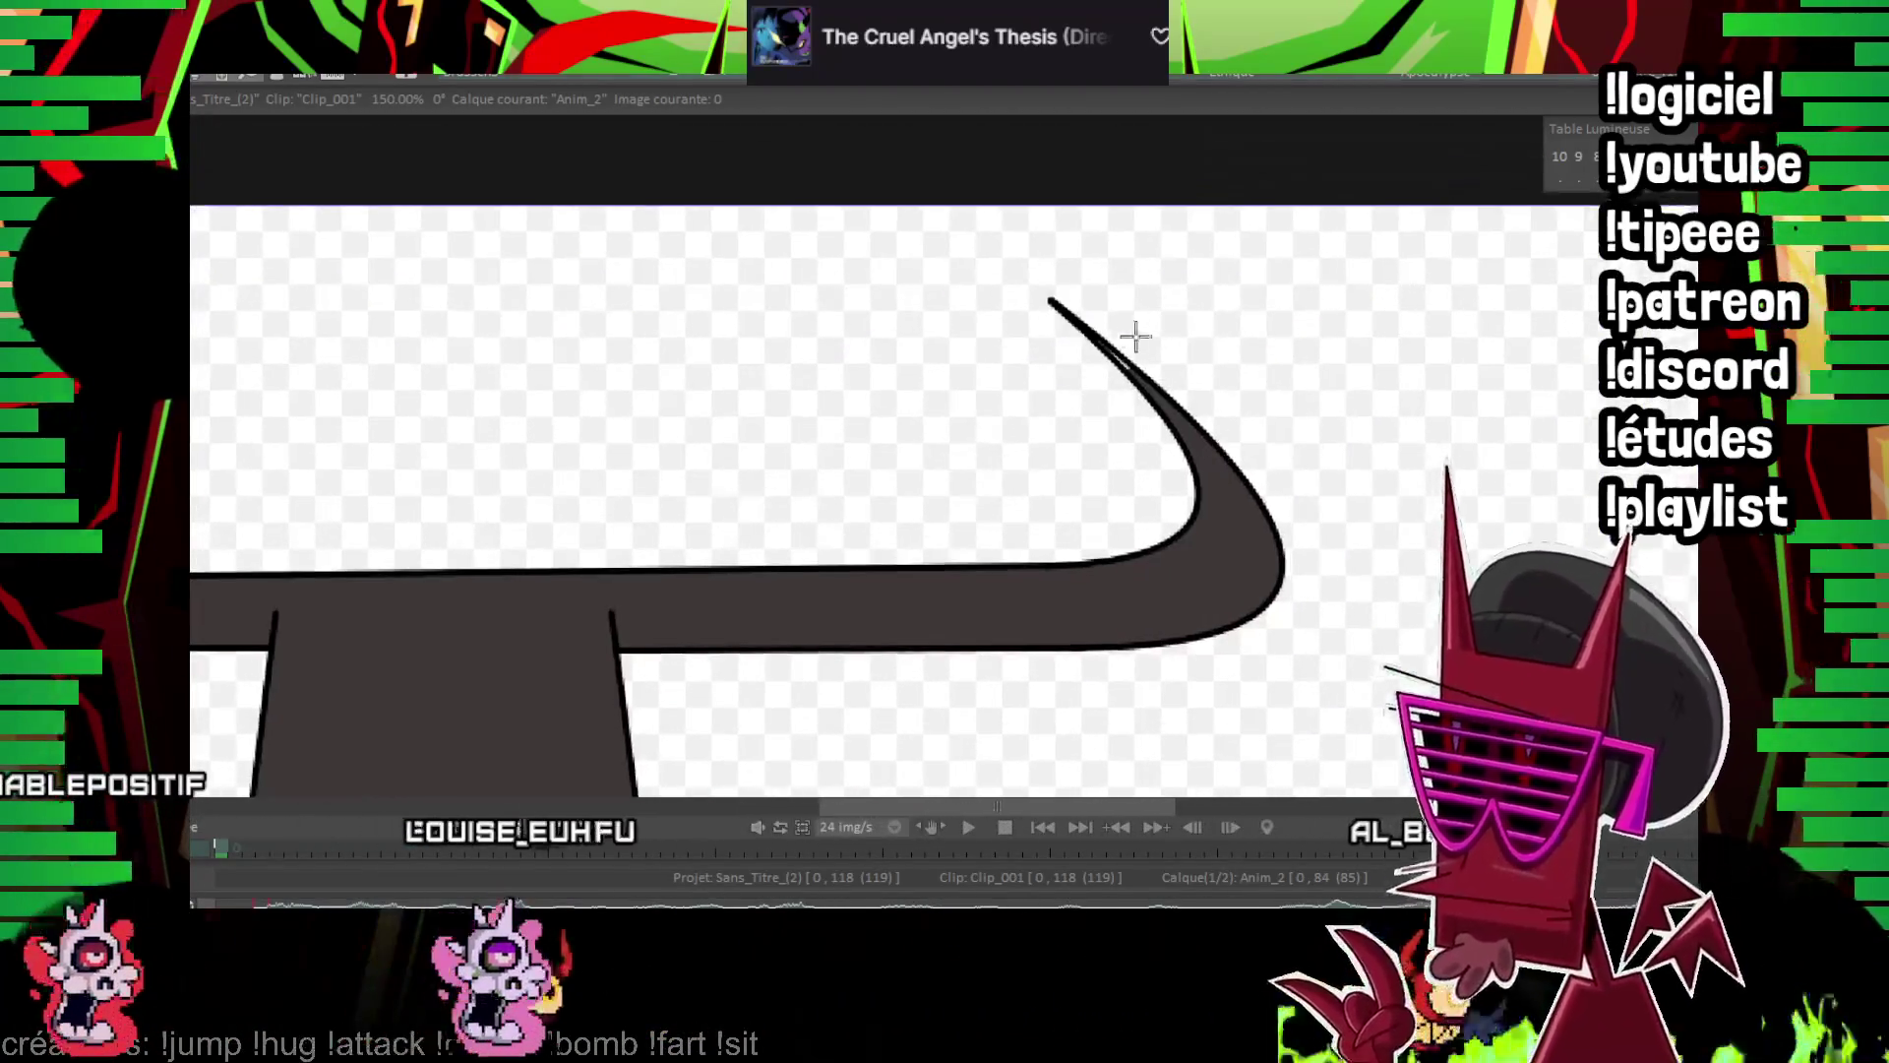
scroll(1135, 375, "down", 3)
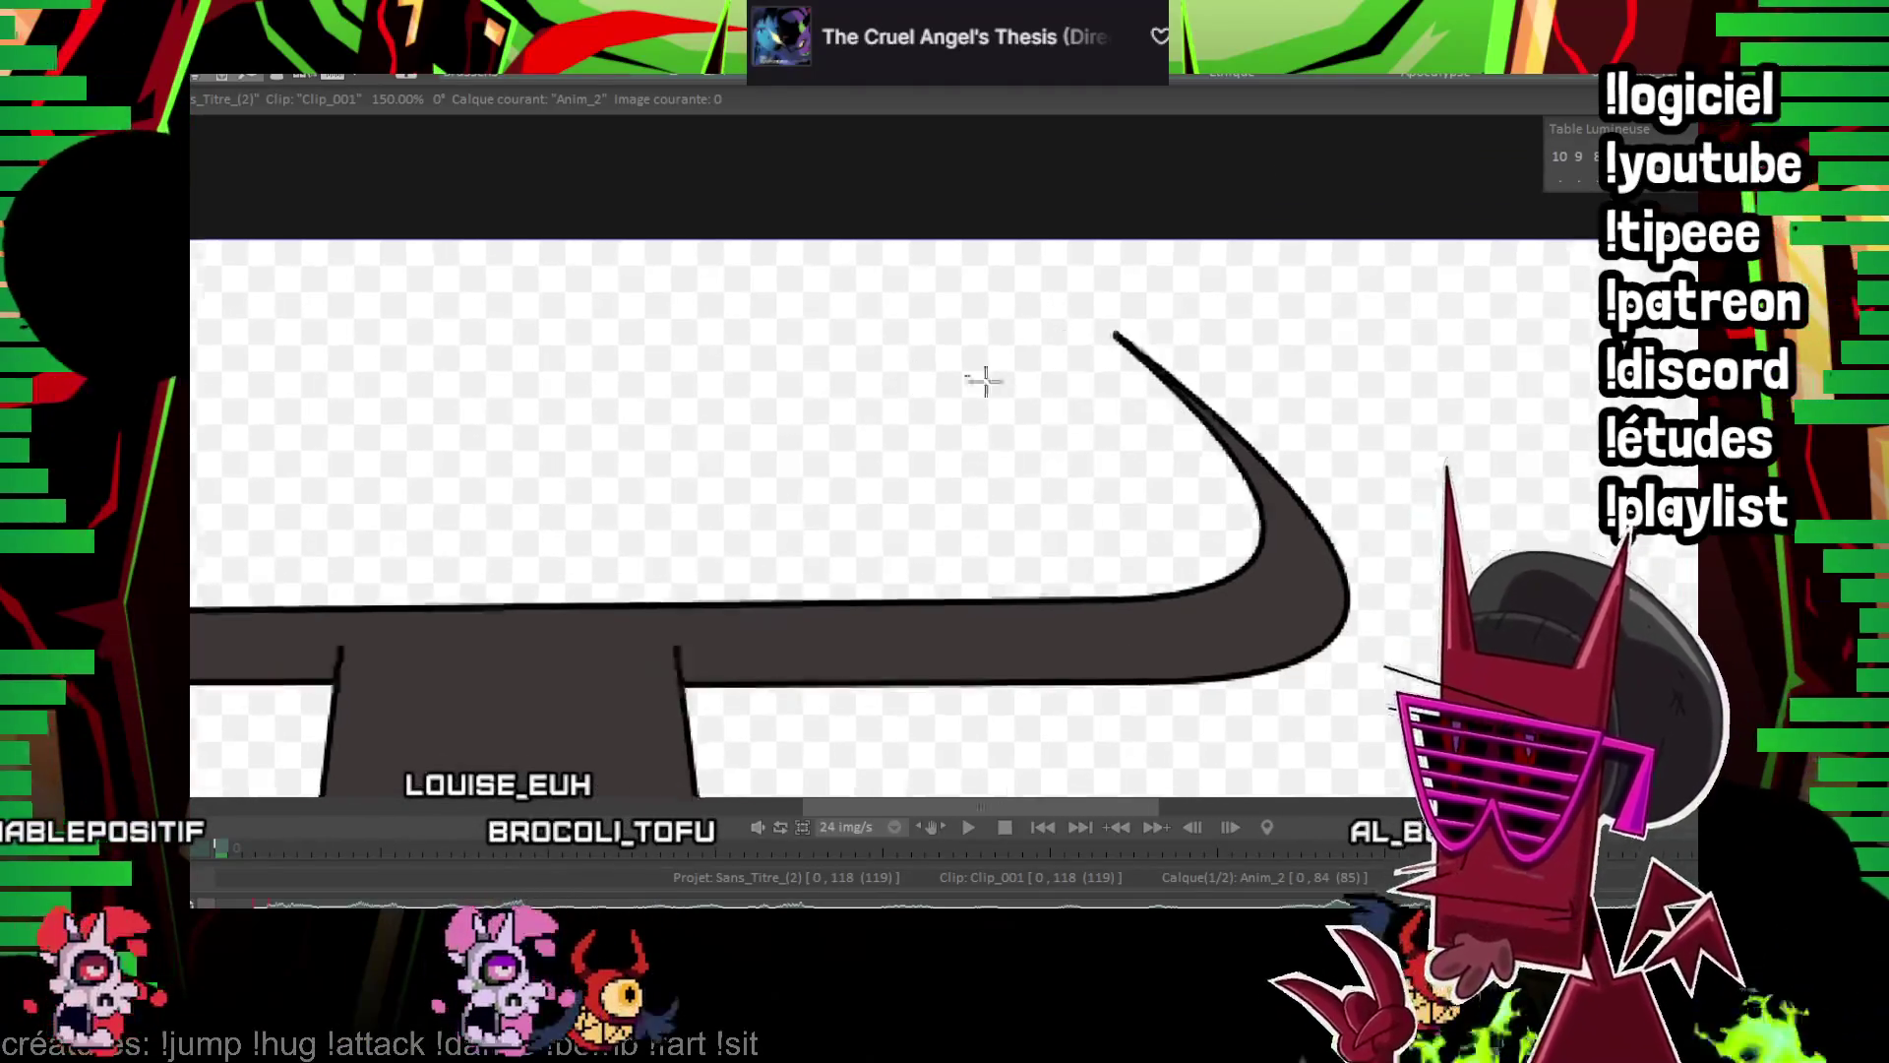
scroll(981, 379, "up", 3)
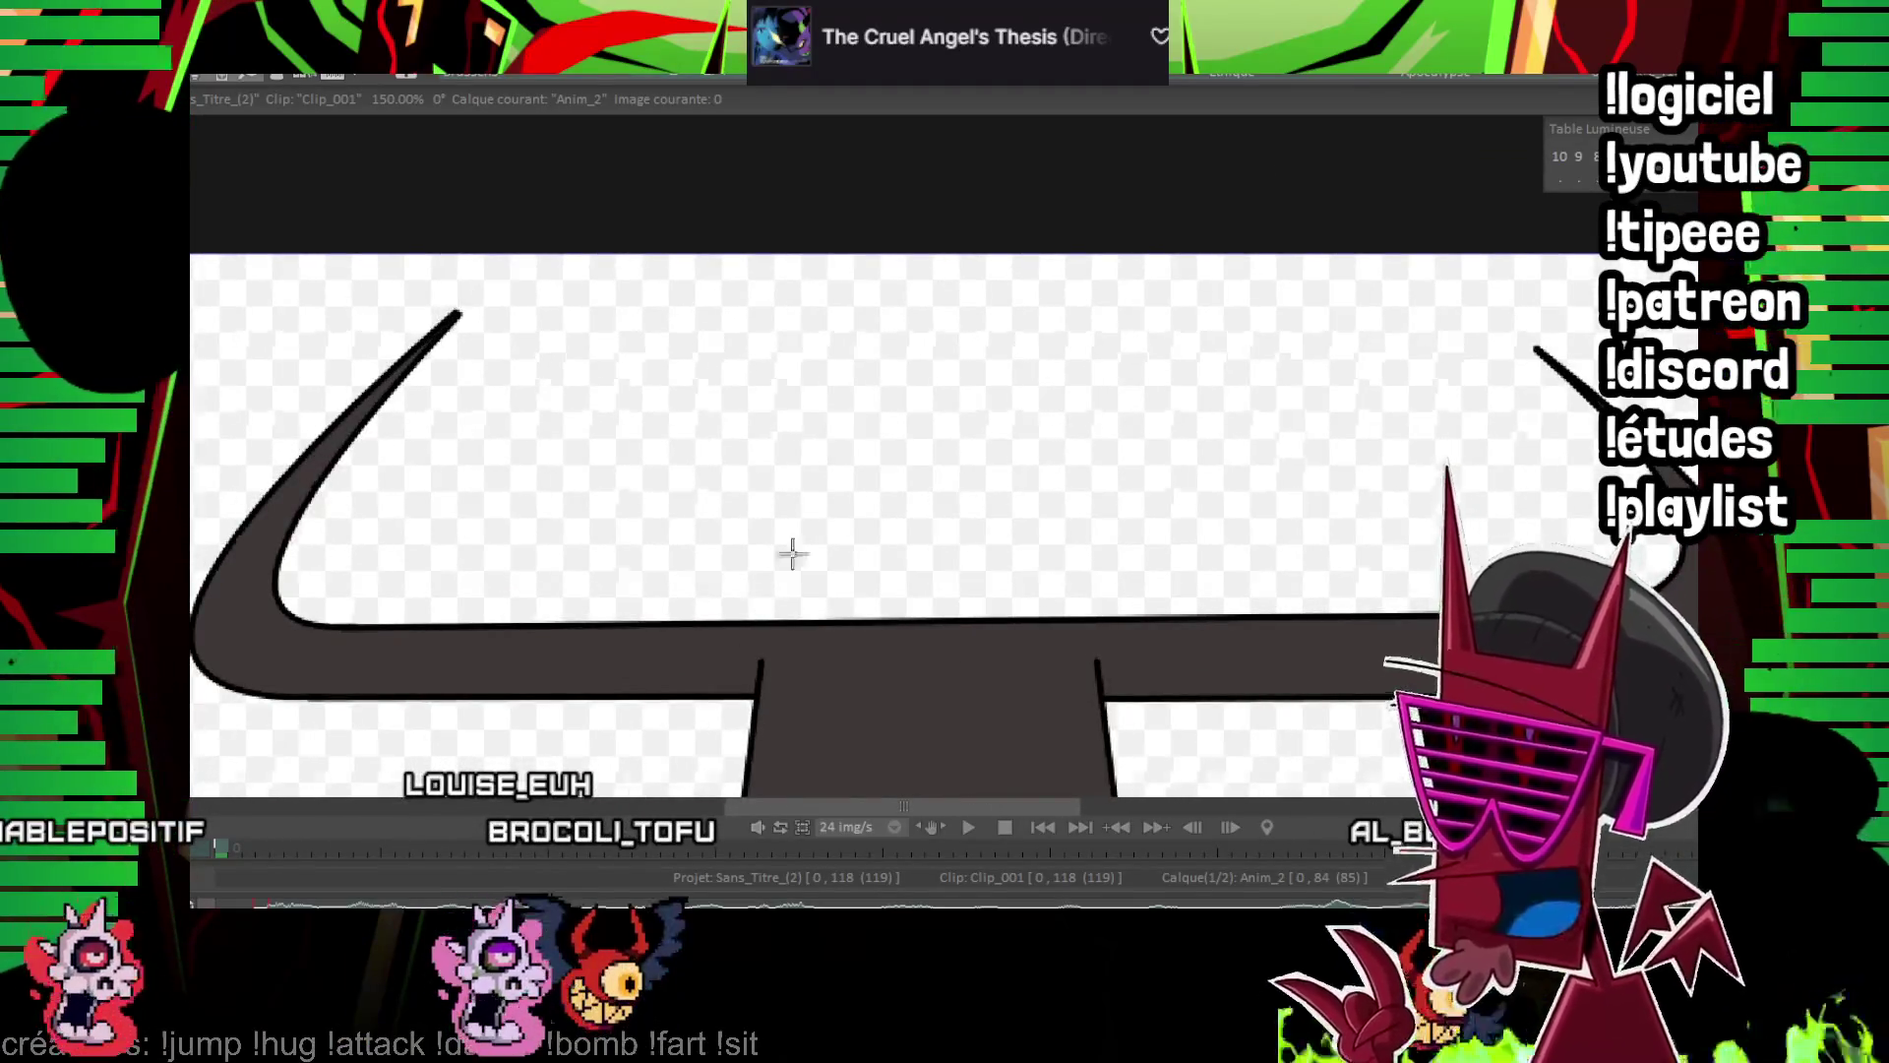
left_click_drag(792, 553, 851, 352)
key("Right")
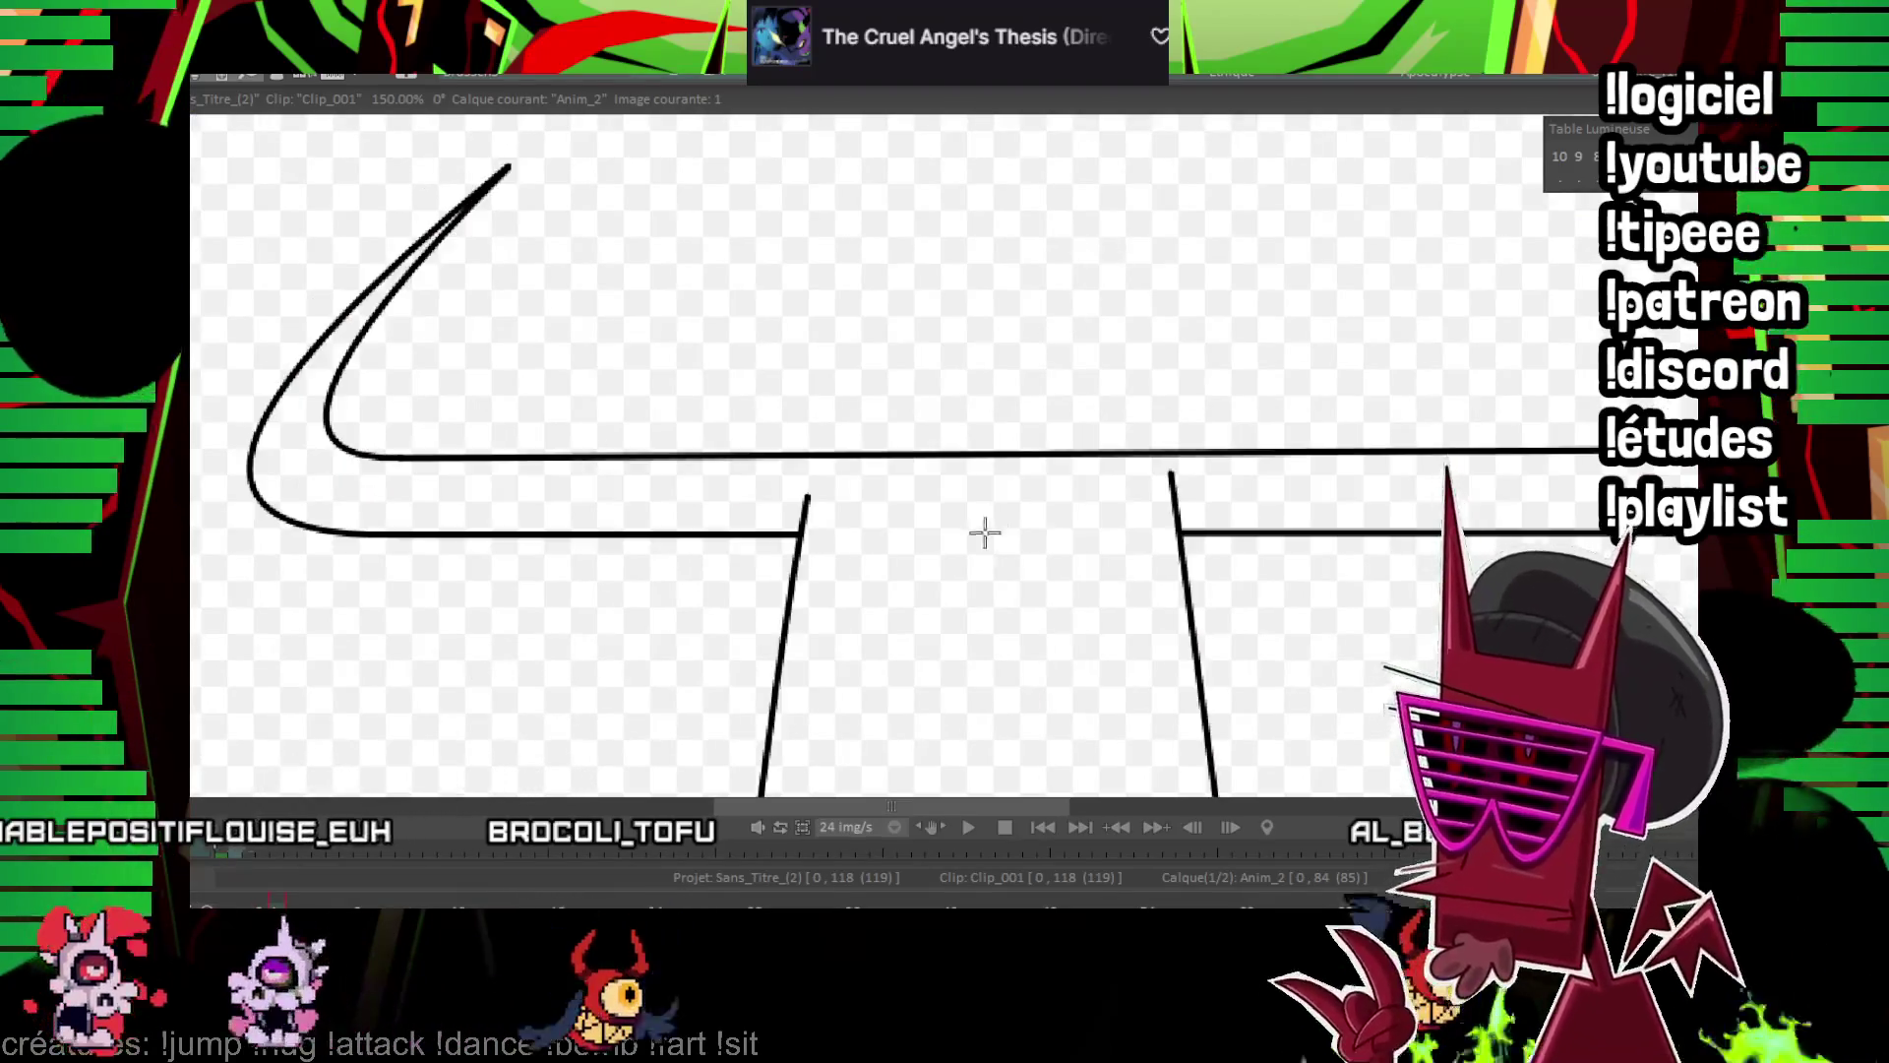
left_click_drag(984, 532, 1080, 631)
left_click(549, 305)
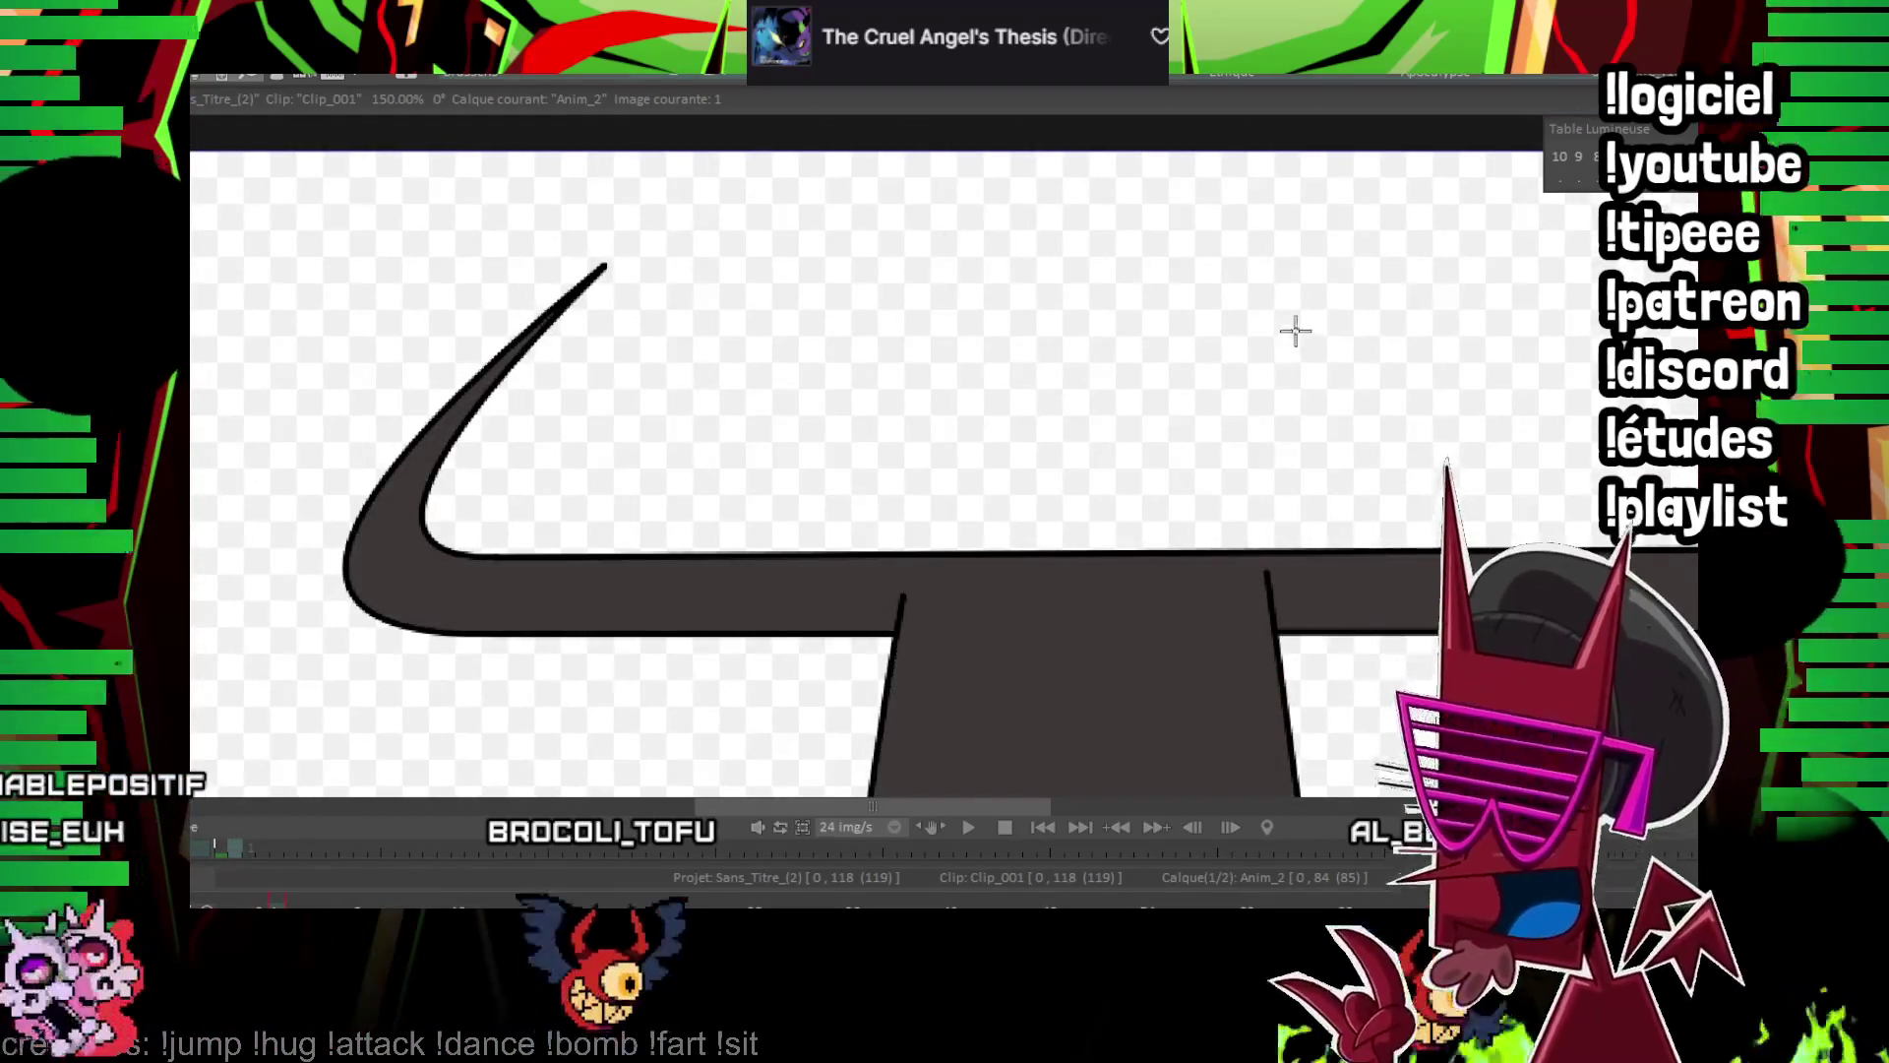
left_click_drag(1296, 330, 605, 427)
mouse_move(1142, 458)
left_mouse_down()
mouse_move(994, 624)
mouse_move(725, 253)
mouse_move(741, 232)
mouse_move(727, 509)
left_mouse_up()
Step ahead through frames 3 to 5, checking each T-shape drawing
key("Right")
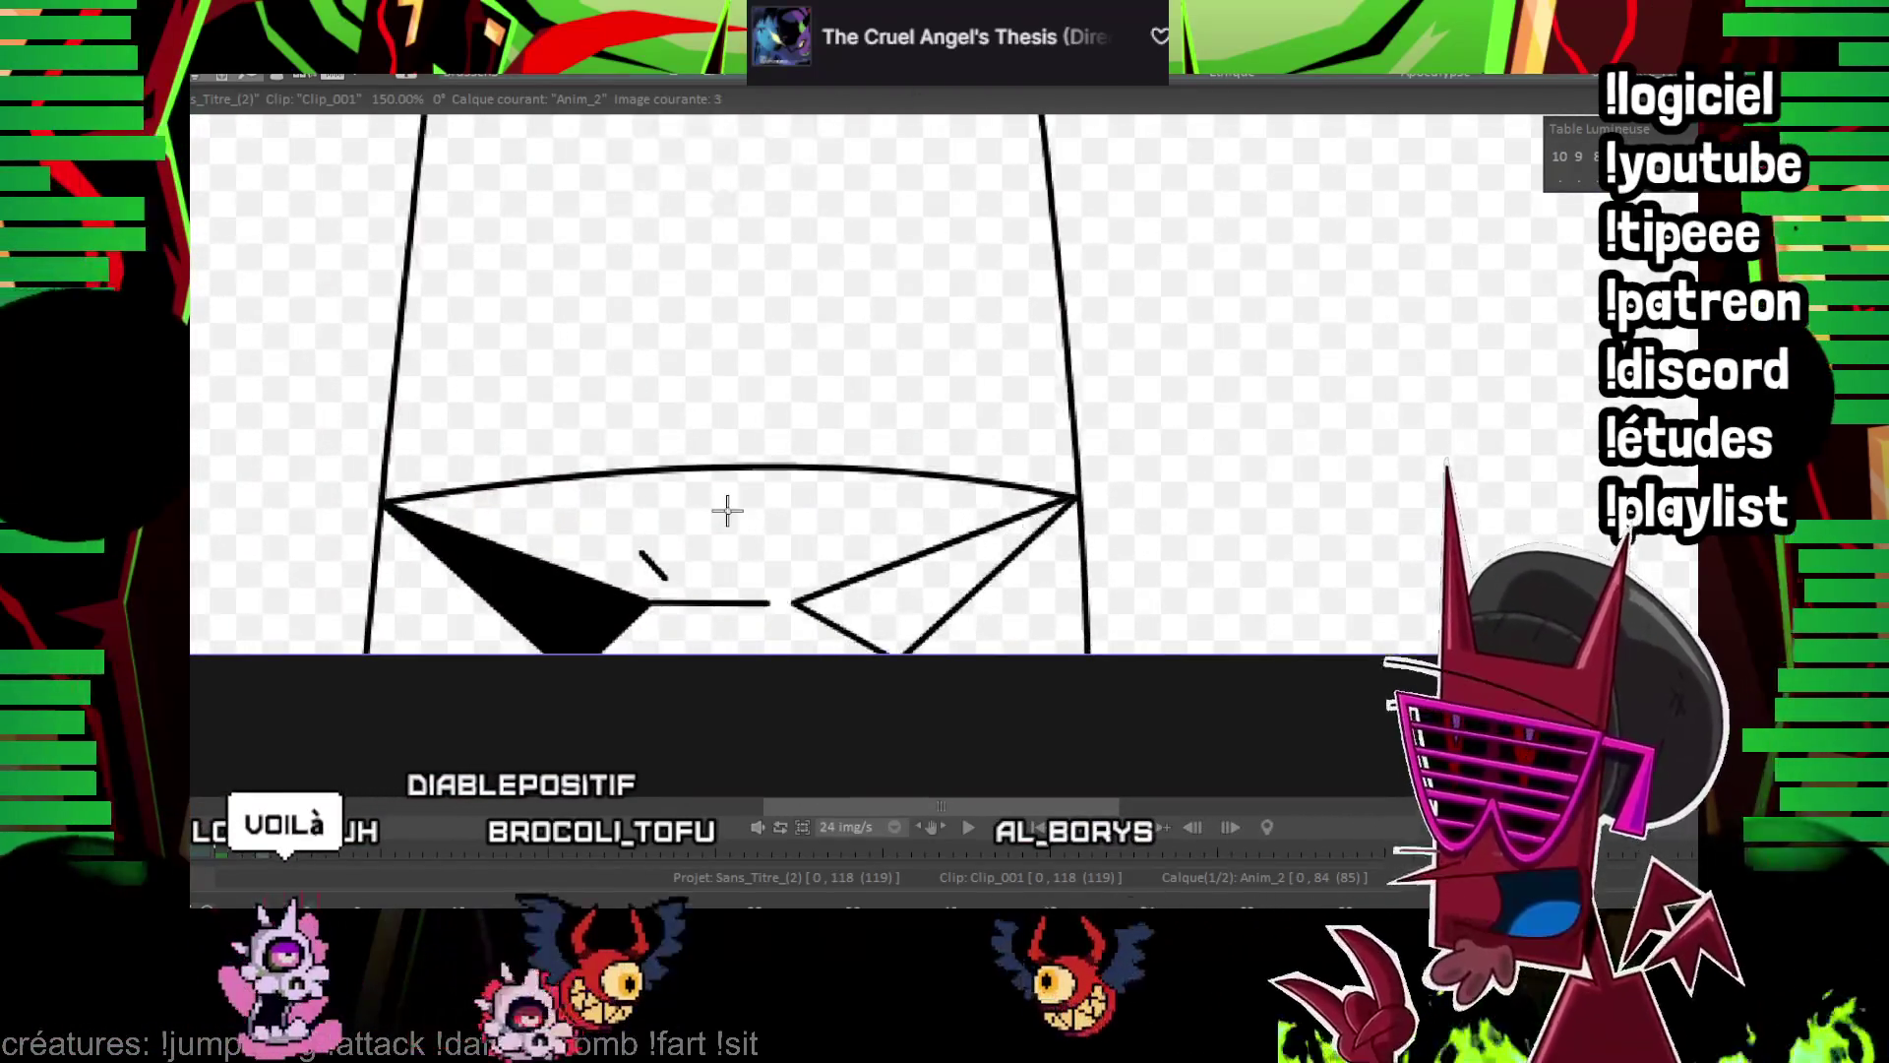
key("Right")
key("Right")
key("Right")
key("Right")
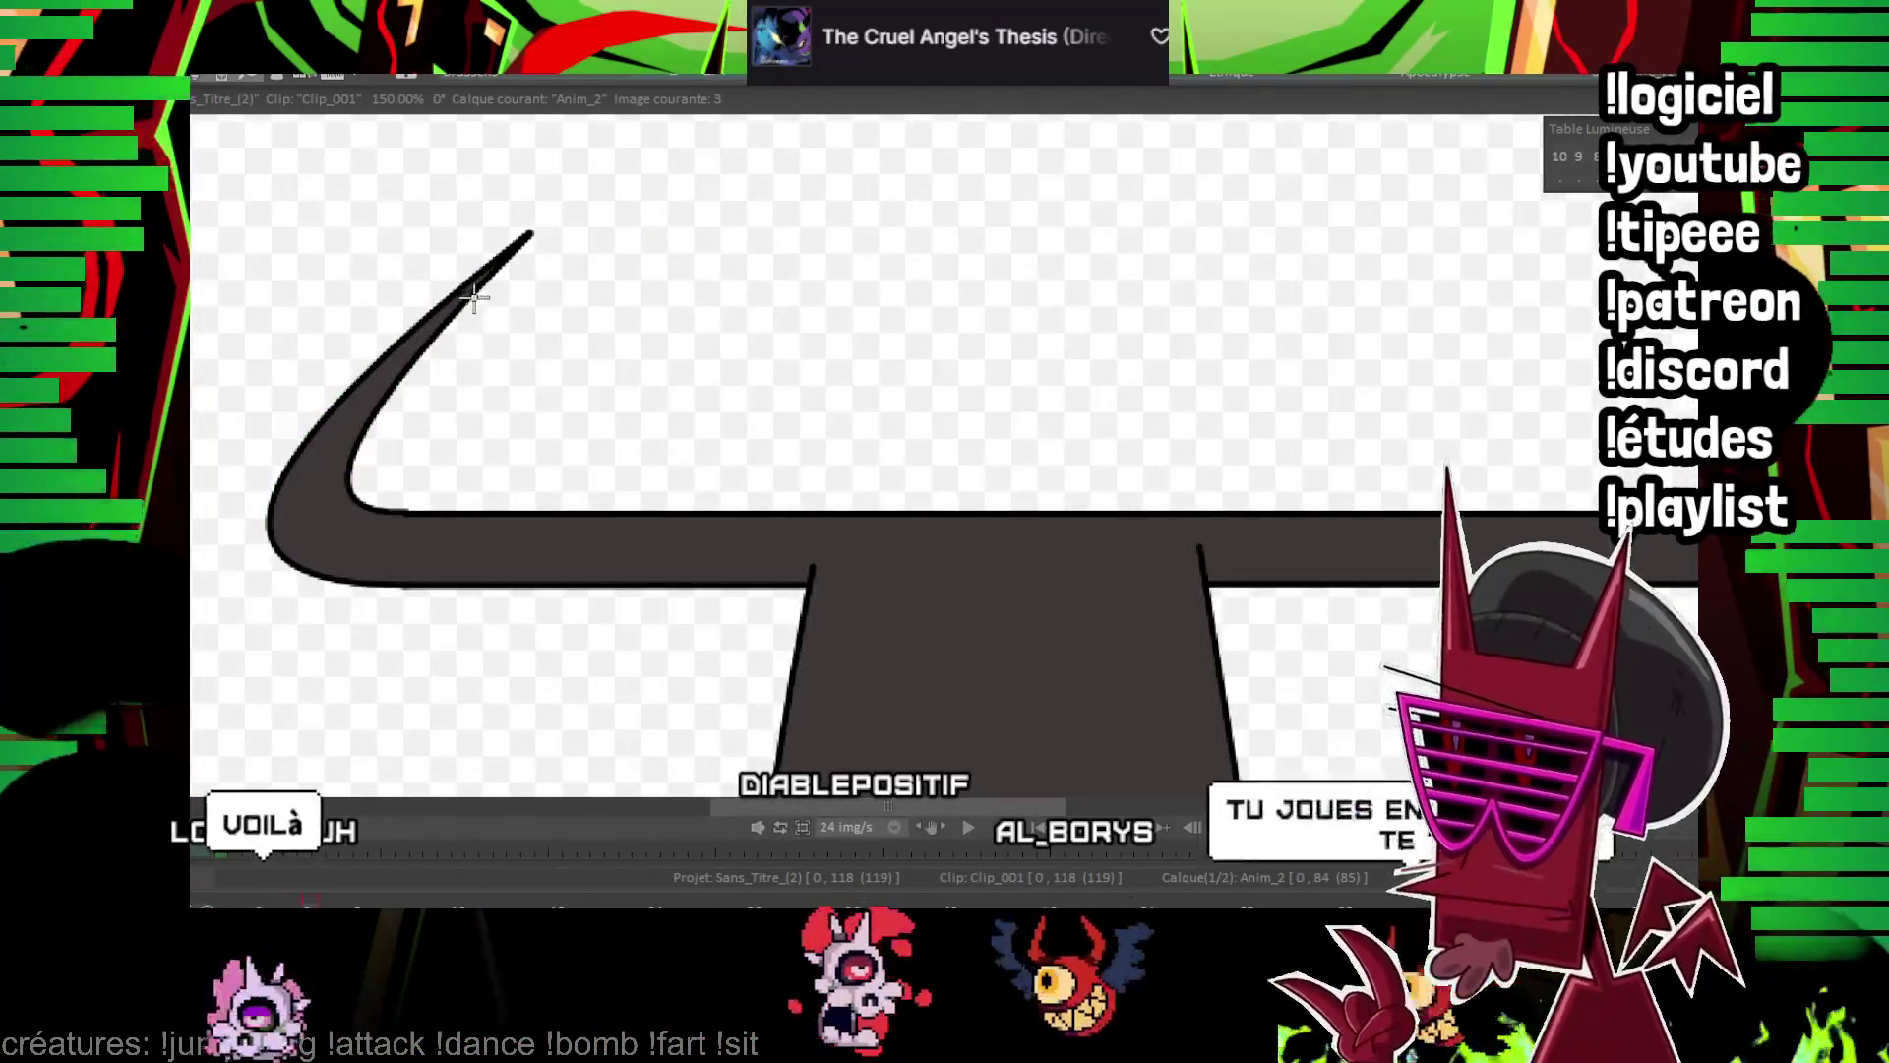
scroll(1151, 410, "down", 2)
scroll(1139, 392, "up", 2)
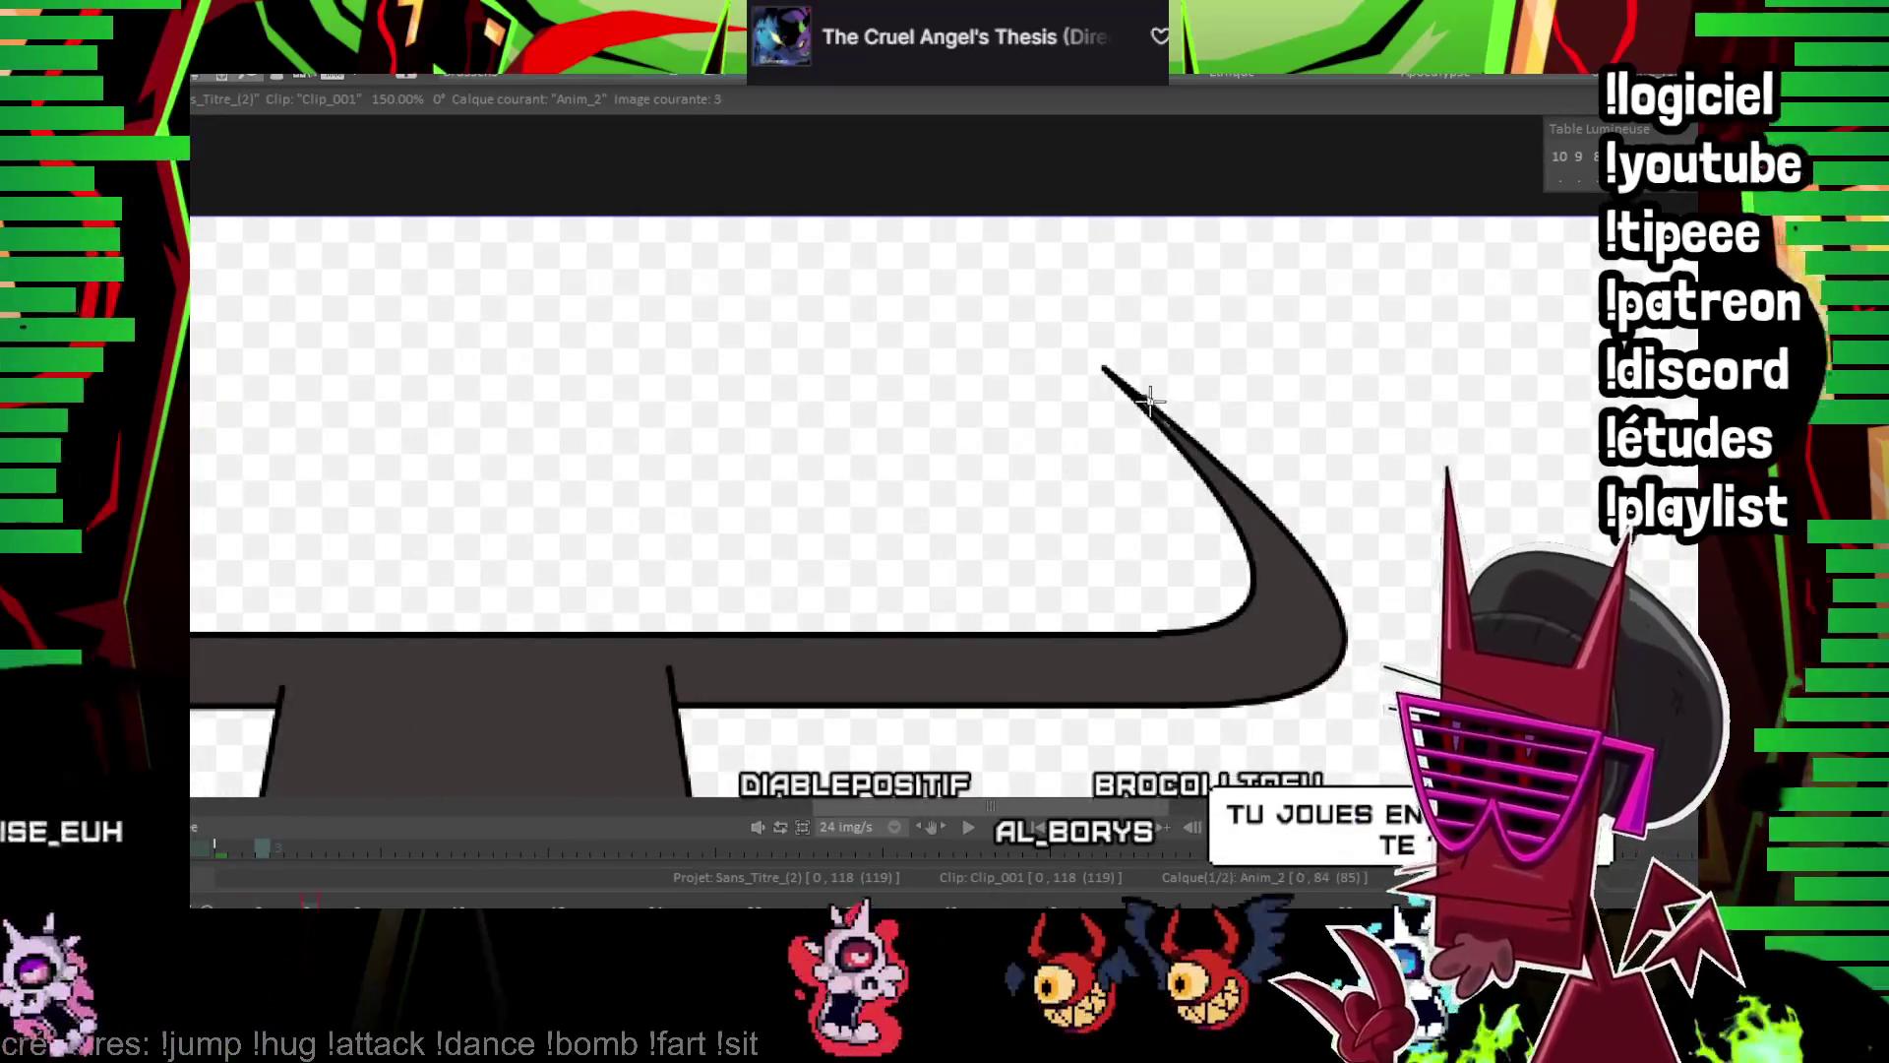
scroll(1189, 509, "down", 2)
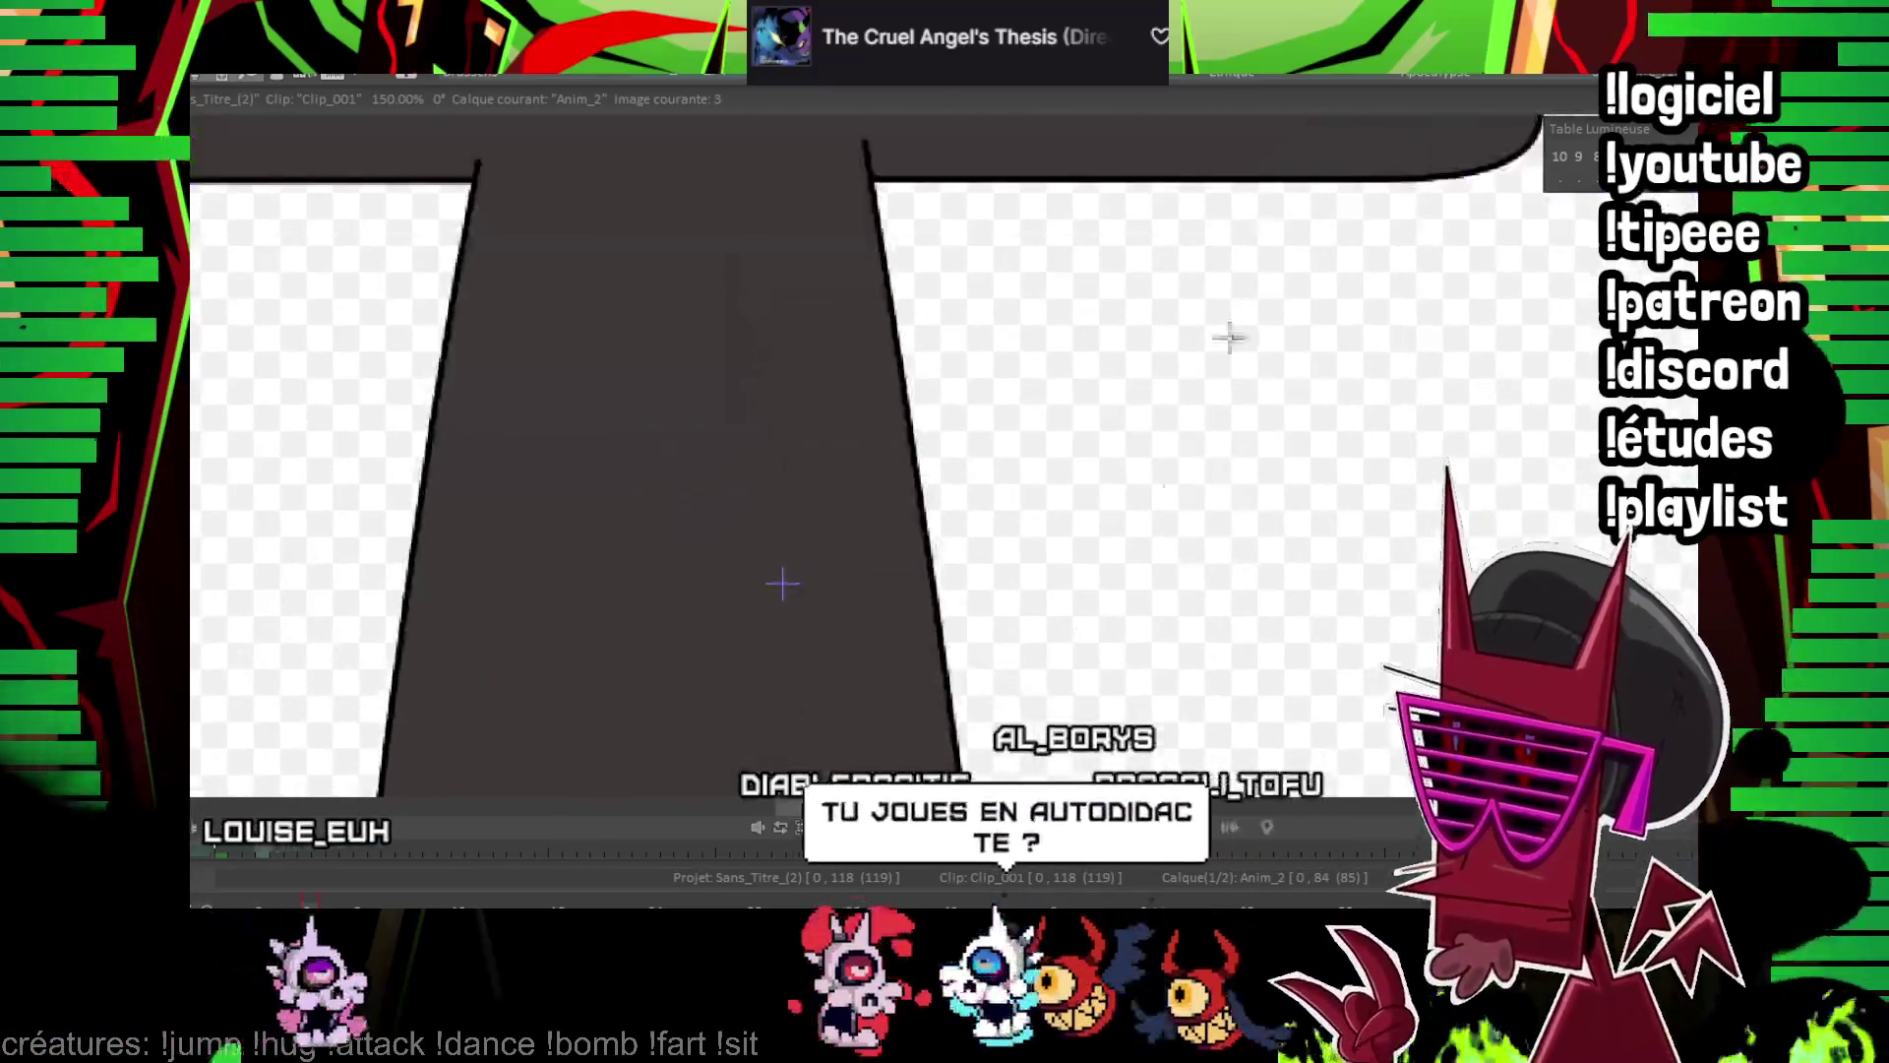
scroll(995, 636, "up", 2)
scroll(811, 521, "down", 2)
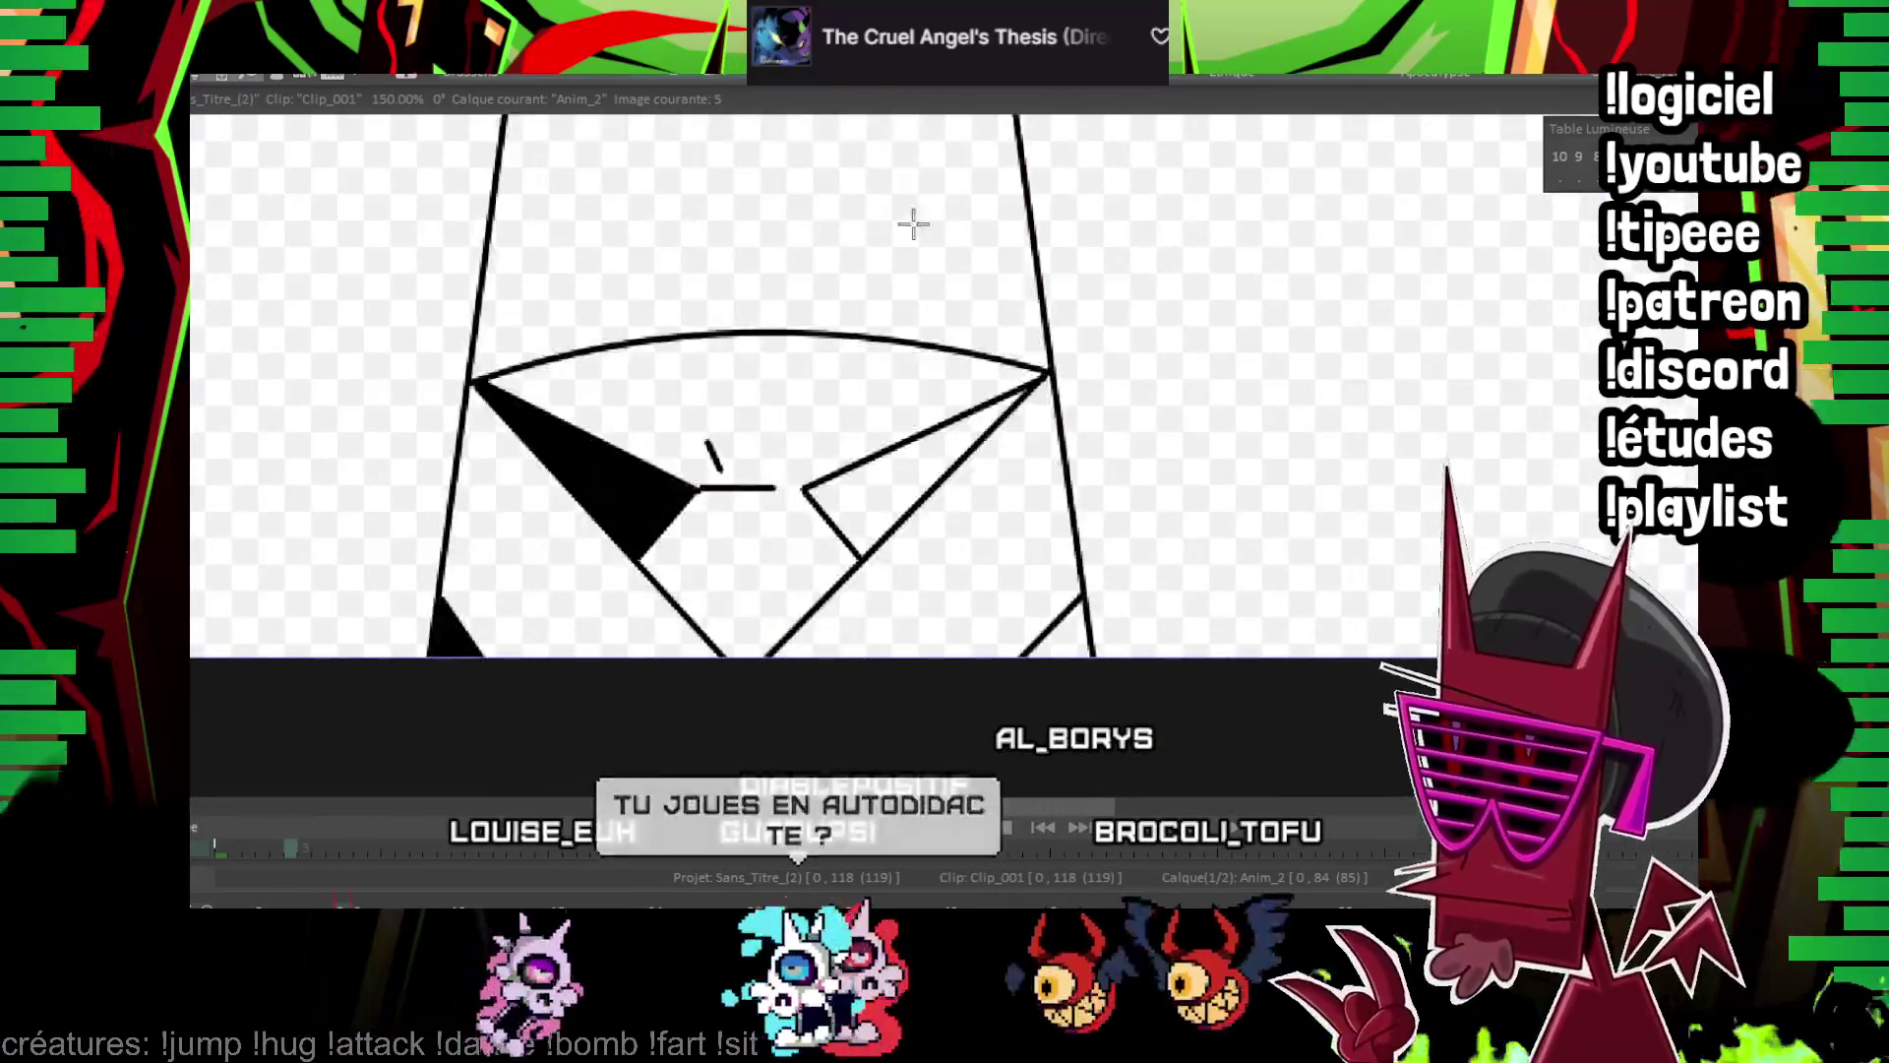
key("Right")
key("Right")
scroll(876, 295, "up", 2)
scroll(688, 364, "up", 3)
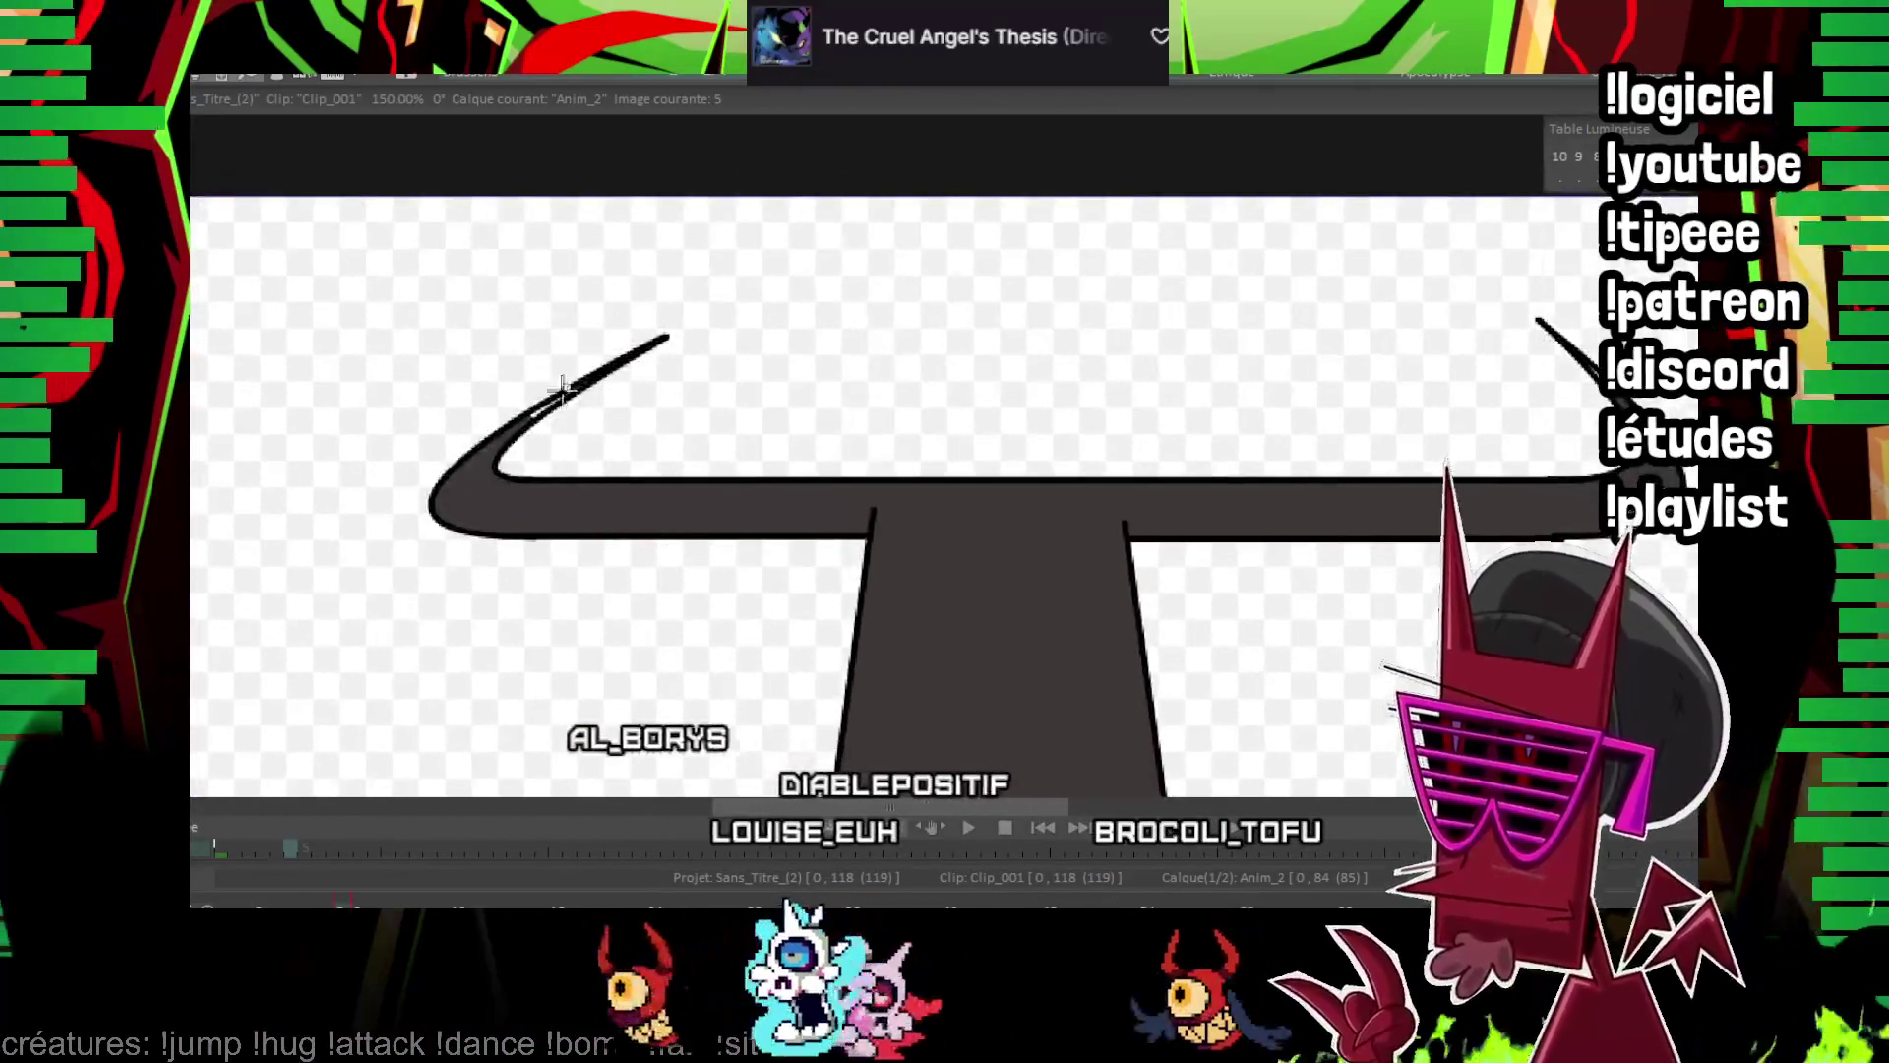
scroll(770, 412, "up", 1)
scroll(771, 411, "right", 7)
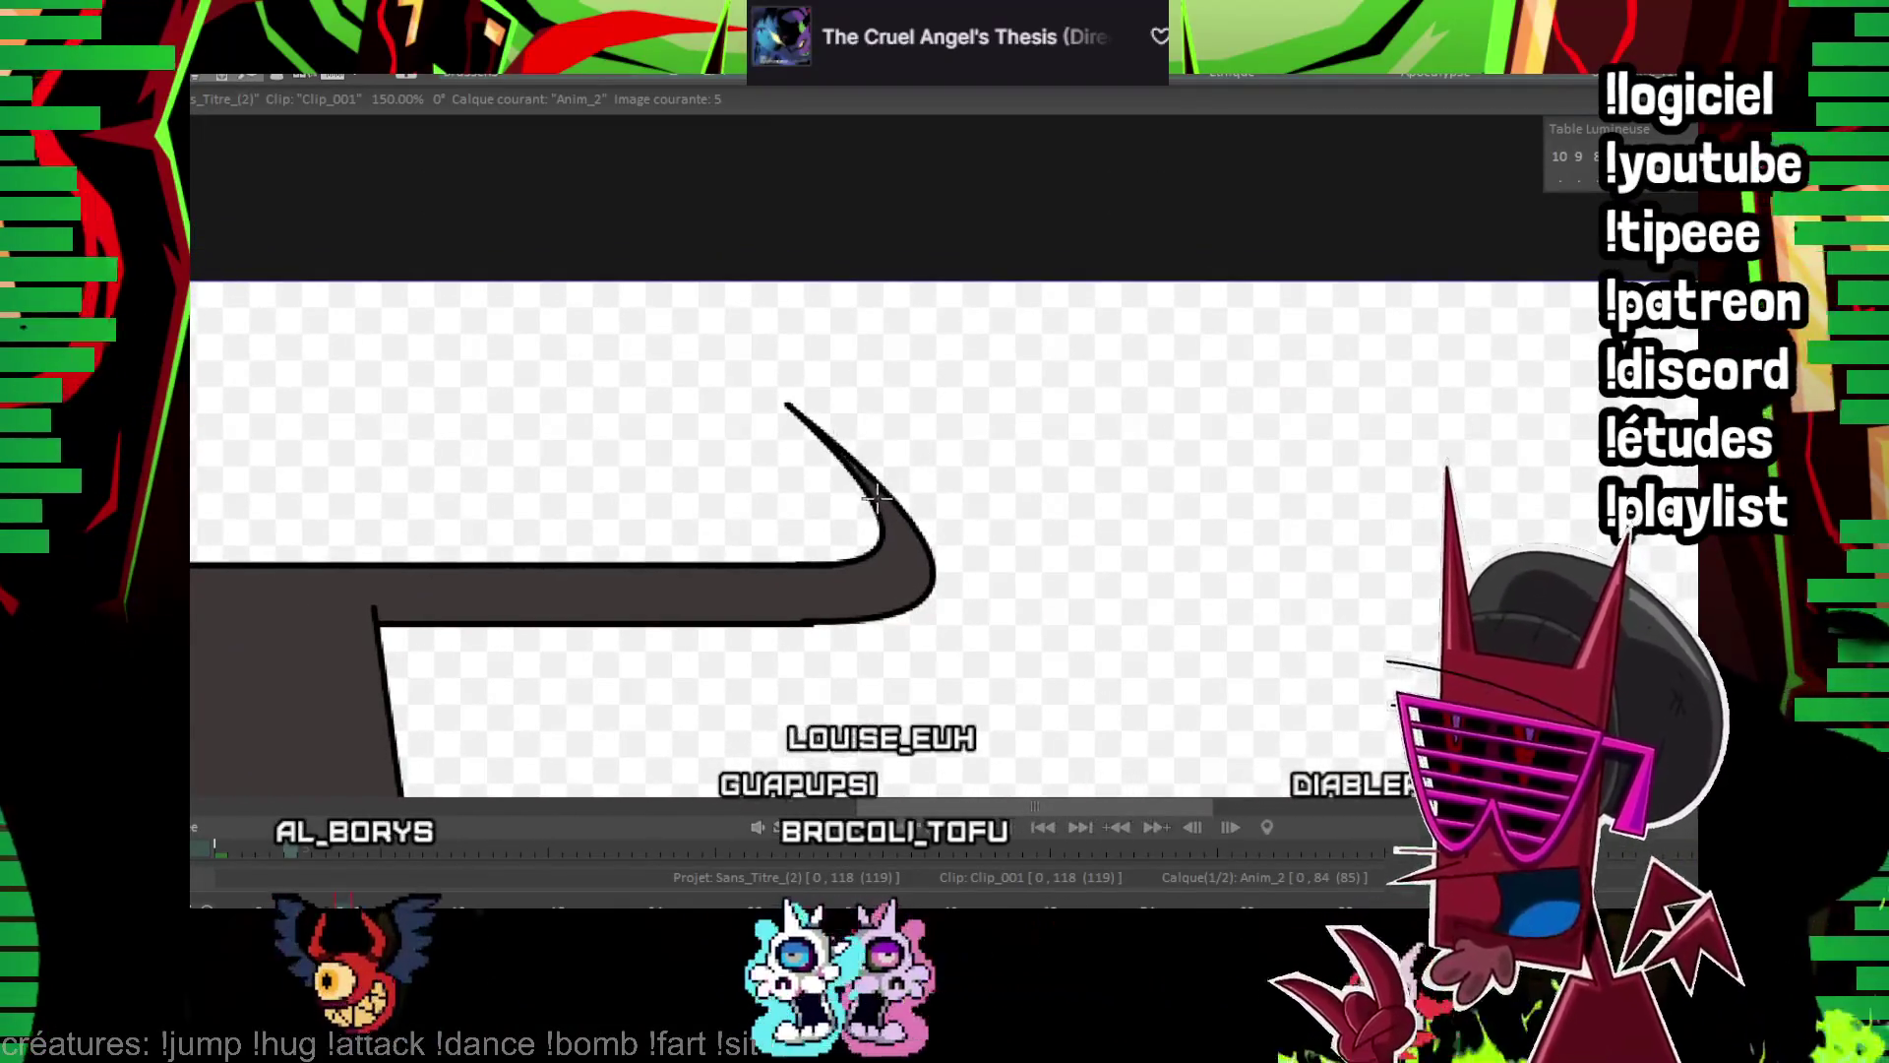
scroll(878, 498, "down", 8)
scroll(689, 492, "left", 5)
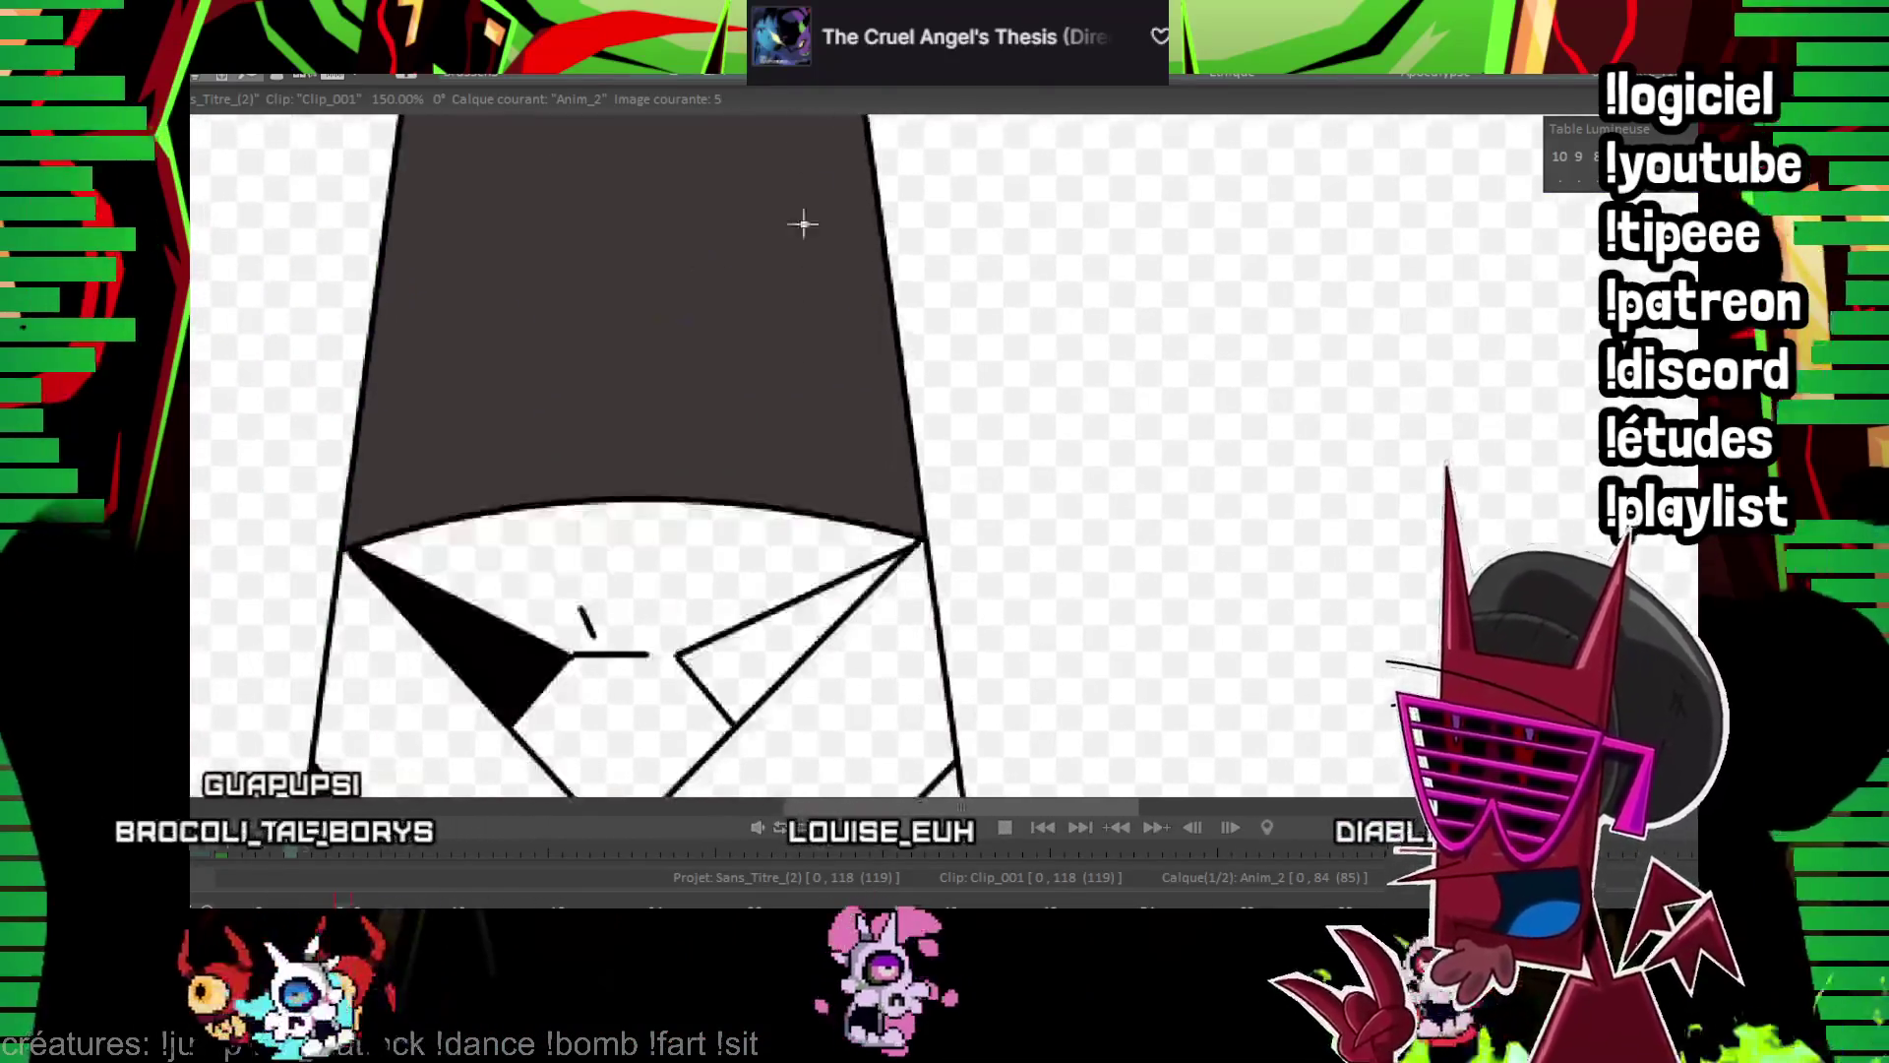
scroll(784, 448, "up", 1)
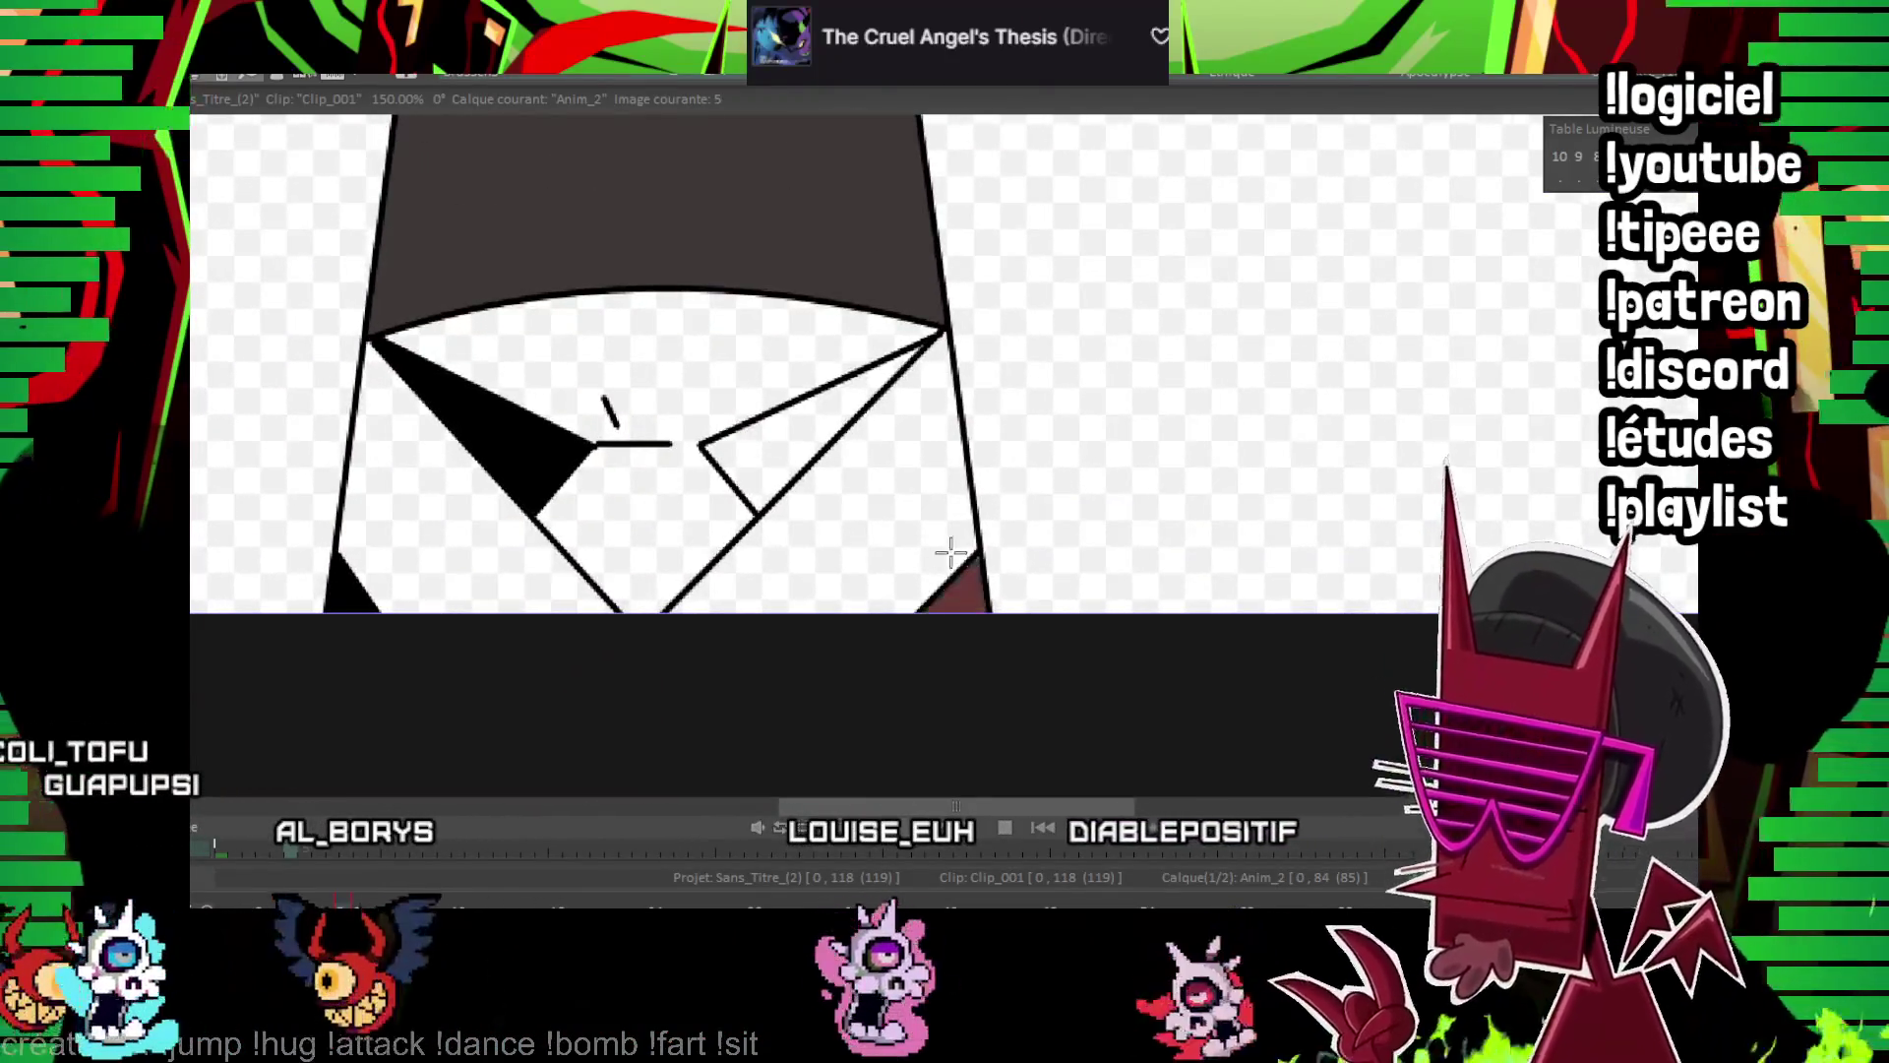
scroll(894, 279, "up", 3)
Advance through frames 9, 38 and 40, filling frame 40's stem dark grey
key("Right")
key("Right")
key("Right")
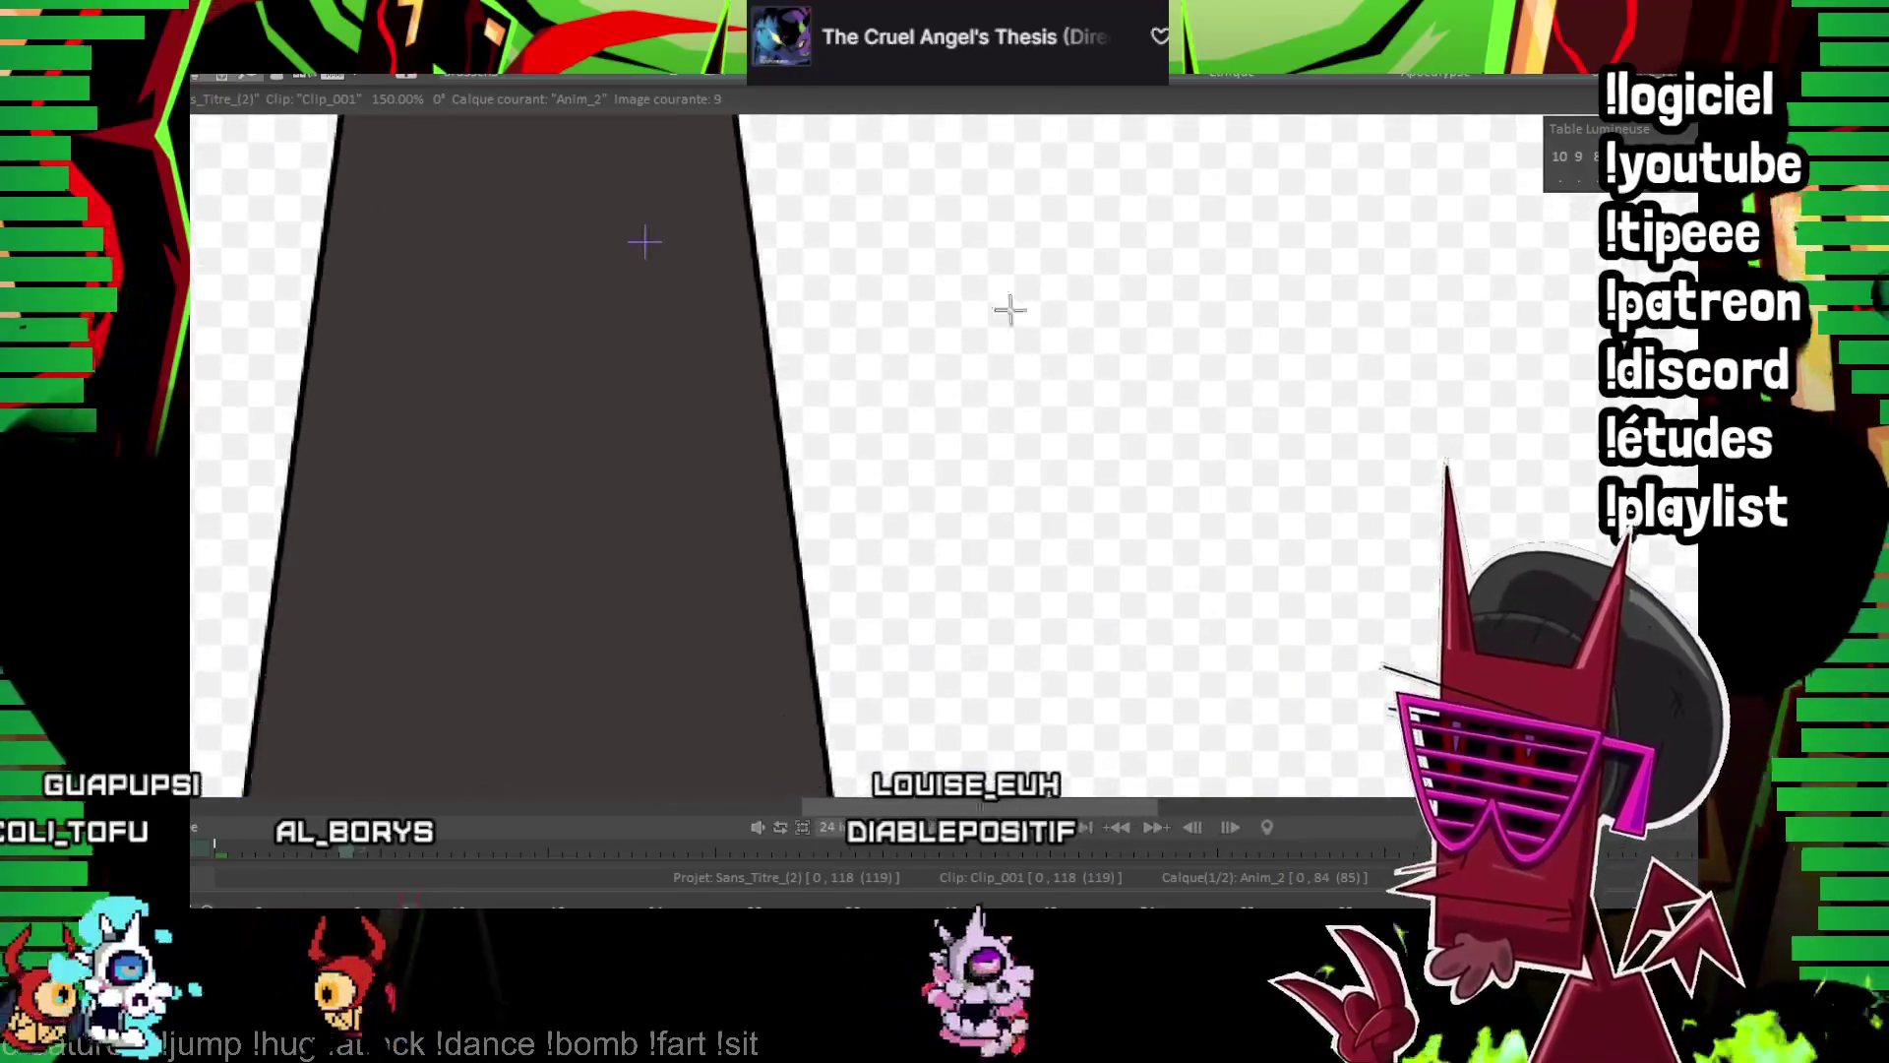
scroll(875, 443, "up", 2)
scroll(900, 475, "left", 4)
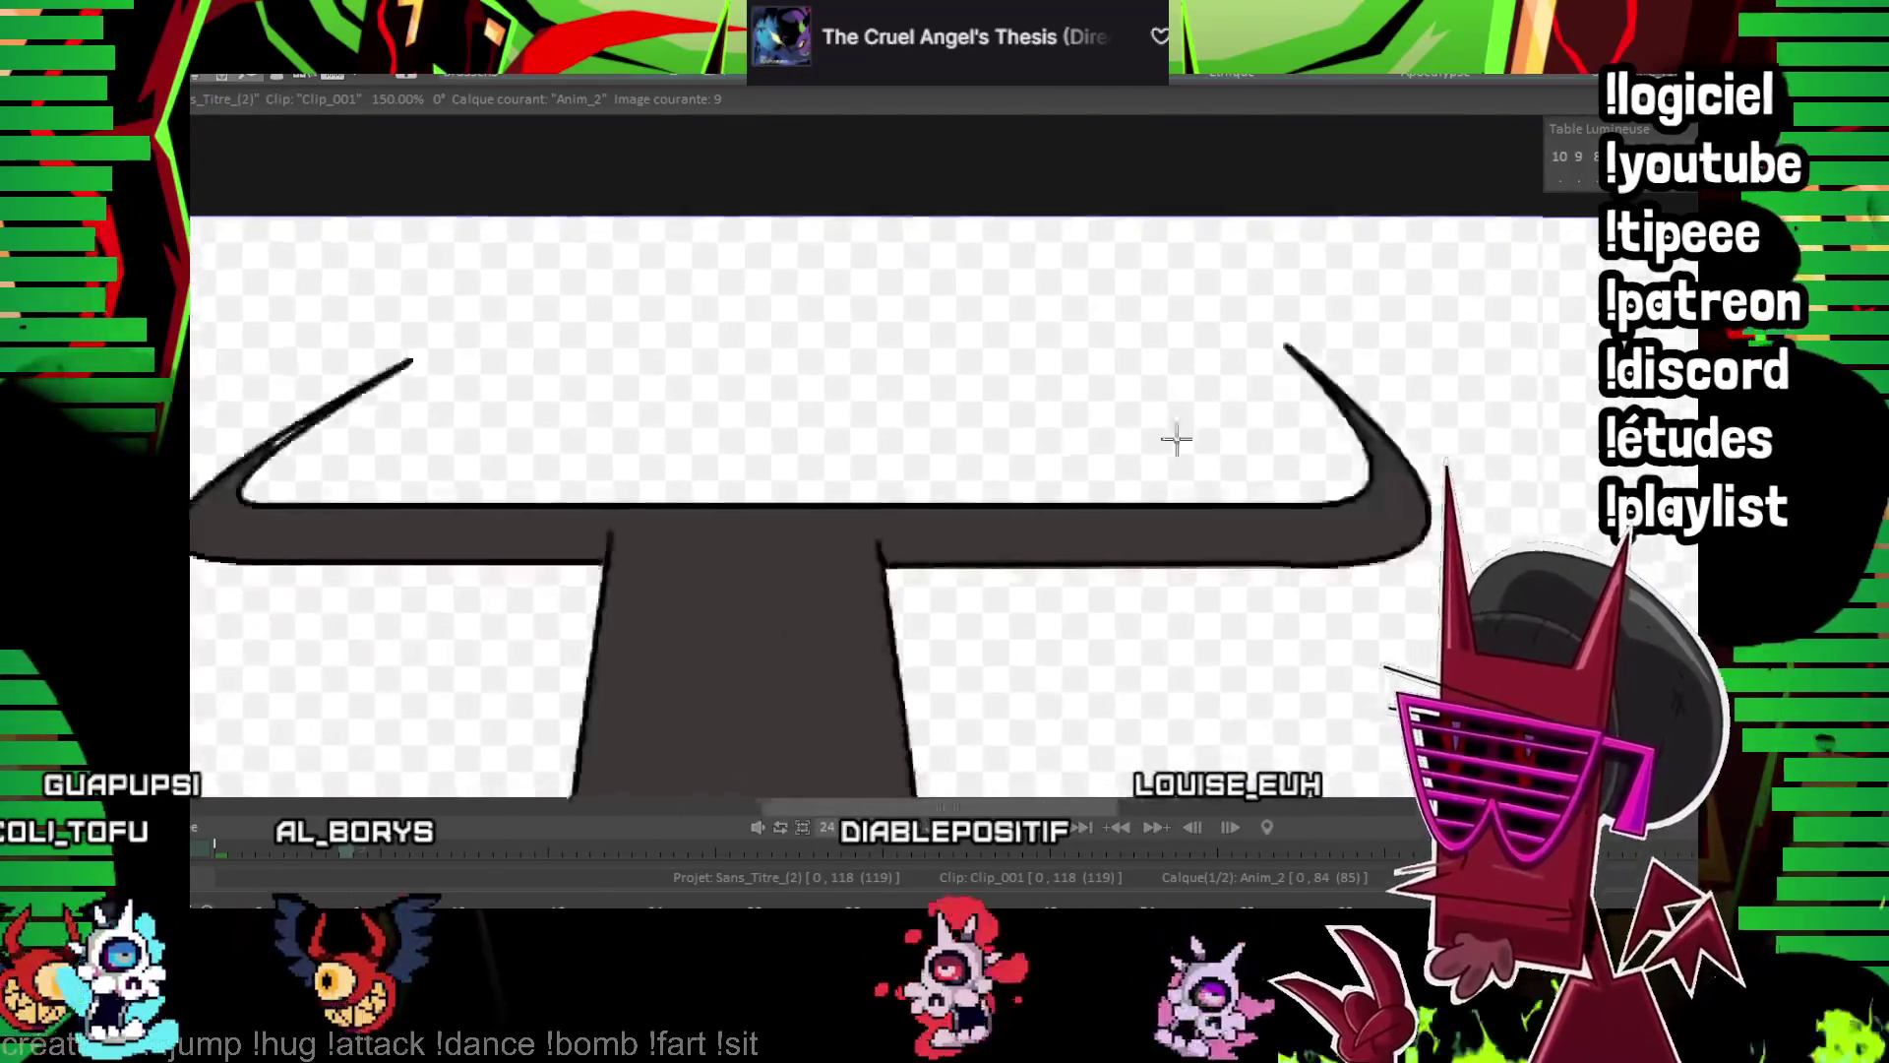
key("Right")
key("Right")
key("Right")
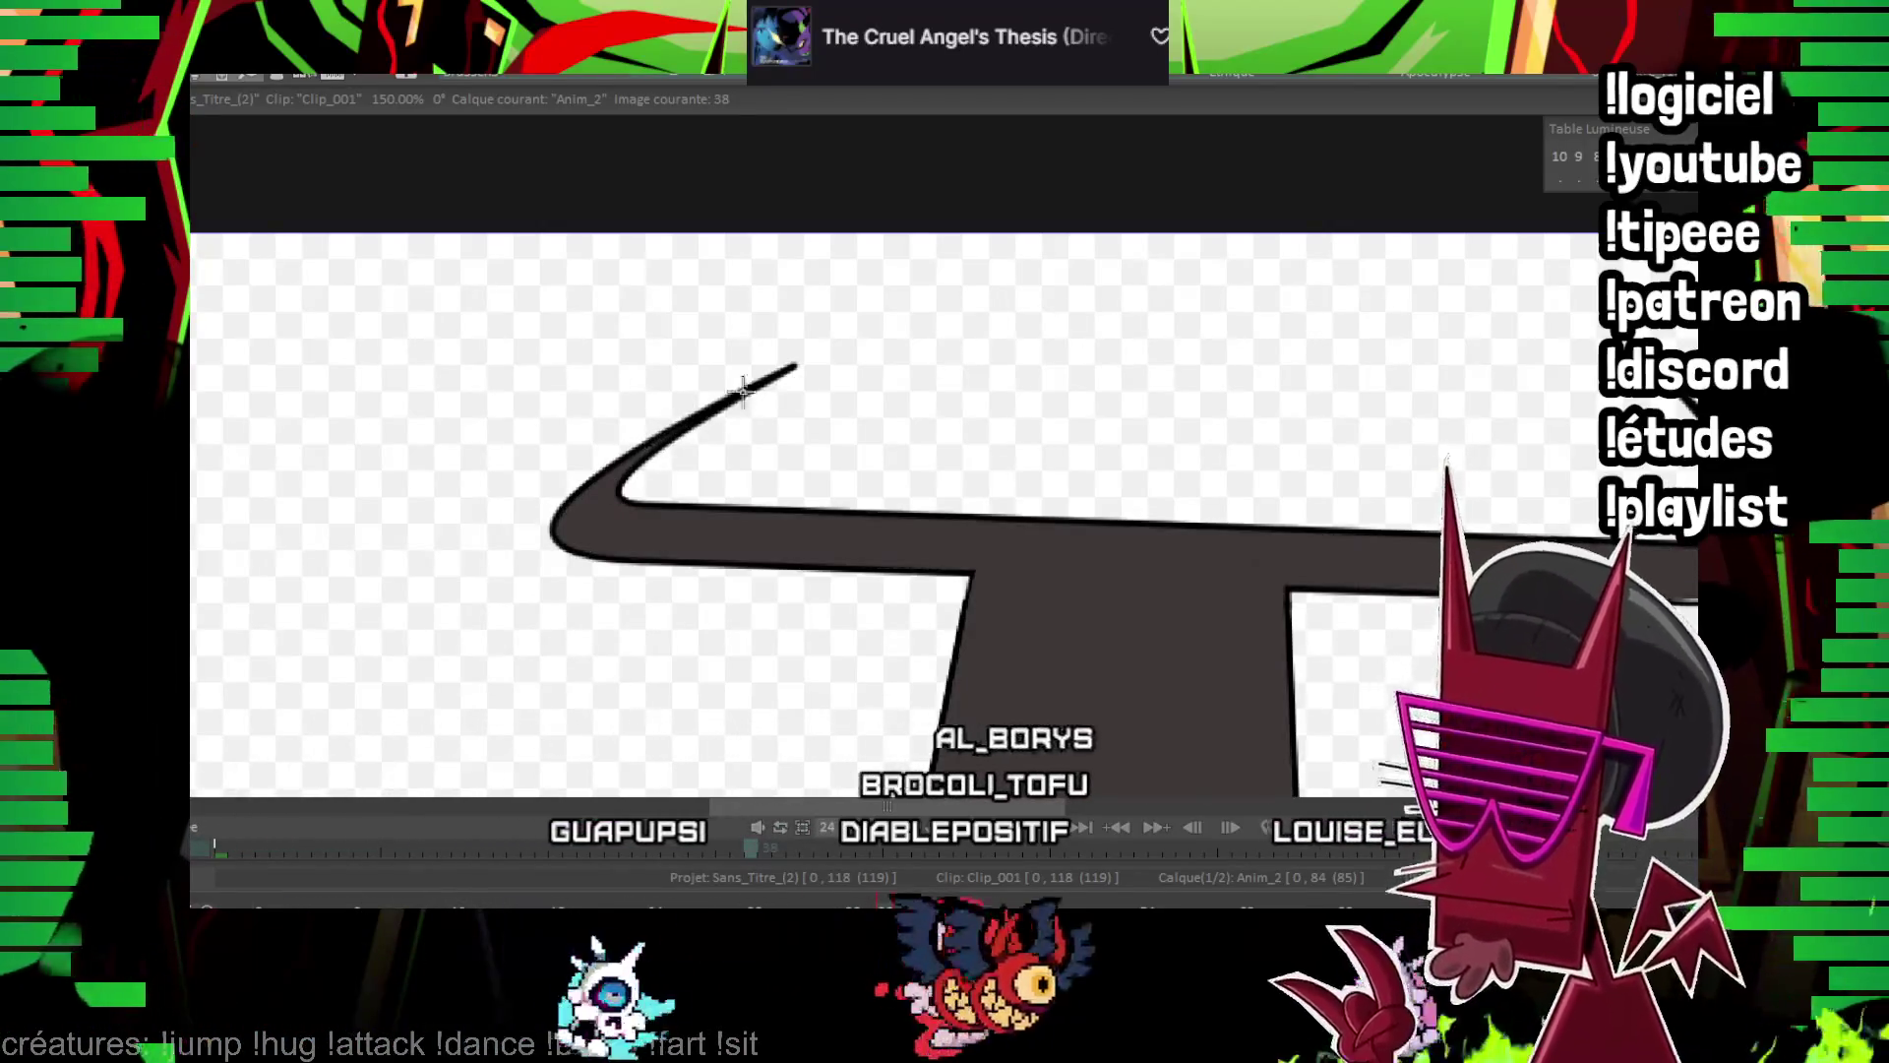
scroll(777, 425, "right", 3)
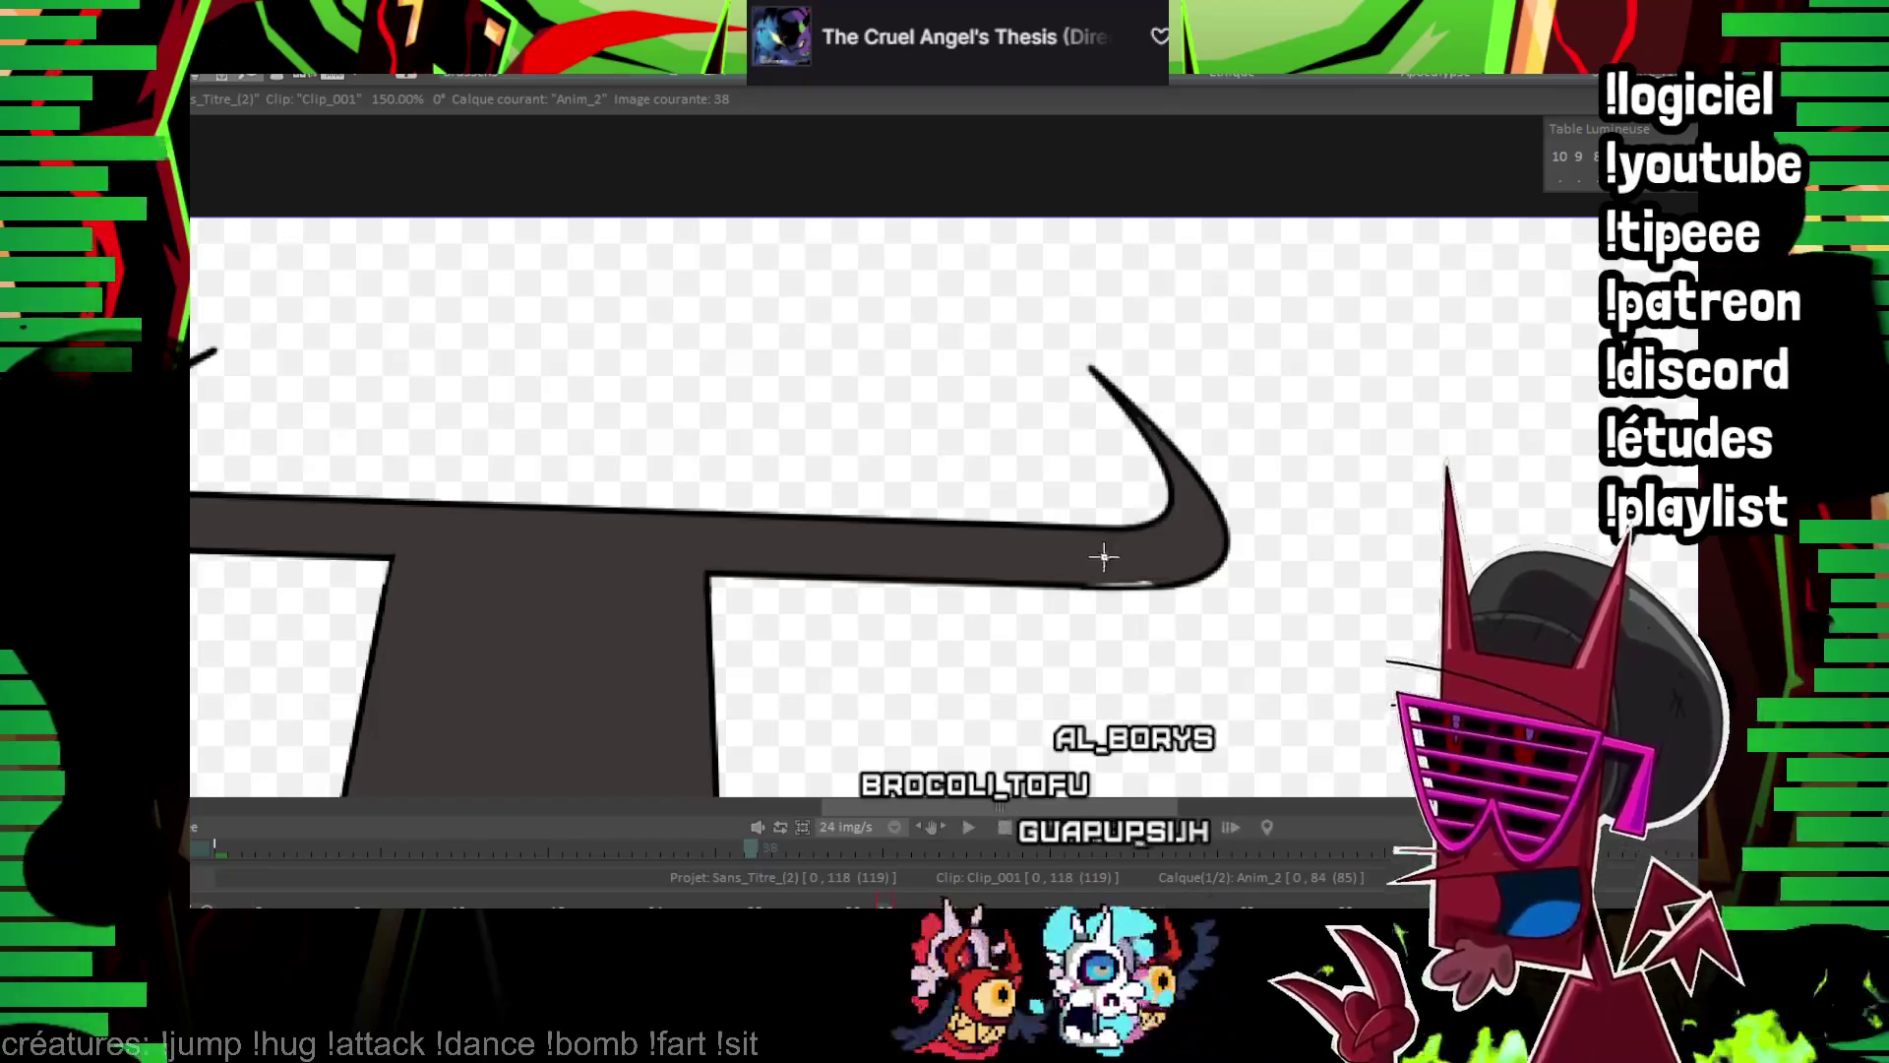
scroll(1164, 581, "down", 6)
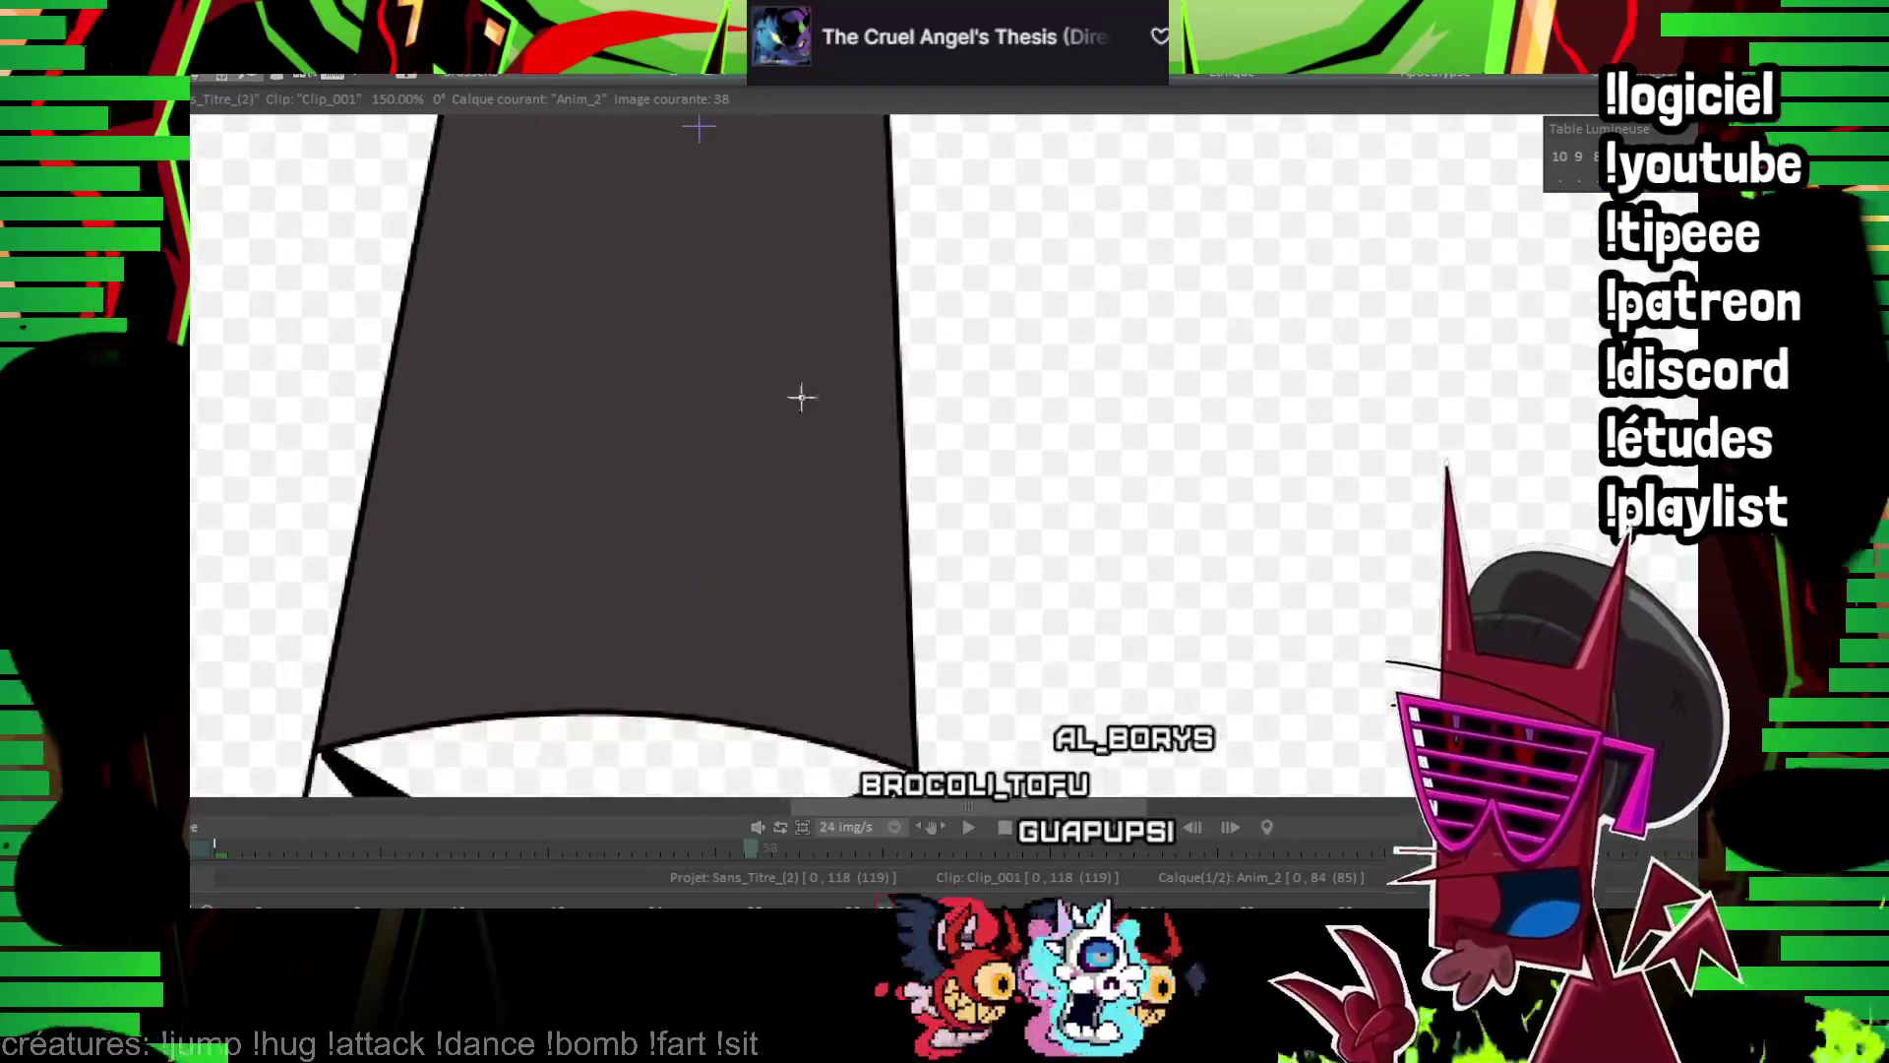
key("Right")
key("Right")
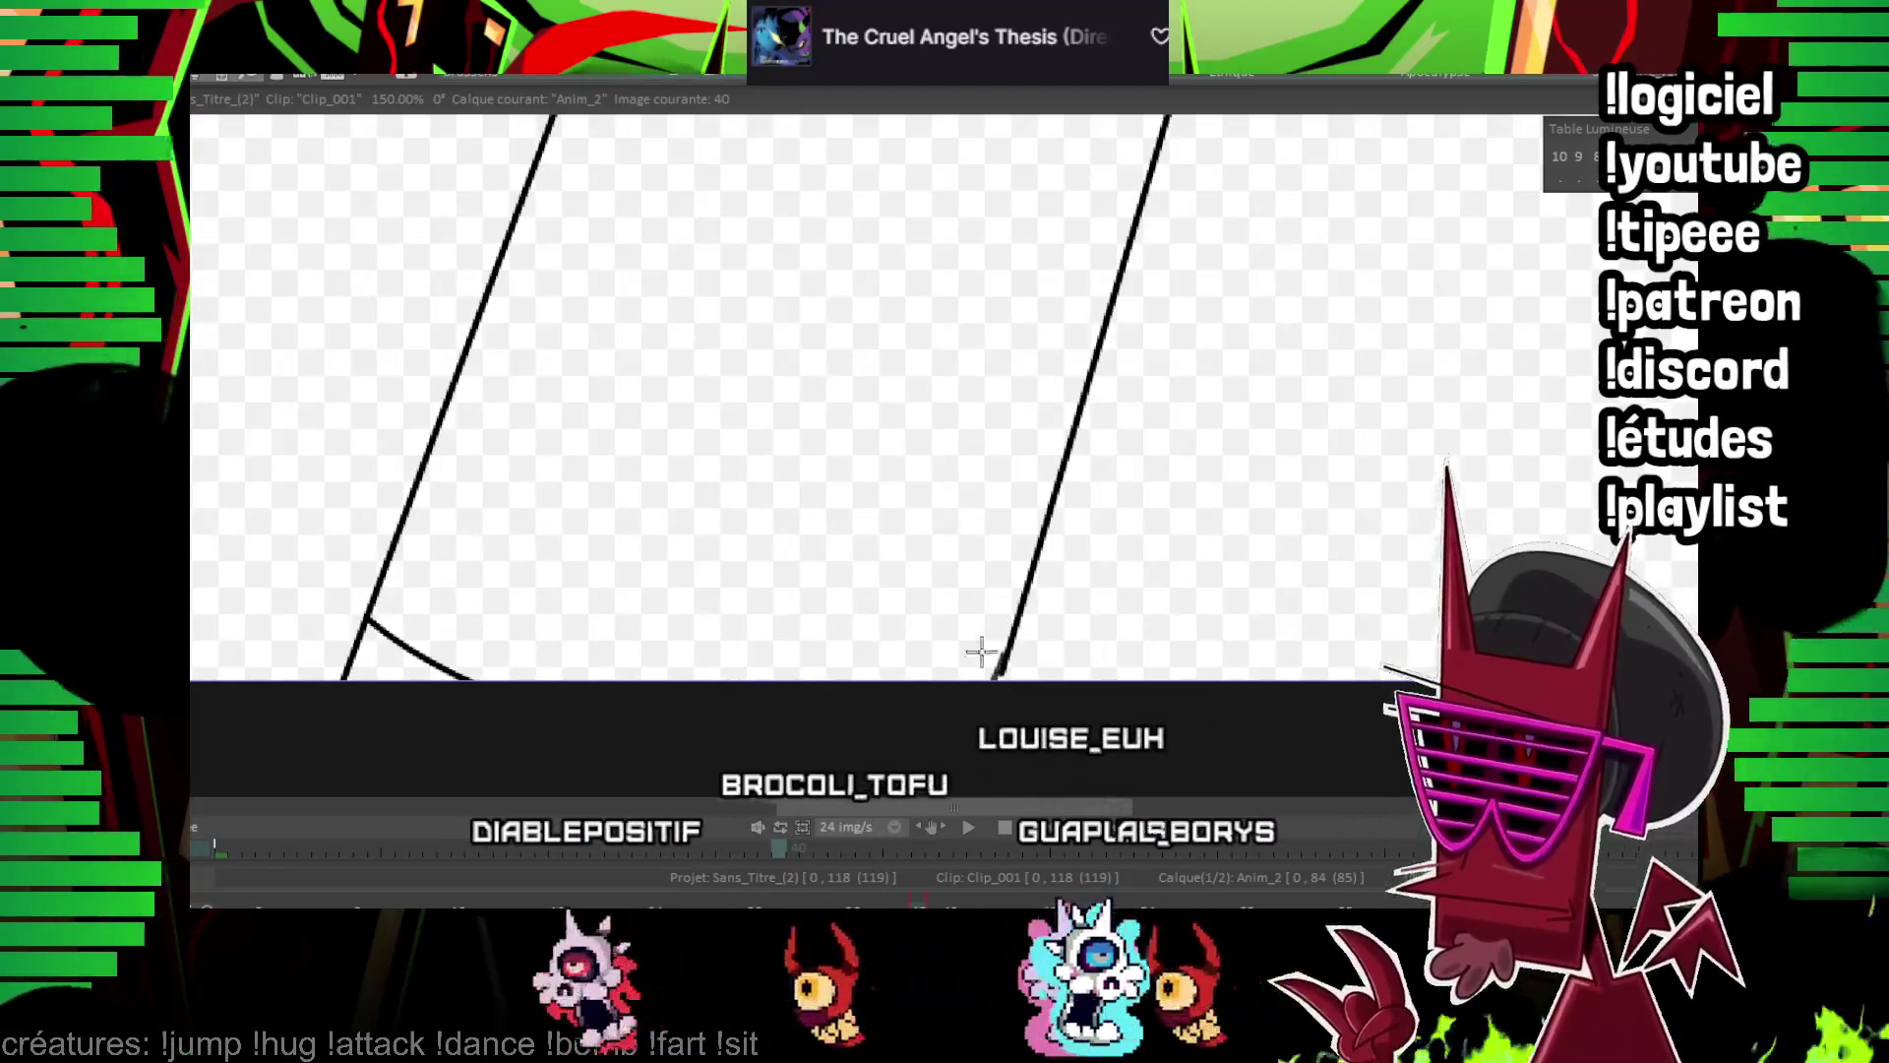
left_click(984, 646)
scroll(484, 306, "up", 3)
scroll(484, 306, "up", 5)
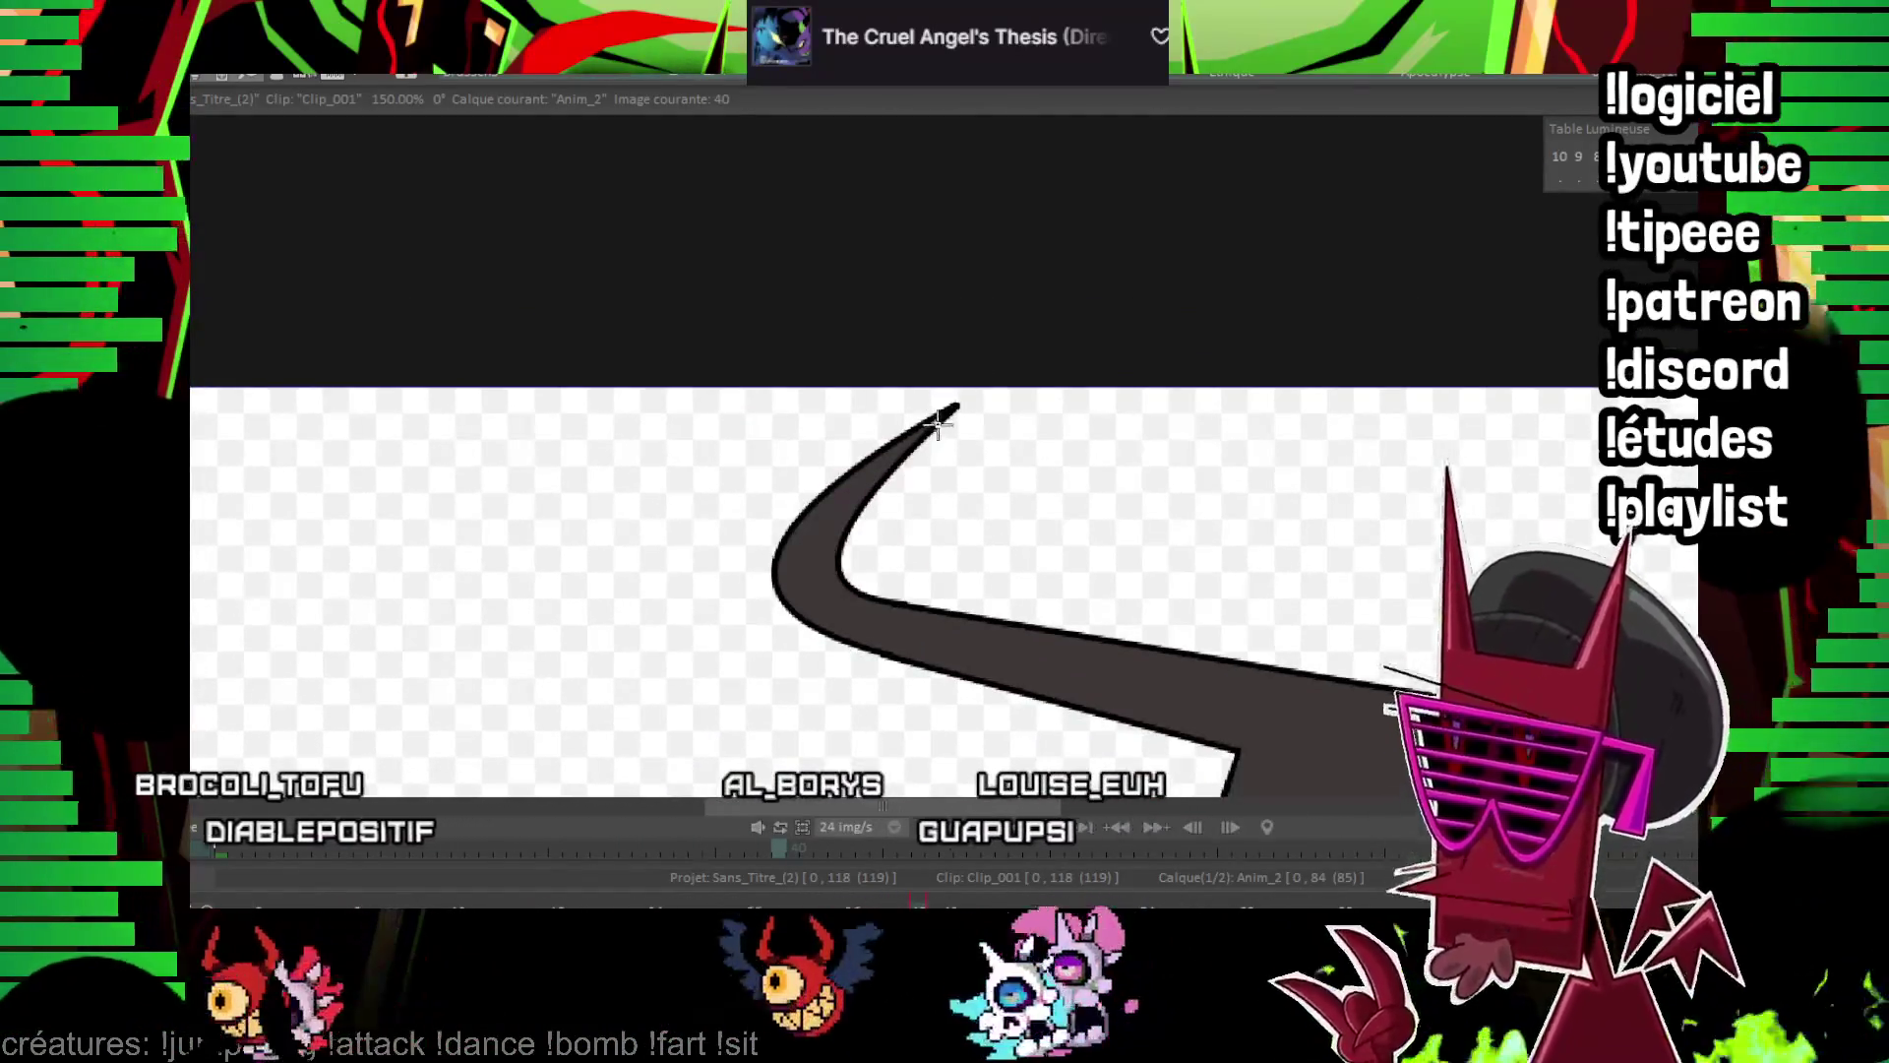
Step from frame 42 through the following drawings to find the unfilled outlines
left_click_drag(1034, 425, 787, 382)
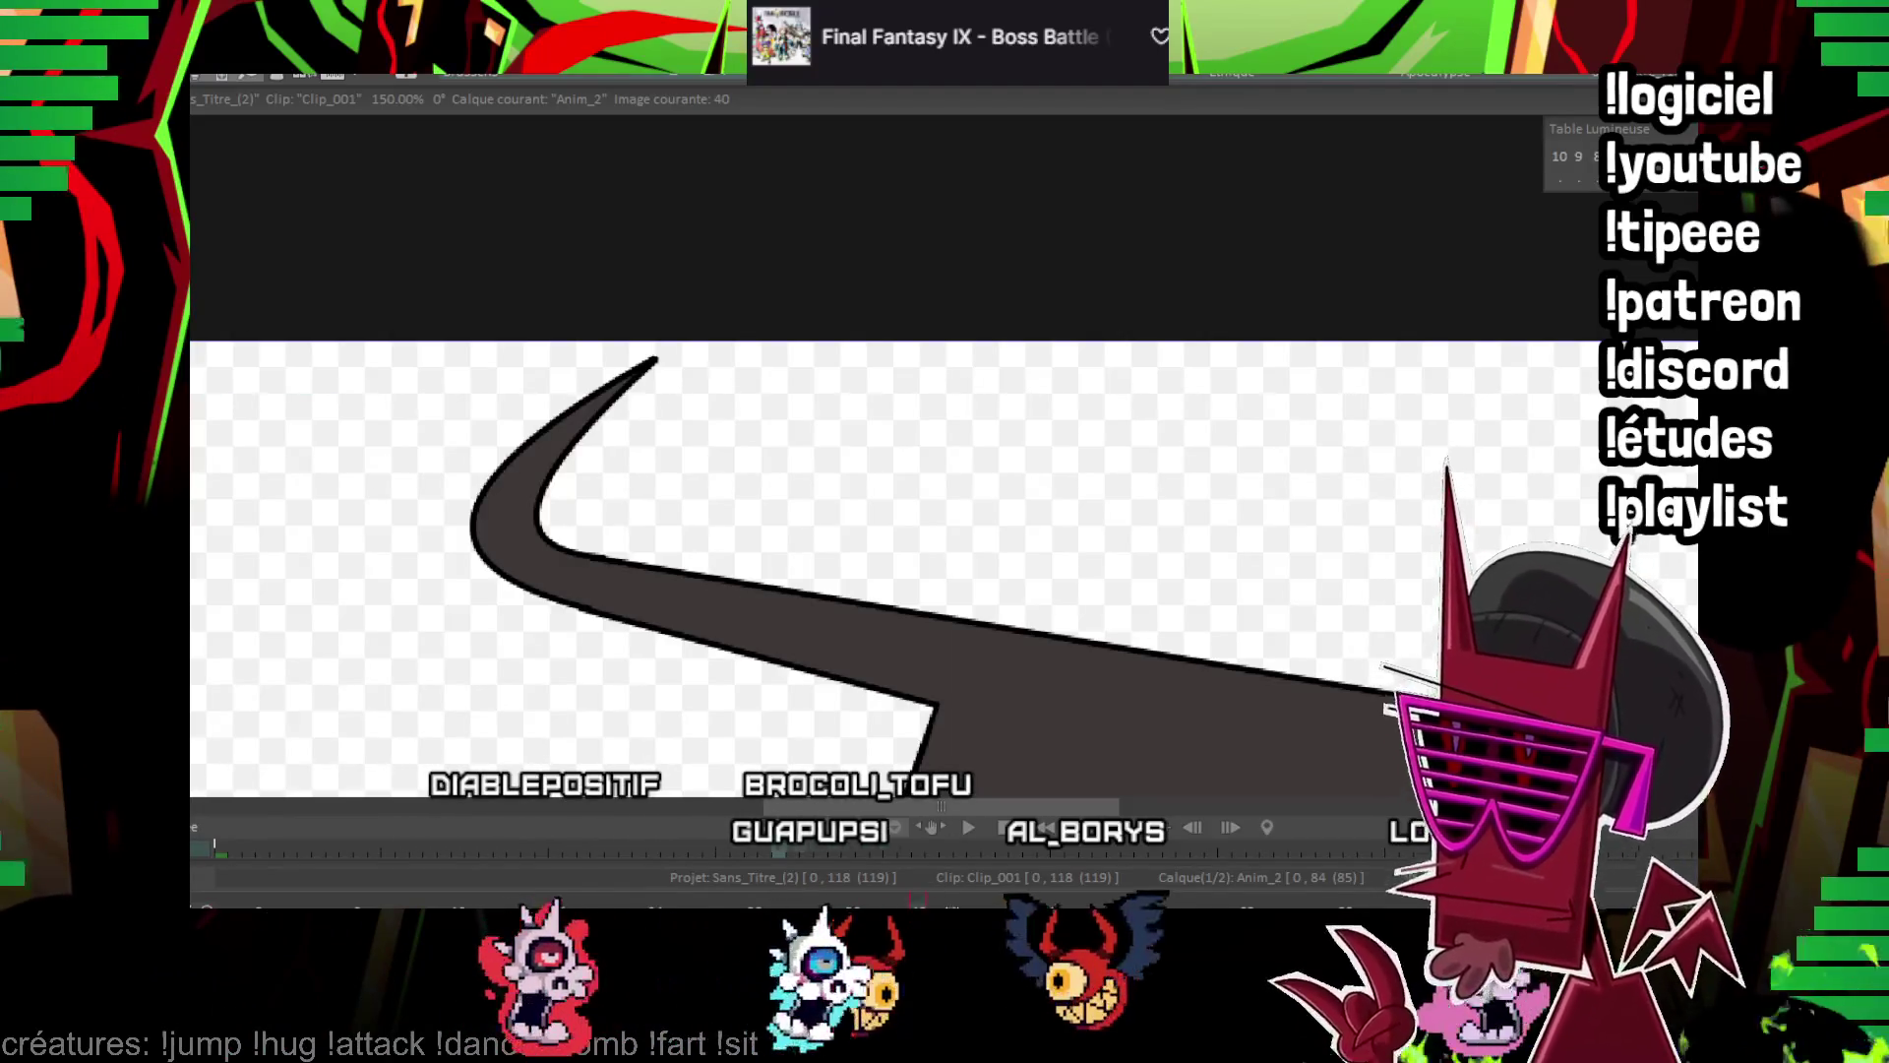
key("Right")
key("Right")
scroll(679, 466, "up", 2)
key("Right")
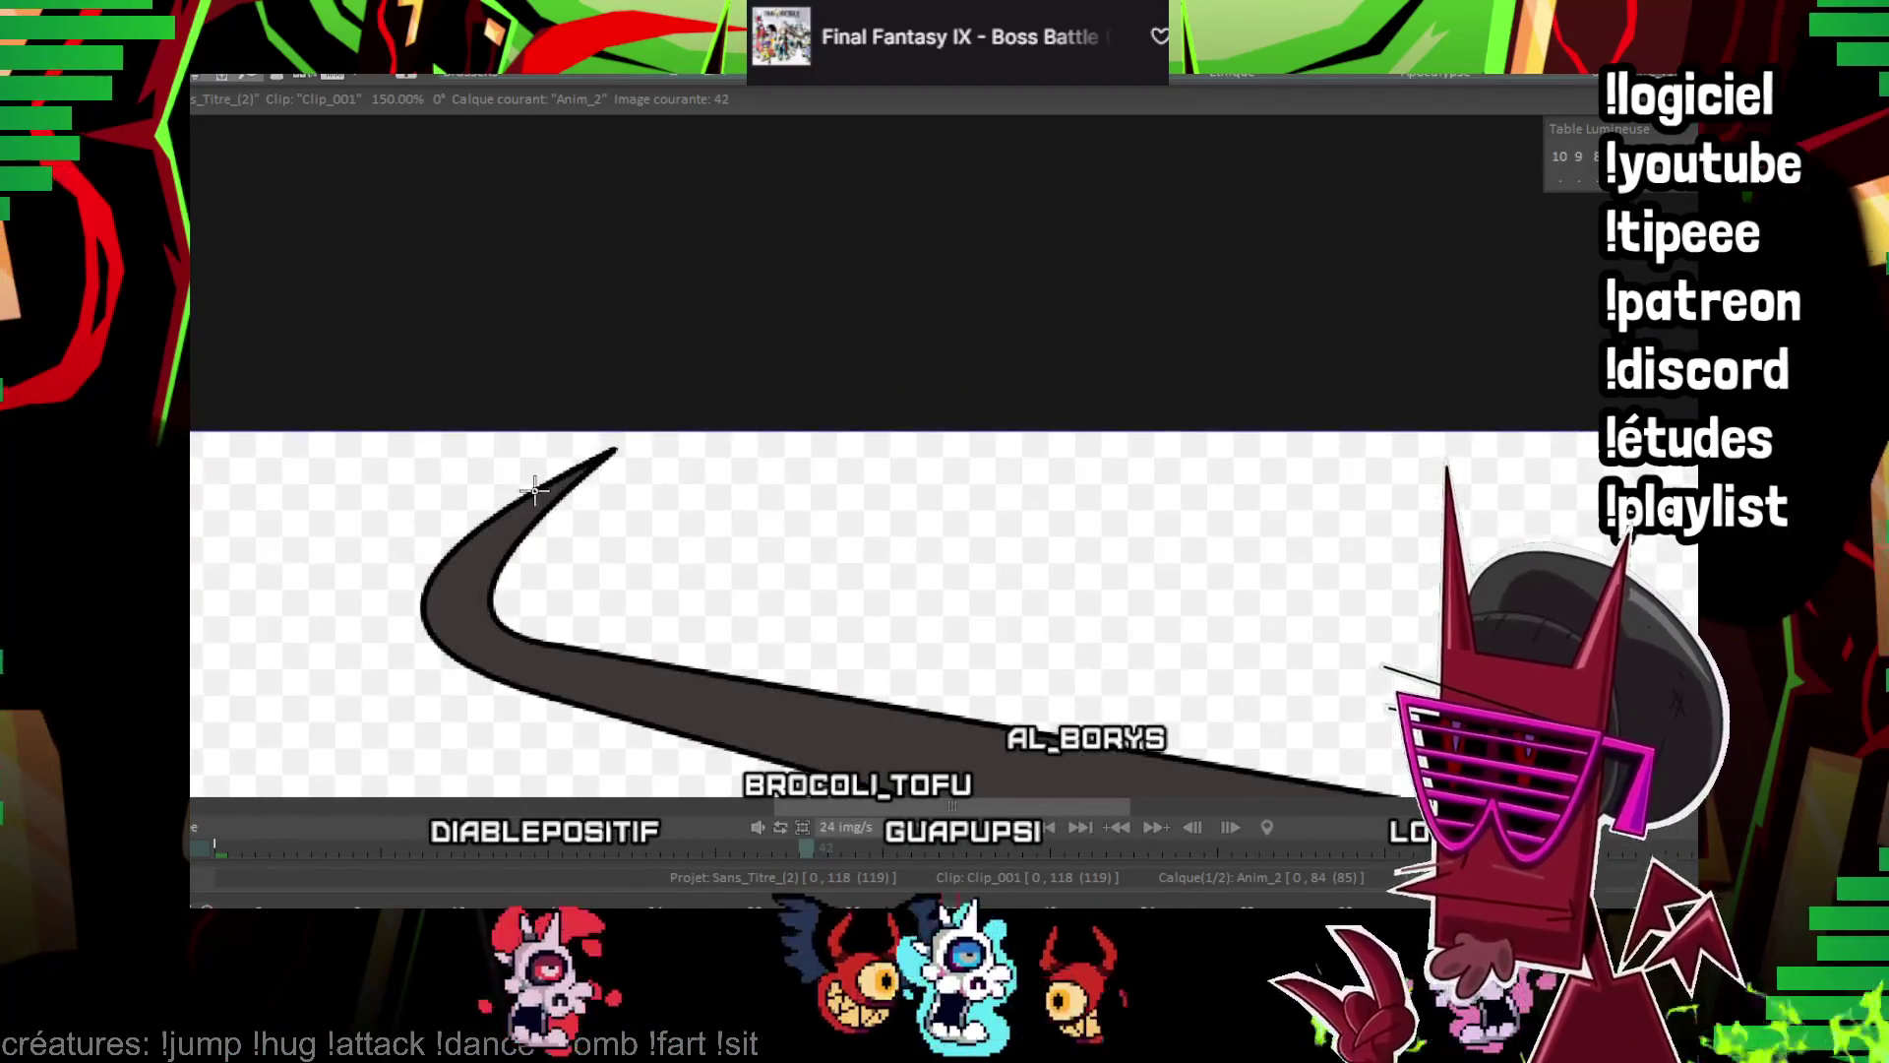
key("Right")
scroll(747, 398, "up", 2)
key("Right")
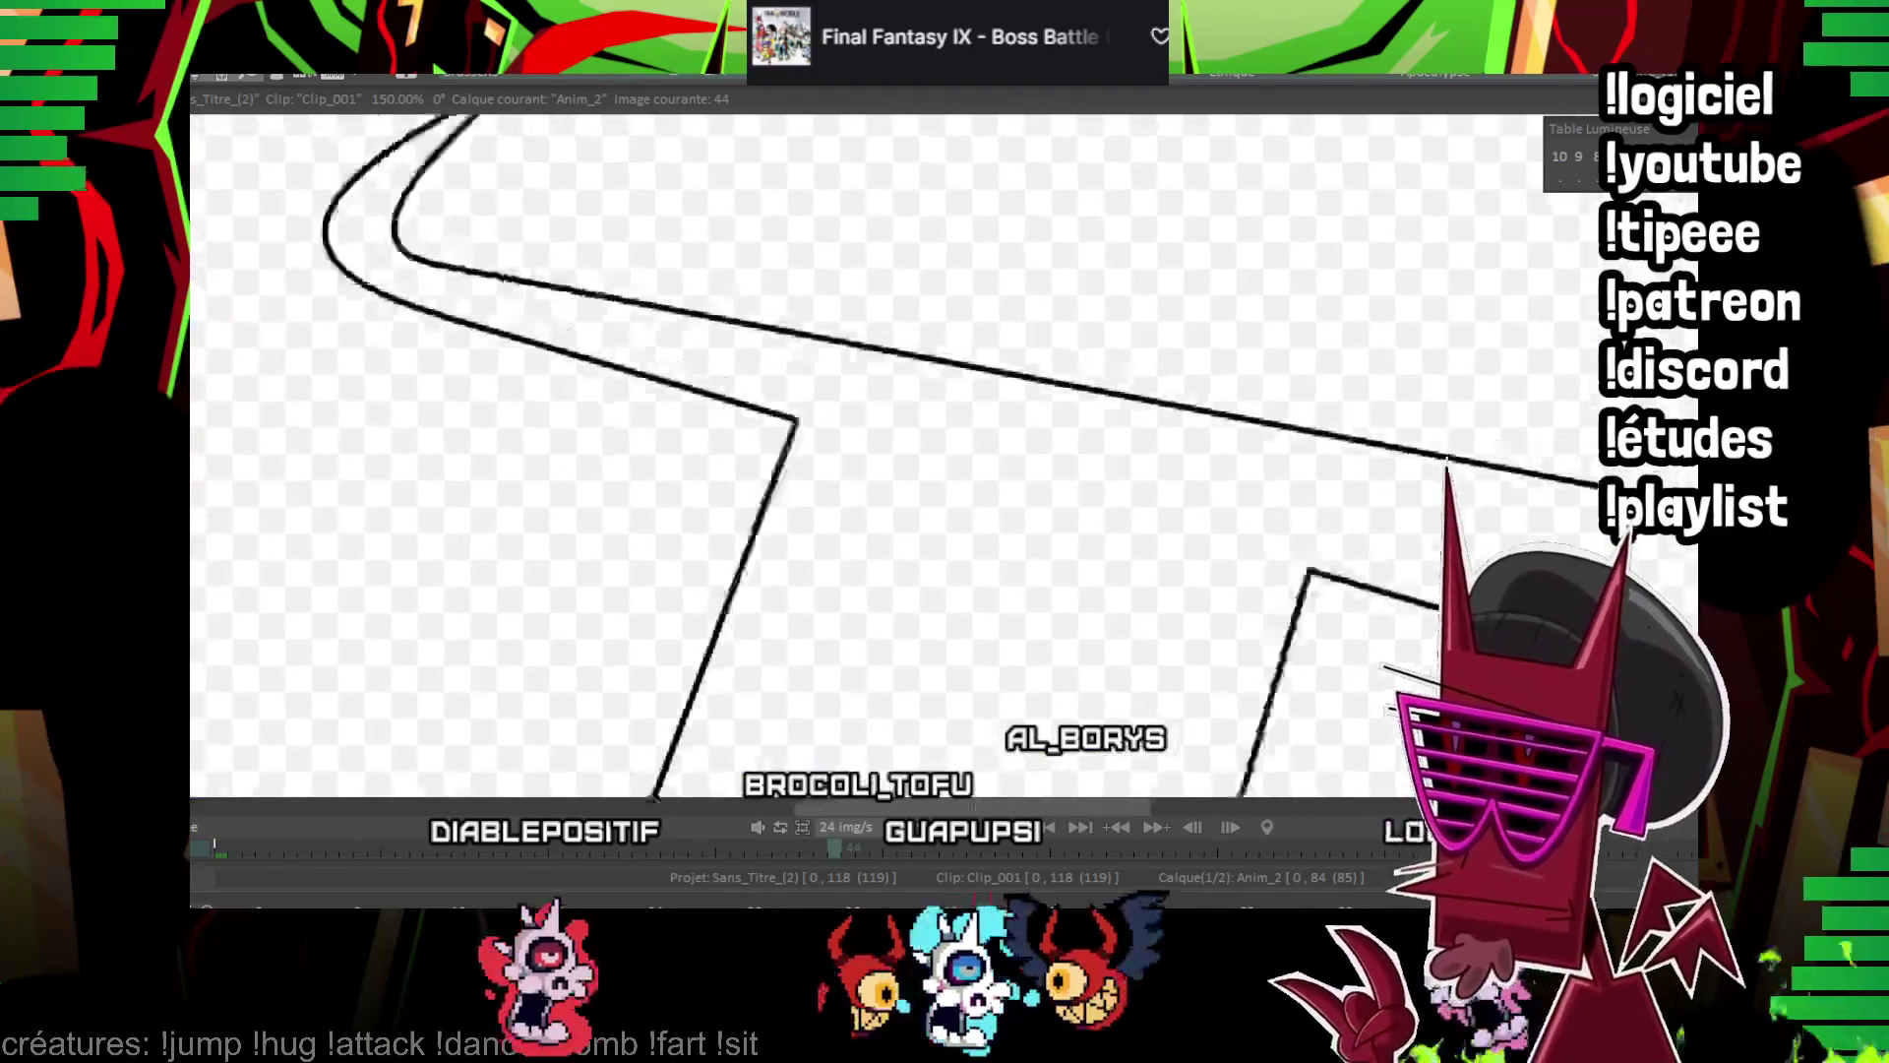
key("Right")
scroll(747, 399, "up", 2)
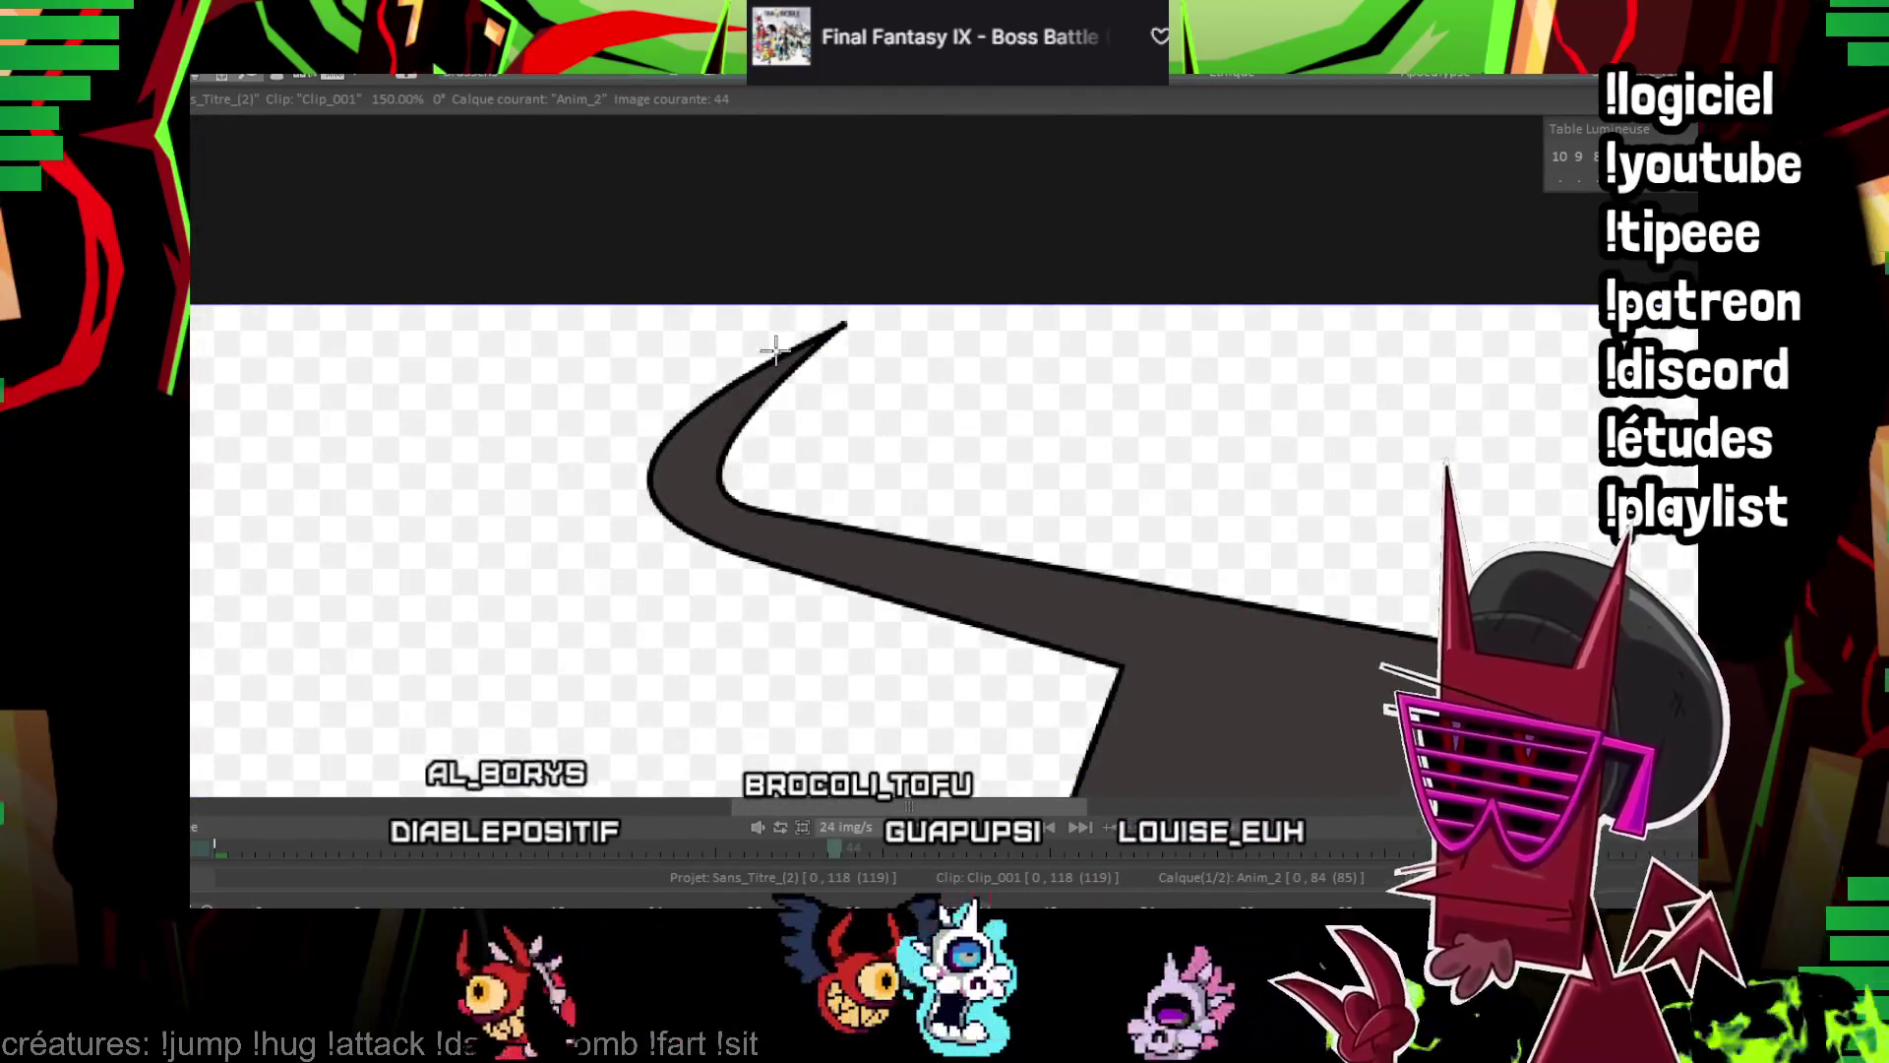
key("Right")
key("Right")
key("Right")
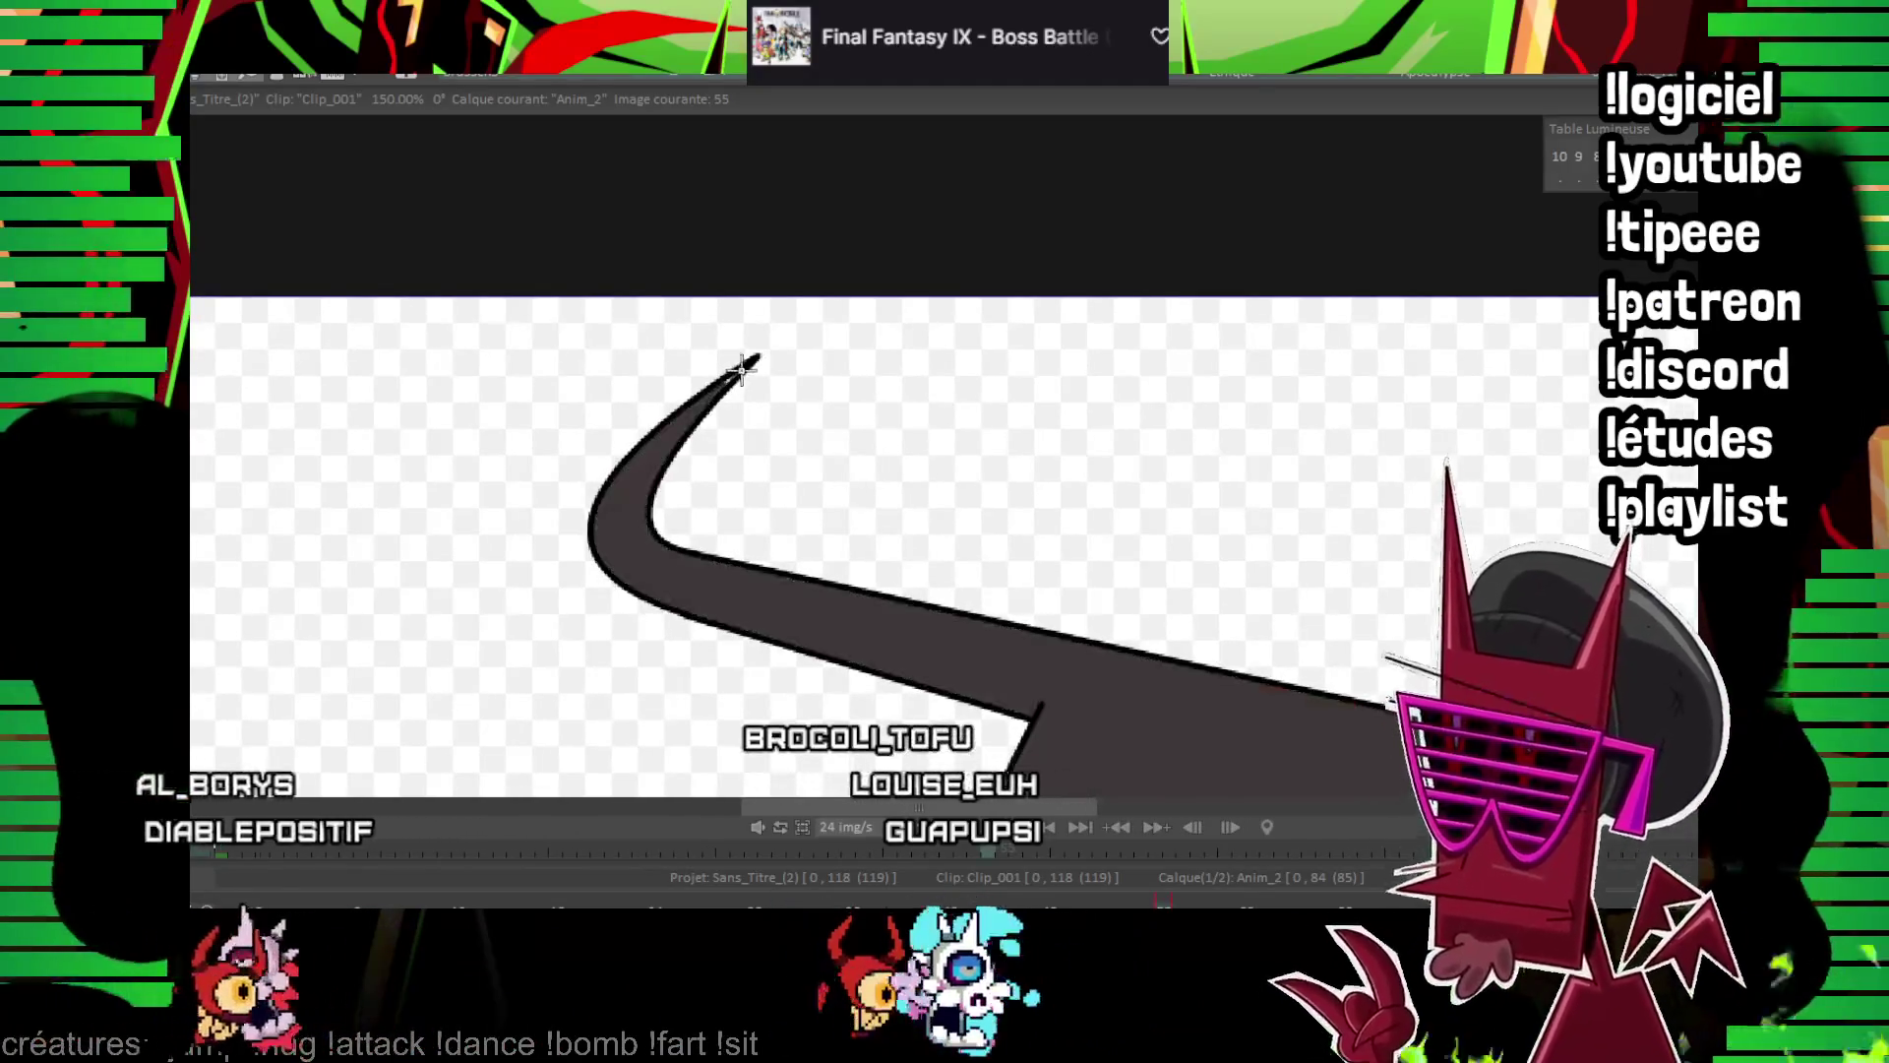
key("Right")
key("Right")
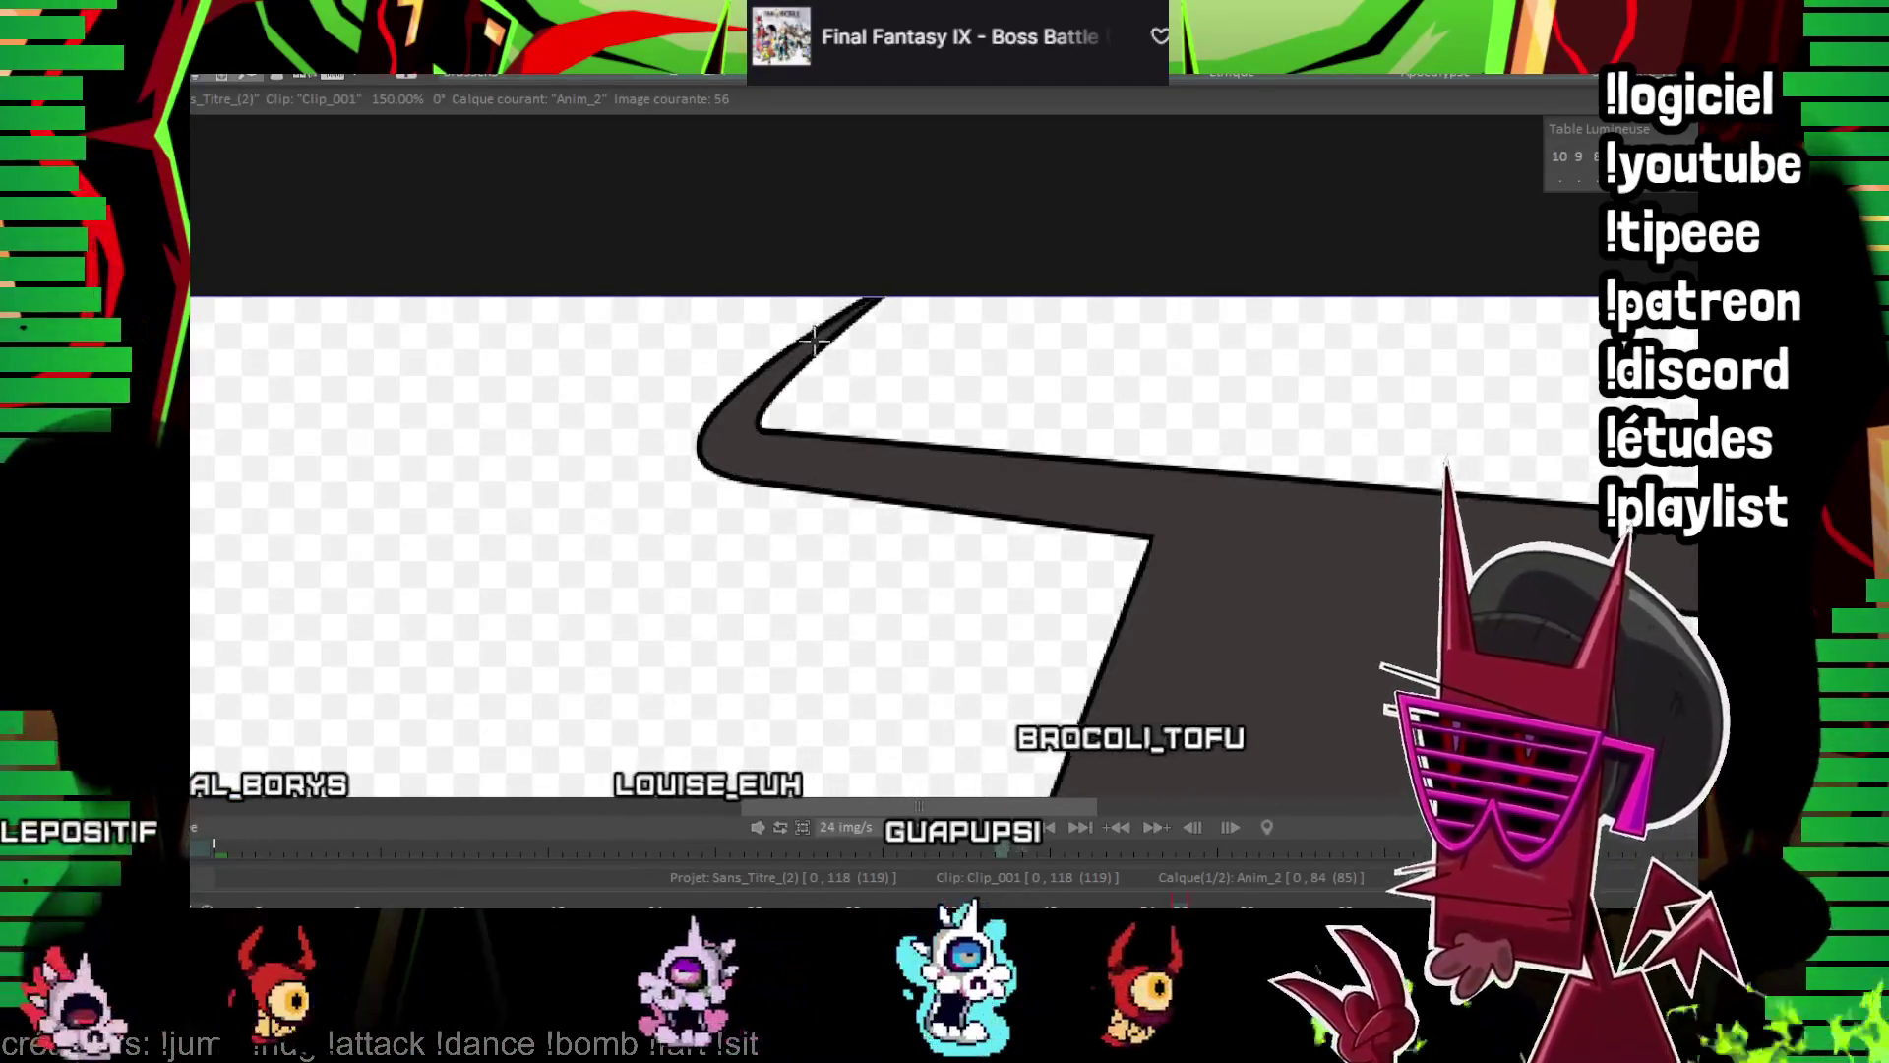
key("Right")
key("Right")
key("Right")
key("Right")
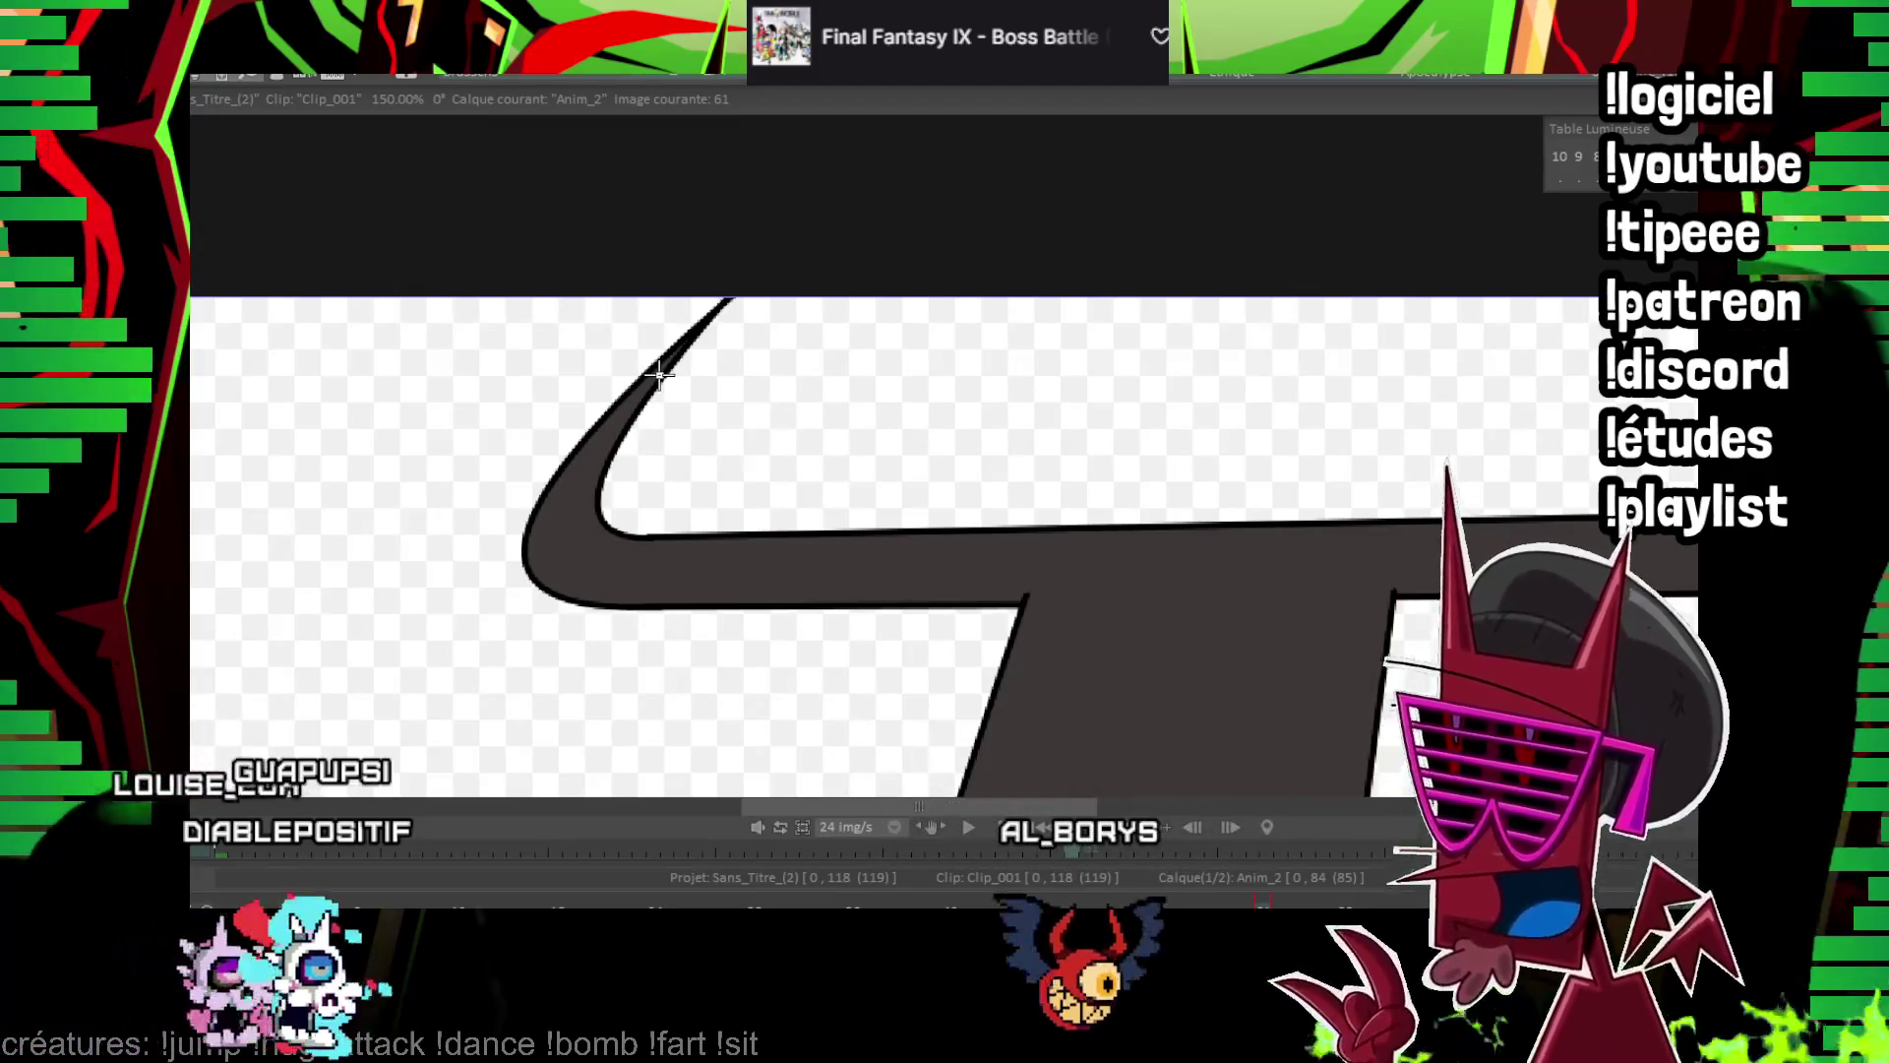
Fill the curved horn outline dark grey on its drawing
left_click_drag(776, 383, 623, 399)
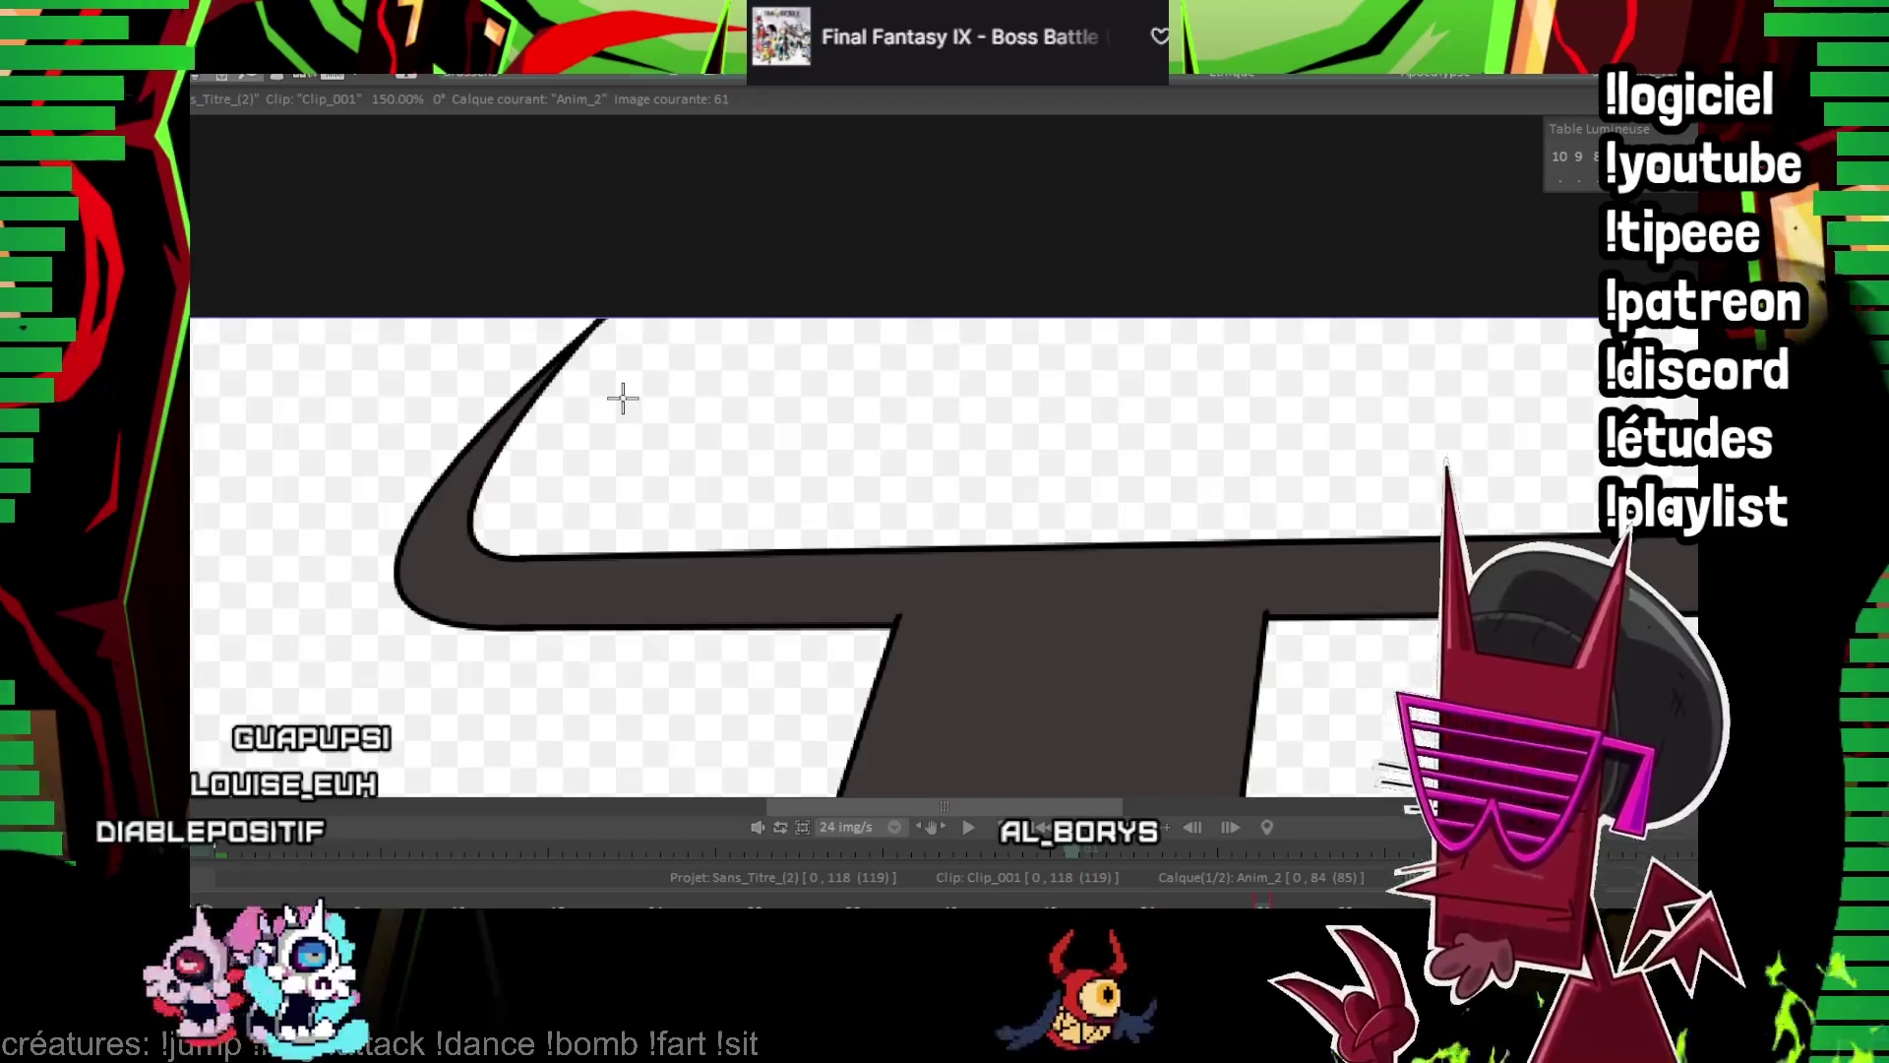
scroll(911, 493, "down", 1)
scroll(914, 439, "right", 3)
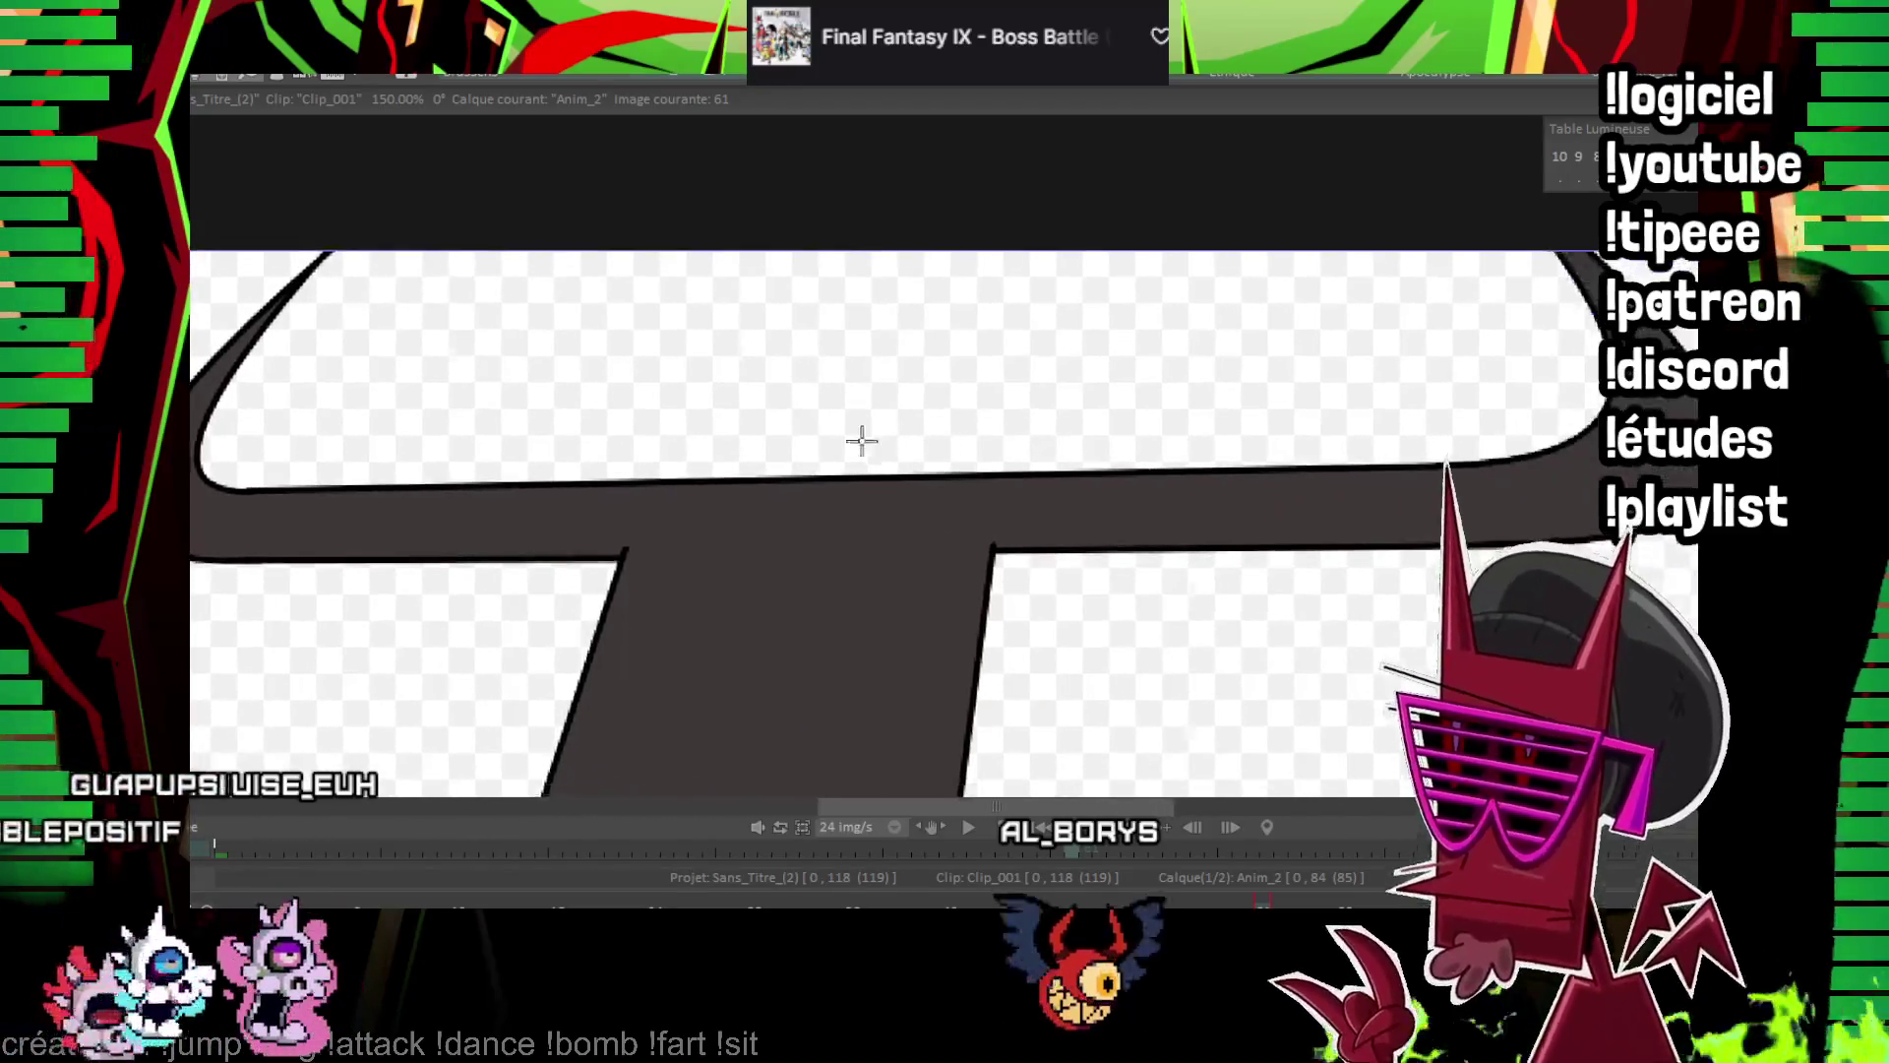
key("Right")
key("Right")
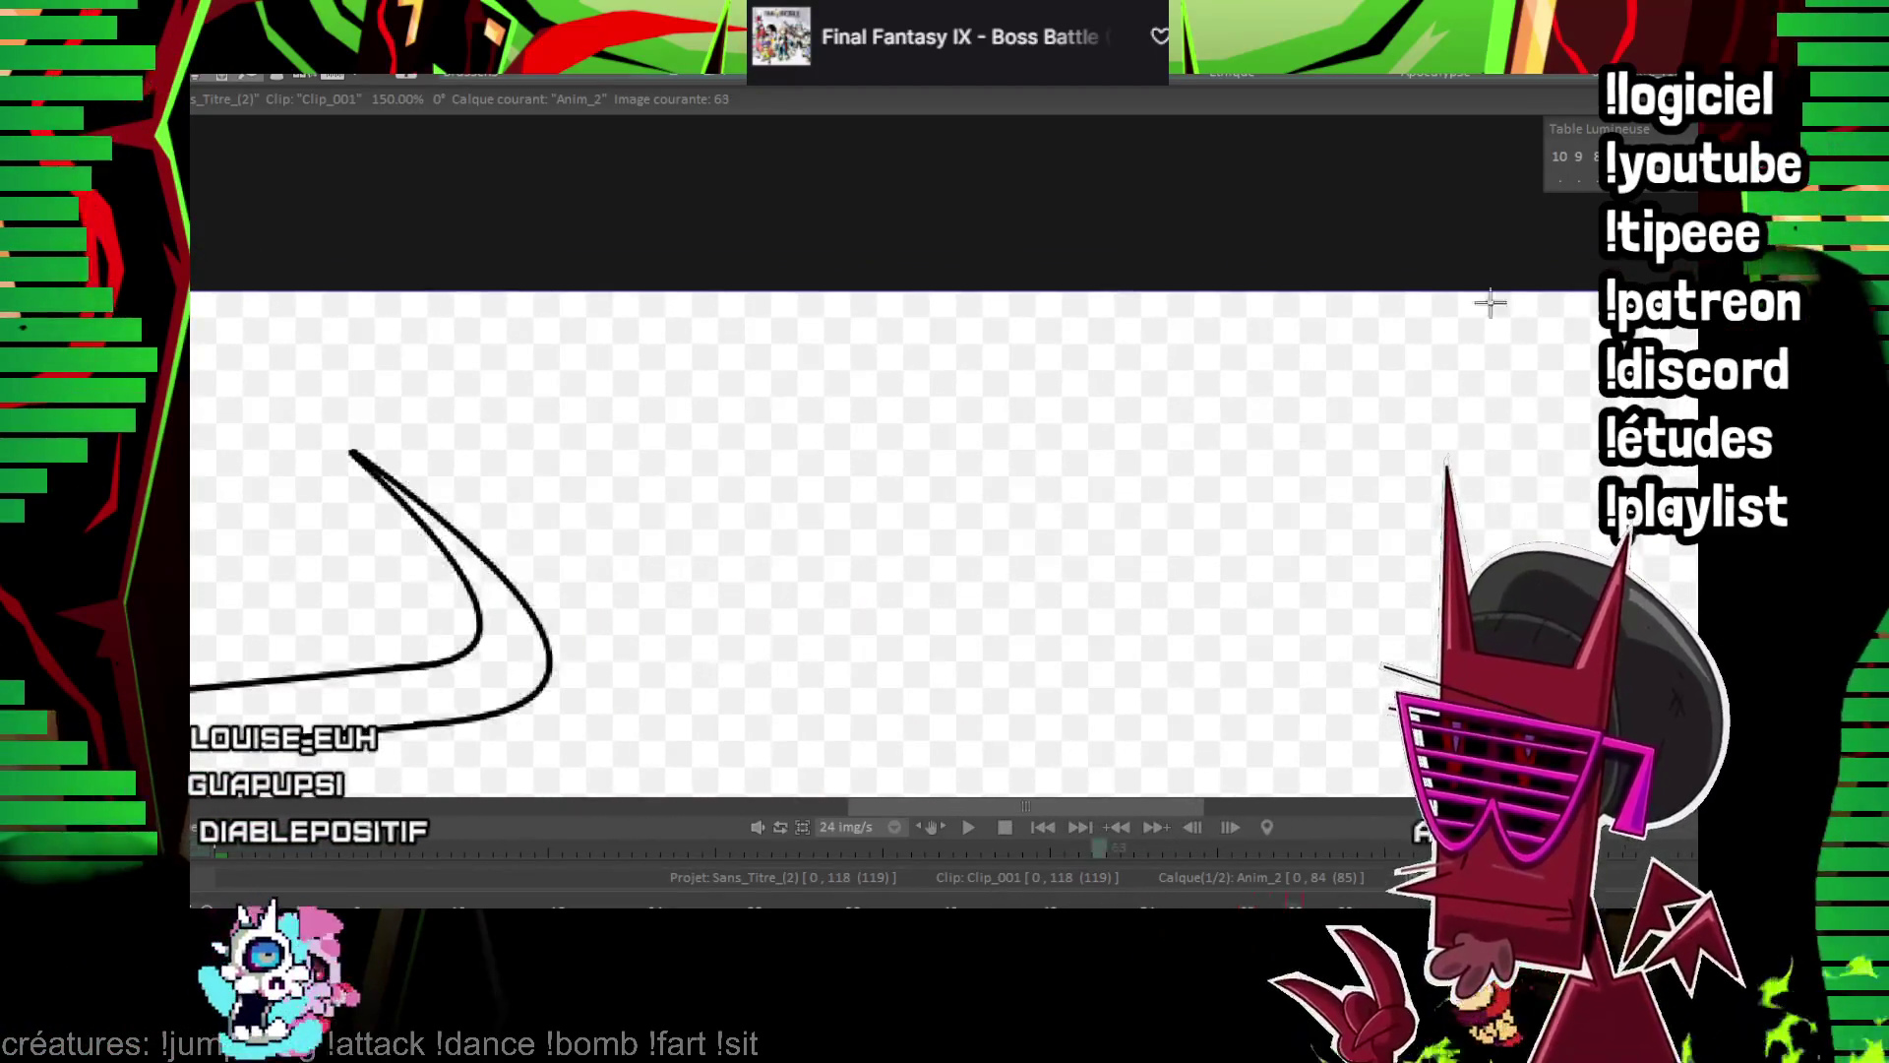
left_click(686, 568)
mouse_move(571, 564)
left_mouse_down()
mouse_move(686, 569)
mouse_move(1216, 293)
left_mouse_up()
scroll(622, 560, "down", 10)
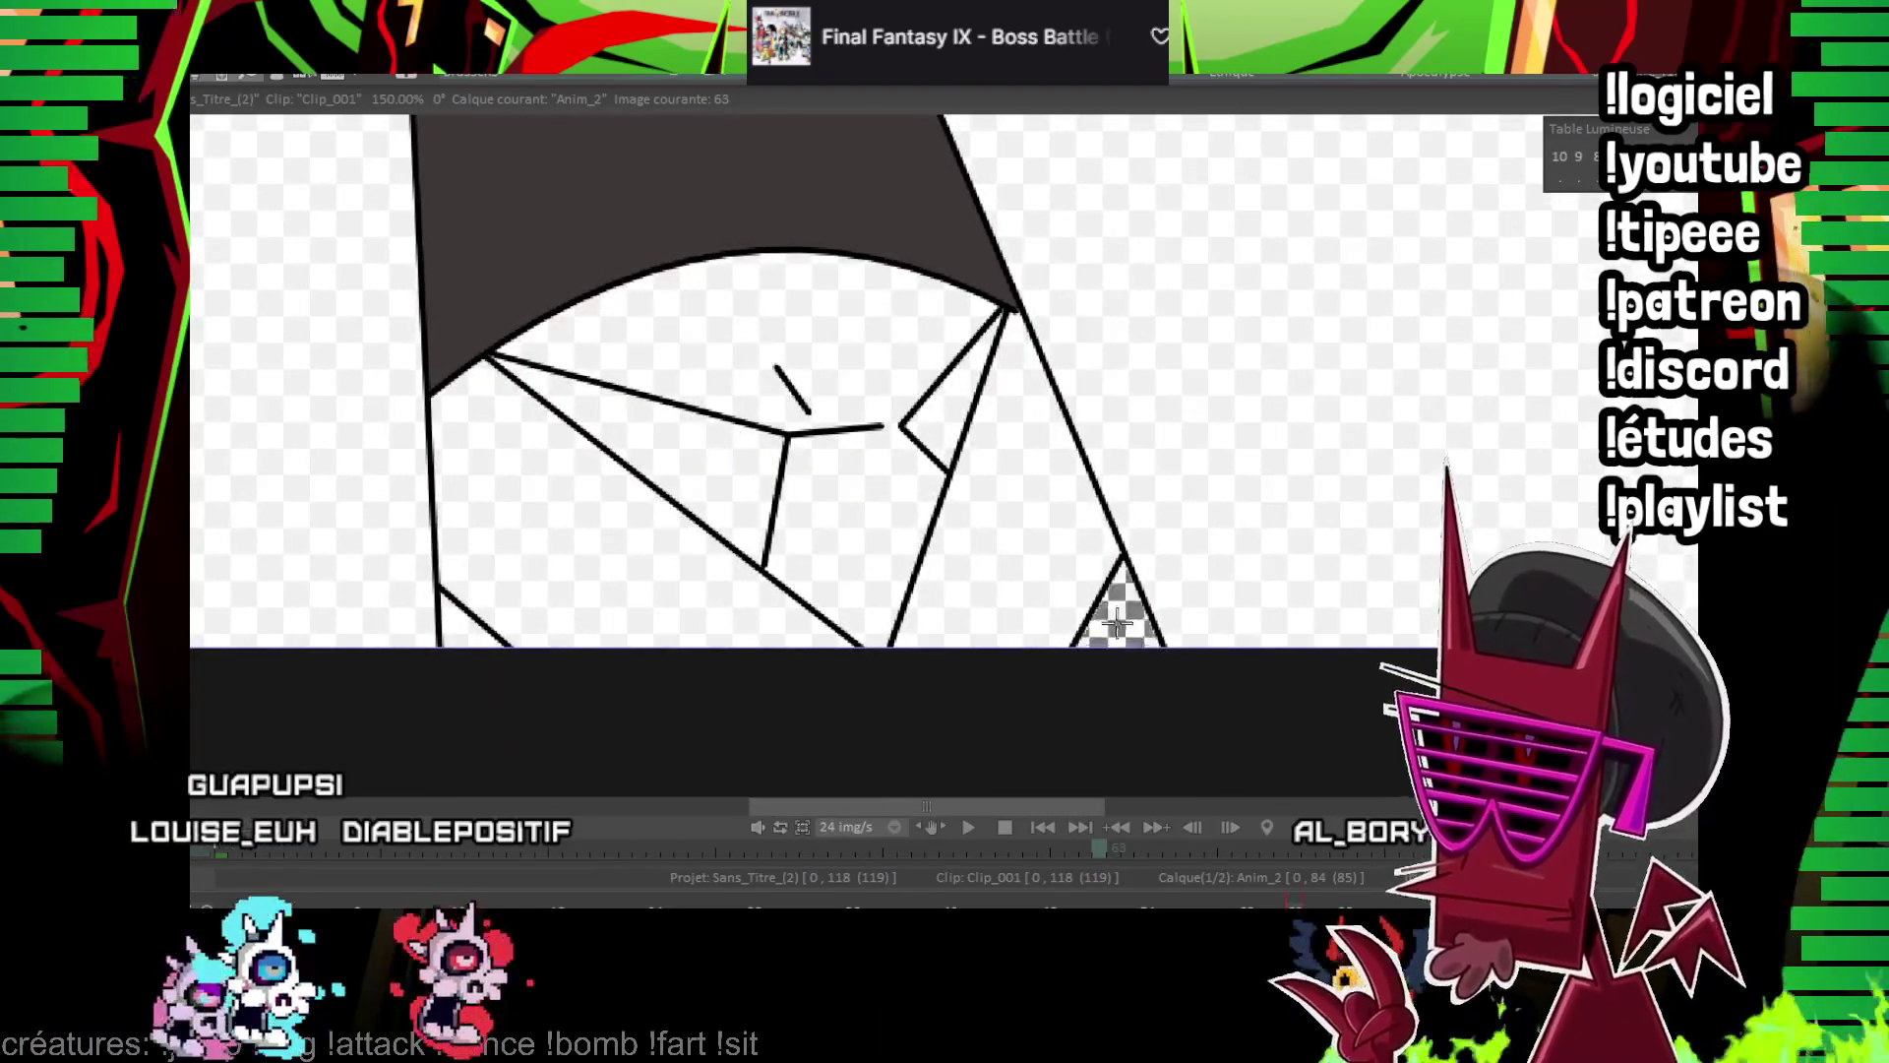
On the next line drawing, fill the horn and crossbar dark grey and the face triangle dark red
key("Right")
key("Right")
key("Right")
scroll(967, 349, "up", 10)
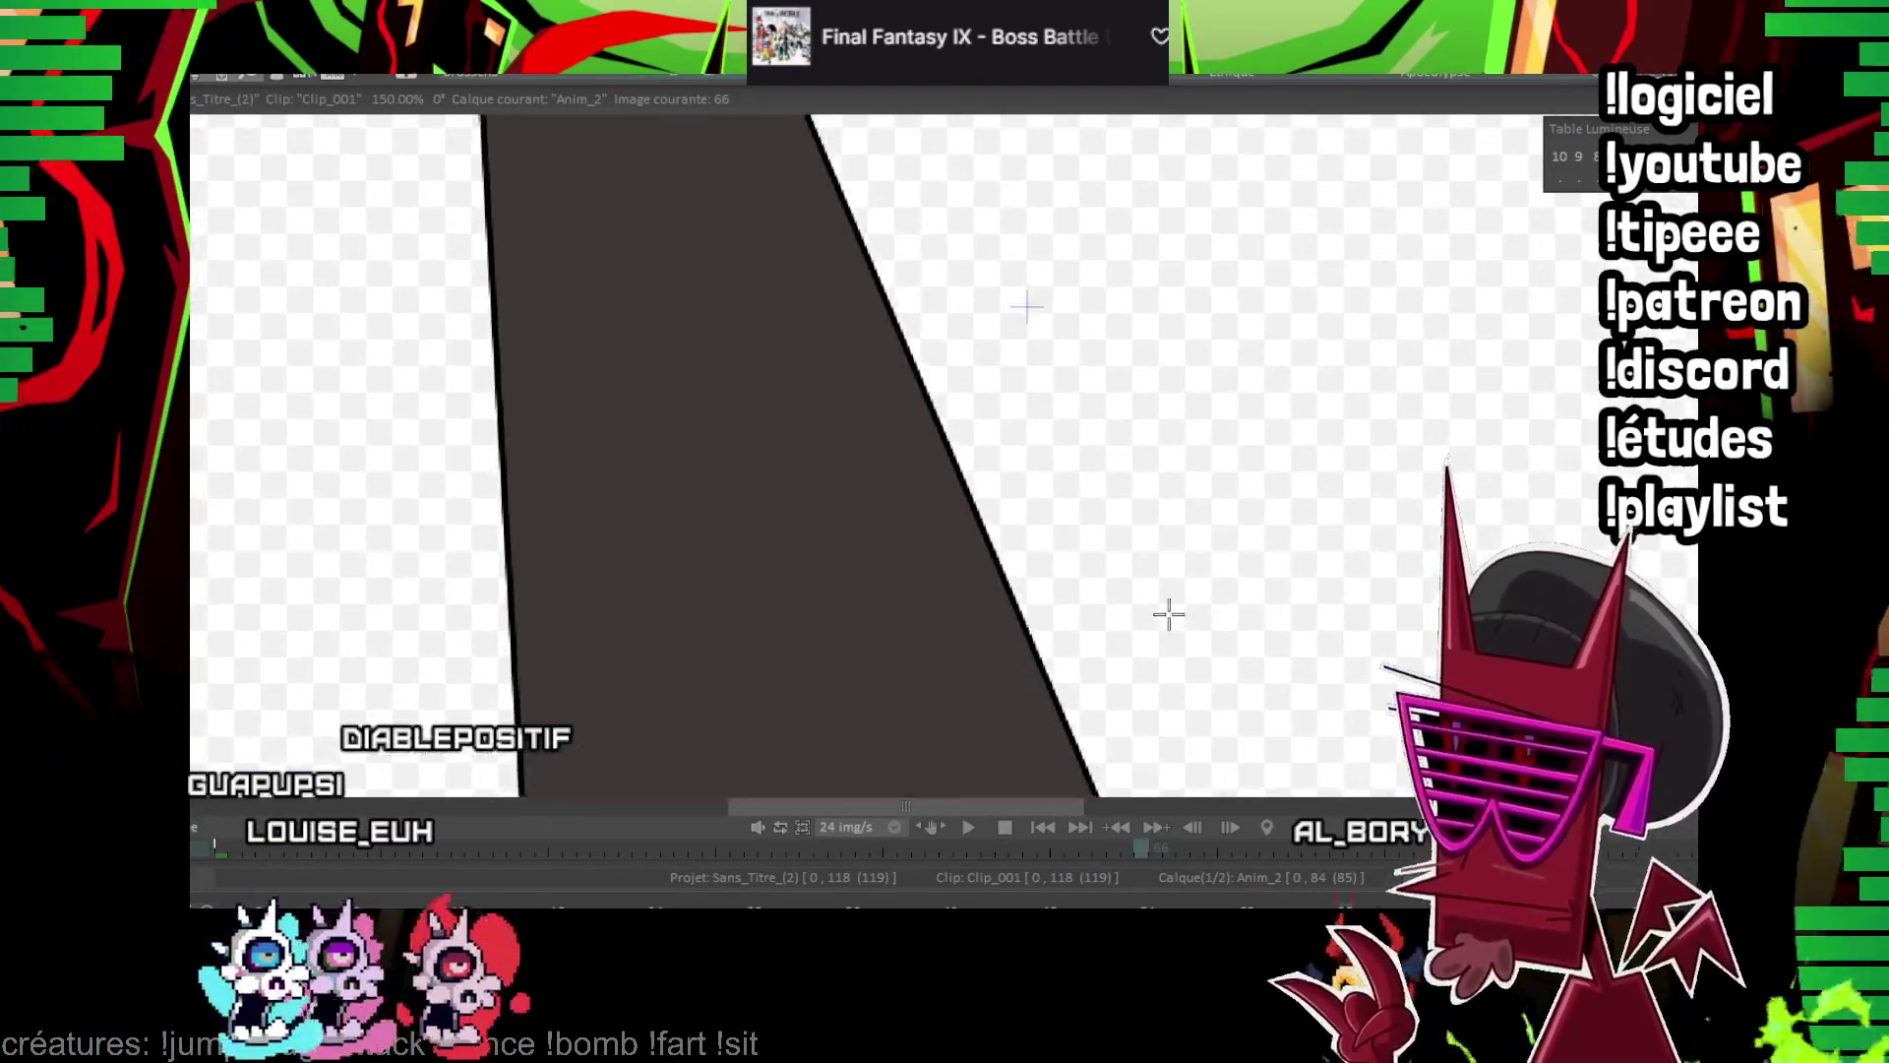
scroll(1396, 325, "up", 2)
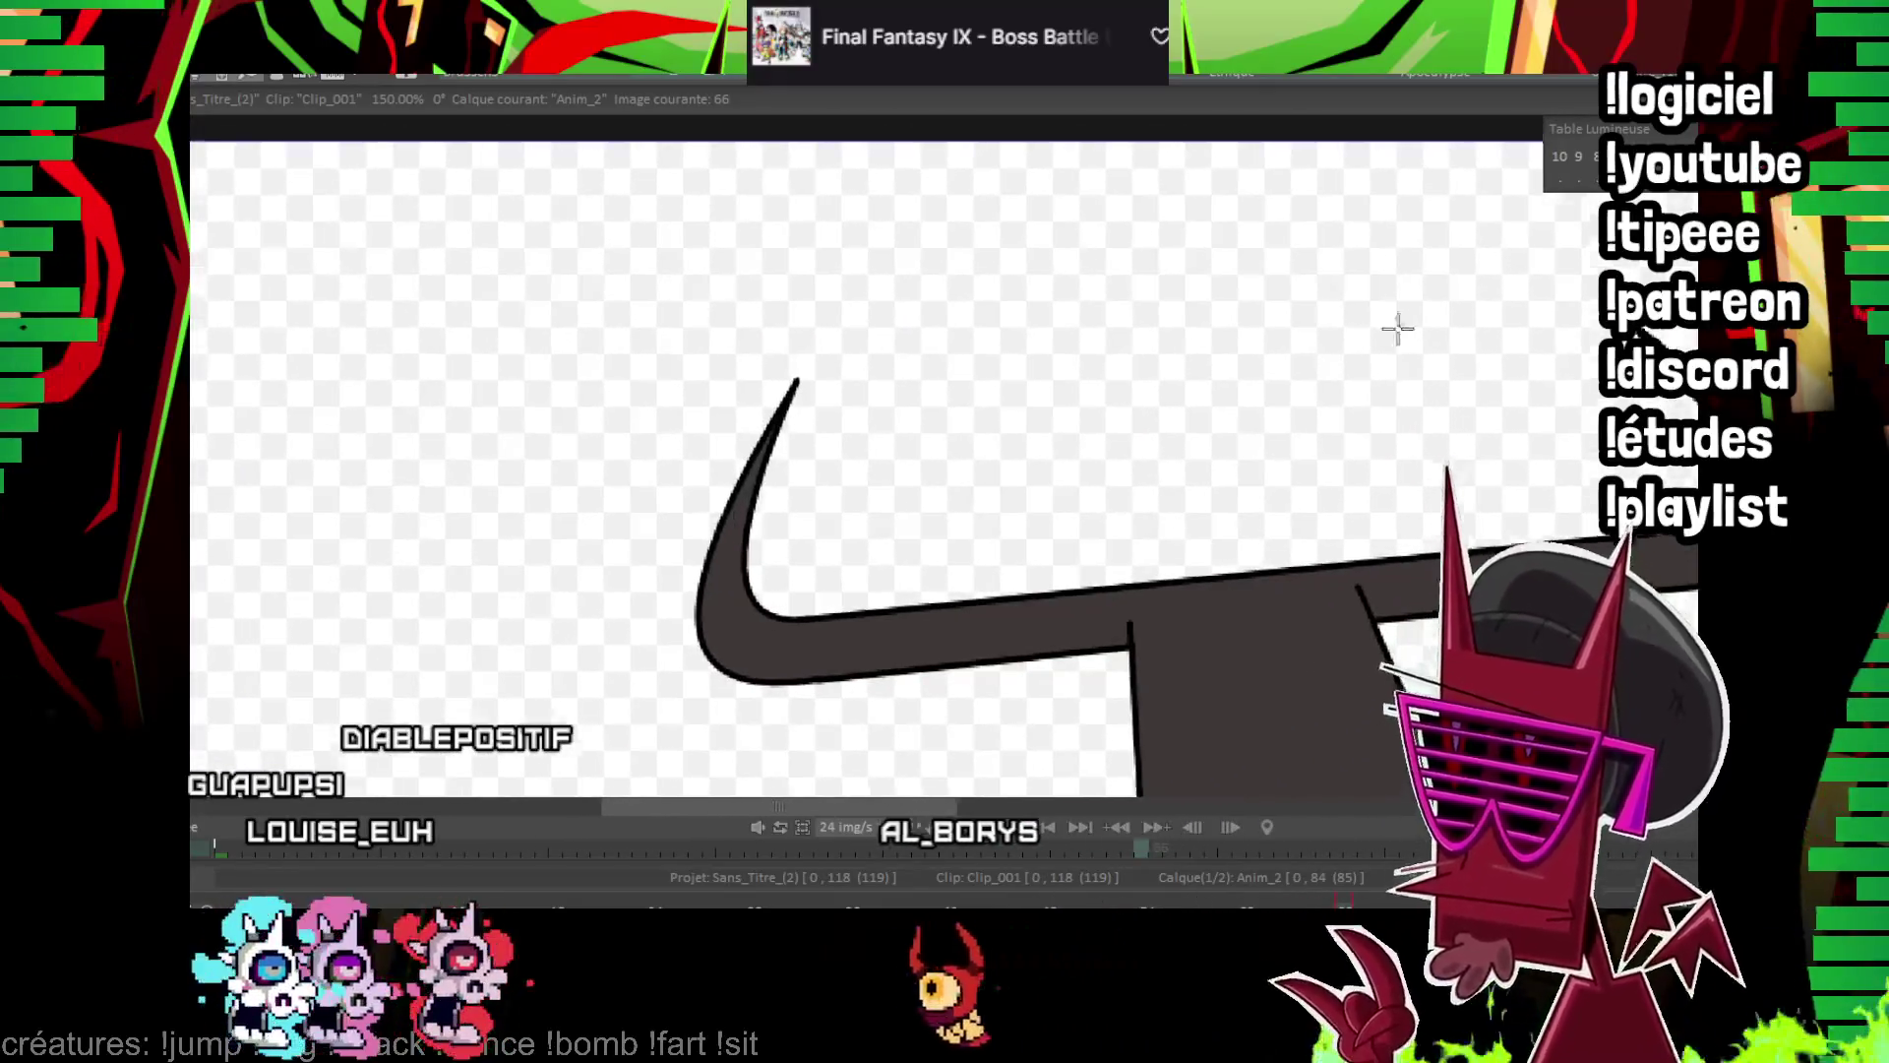
key("Right")
key("Right")
key("Right")
left_click(1166, 460)
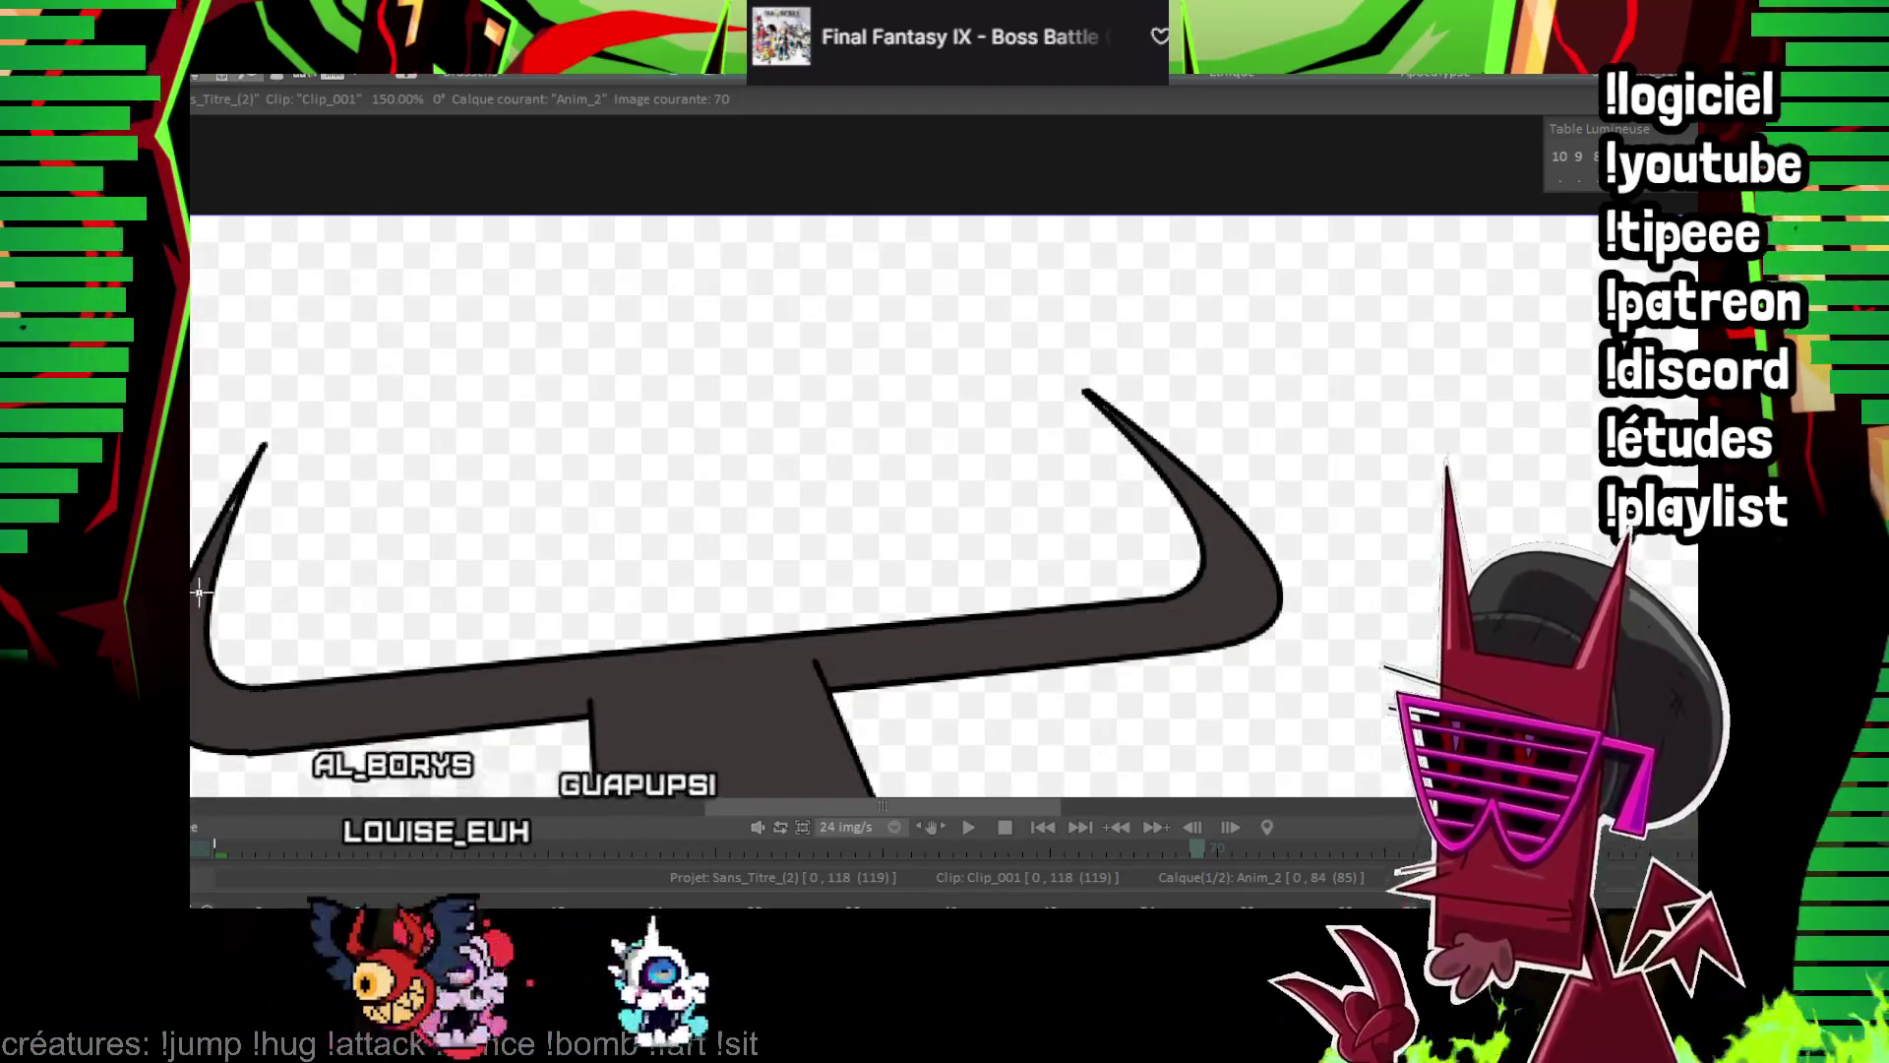
scroll(1083, 568, "down", 10)
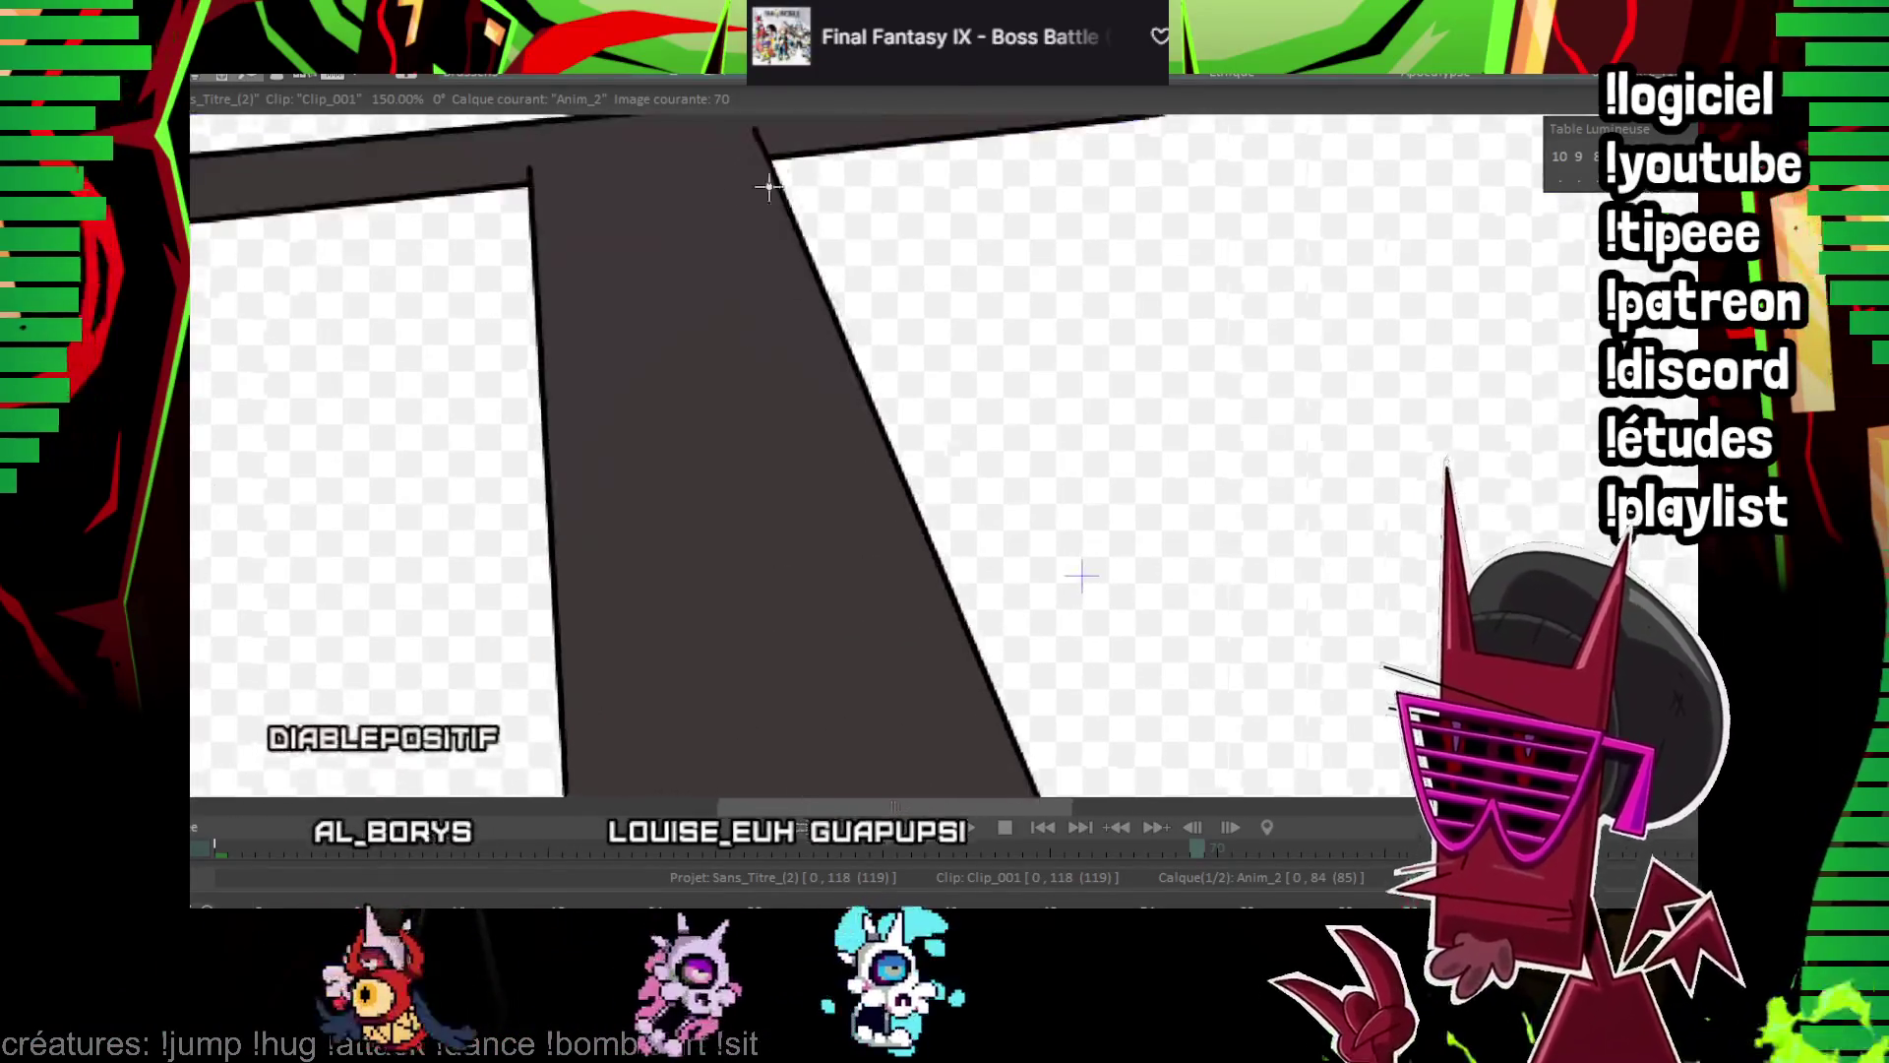
left_click(1053, 679)
Check the later drawings, then play the animation from the start
key("Right")
key("Right")
key("Right")
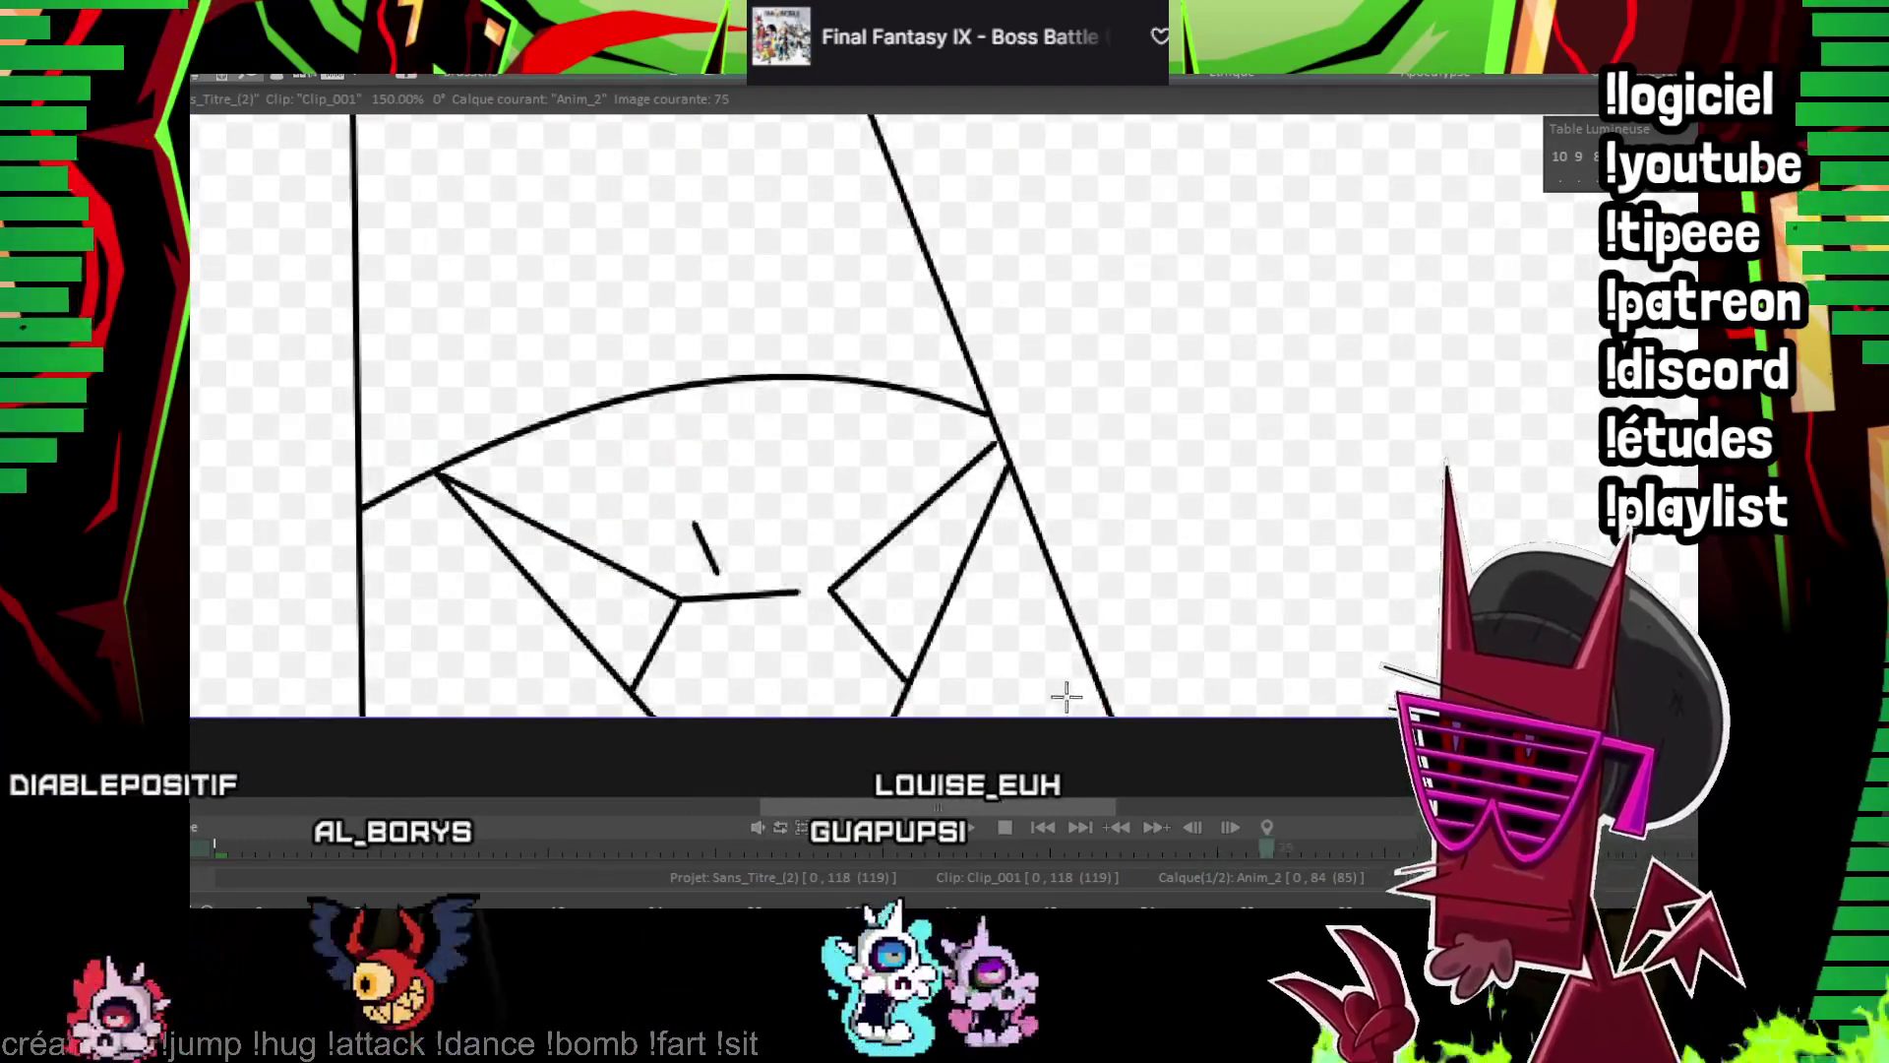
scroll(753, 519, "up", 5)
scroll(764, 504, "left", 5)
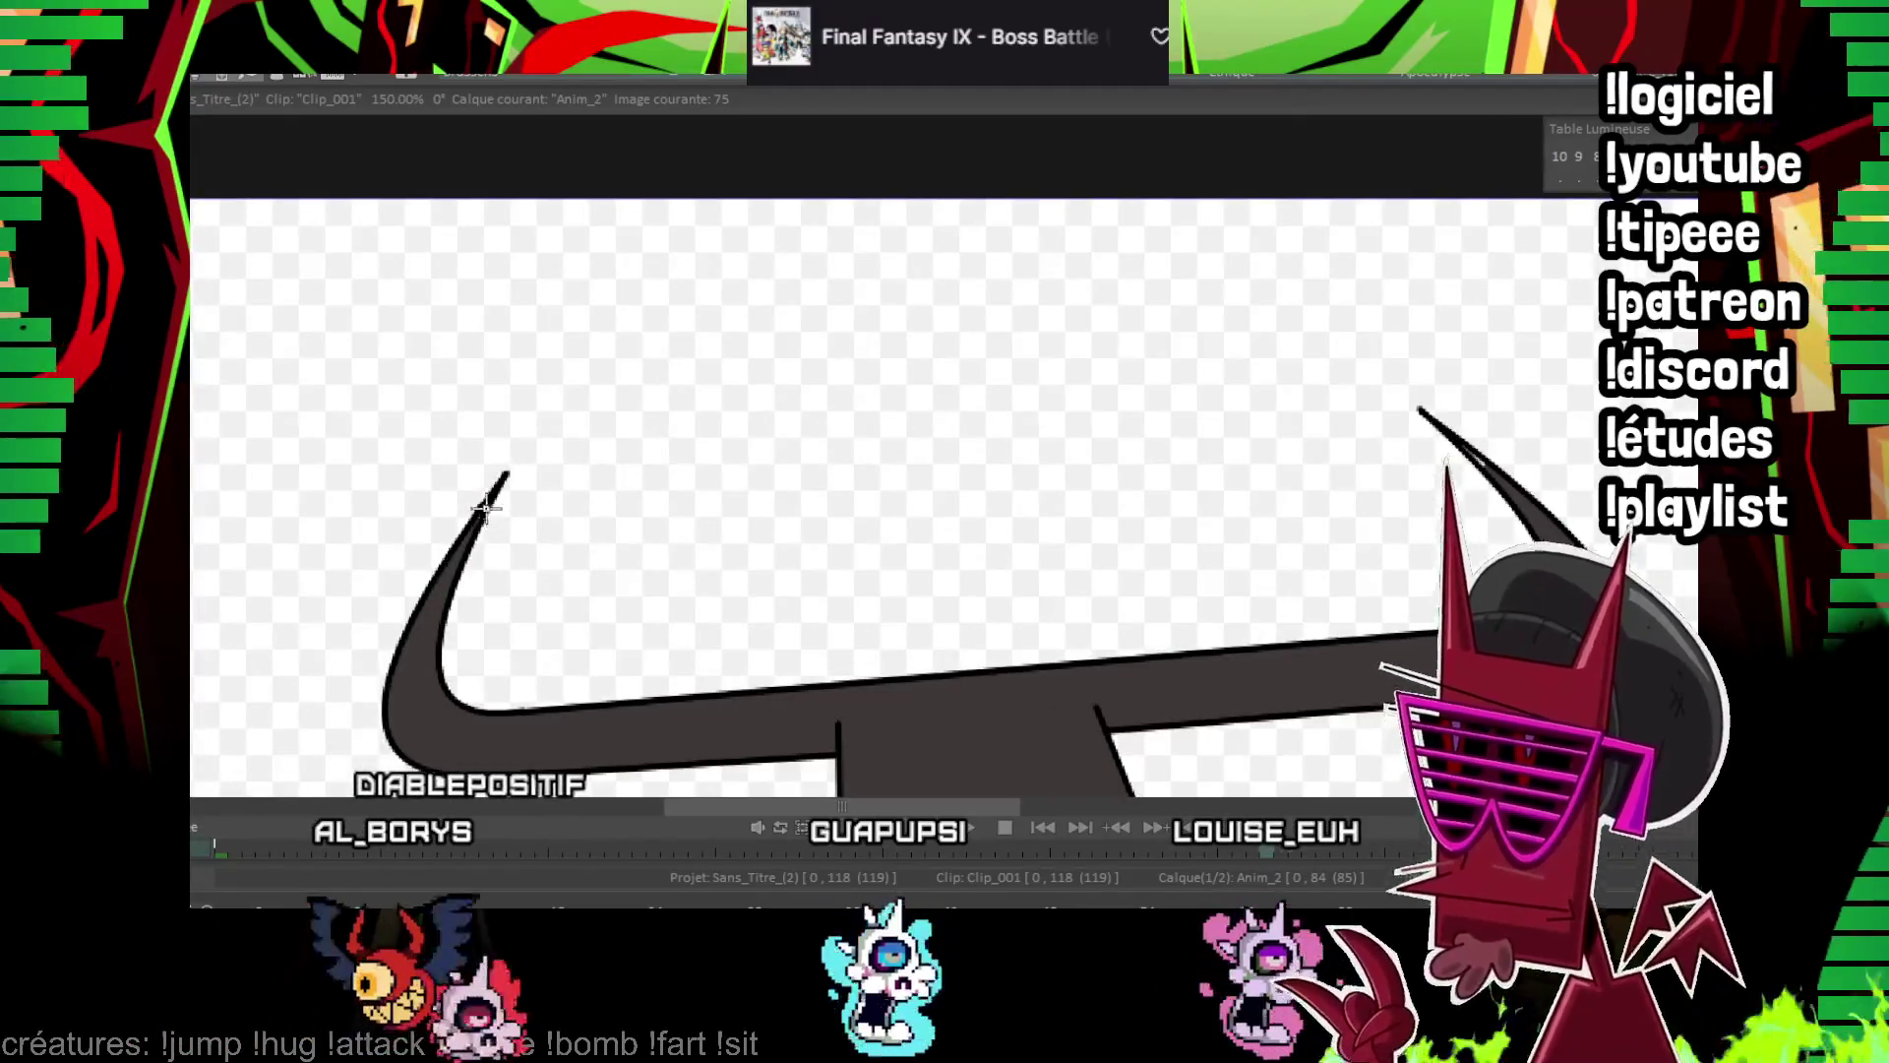
scroll(839, 416, "right", 5)
scroll(838, 416, "up", 1)
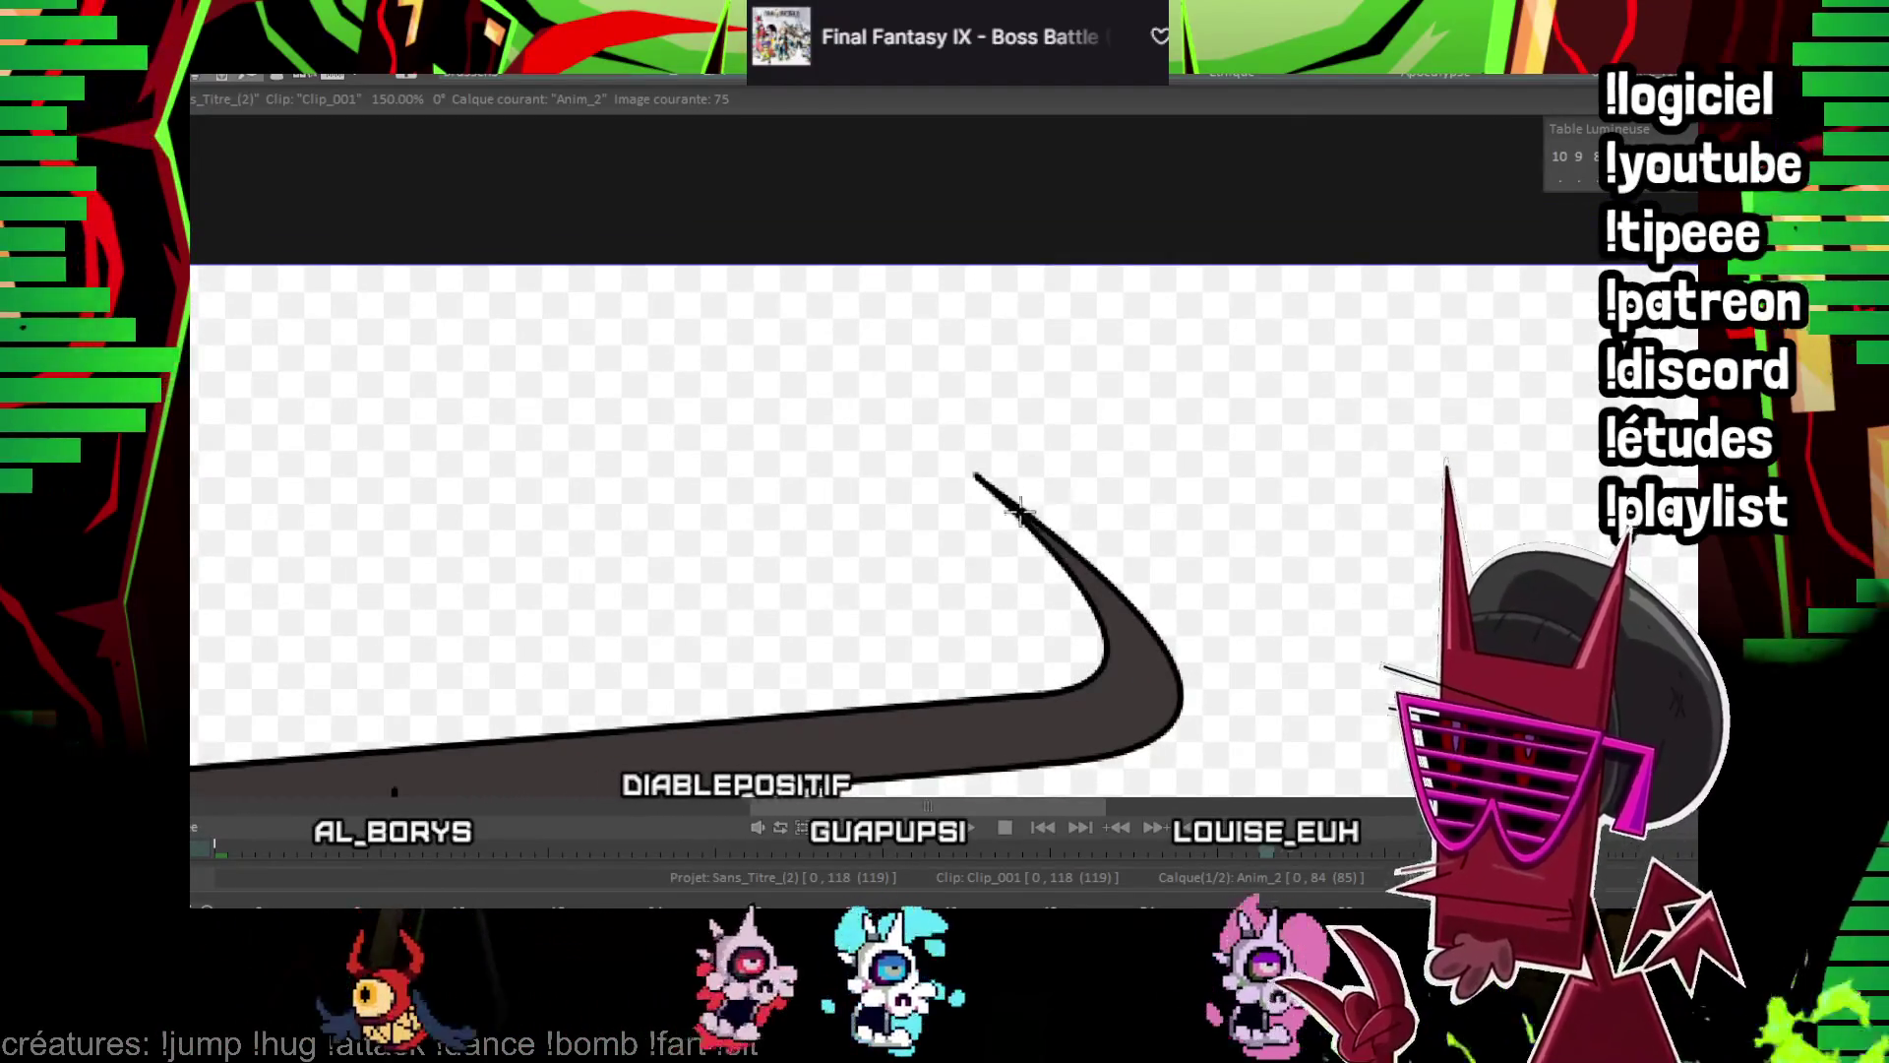
key("Right")
key("Right")
key("Right")
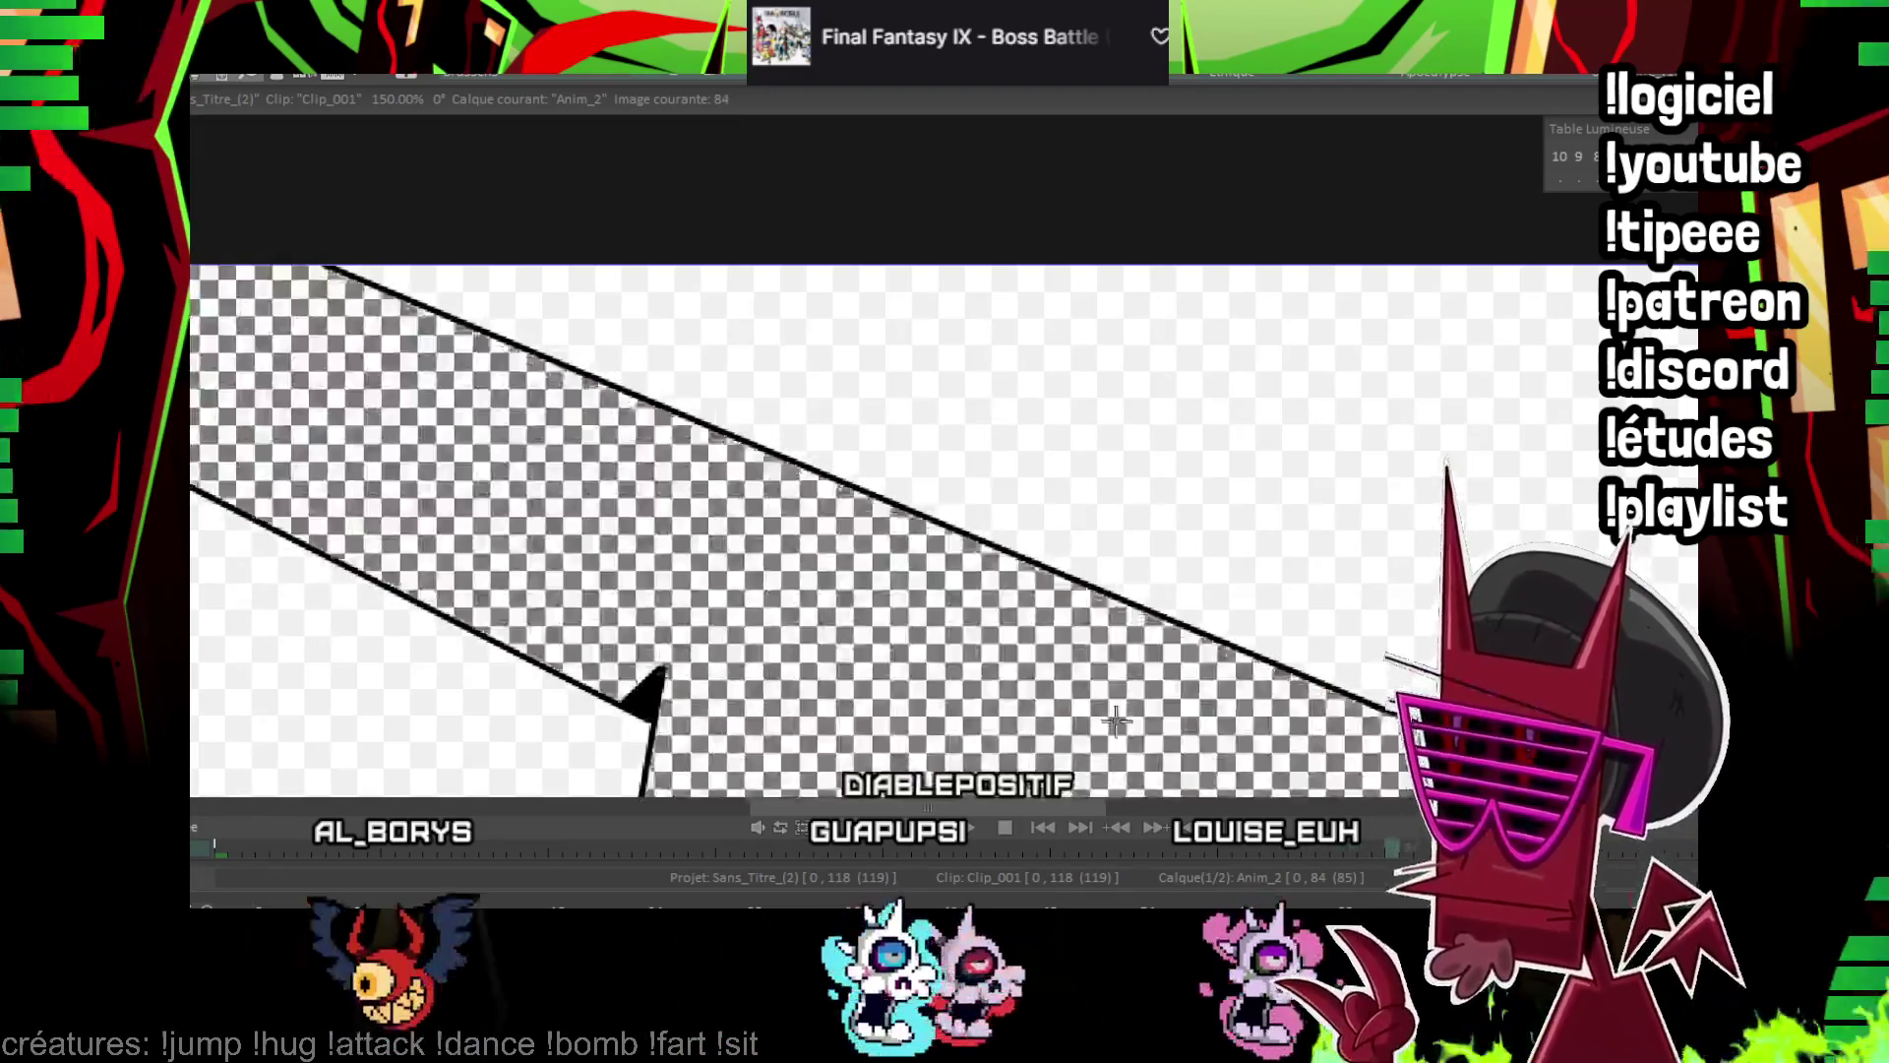
key("Right")
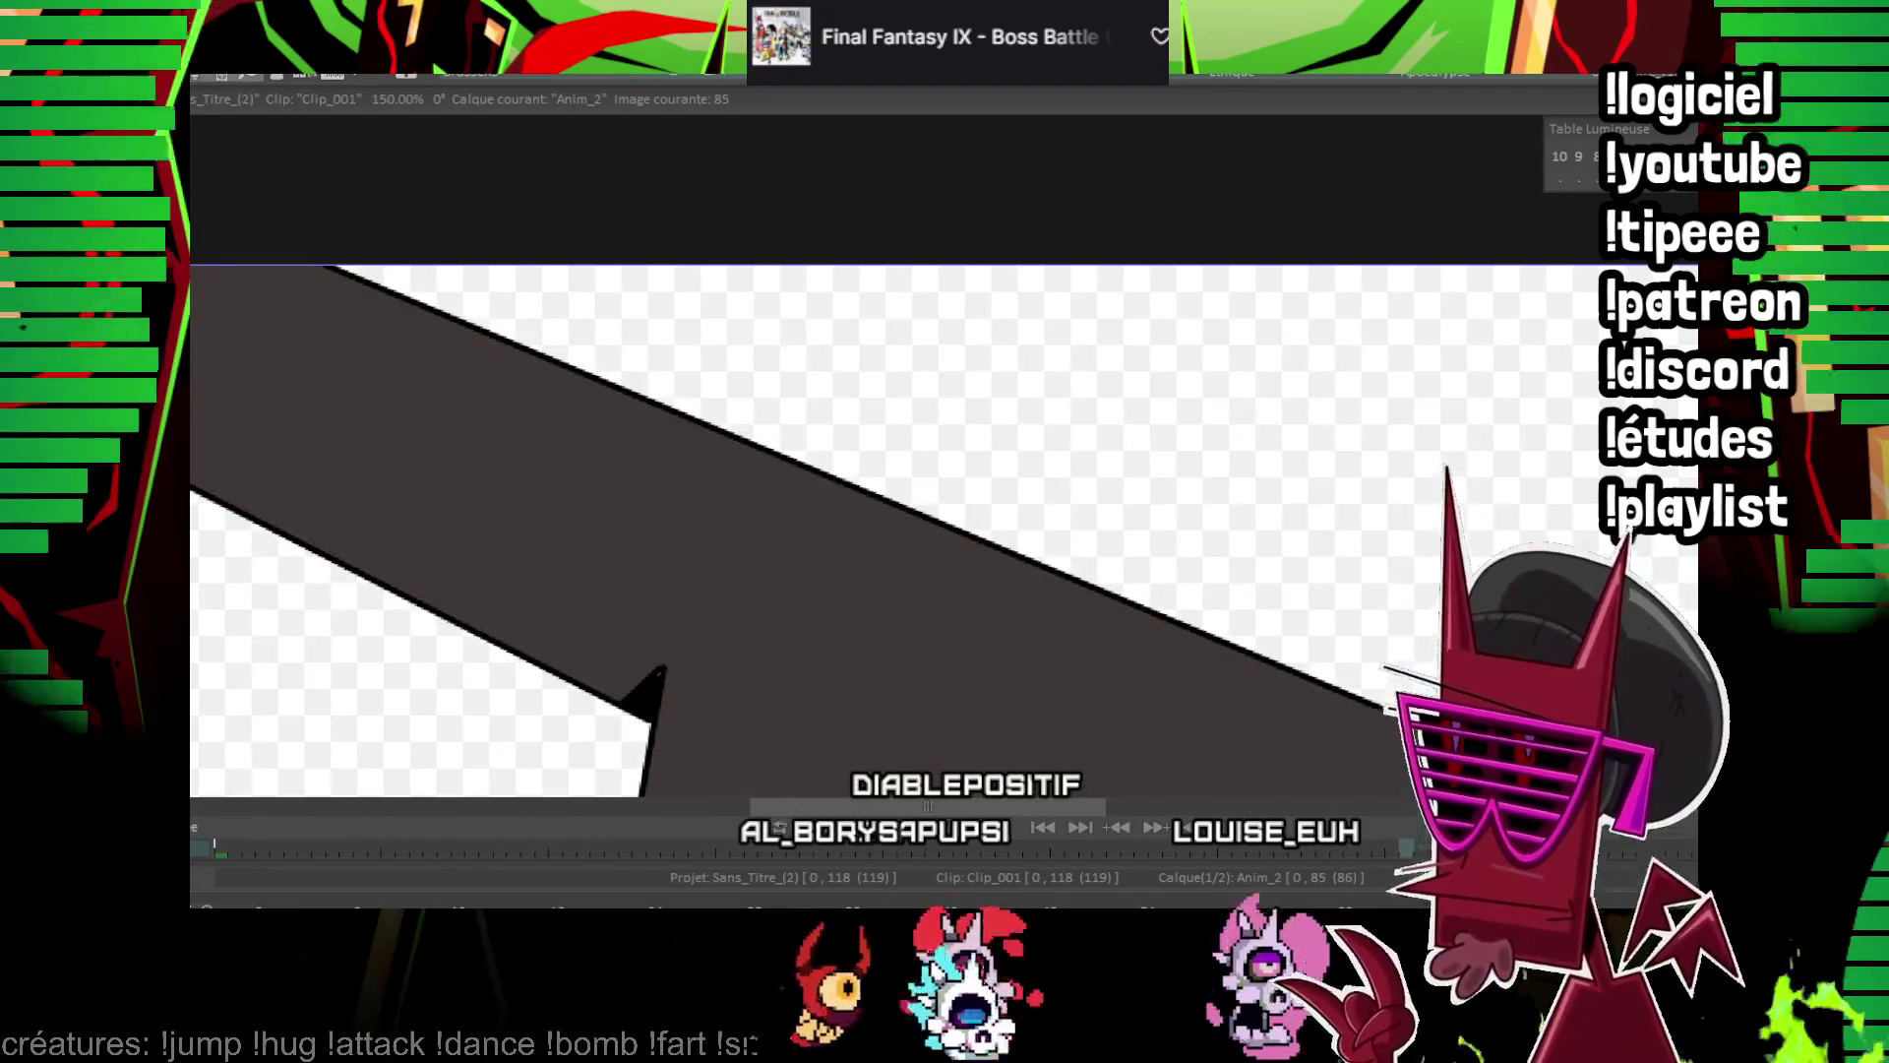
key("space")
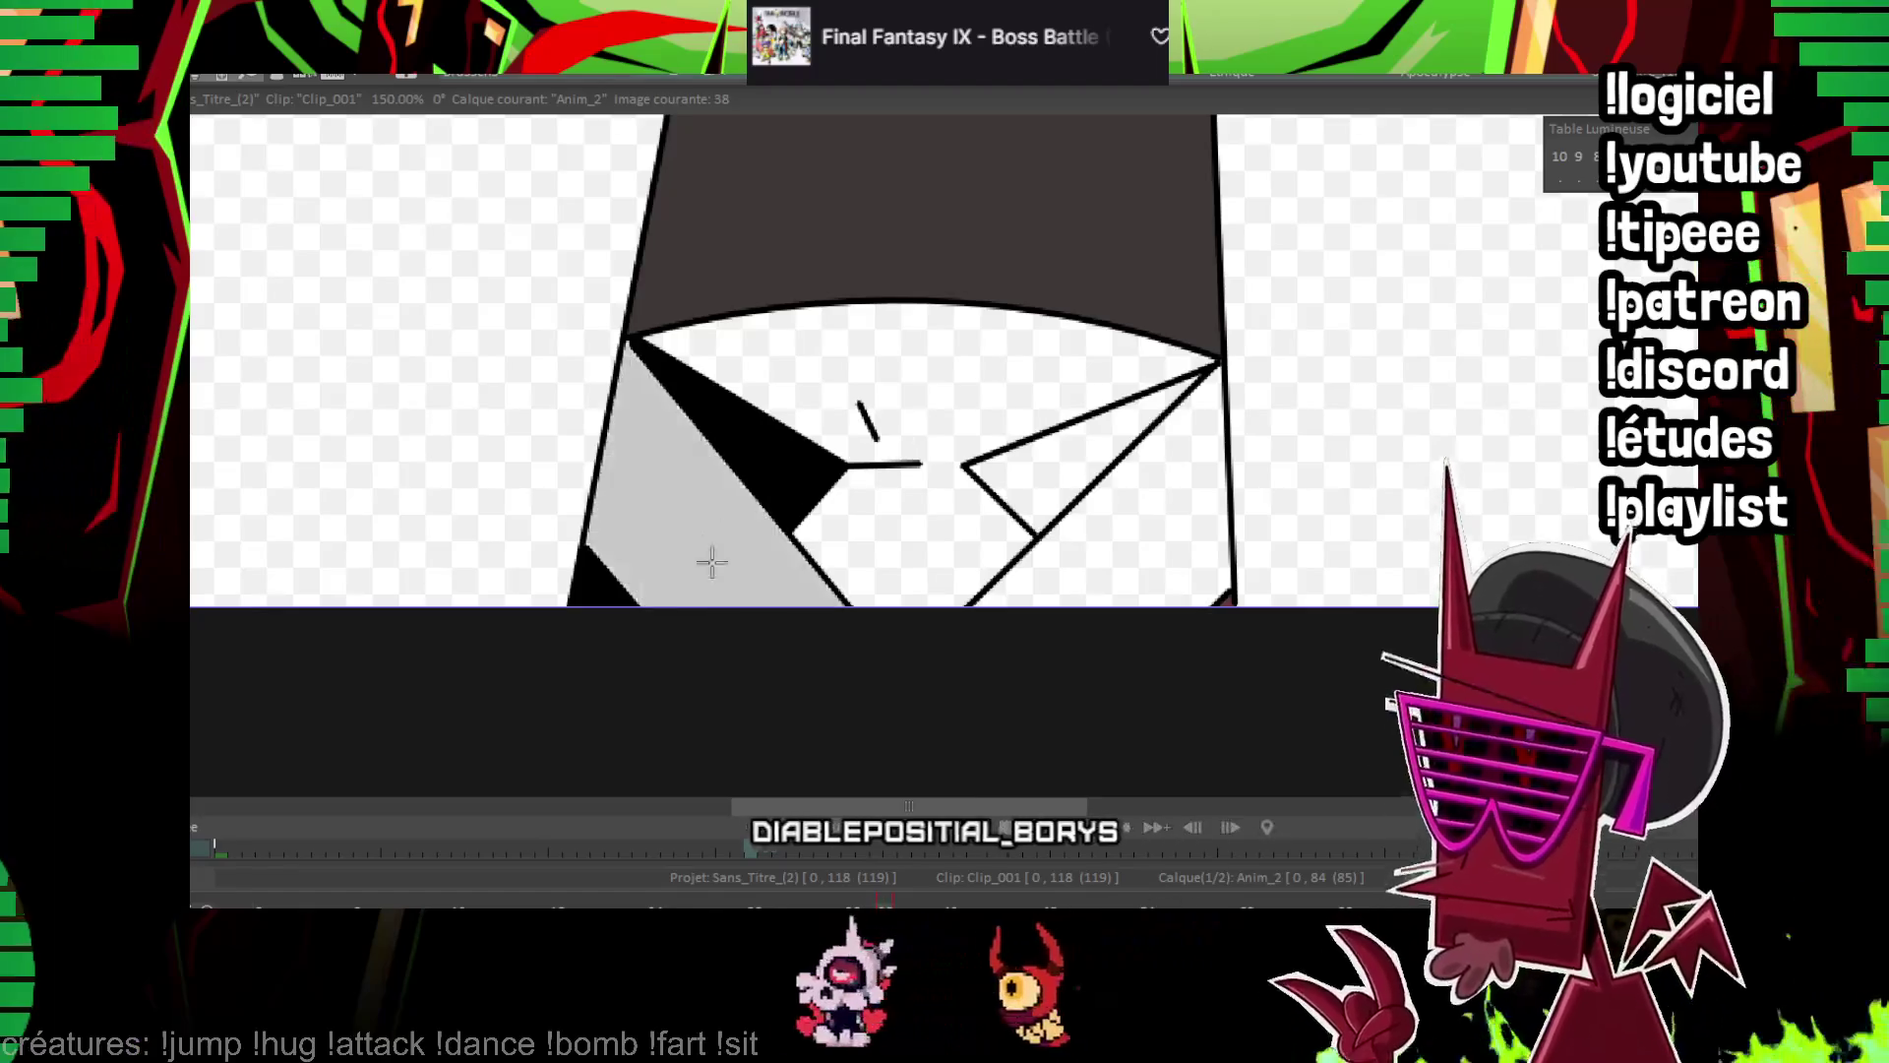
Remove the red fill under the curved stroke and step through the horned tie poses
left_click_drag(1048, 441, 988, 414)
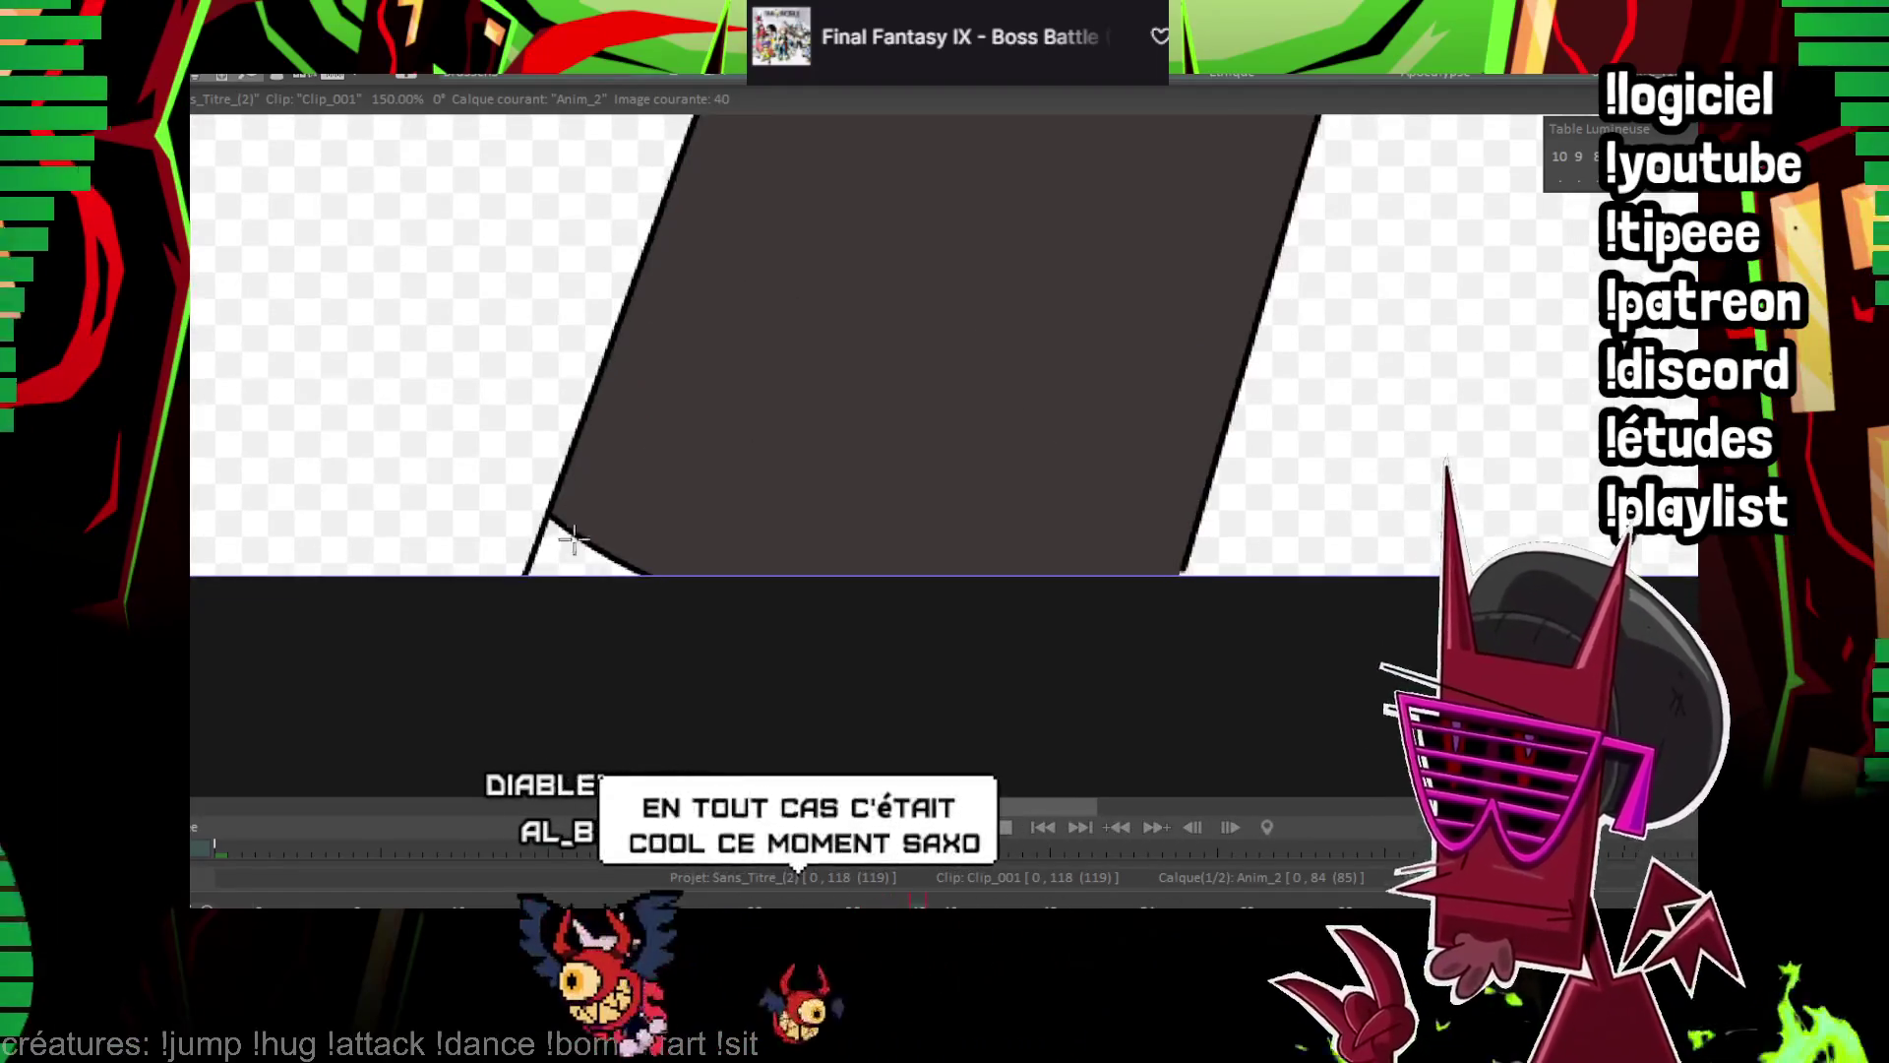
left_click(561, 539)
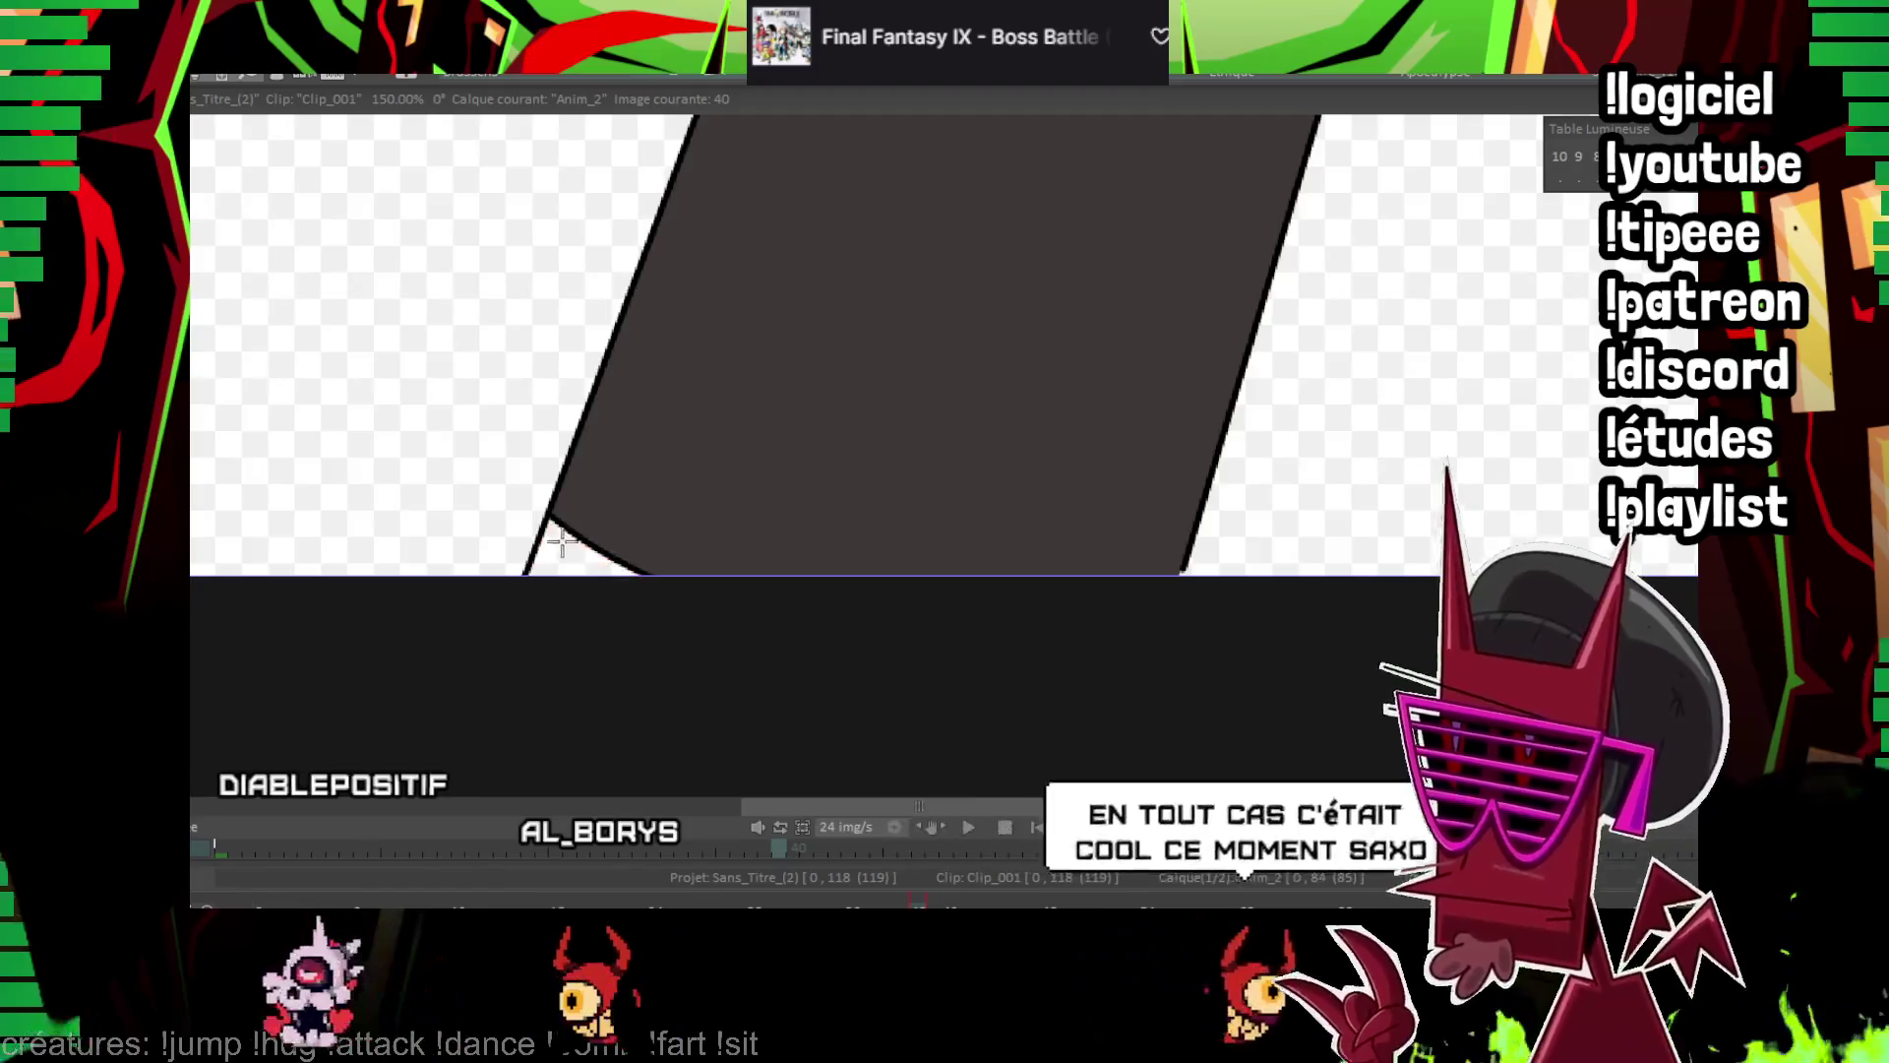
key("Right")
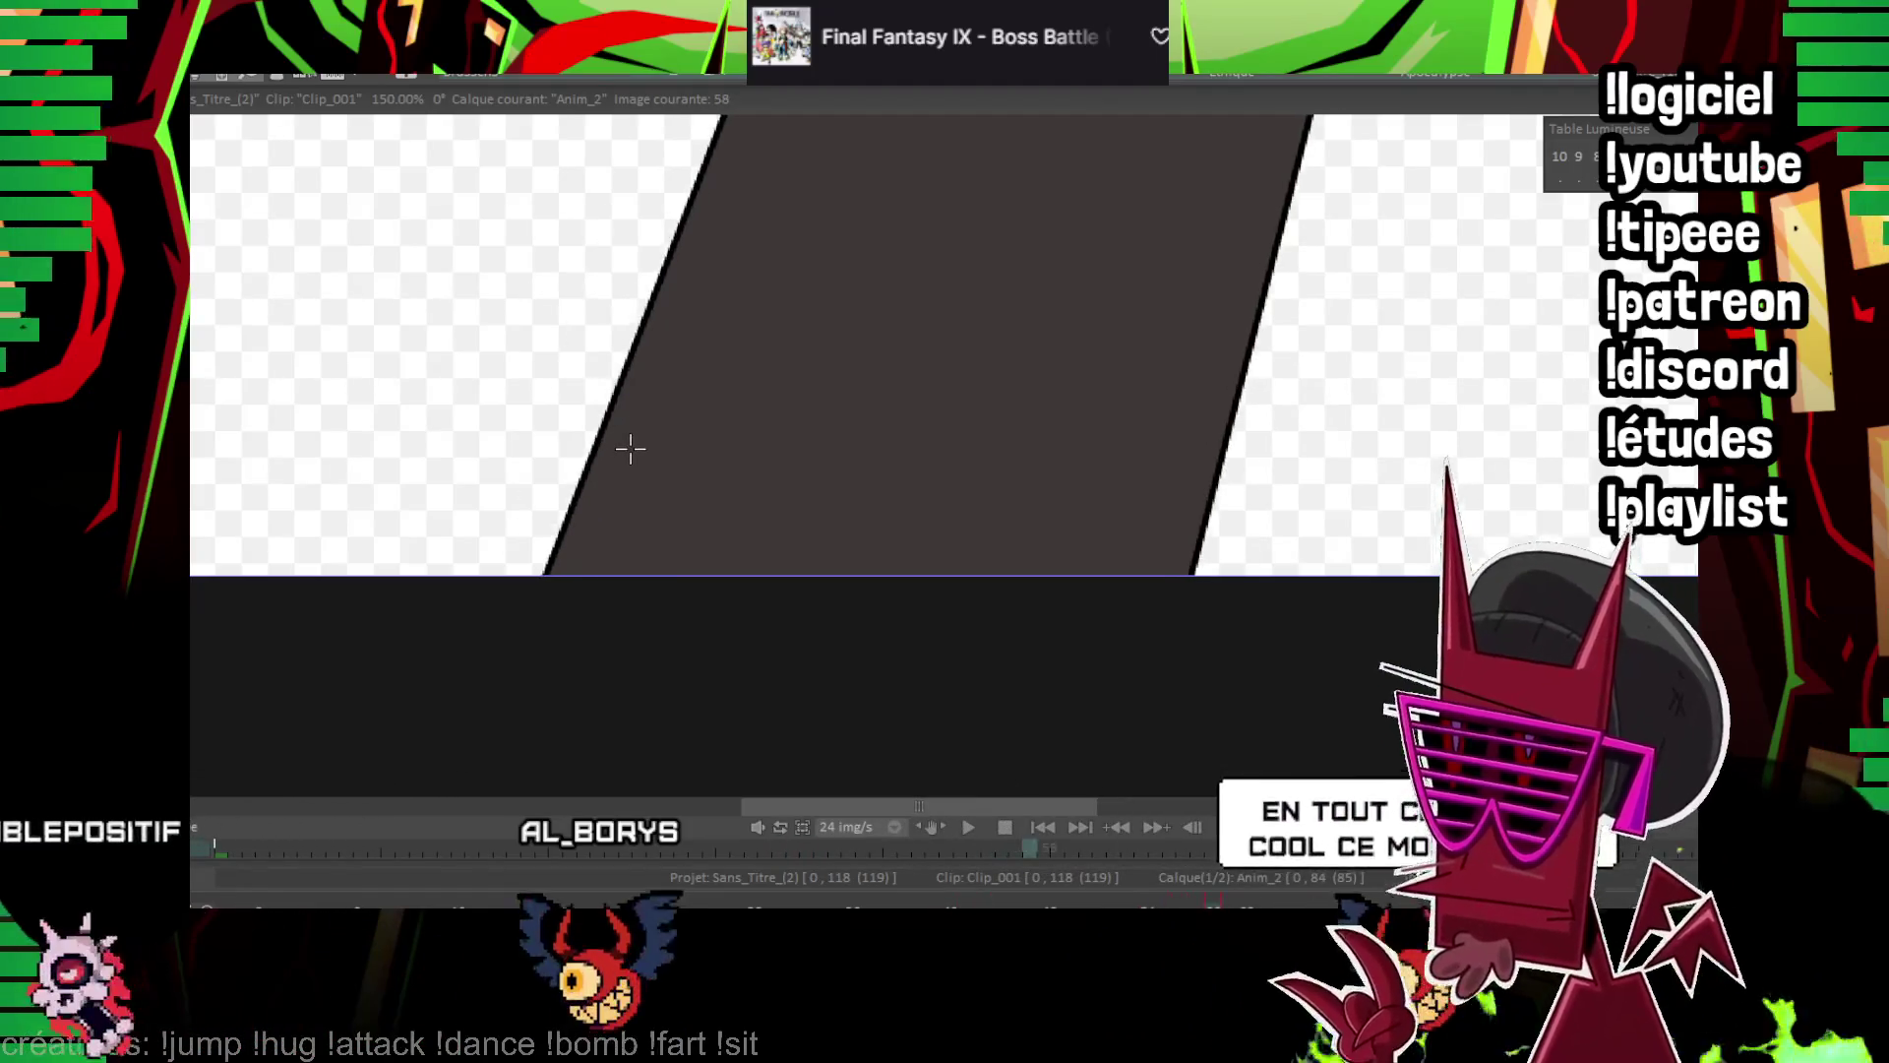
key("Right")
key("Right")
key("Right")
key("Right")
key("Right")
key("Right")
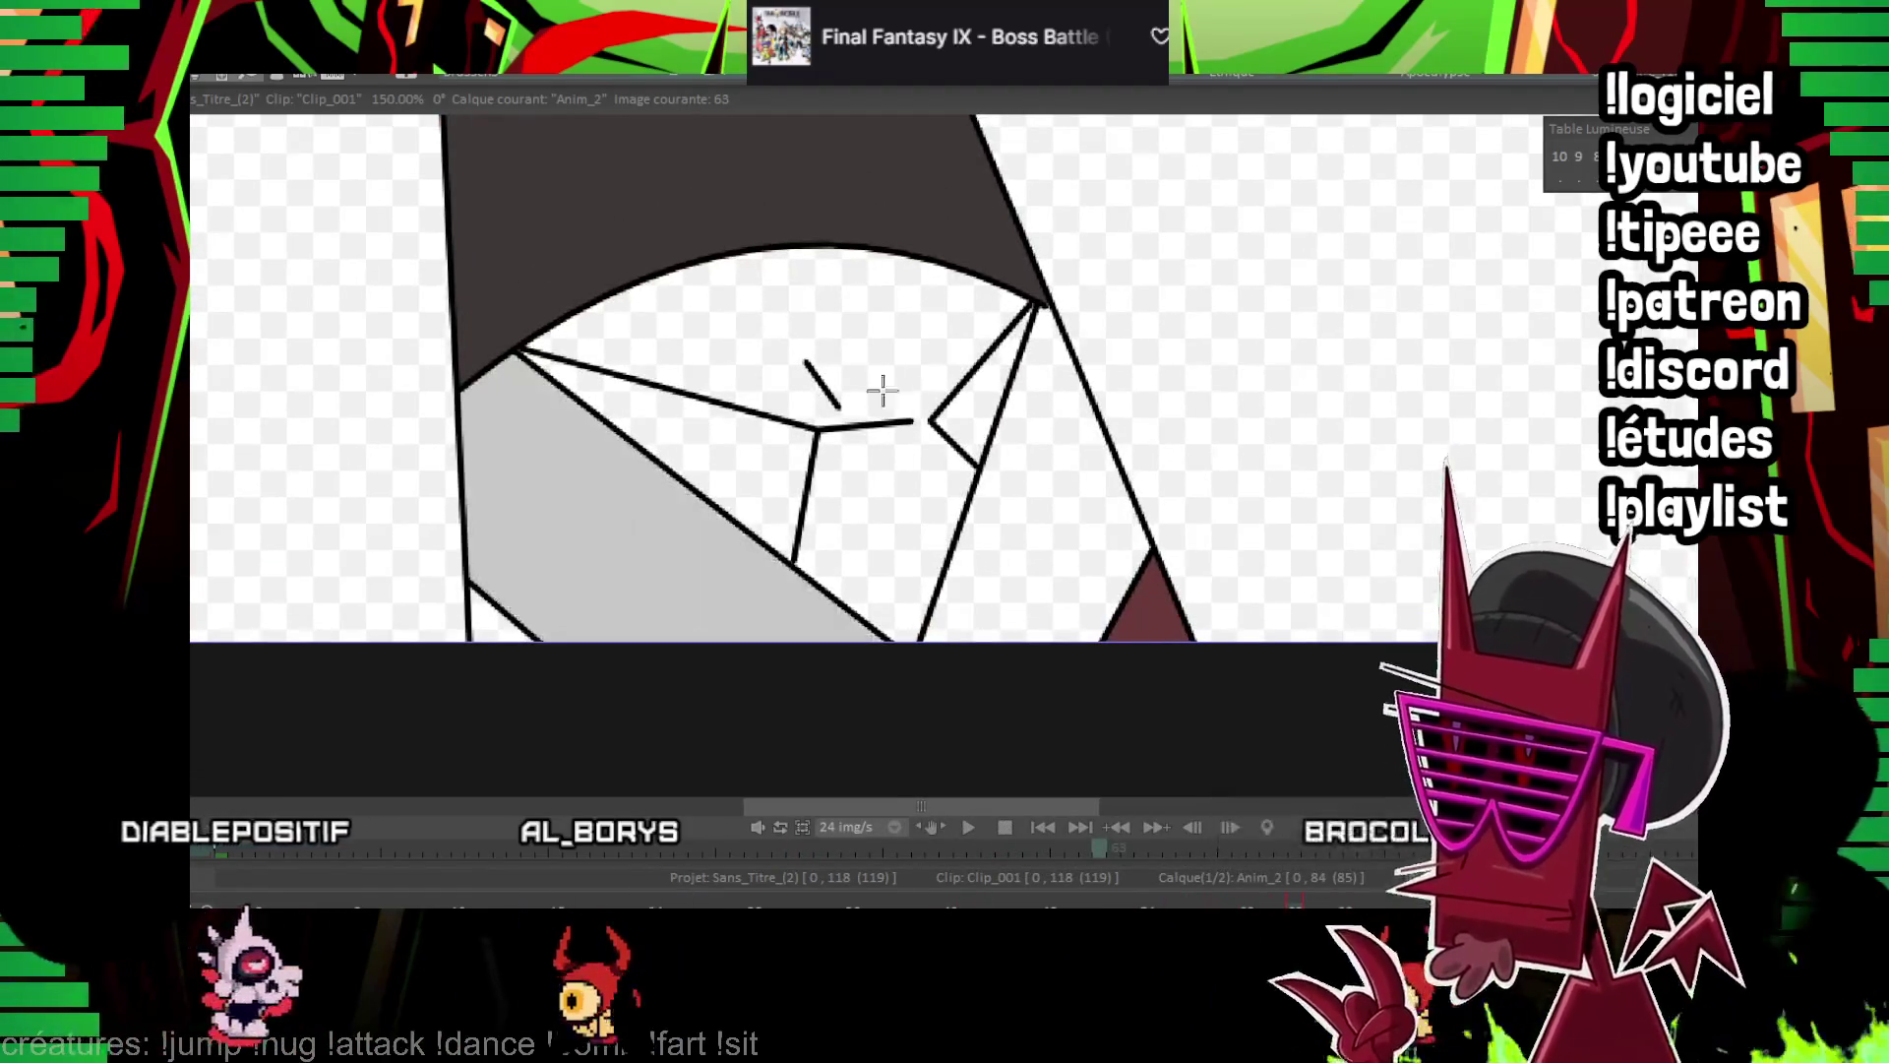
key("Right")
key("Right")
key("Right")
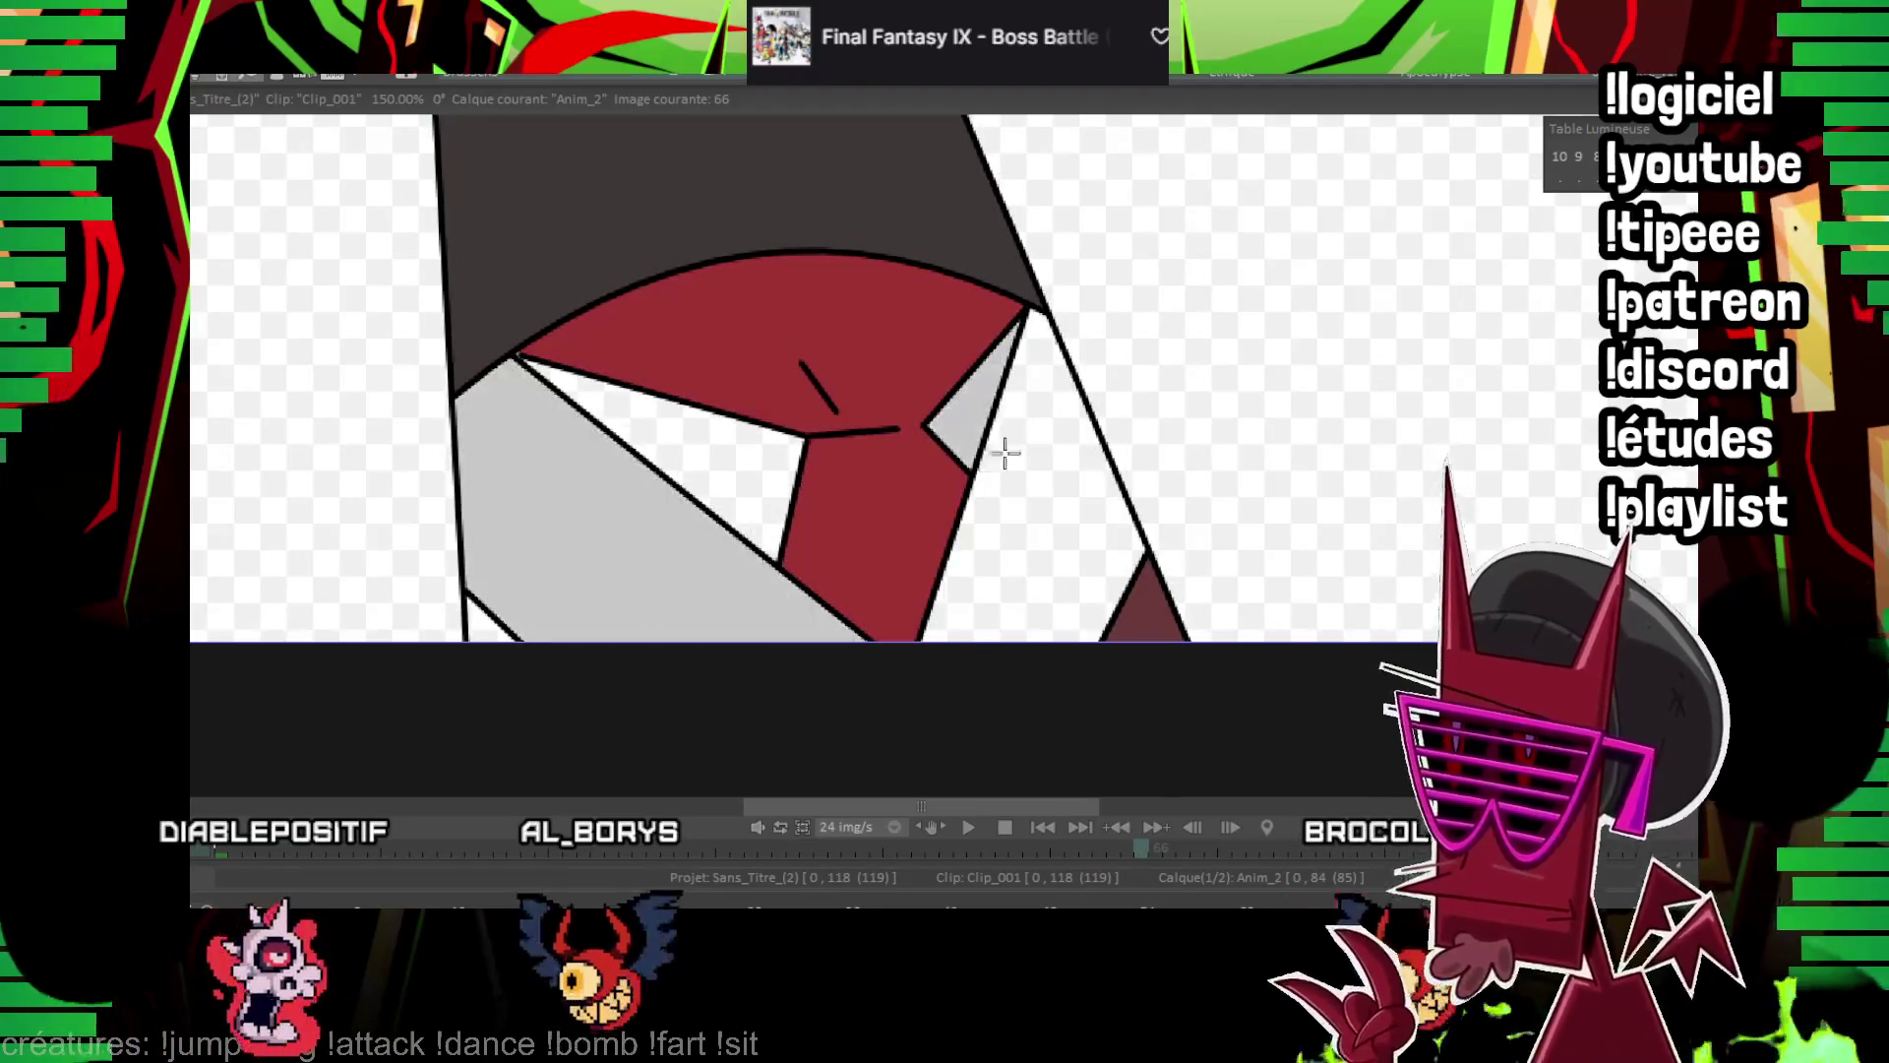
key("Right")
key("Right")
key("Right")
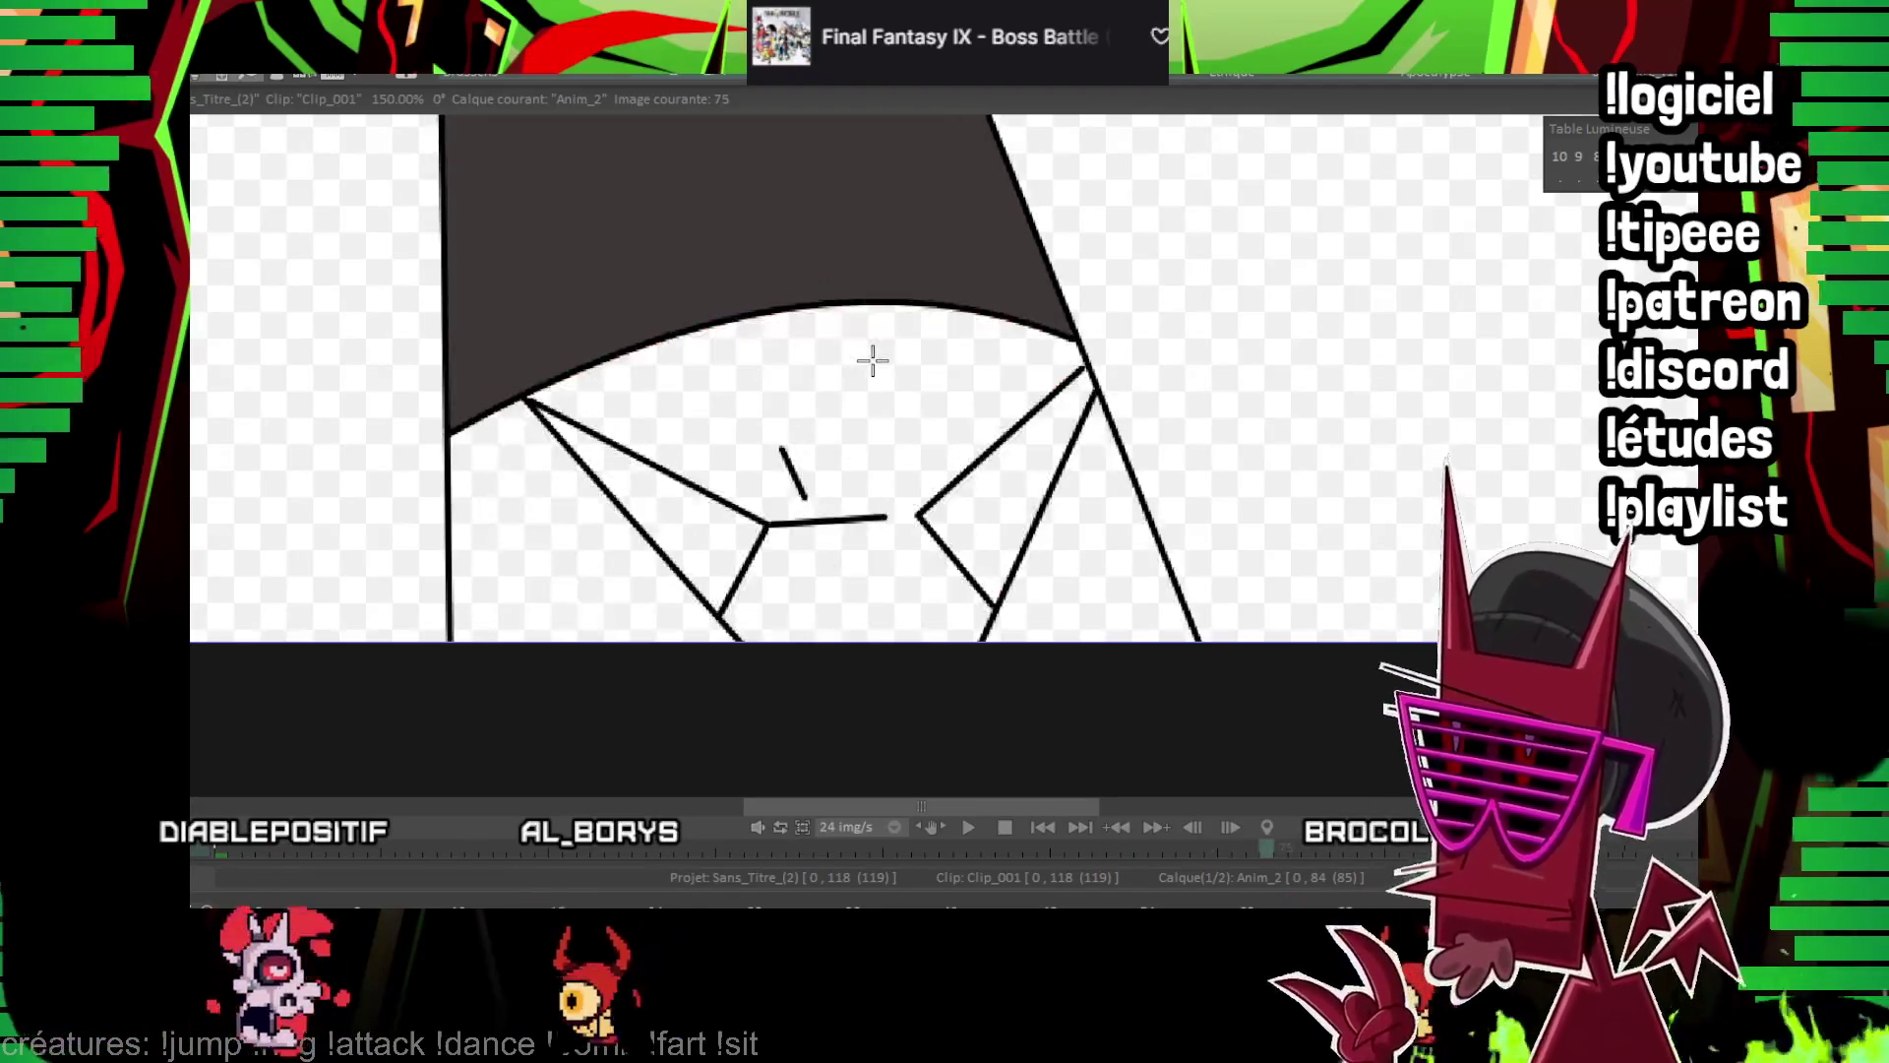
key("Right")
key("Right")
key("Right")
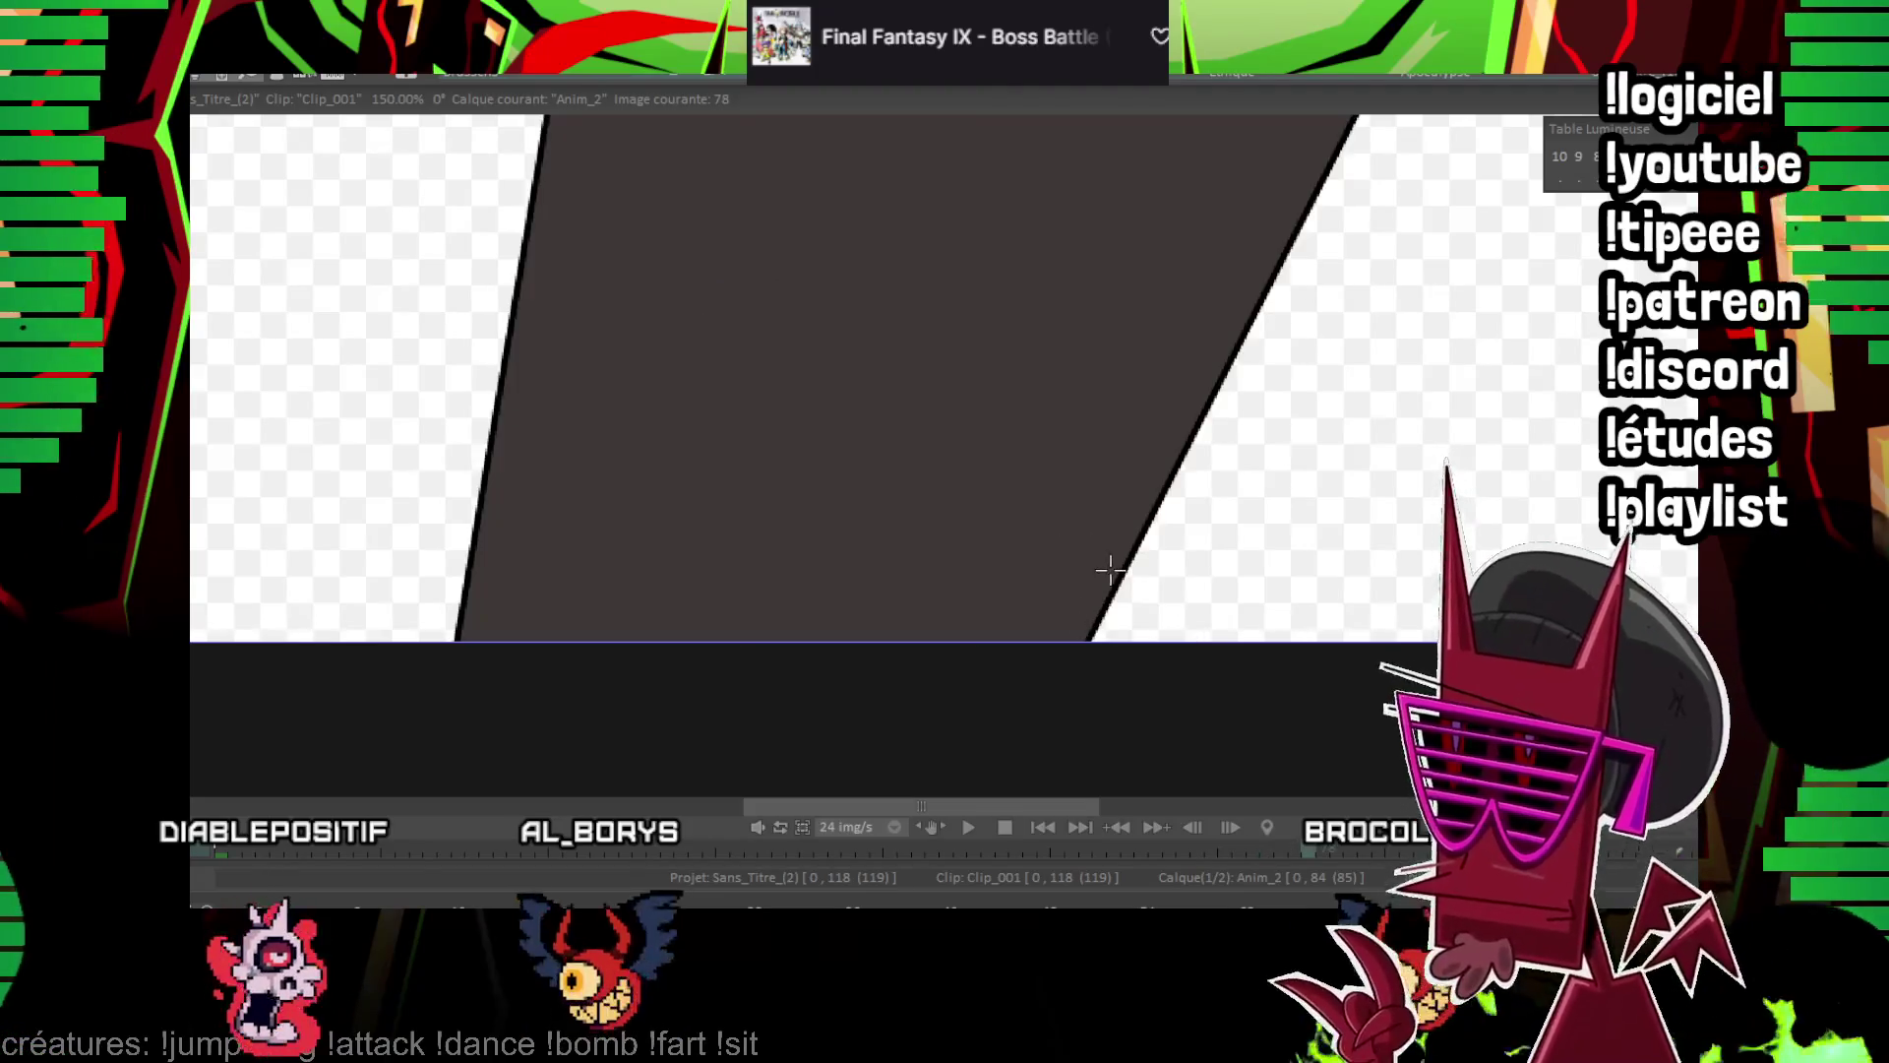
key("Left")
key("Left")
key("Left")
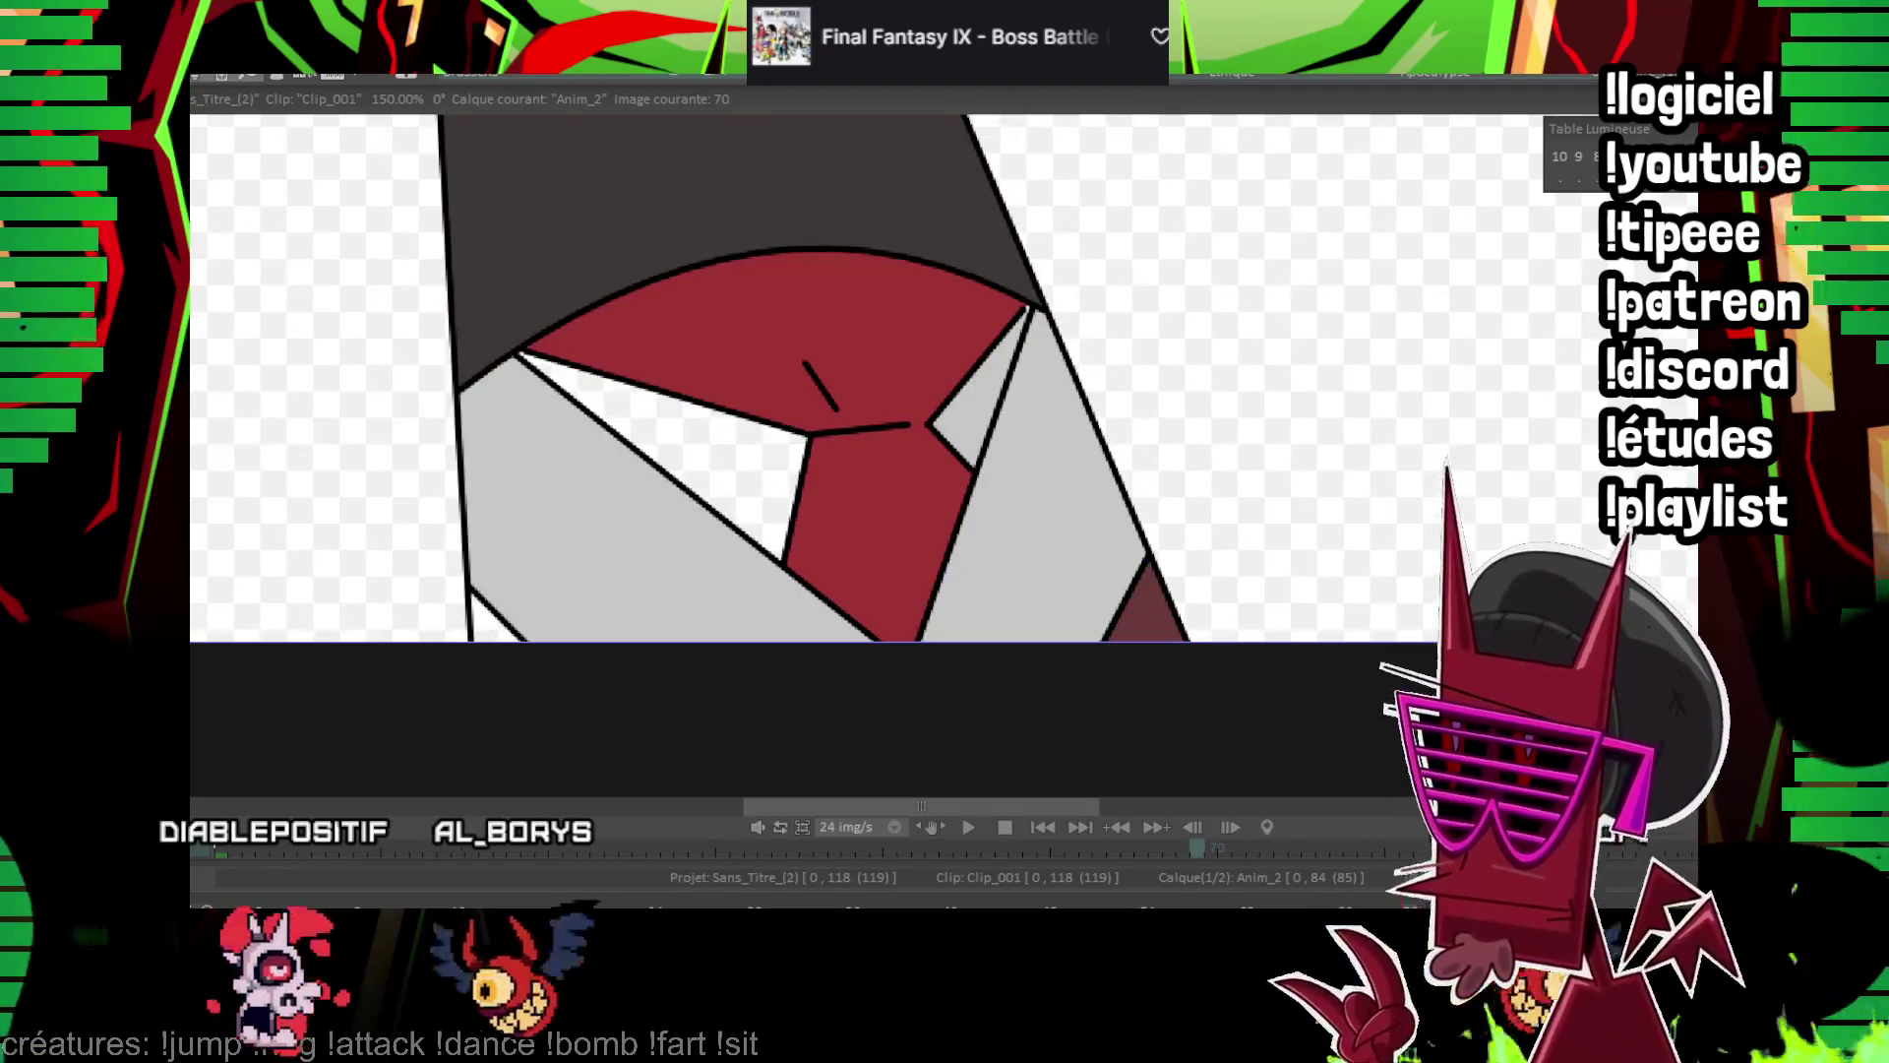
key("Left")
key("Left")
key("Left")
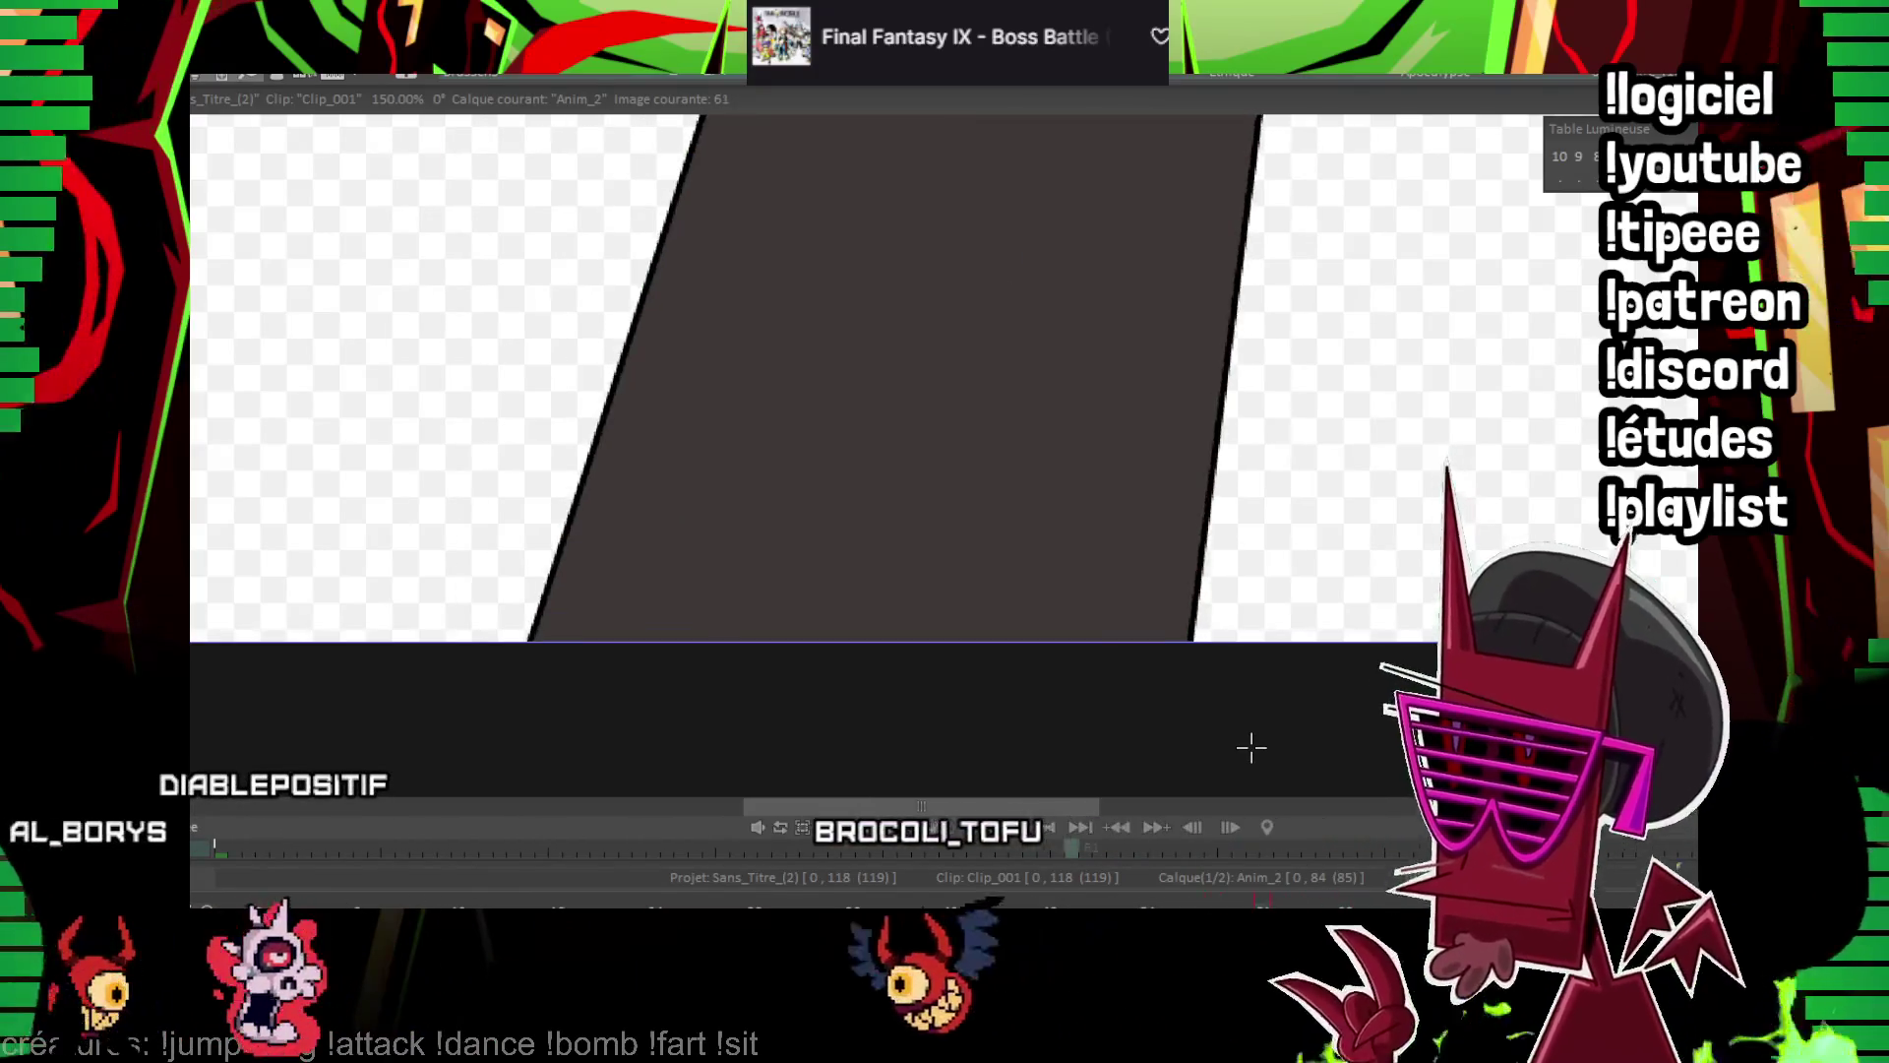
key("Right")
key("Right")
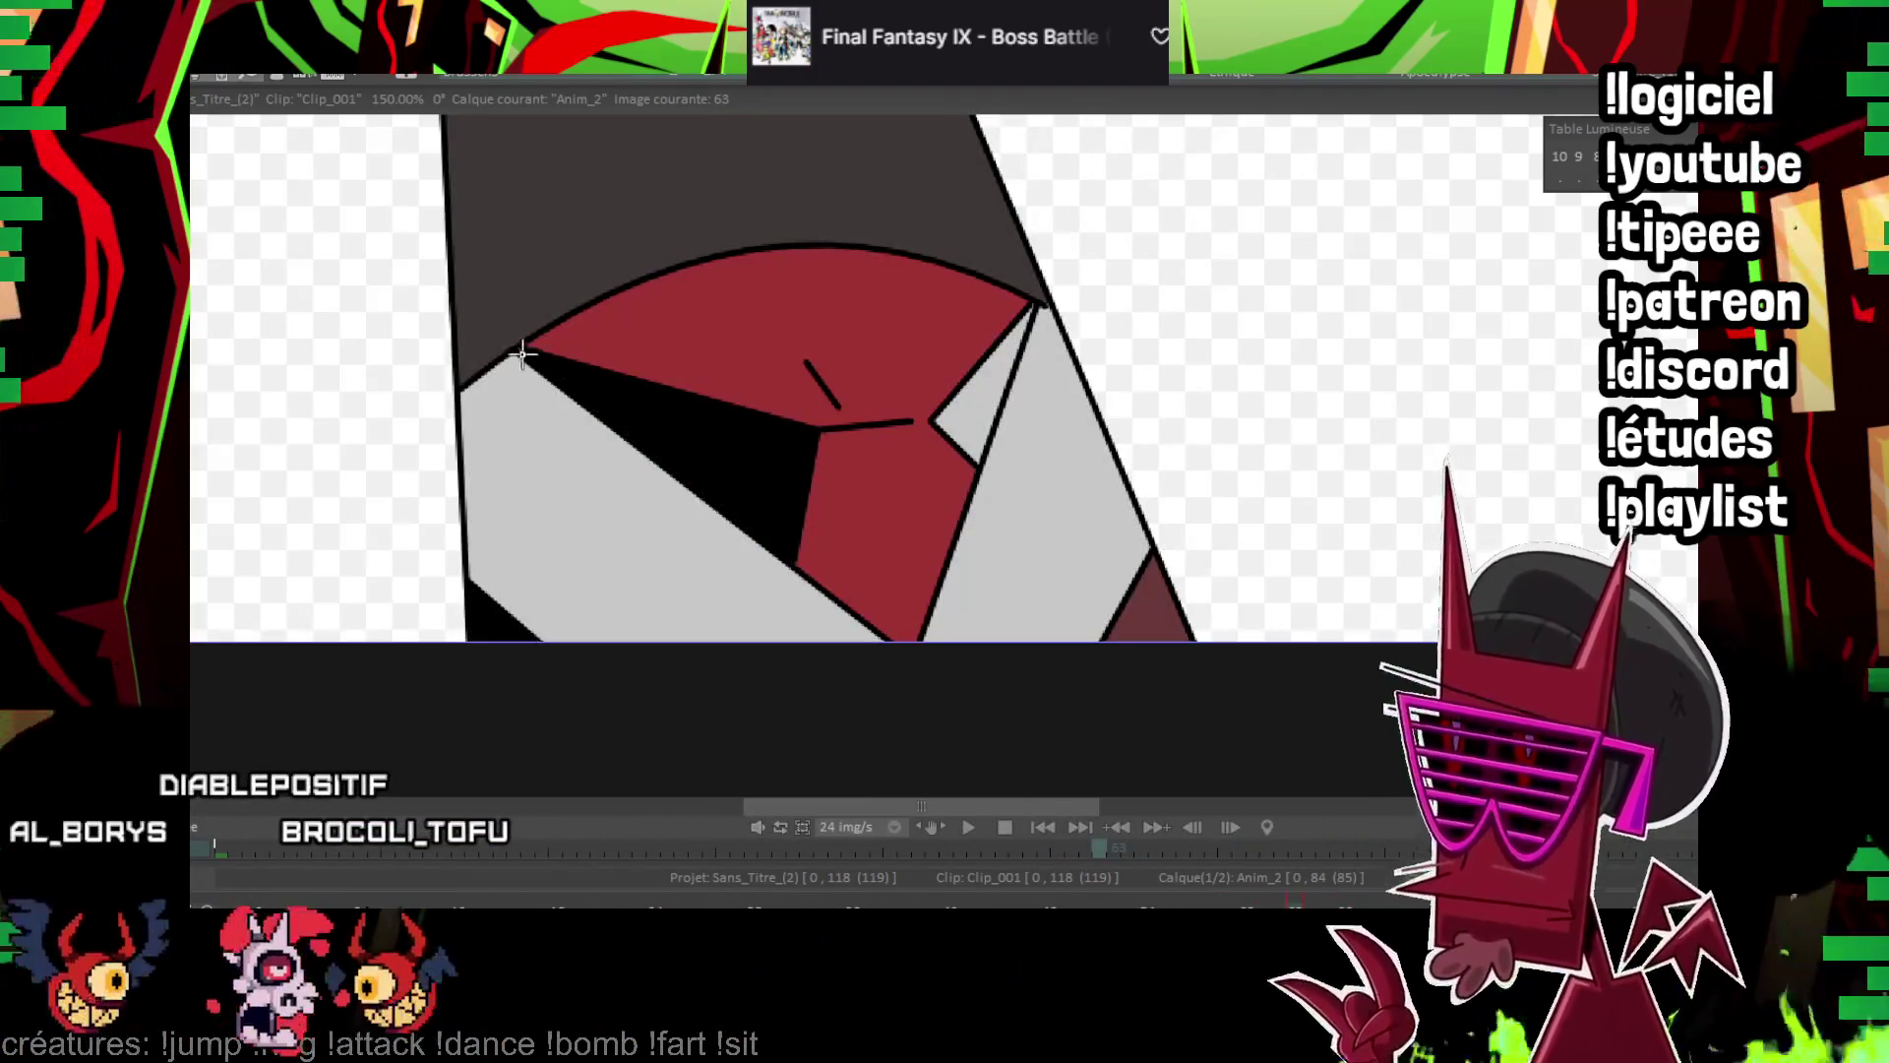
Switch to the Question trois project and step from the start to the tie and horned-collar pose
key("Right")
key("ctrl+Tab")
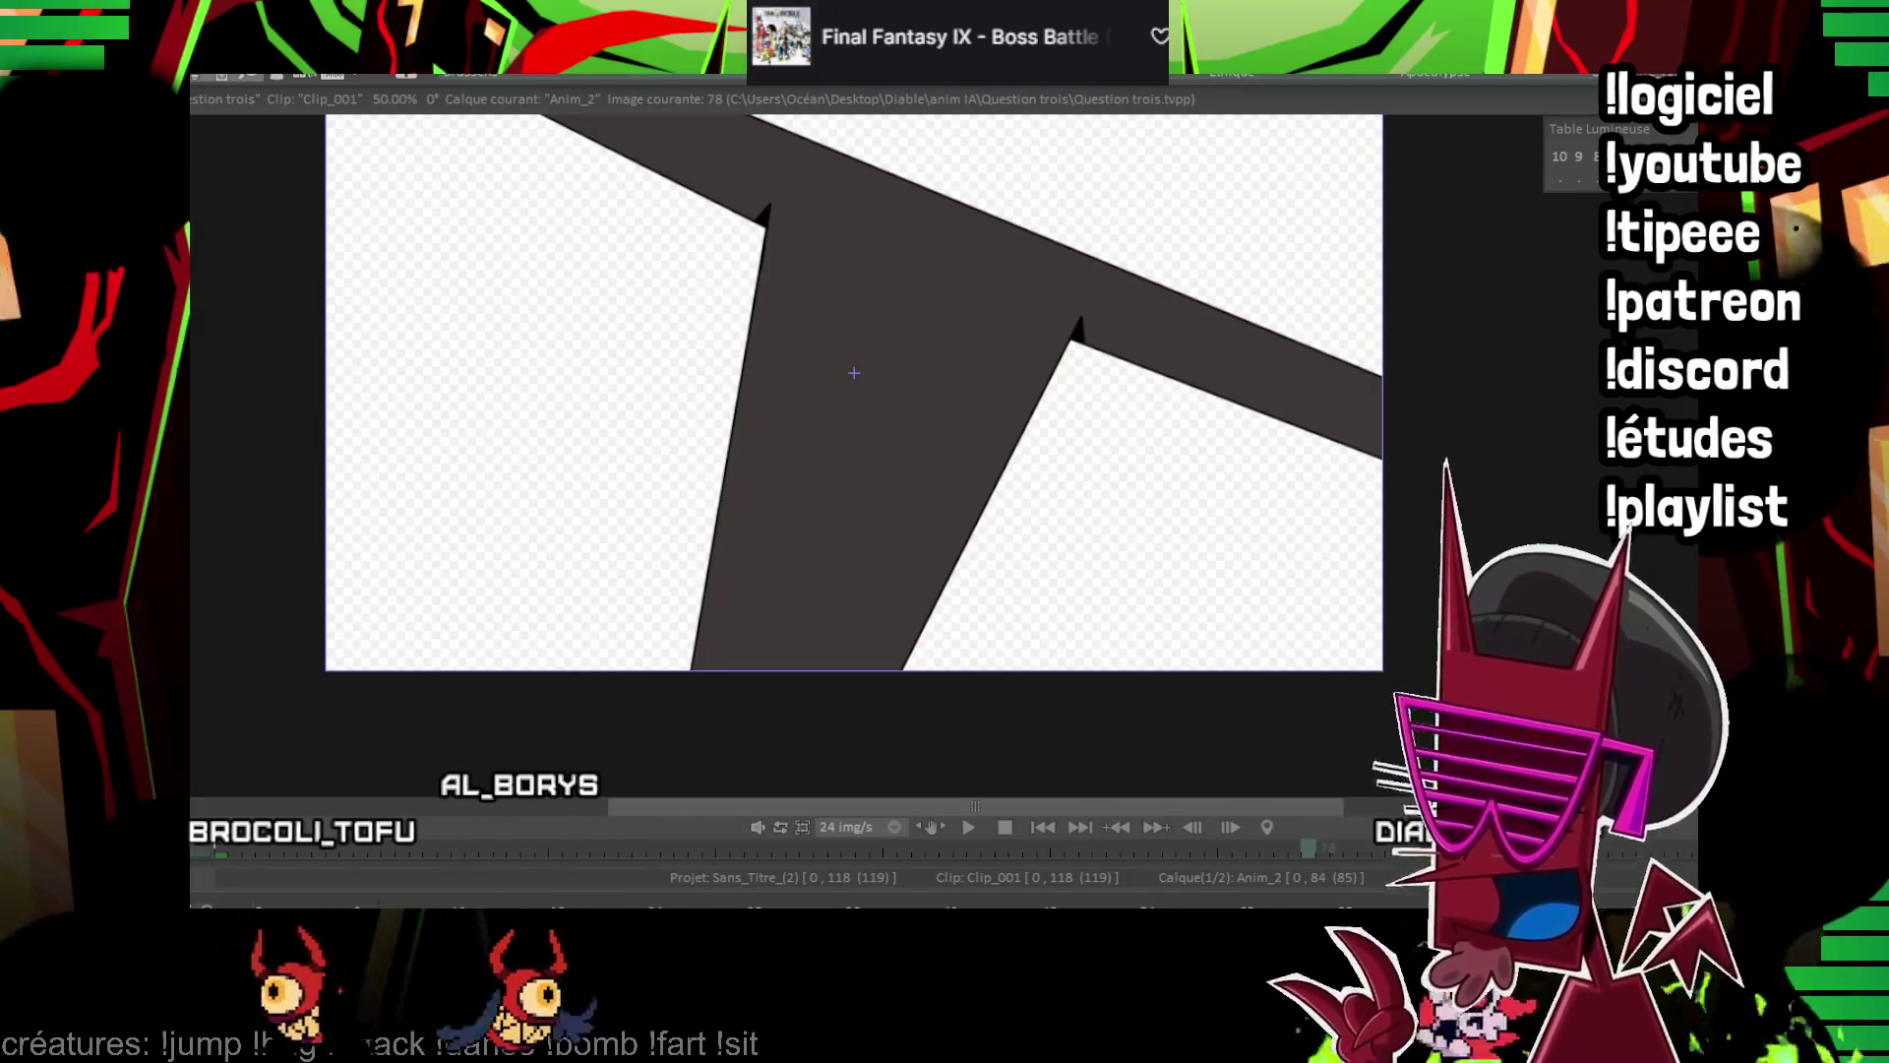
left_click(297, 887)
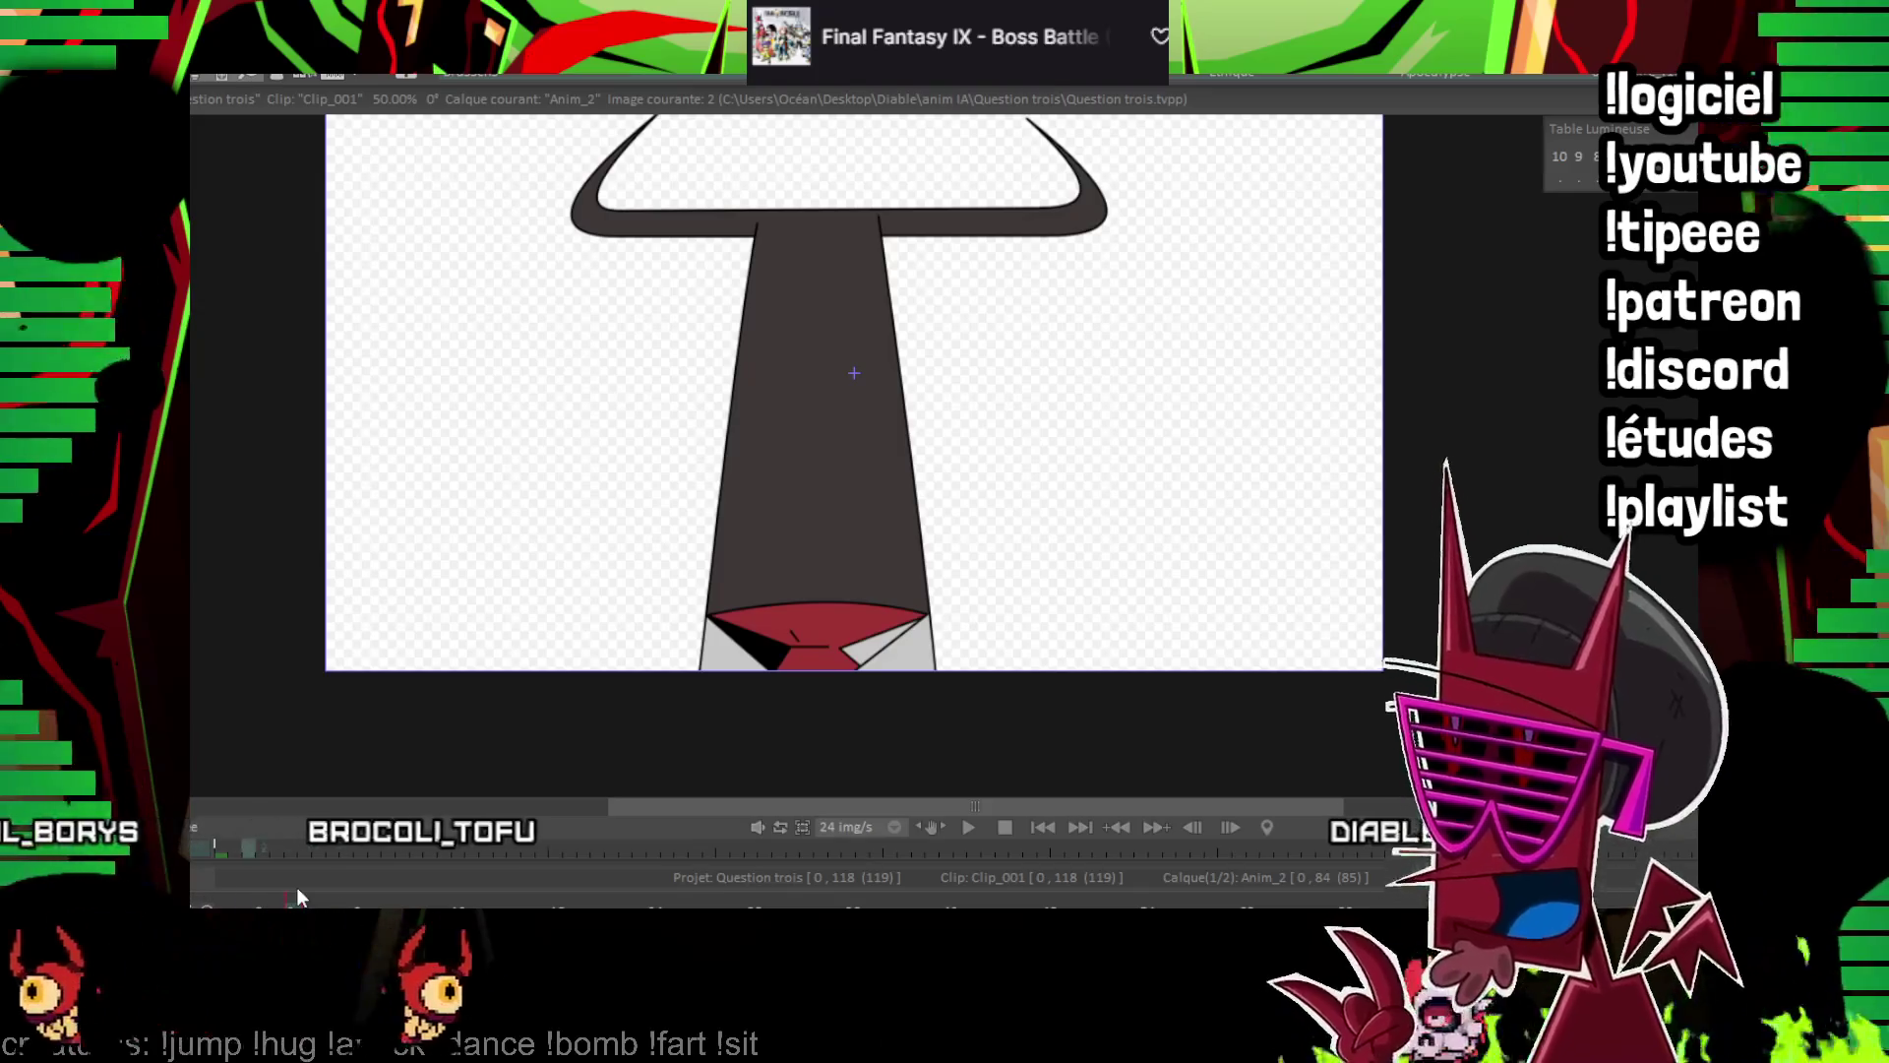
key("Right")
key("Right")
key("Right")
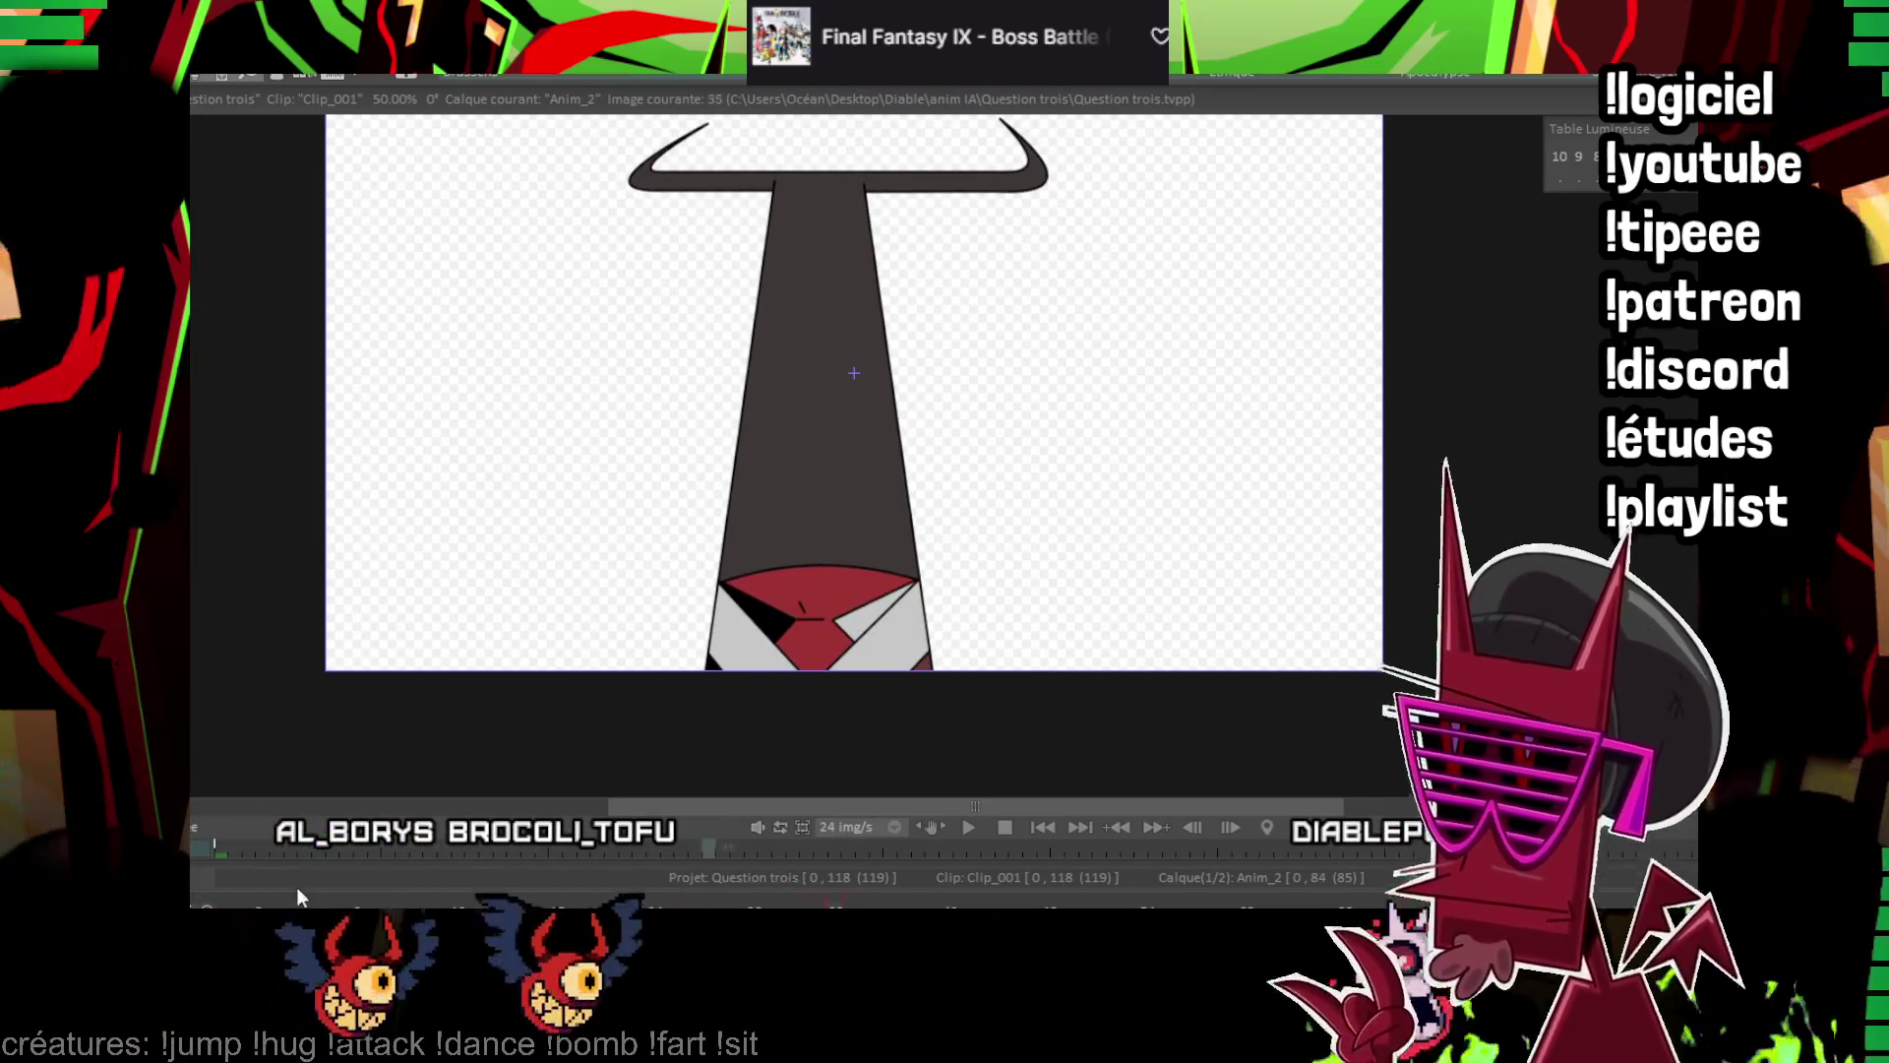
key("Right")
key("Right")
key("Right")
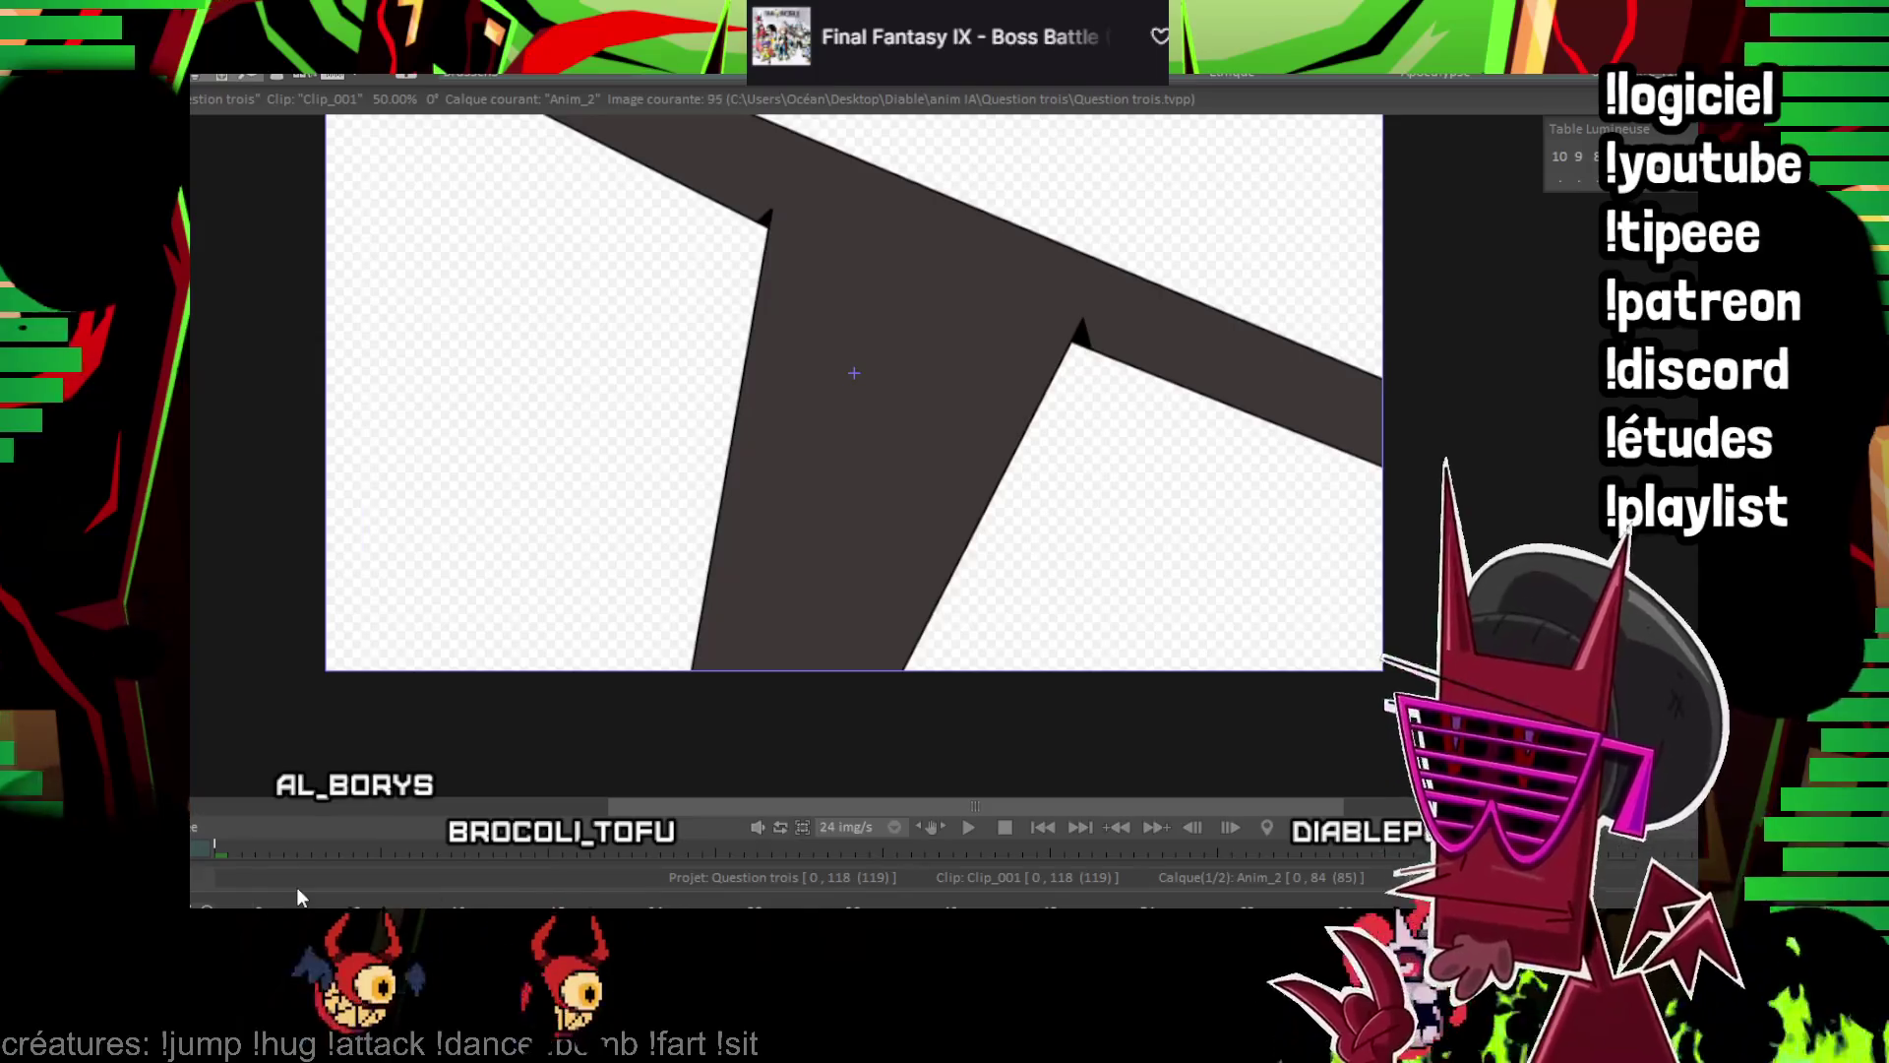
key("Right")
key("Right")
key("Right")
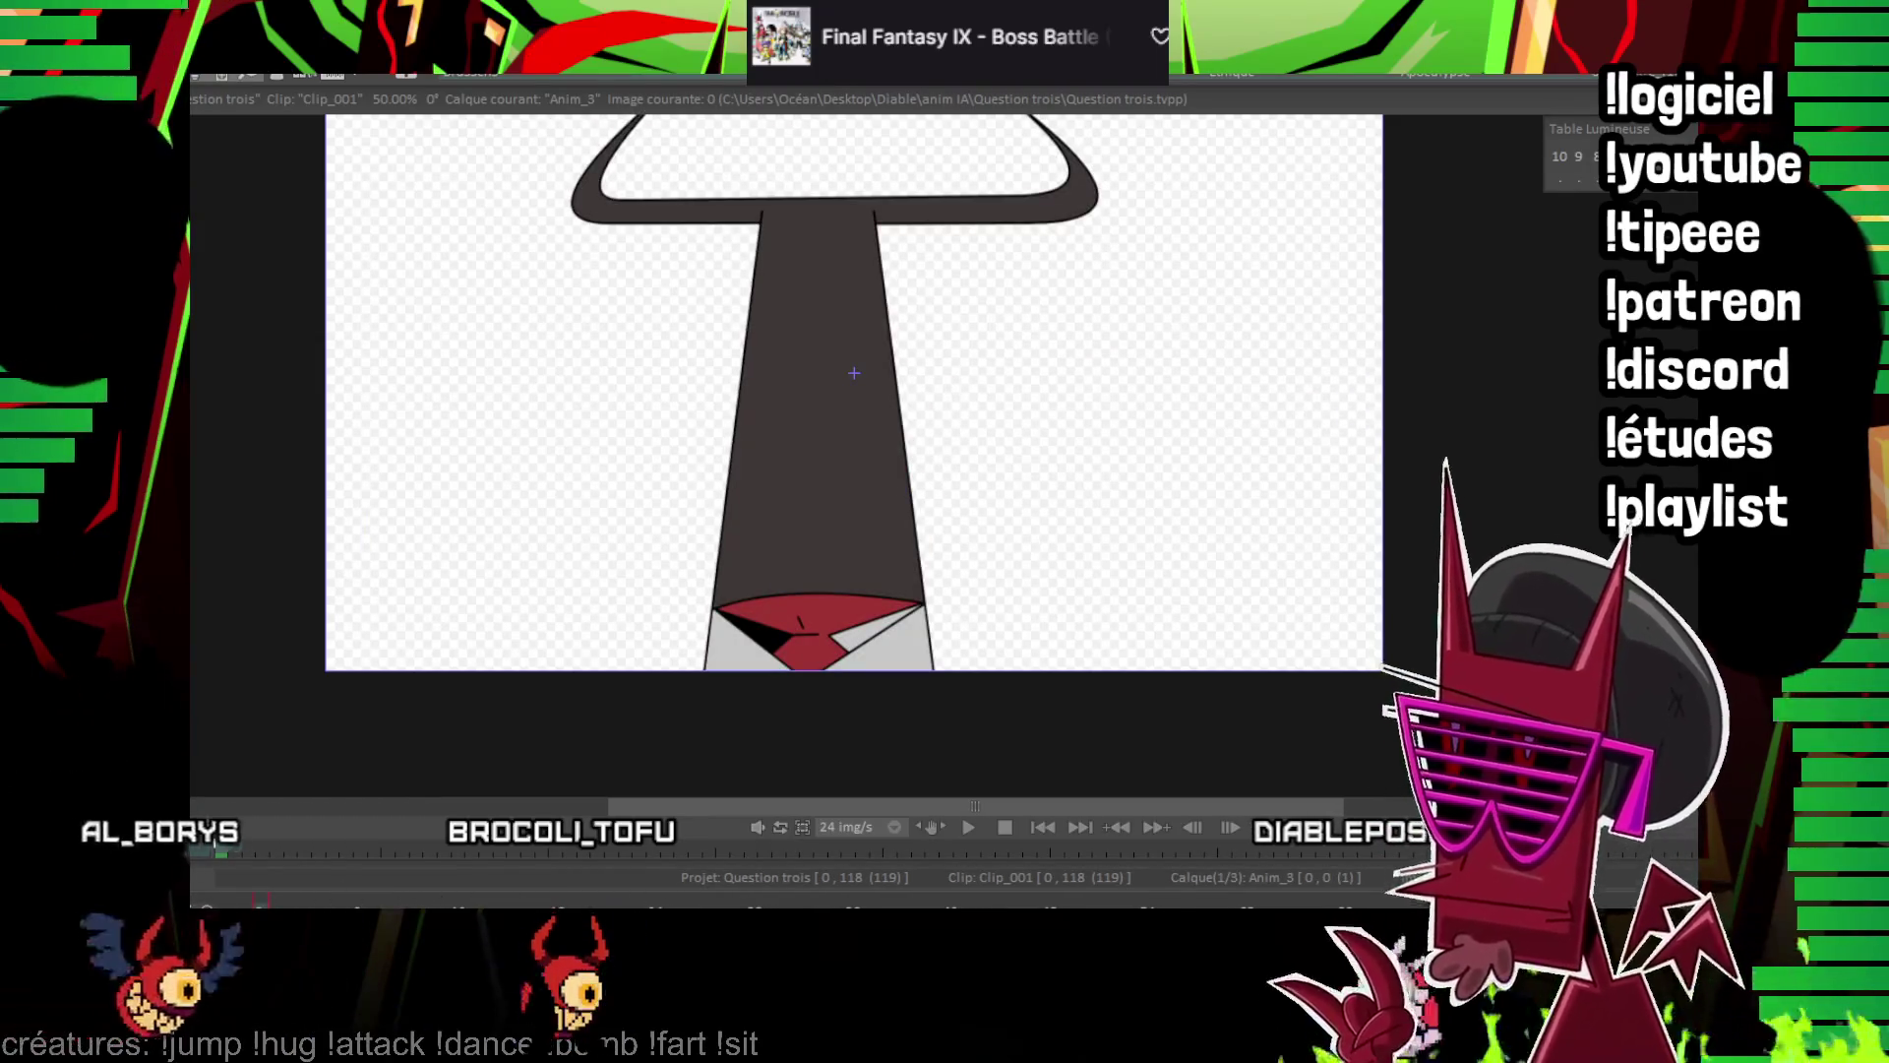
Zoom in on the tie and draw the almond eye's upper and lower arcs
scroll(854, 373, "up", 2)
left_click_drag(854, 373, 674, 291)
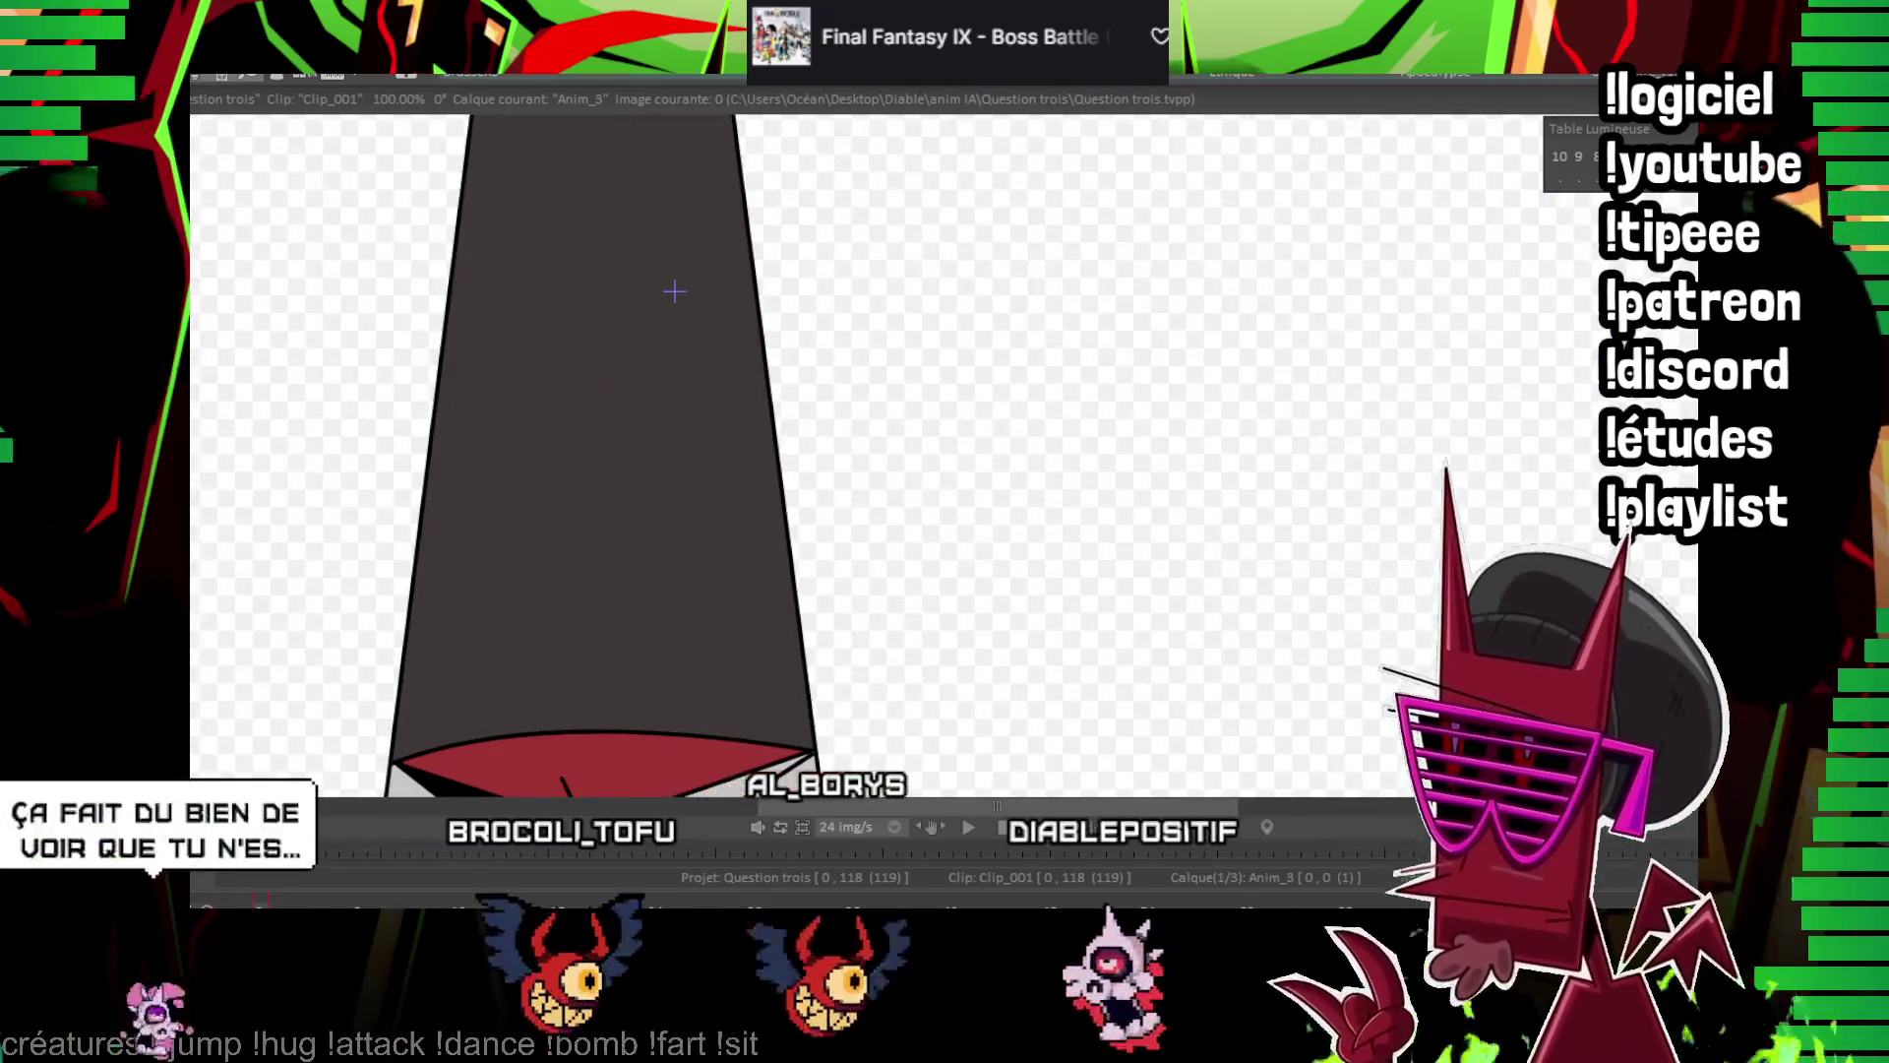
mouse_move(399, 447)
left_mouse_down()
mouse_move(514, 501)
mouse_move(641, 659)
mouse_move(620, 642)
left_mouse_up()
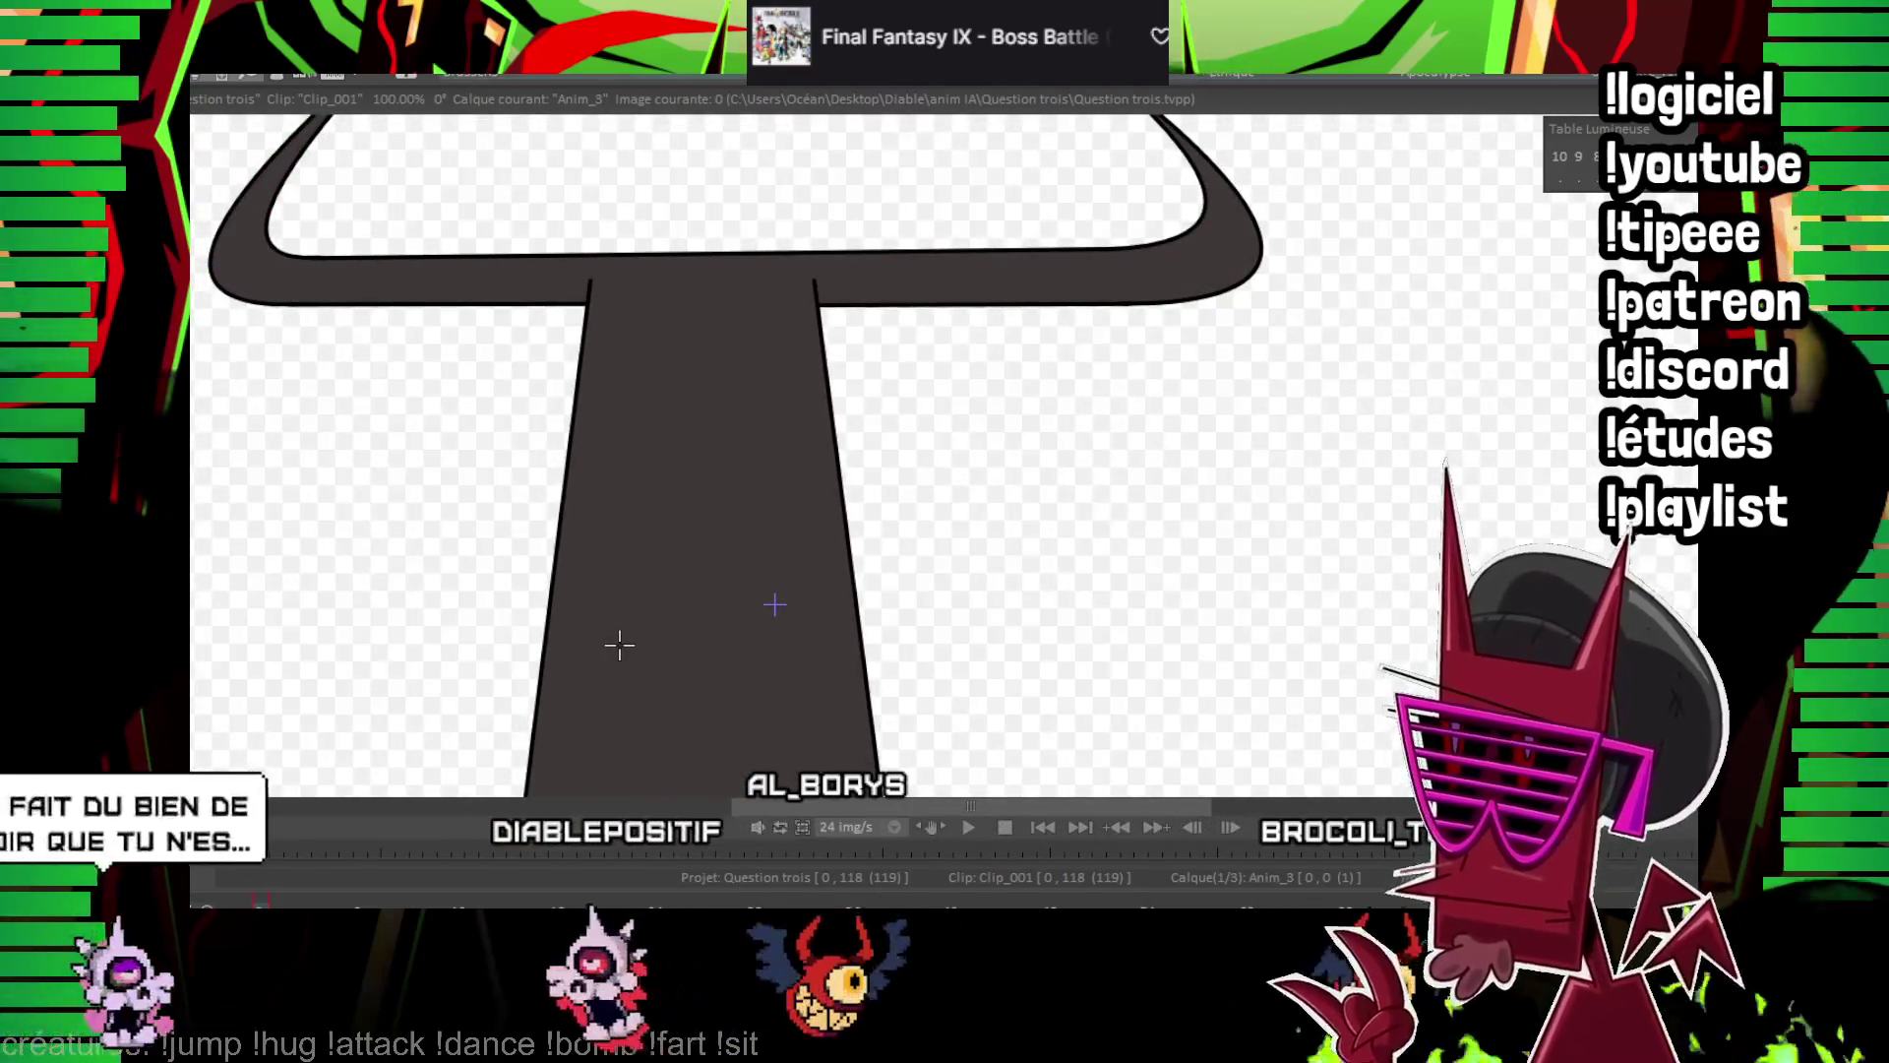
mouse_move(620, 644)
left_mouse_down()
mouse_move(777, 426)
mouse_move(763, 463)
mouse_move(738, 308)
left_mouse_up()
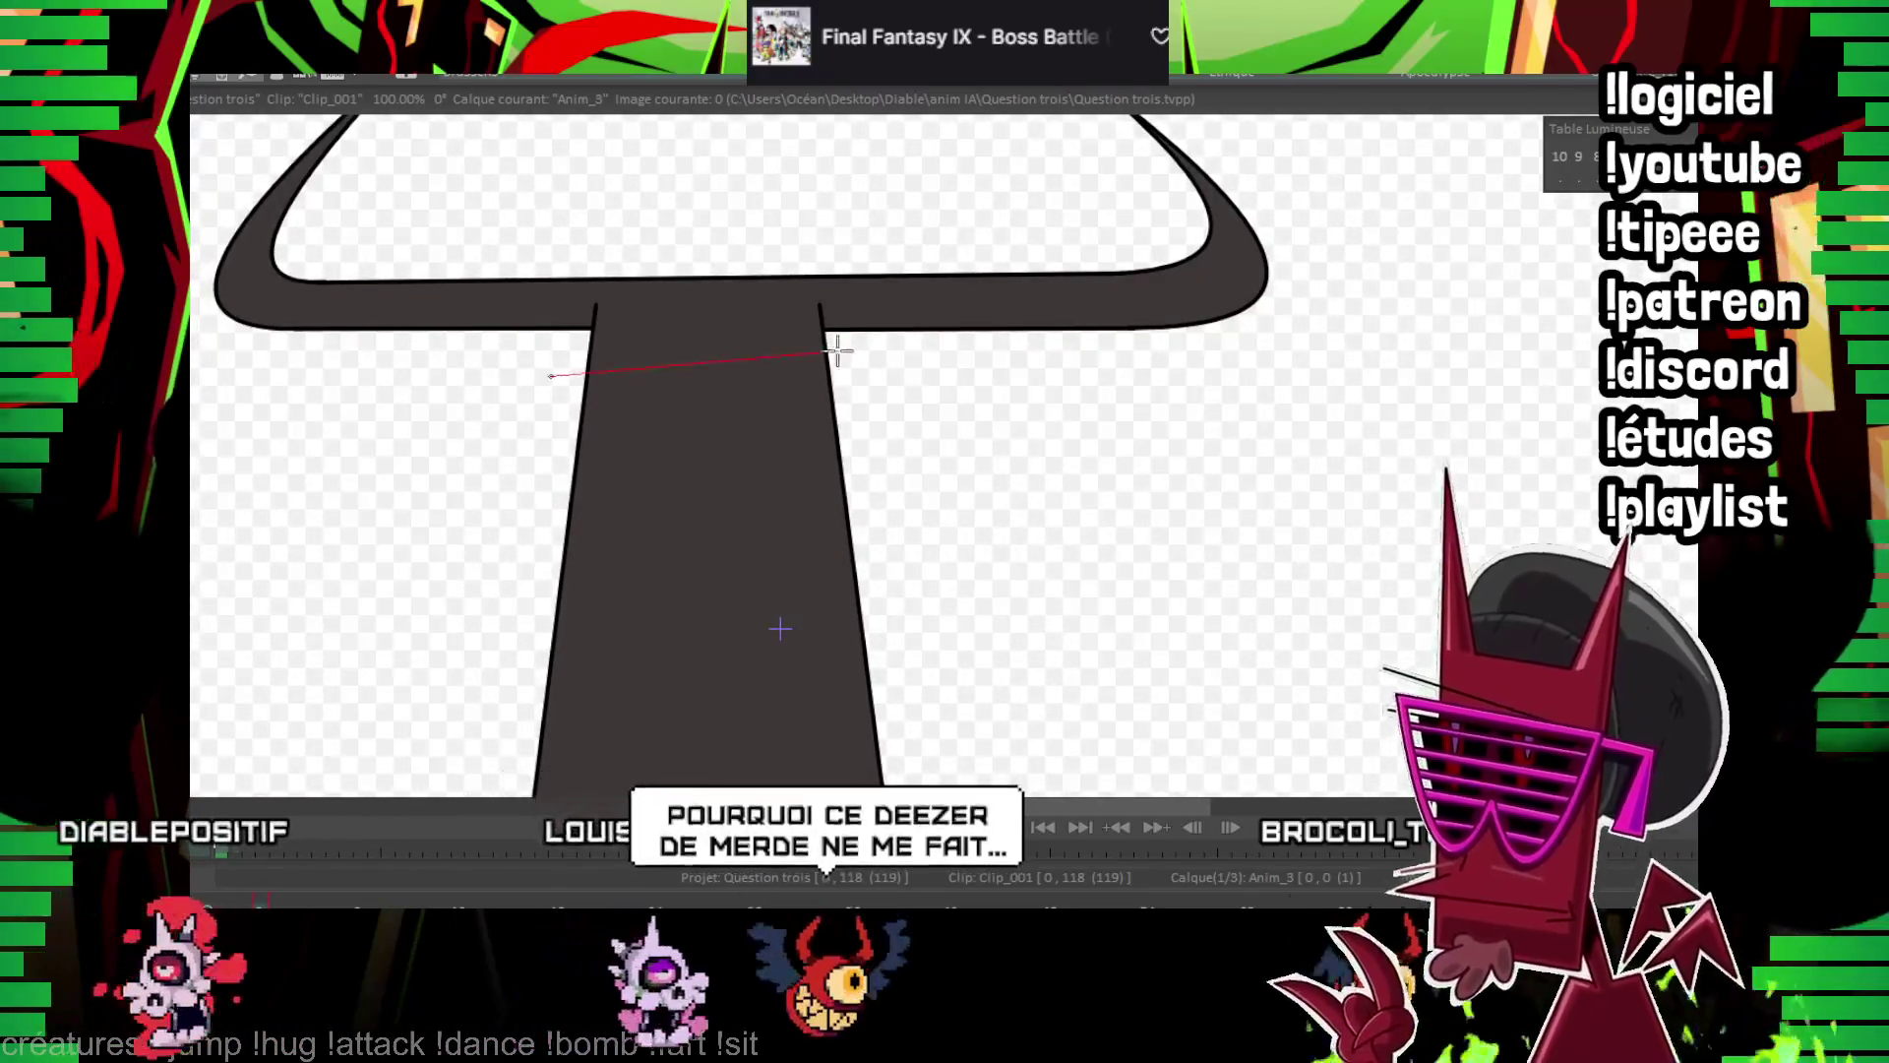
left_click_drag(551, 376, 866, 349)
left_click(703, 311)
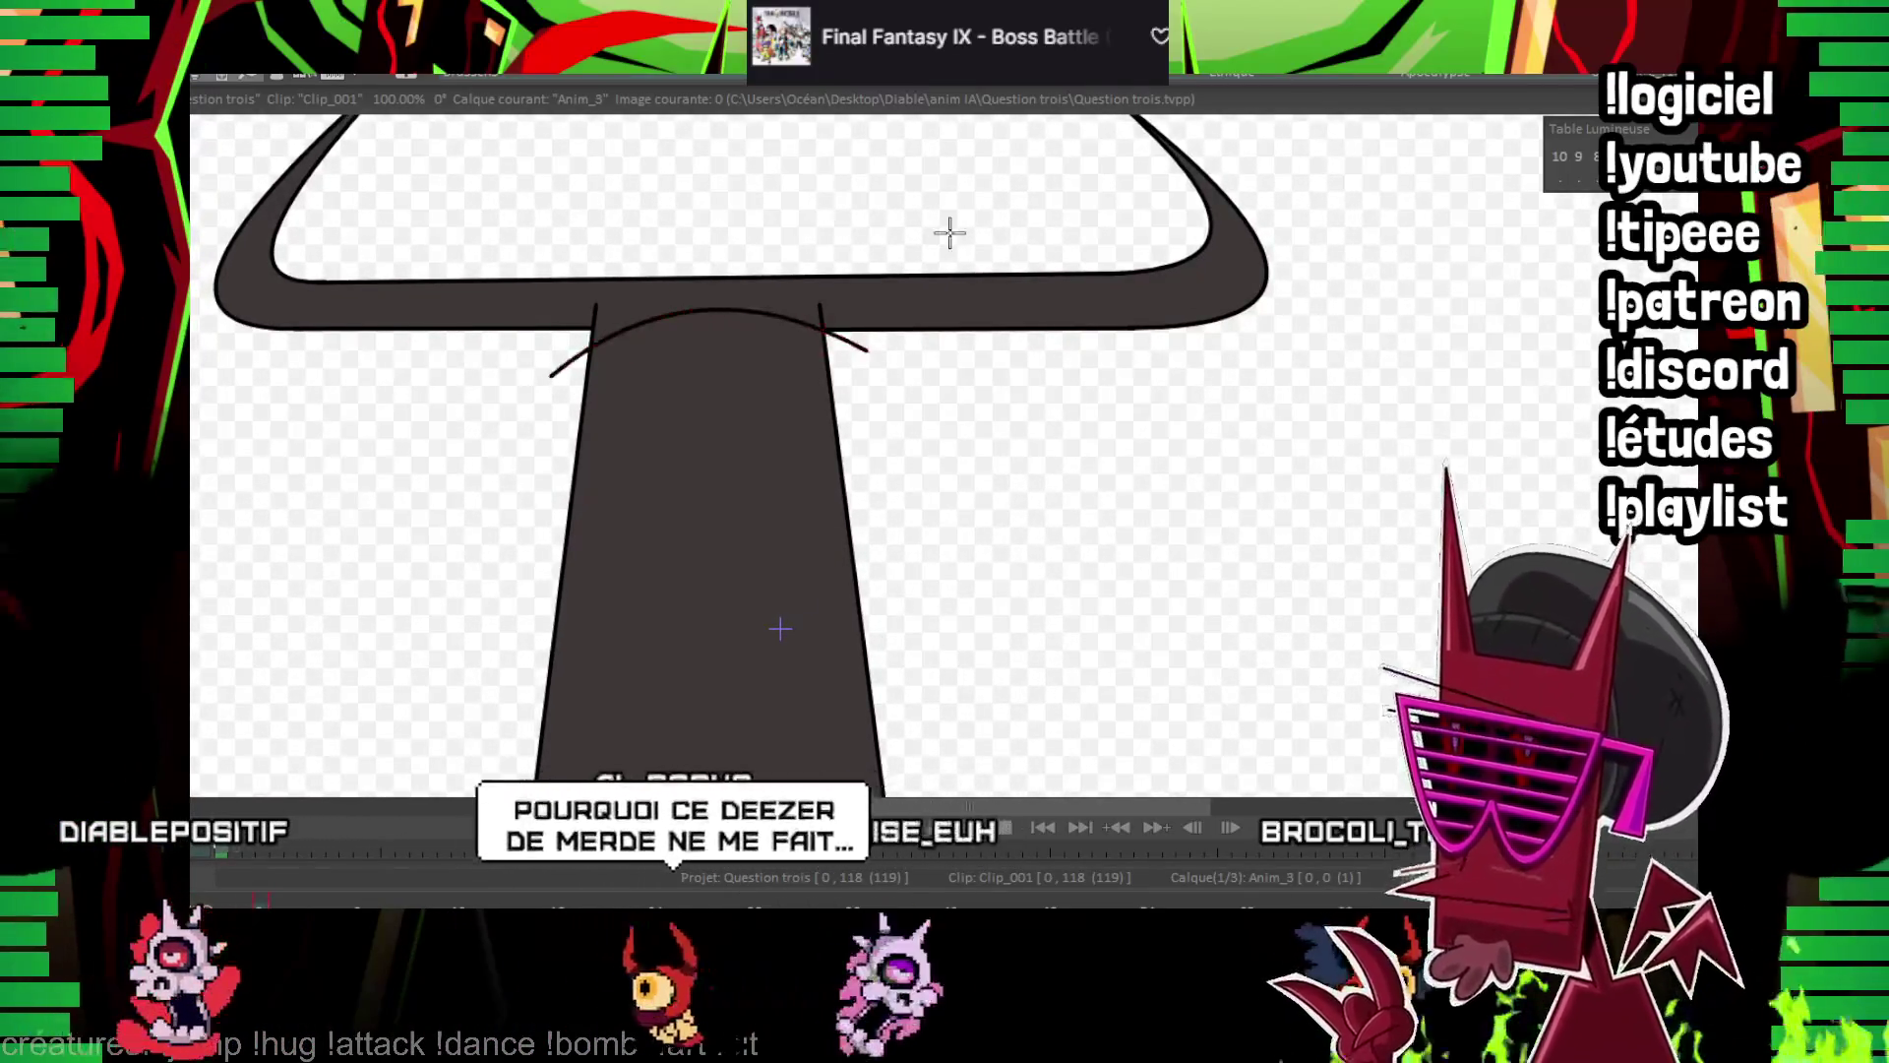
scroll(933, 329, "up", 1)
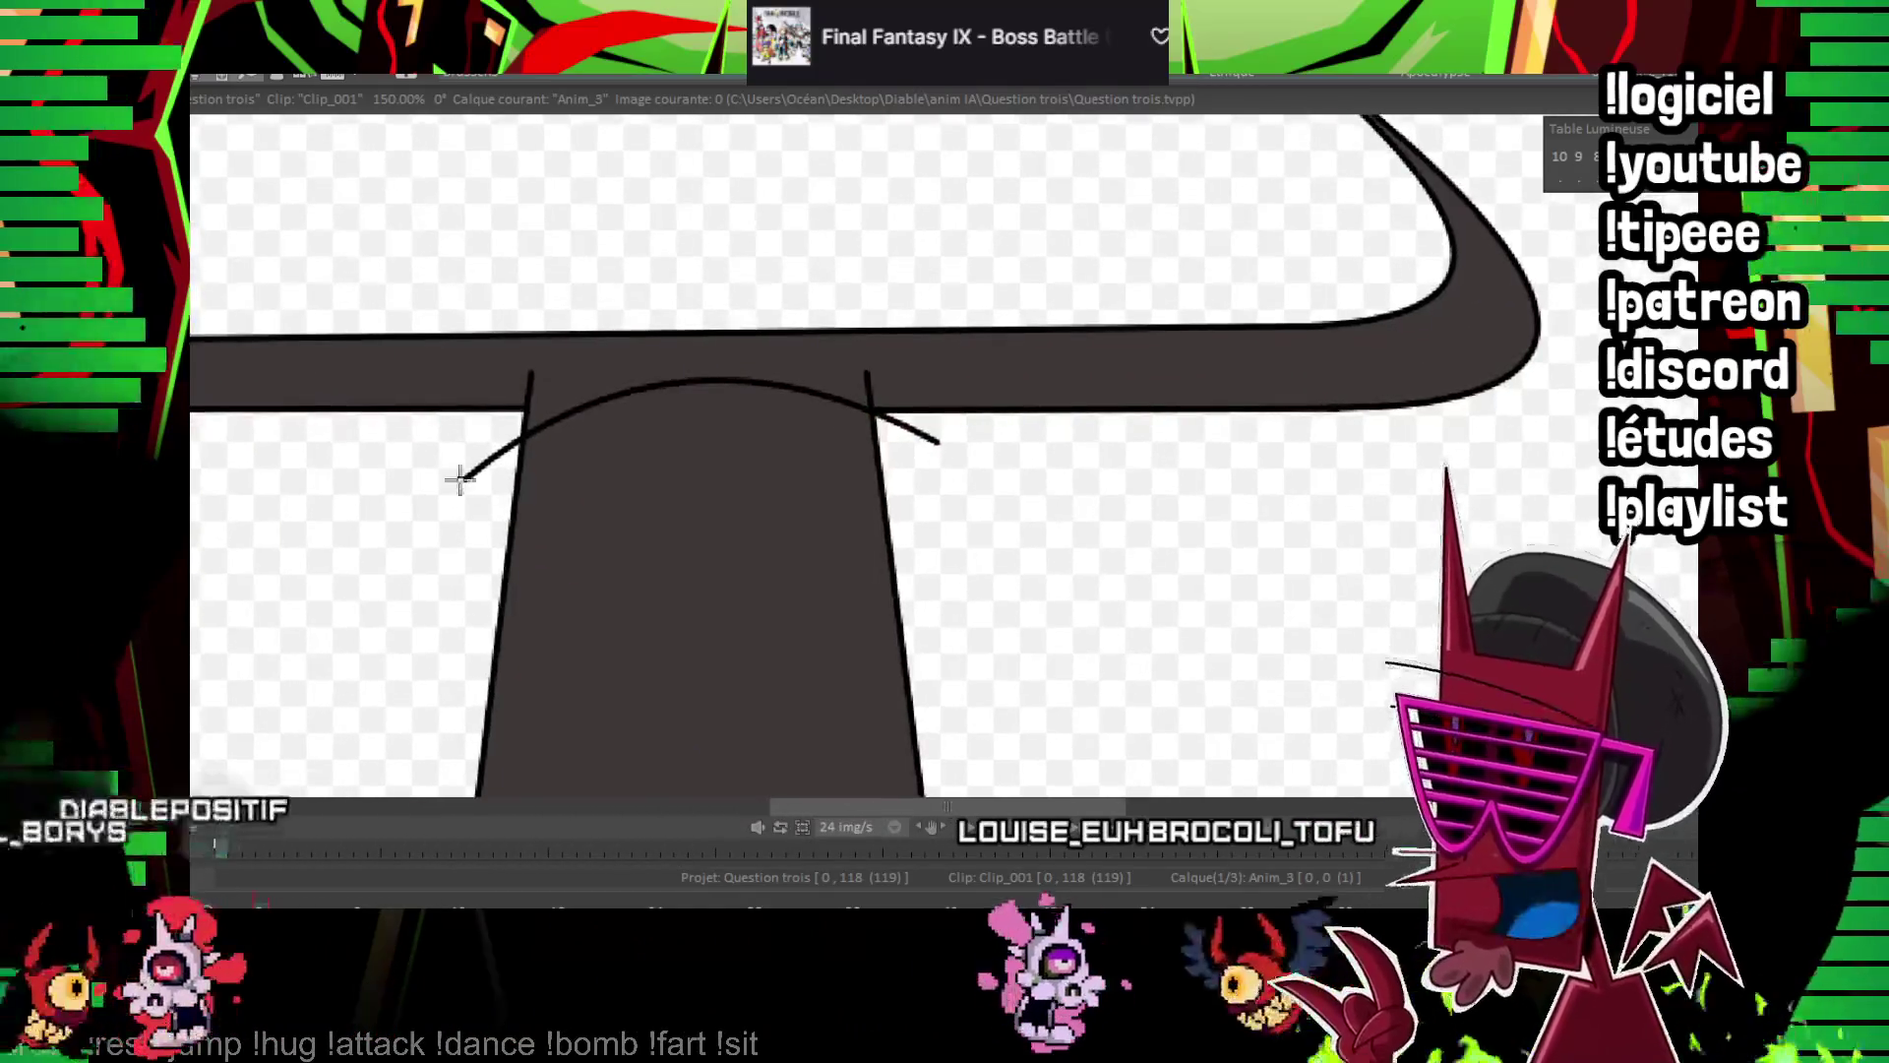
left_click_drag(463, 480, 936, 443)
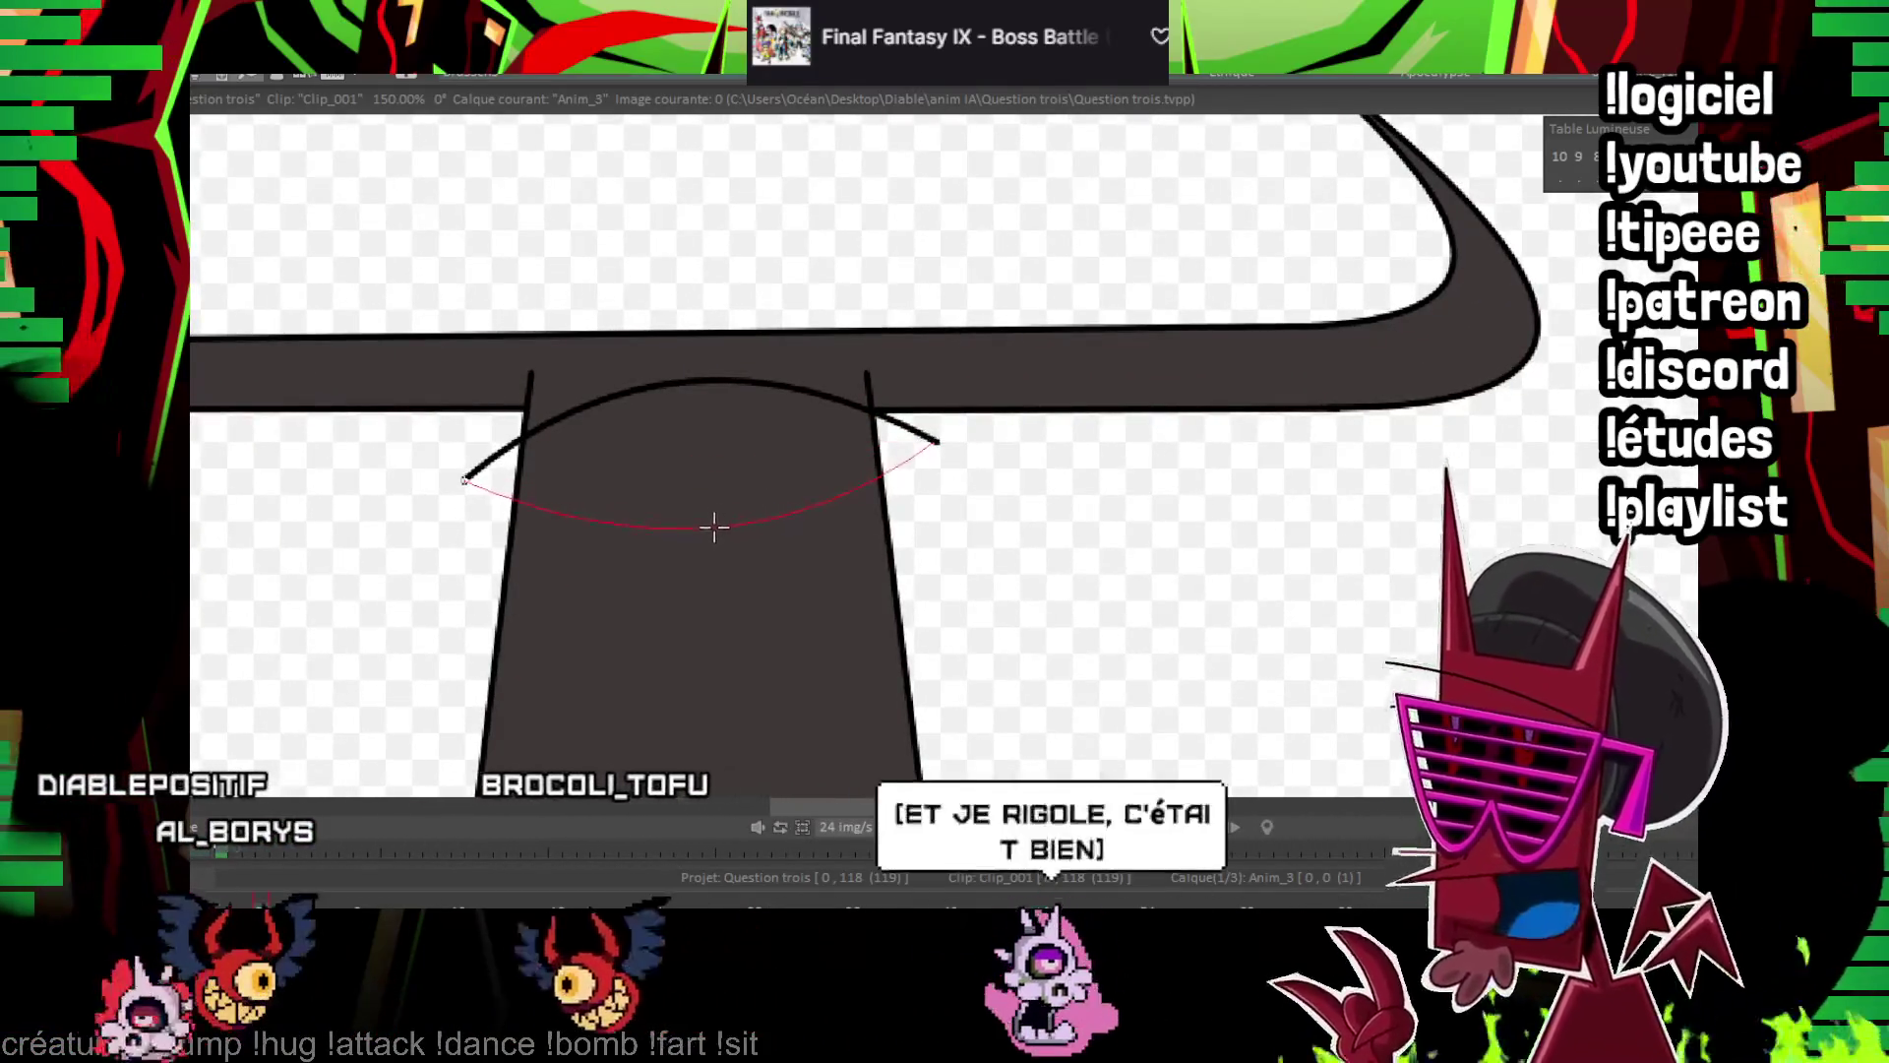
left_click(710, 527)
Draw an arch above the eye over the horns, then move to the next frame
left_click_drag(483, 391, 903, 371)
left_click(700, 243)
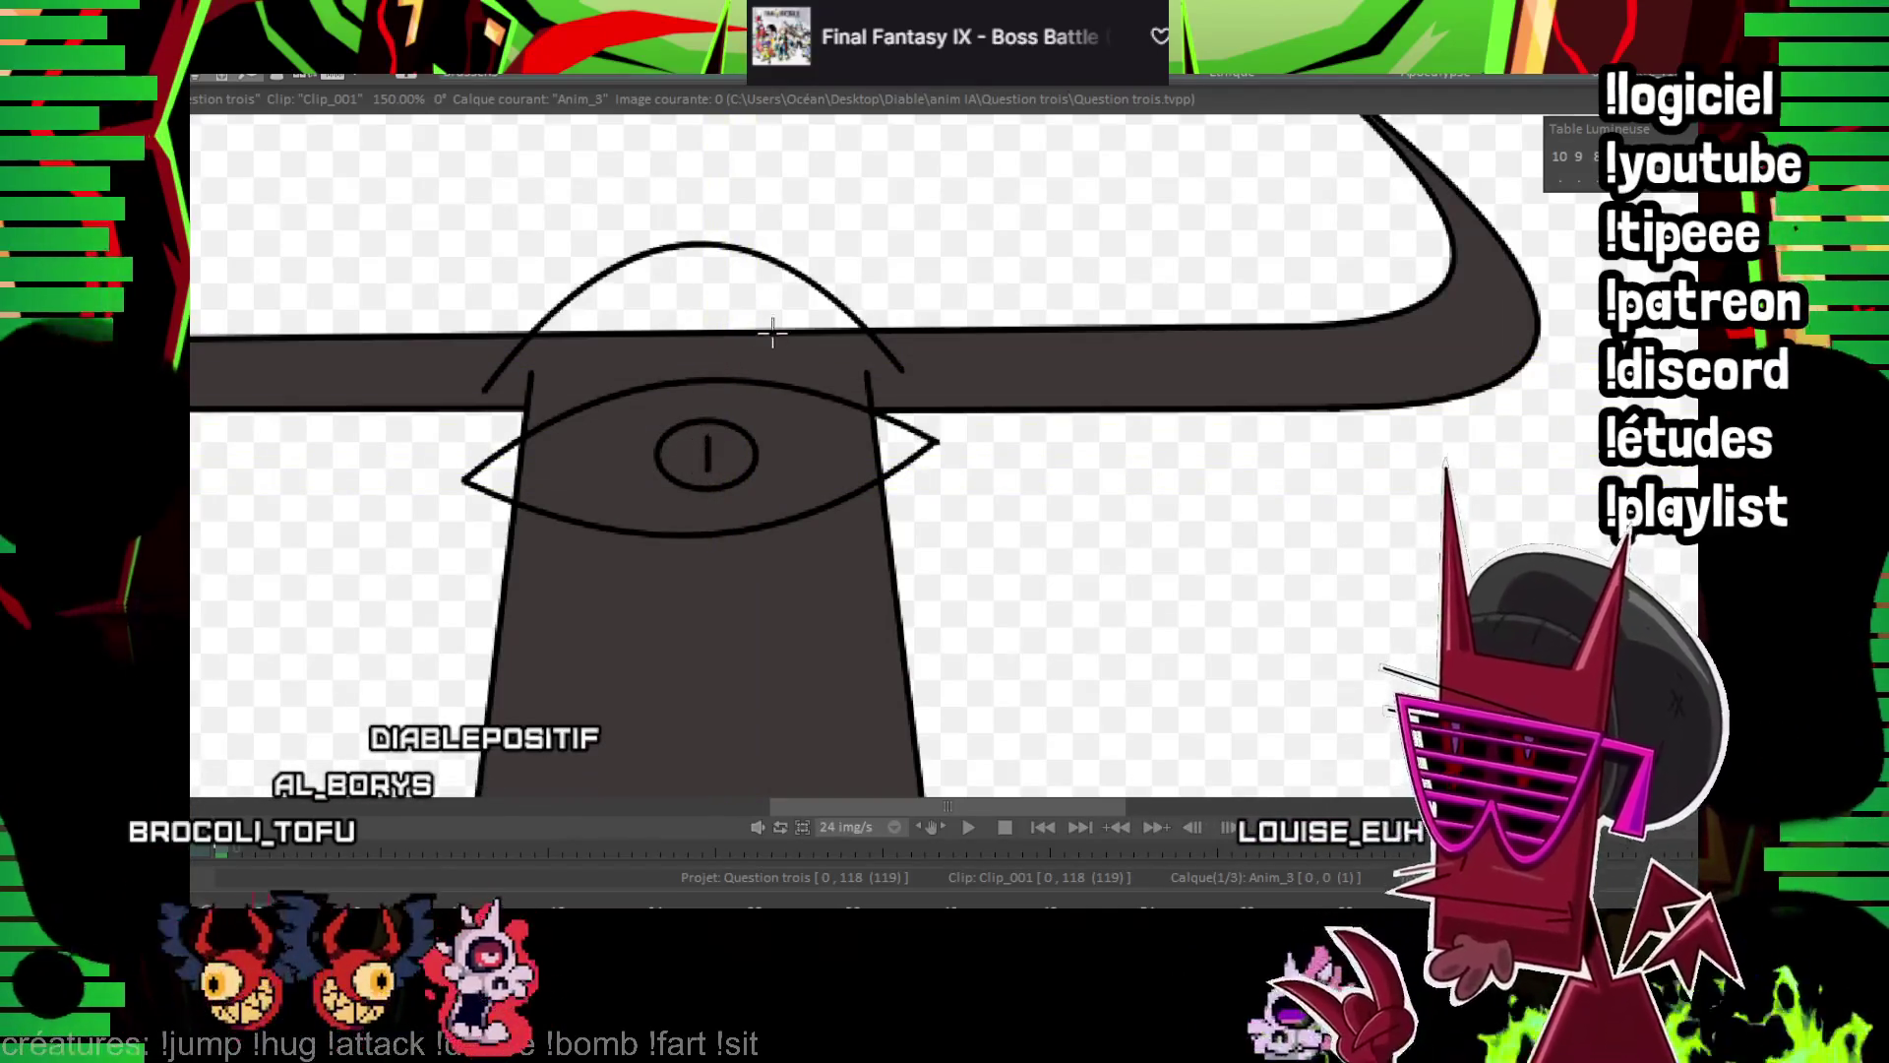
left_click_drag(709, 409, 672, 431)
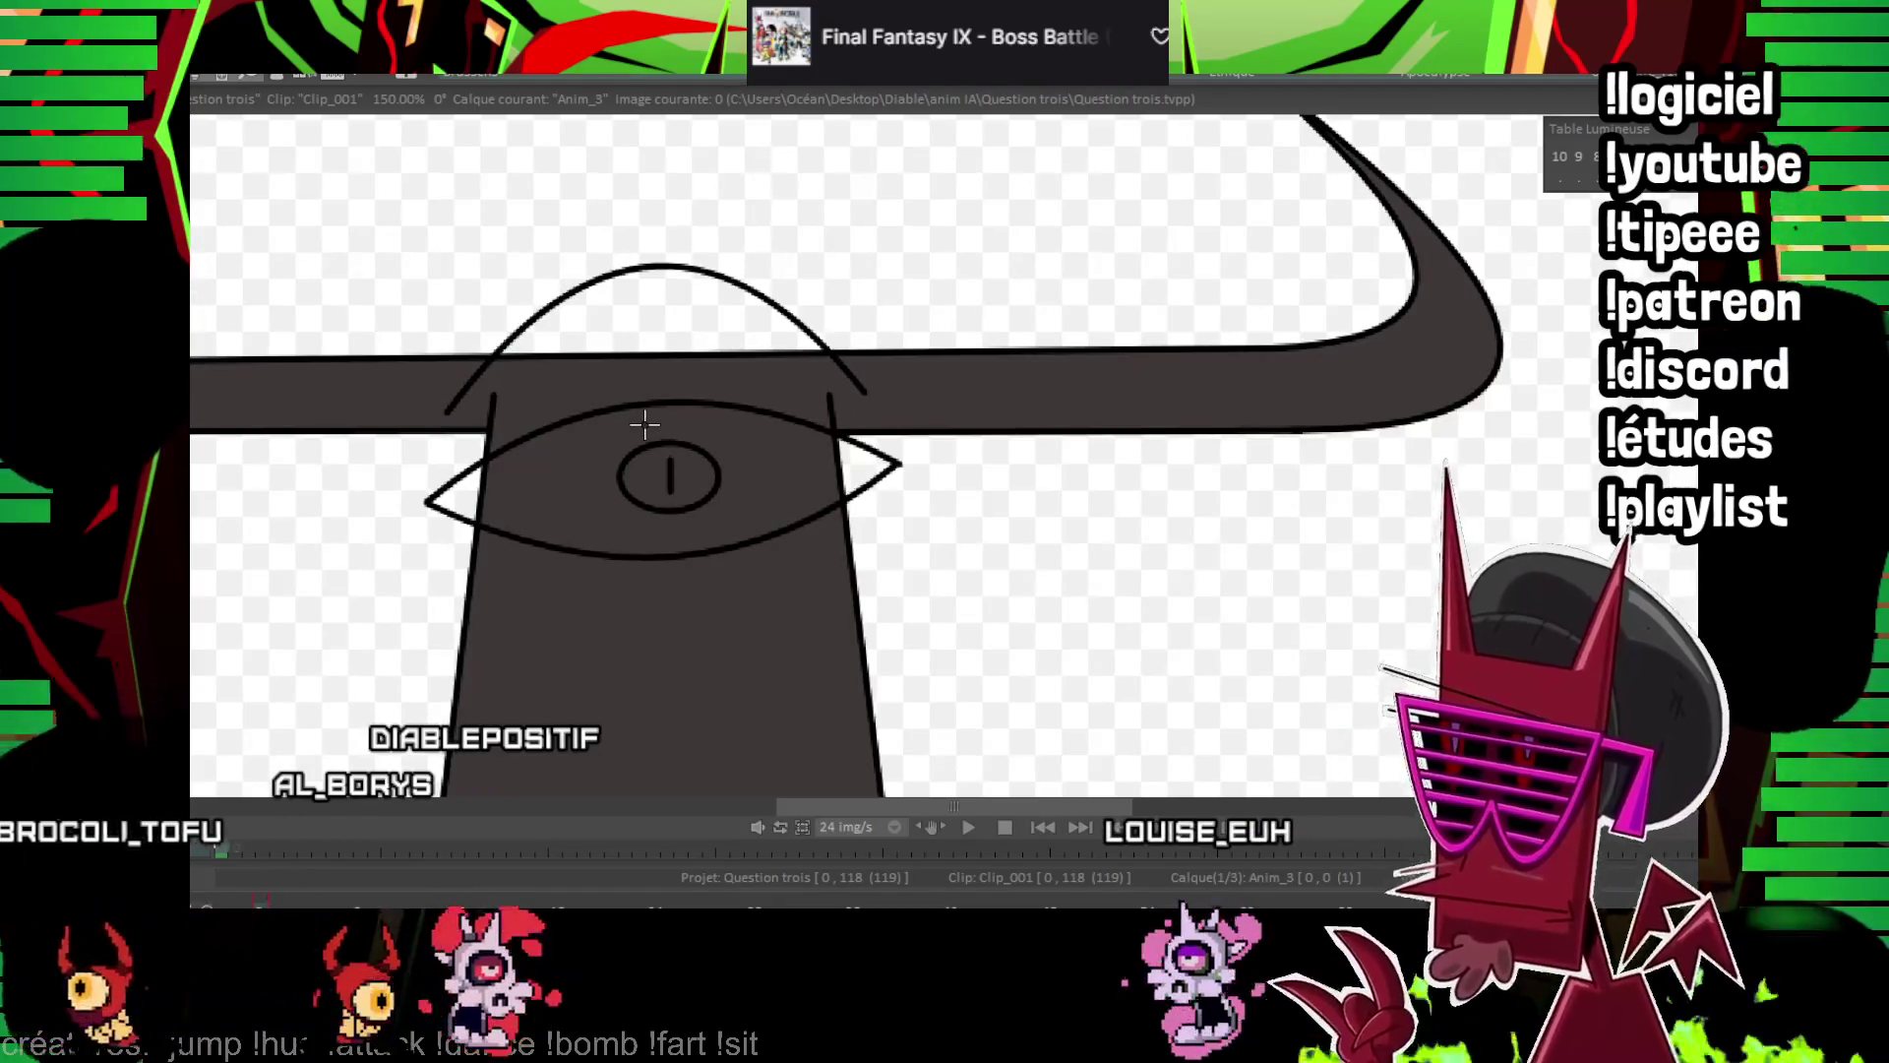
mouse_move(681, 390)
left_mouse_down()
mouse_move(666, 437)
mouse_move(629, 448)
mouse_move(644, 428)
left_mouse_up()
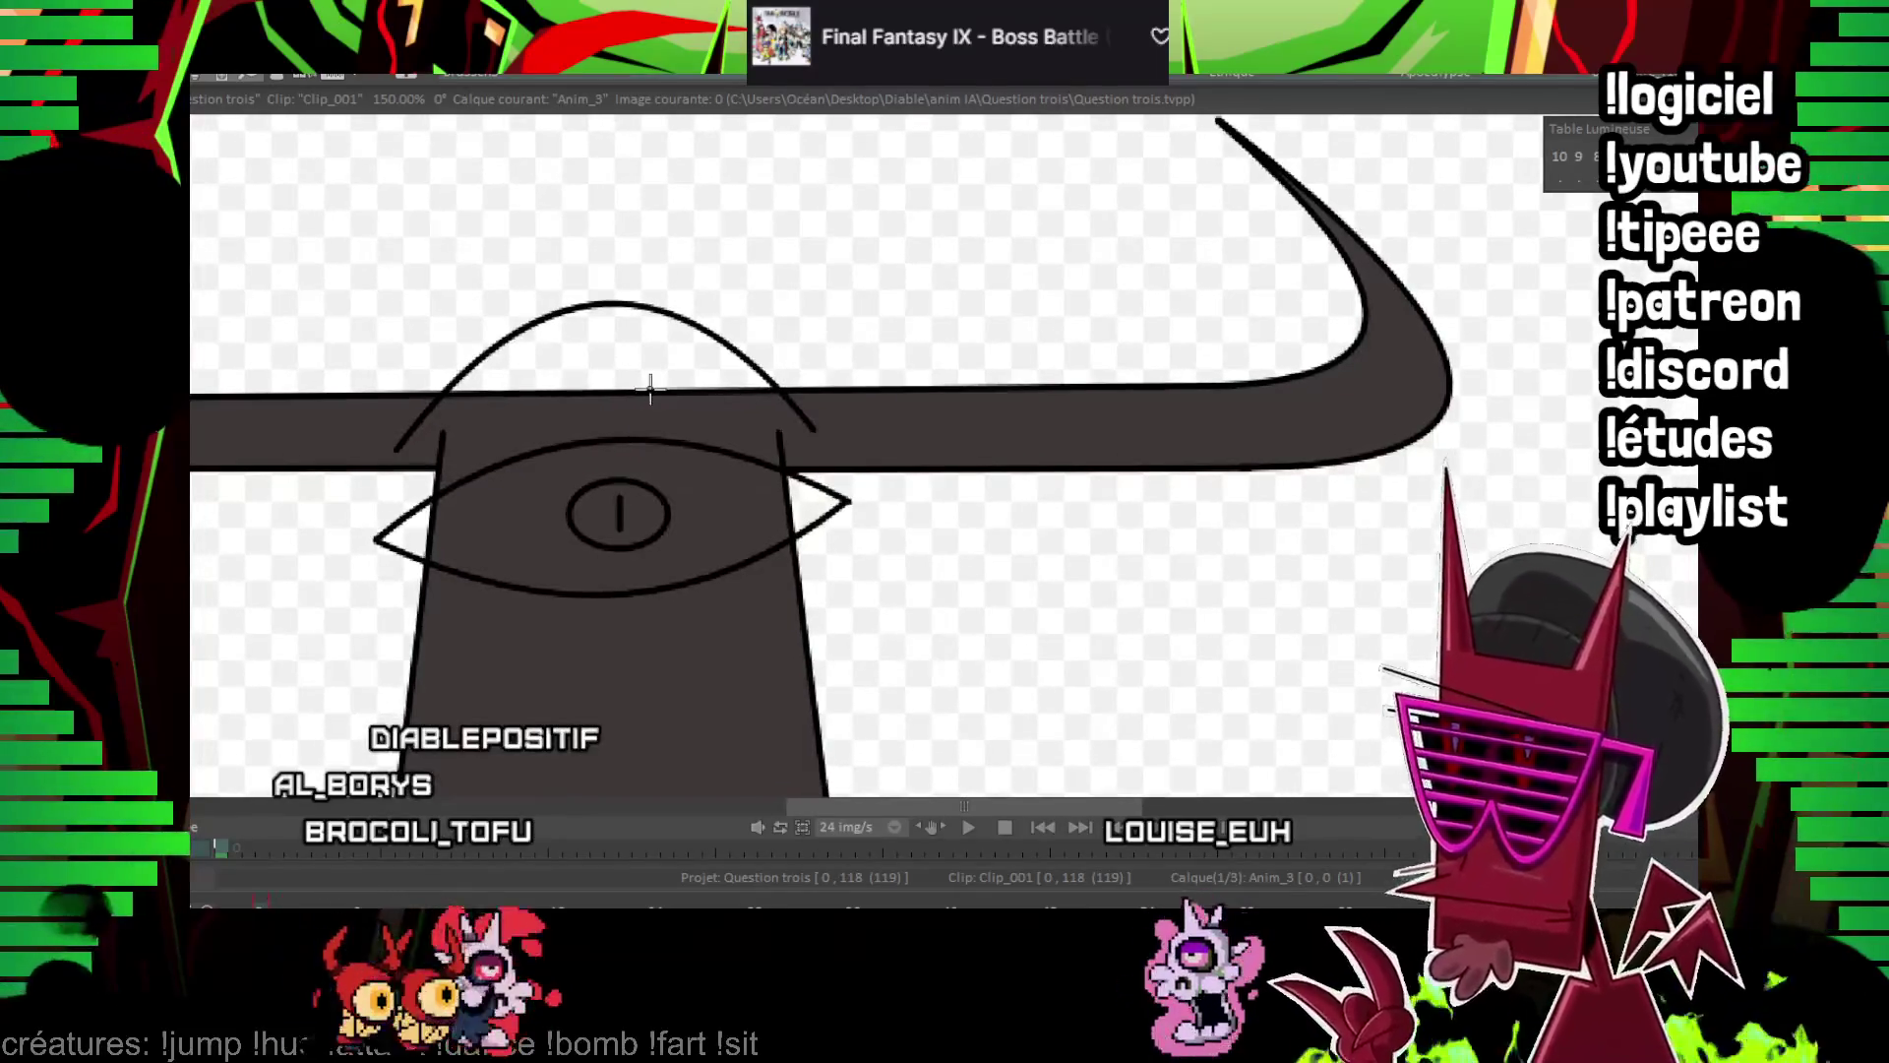
key("Right")
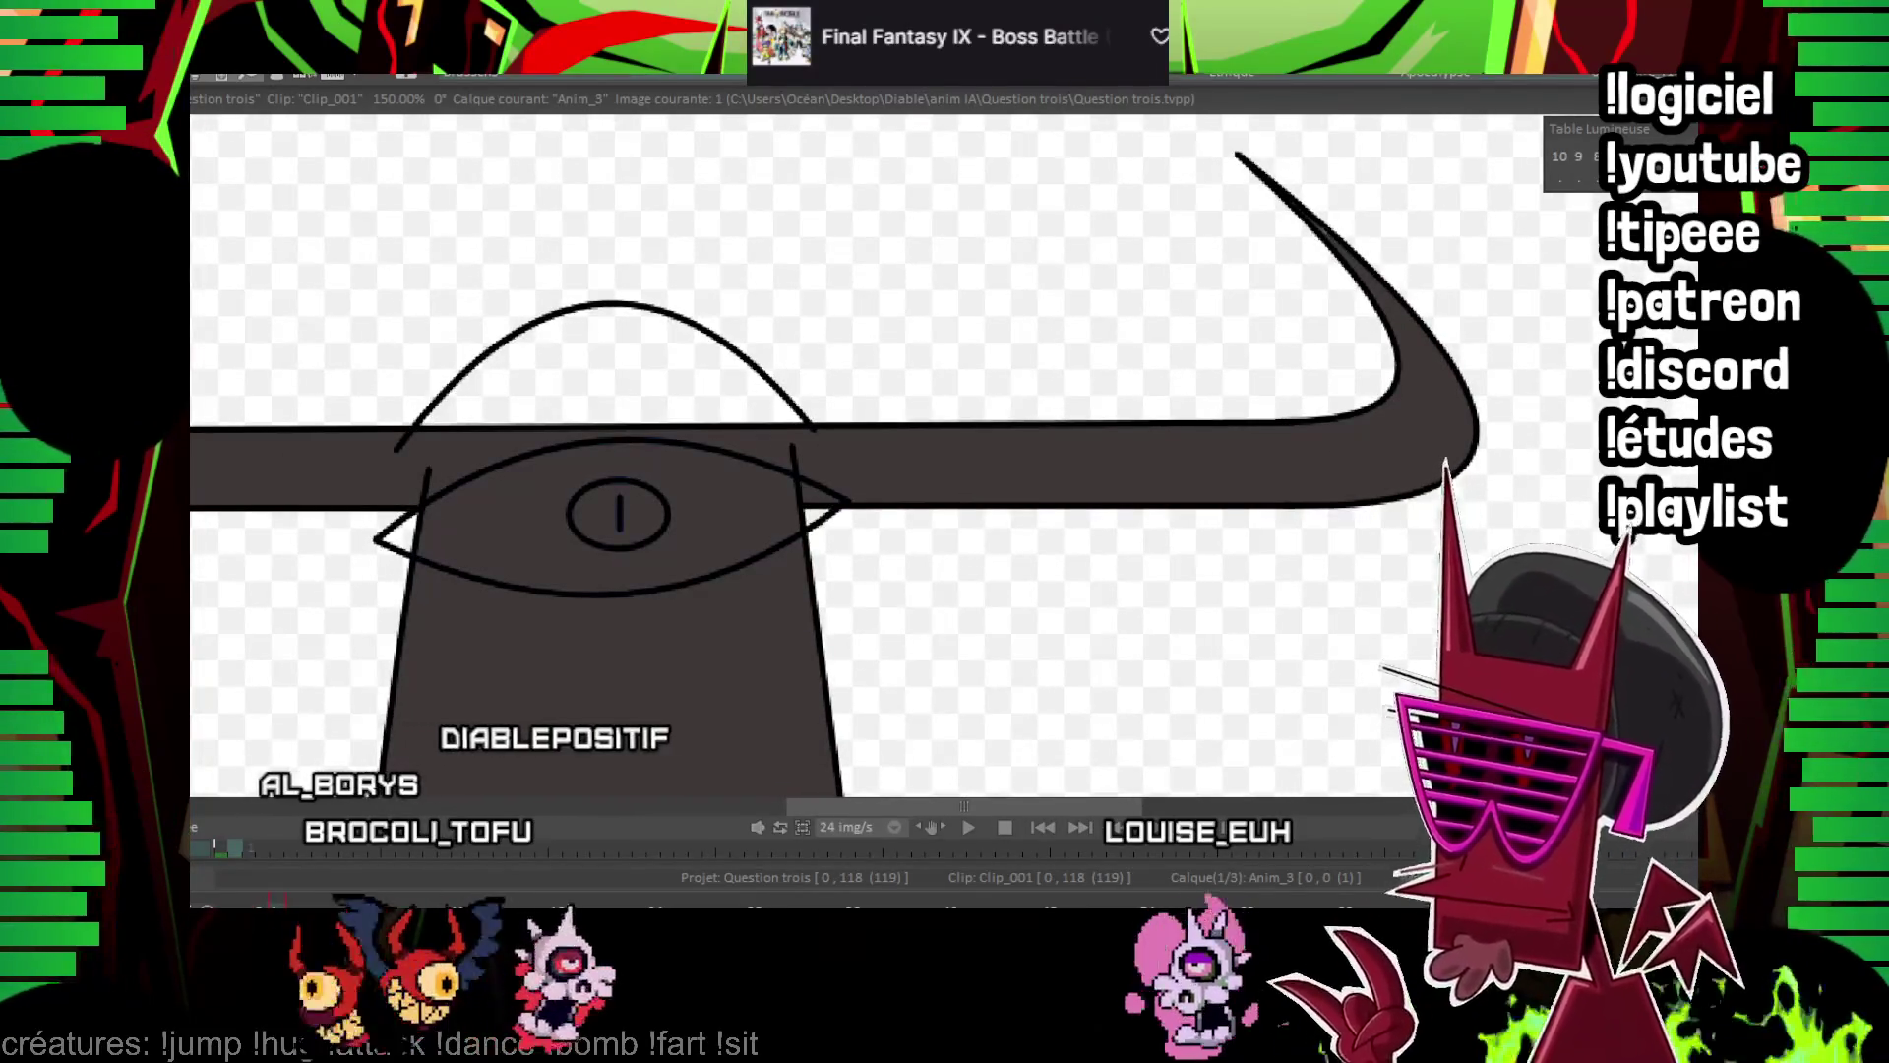
Add a new drawing and draw two curved squint lines across the eye
key("BackSpace")
mouse_move(373, 606)
left_mouse_down()
mouse_move(788, 580)
mouse_move(853, 600)
left_mouse_up()
left_click(624, 575)
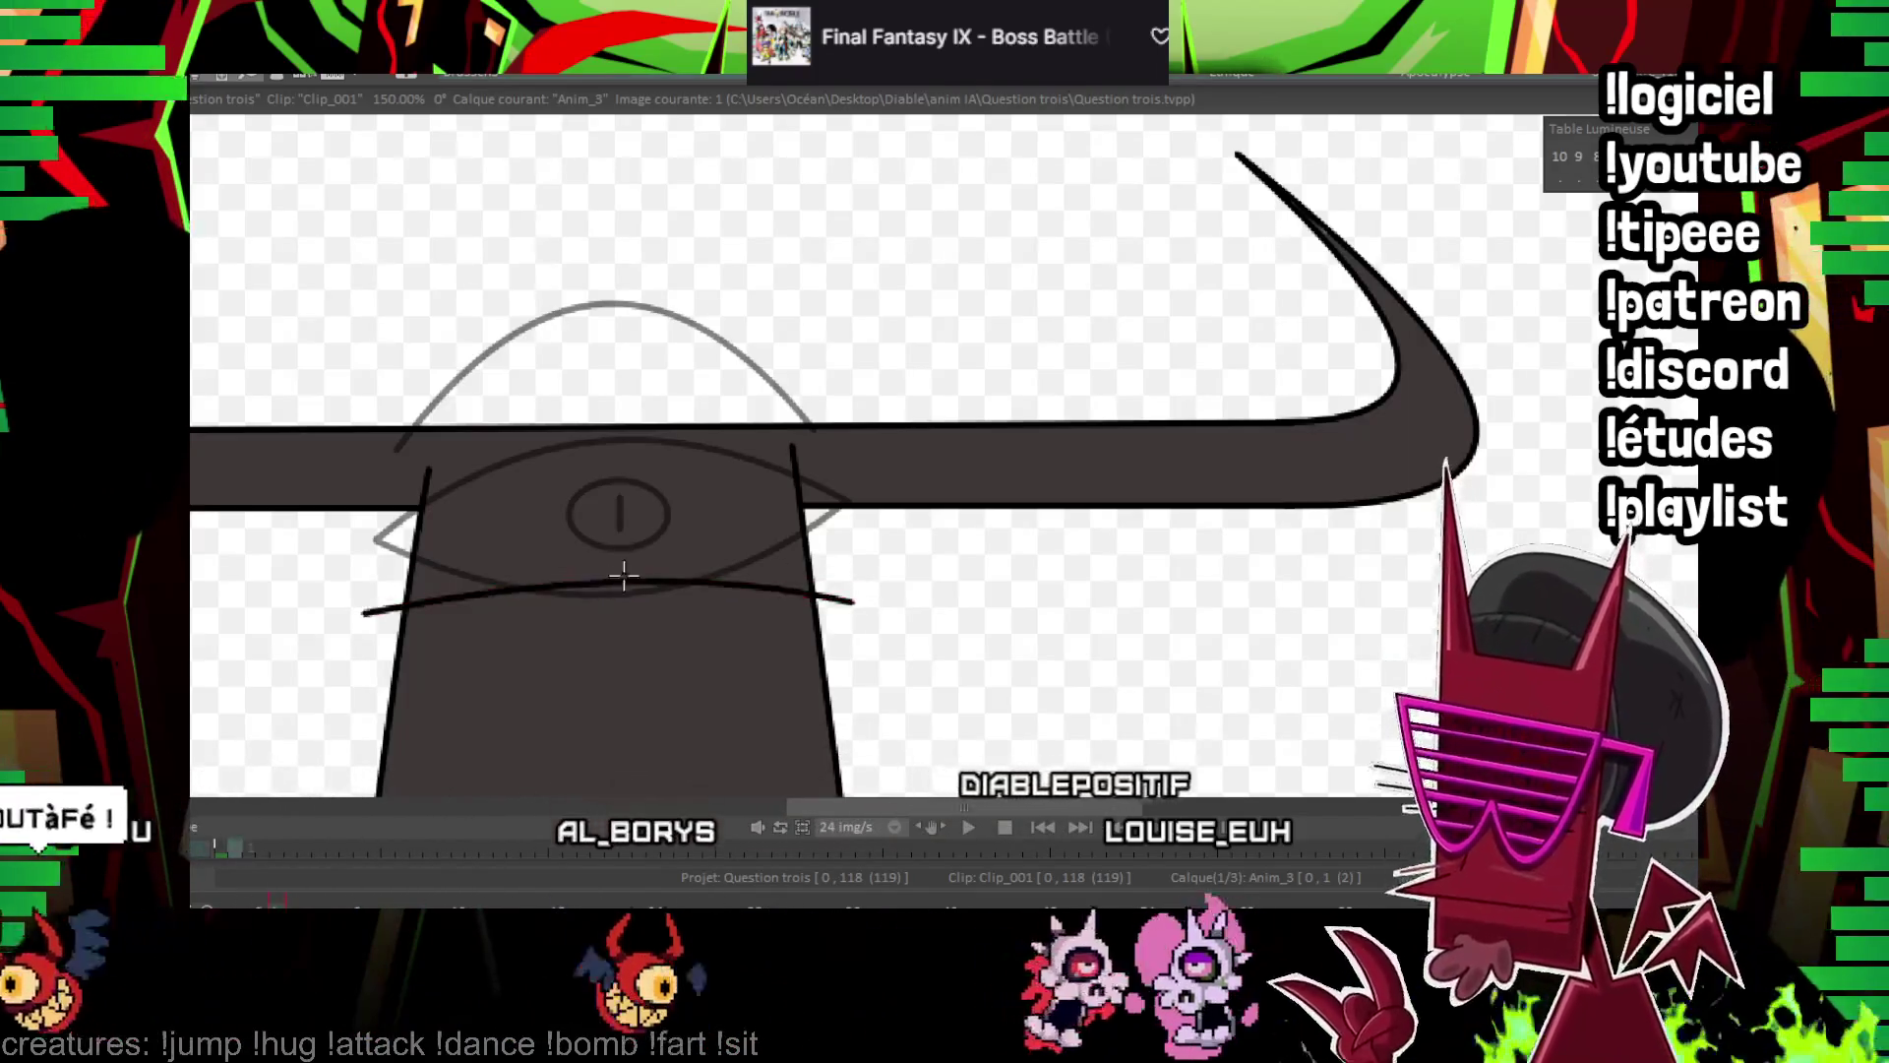
left_click_drag(364, 614, 882, 609)
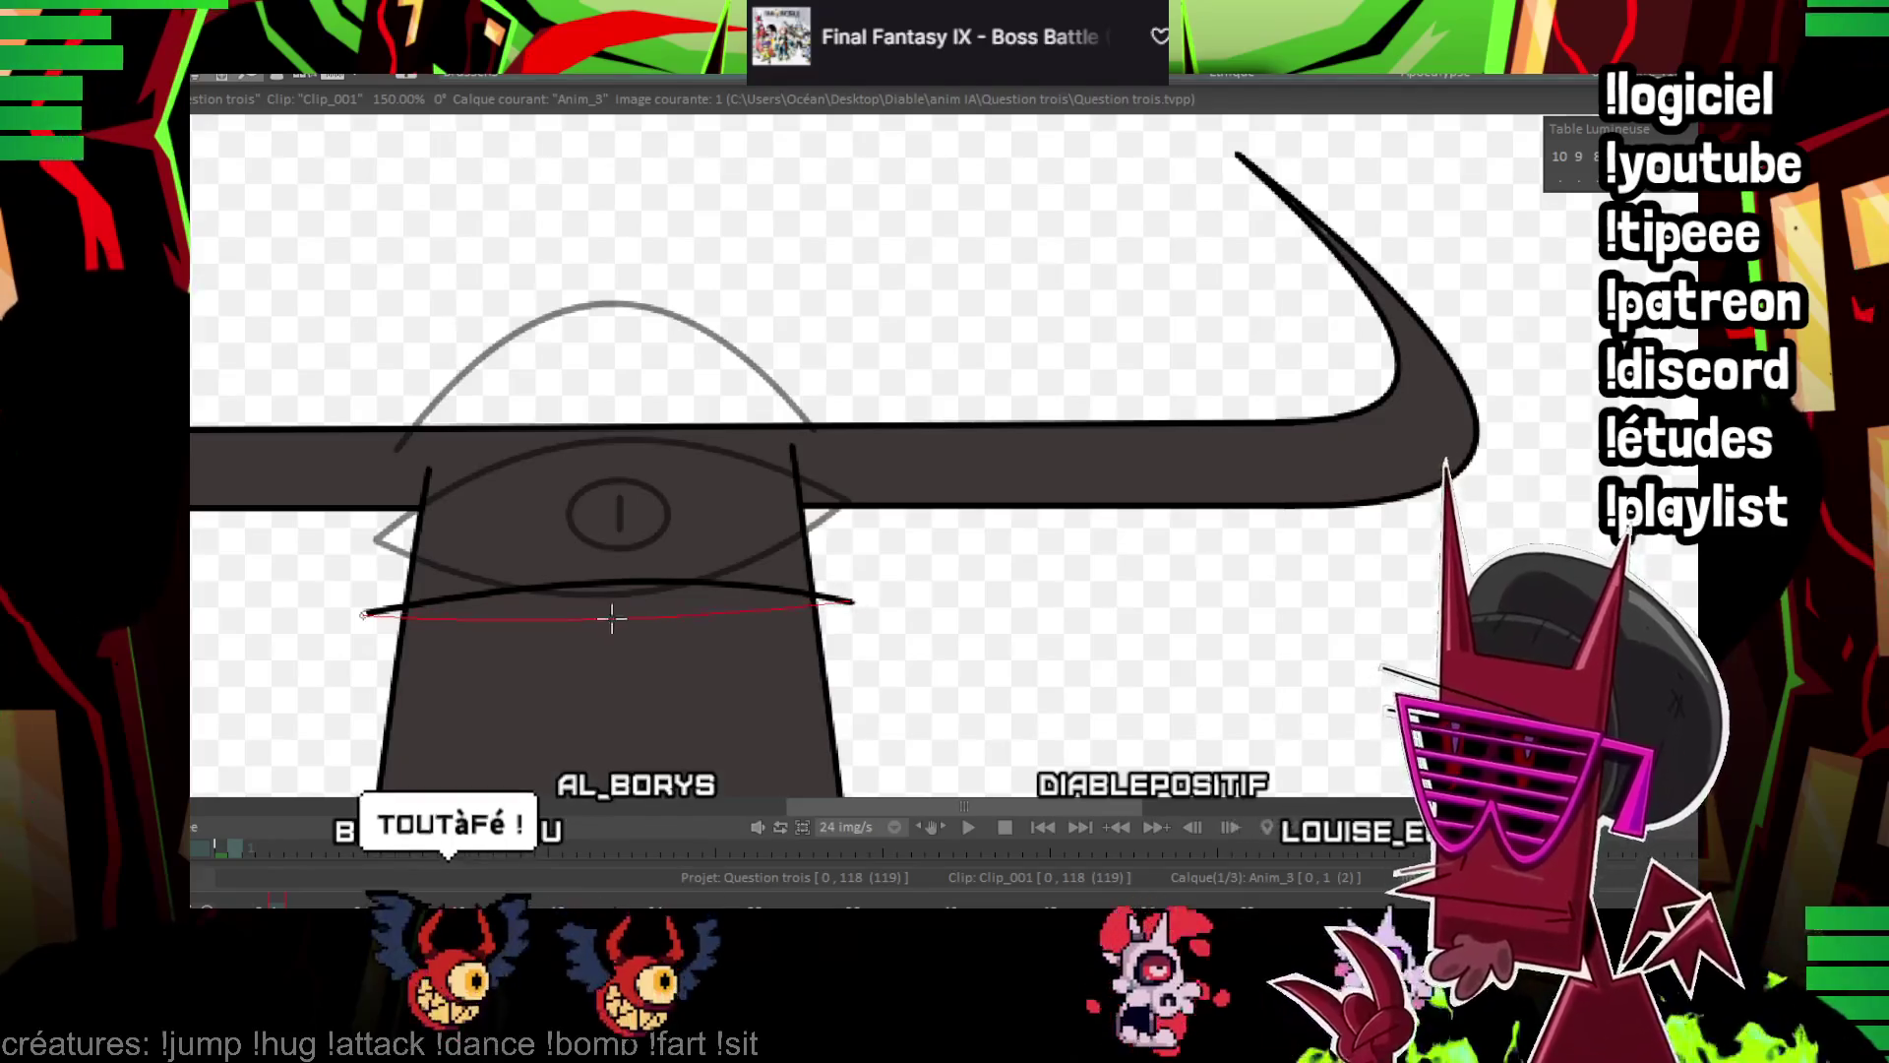
left_click_drag(570, 584, 659, 581)
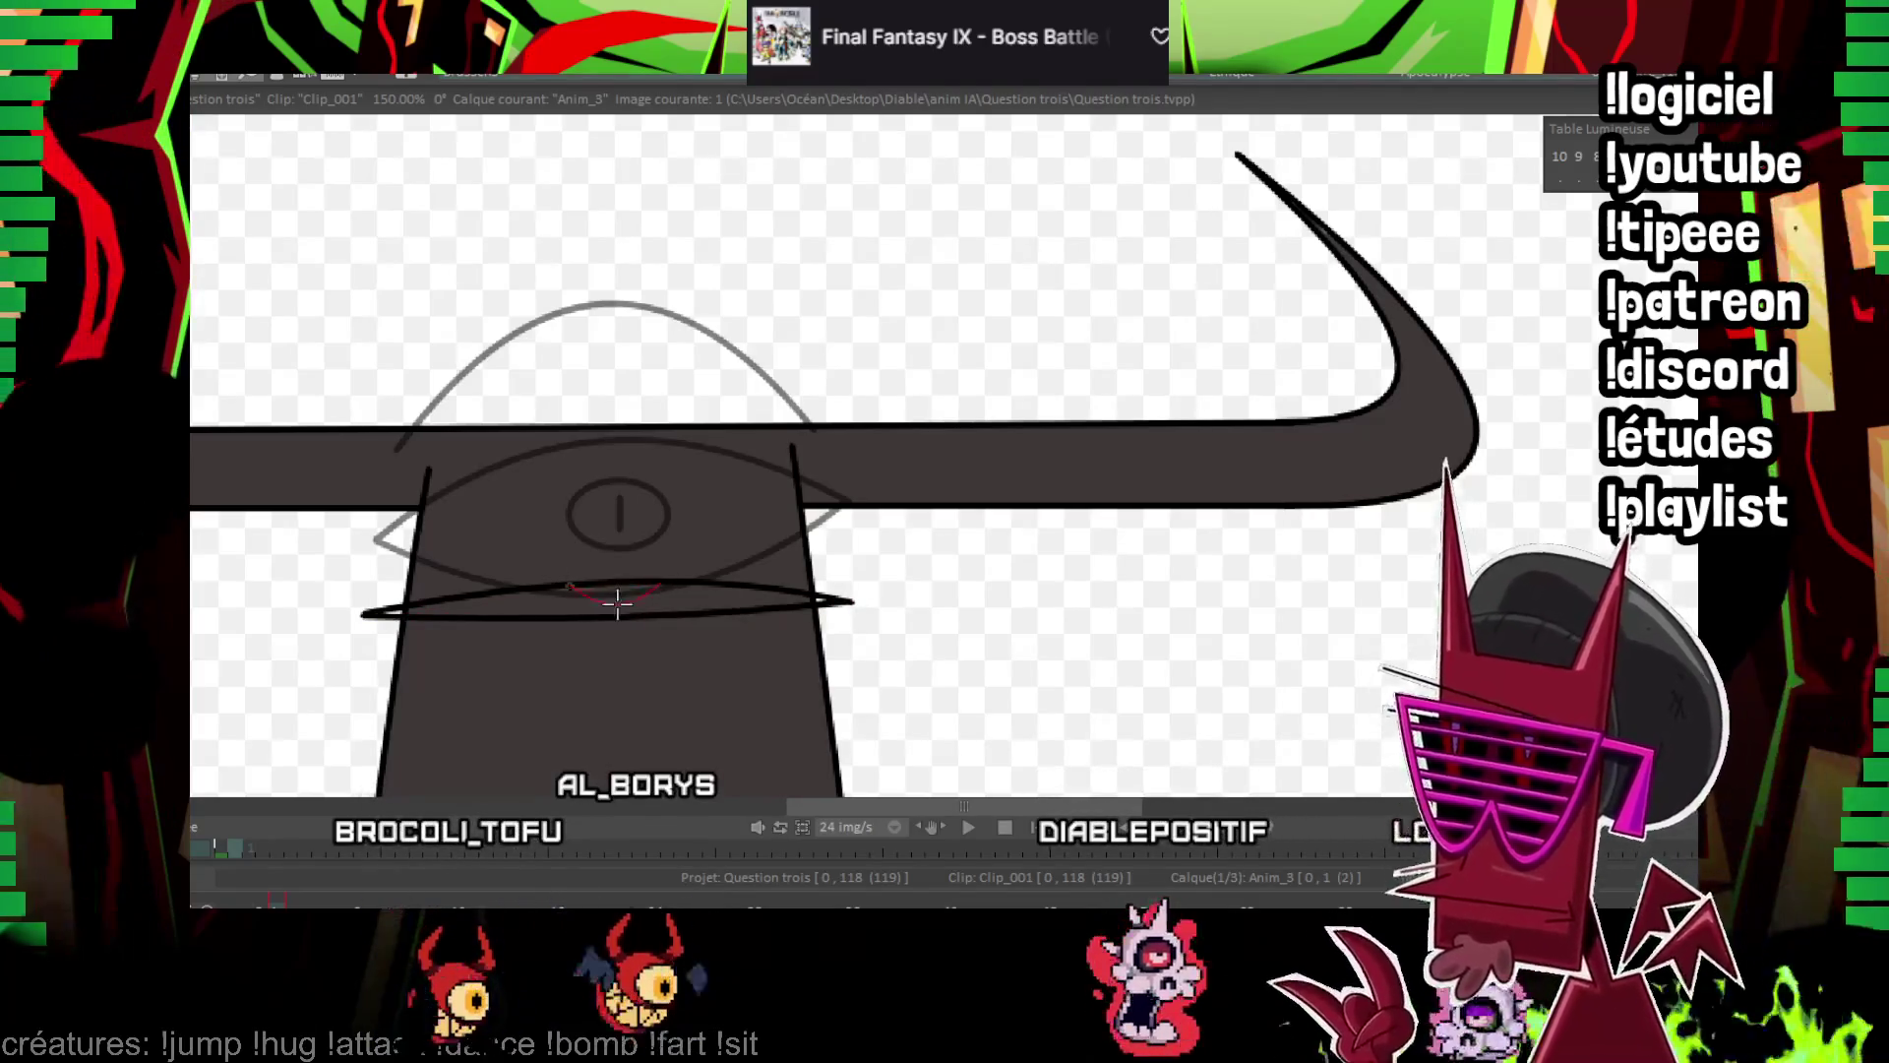
left_click(618, 602)
left_click_drag(363, 584, 851, 575)
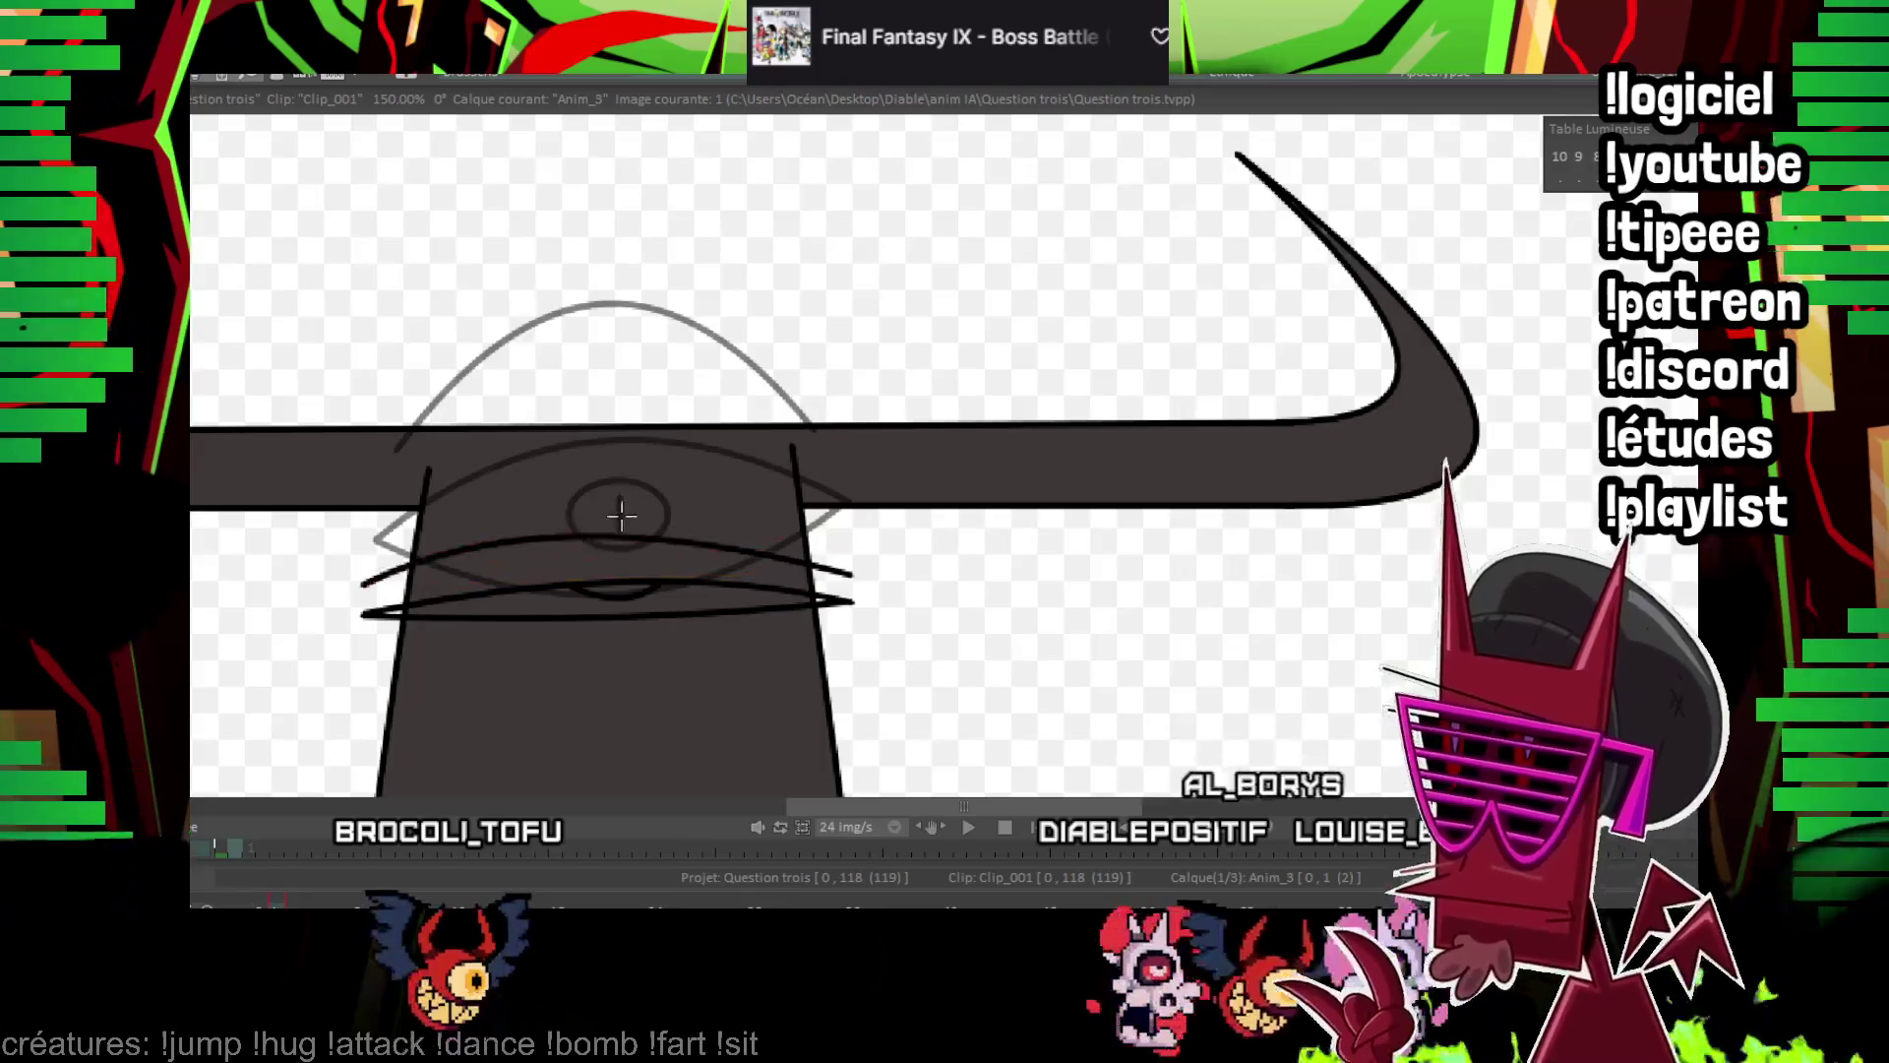
key("Right")
key("Right")
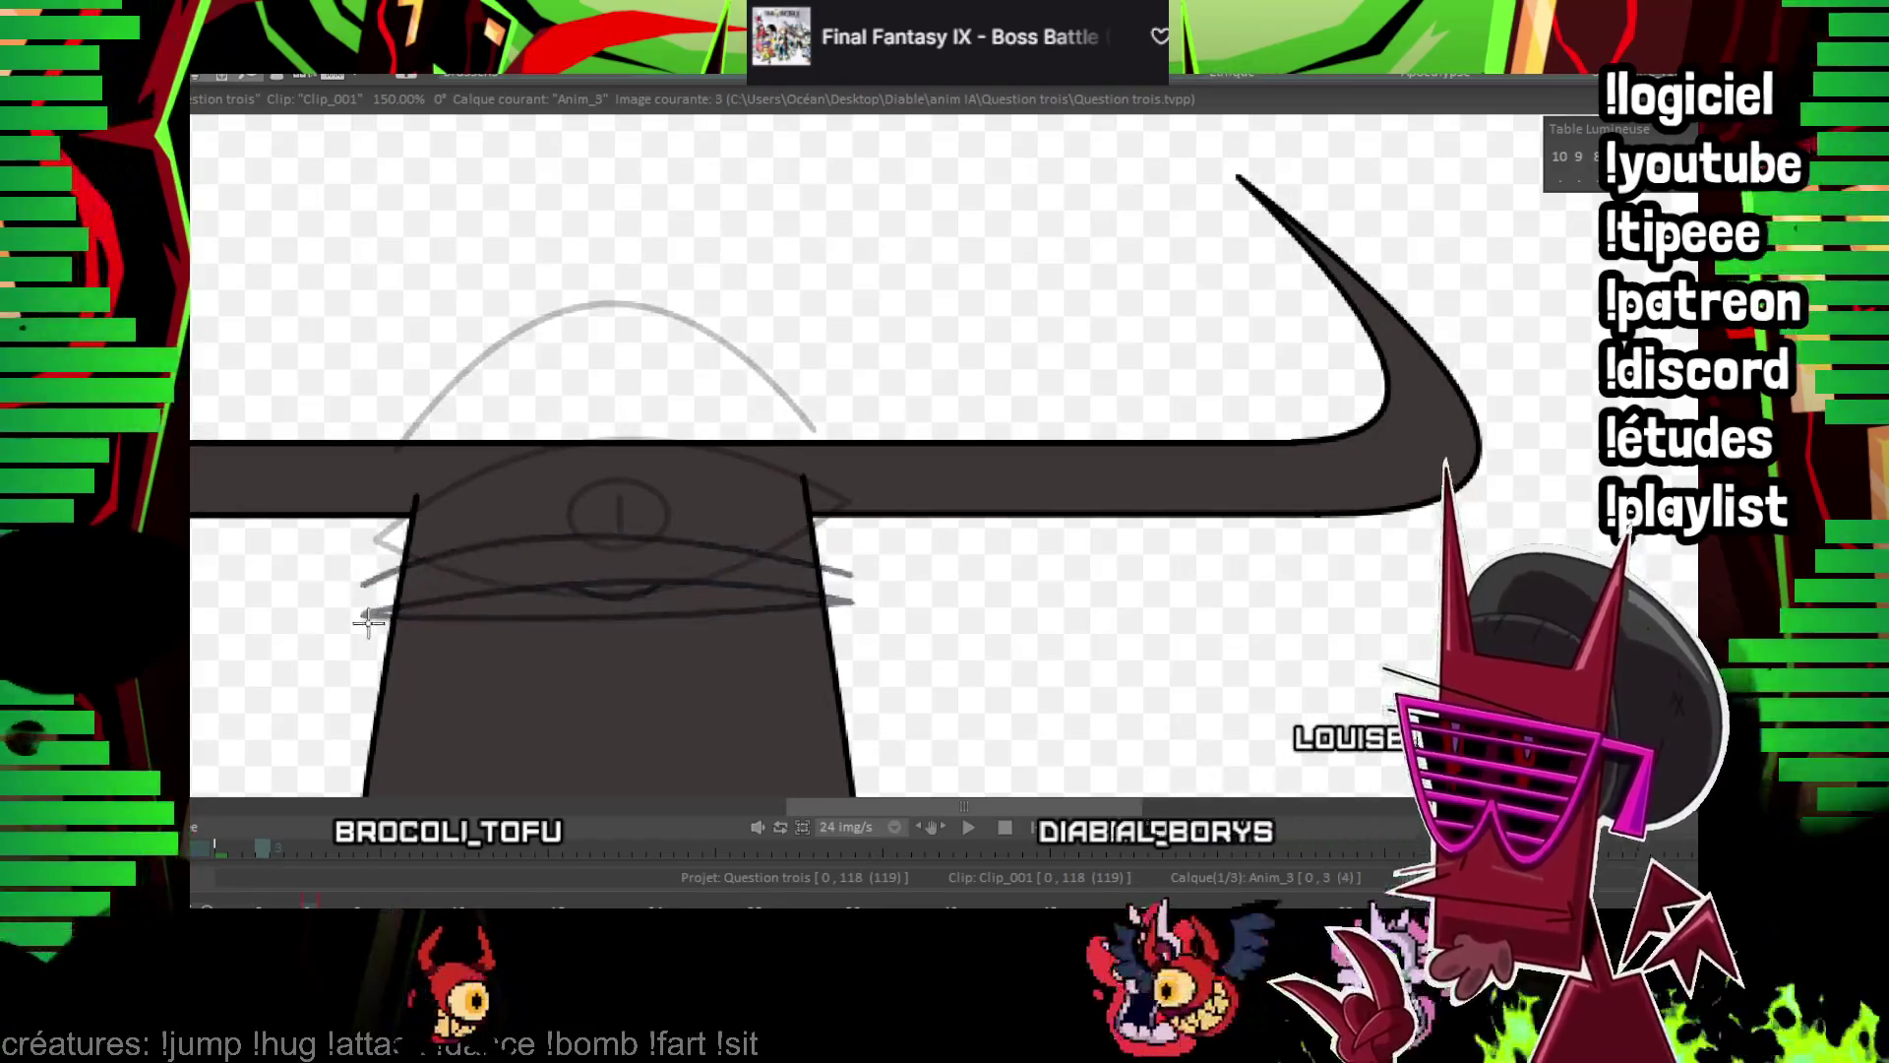
Draw a curved line across the eye on the next frame, then play back and stop at frame 5
left_click_drag(354, 621, 846, 622)
left_click(858, 610)
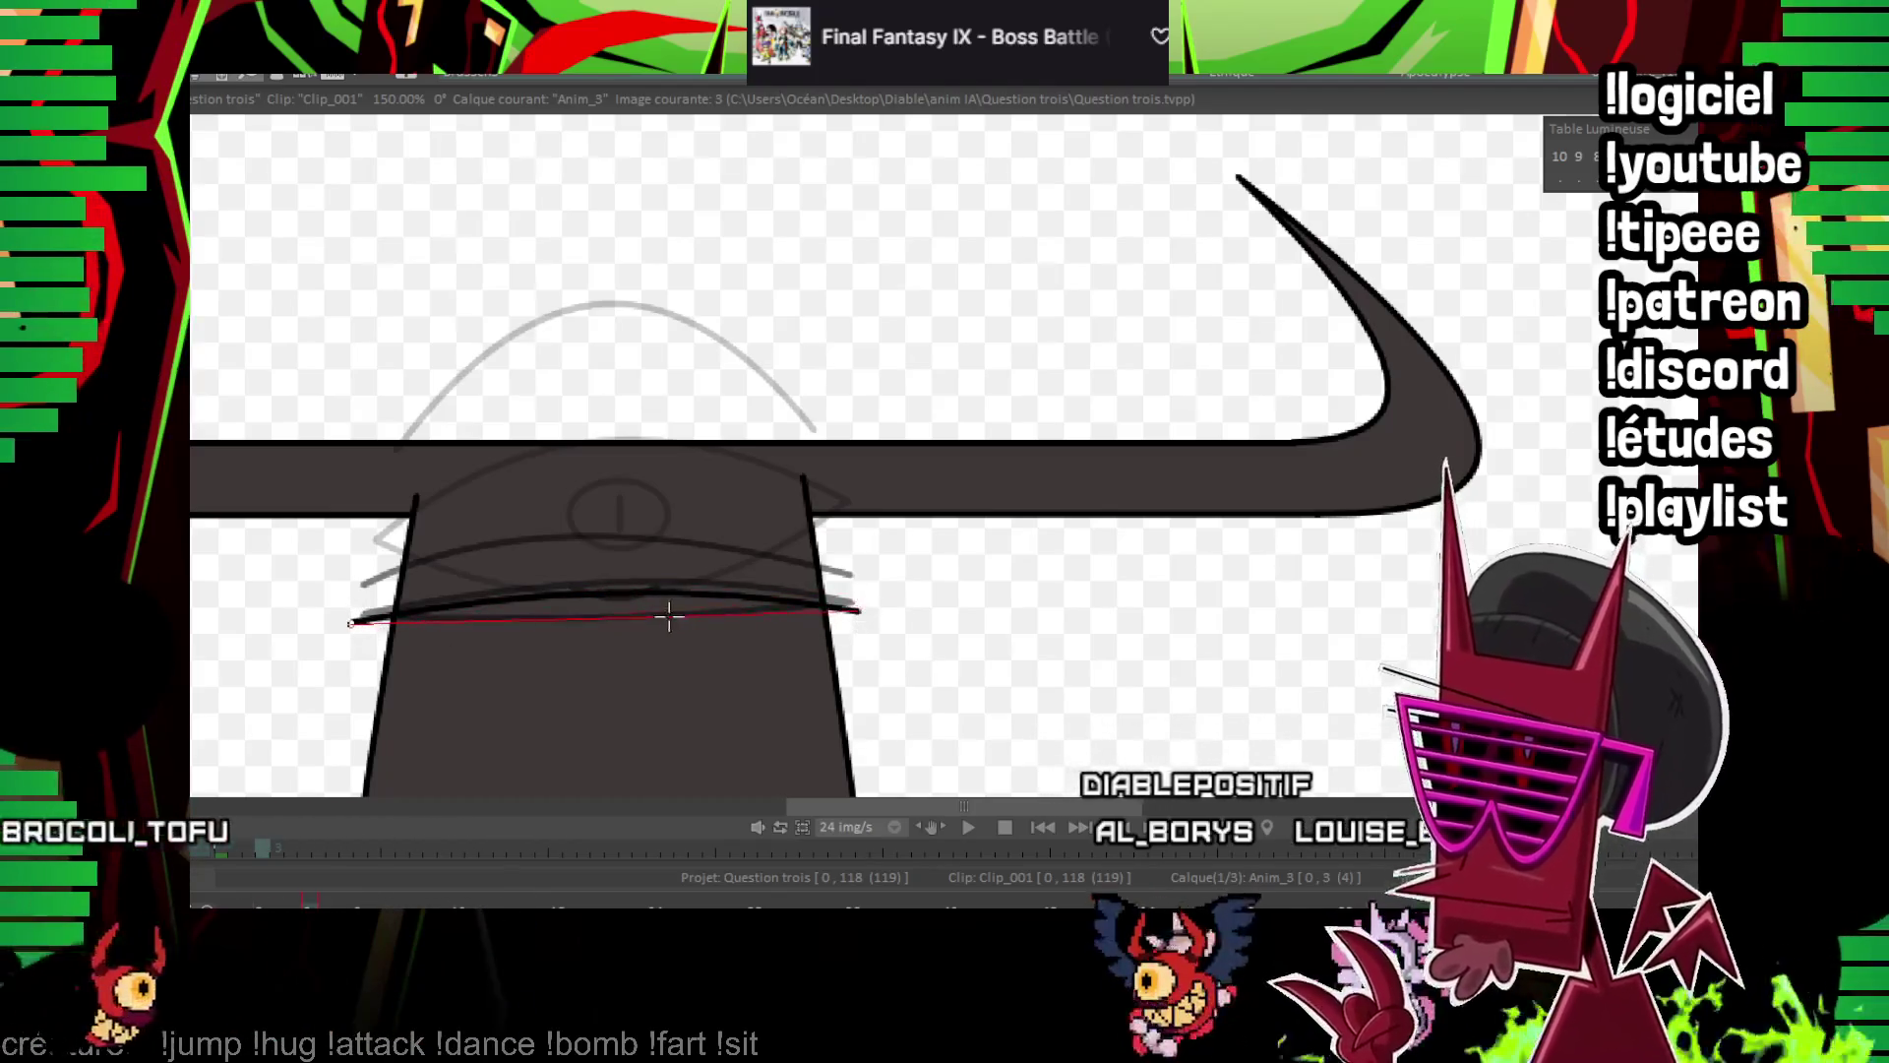
left_click(640, 622)
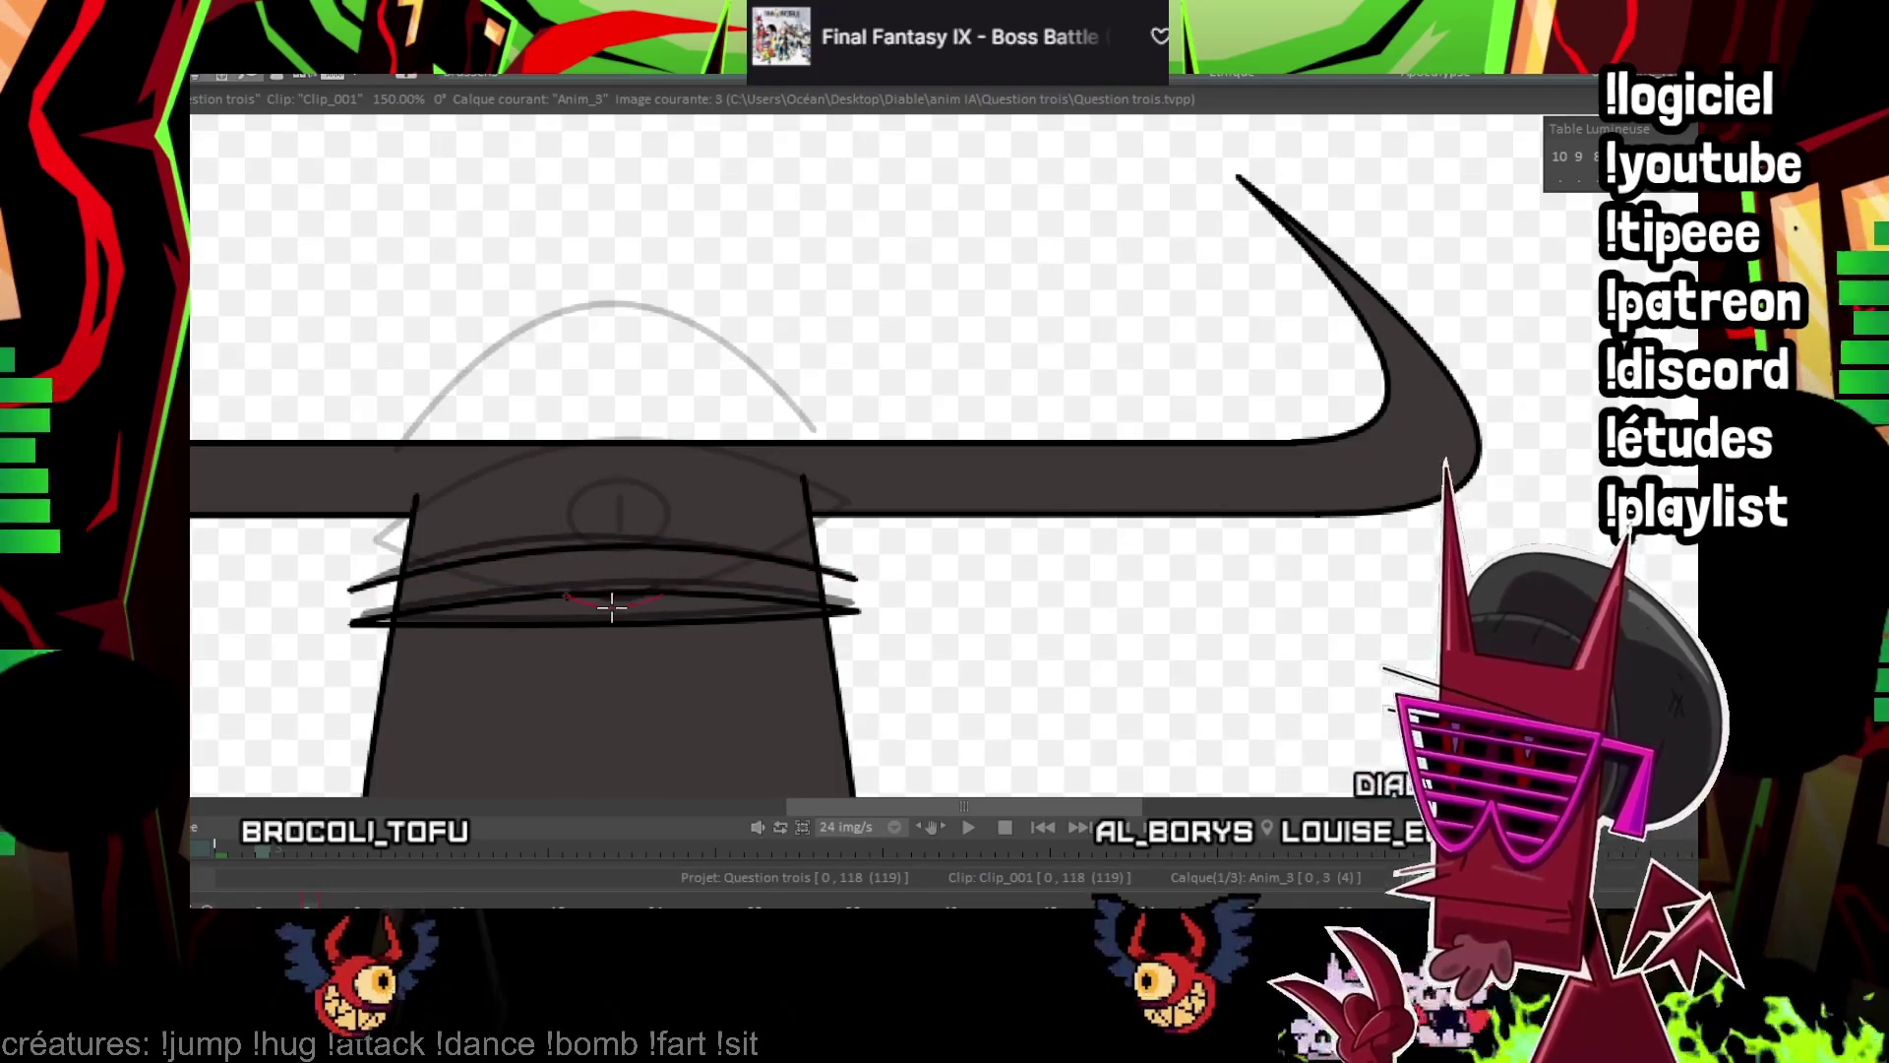
key("Right")
key("Right")
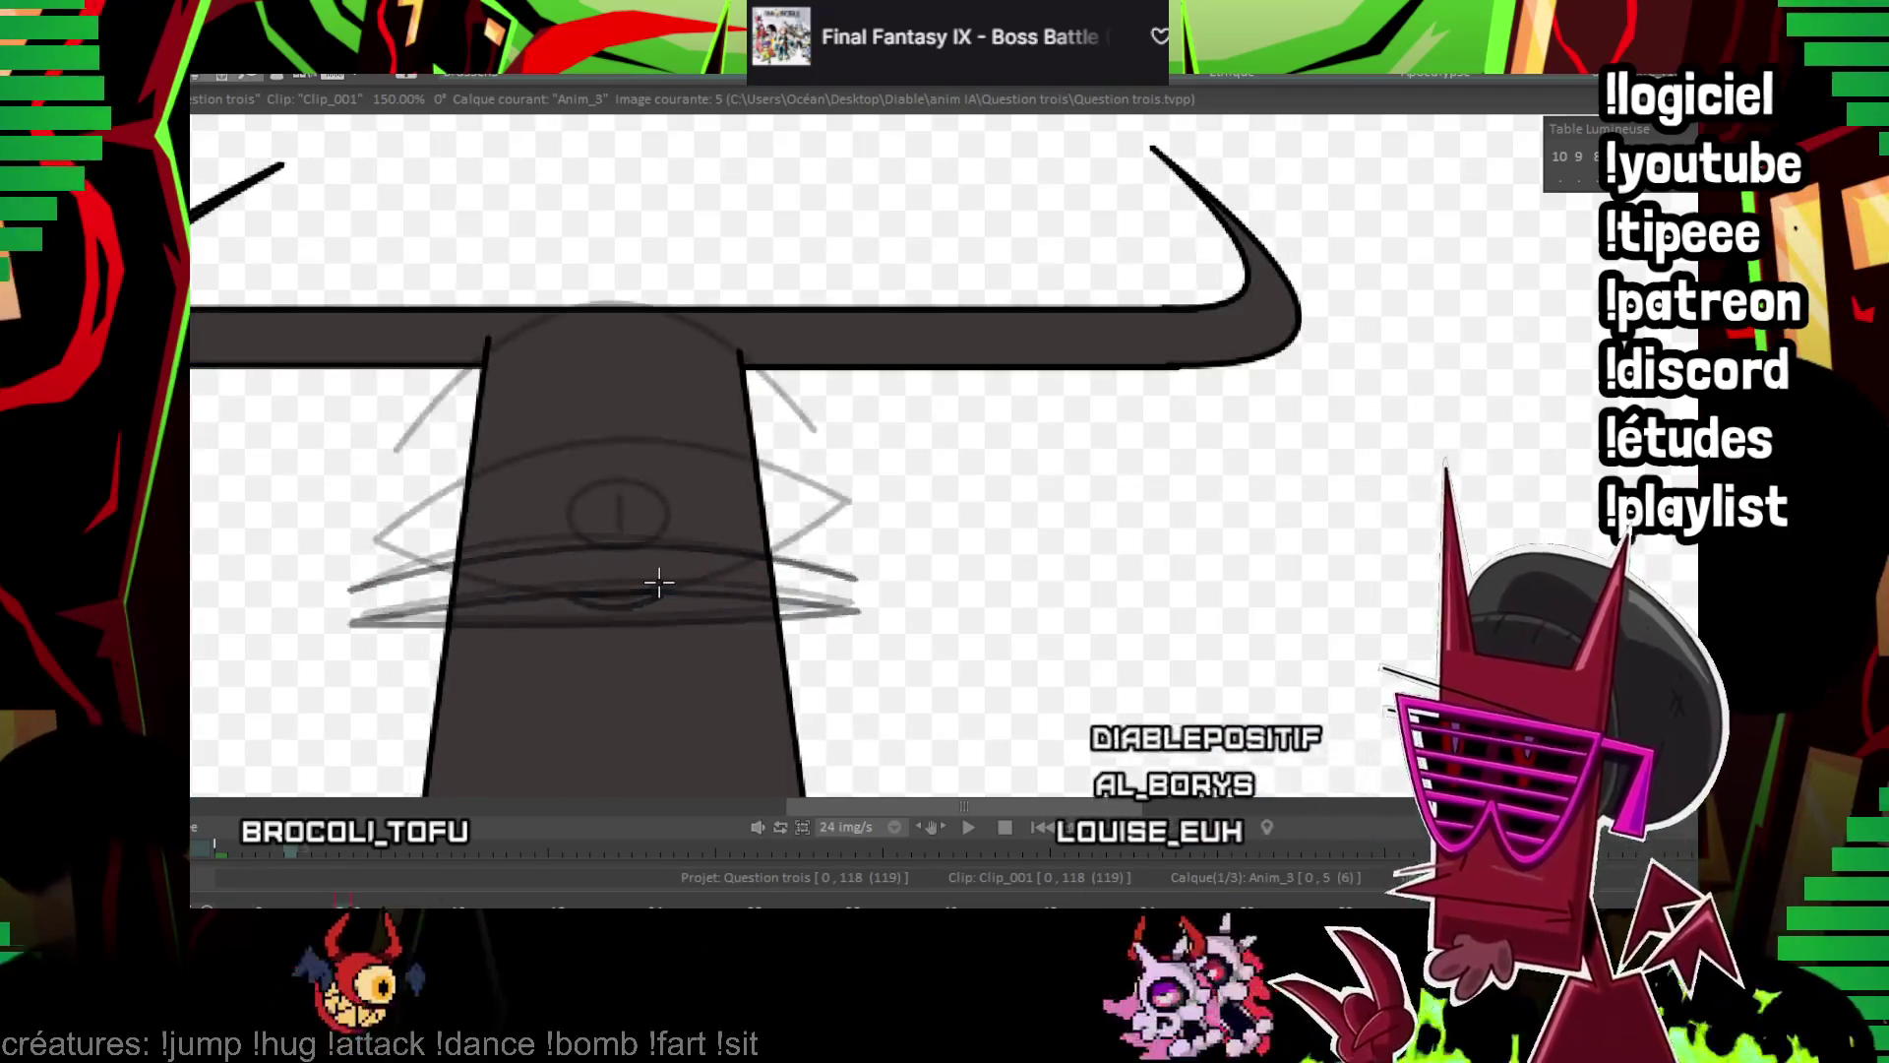
key("space")
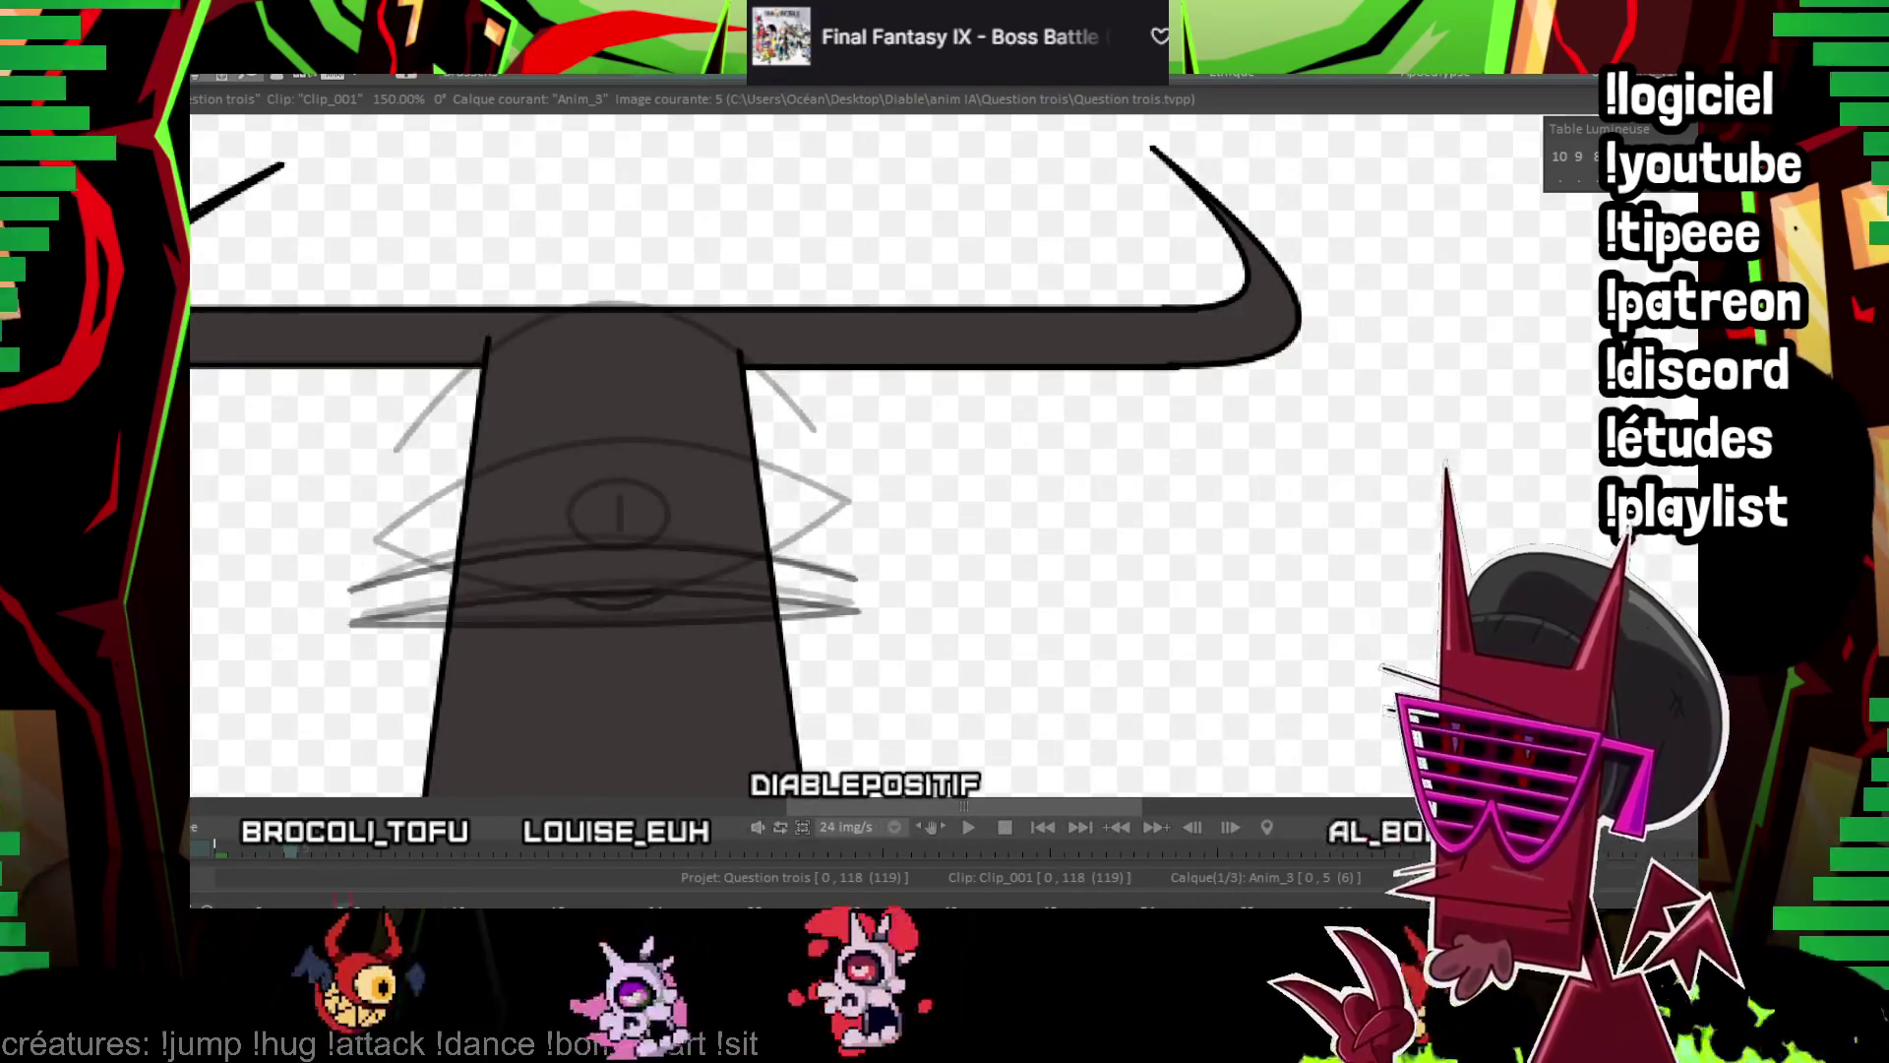
key("space")
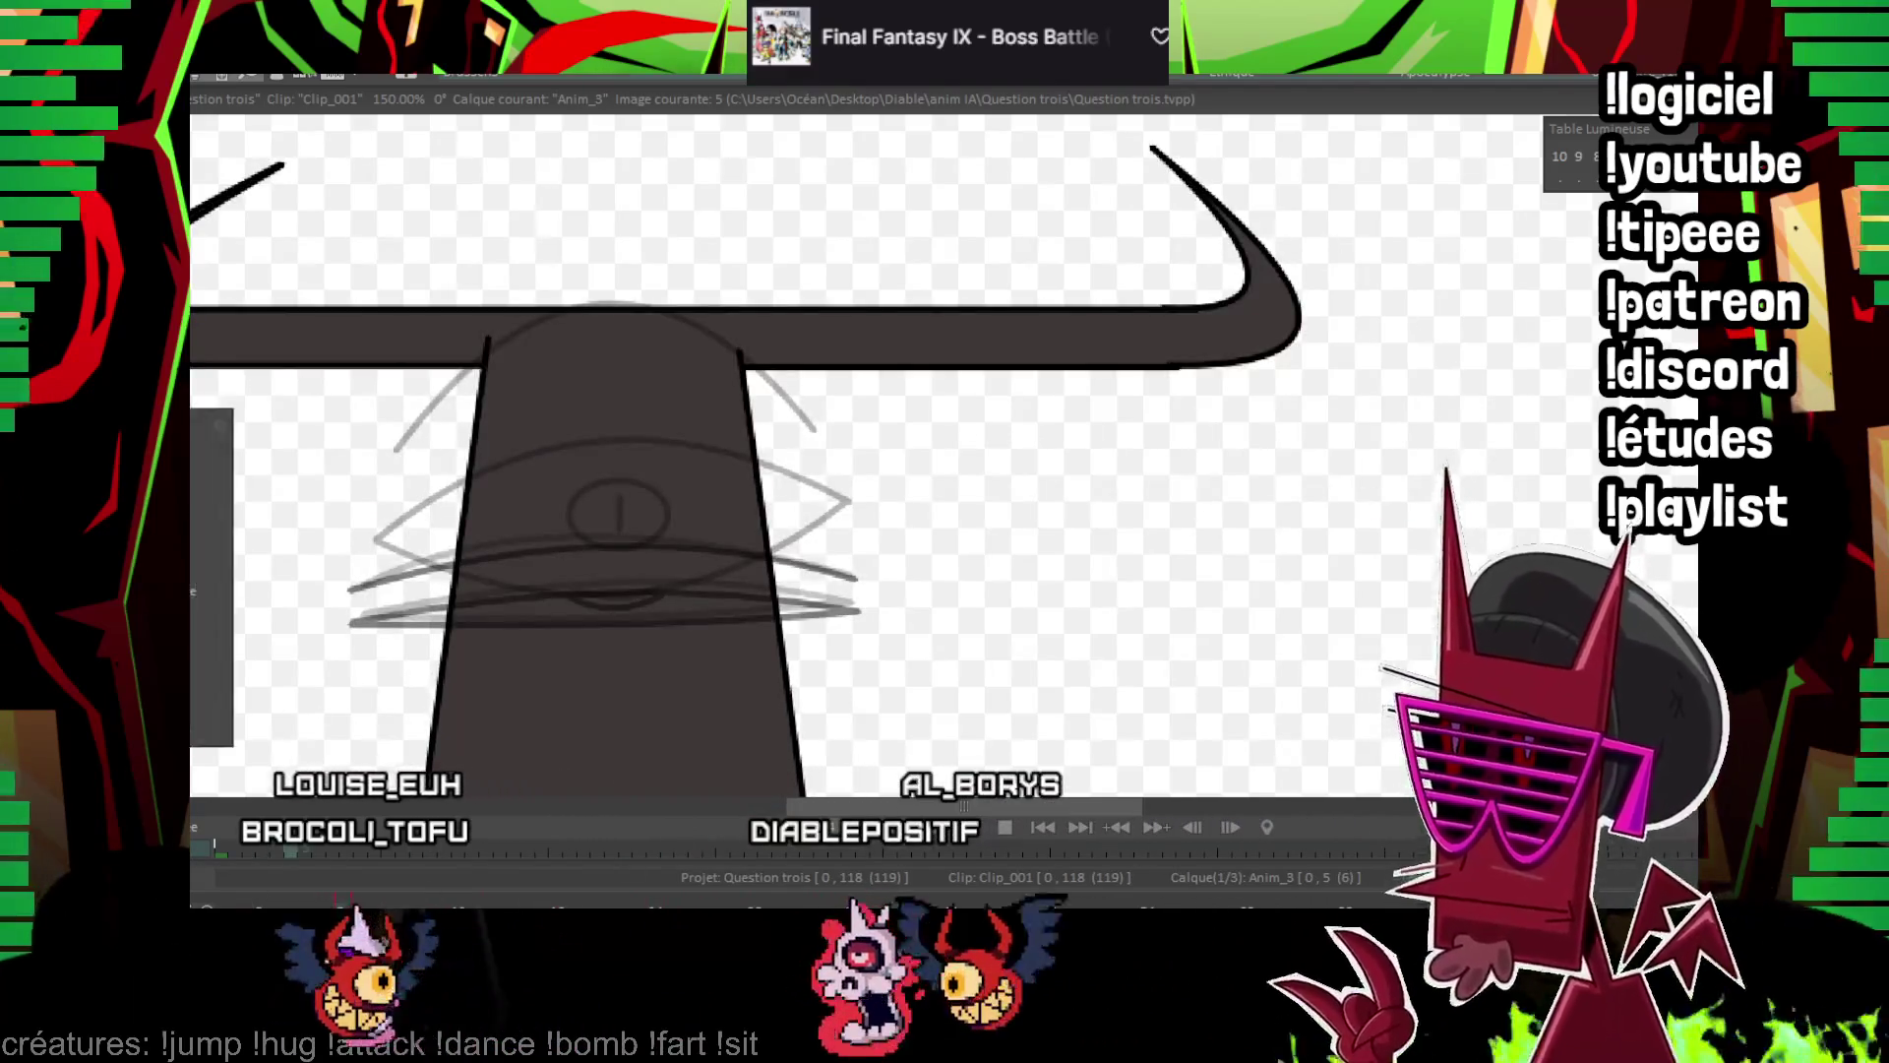
Ink a tall elliptical pupil and an arch above the bar, then a wavy brow on the next frame
mouse_move(616, 464)
left_mouse_down()
mouse_move(688, 610)
mouse_move(678, 630)
mouse_move(637, 551)
left_mouse_up()
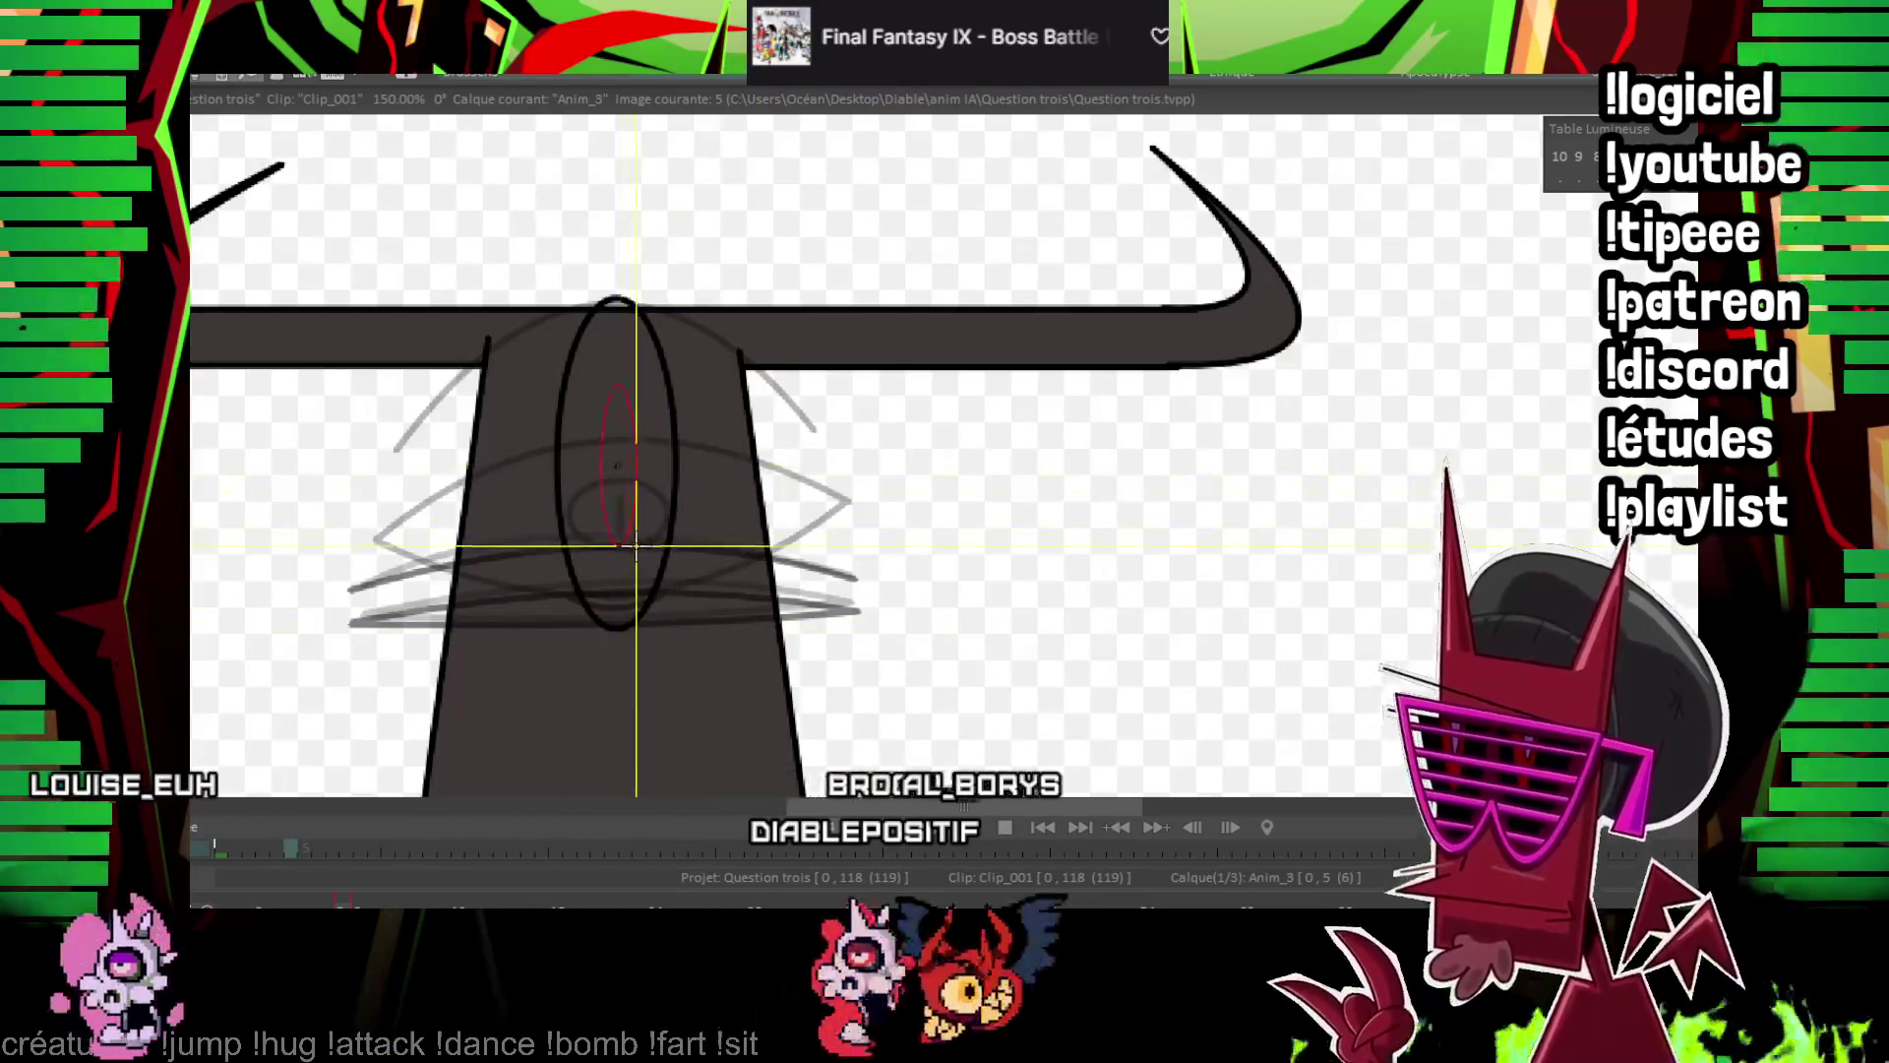
left_click_drag(546, 324, 687, 328)
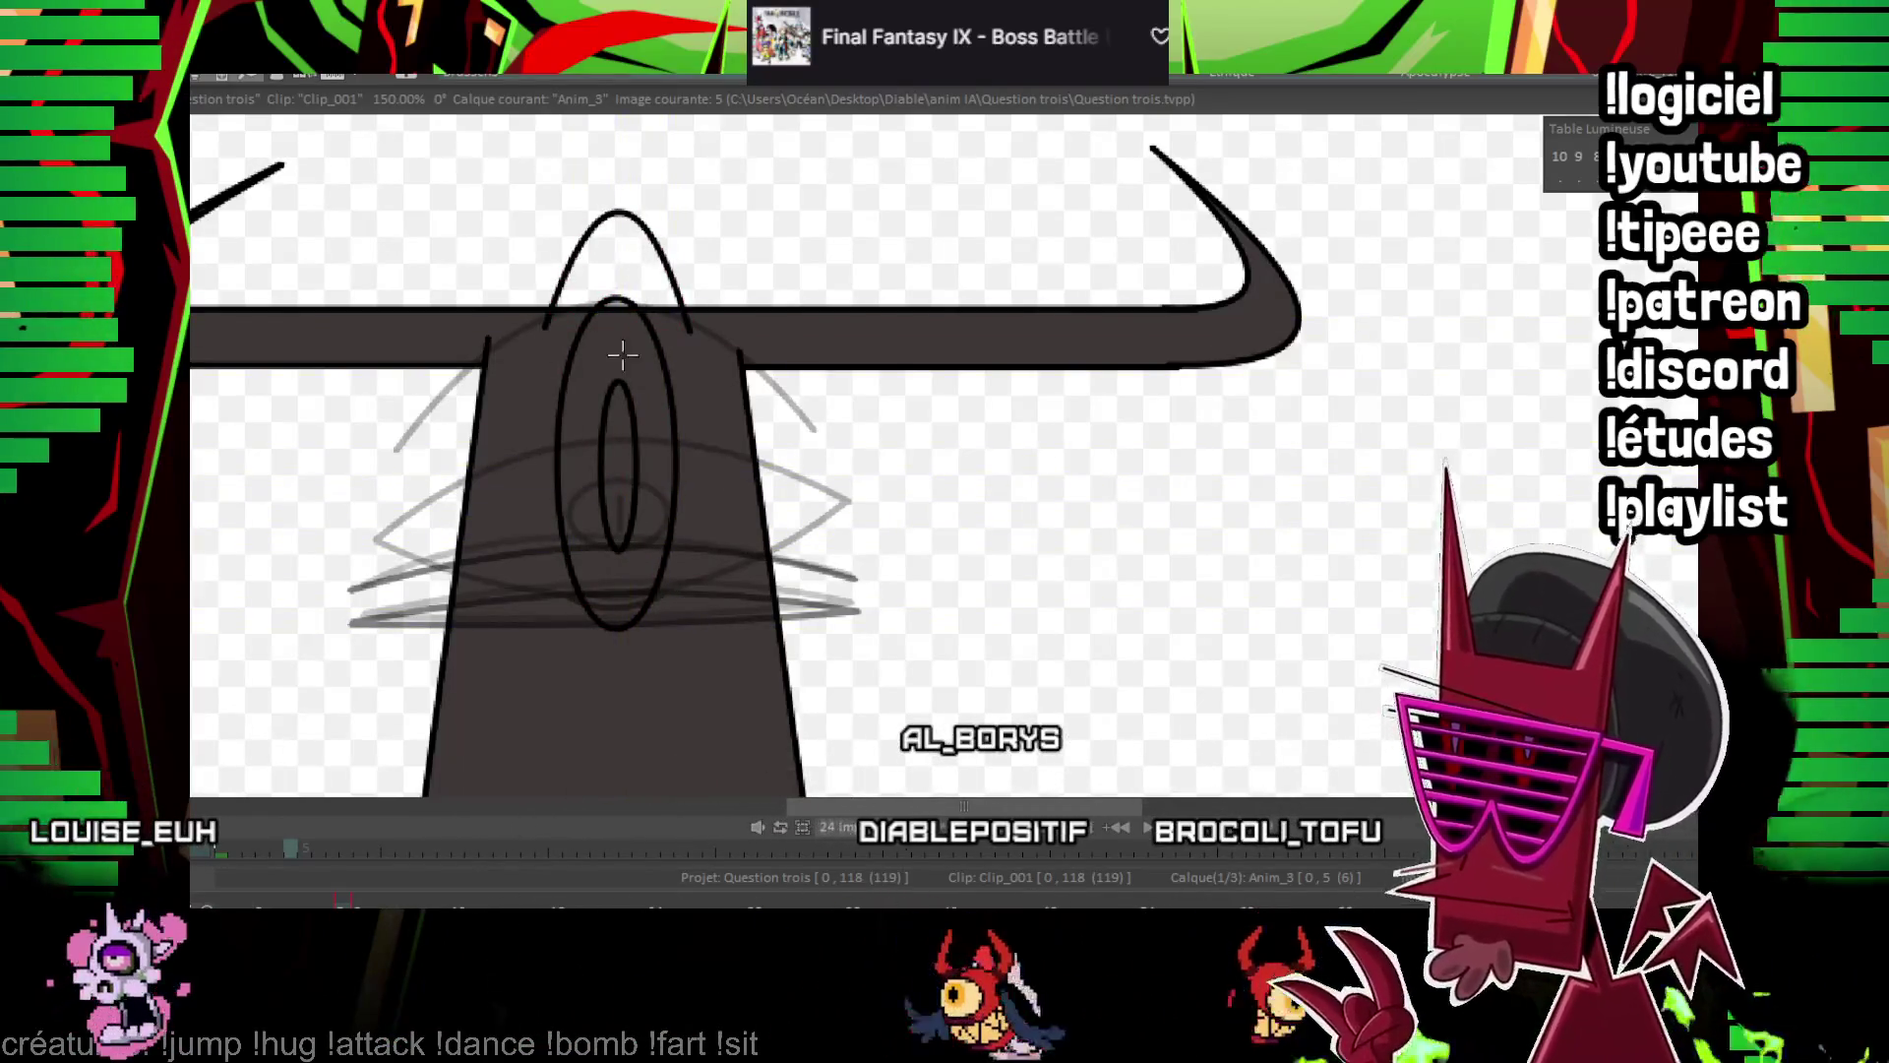
key("Right")
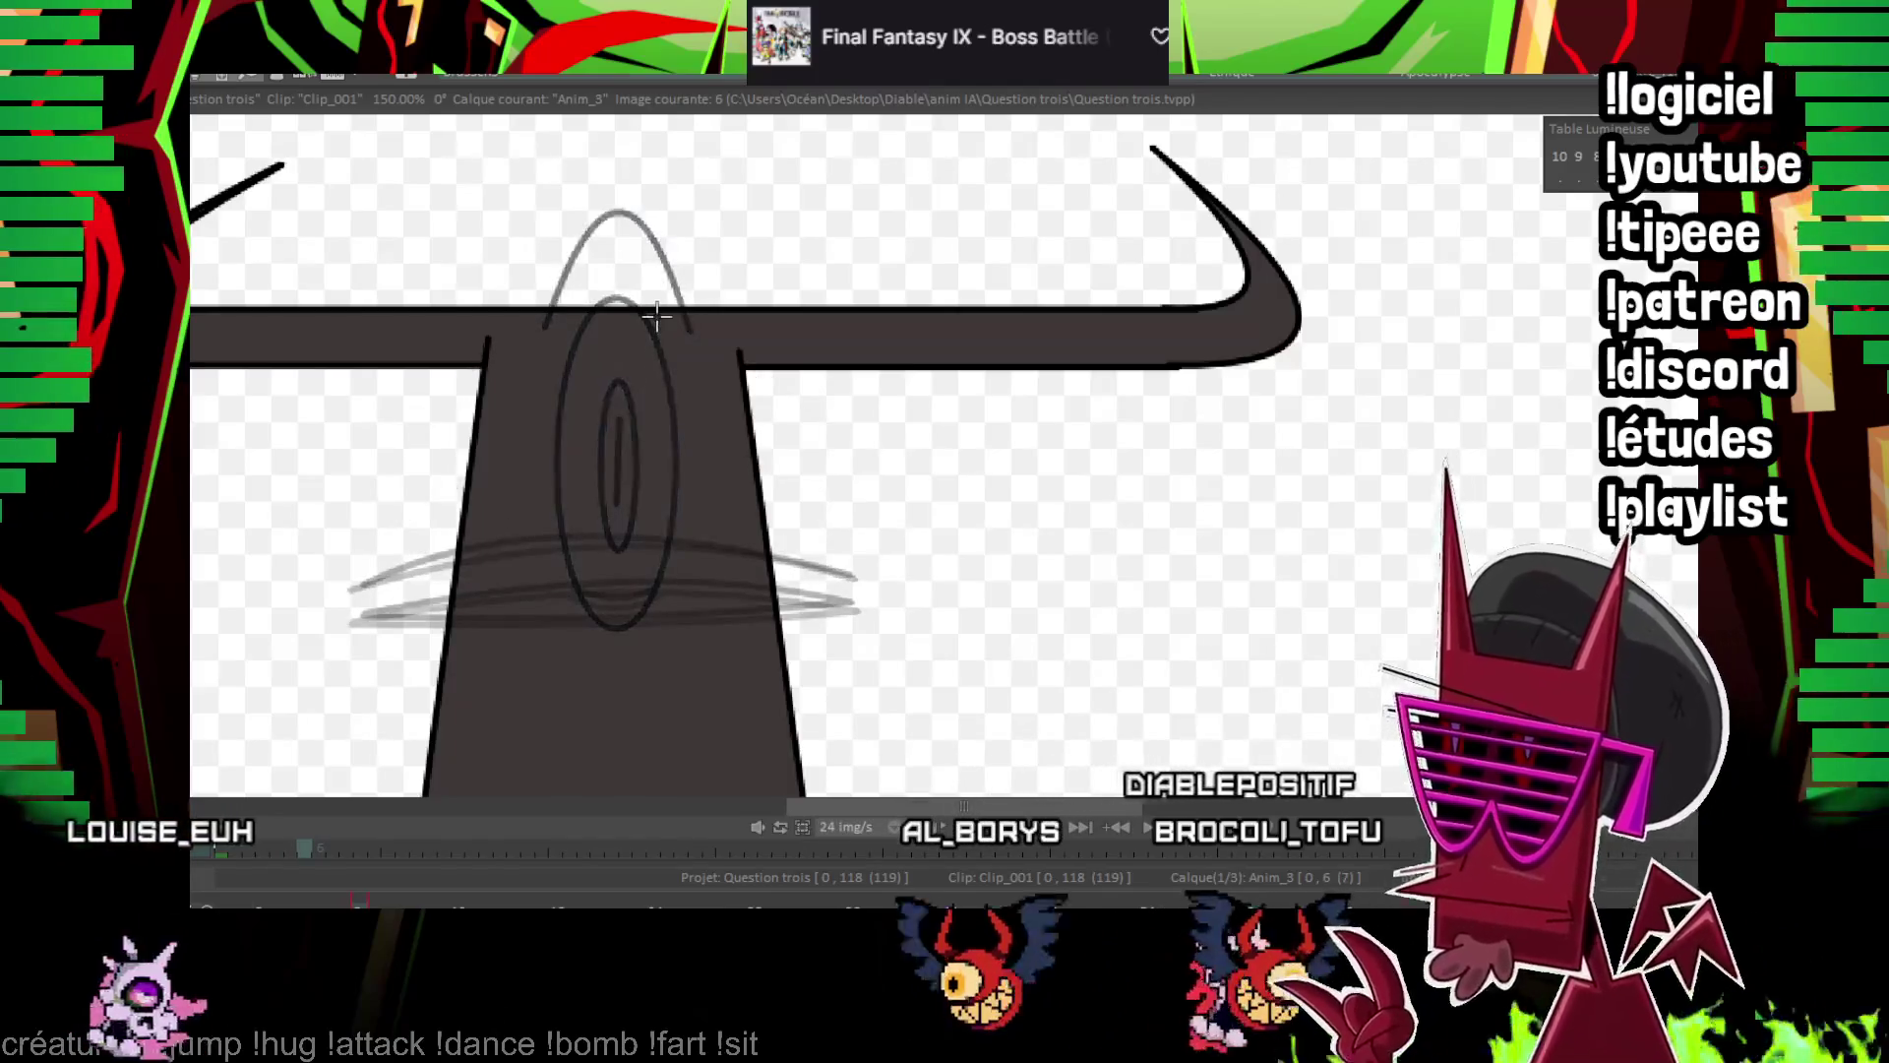
left_click_drag(766, 310, 767, 312)
left_click_drag(485, 240, 809, 213)
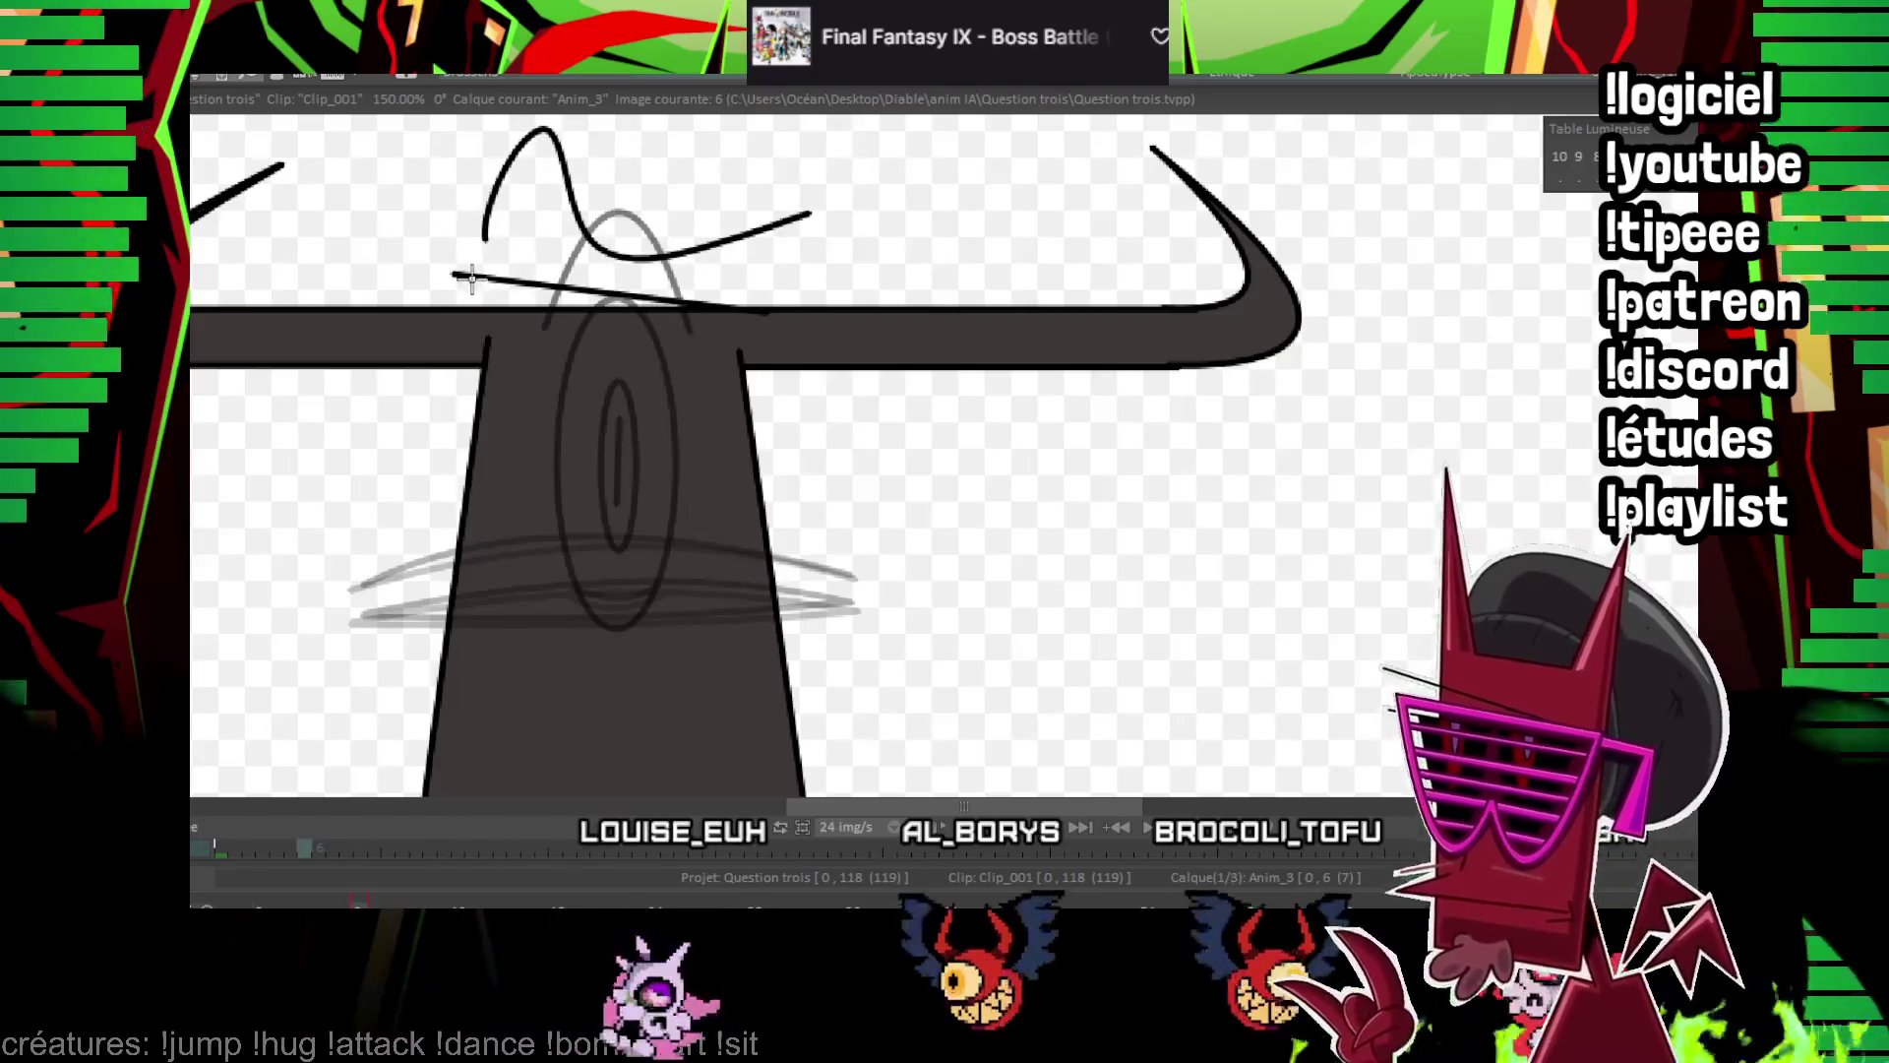
left_click(599, 380)
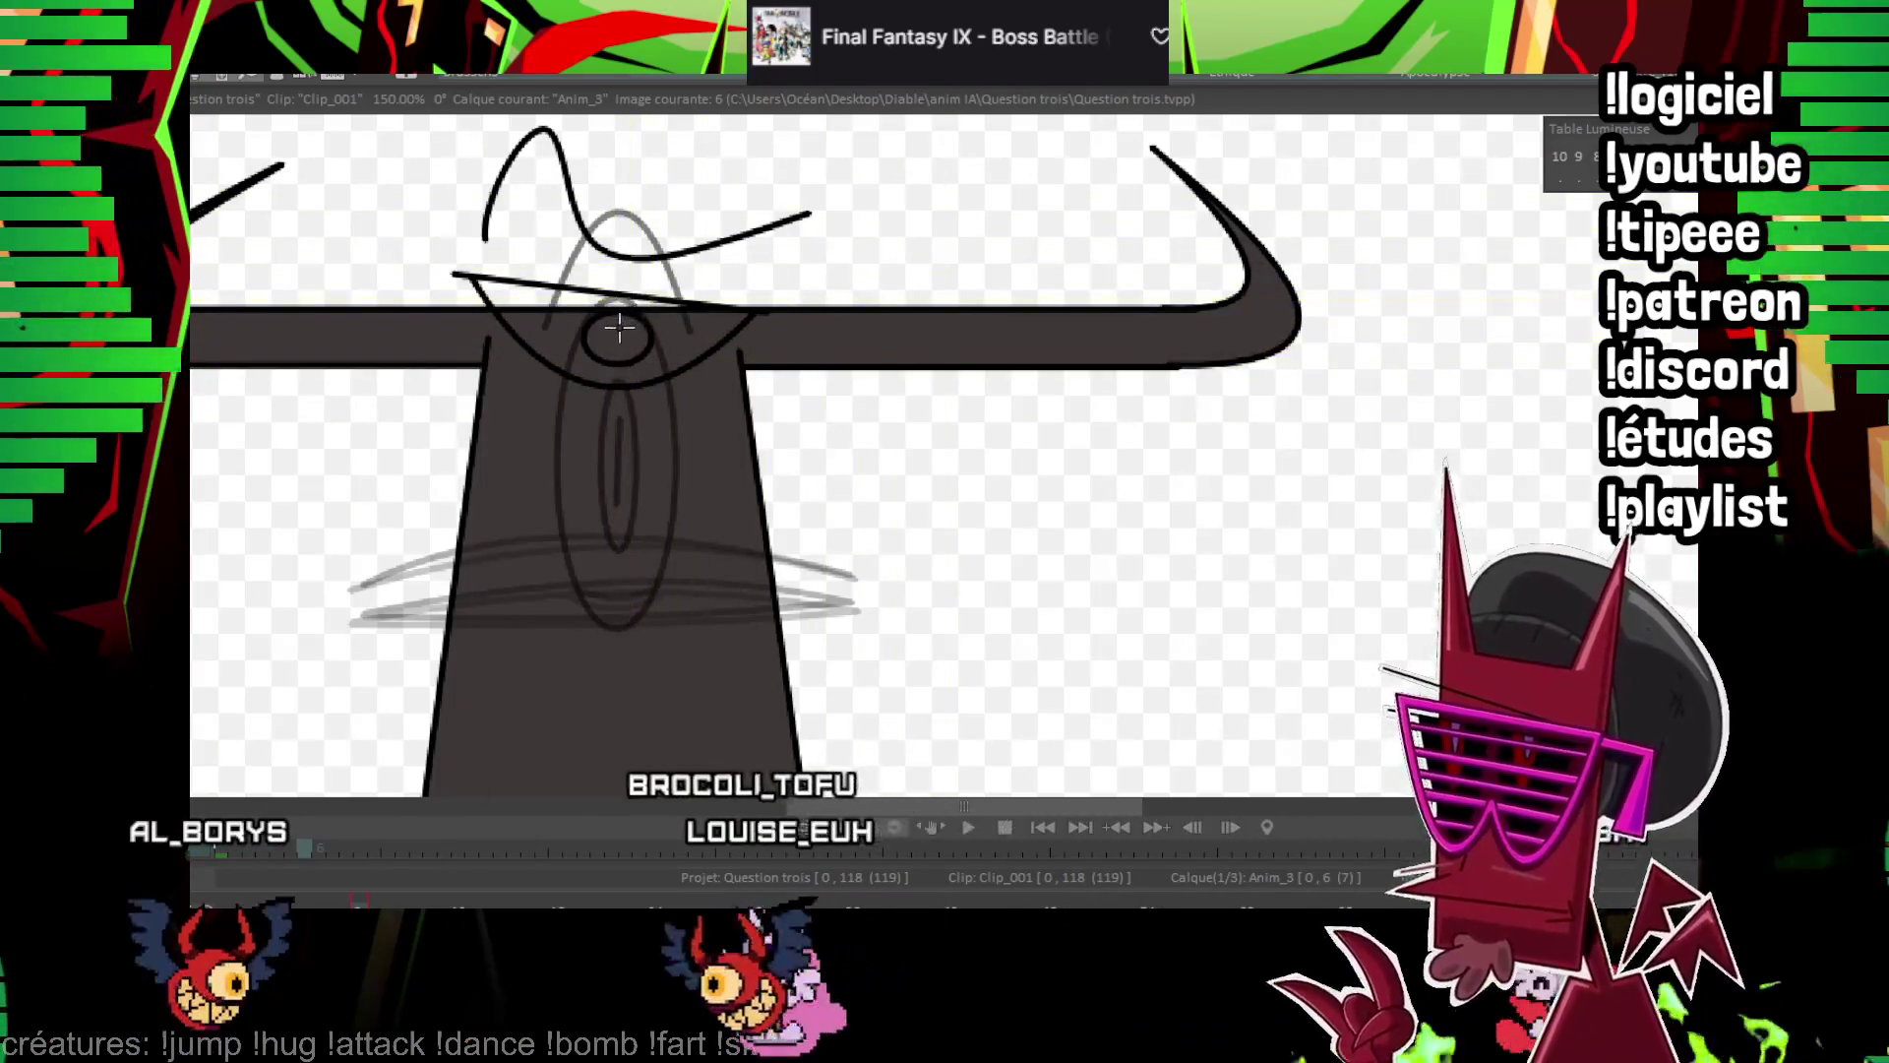
left_click_drag(617, 341, 581, 420)
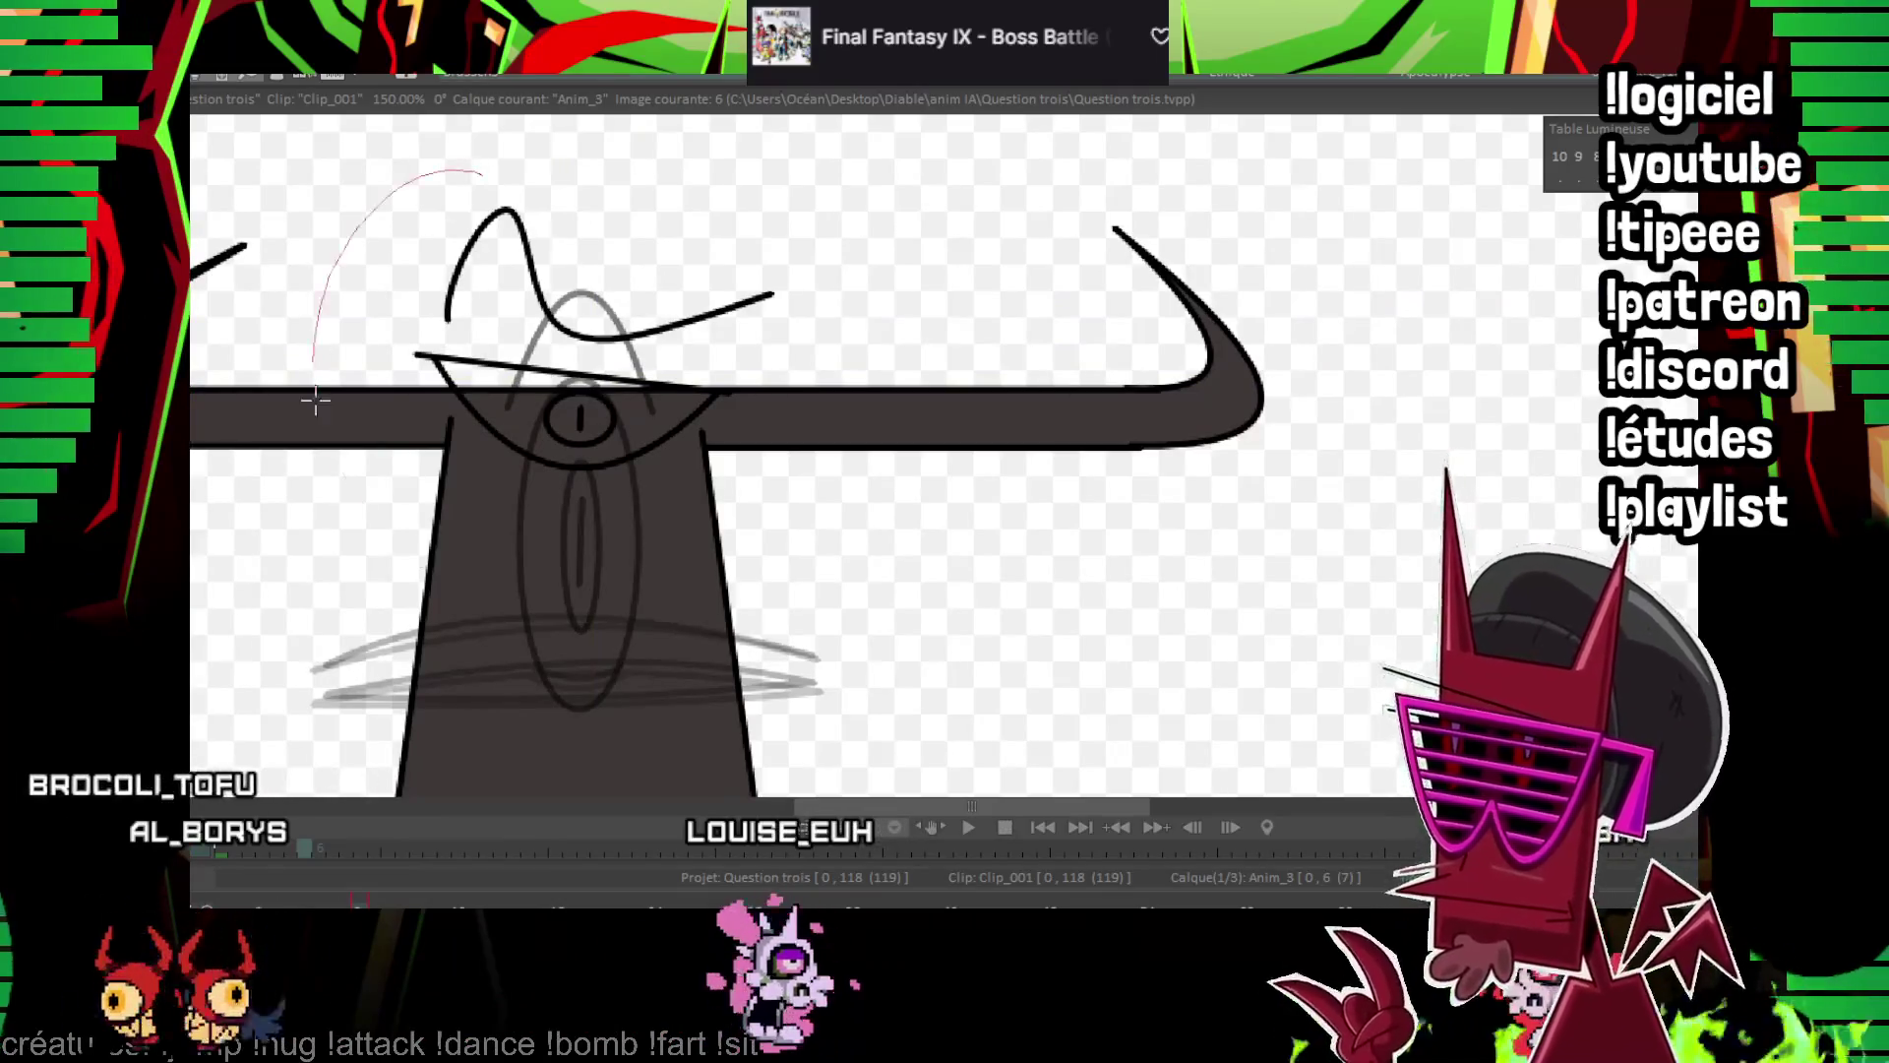
Step through the head drawings from frame 9 to check the motion, then play it back
key("Right")
key("Right")
key("Right")
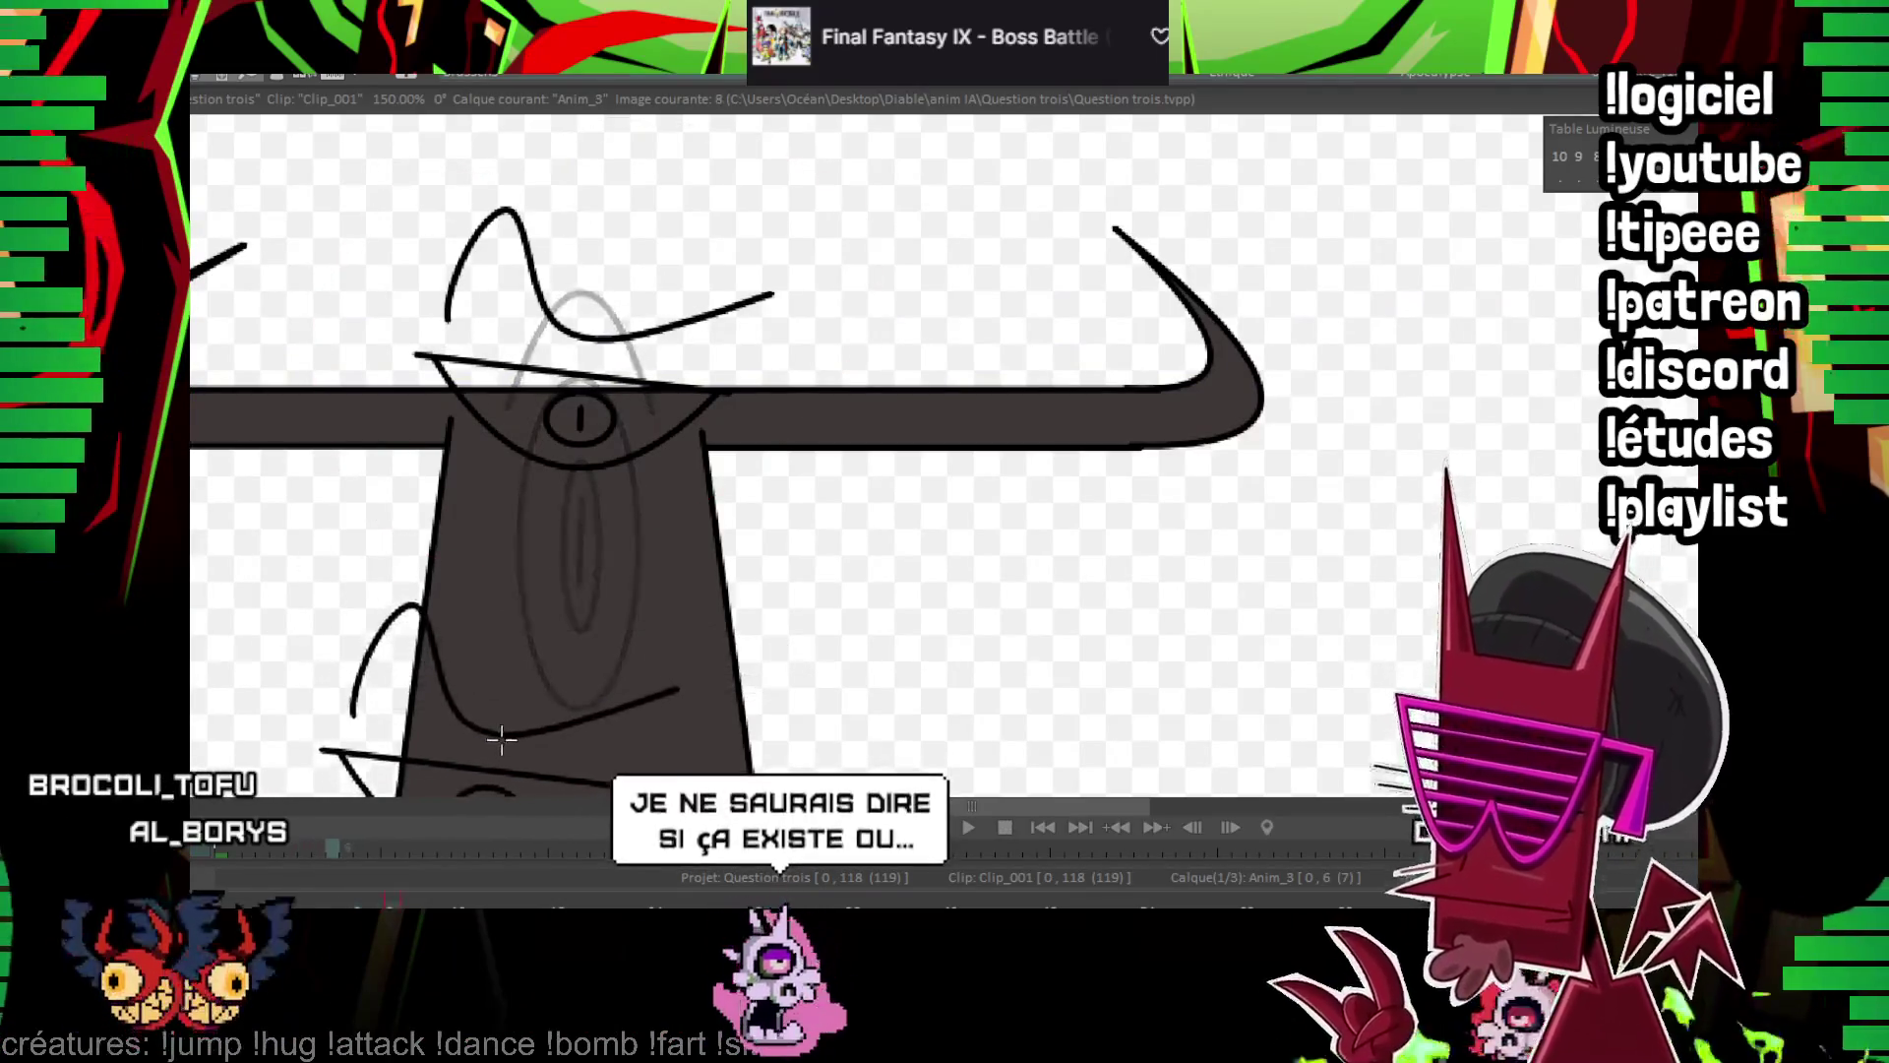
key("Right")
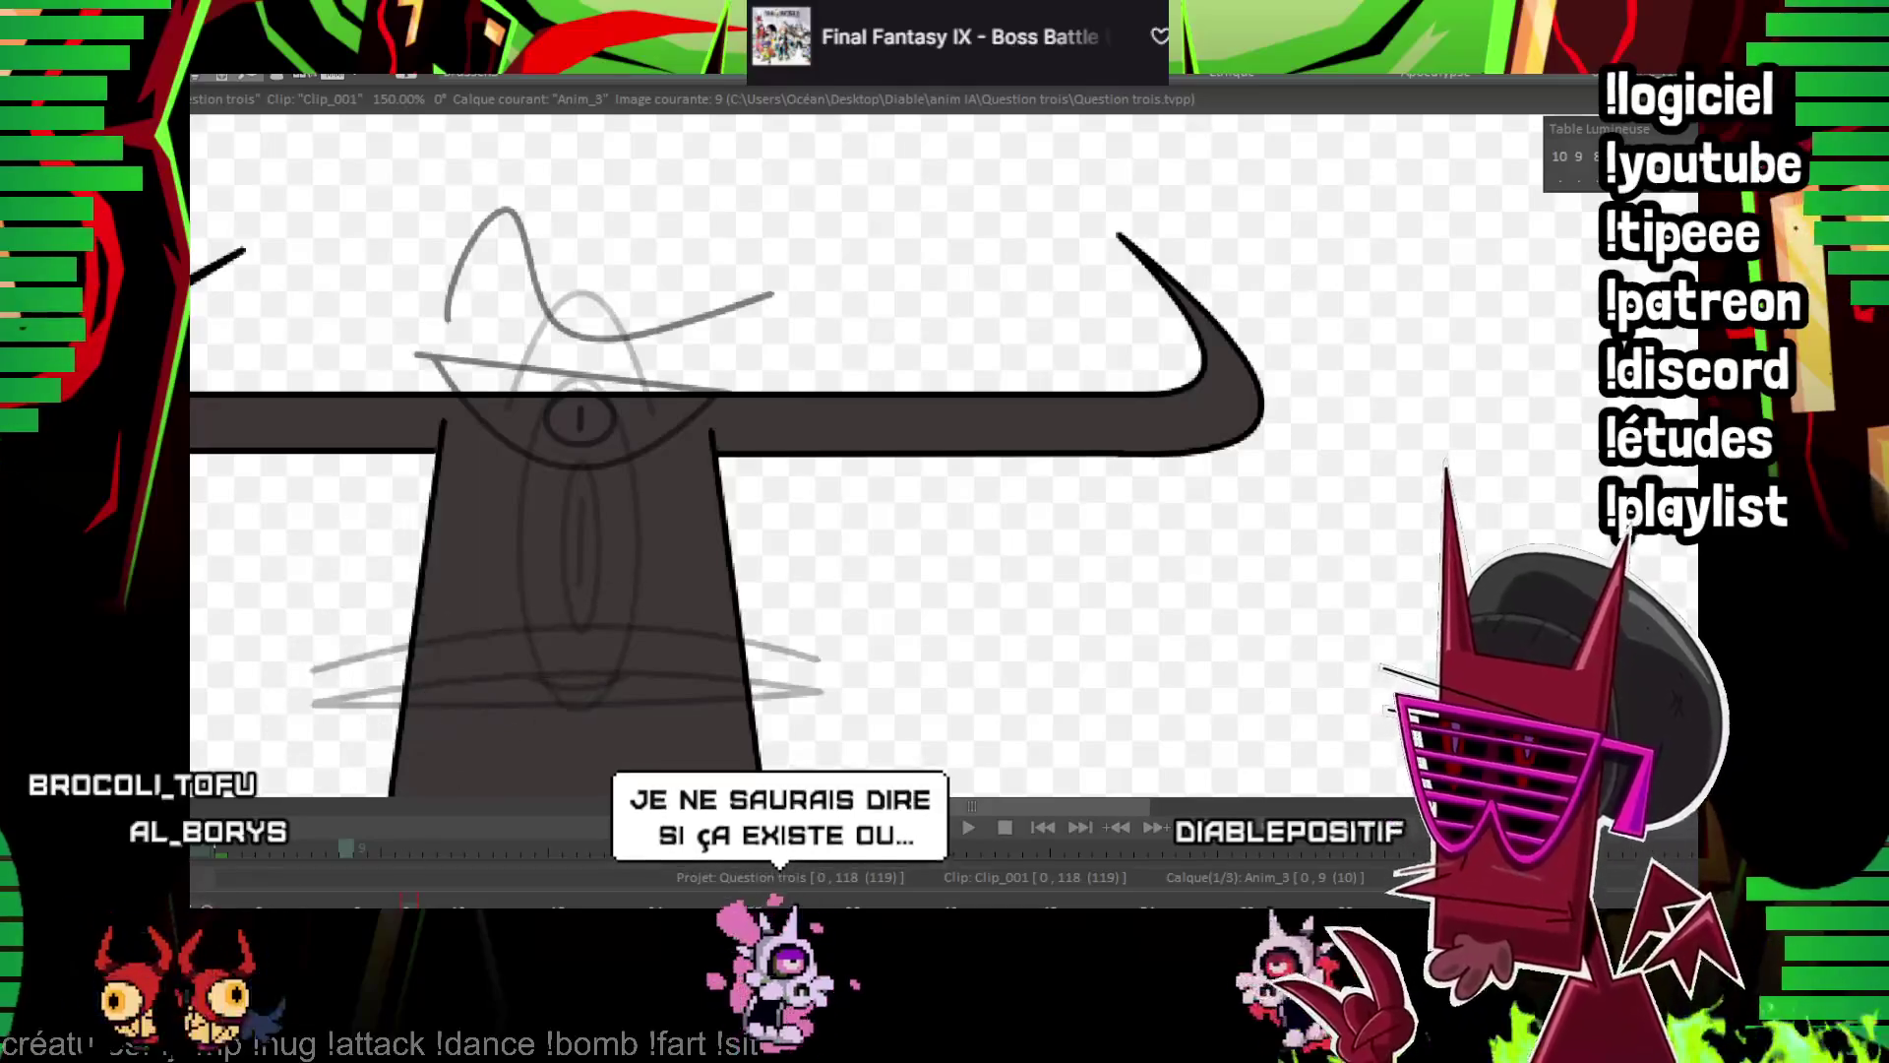
key("Left")
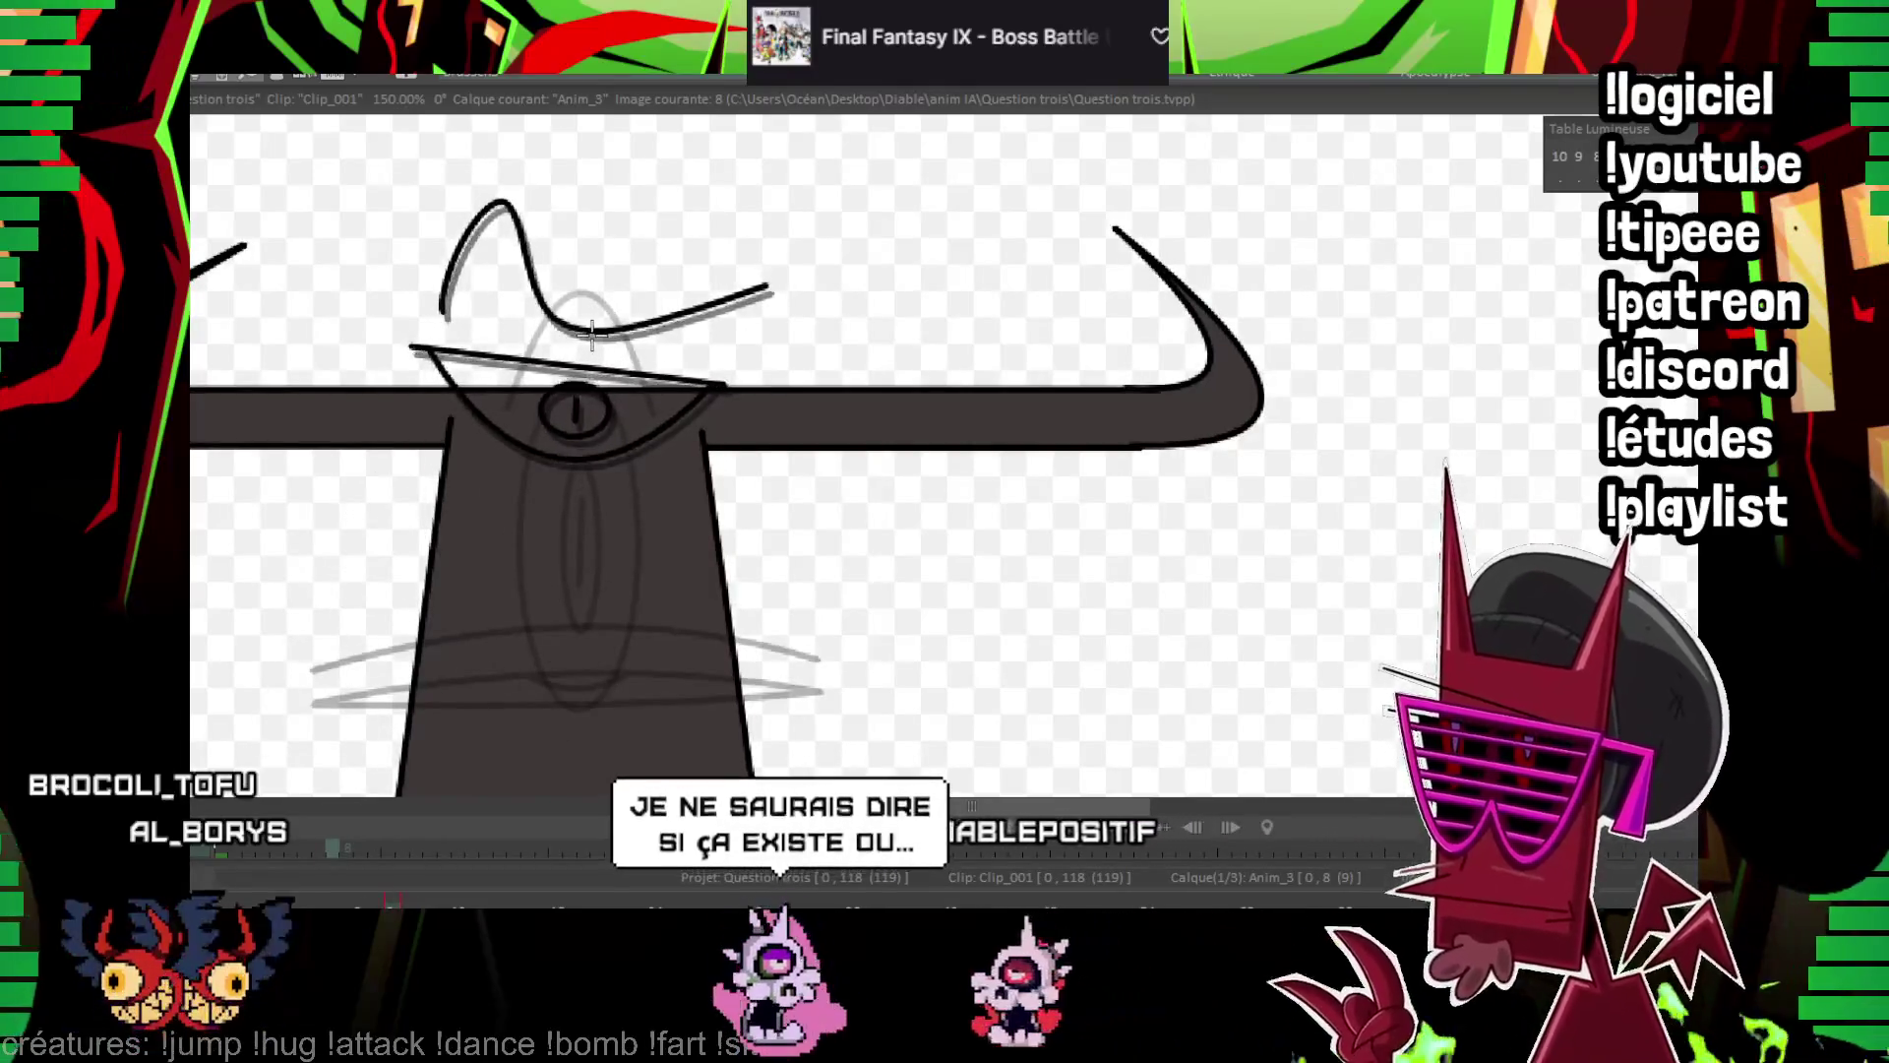
key("Right")
key("Right")
key("Right")
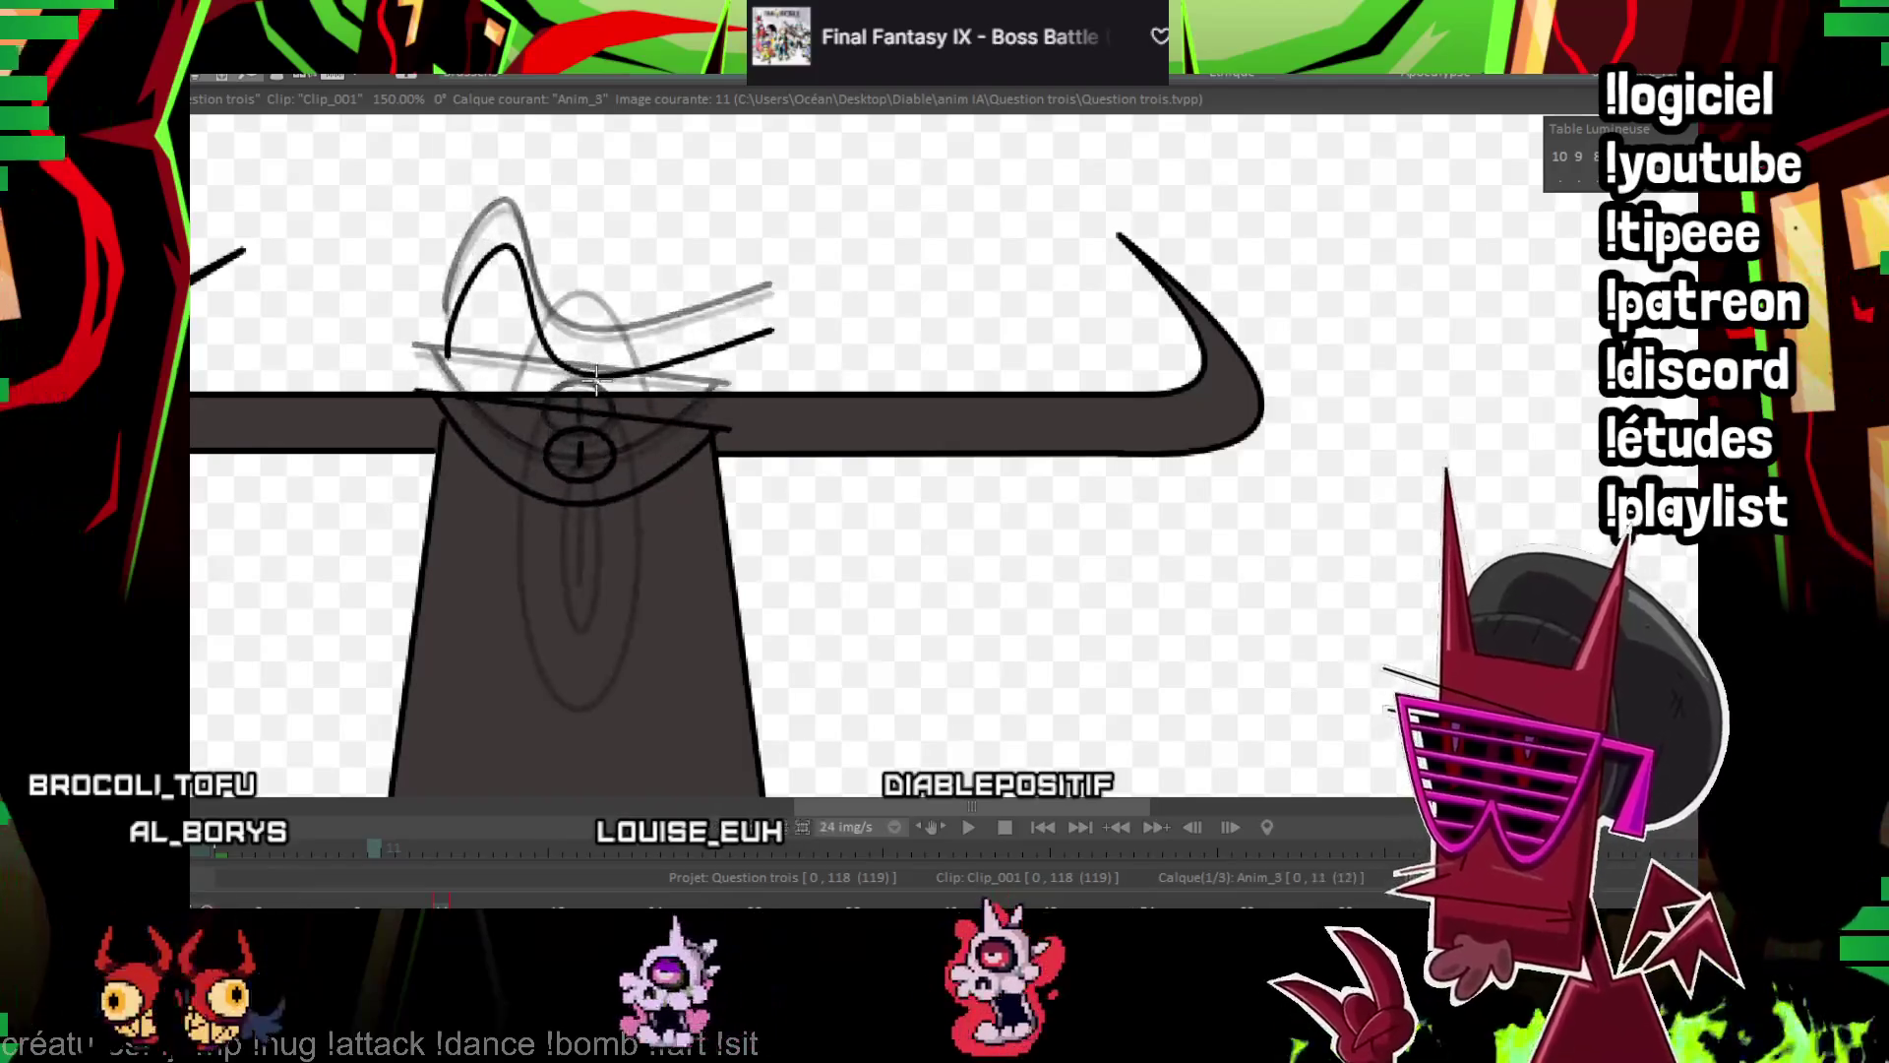
key("Right")
key("Right")
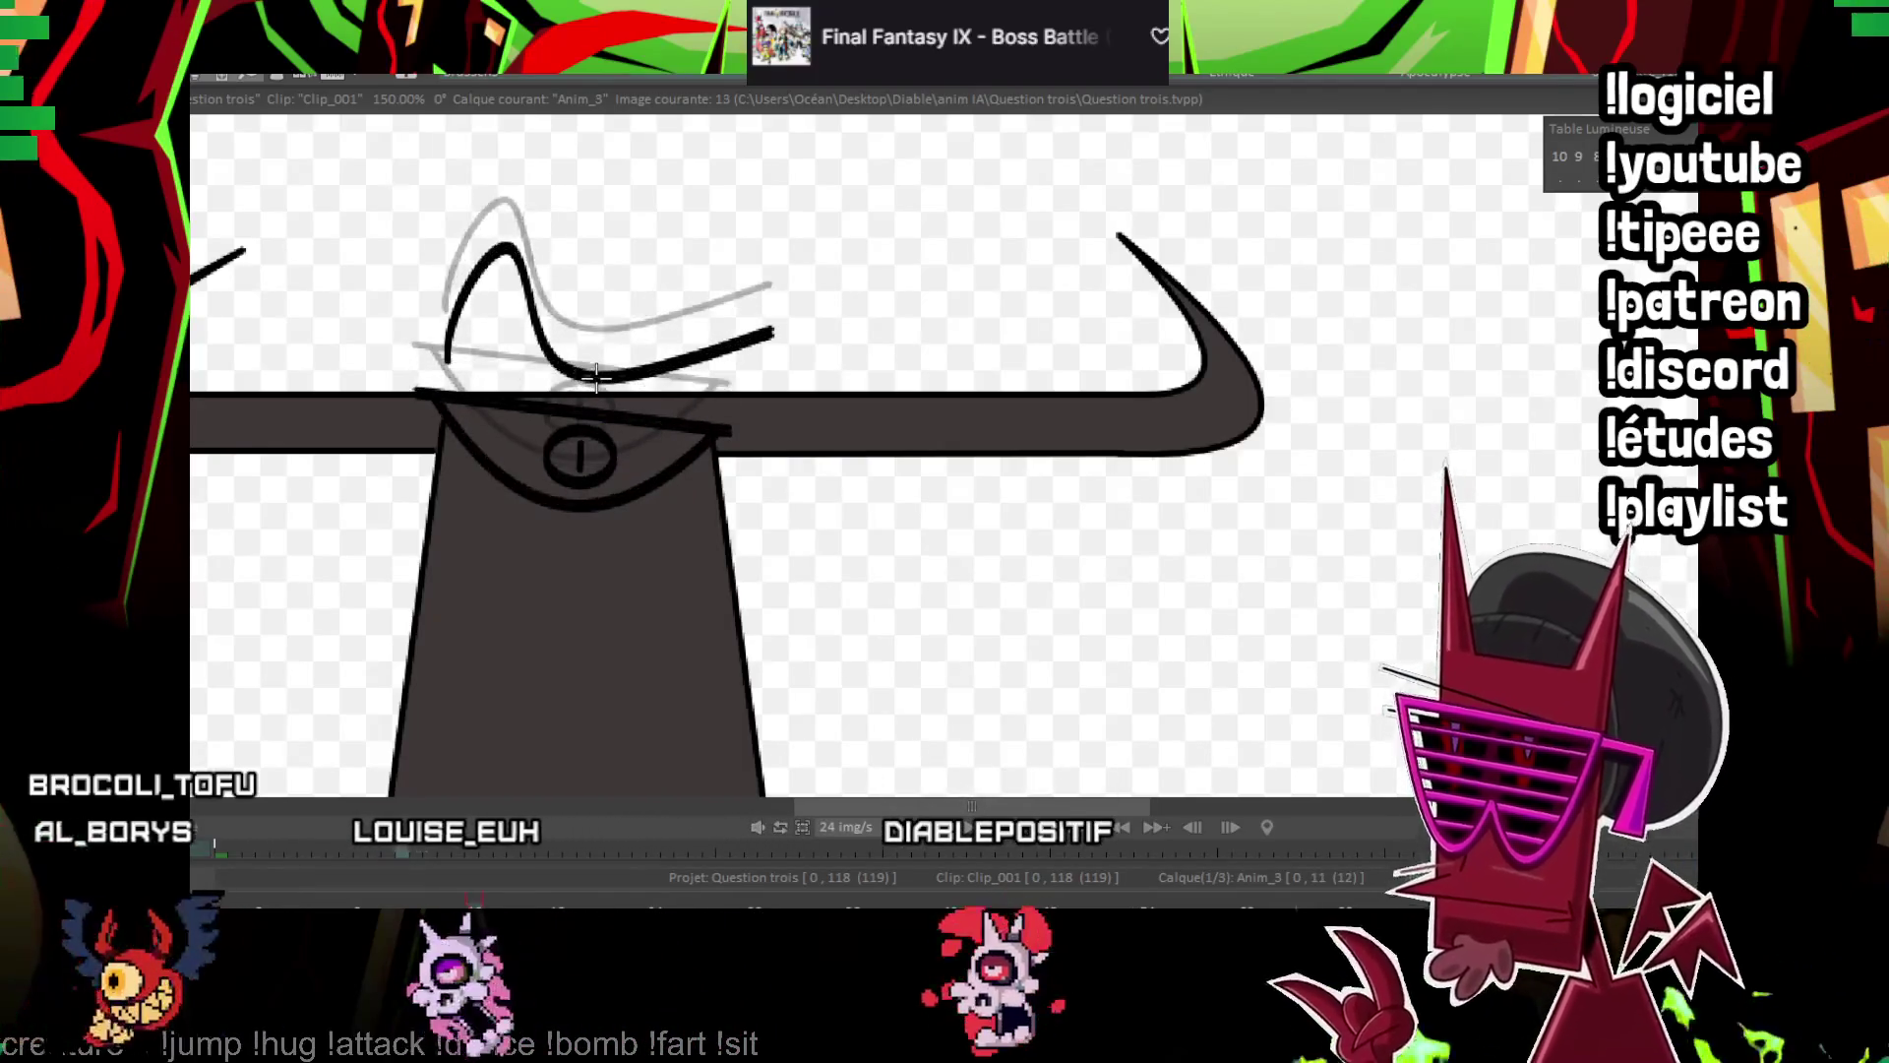
key("Return")
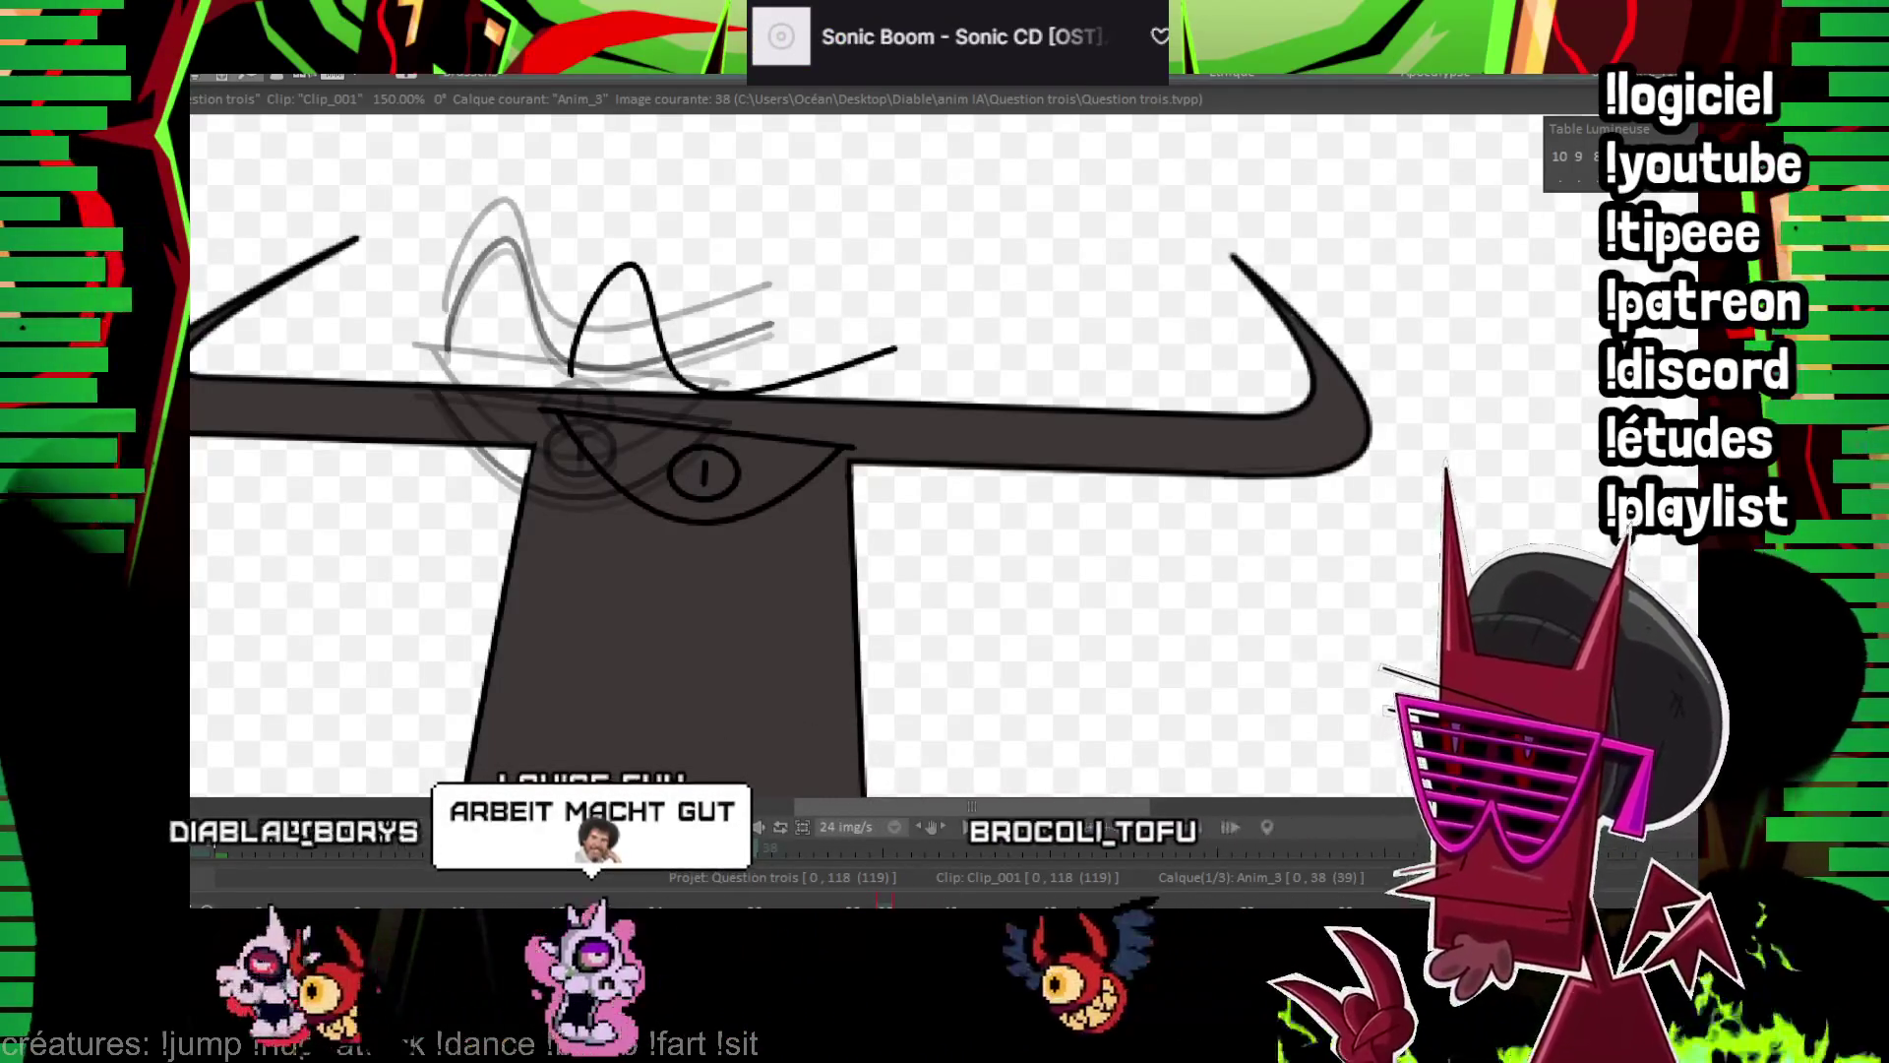
On image 40, ink two curved squint lines, the brow curve and the arc under the eye
key("Right")
key("Right")
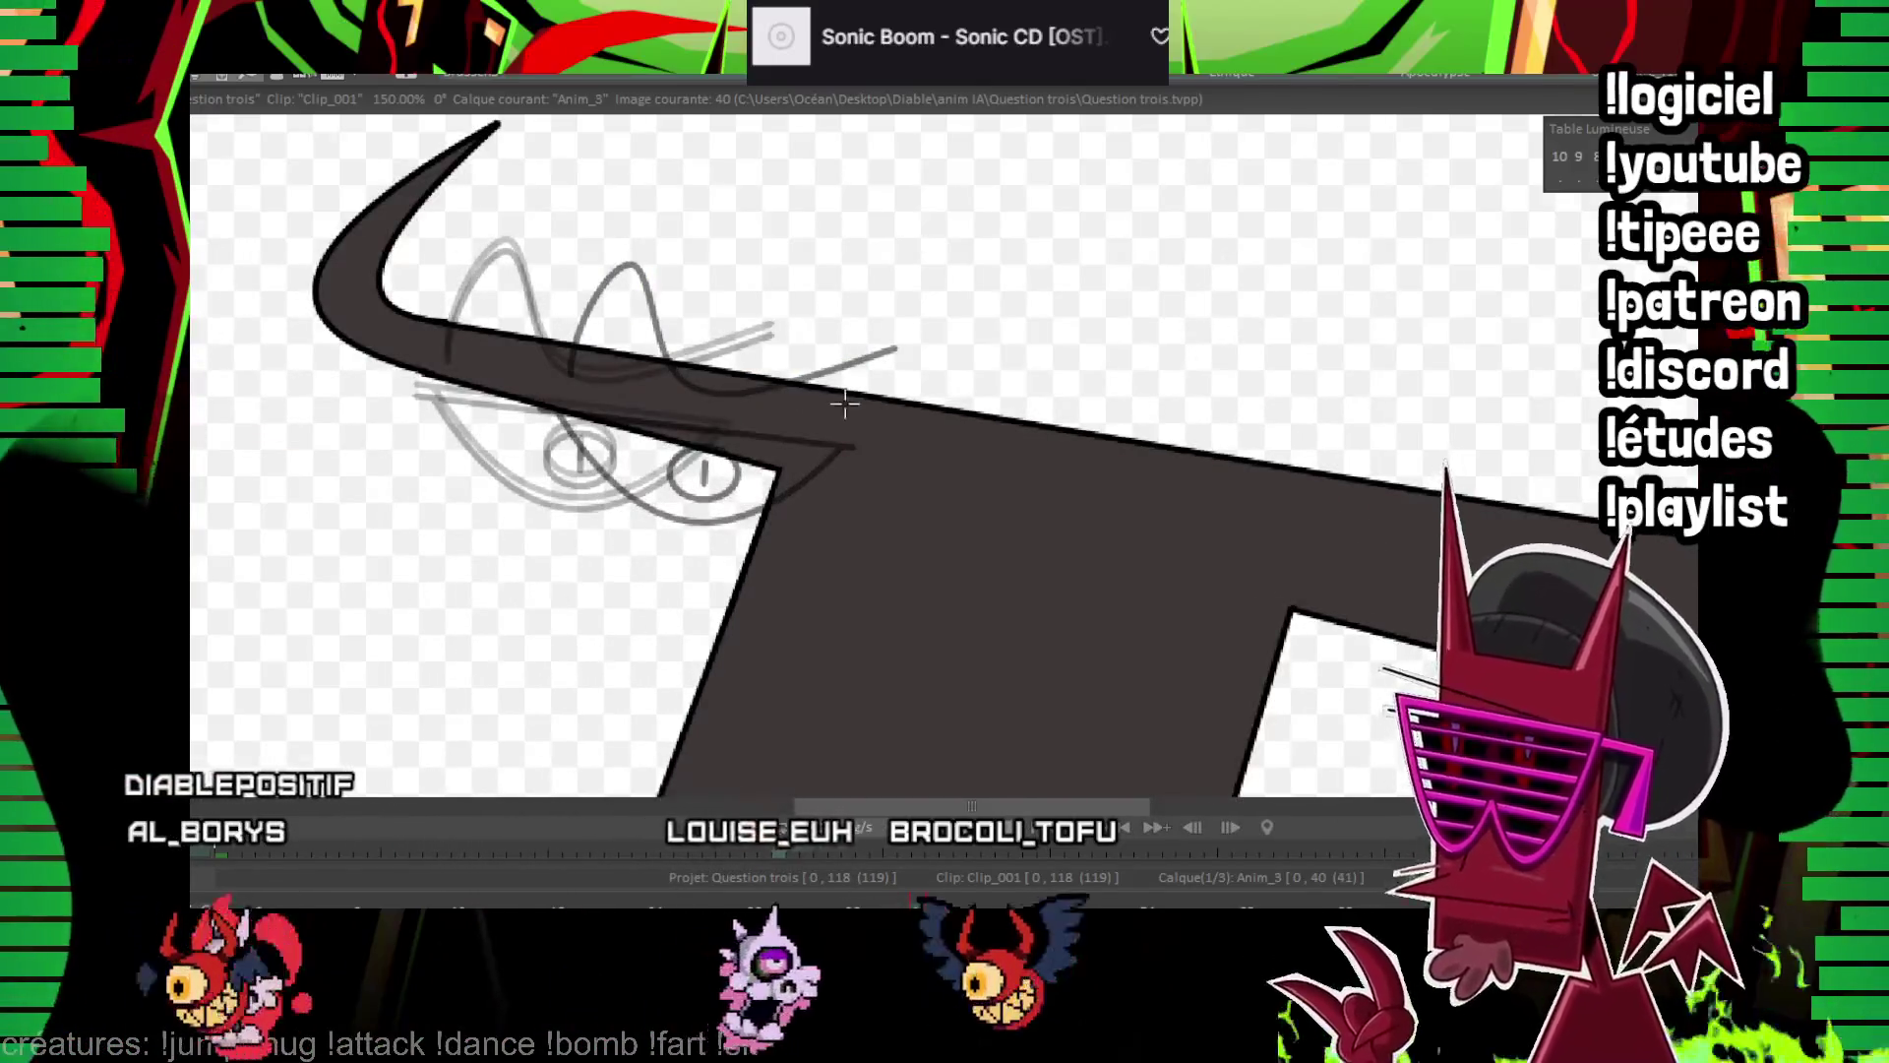
left_click_drag(976, 443, 589, 283)
left_click_drag(300, 349, 910, 535)
left_click(610, 393)
left_click_drag(318, 381, 900, 591)
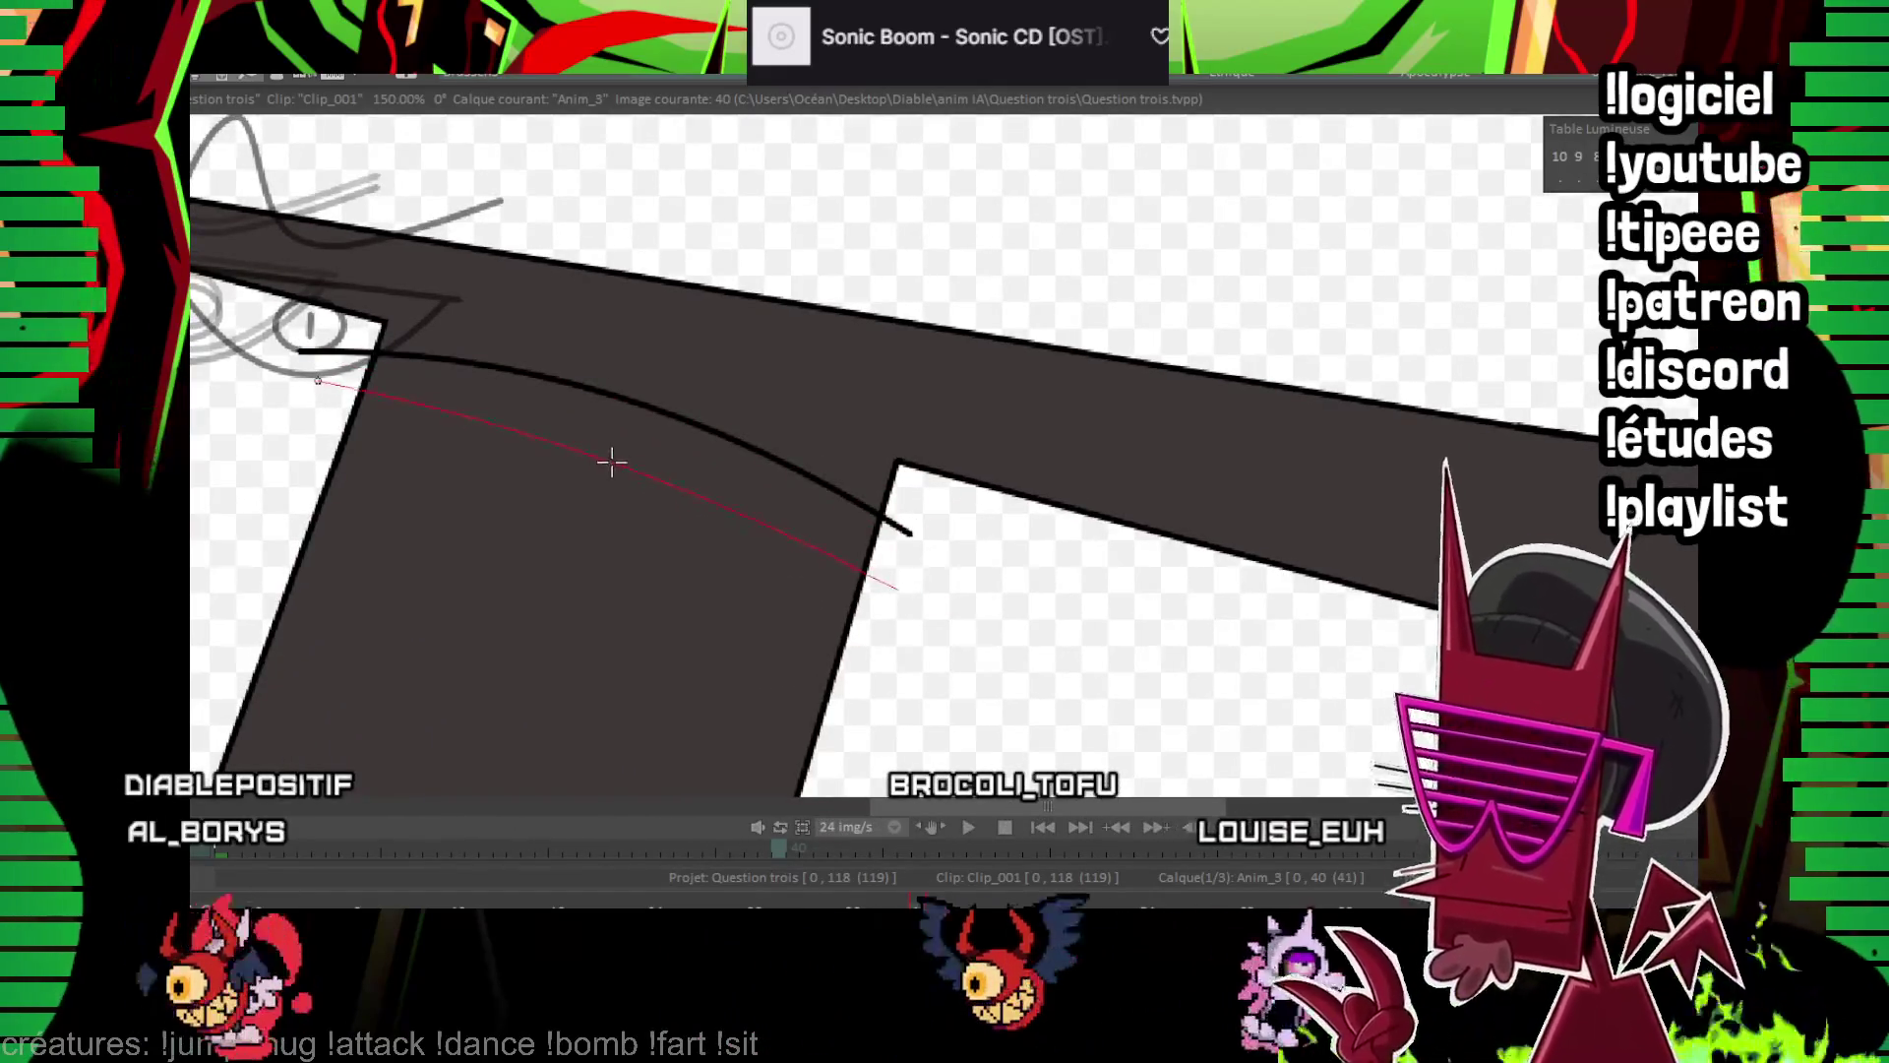
left_click(610, 461)
left_click_drag(397, 204, 635, 371)
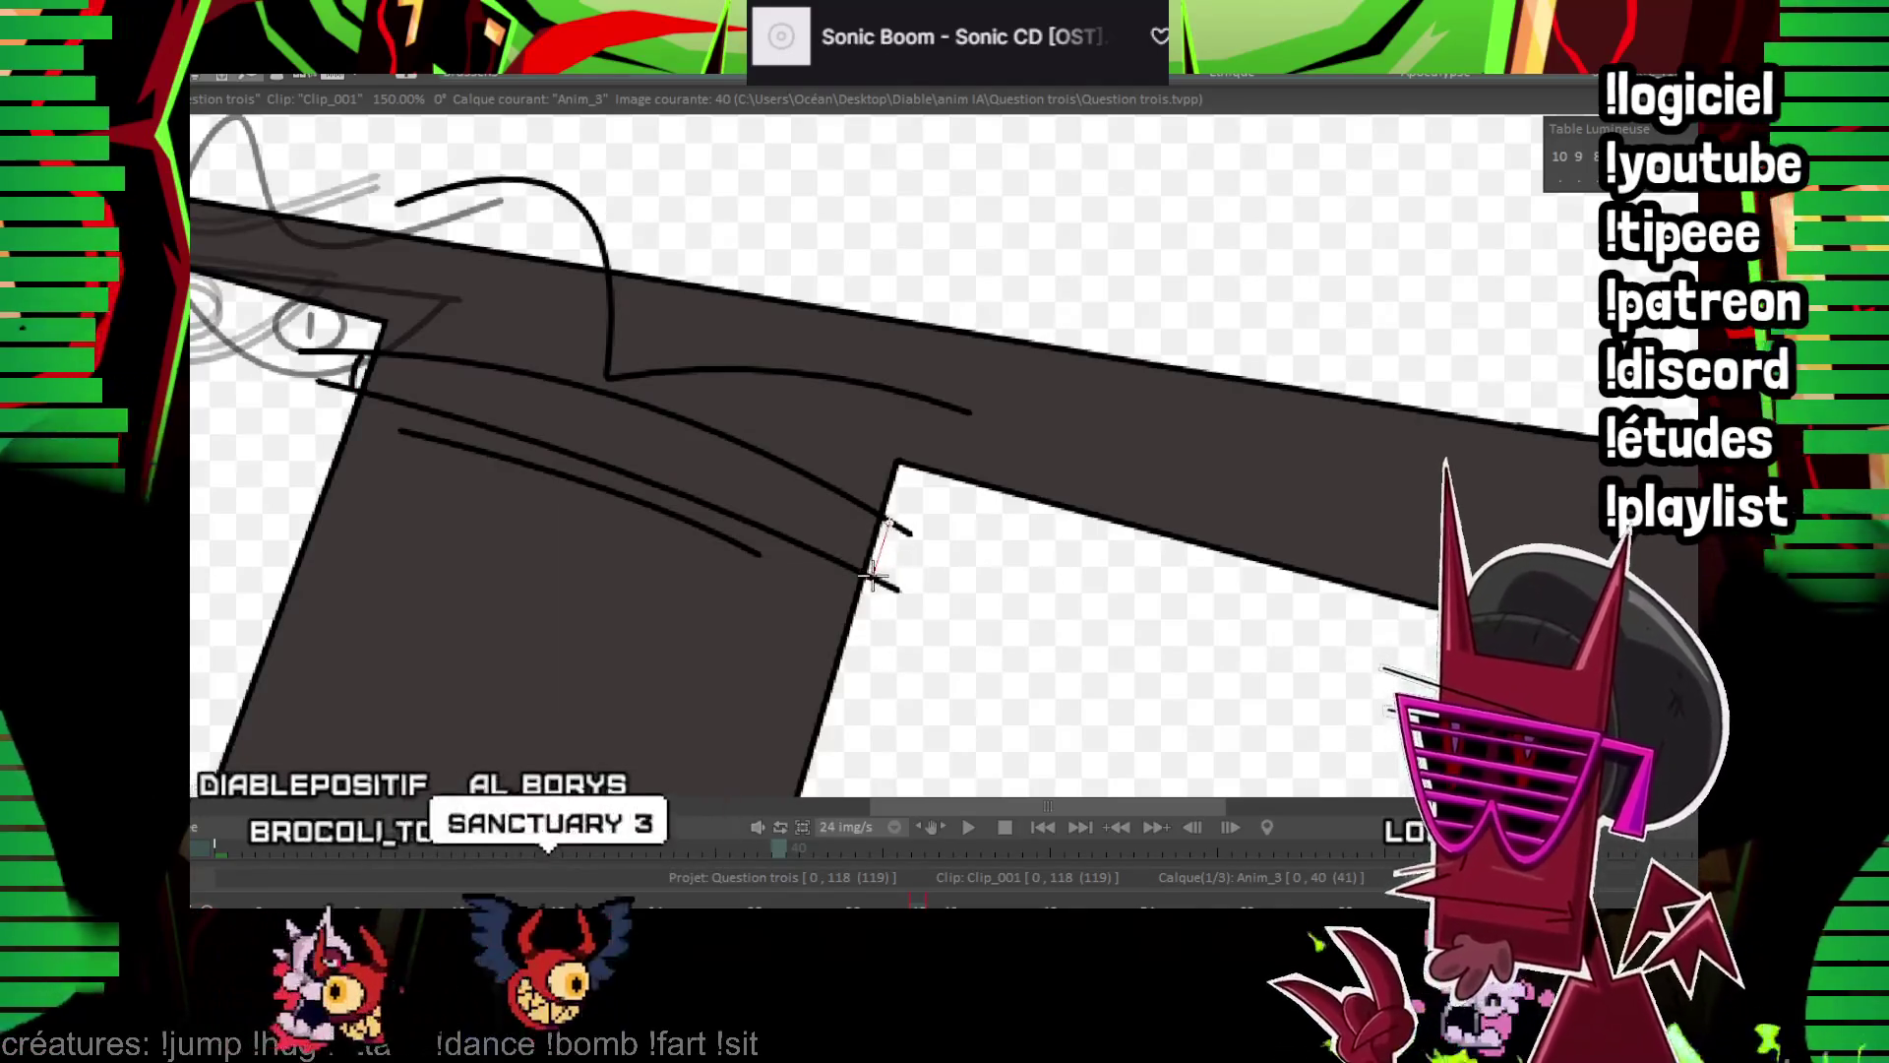
left_click_drag(890, 524, 878, 563)
key("Left")
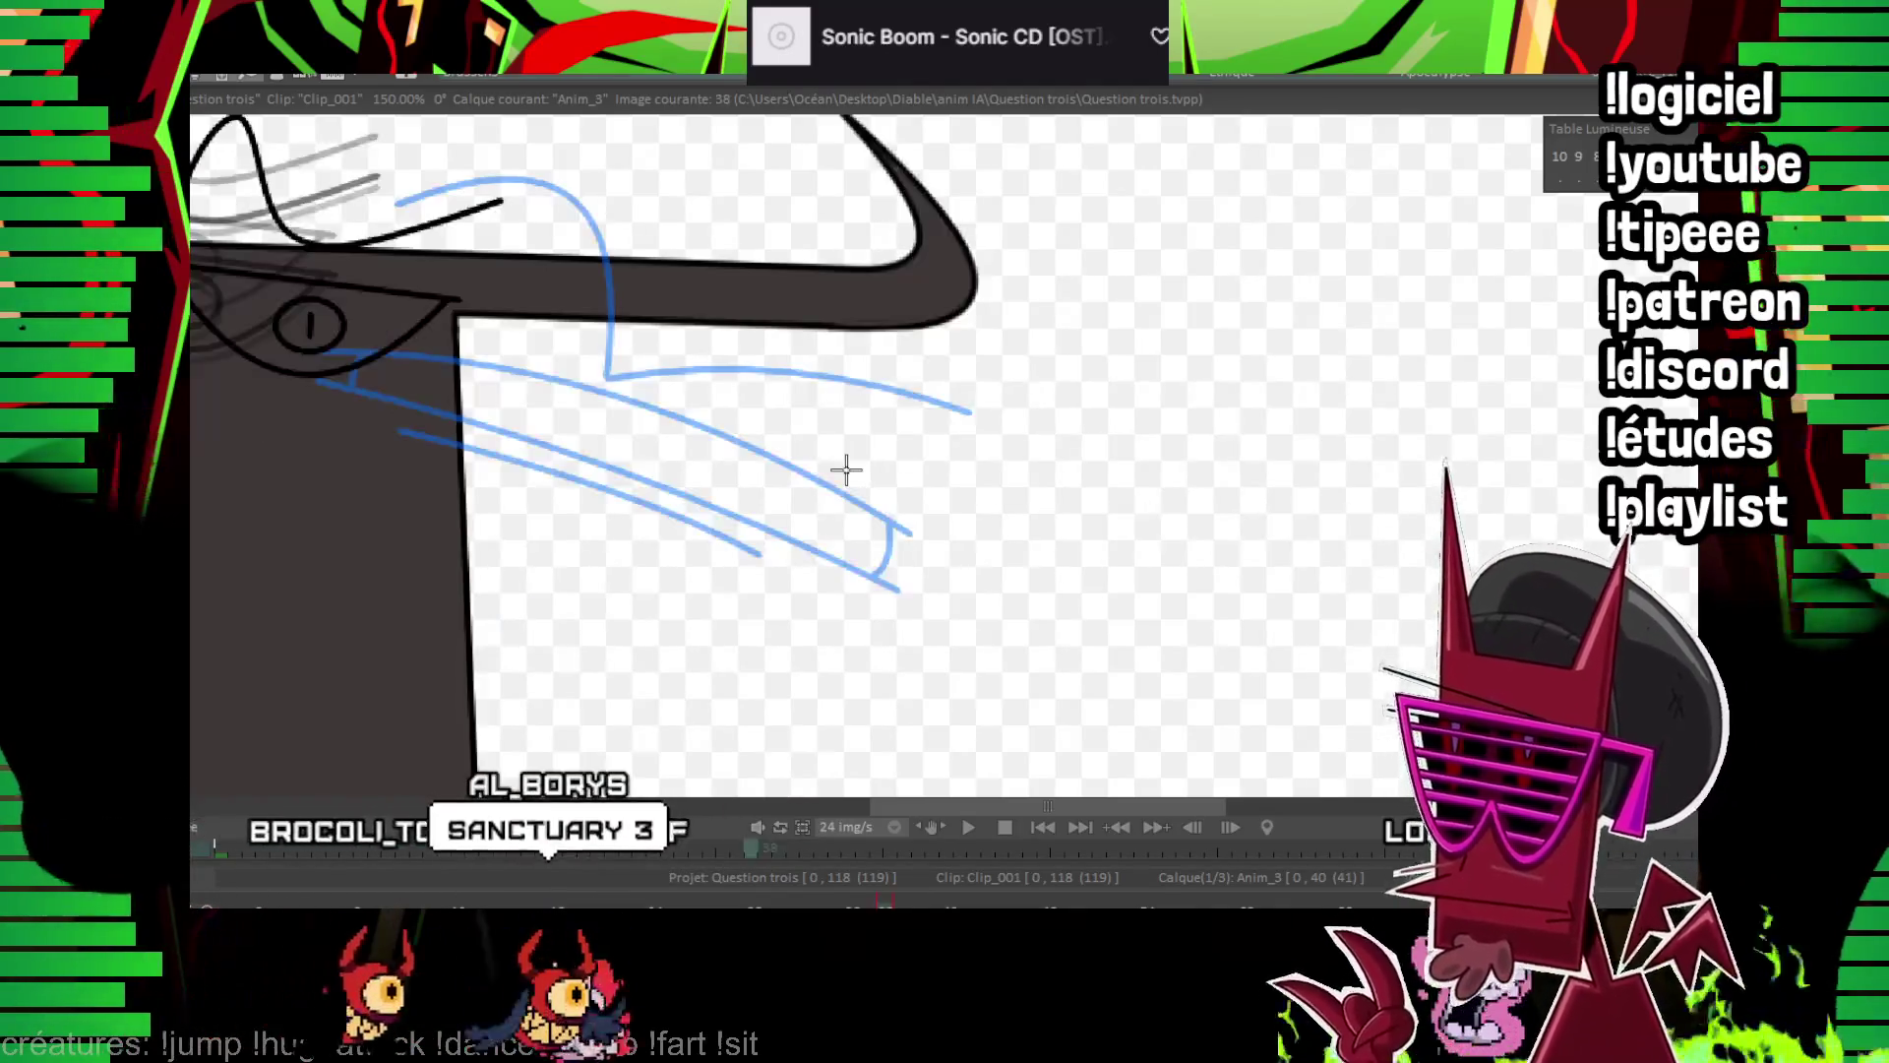
key("Right")
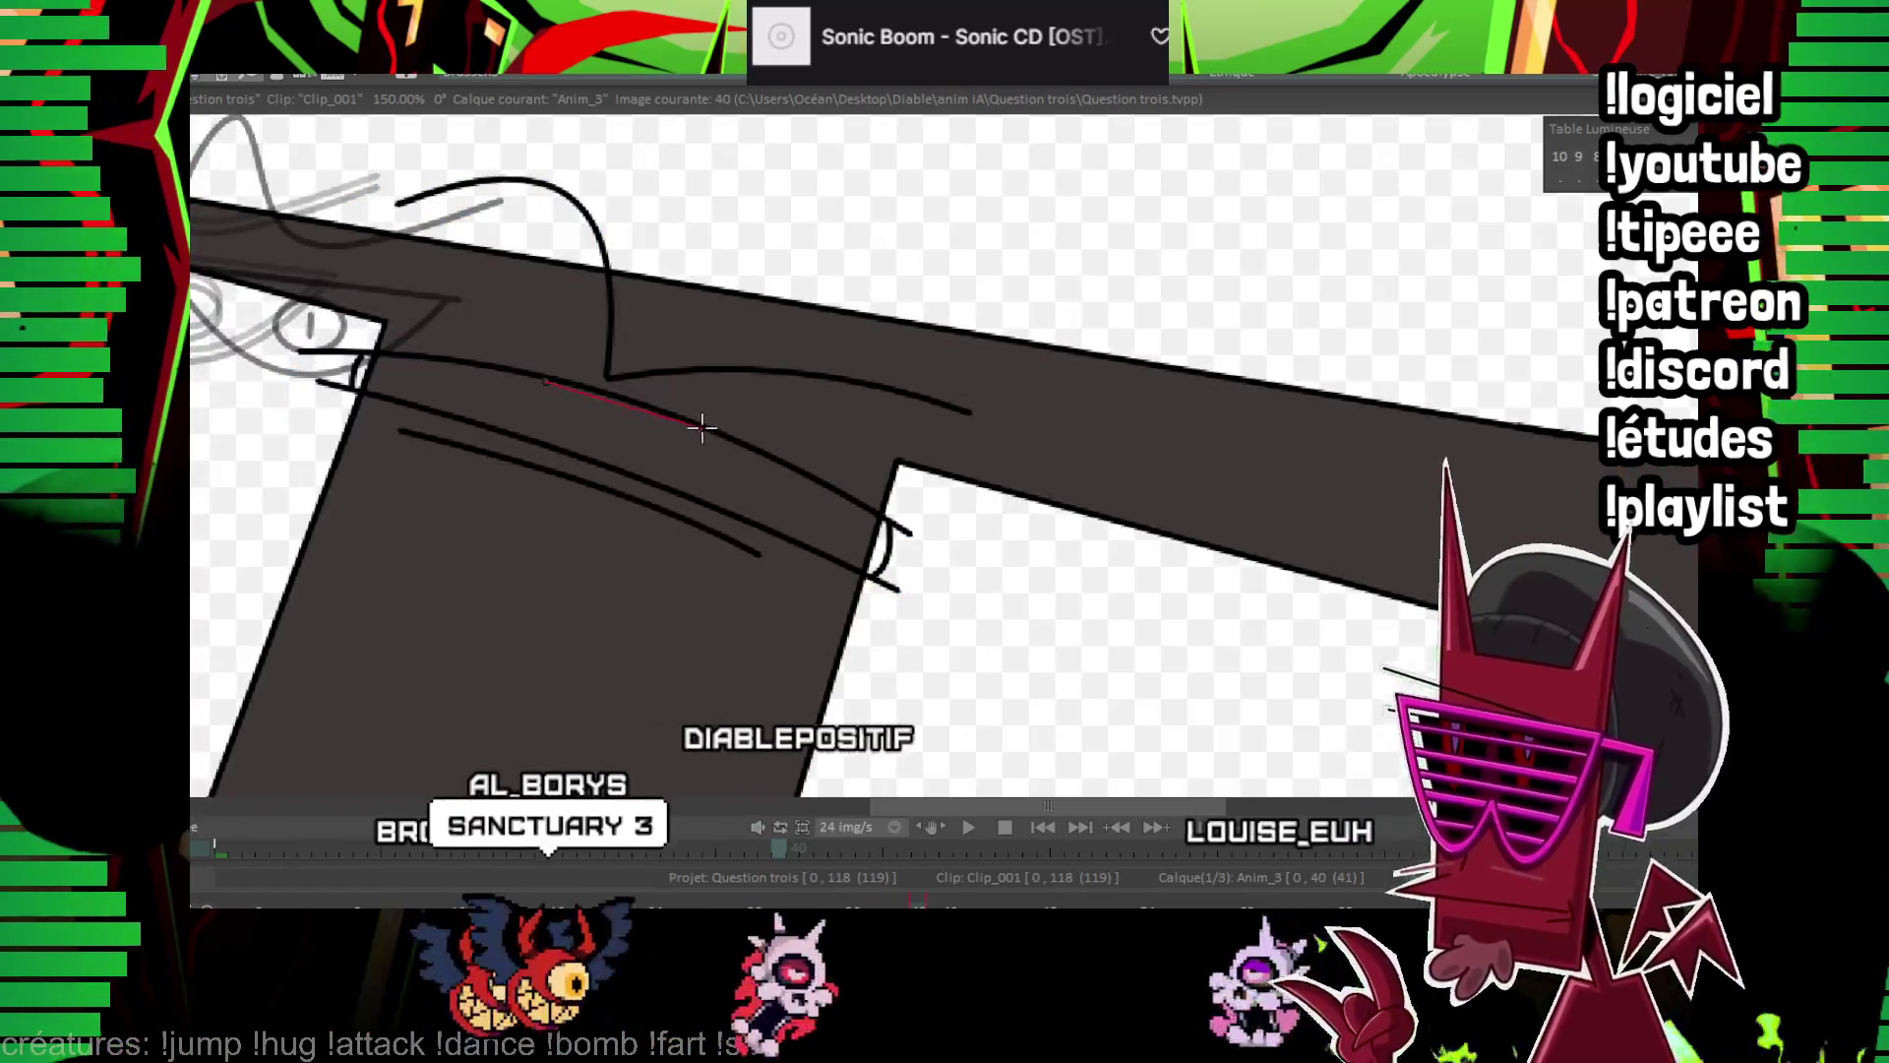
left_click(617, 441)
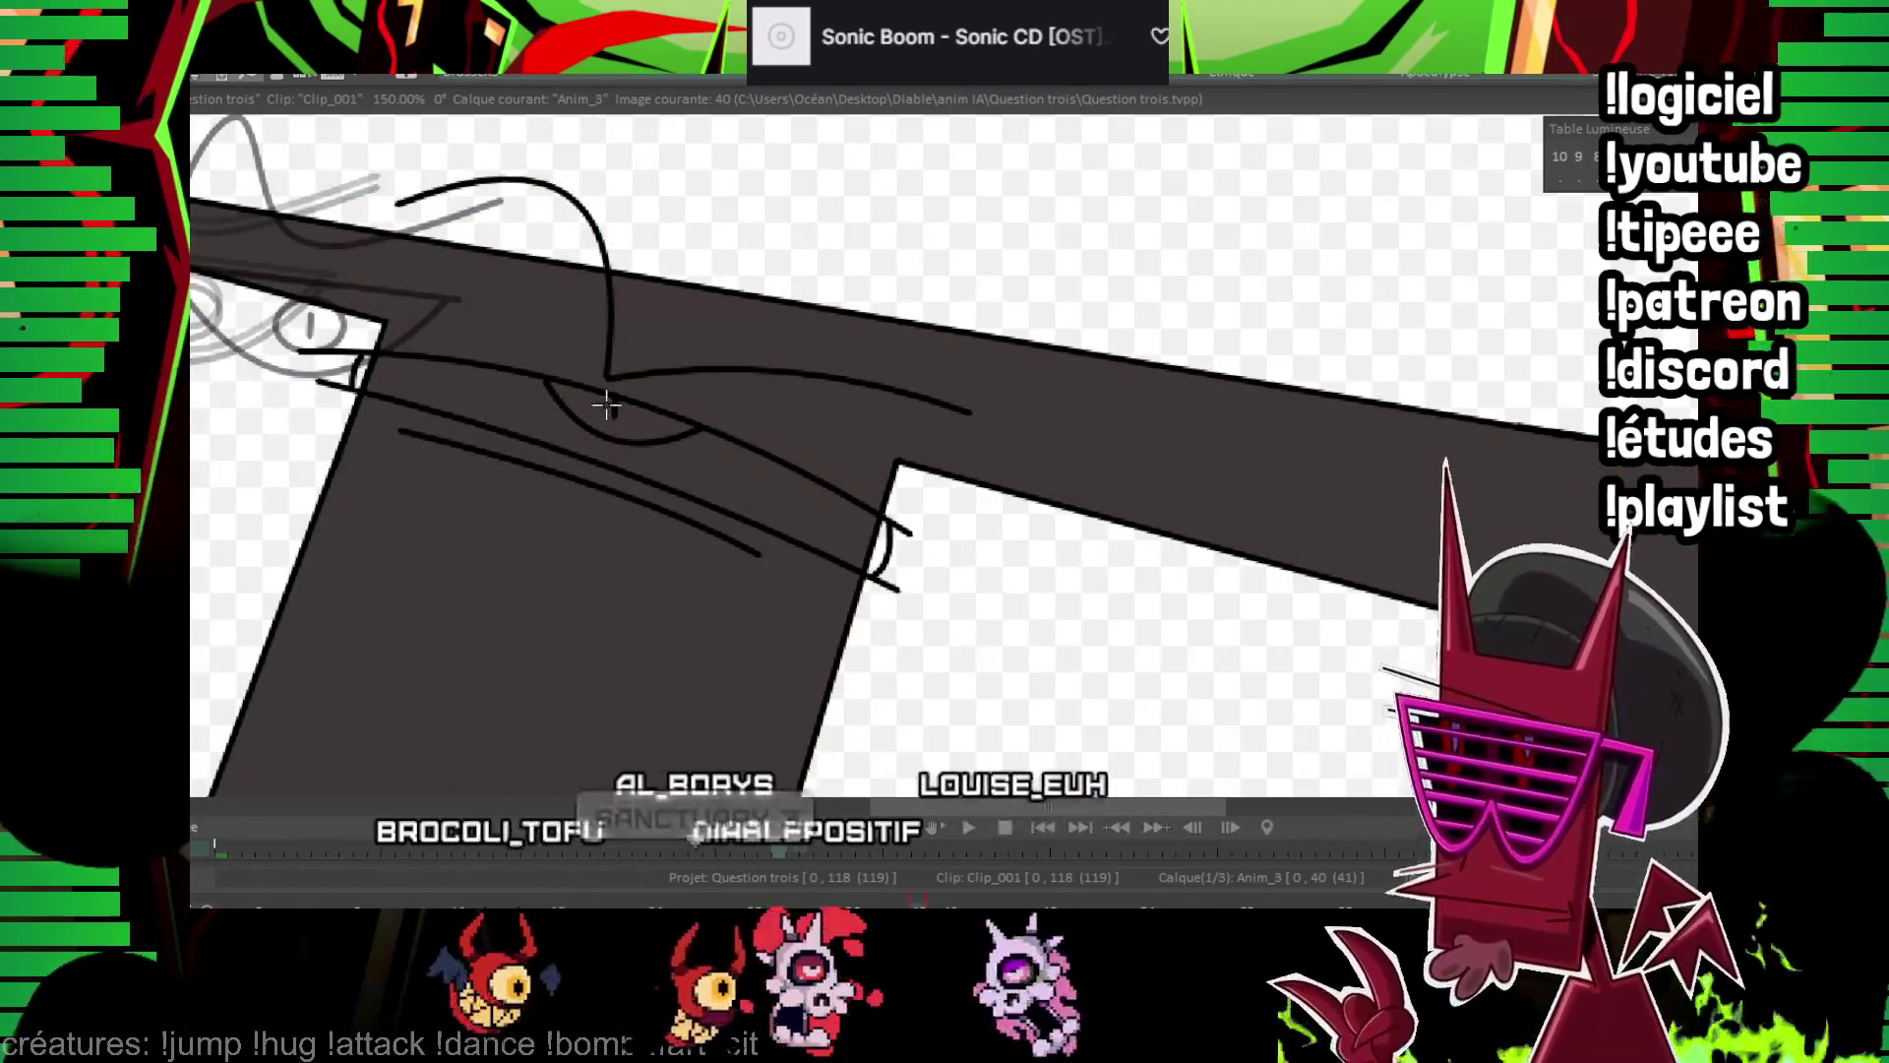
On image 42, ink the squint line, arched brow and lower squint line
key("Right")
key("Right")
left_click_drag(321, 374, 524, 423)
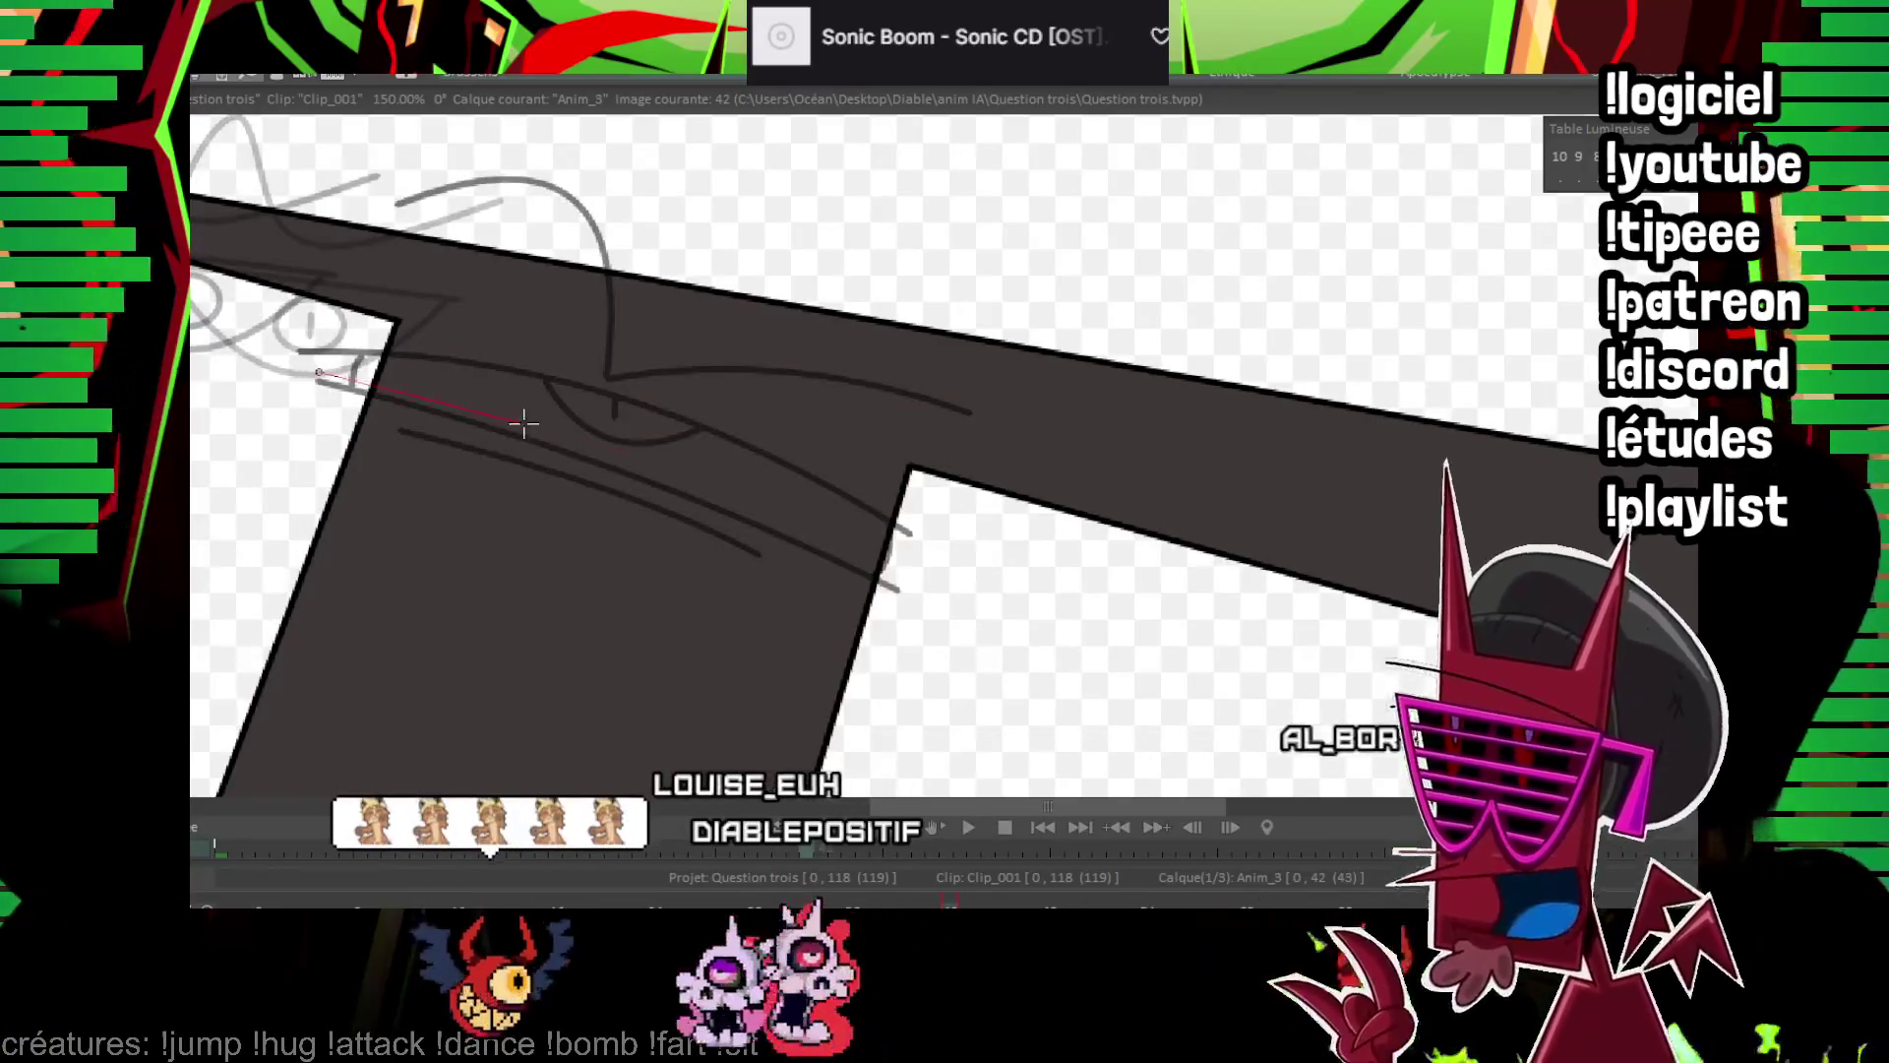
left_click_drag(913, 581, 919, 583)
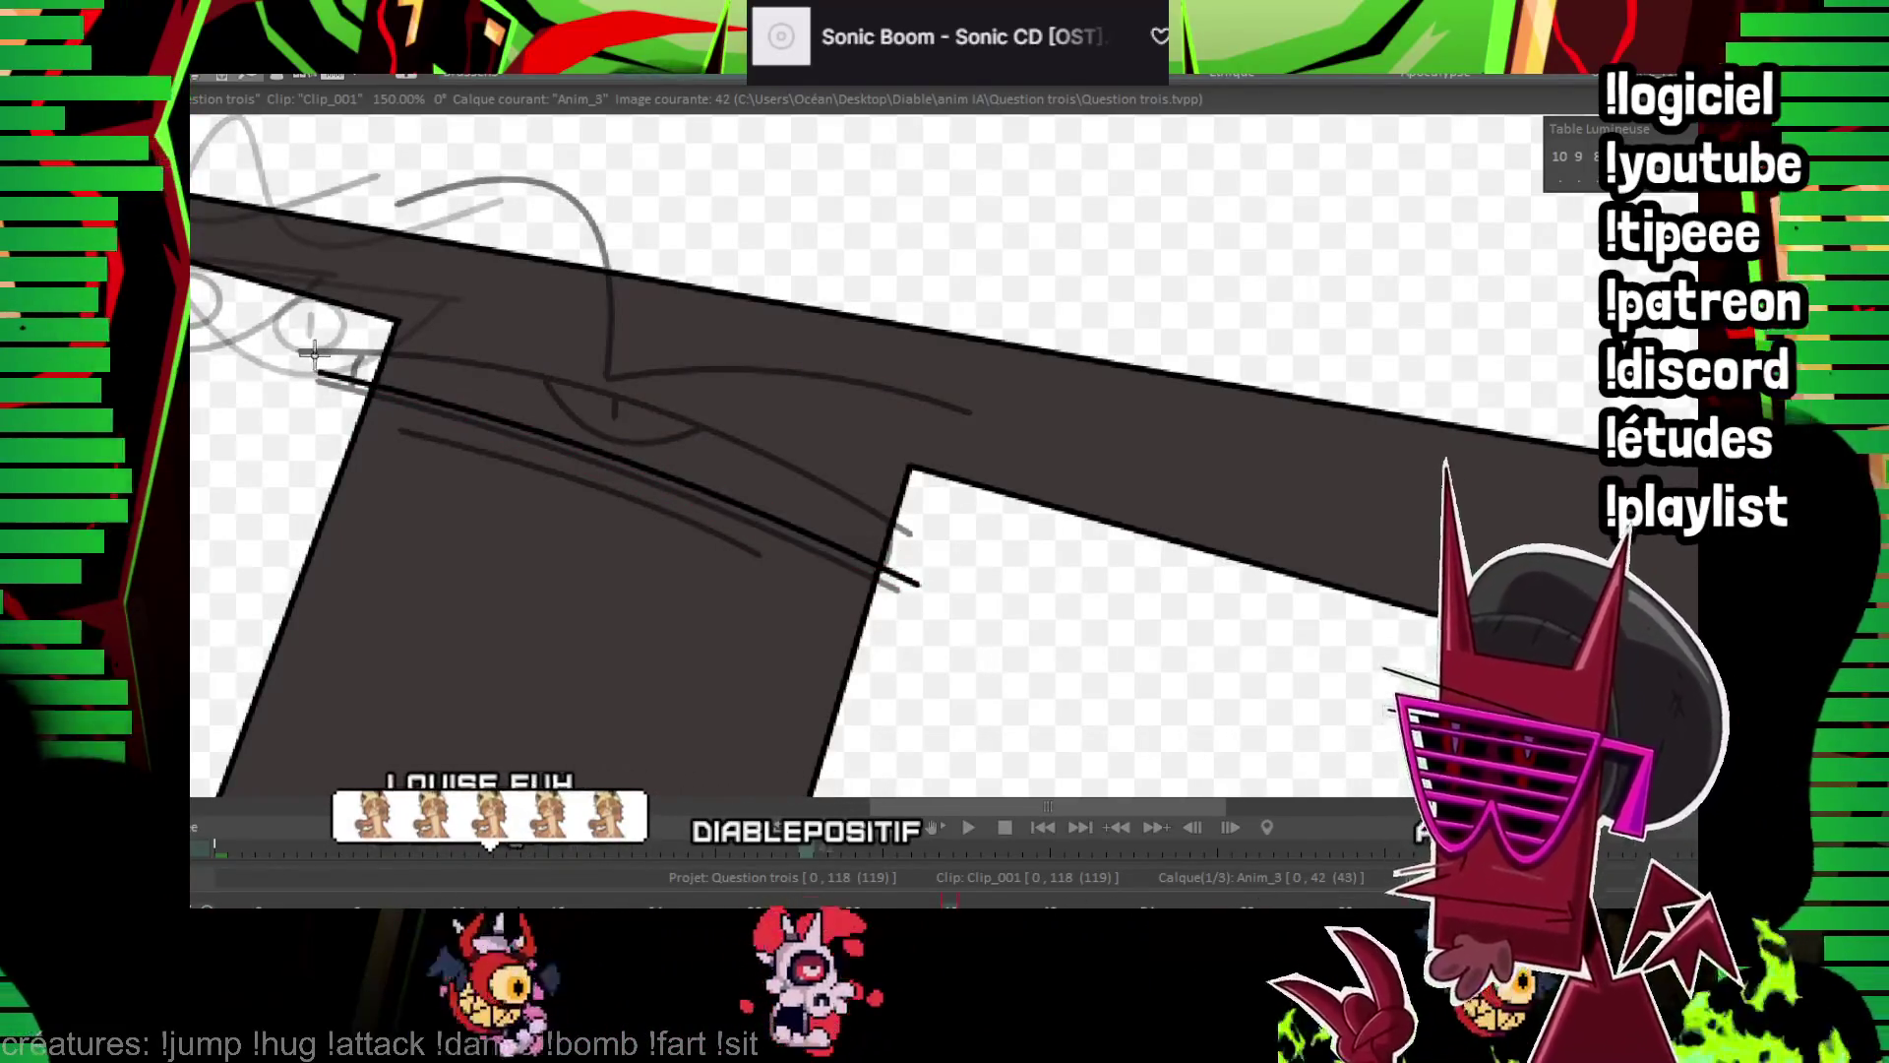
left_click(624, 409)
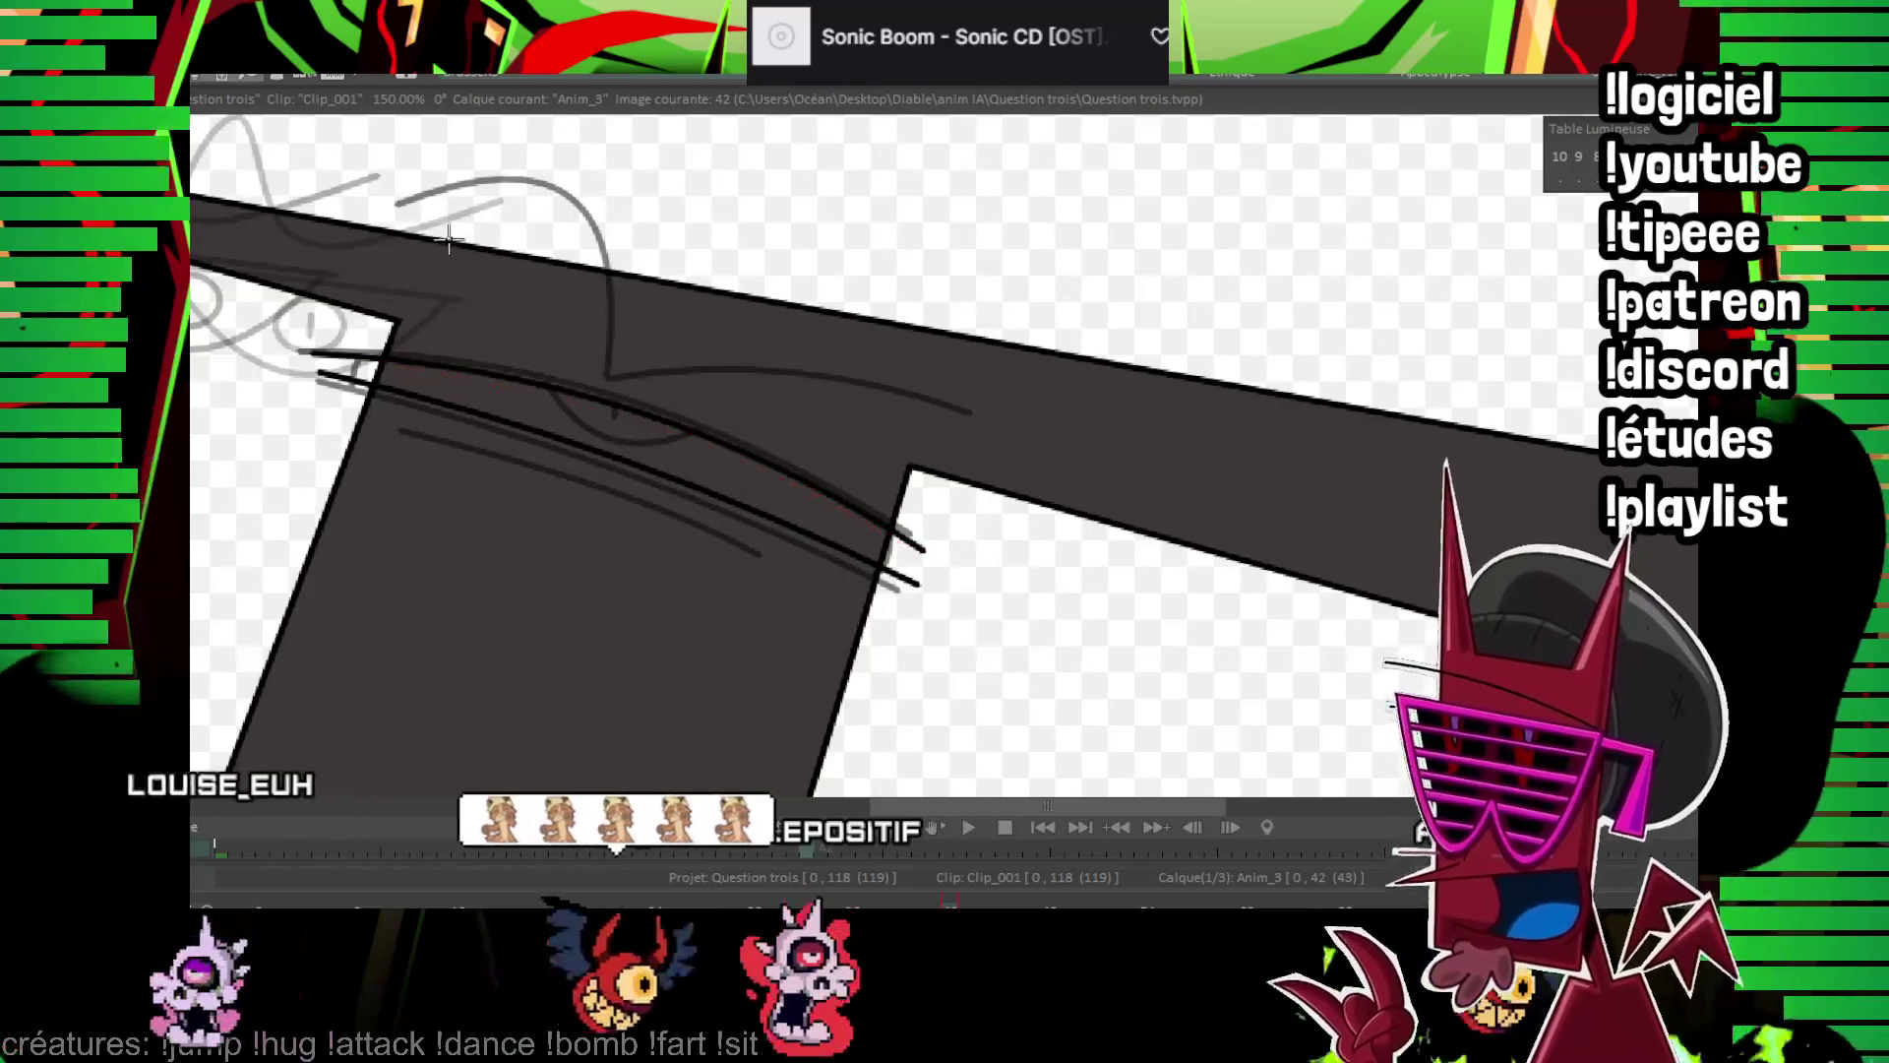
left_click_drag(411, 206, 629, 374)
left_click(626, 390)
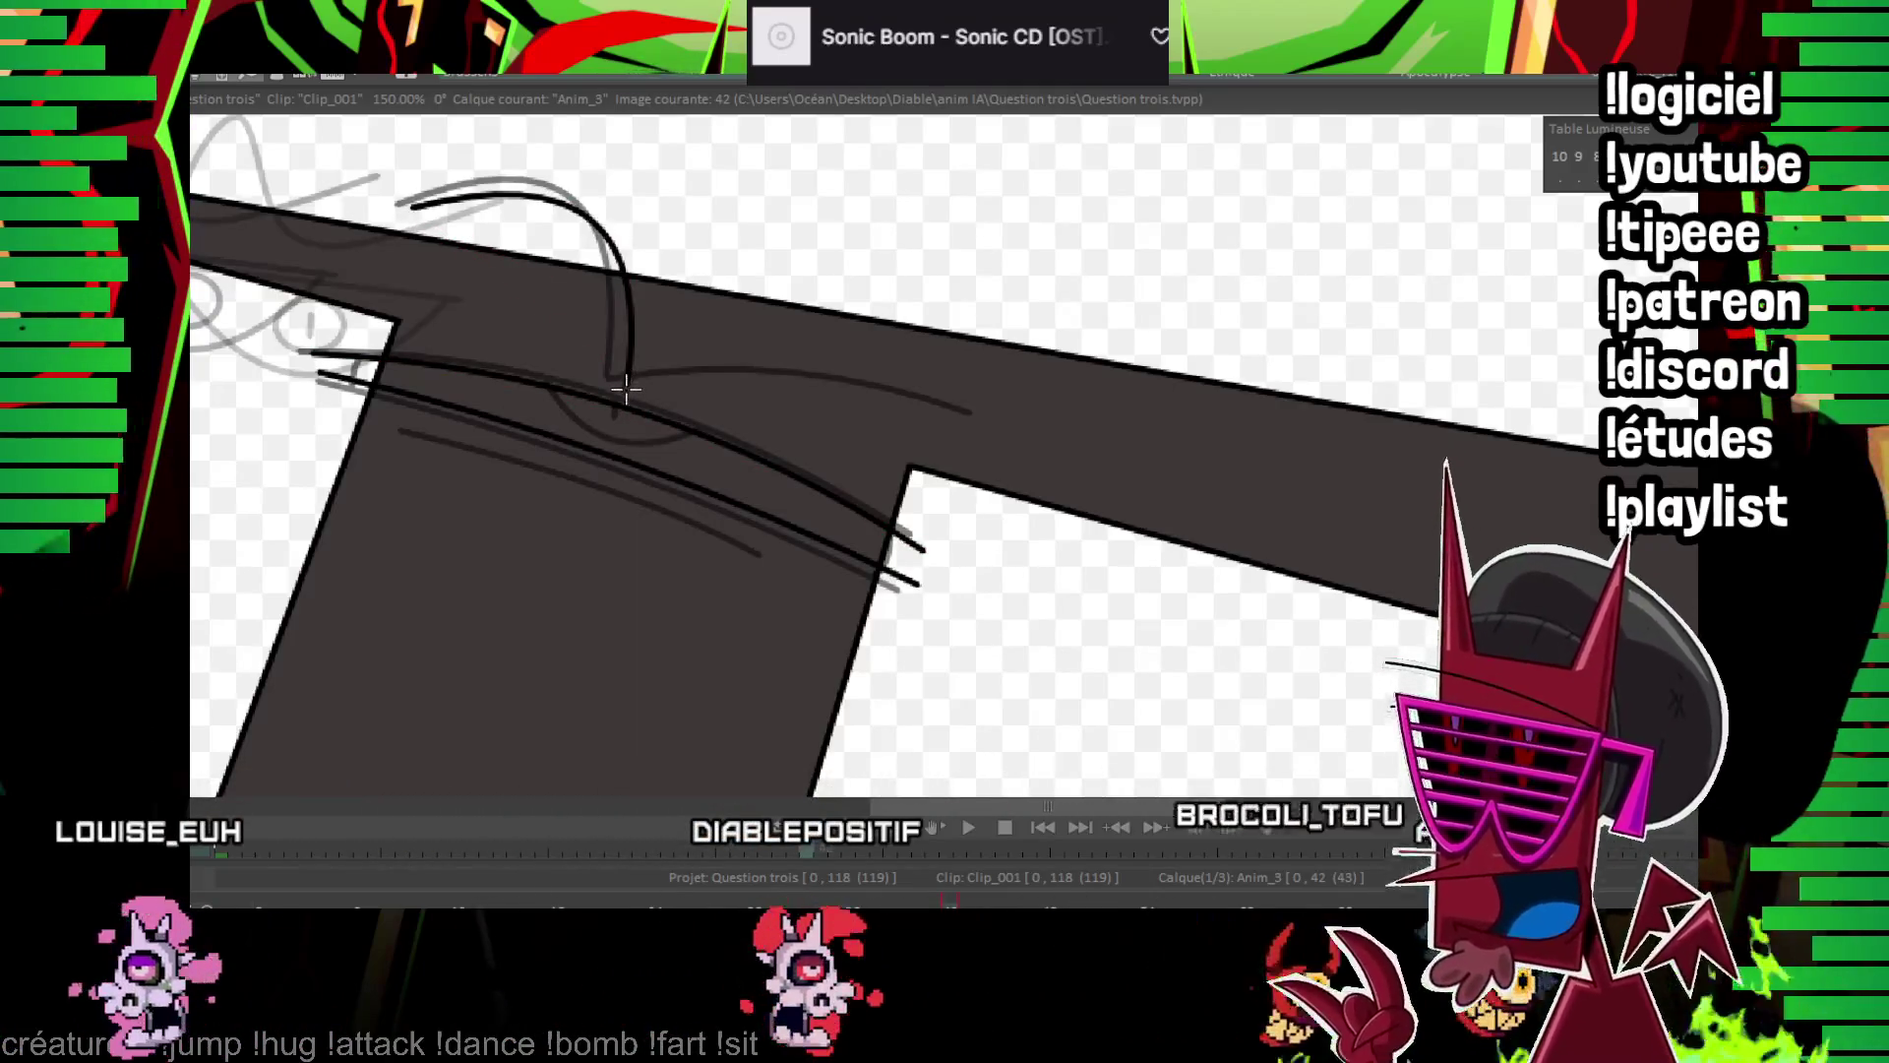
left_click(841, 346)
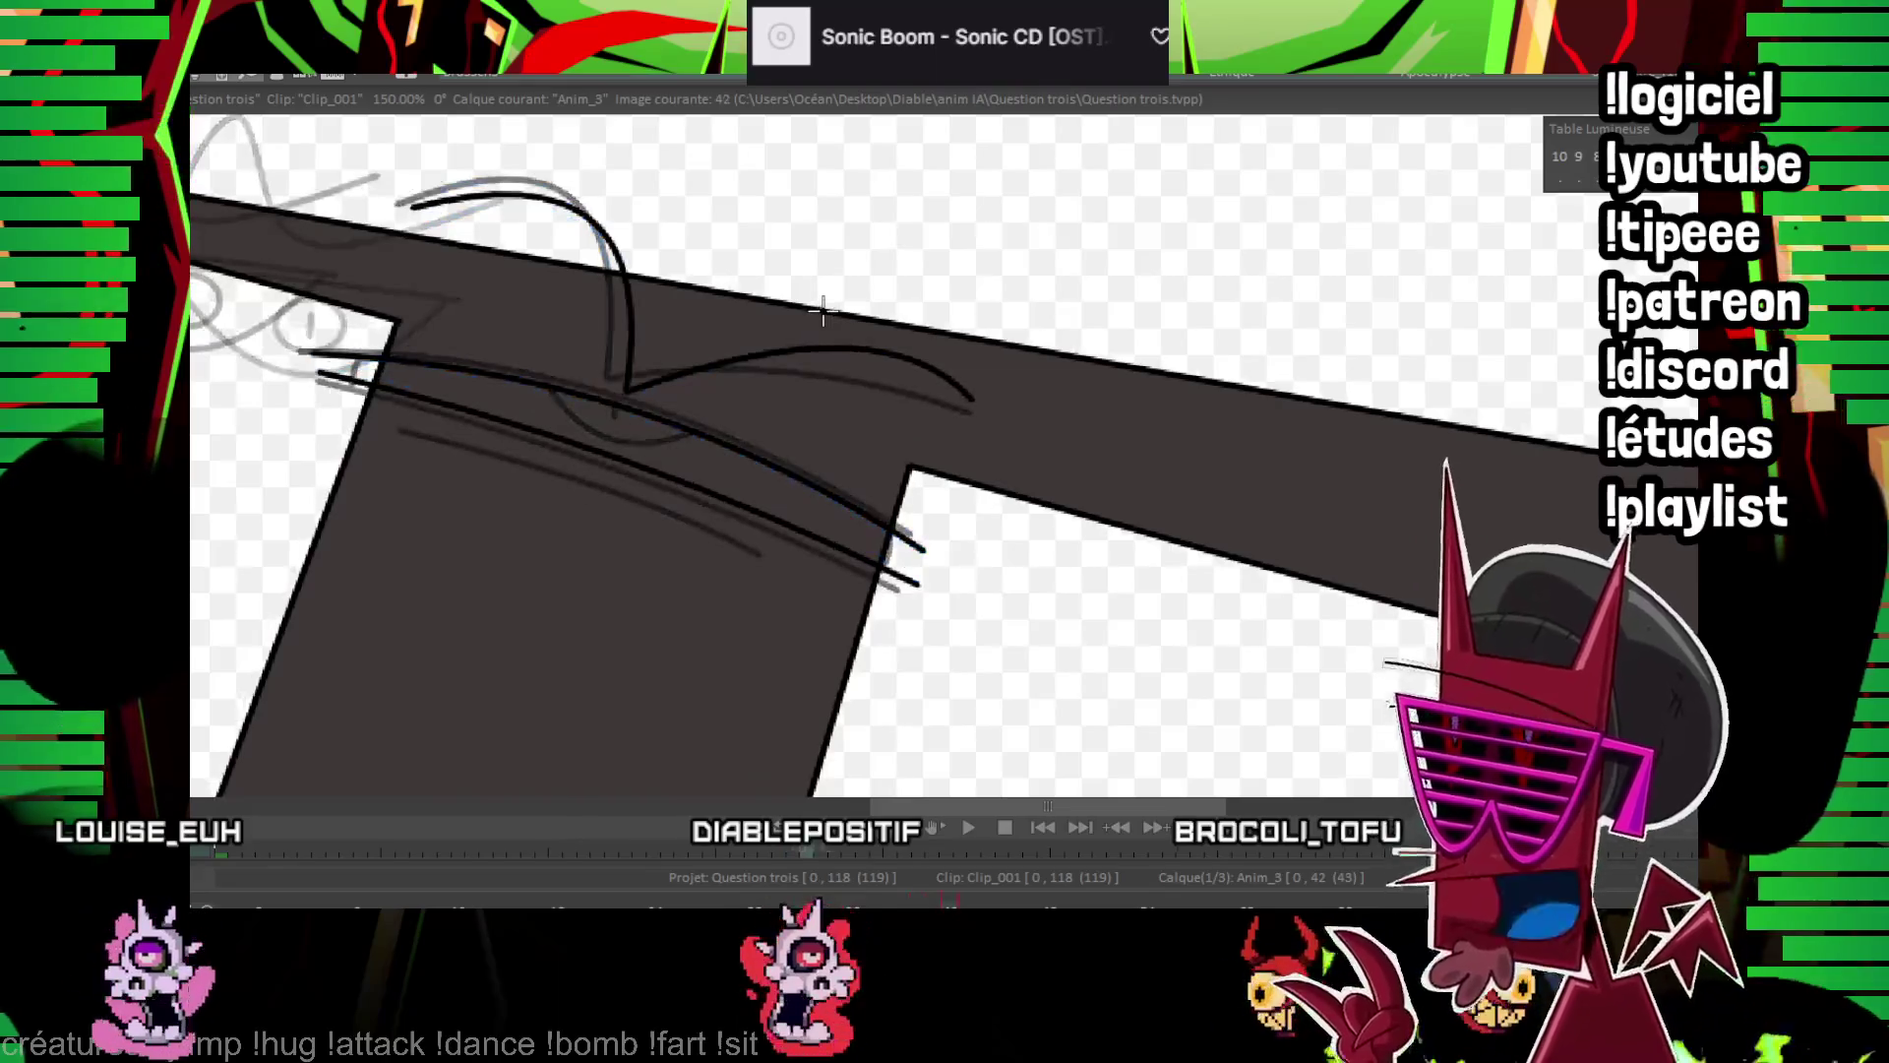
left_click(607, 466)
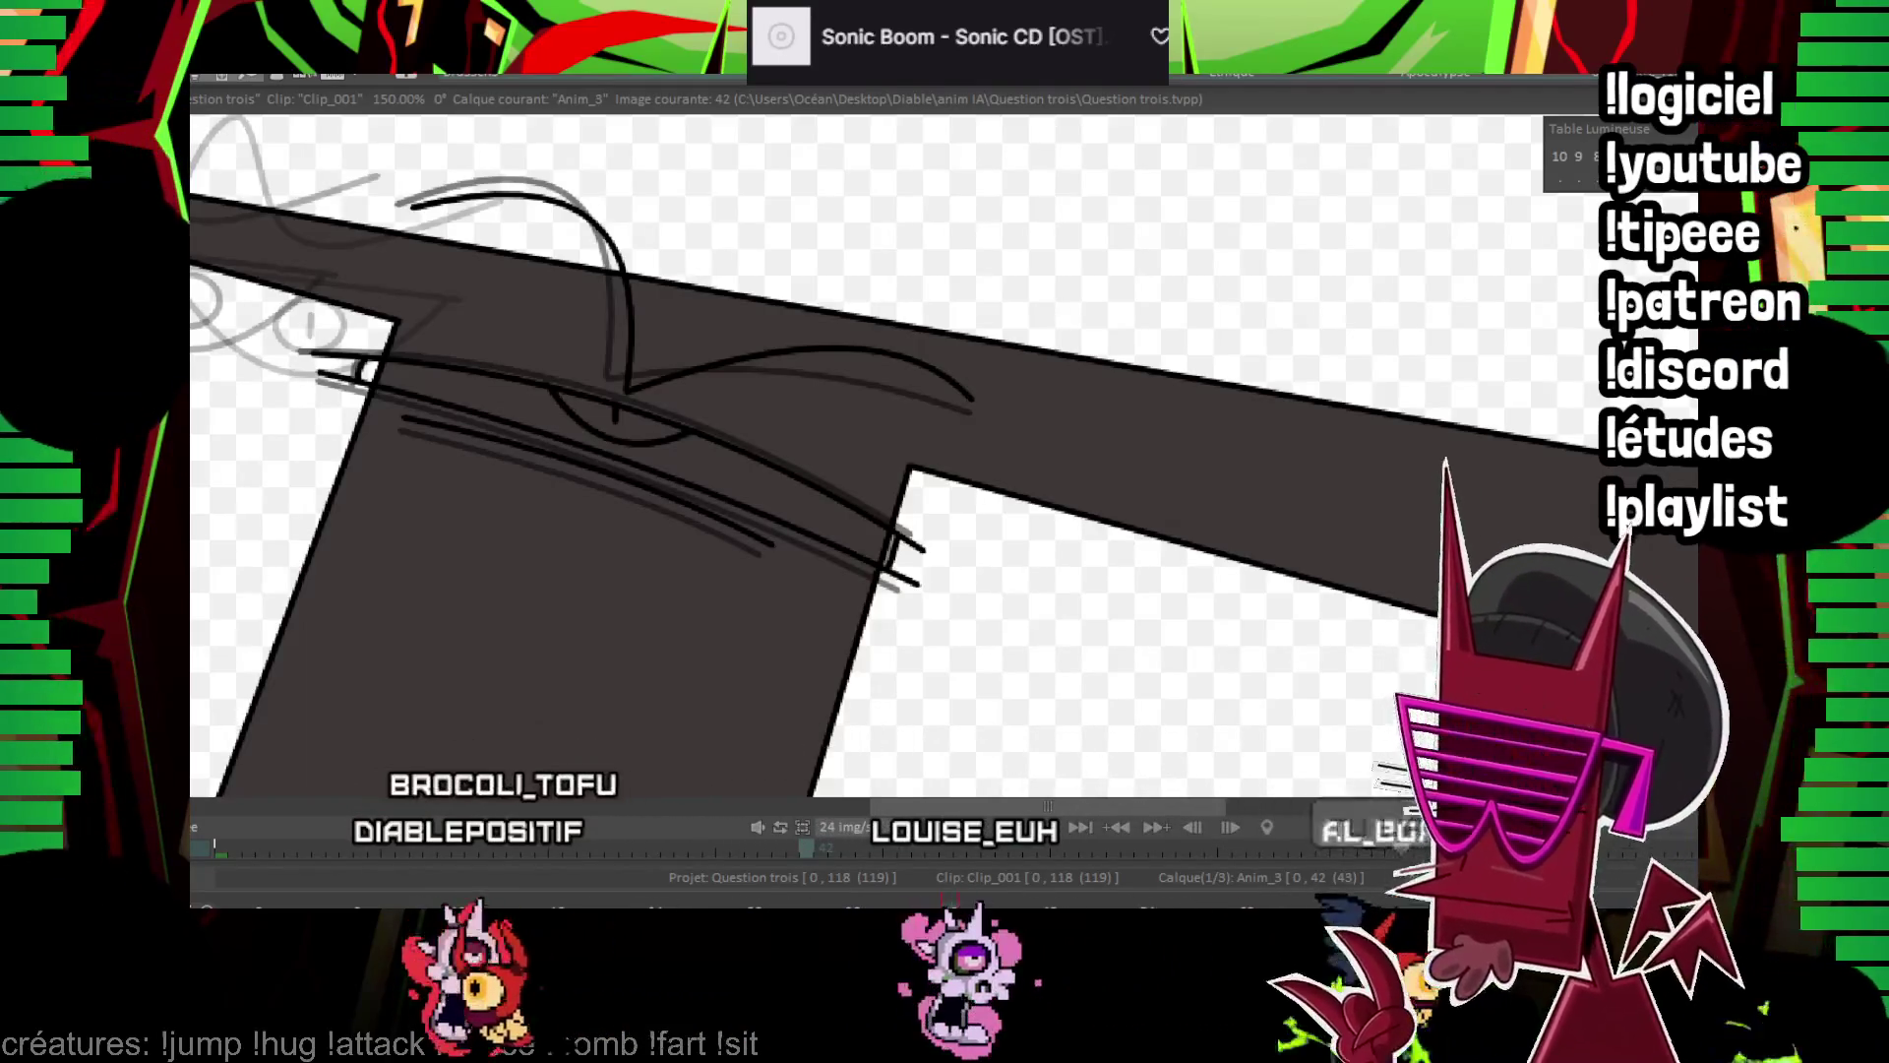
key("Right")
key("Right")
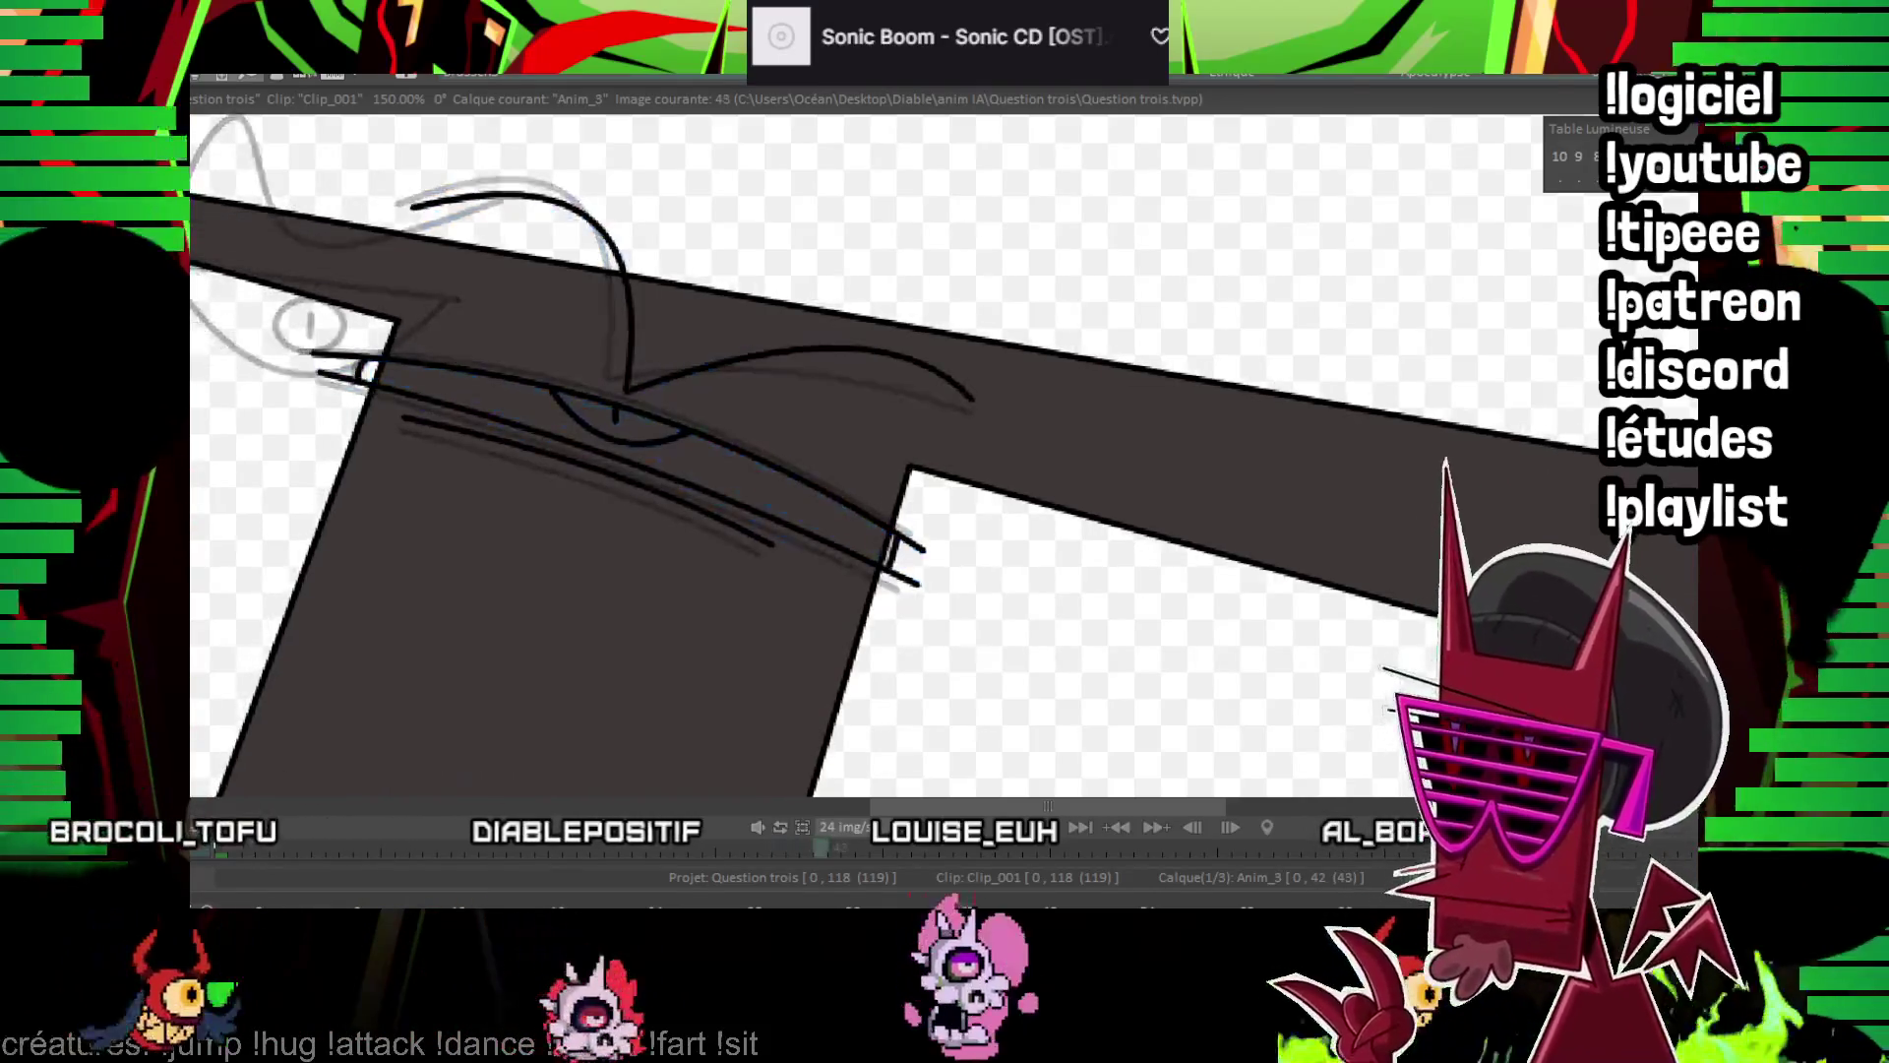
Ink two squint curves and the brow on image 44, checking them against image 42
left_click(328, 370)
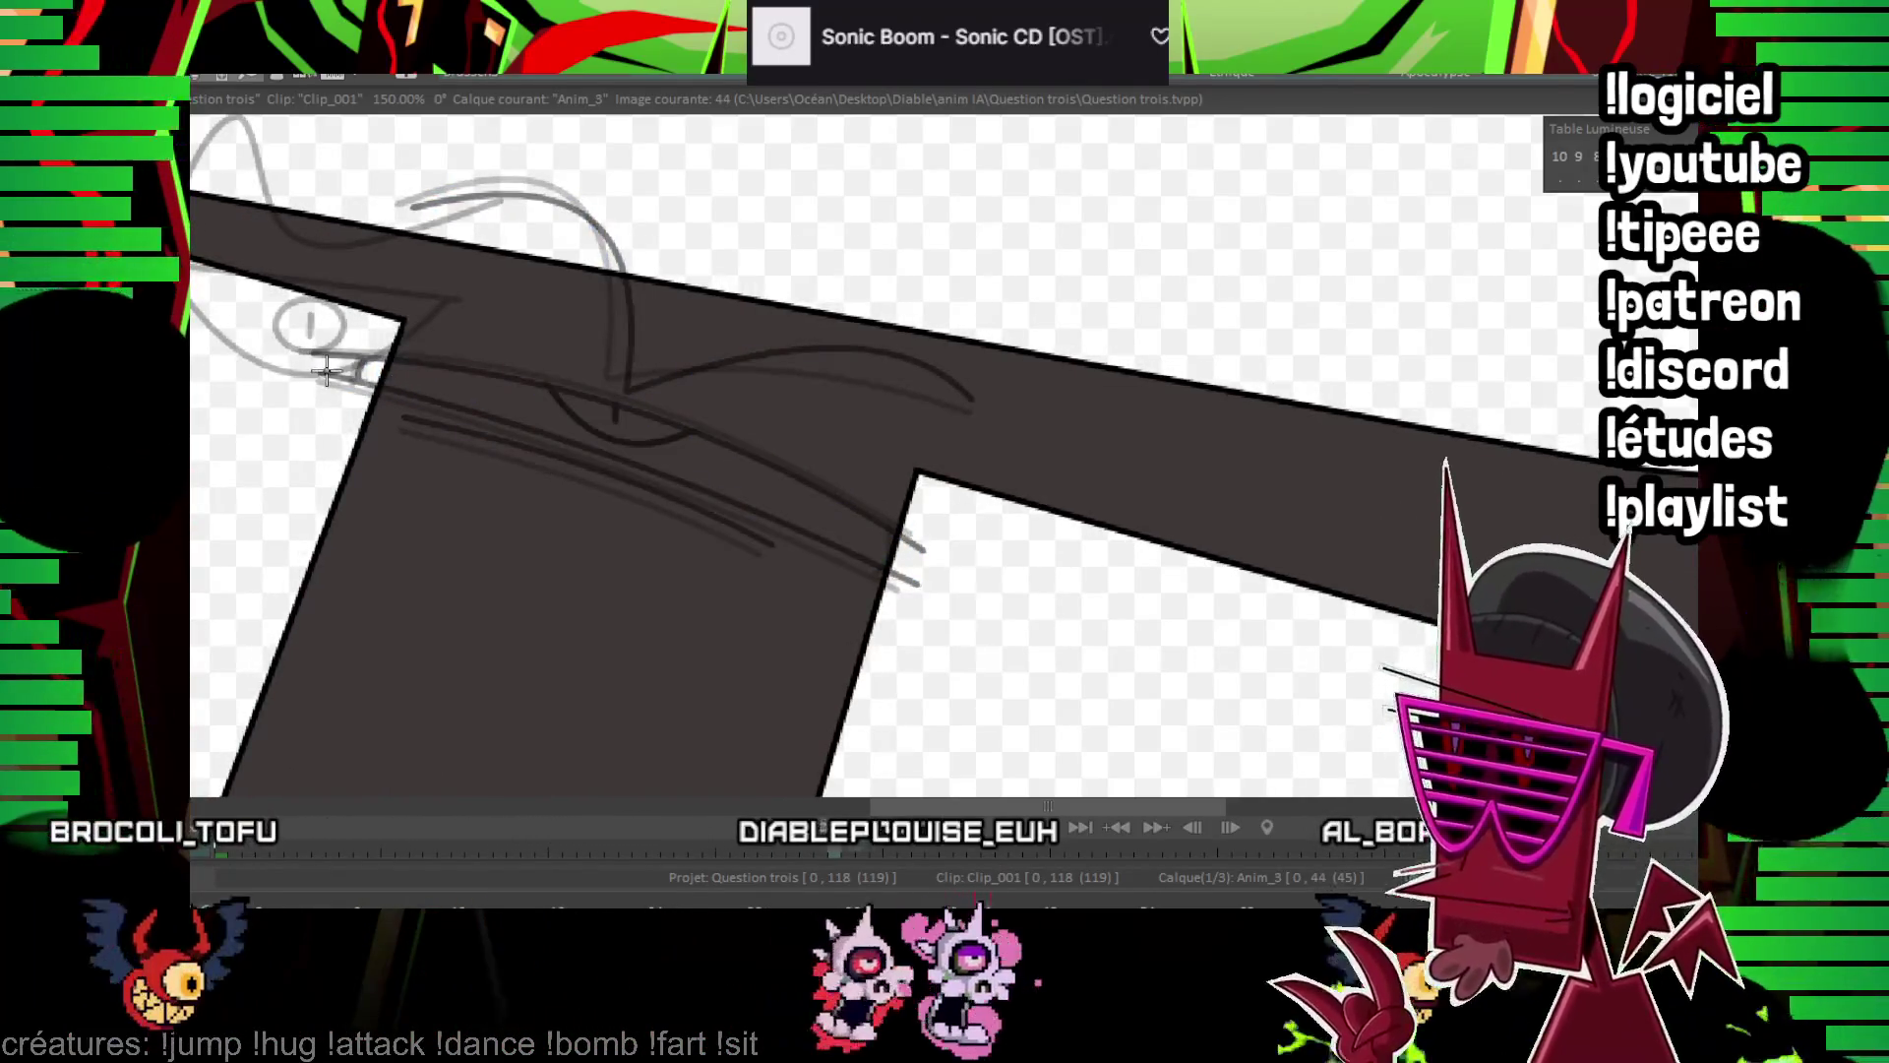
left_click_drag(591, 421, 925, 582)
left_click_drag(924, 584, 925, 584)
left_click_drag(322, 354, 925, 551)
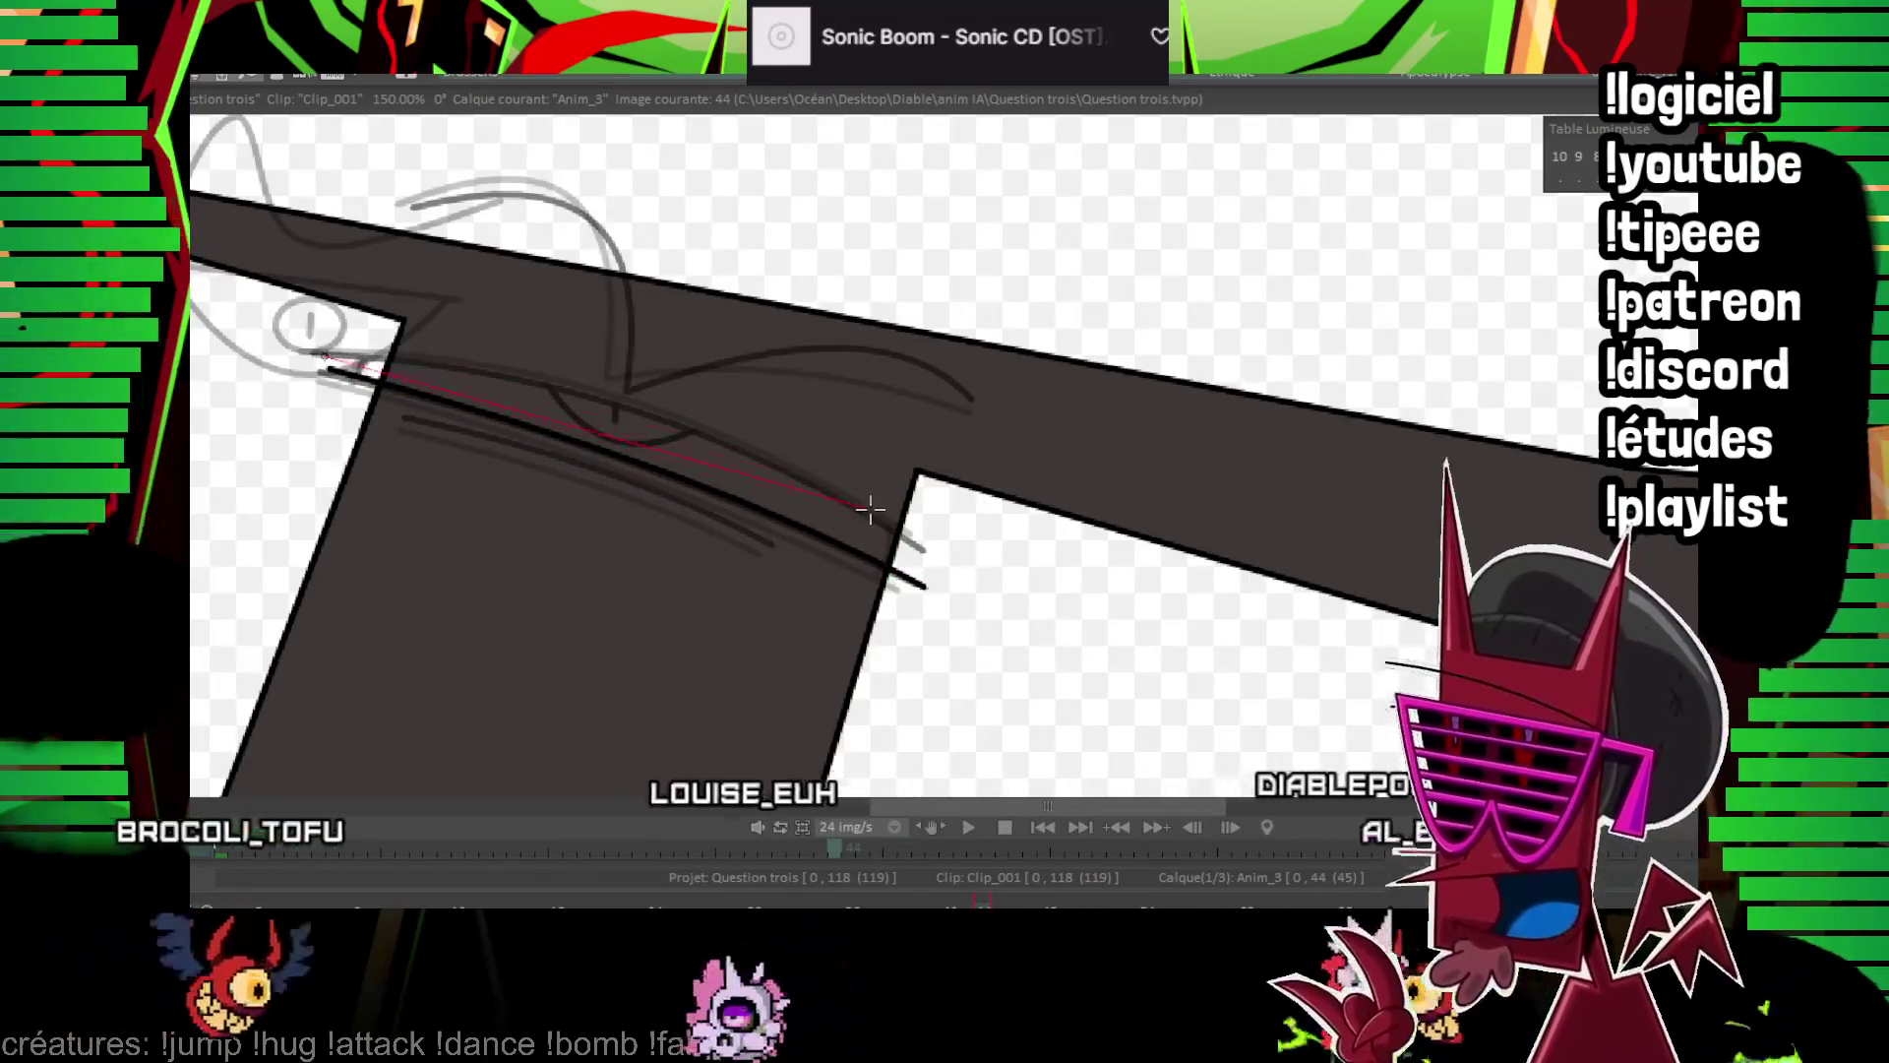
left_click(659, 421)
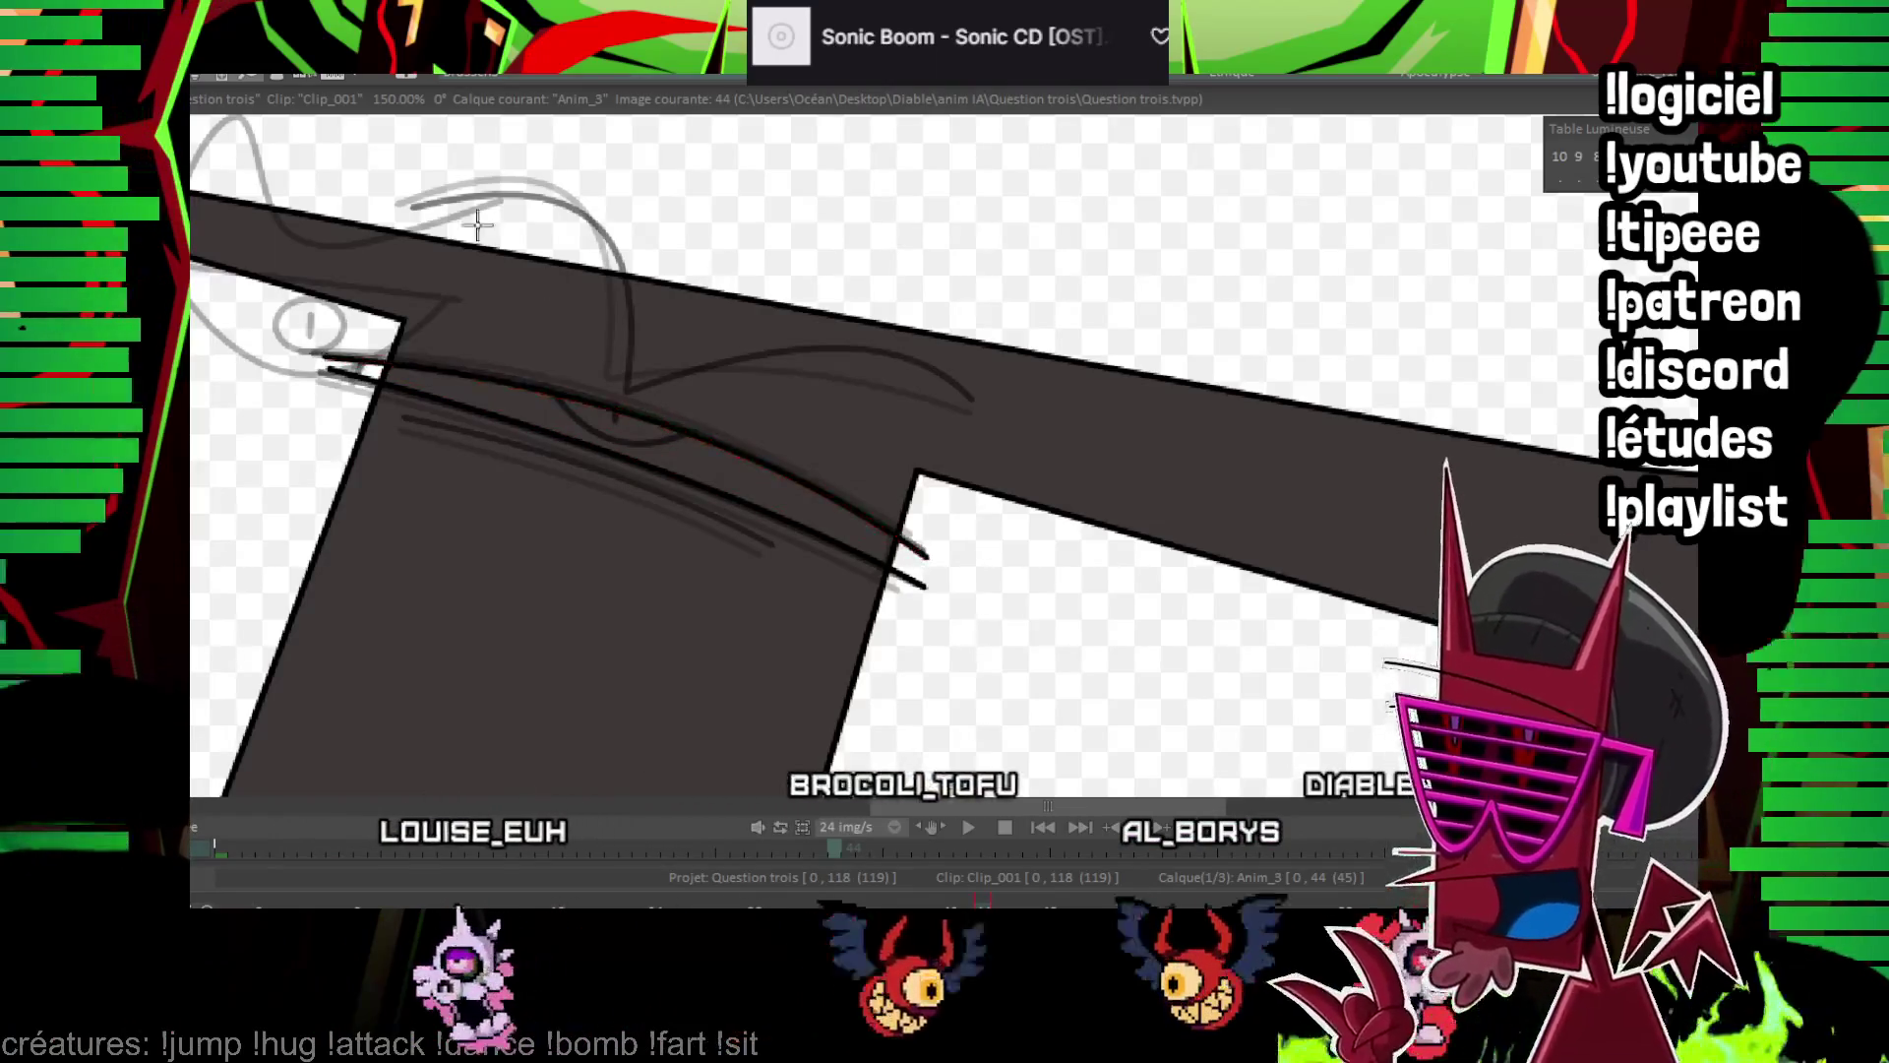
left_click_drag(421, 207, 628, 392)
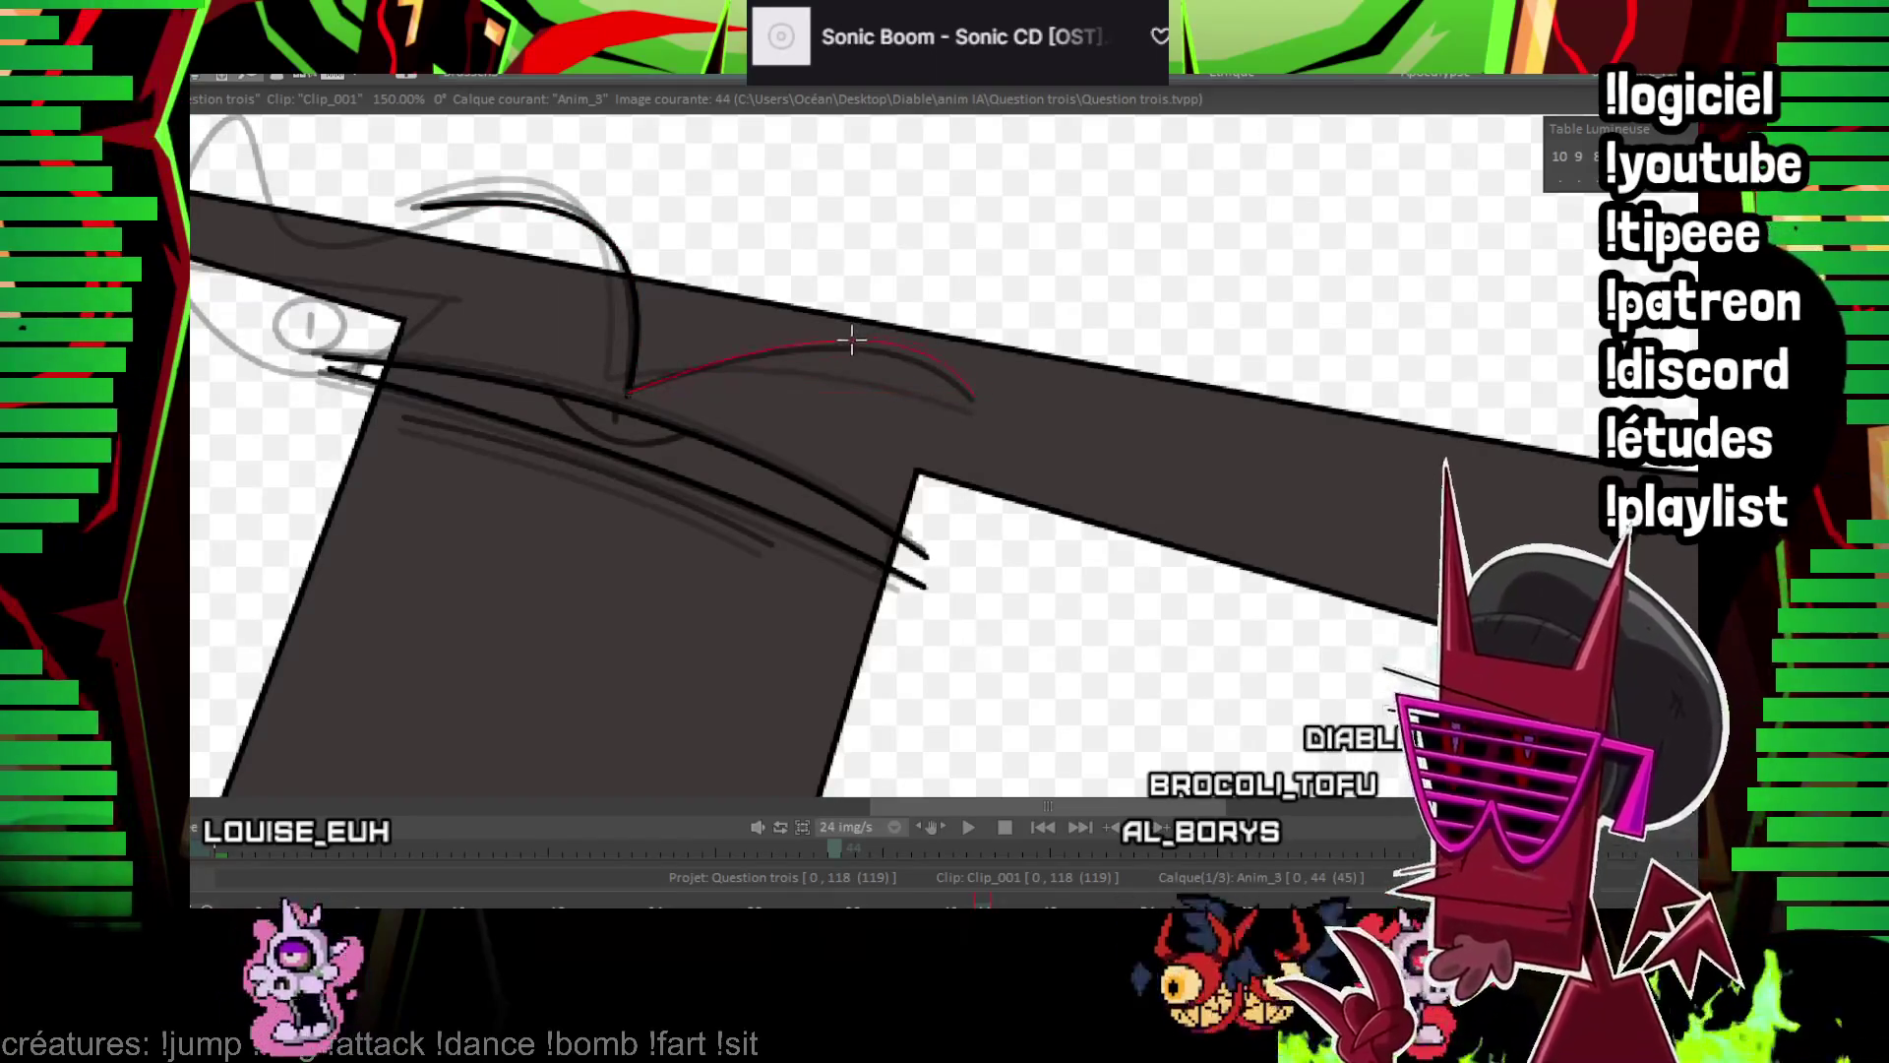
left_click(851, 344)
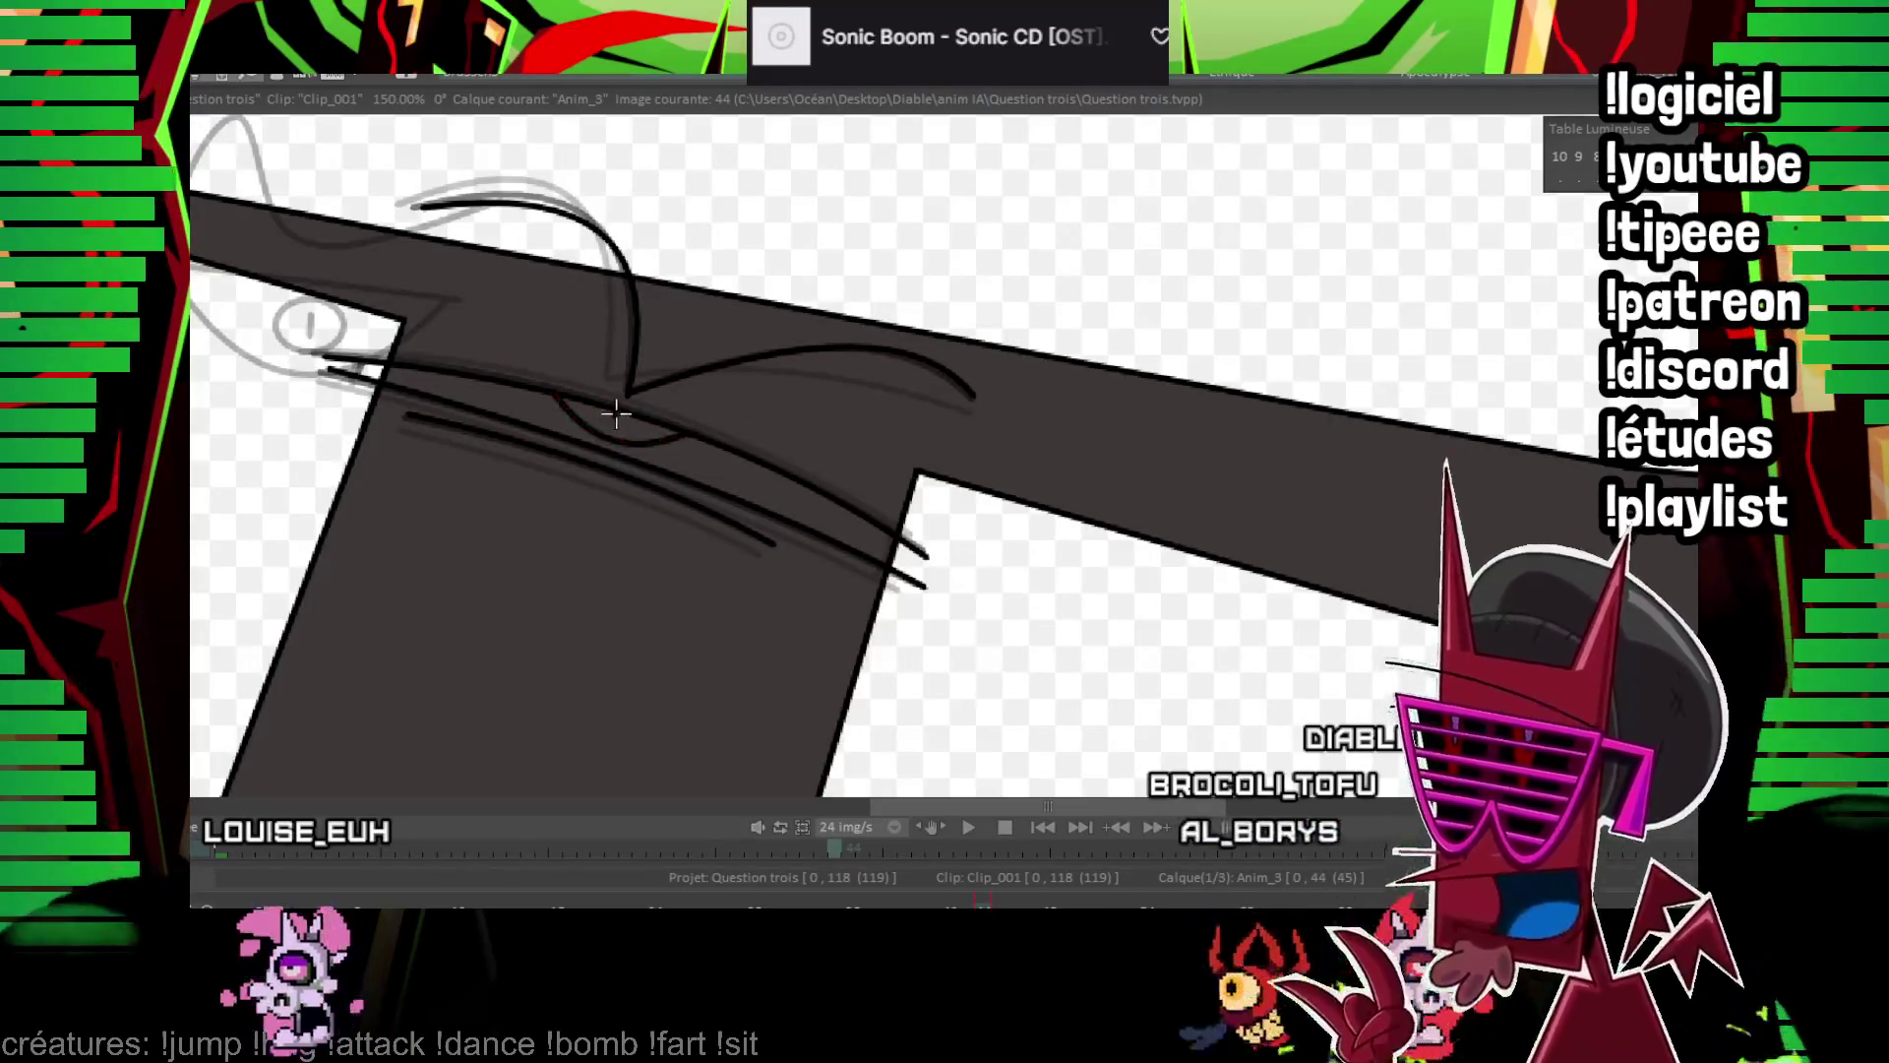
key("Left")
key("Left")
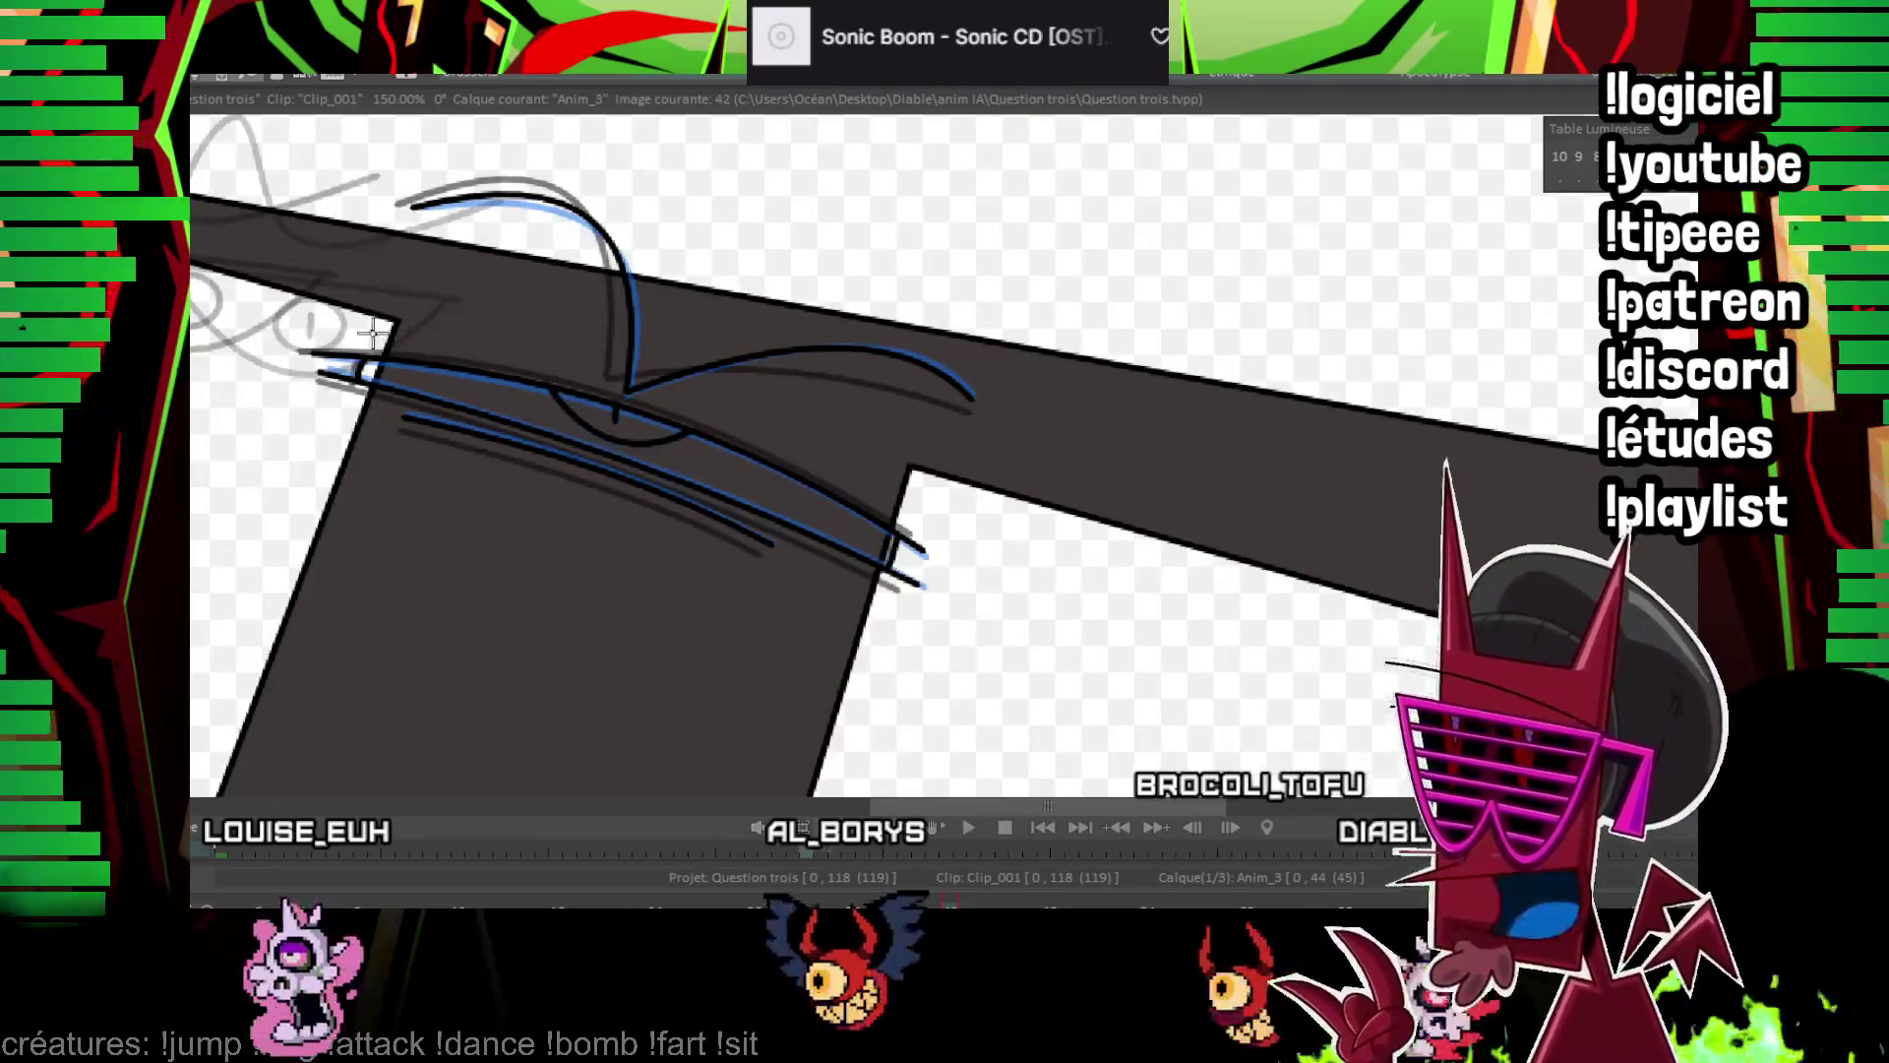
key("Right")
key("Right")
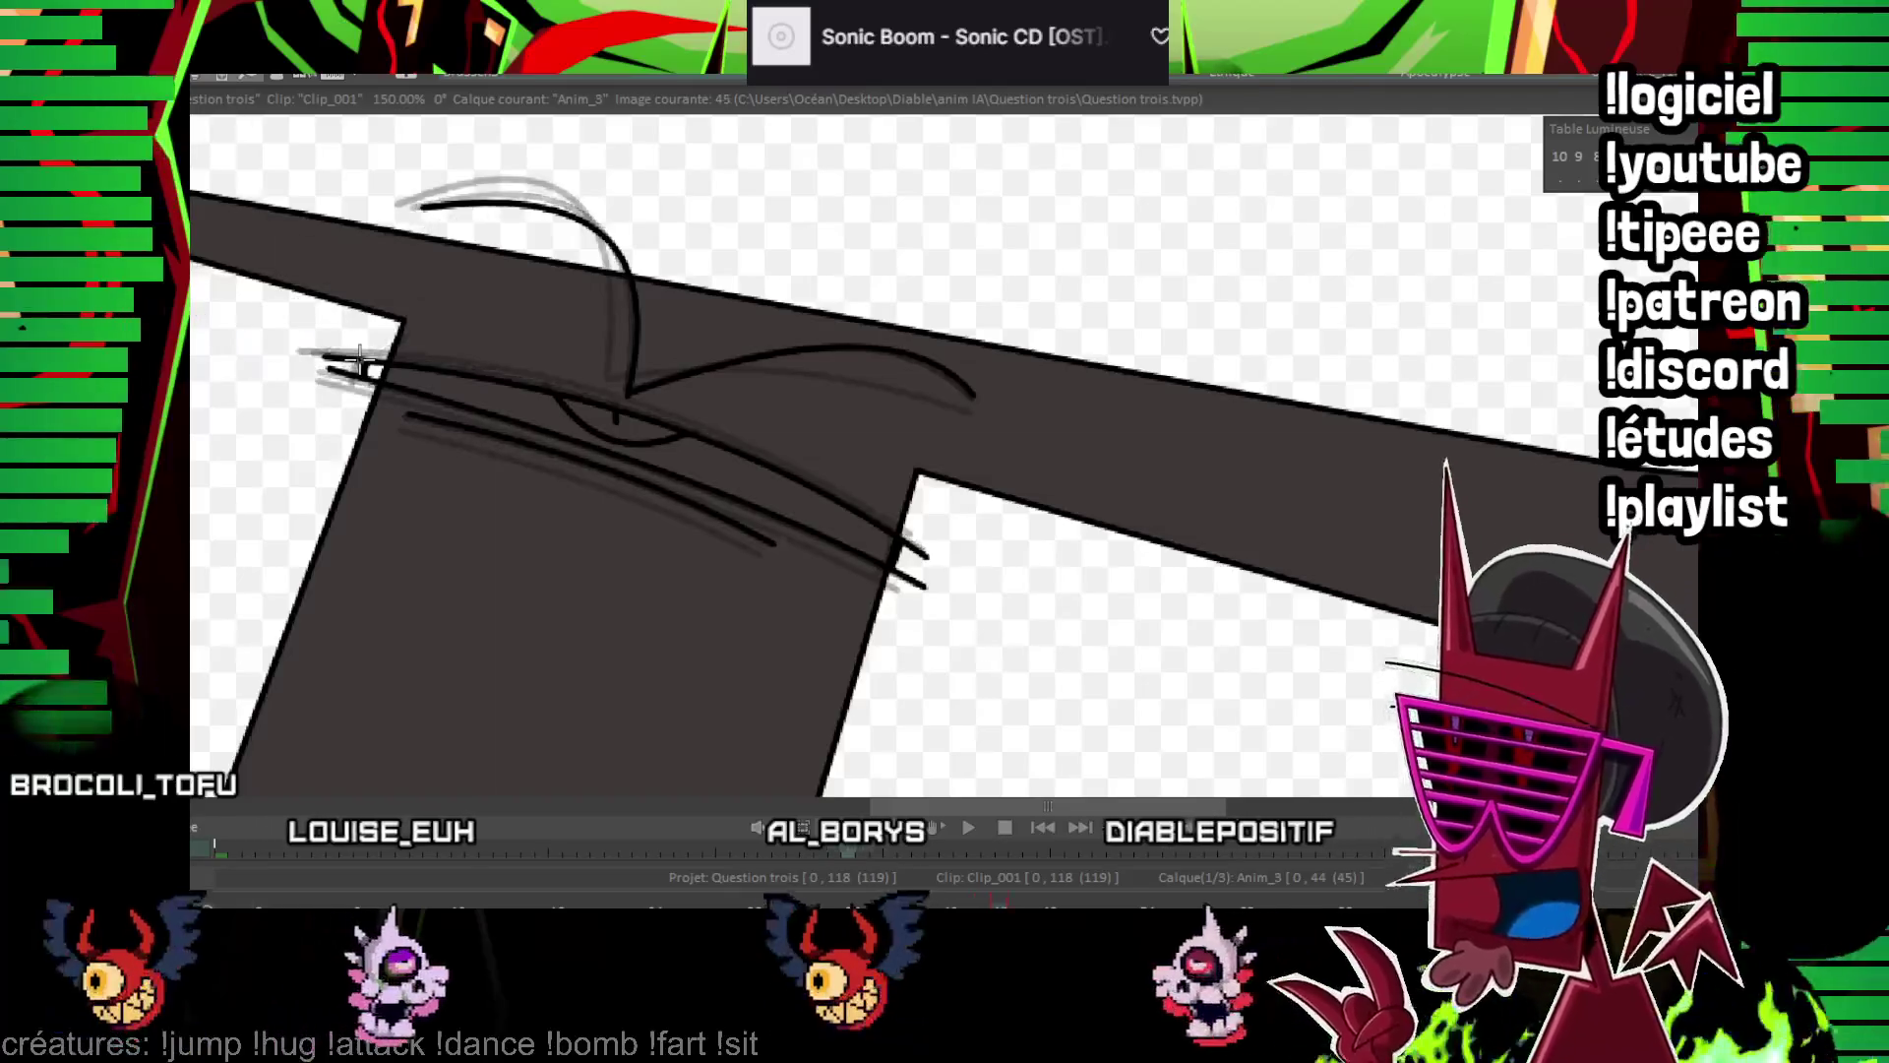
Add a curved squint stroke on image 55
key("Right")
key("Right")
key("Right")
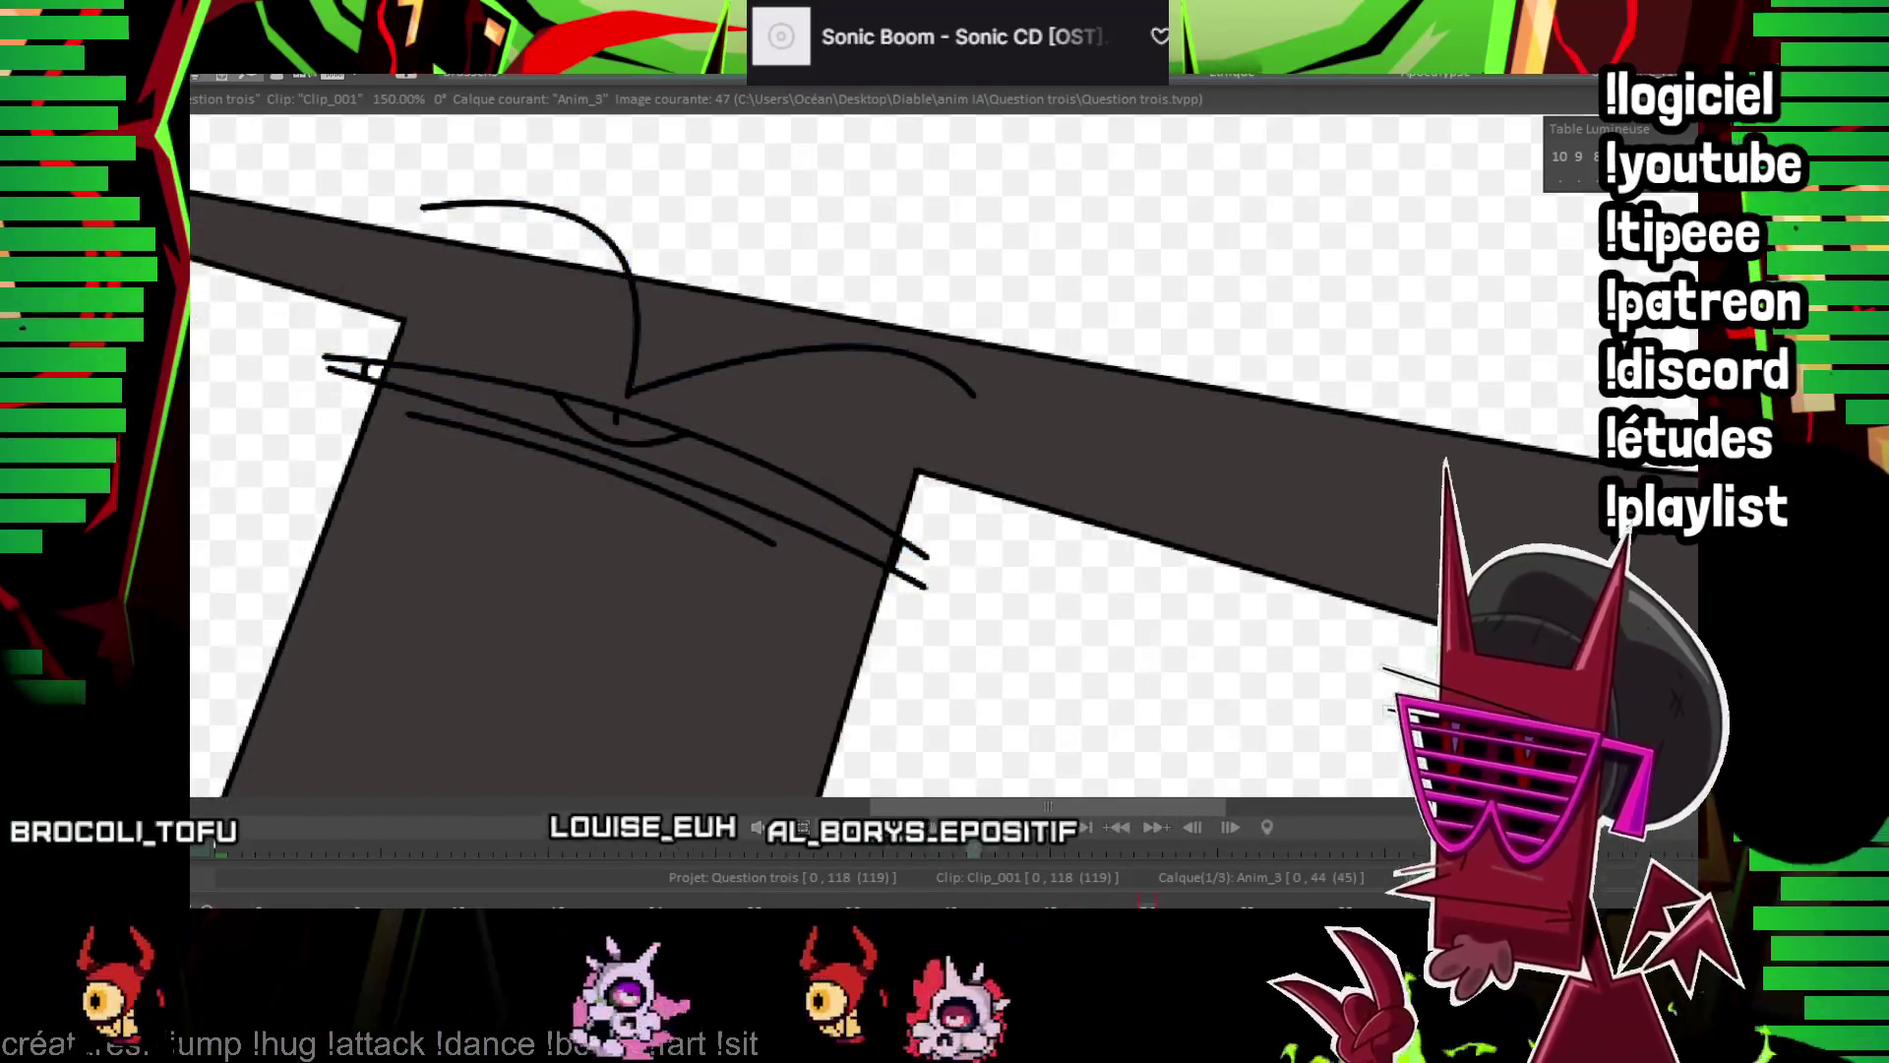
key("Right")
key("Right")
key("Right")
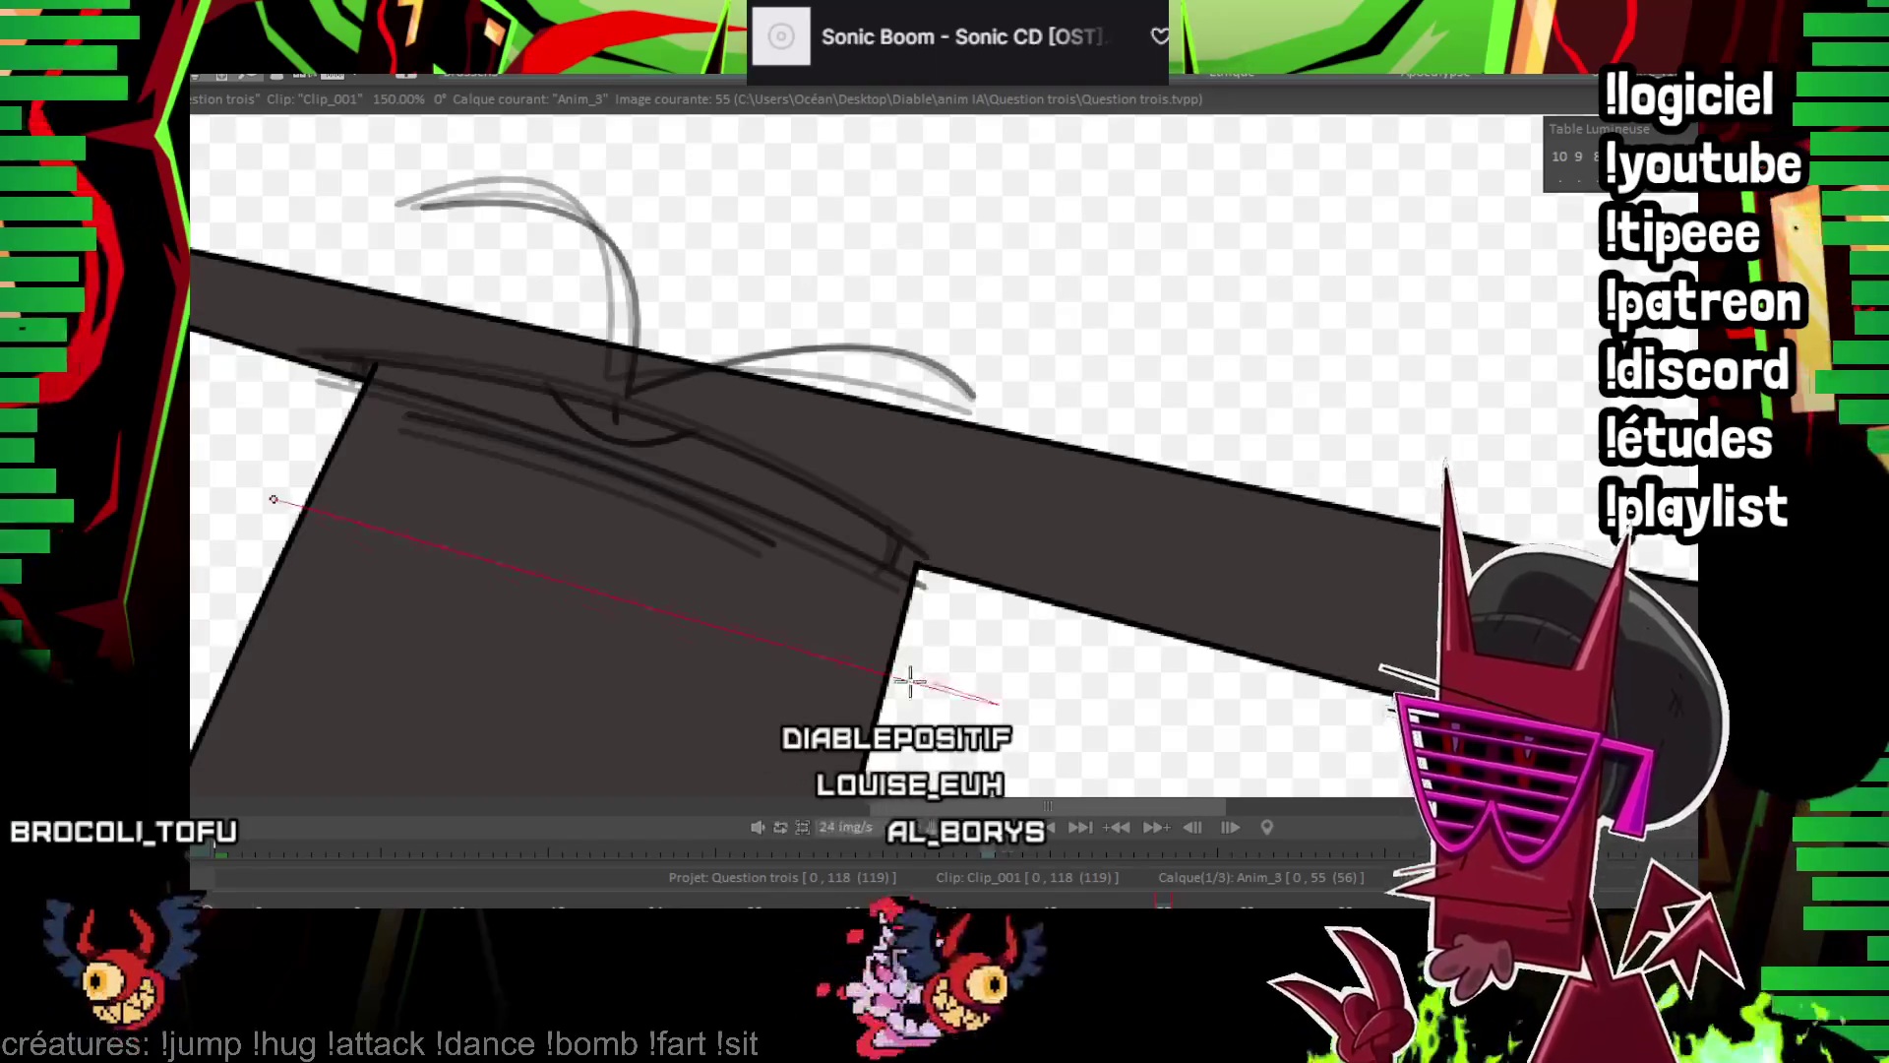
left_click(429, 623)
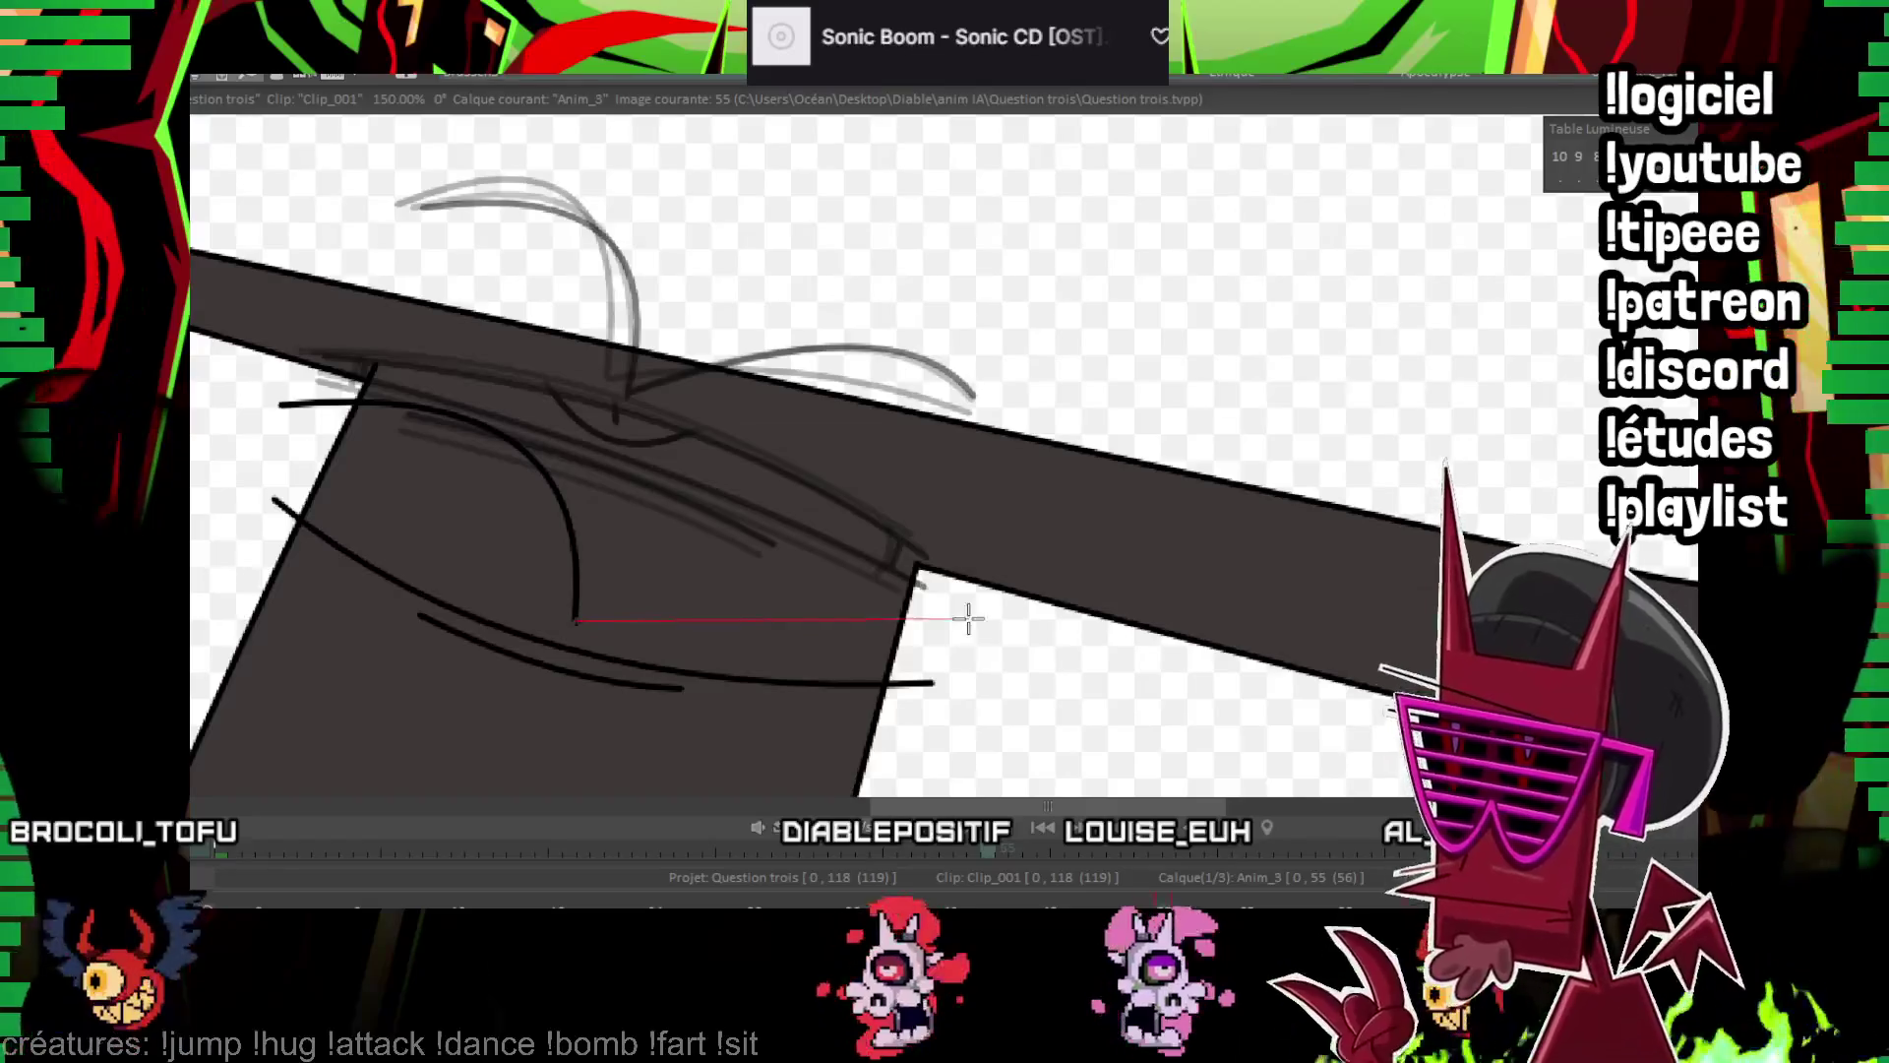
key("Right")
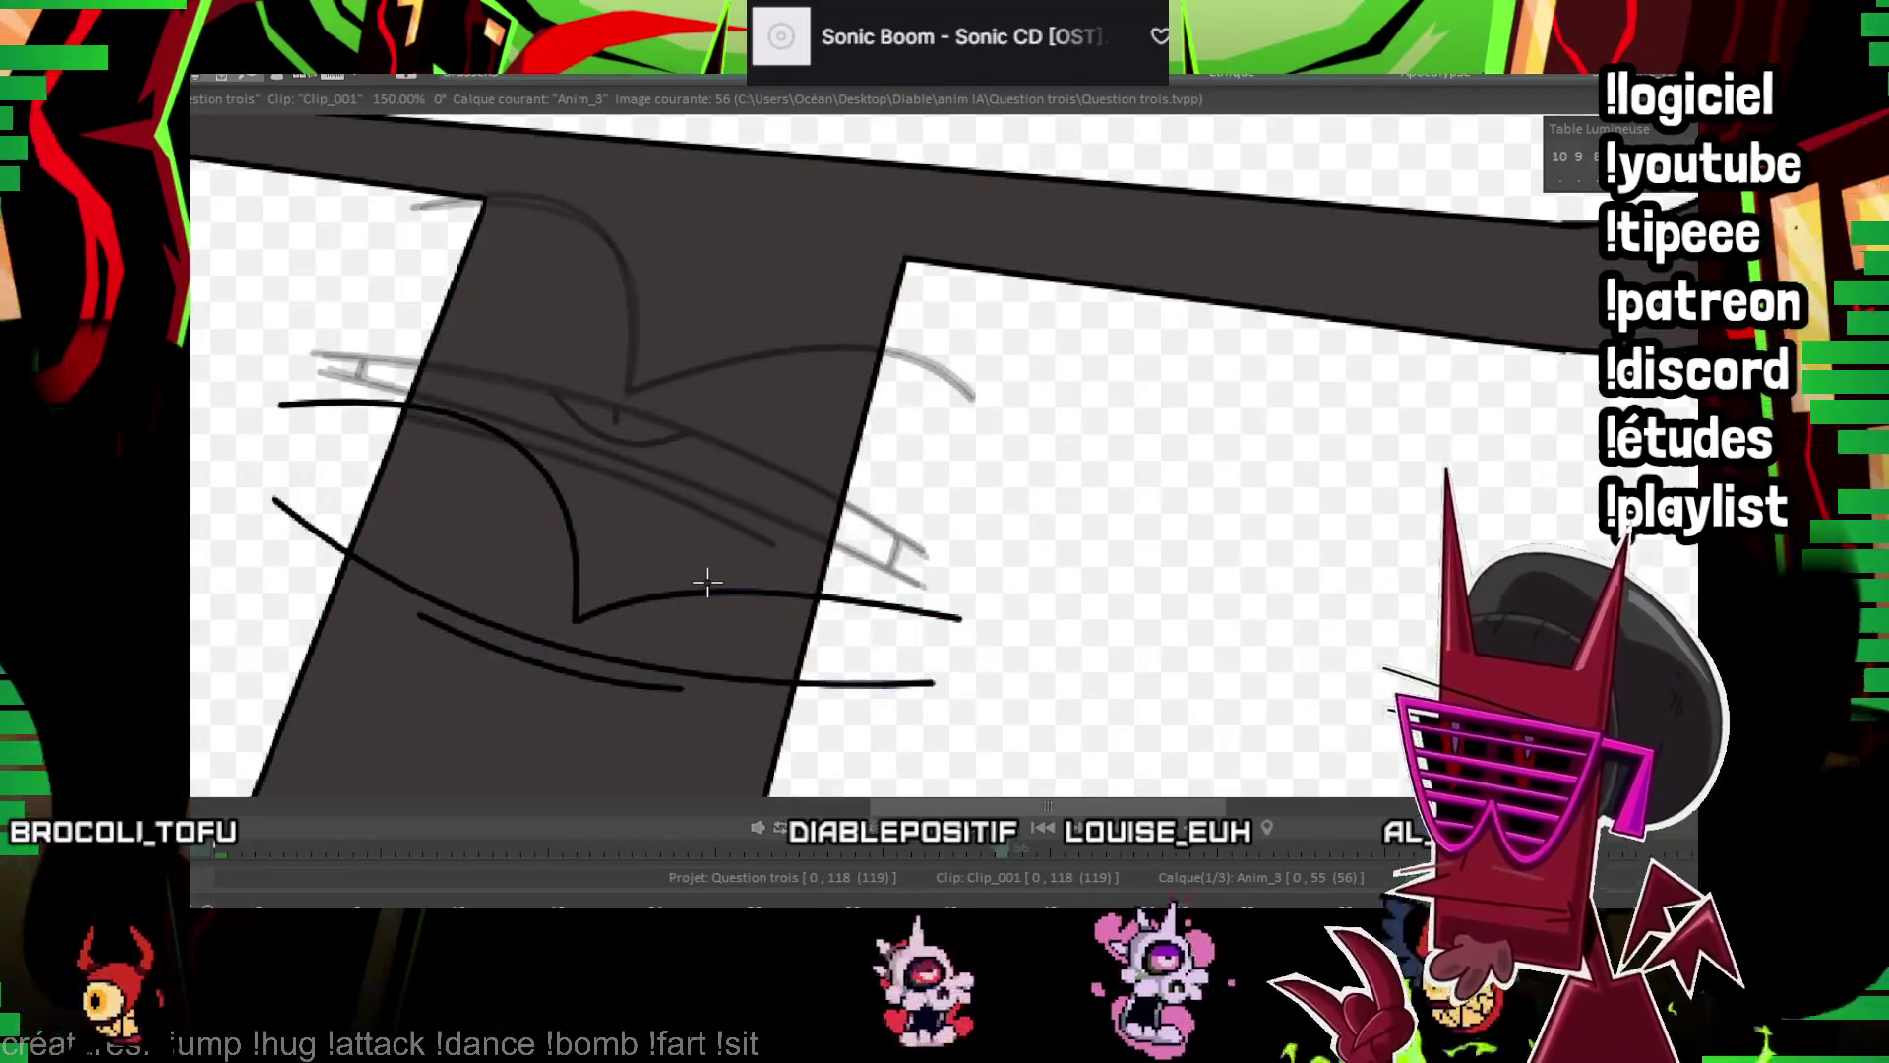
Draw a large eye circle and a small pupil circle on image 56
key("Right")
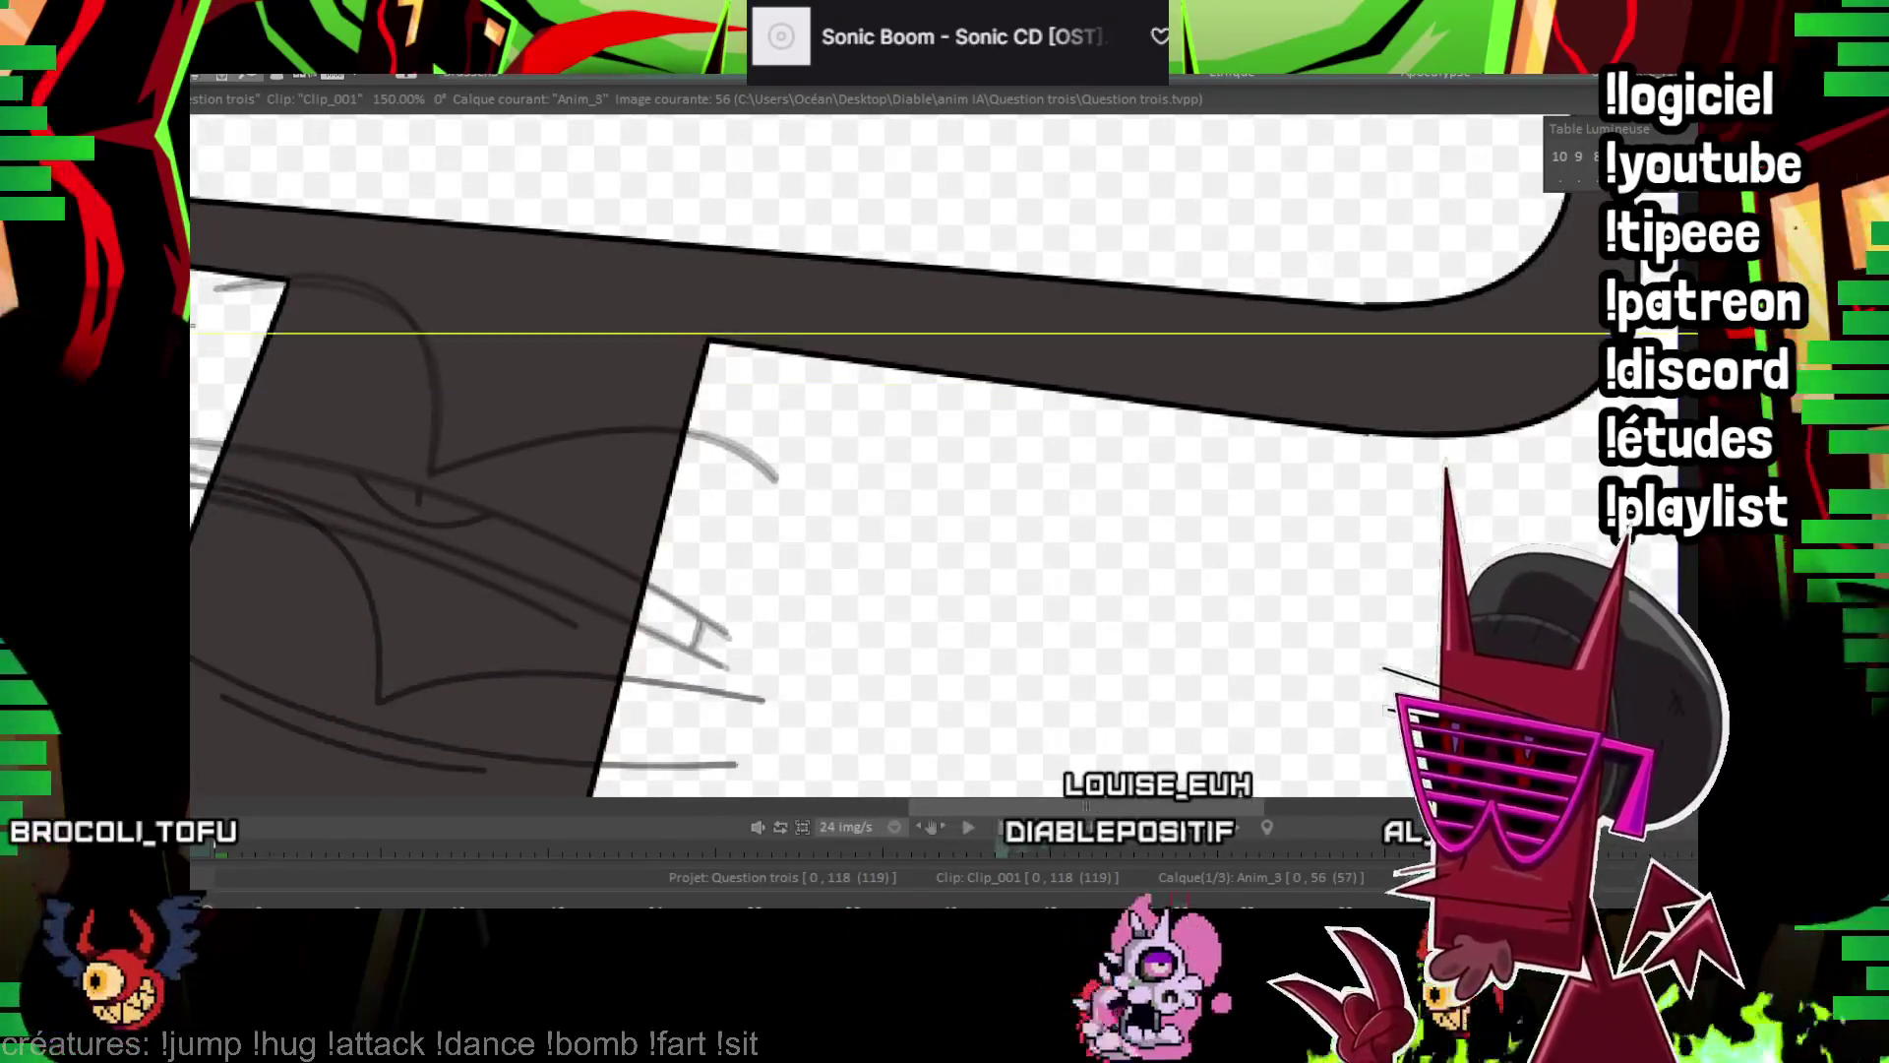
left_click_drag(405, 347, 620, 346)
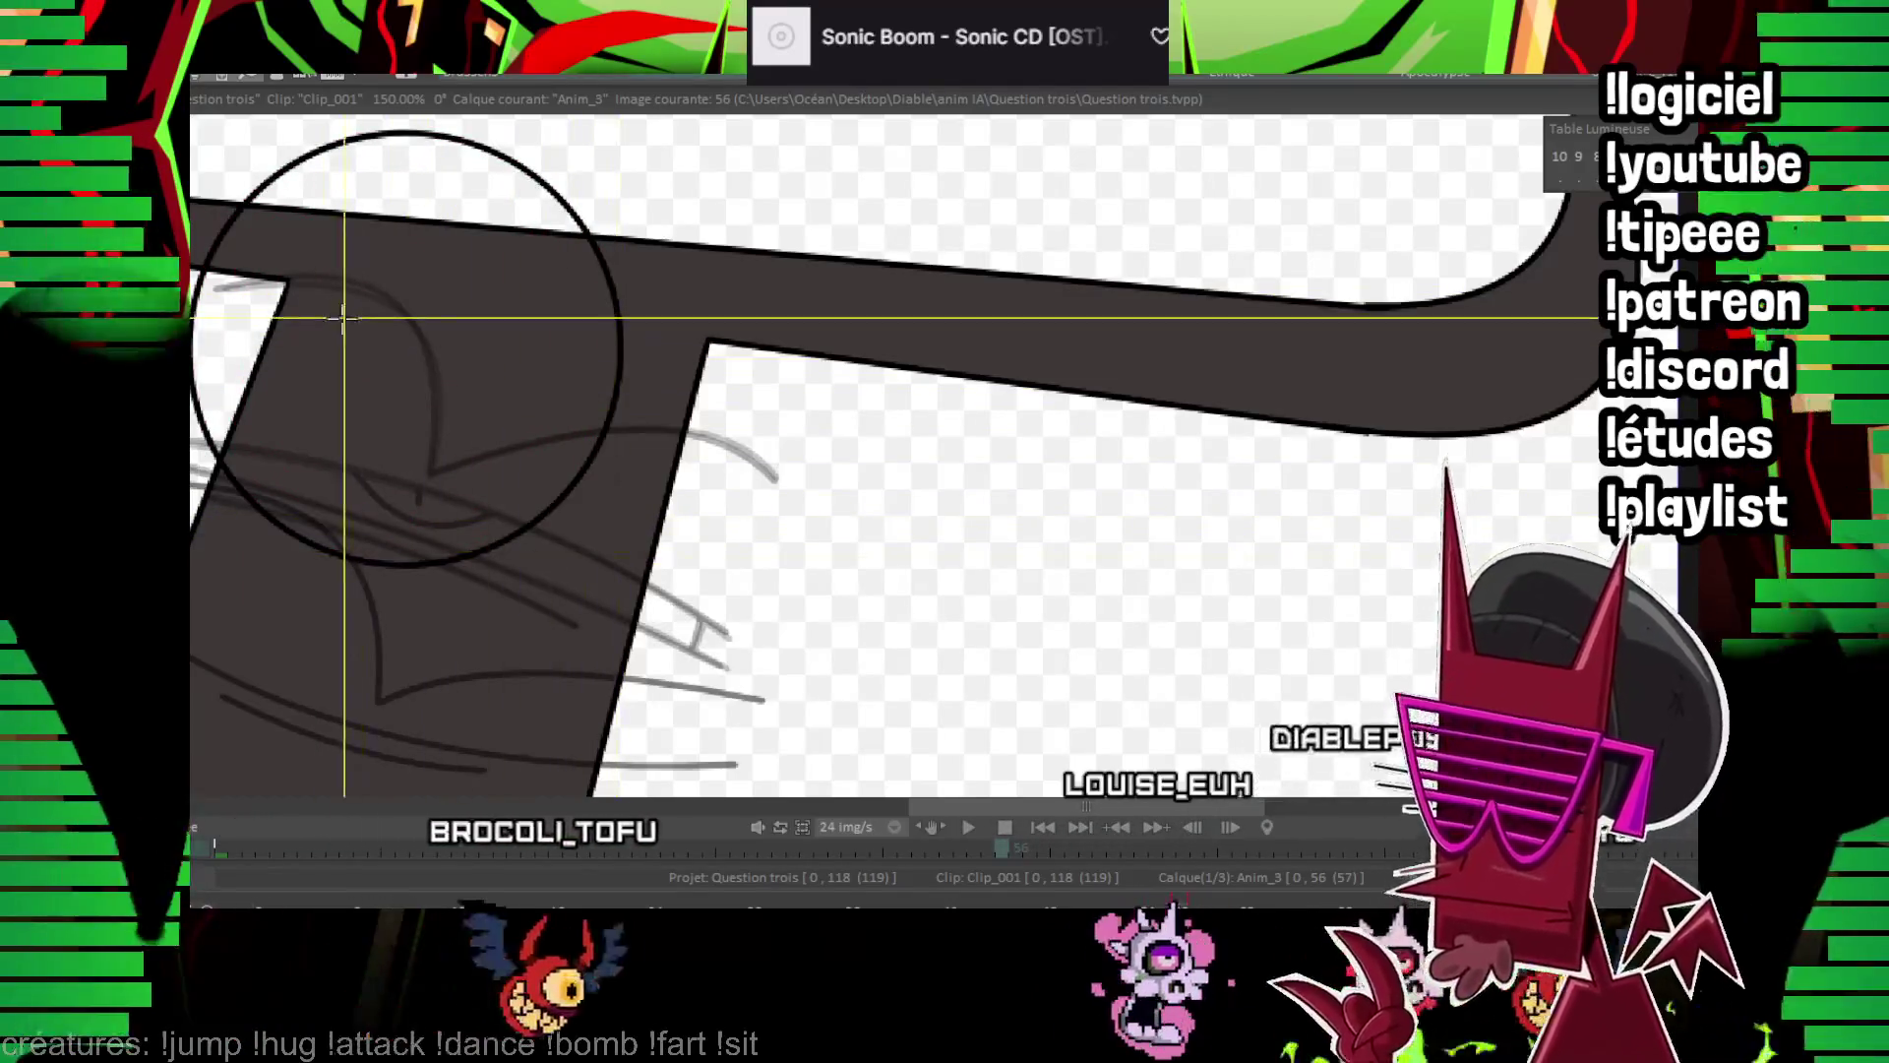
left_click_drag(290, 308, 334, 352)
left_click_drag(437, 241, 518, 362)
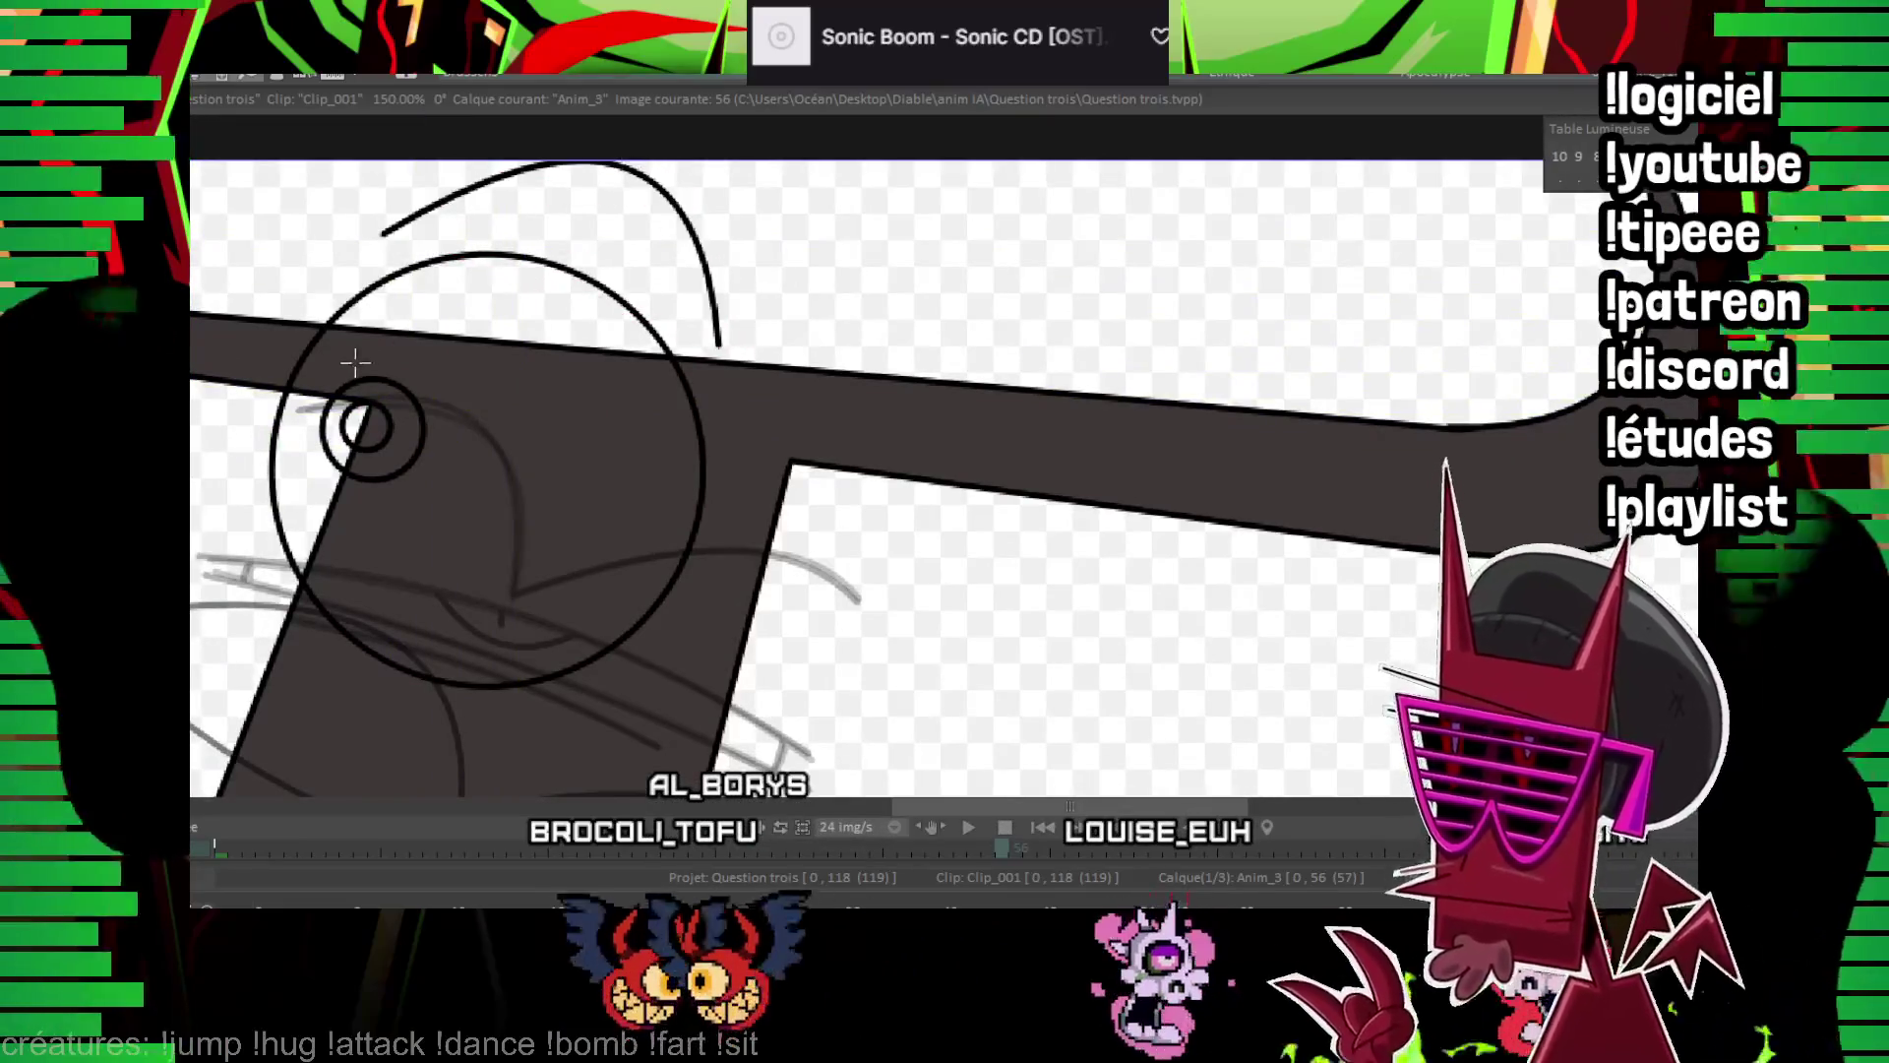
Fill the large eye red and test its placement on images 58 and 61
left_click(446, 297)
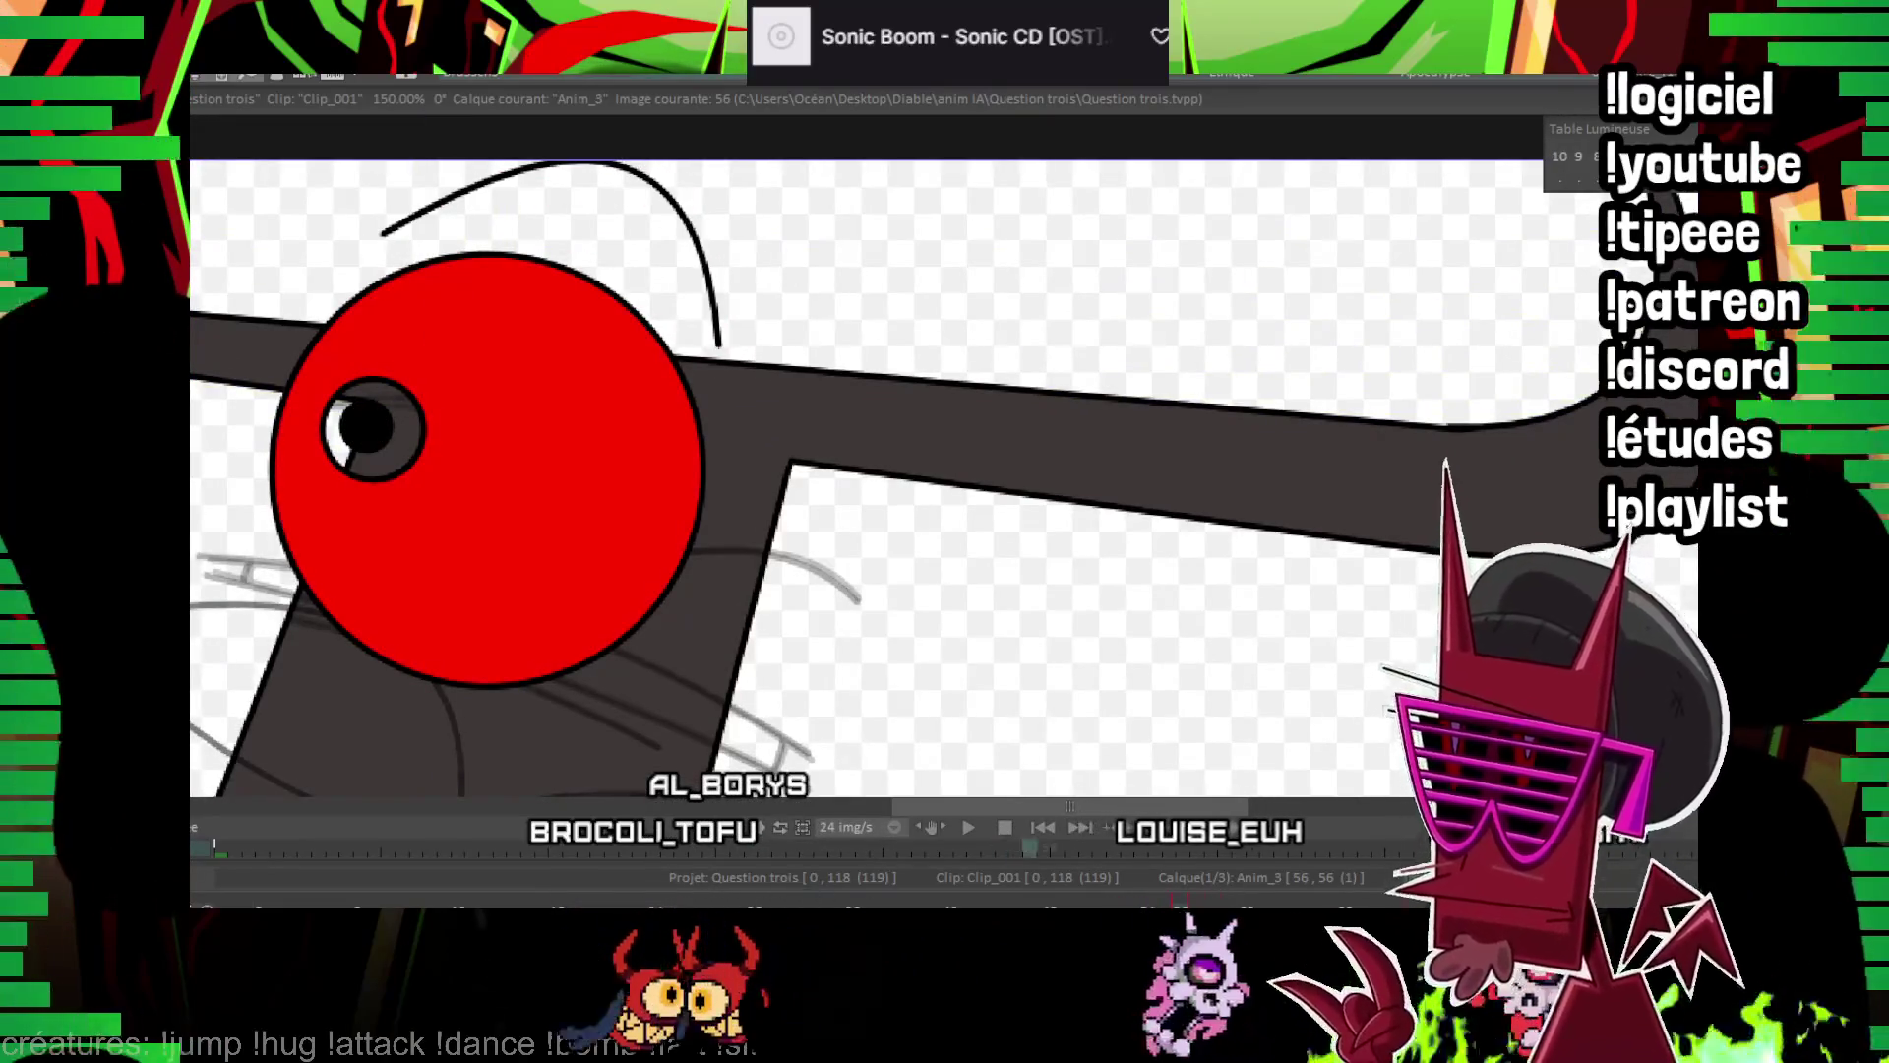
key("Right")
key("Right")
left_click_drag(562, 489, 560, 495)
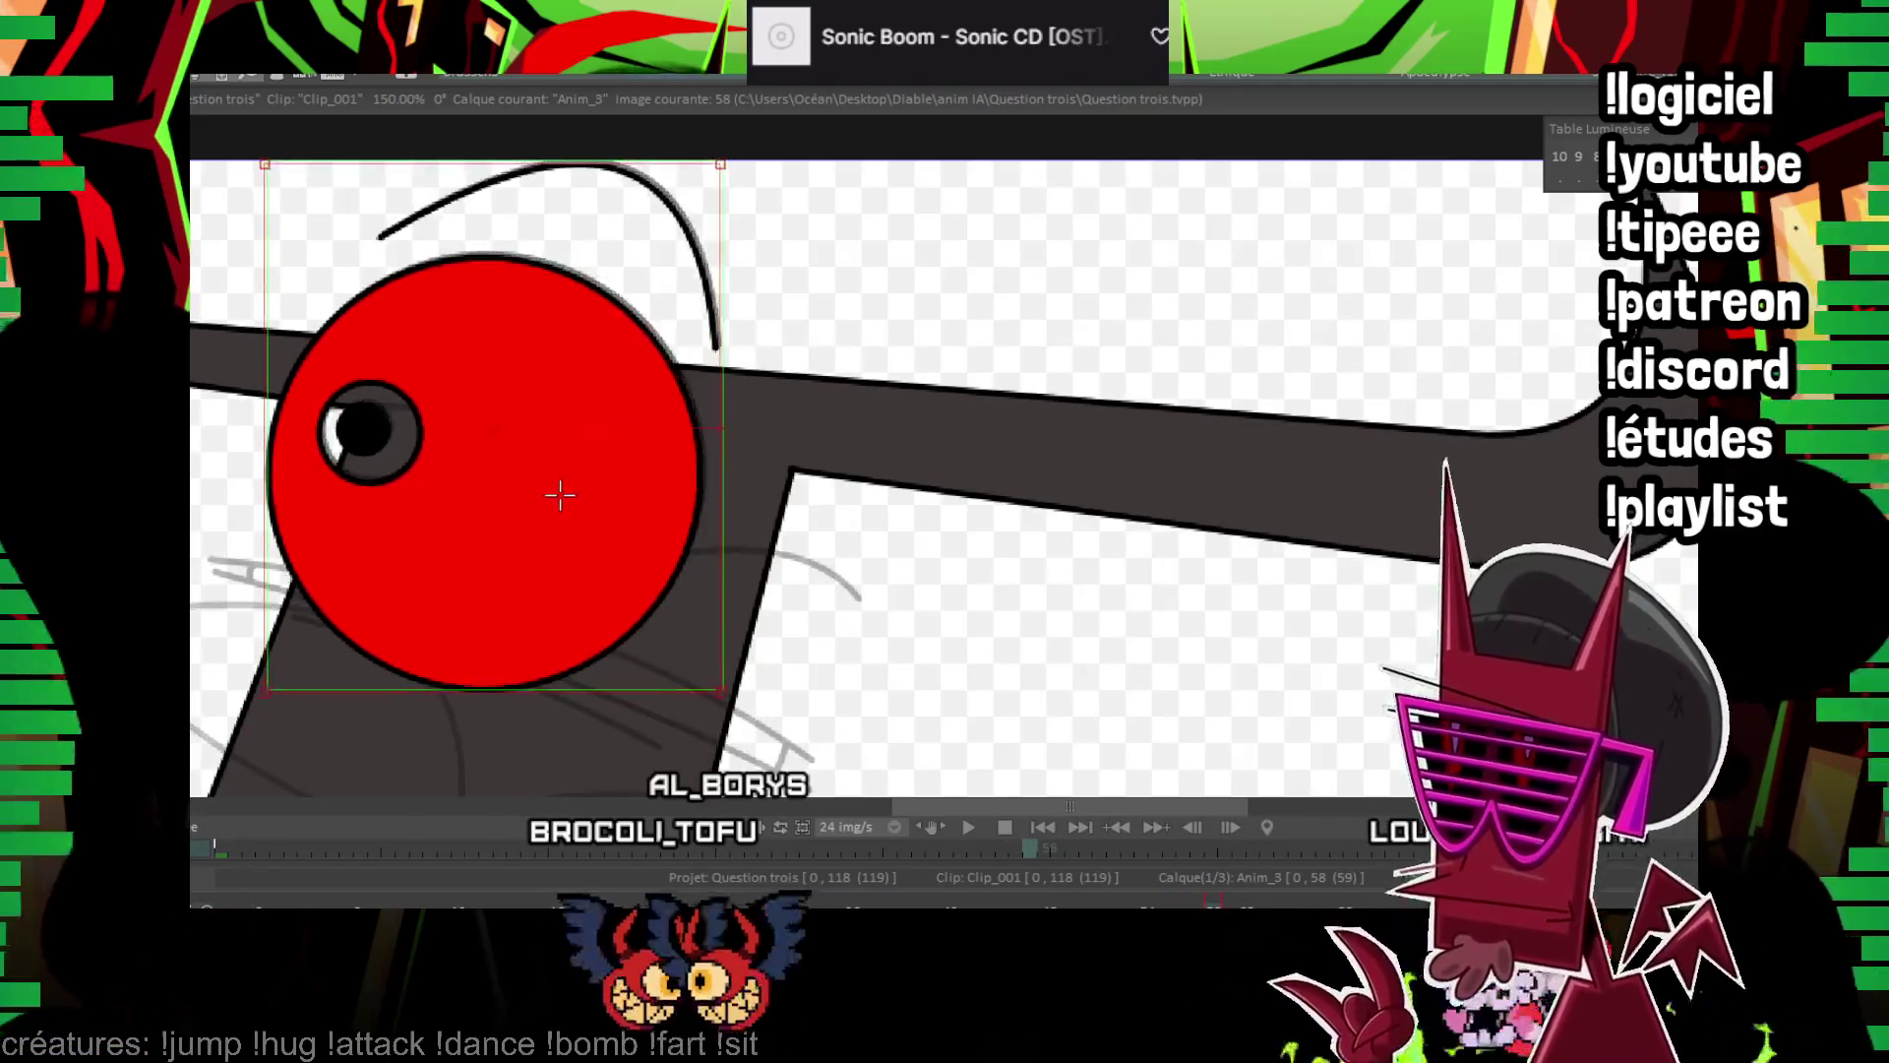
key("Right")
key("Right")
key("Right")
key("Right")
key("Right")
key("Right")
left_click_drag(535, 529, 459, 529)
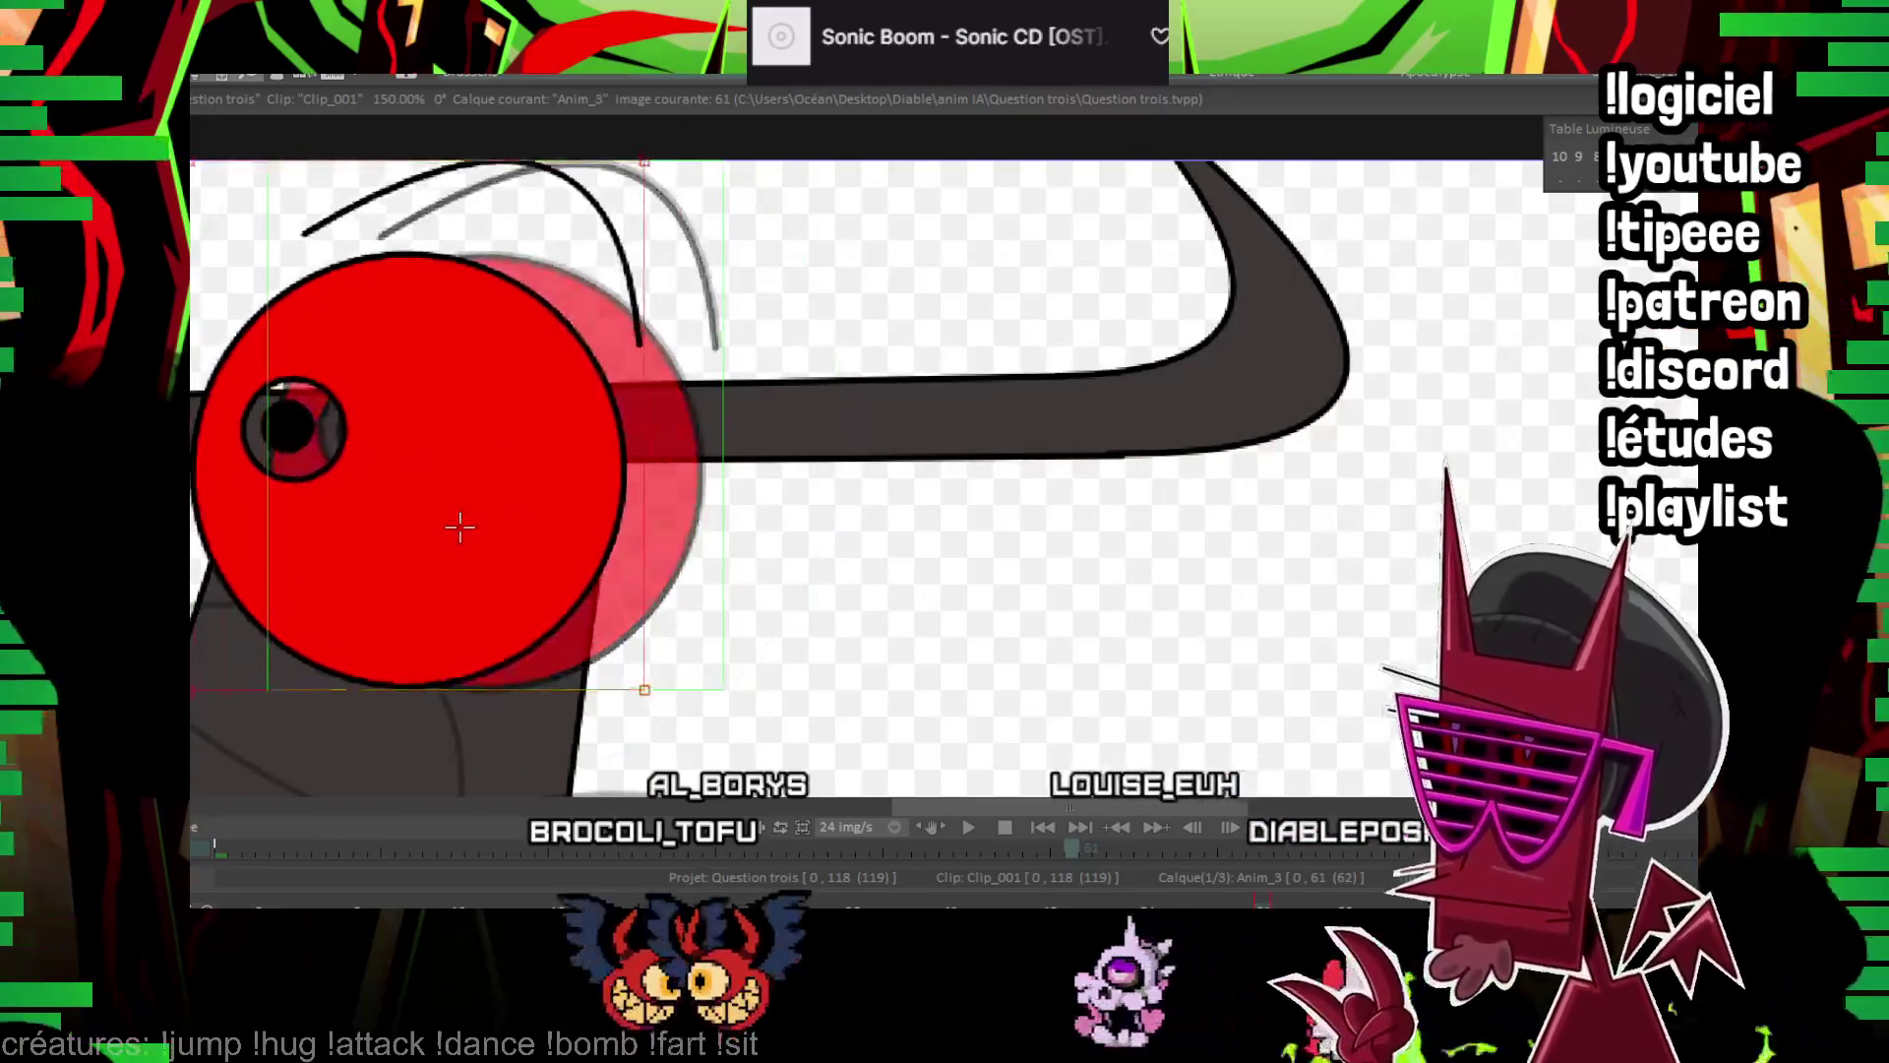
key("ctrl+z")
key("ctrl+z")
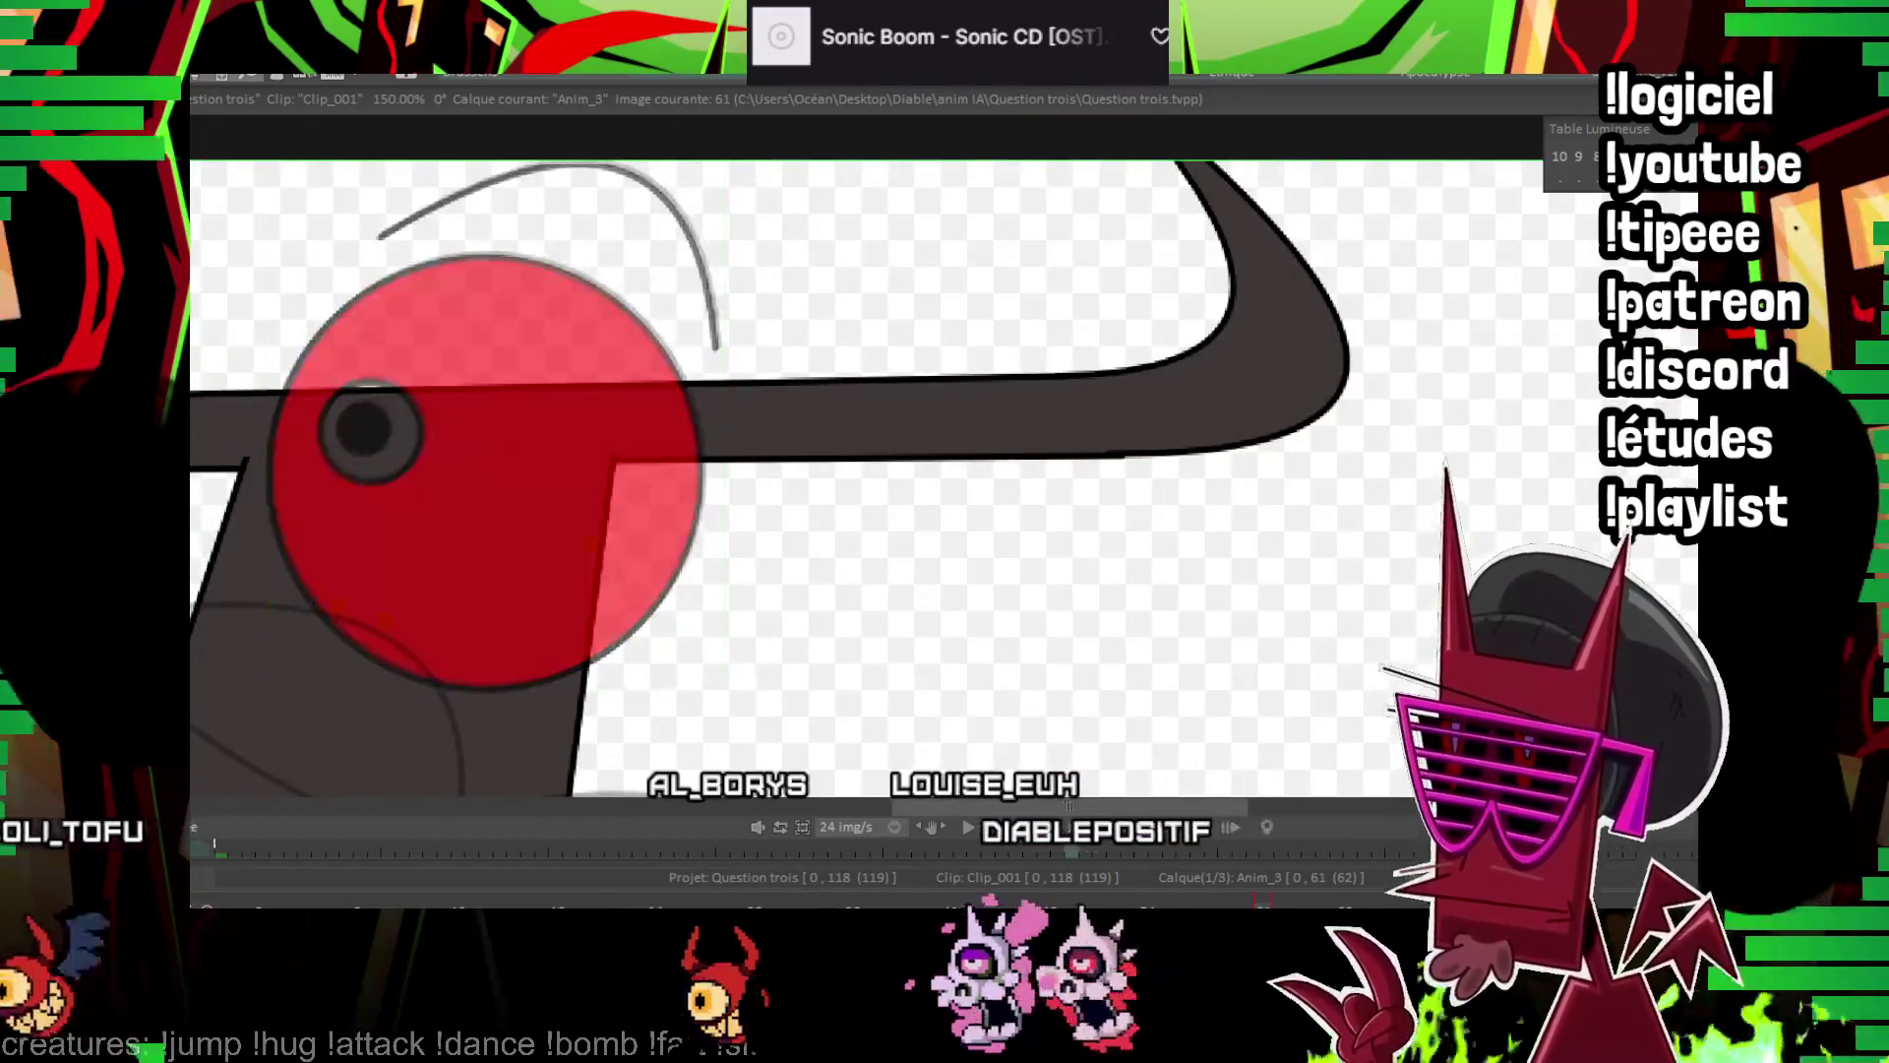
On image 61, draw a squinted eye ellipse, inner pupil ellipse and brow, then fill the eye red
mouse_move(629, 650)
left_mouse_down()
mouse_move(916, 634)
mouse_move(922, 599)
left_mouse_up()
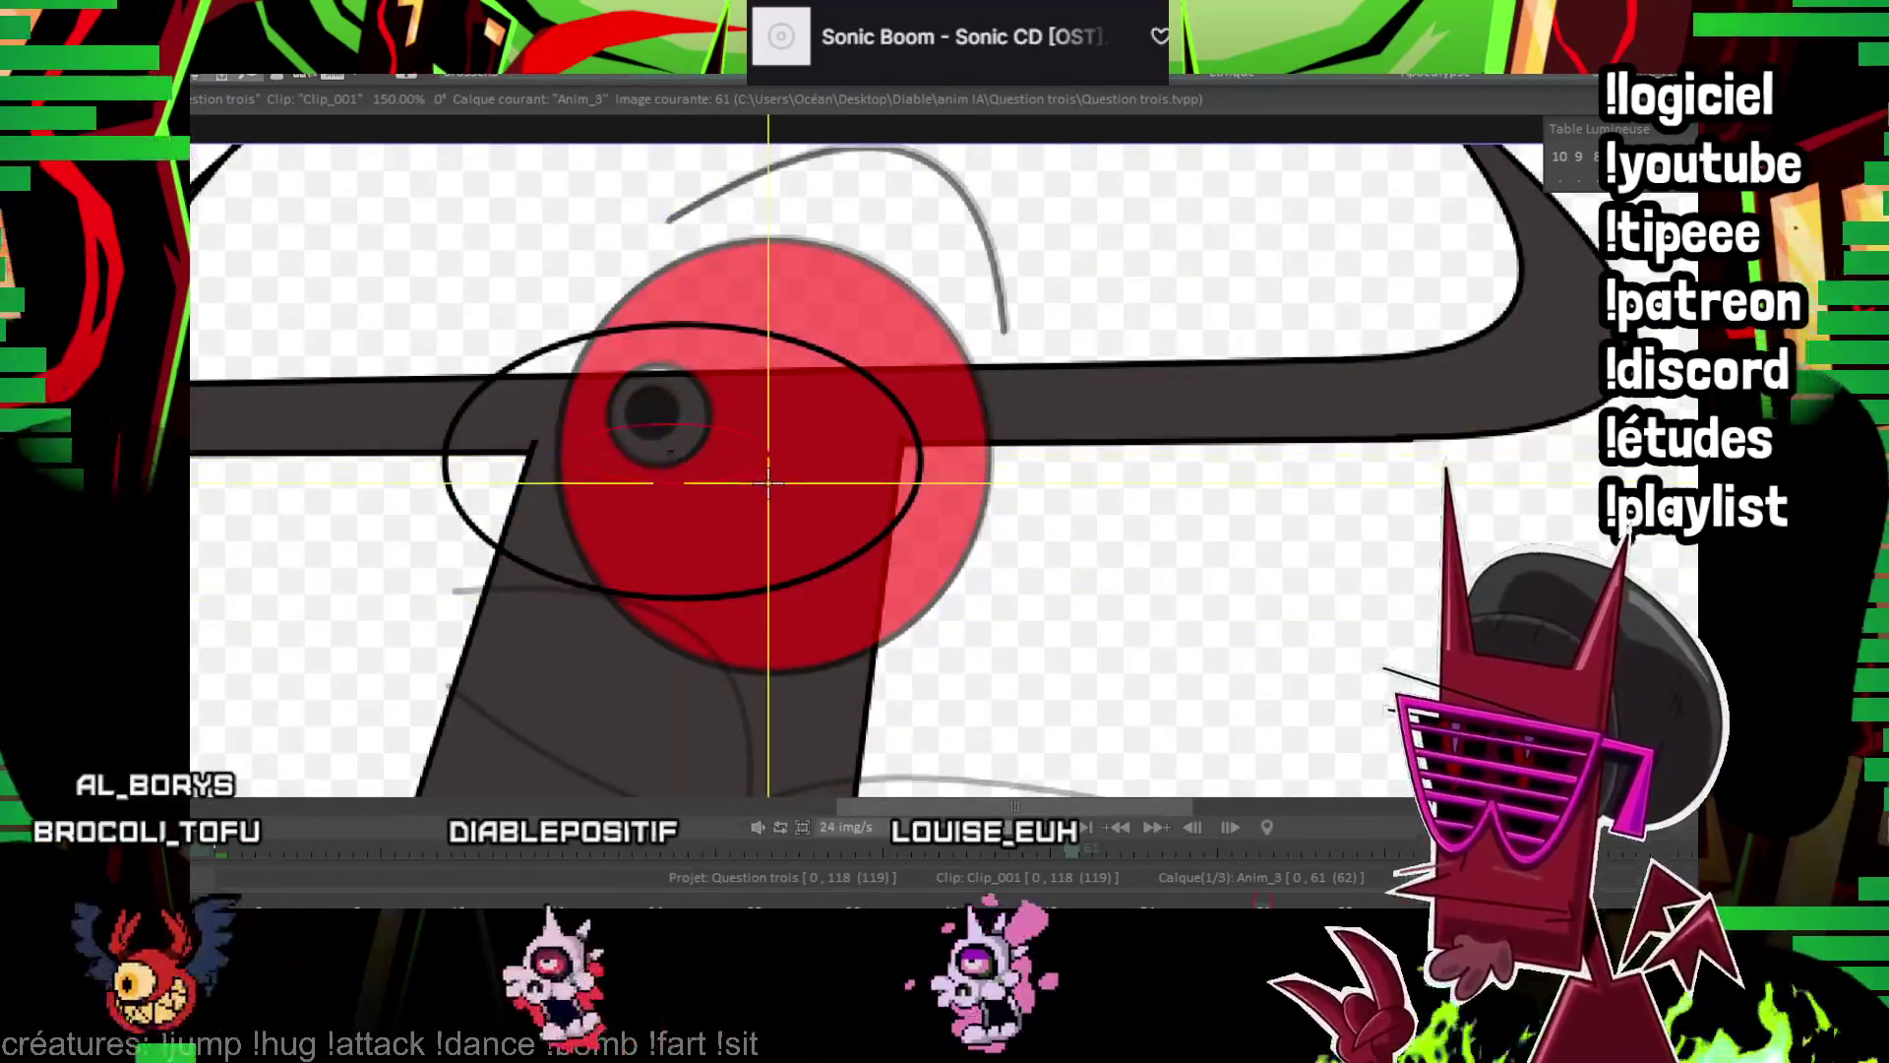
left_click_drag(511, 413, 704, 472)
left_click_drag(575, 438, 649, 454)
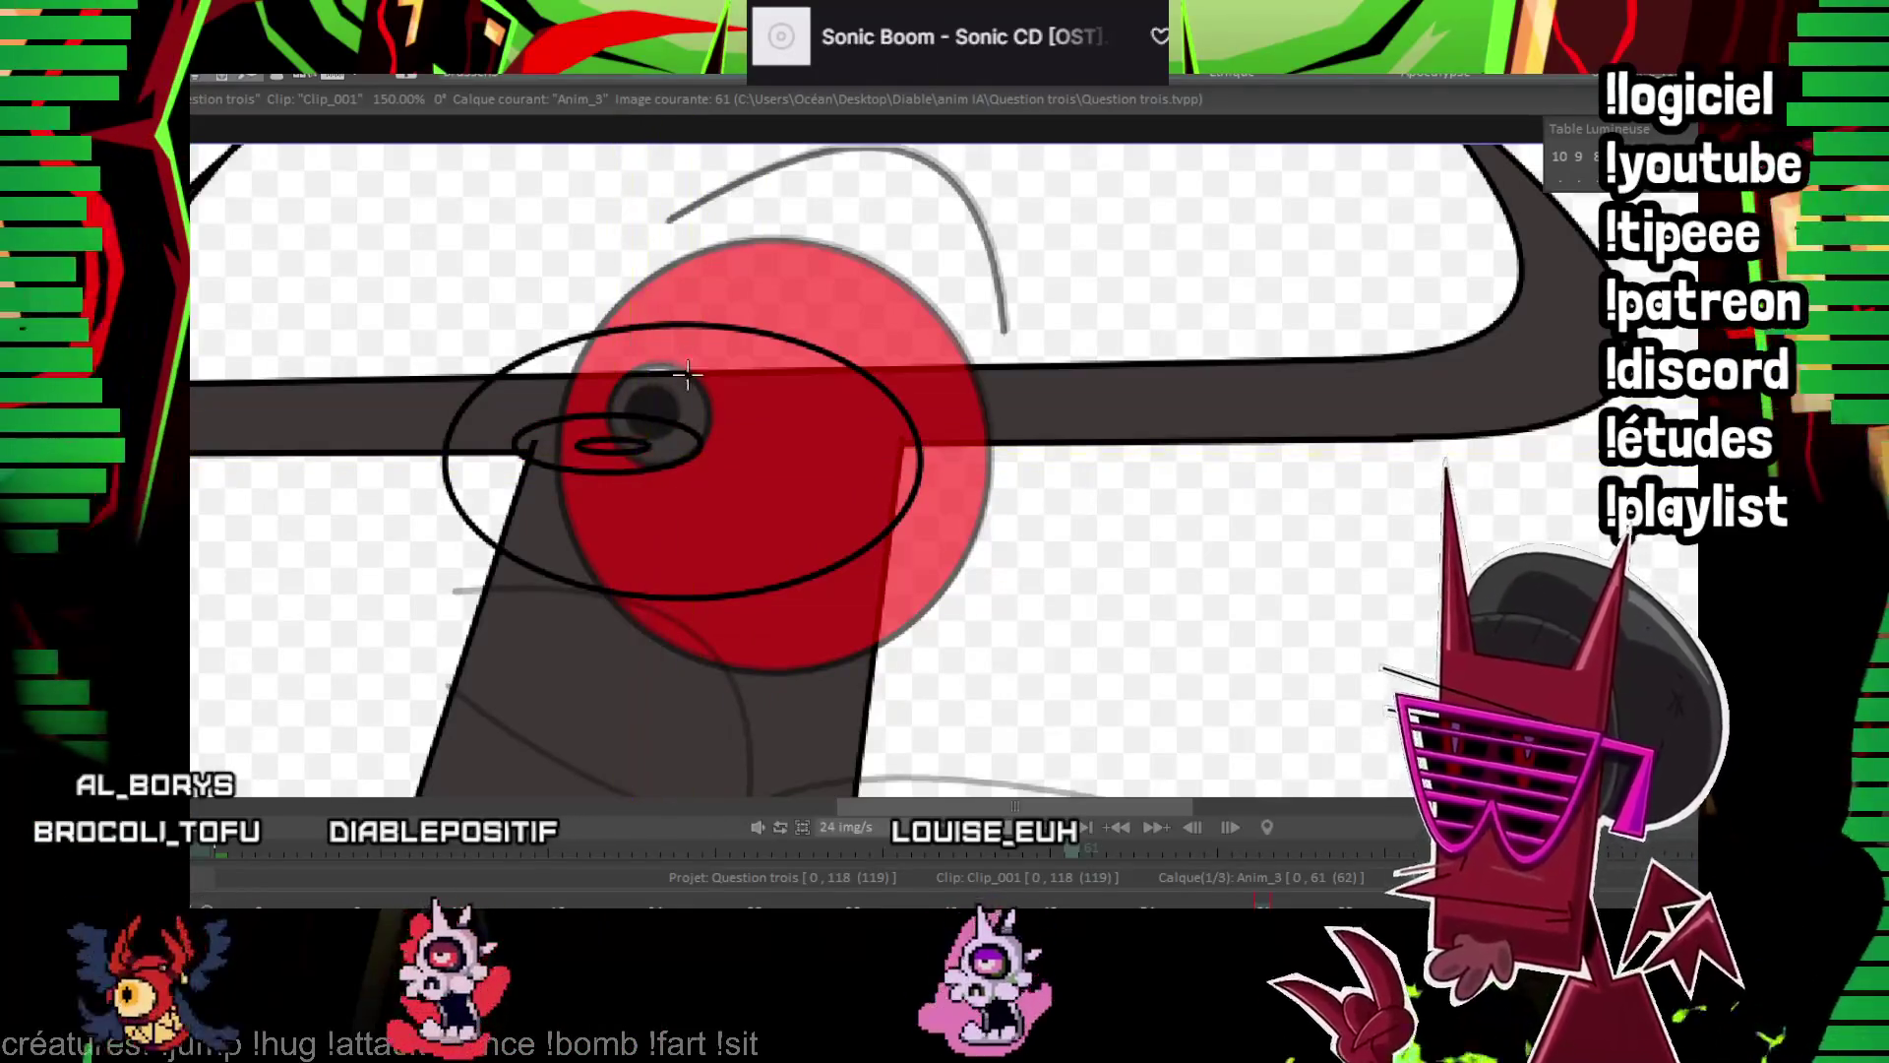
left_click_drag(527, 274, 905, 214)
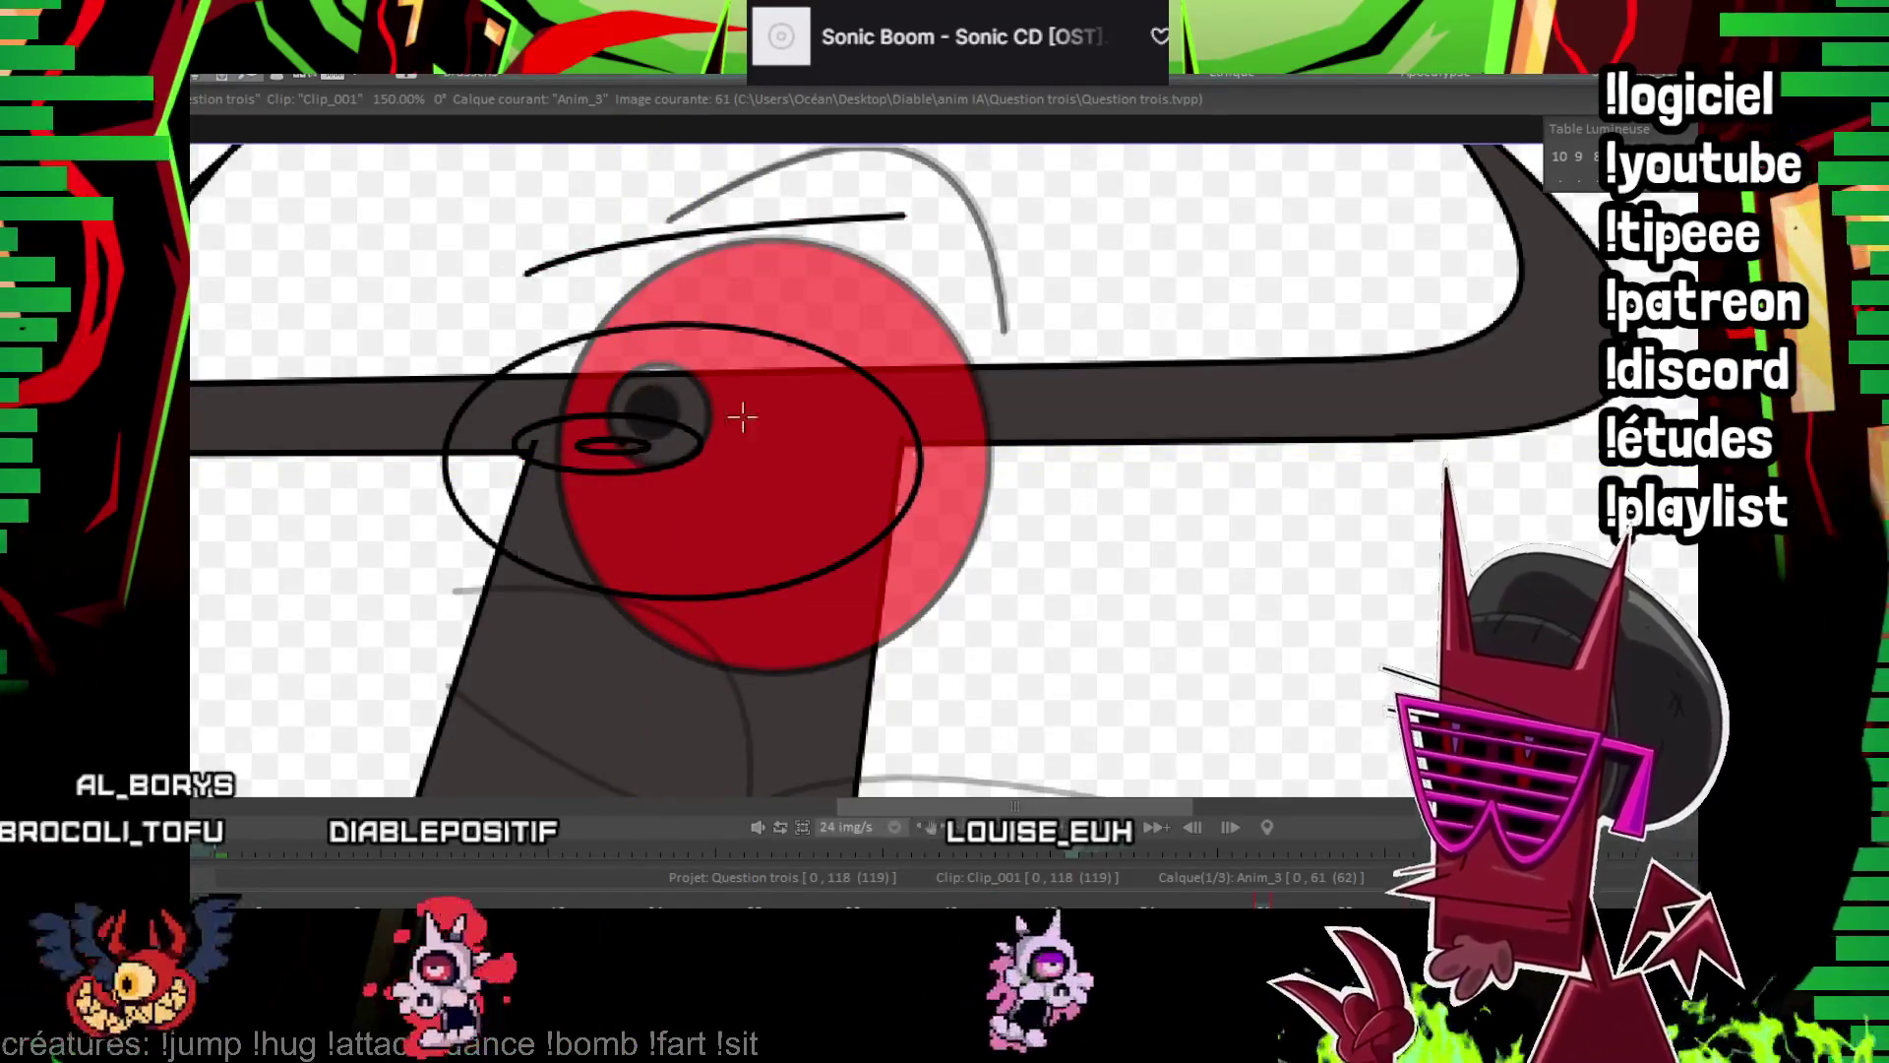
left_click(743, 418)
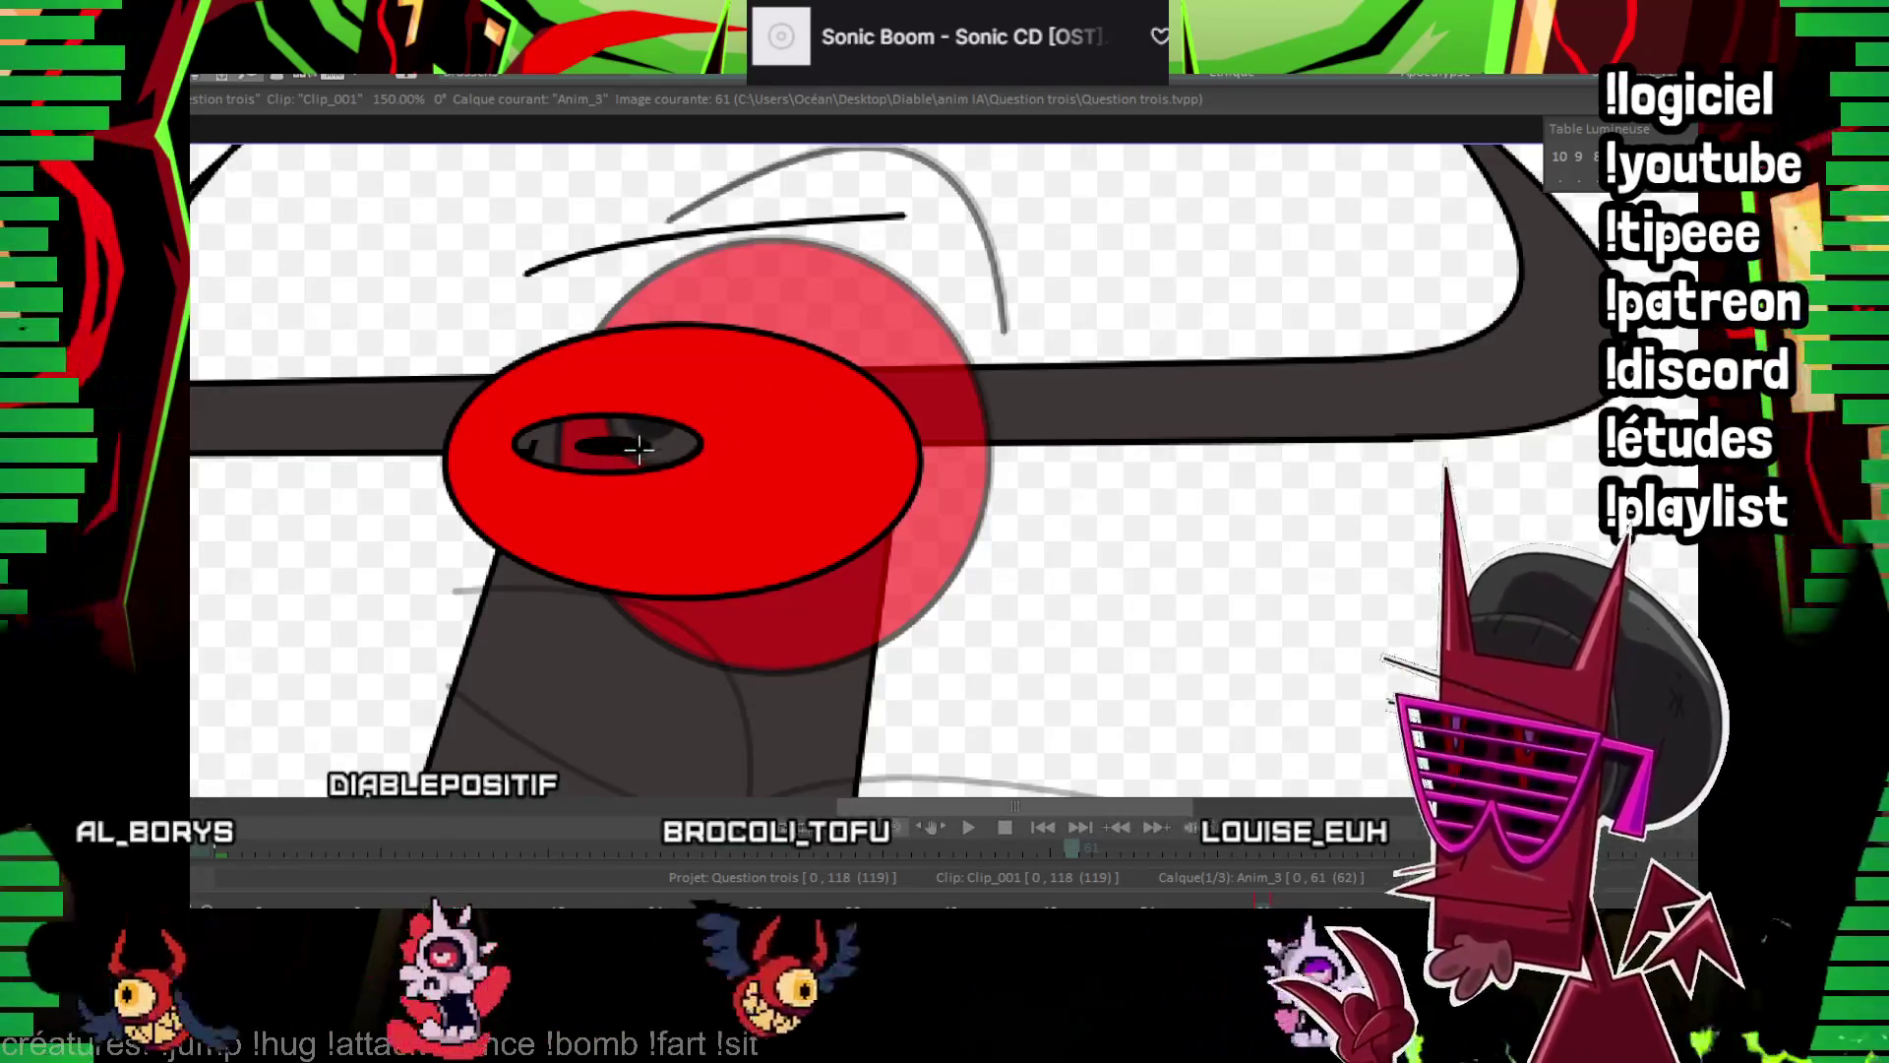
Start a blank drawing on image 63 for the next pose
key("Right")
key("Right")
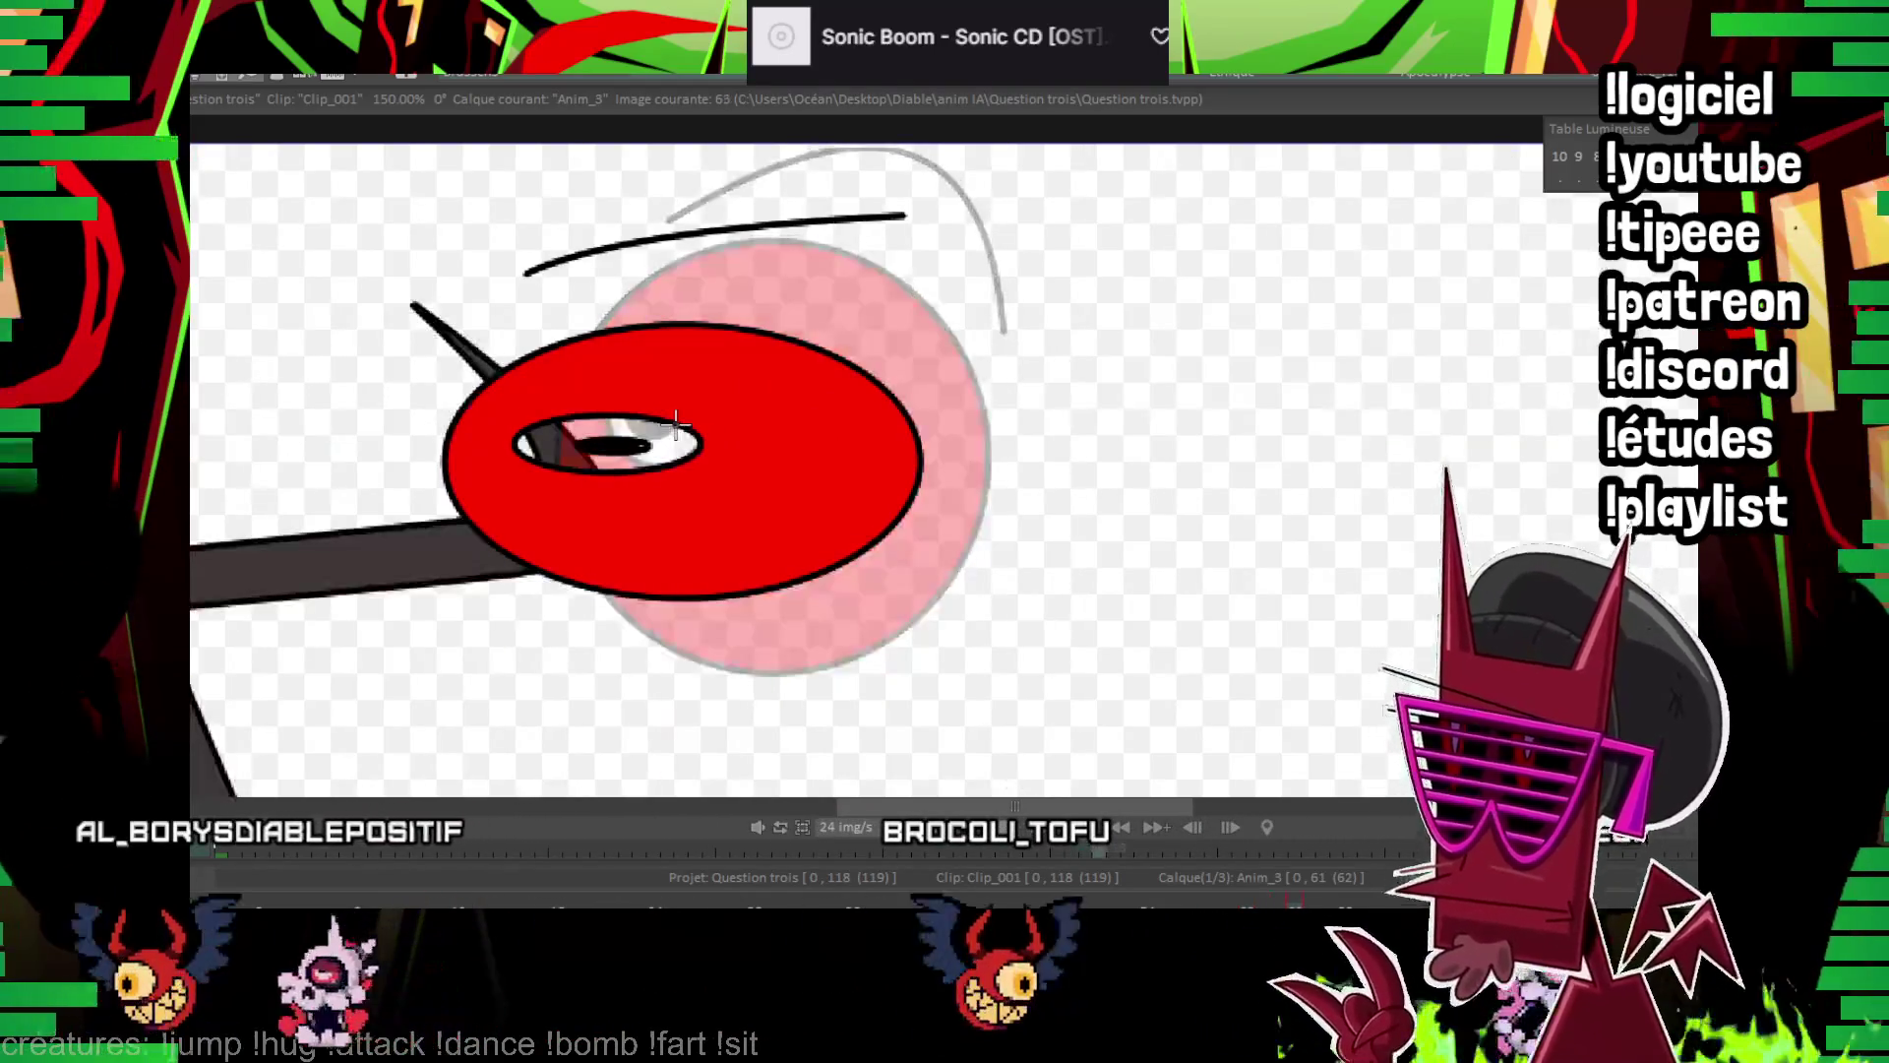
key("Return")
left_click_drag(382, 539, 950, 409)
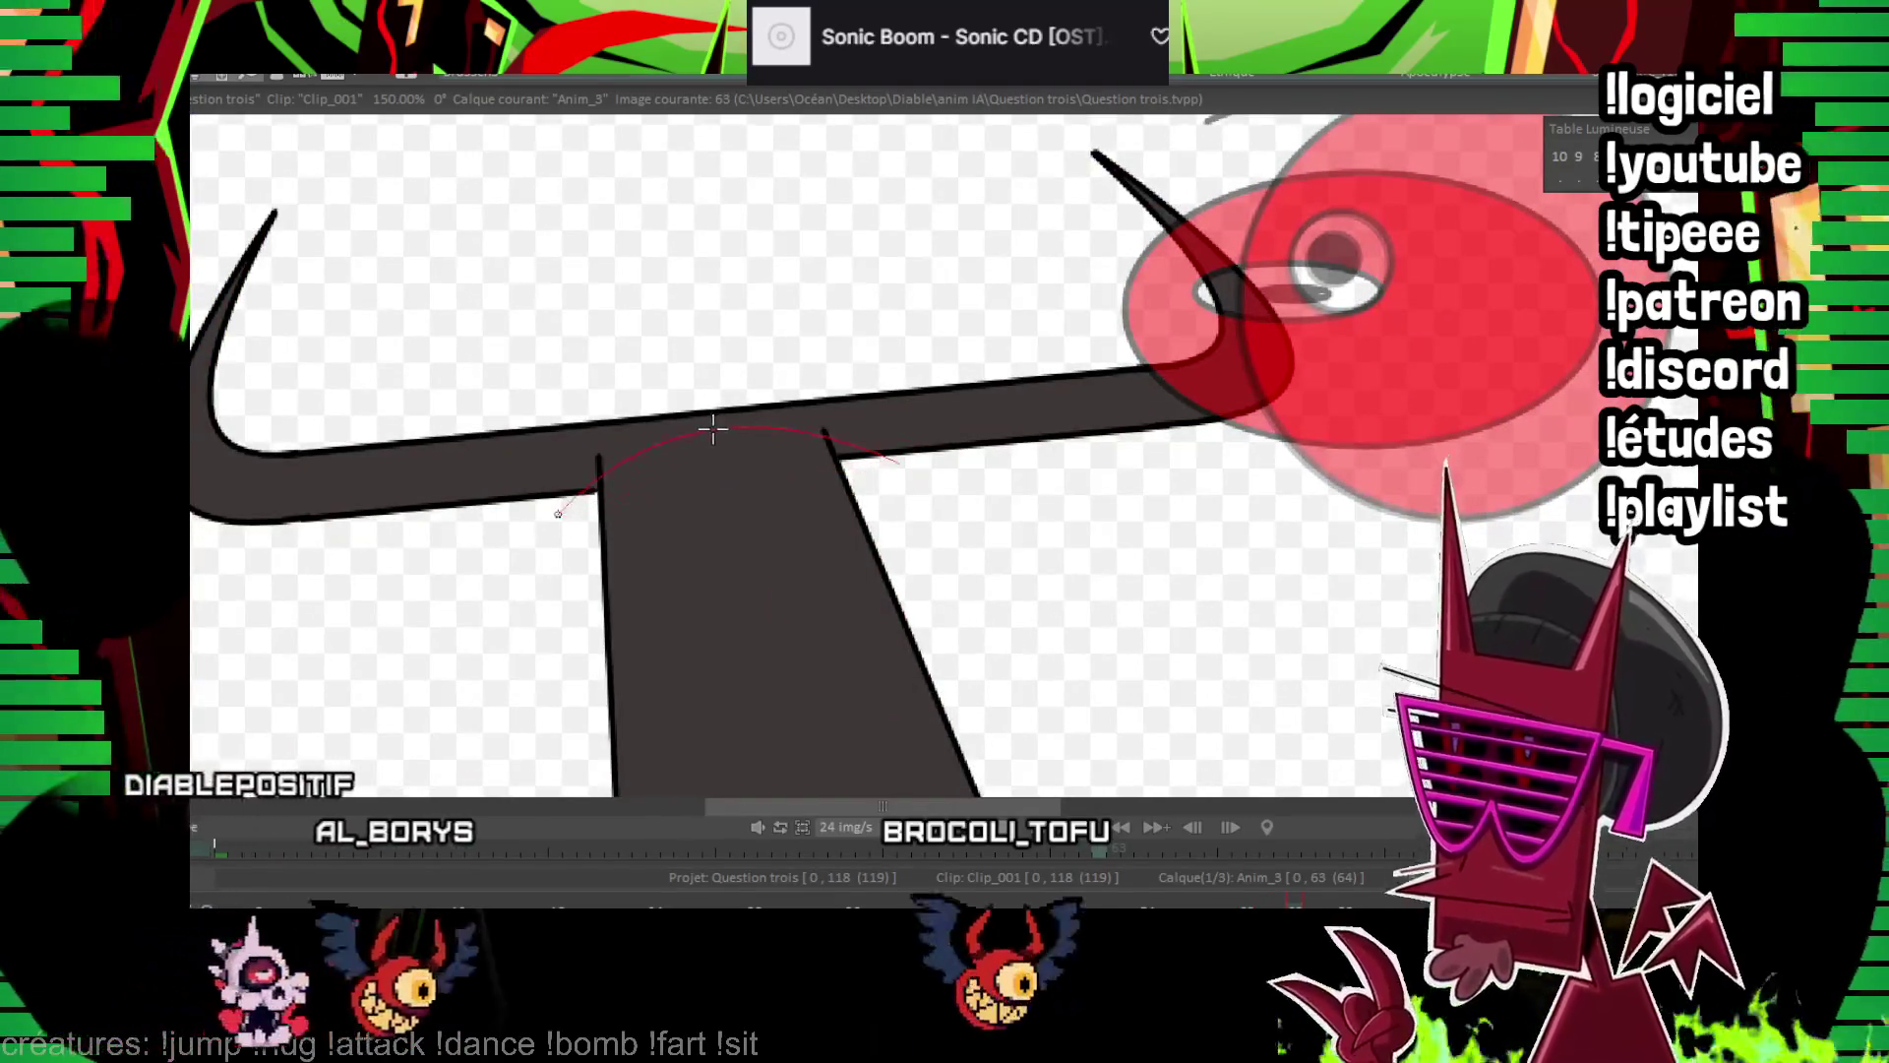
Draw a flattened eye with small pupil and arched brow on the head bar, filled red
left_click(687, 346)
left_click(885, 476)
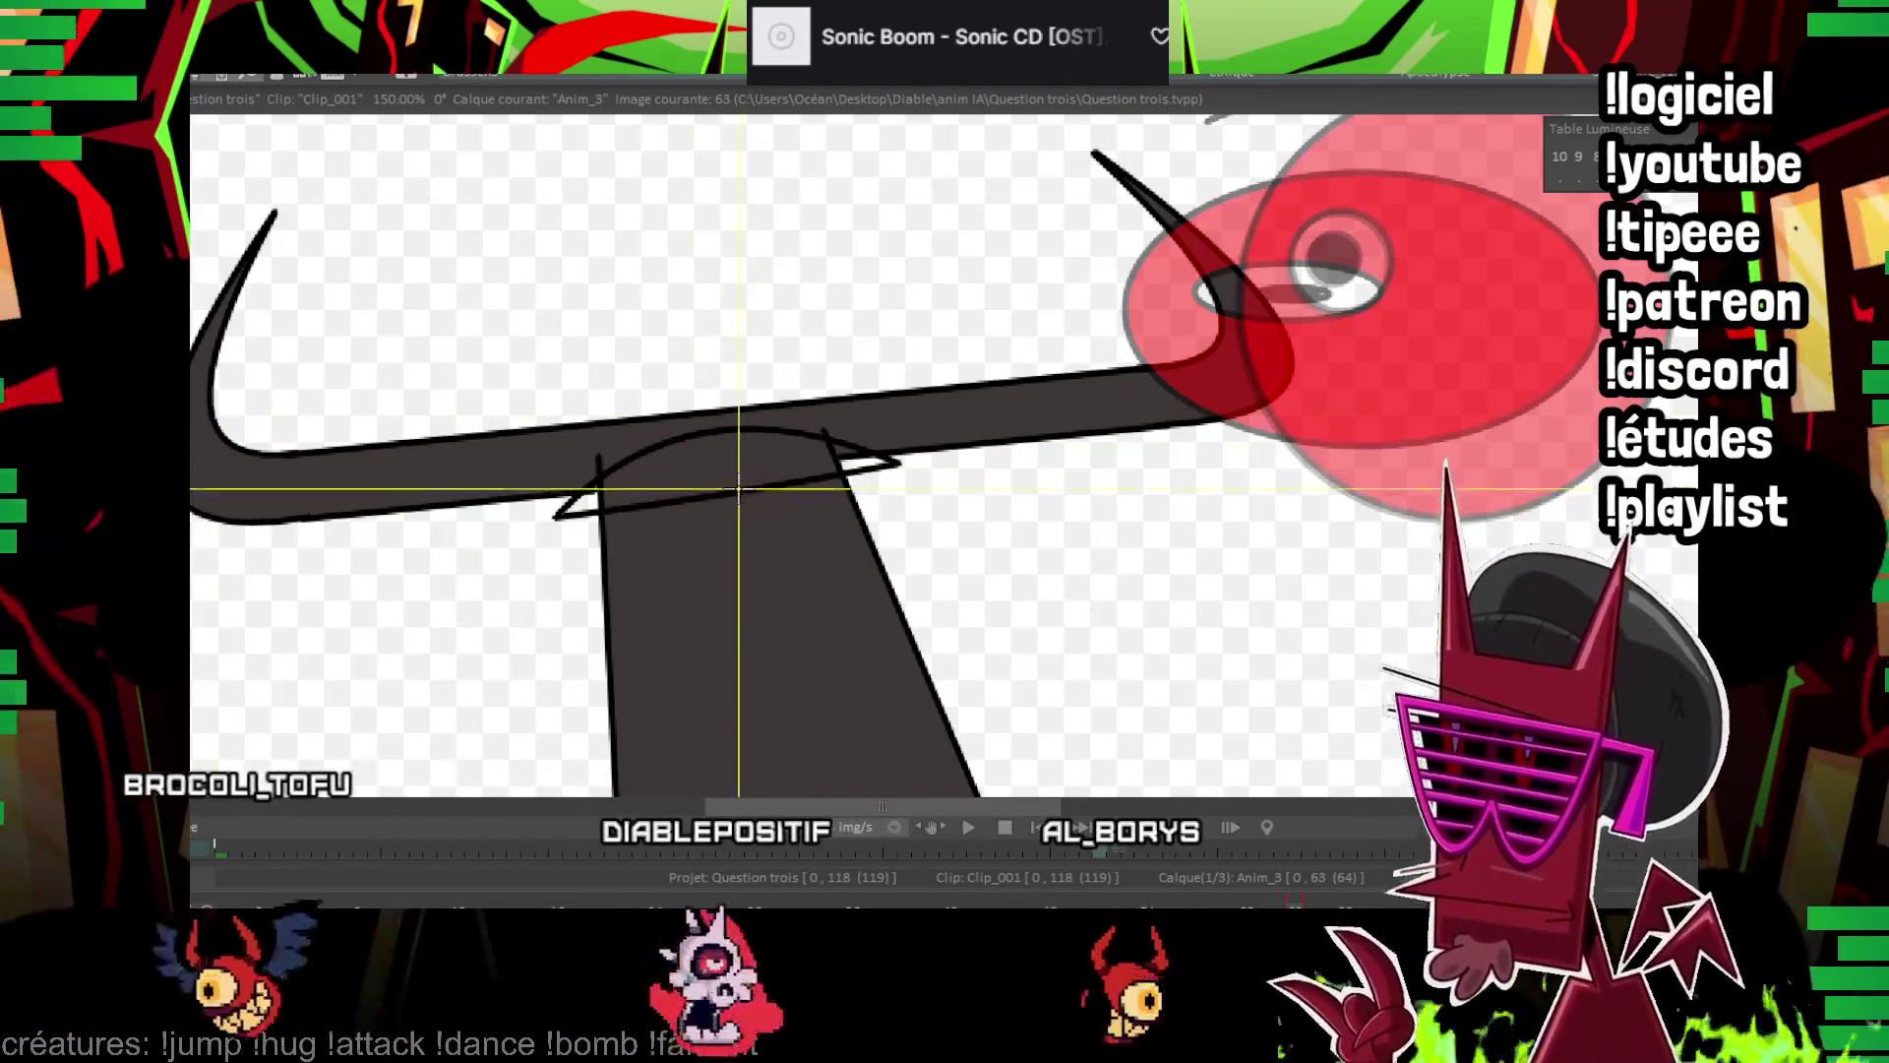
left_click_drag(700, 449, 749, 492)
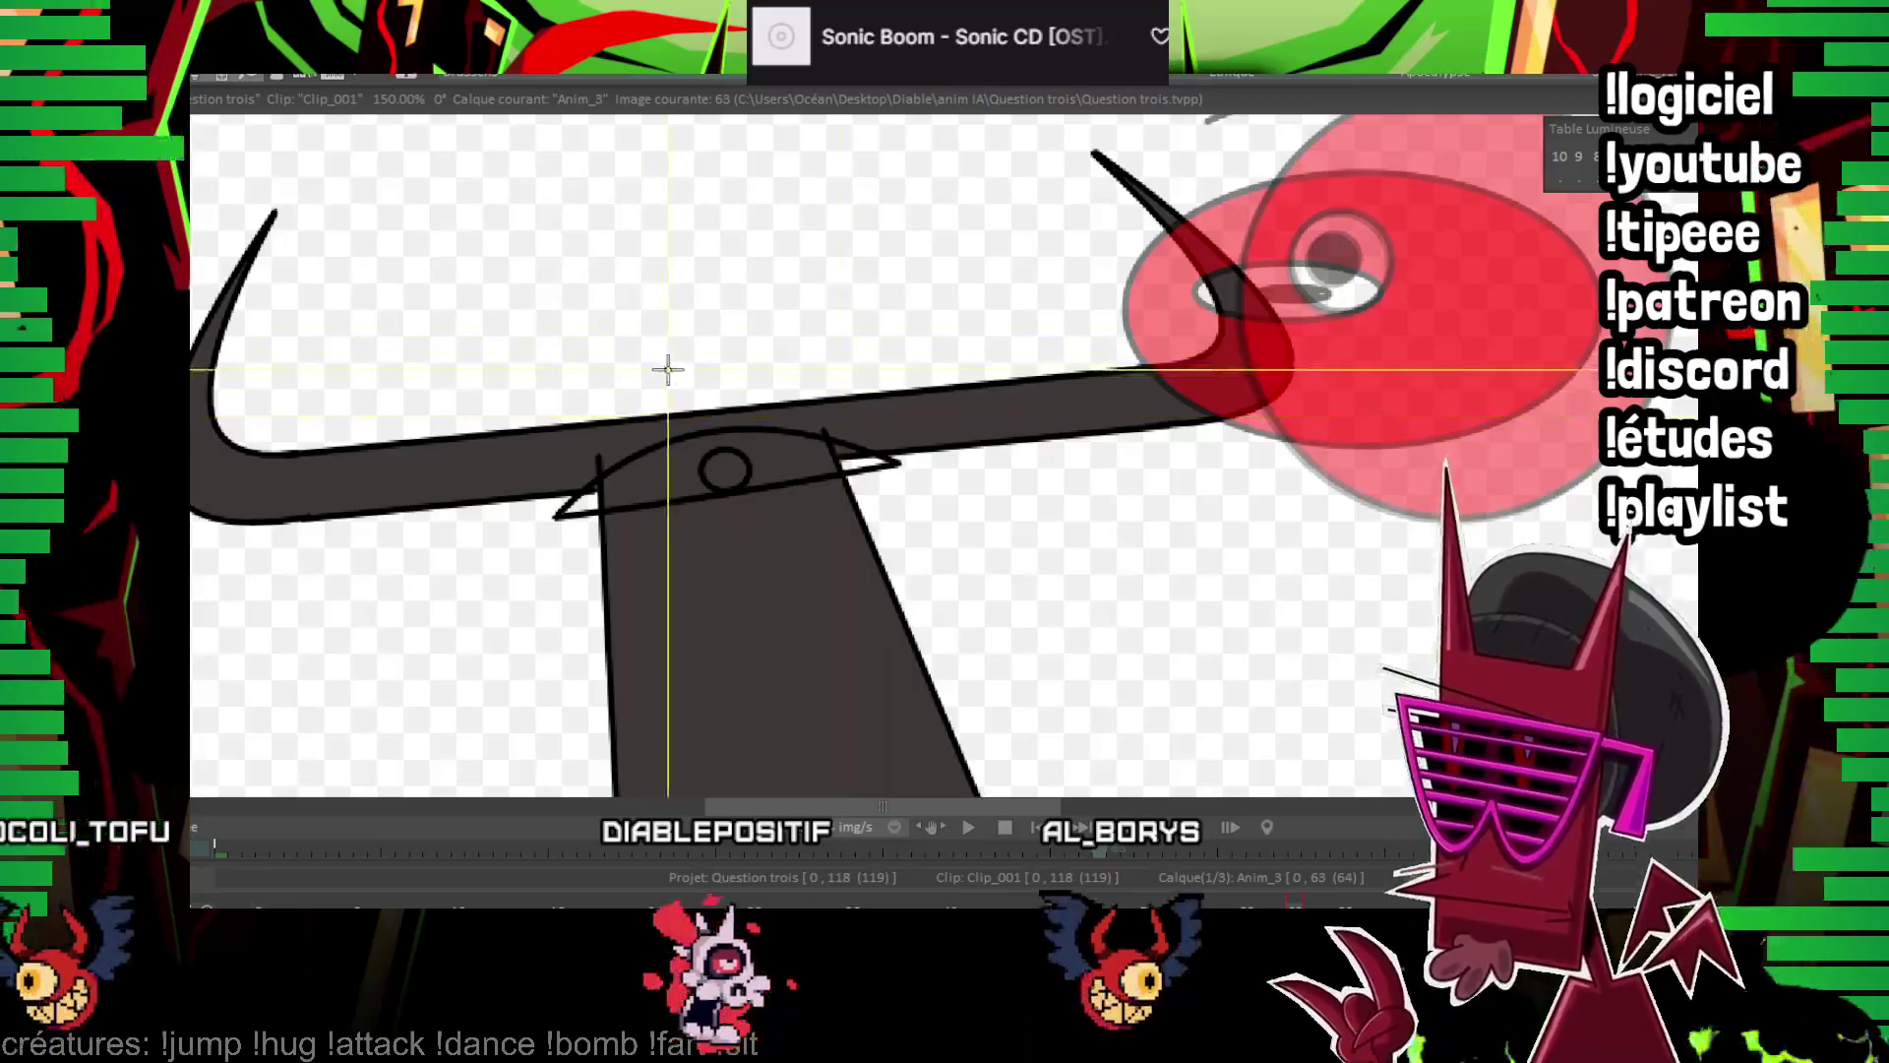
left_click(710, 305)
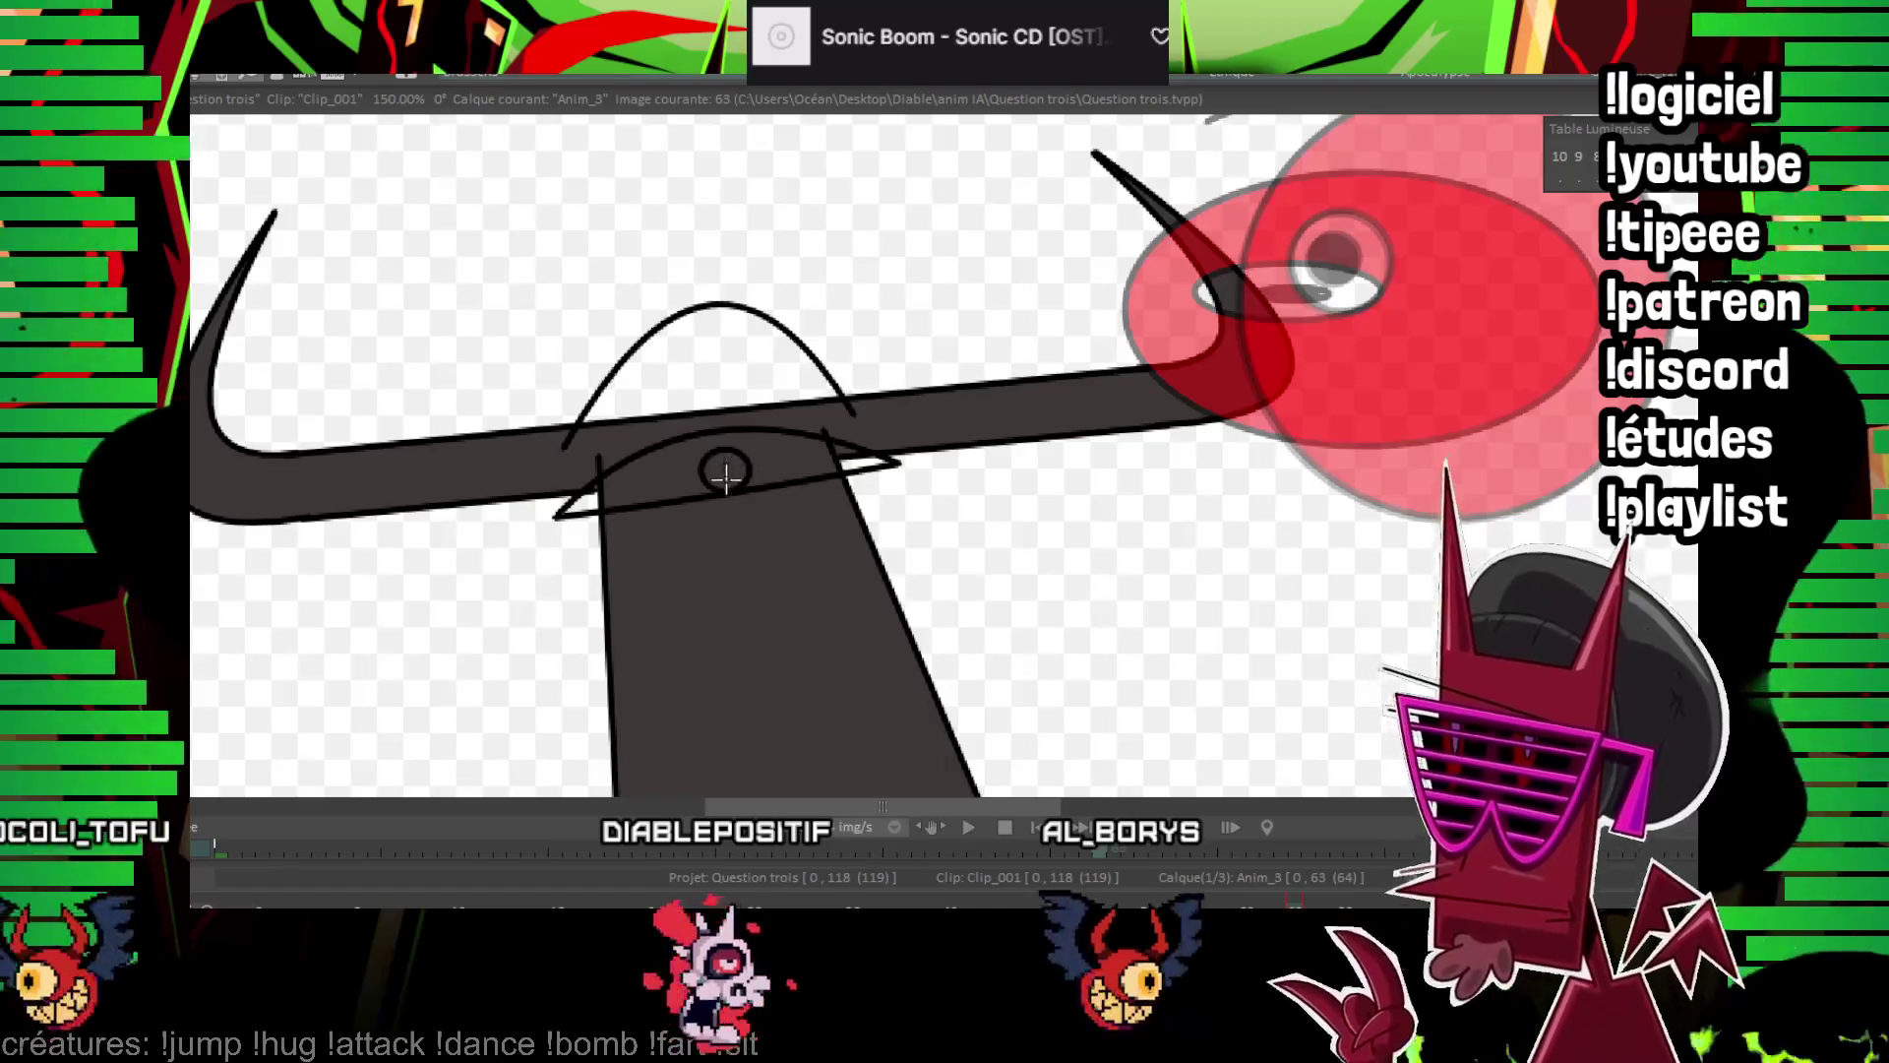
left_click_drag(914, 377, 899, 274)
left_click(777, 349)
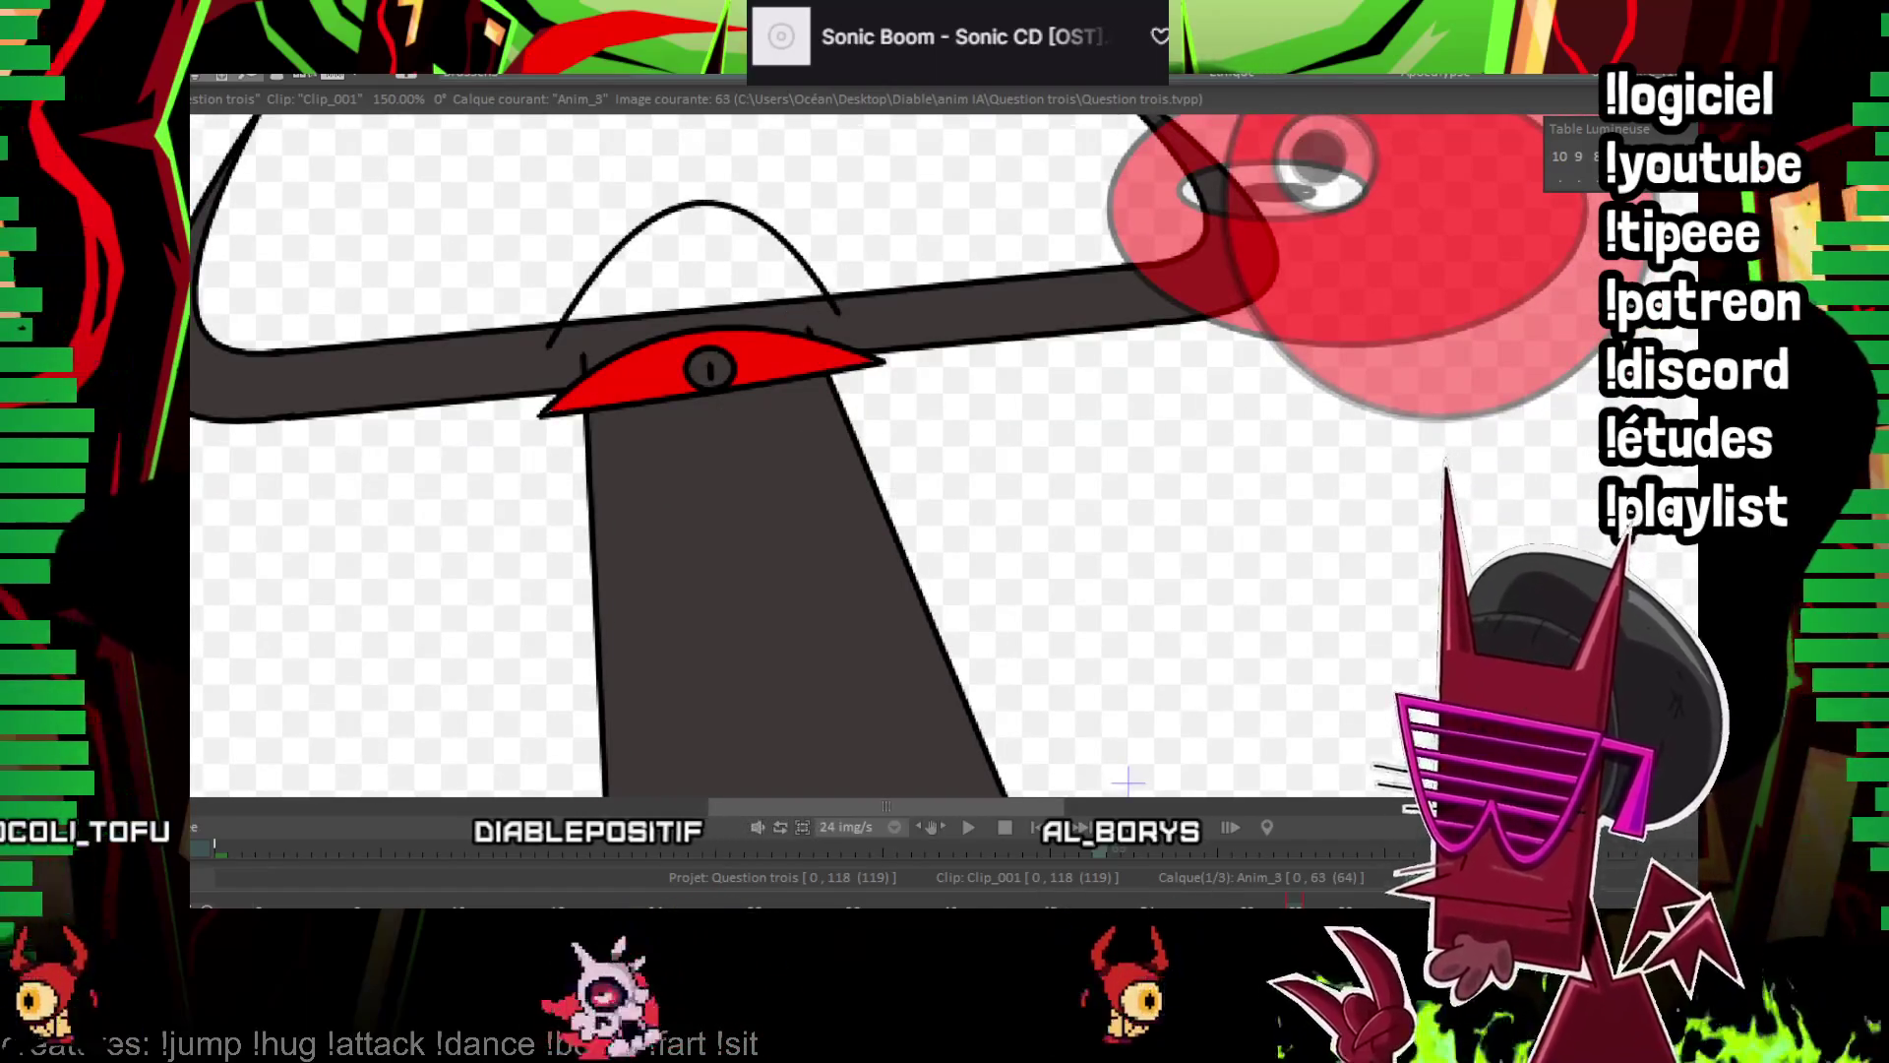
Paste the eye and brow onto images 66, 70 and 78, shifting them slightly left and down
key("Right")
key("Right")
key("Right")
key("ctrl+v")
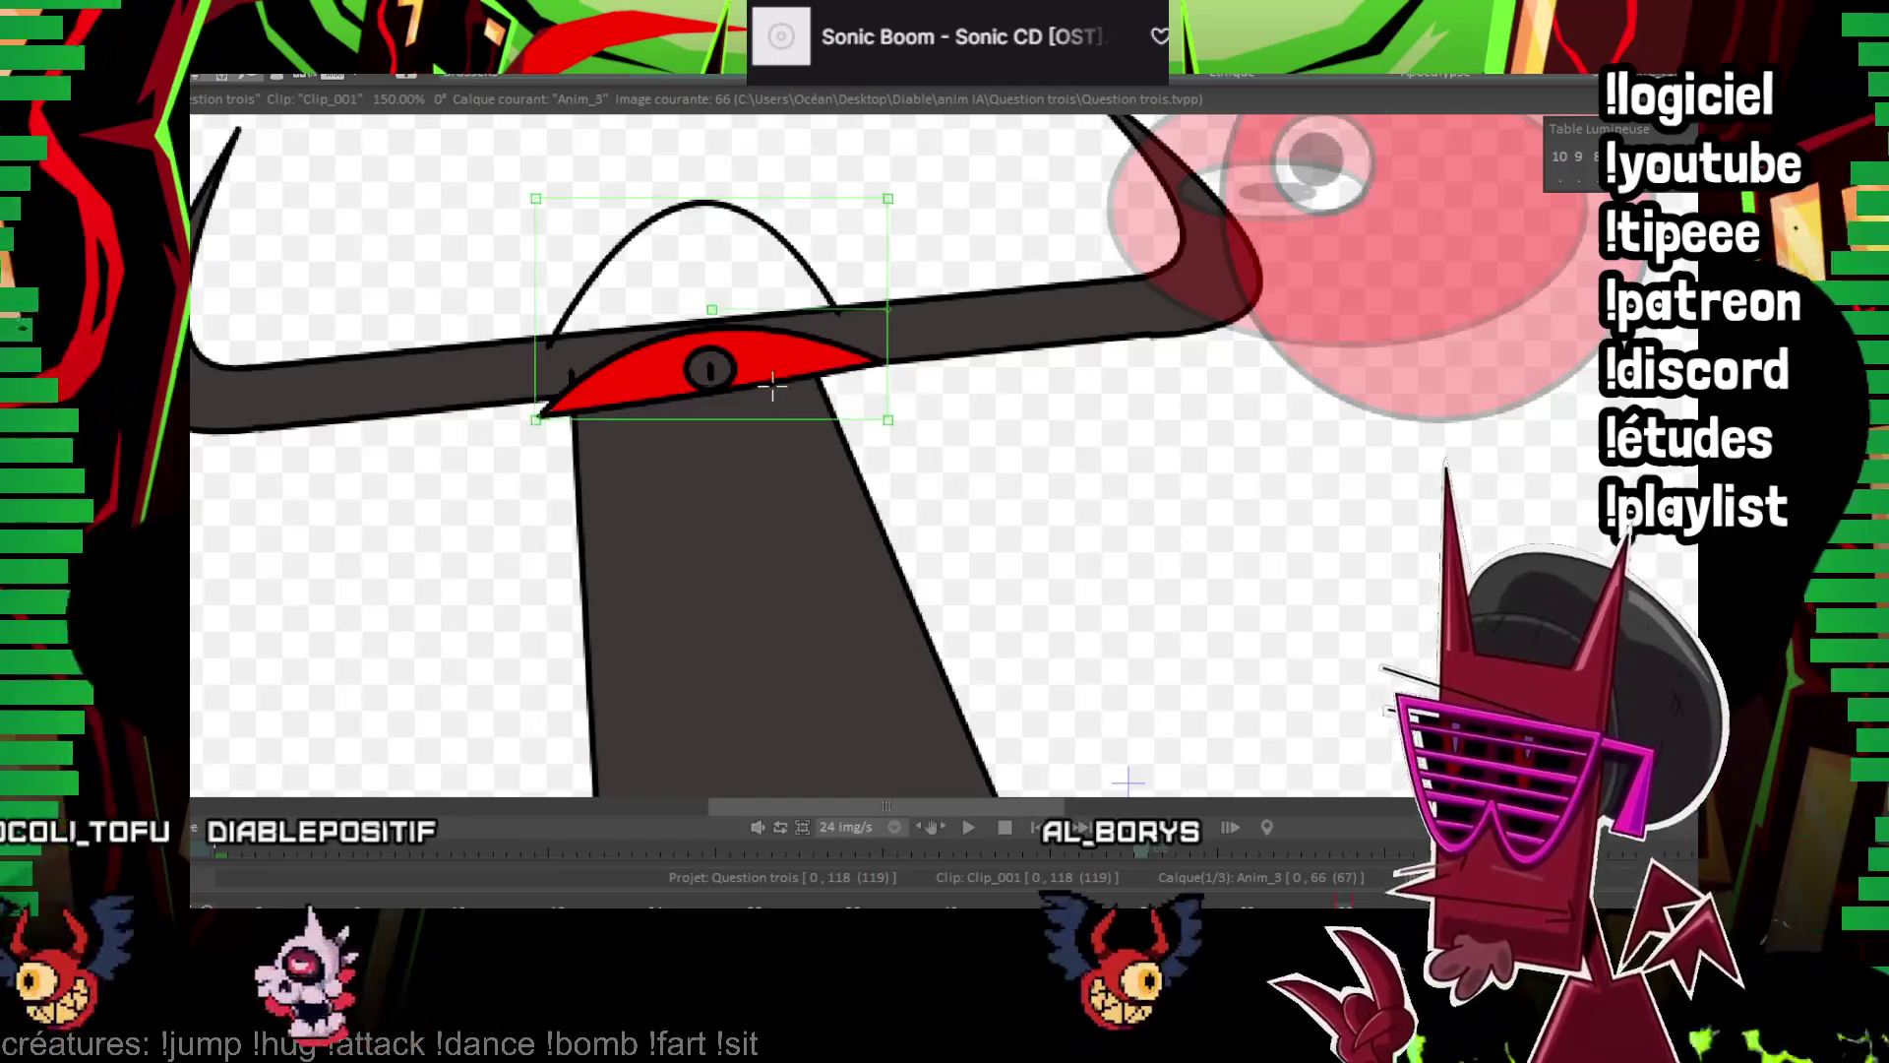
key("Right")
key("Right")
key("Right")
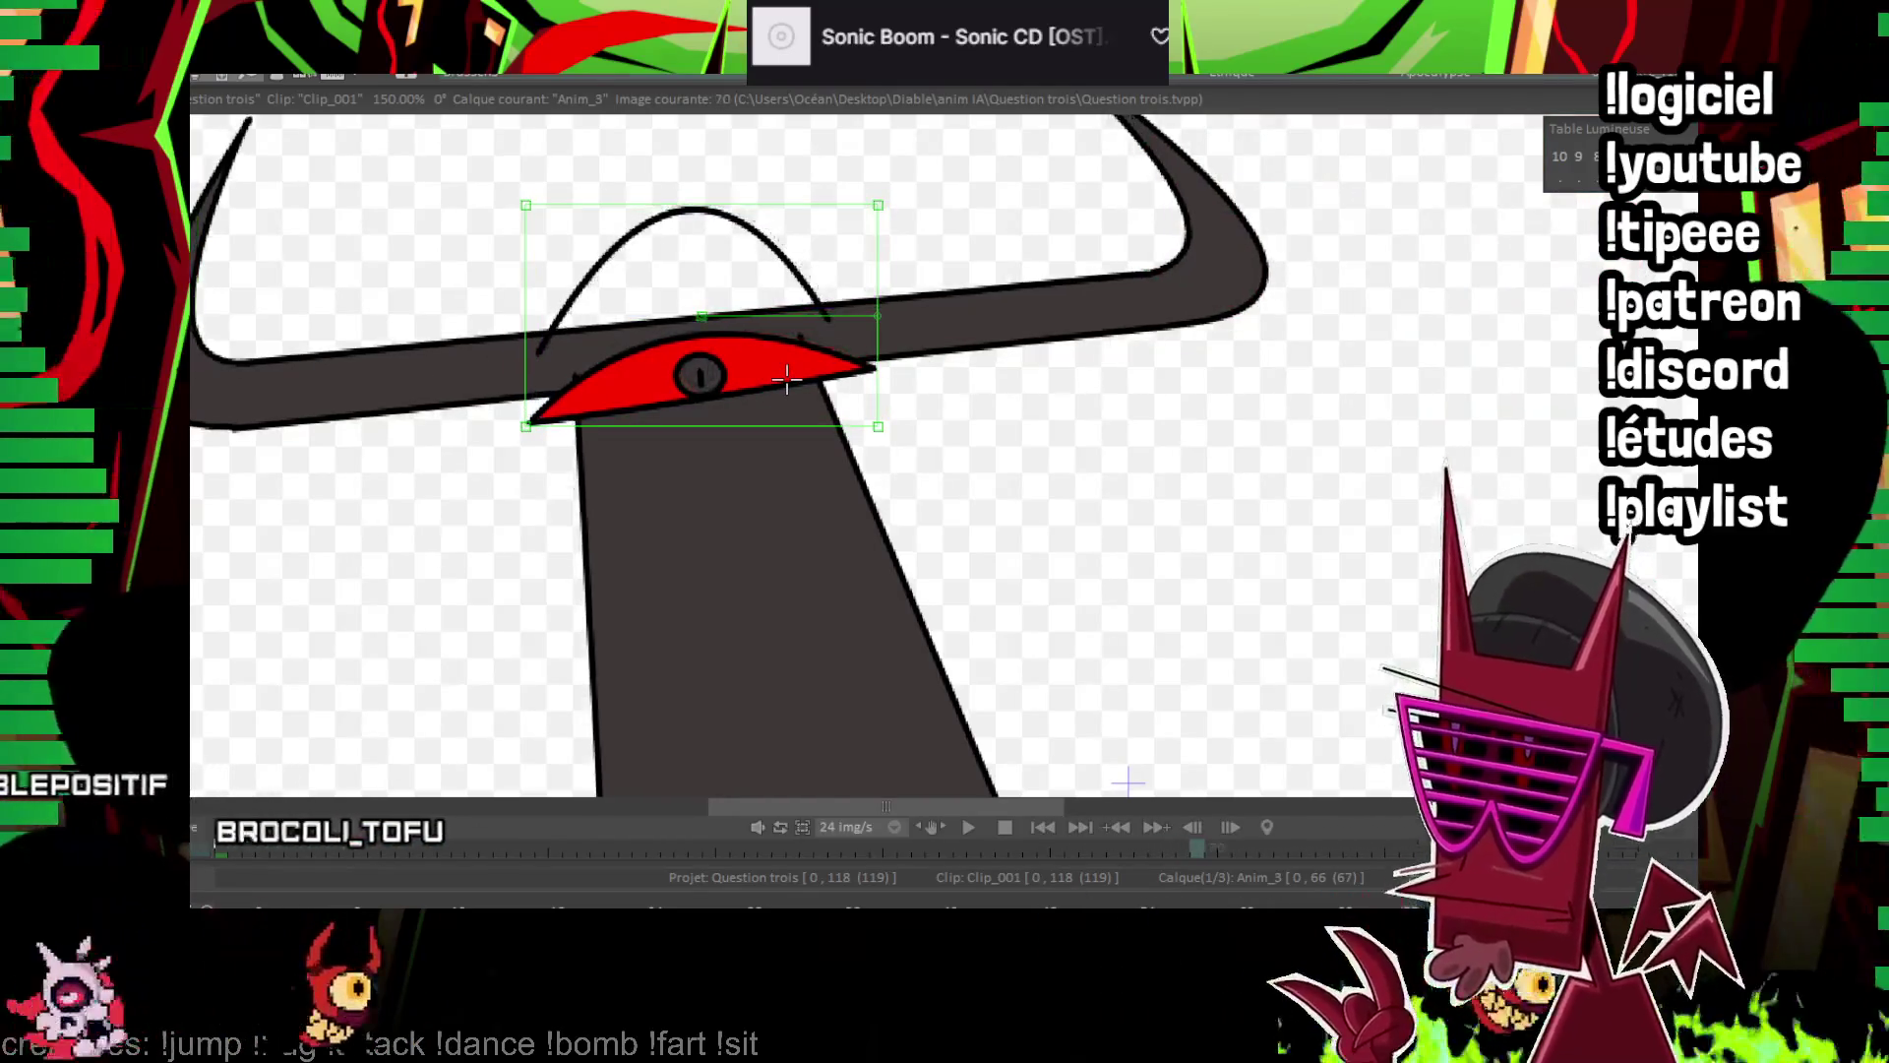
left_click_drag(787, 366, 828, 399)
key("Right")
key("Right")
key("Right")
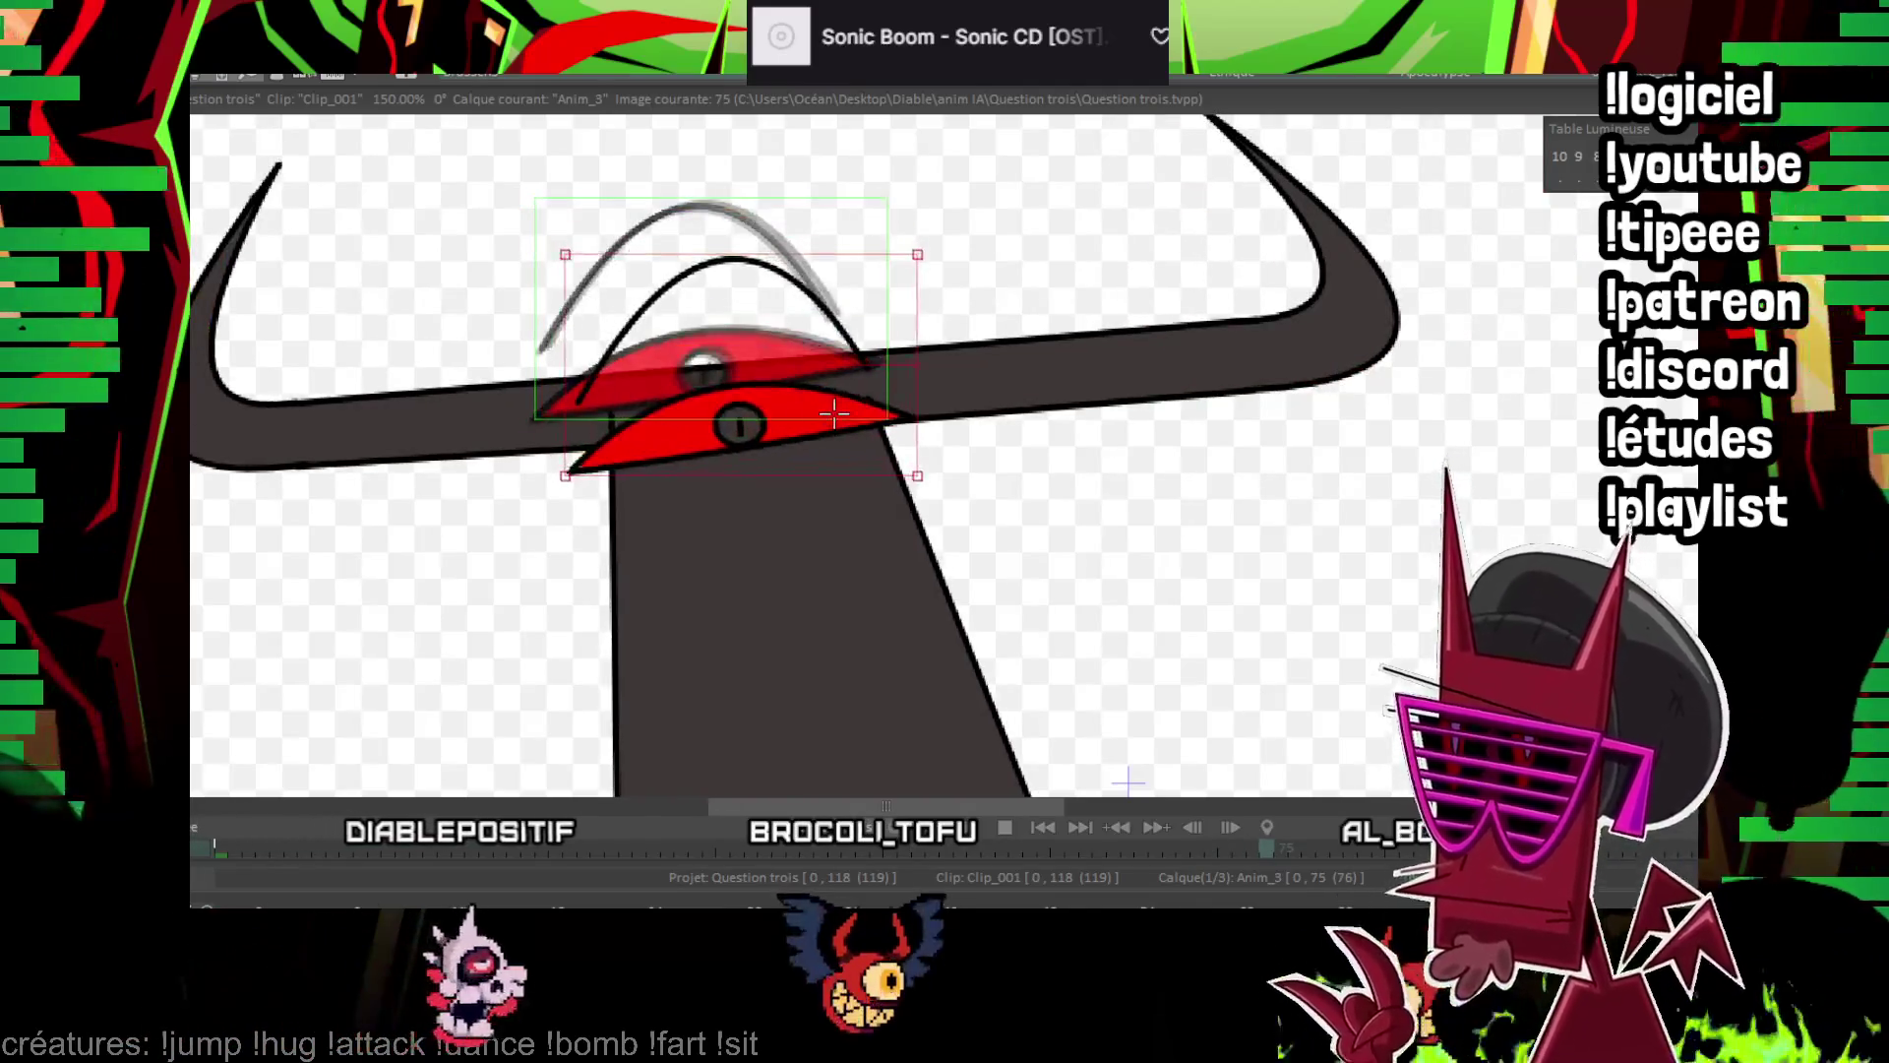
key("Return")
Draw the first long curved squint line across the head on image 78
scroll(872, 203, "down", 3)
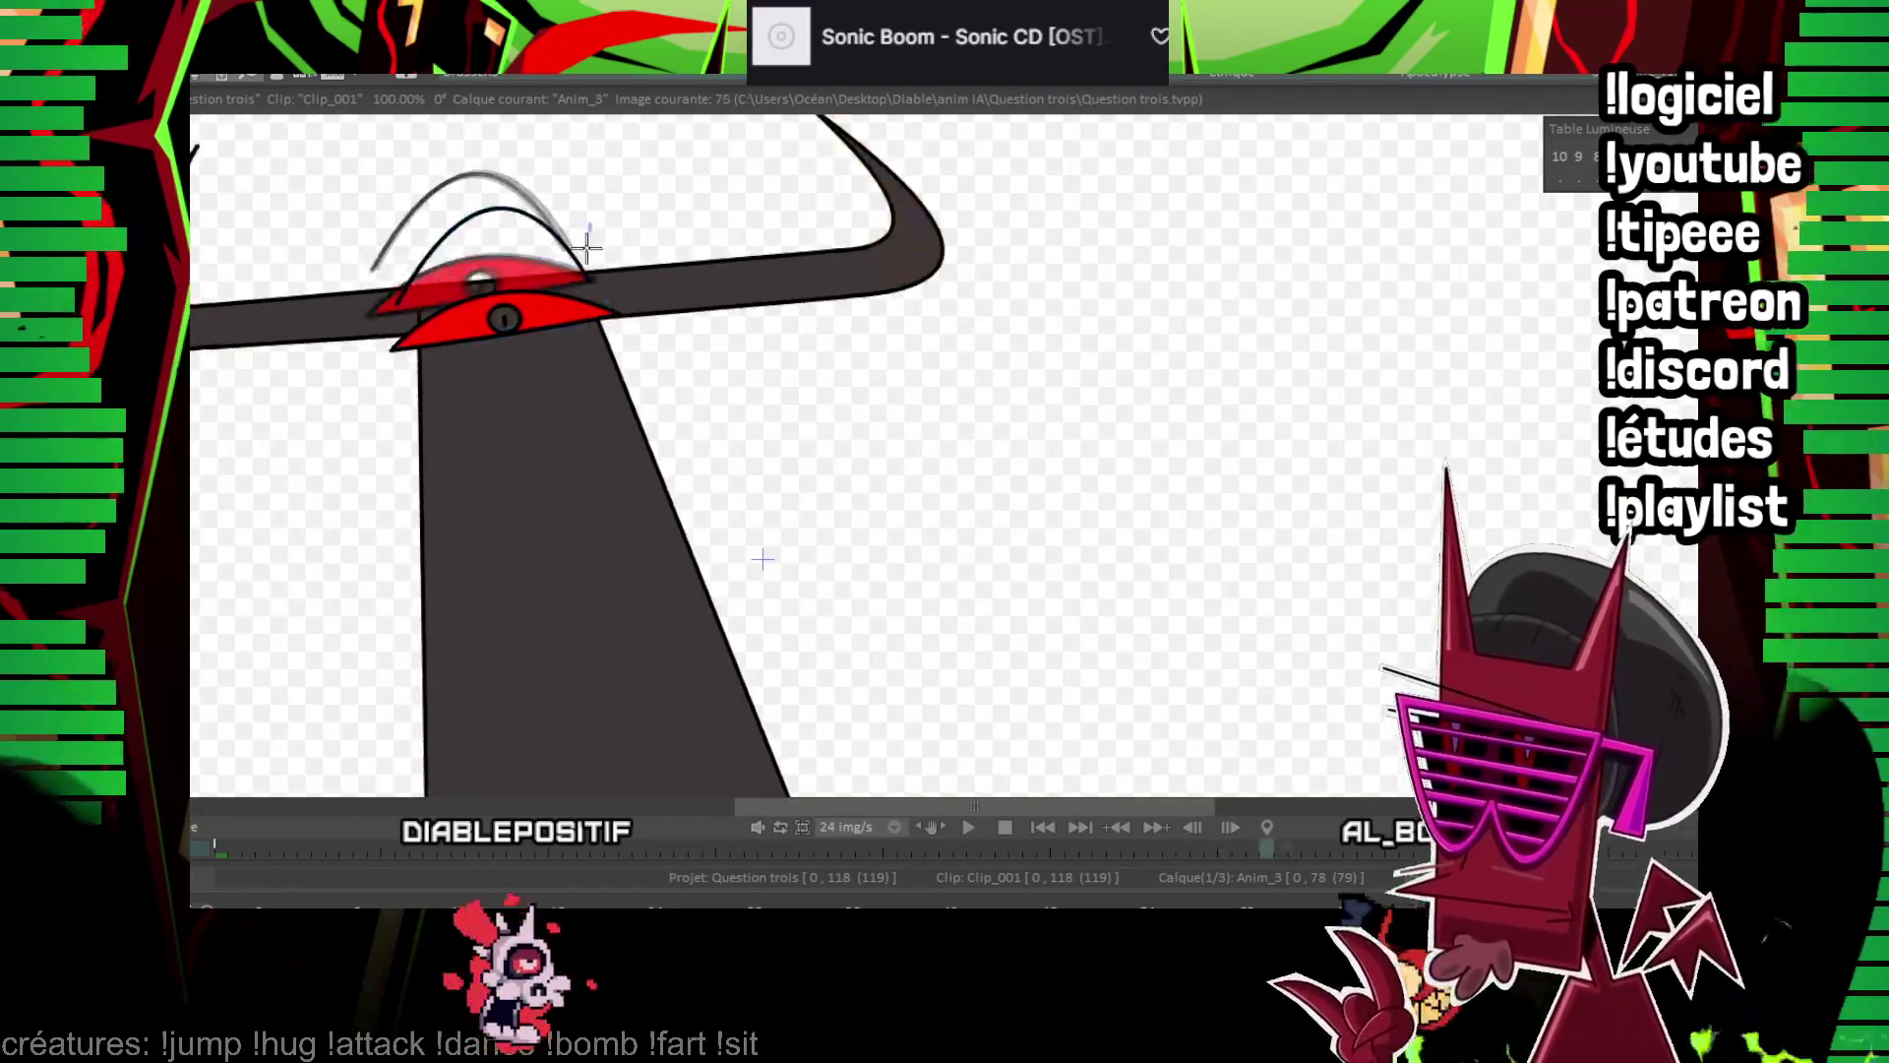
left_click_drag(1160, 575, 1176, 581)
left_click(887, 359)
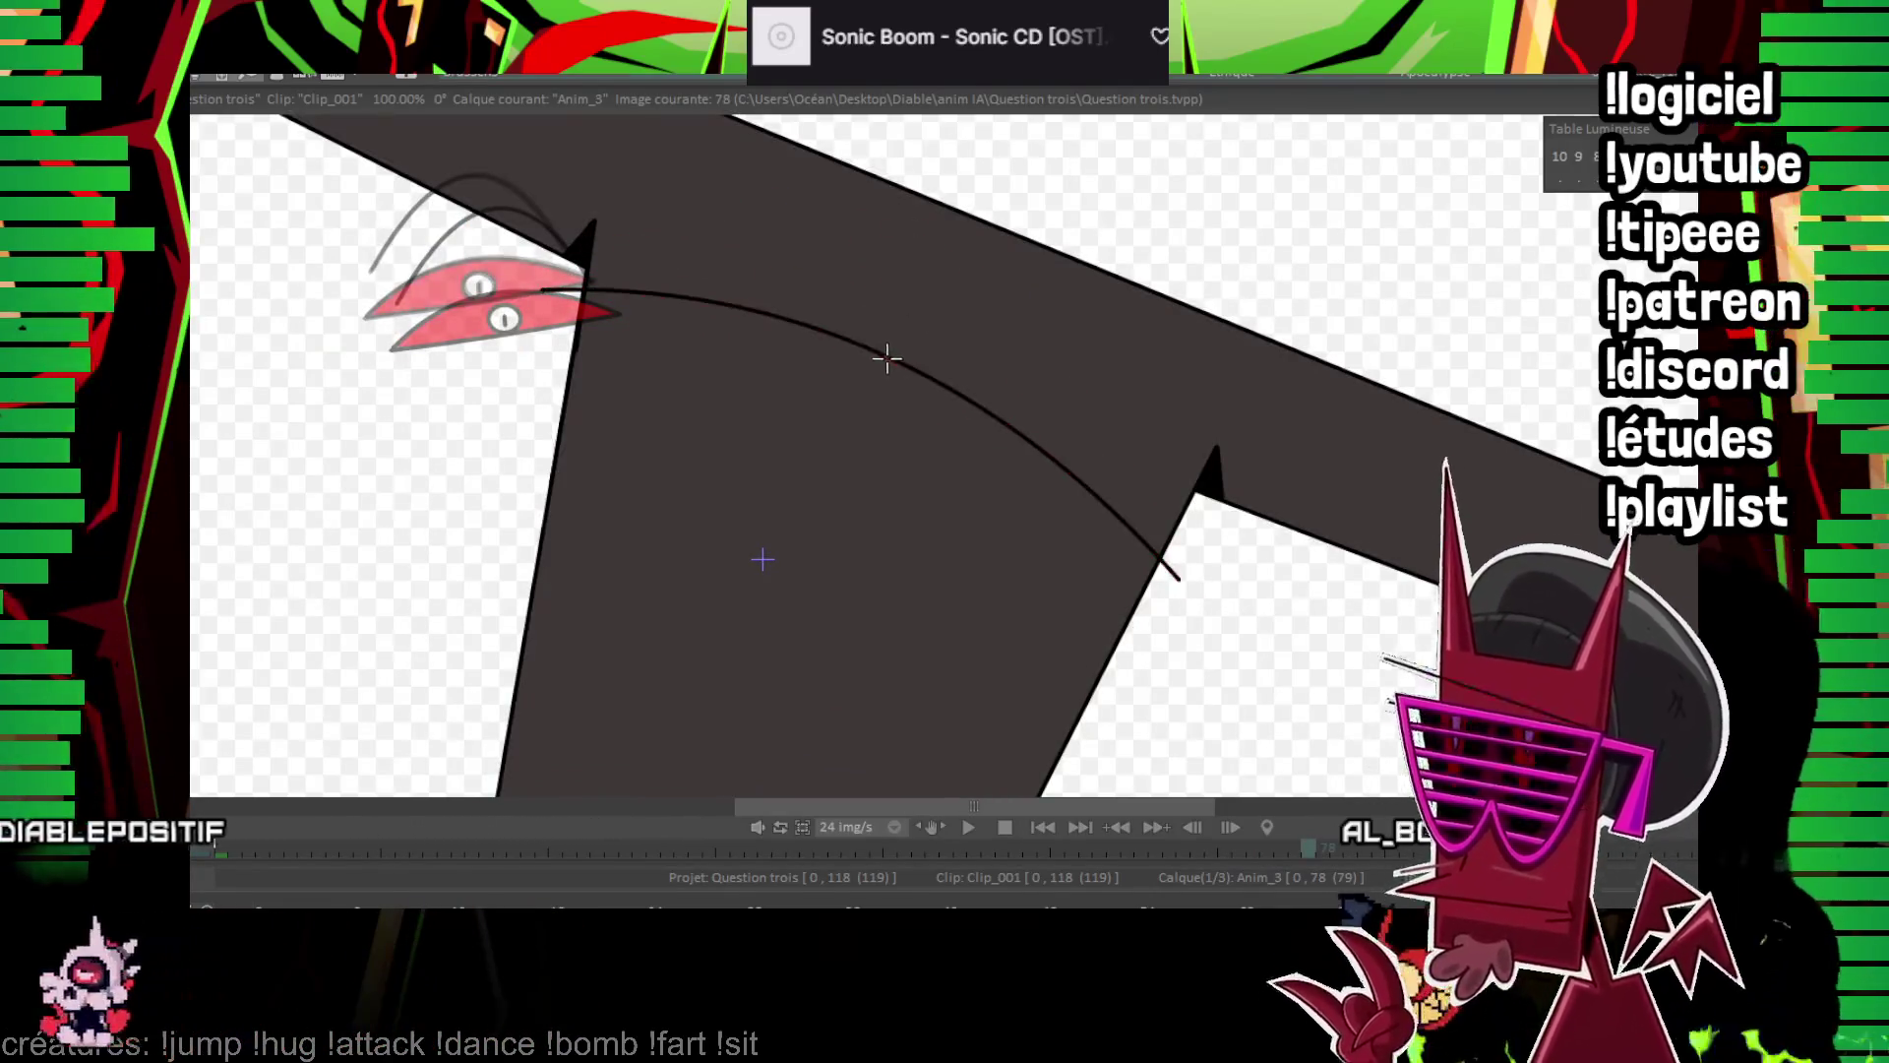
Add a second squint line and a shorter inner one on image 78
mouse_move(546, 288)
left_mouse_down()
mouse_move(1132, 541)
mouse_move(1176, 580)
left_mouse_up()
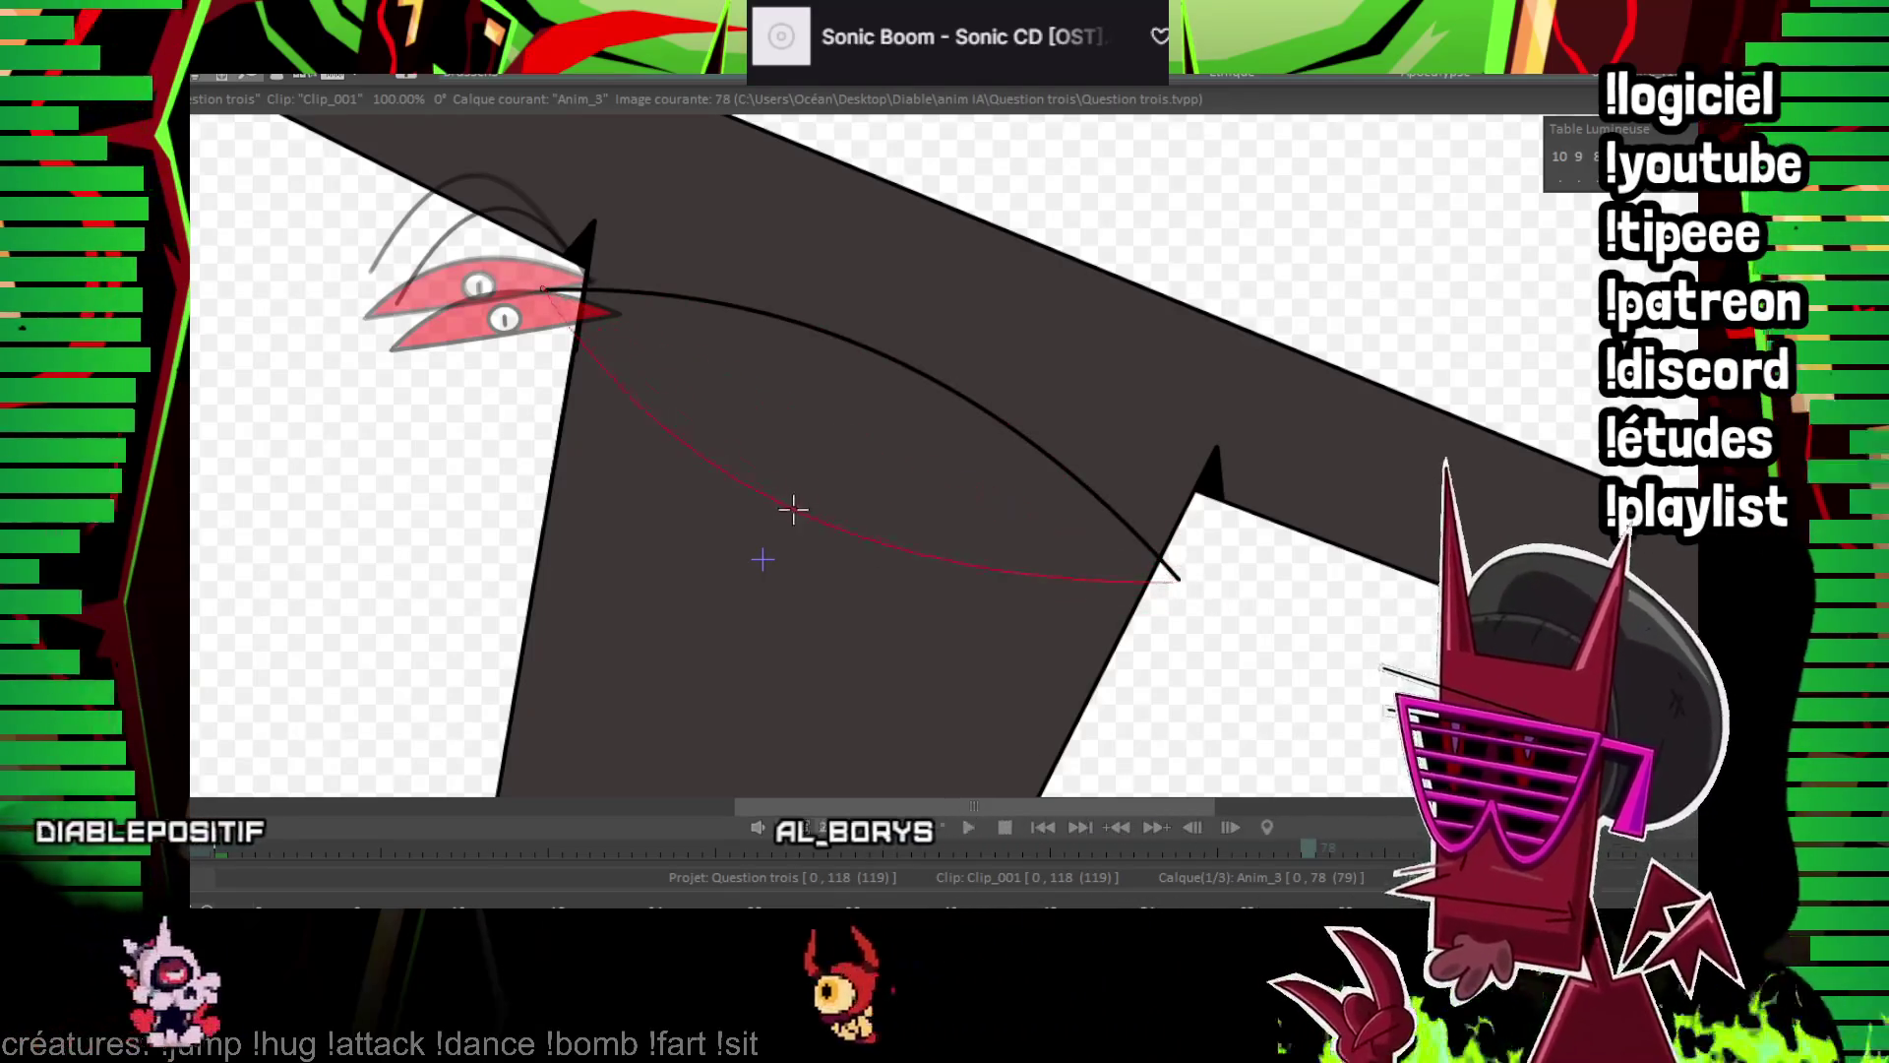
left_click(798, 514)
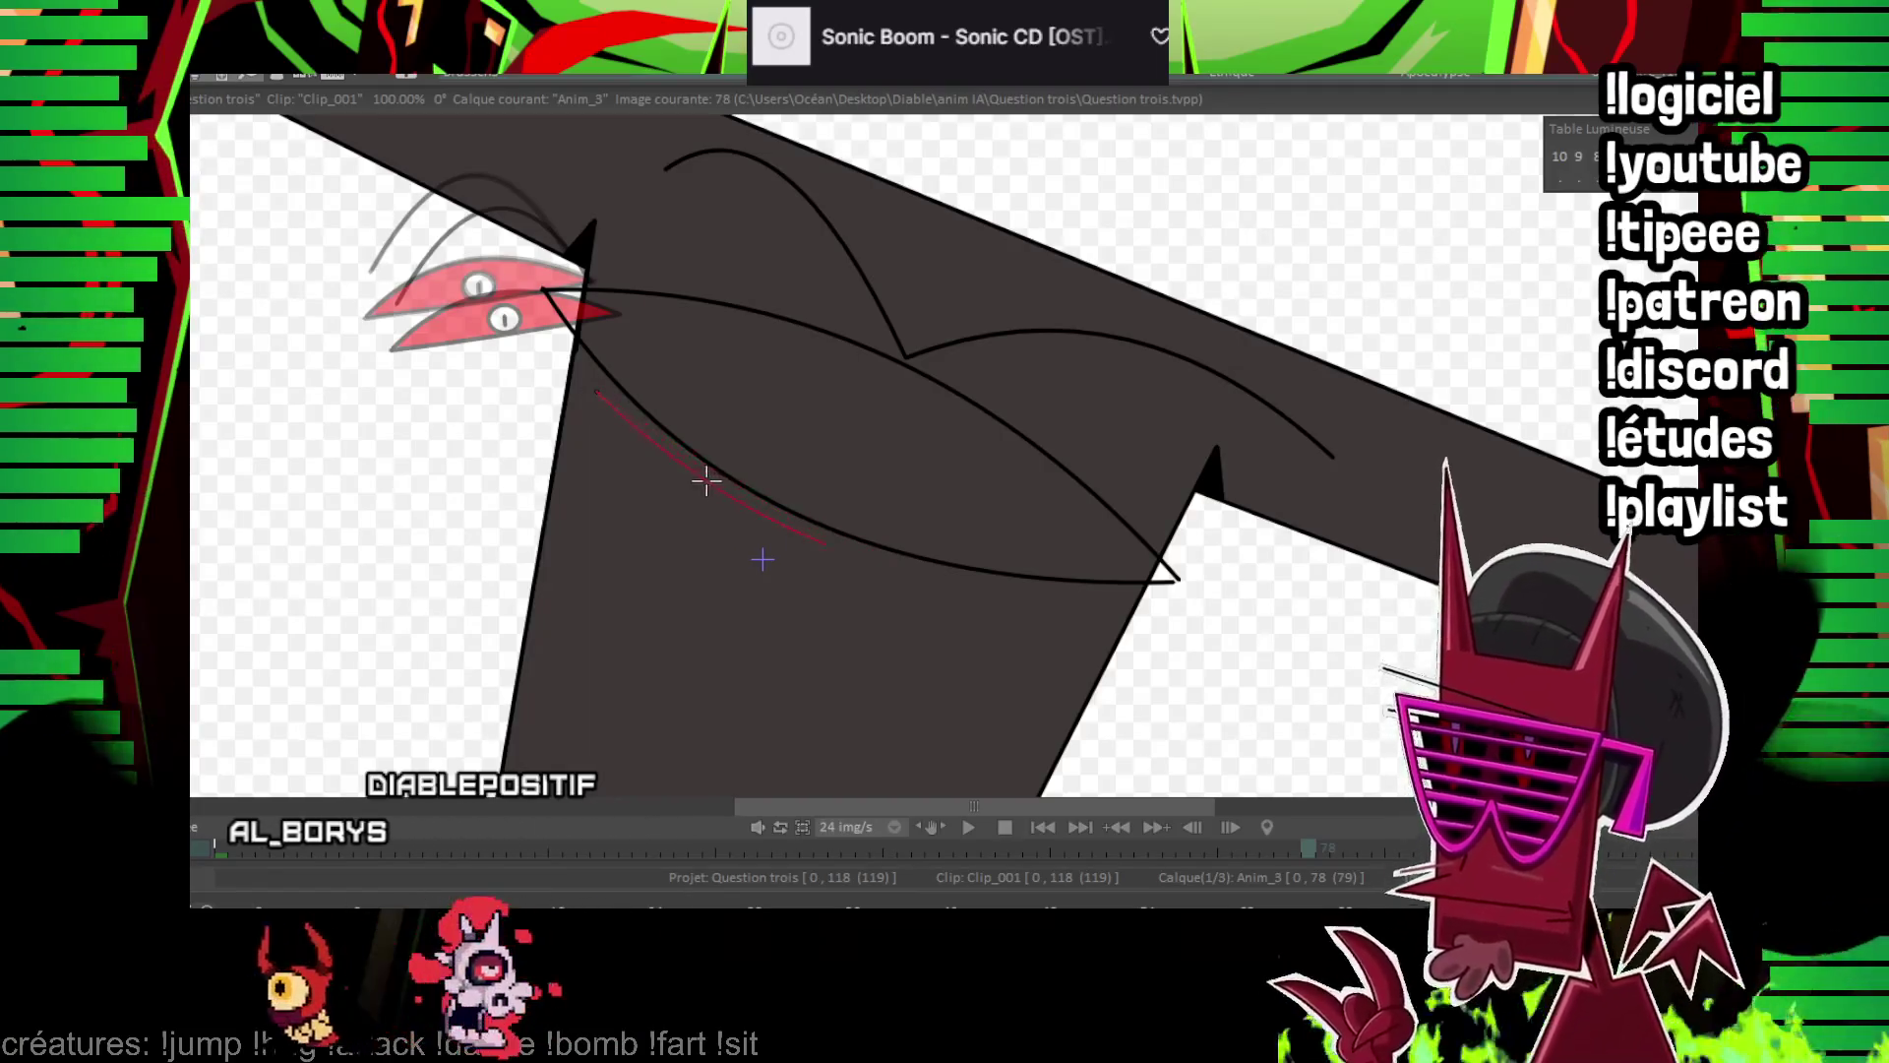
left_click(705, 480)
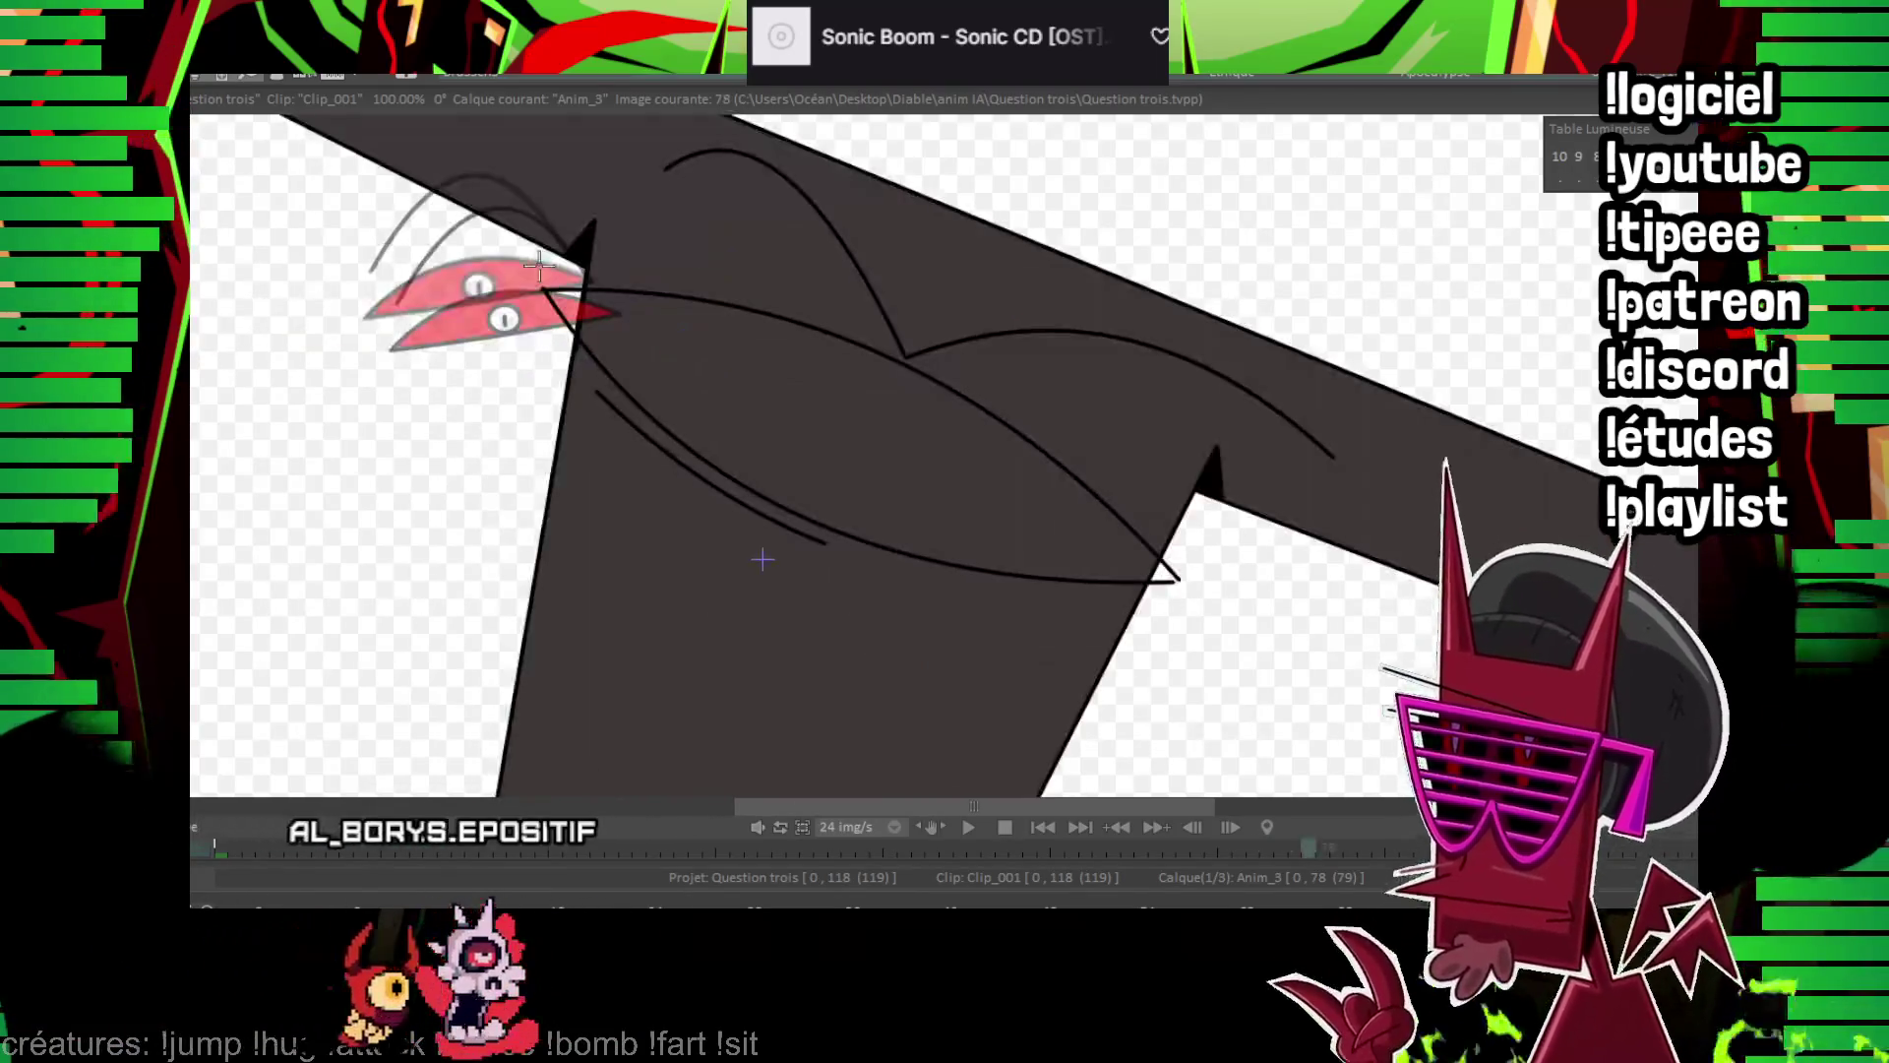
key("Left")
key("Right")
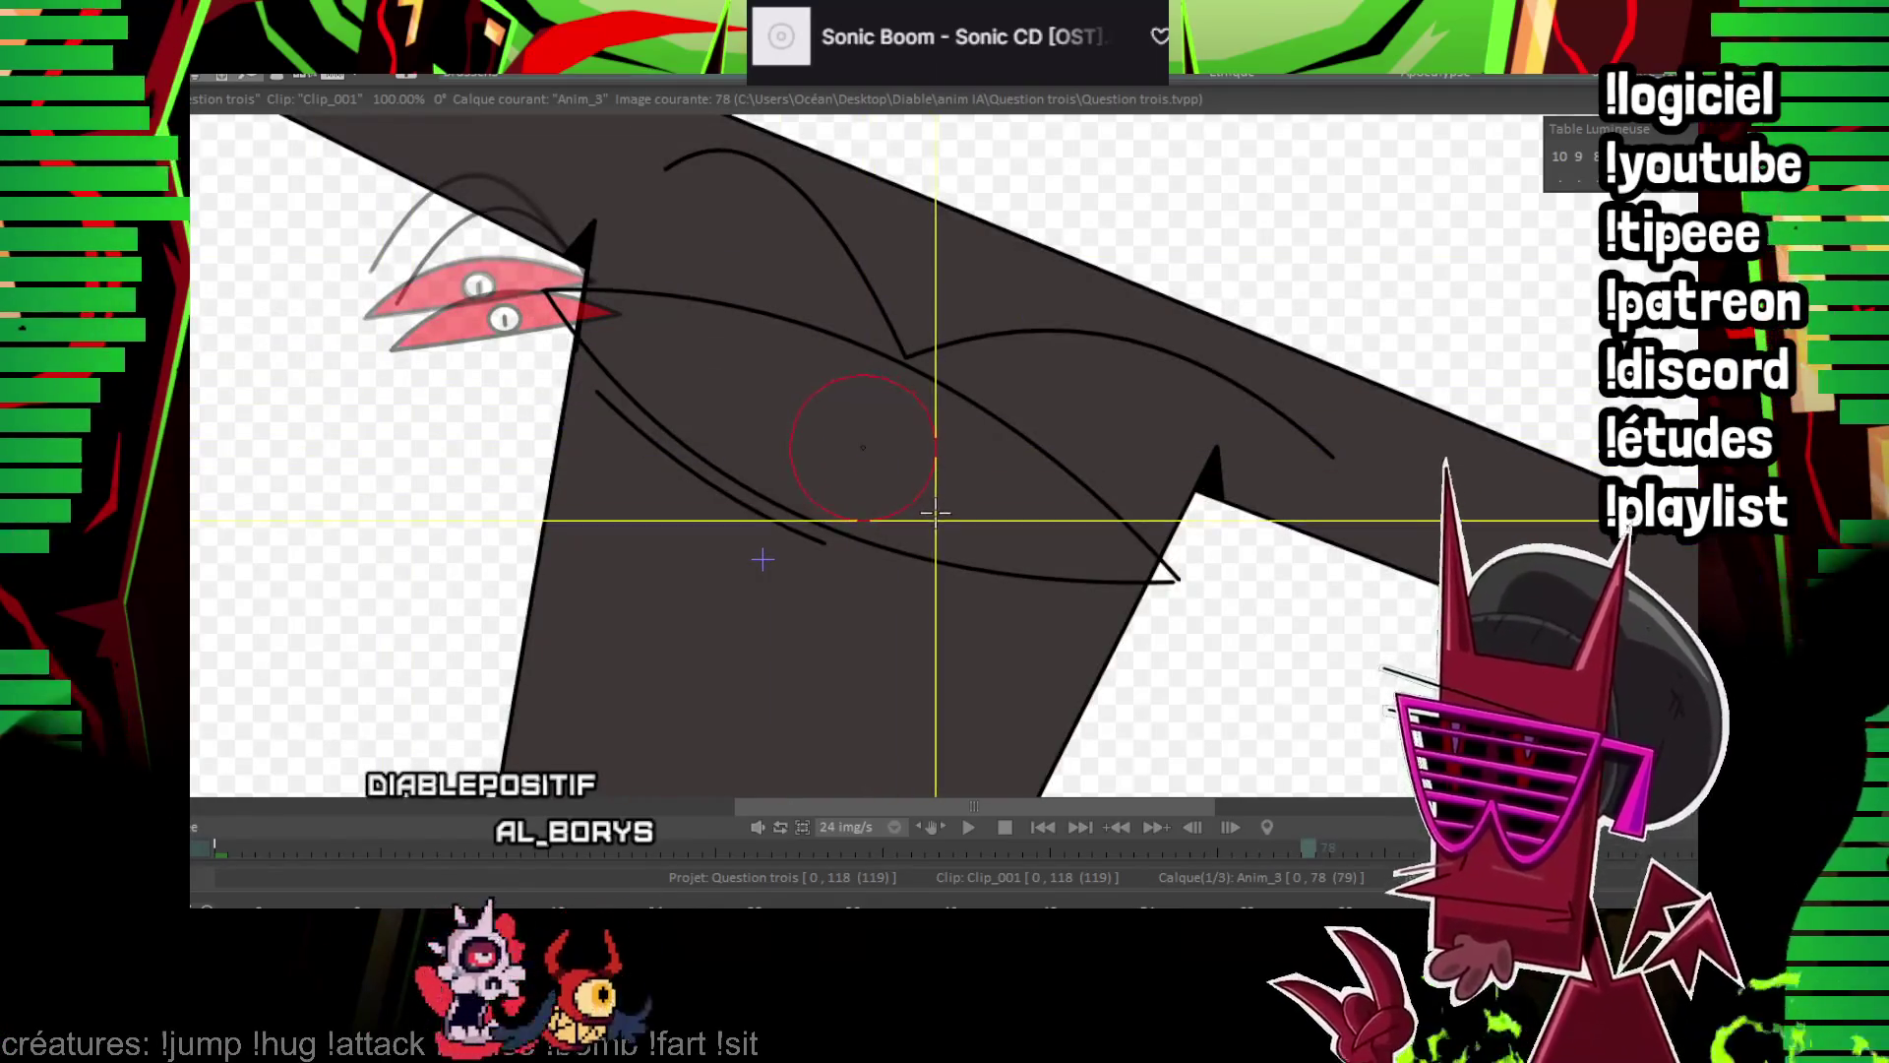
Resize the brush, draw the eye circle and an almond slit pupil, then go to image 80
left_click_drag(880, 438, 945, 505)
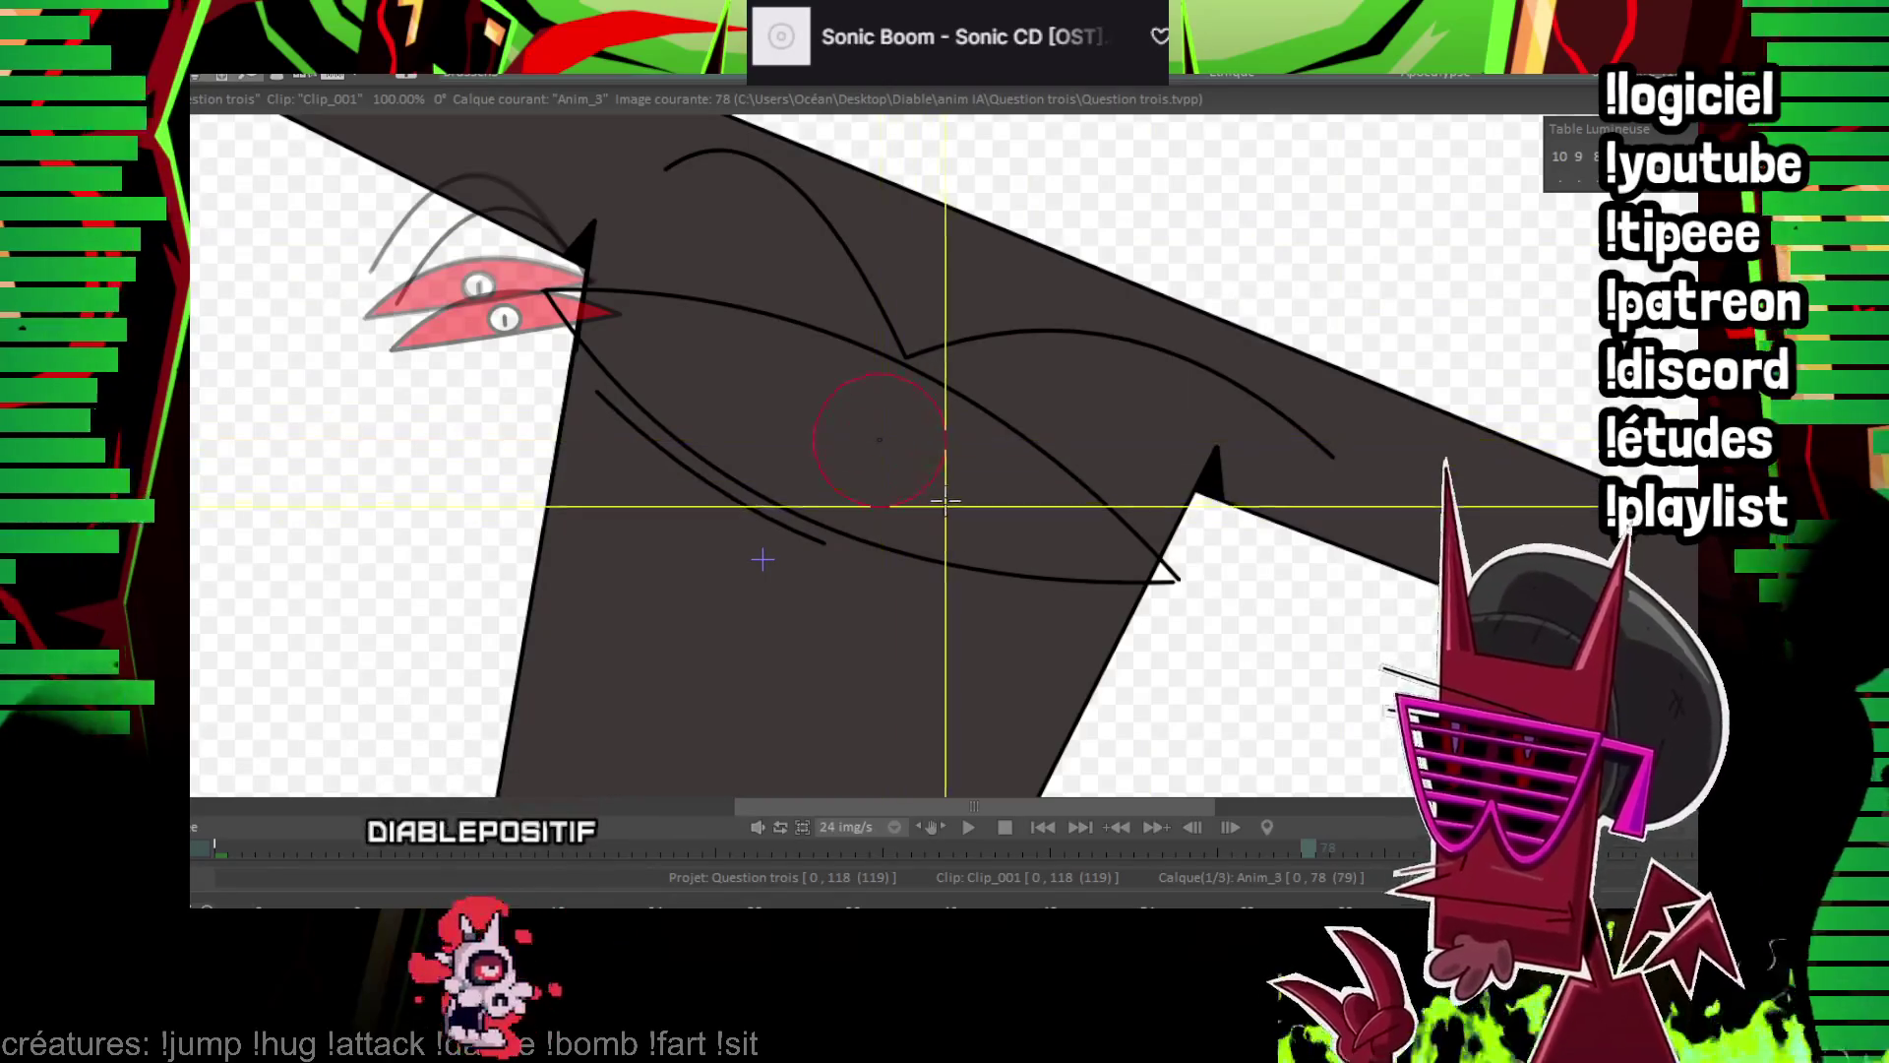
scroll(763, 559, "down", 4)
scroll(762, 559, "up", 3)
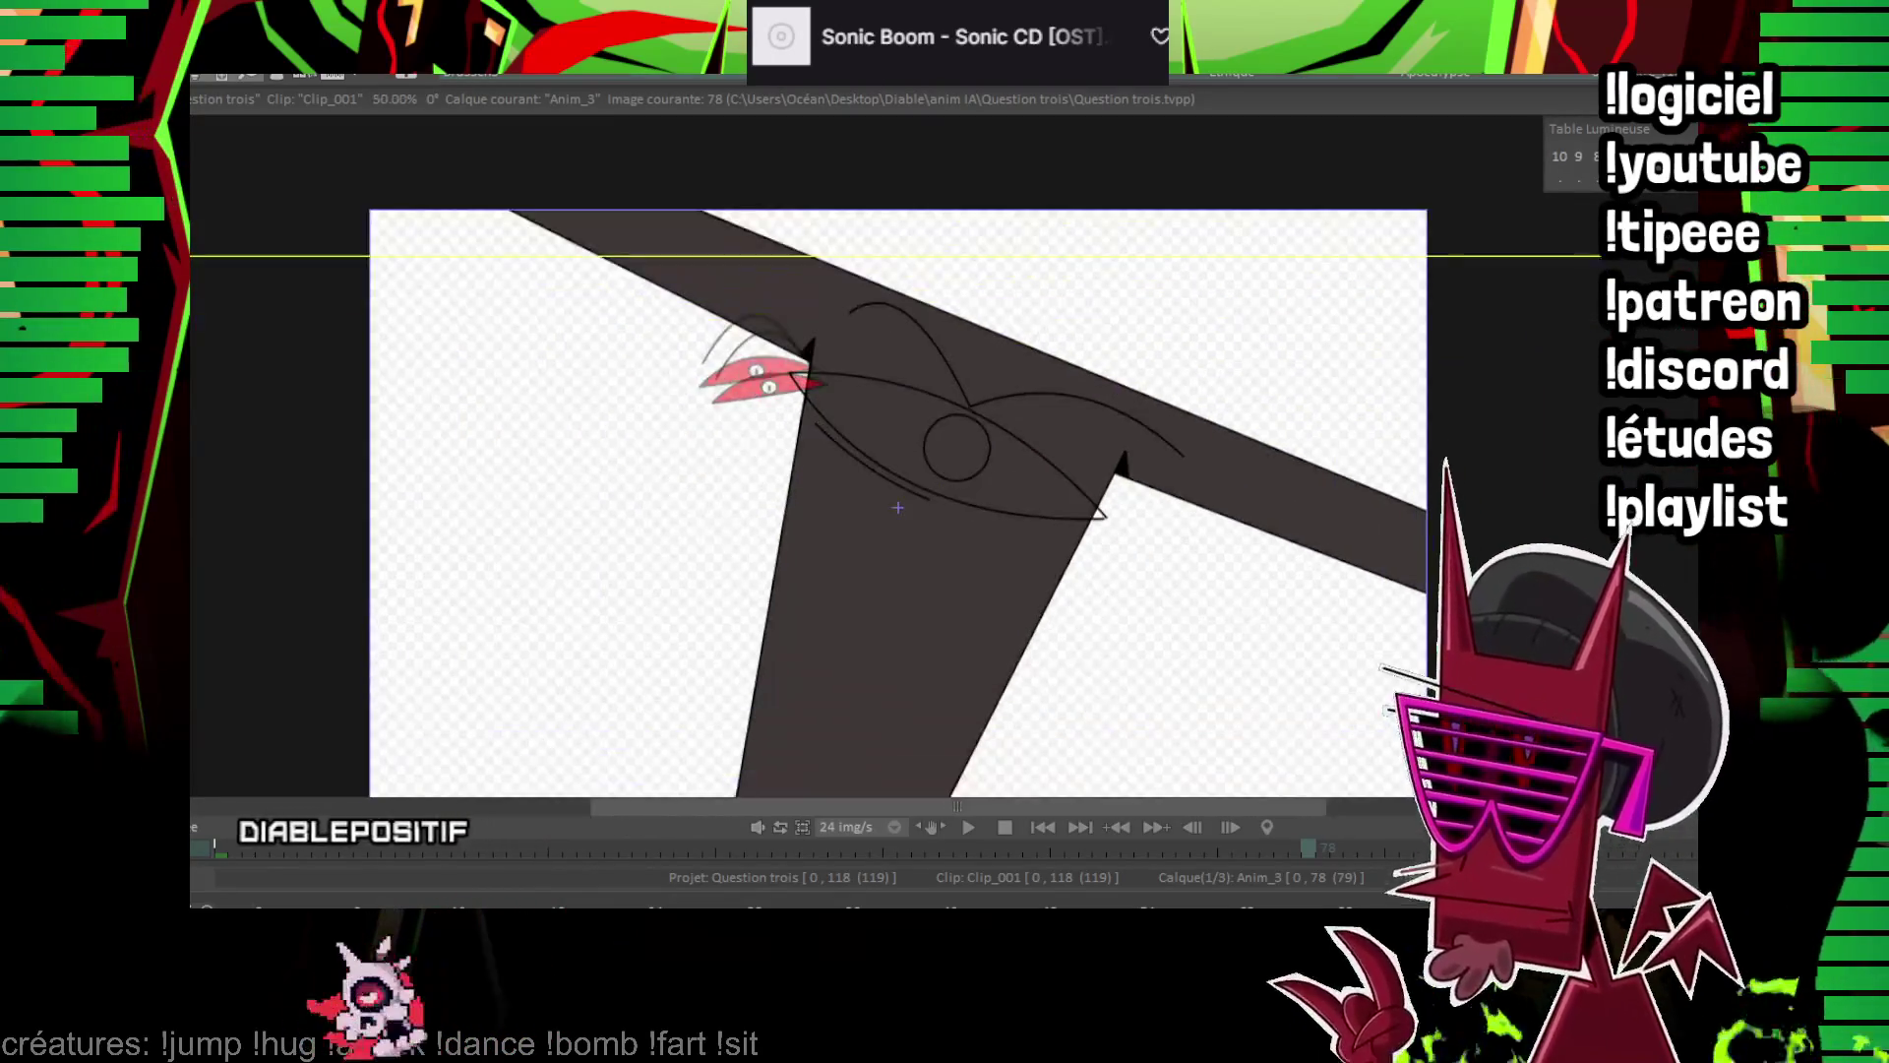
left_click_drag(901, 430, 952, 436)
scroll(1034, 453, "up", 3)
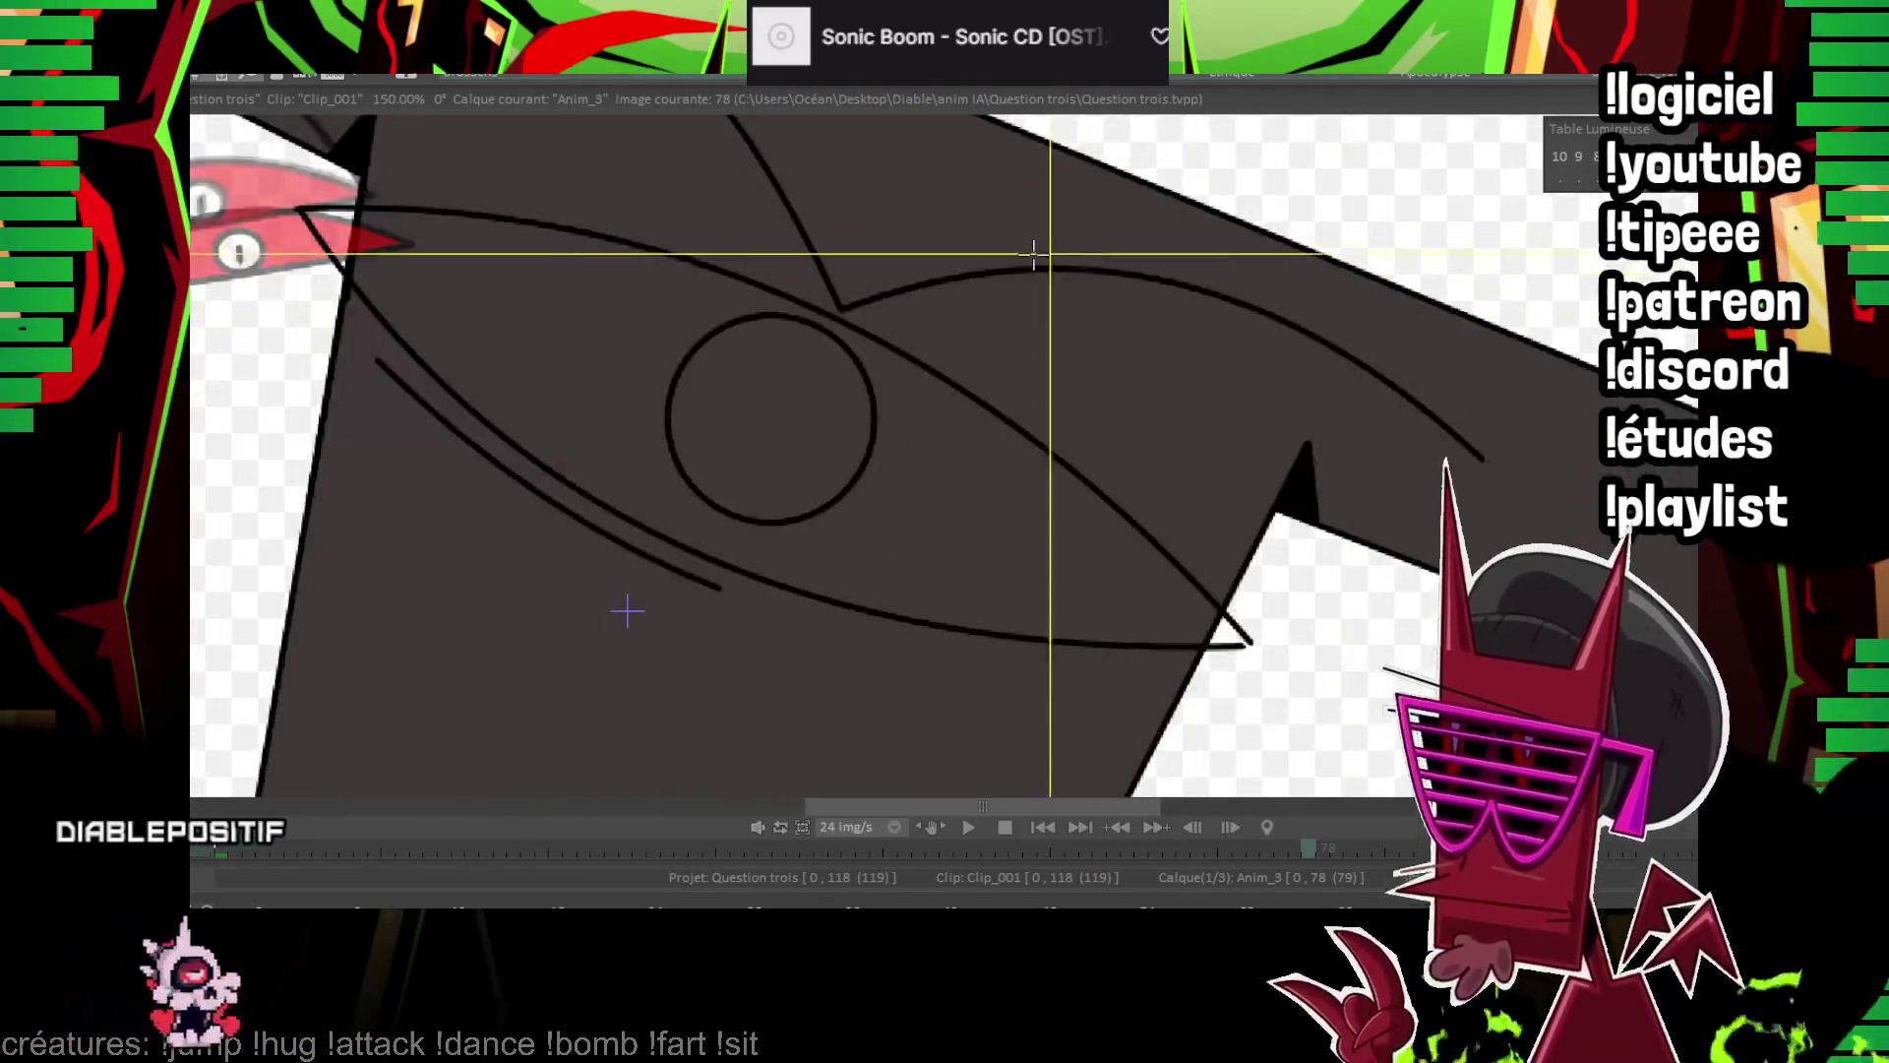
left_click_drag(800, 343, 739, 489)
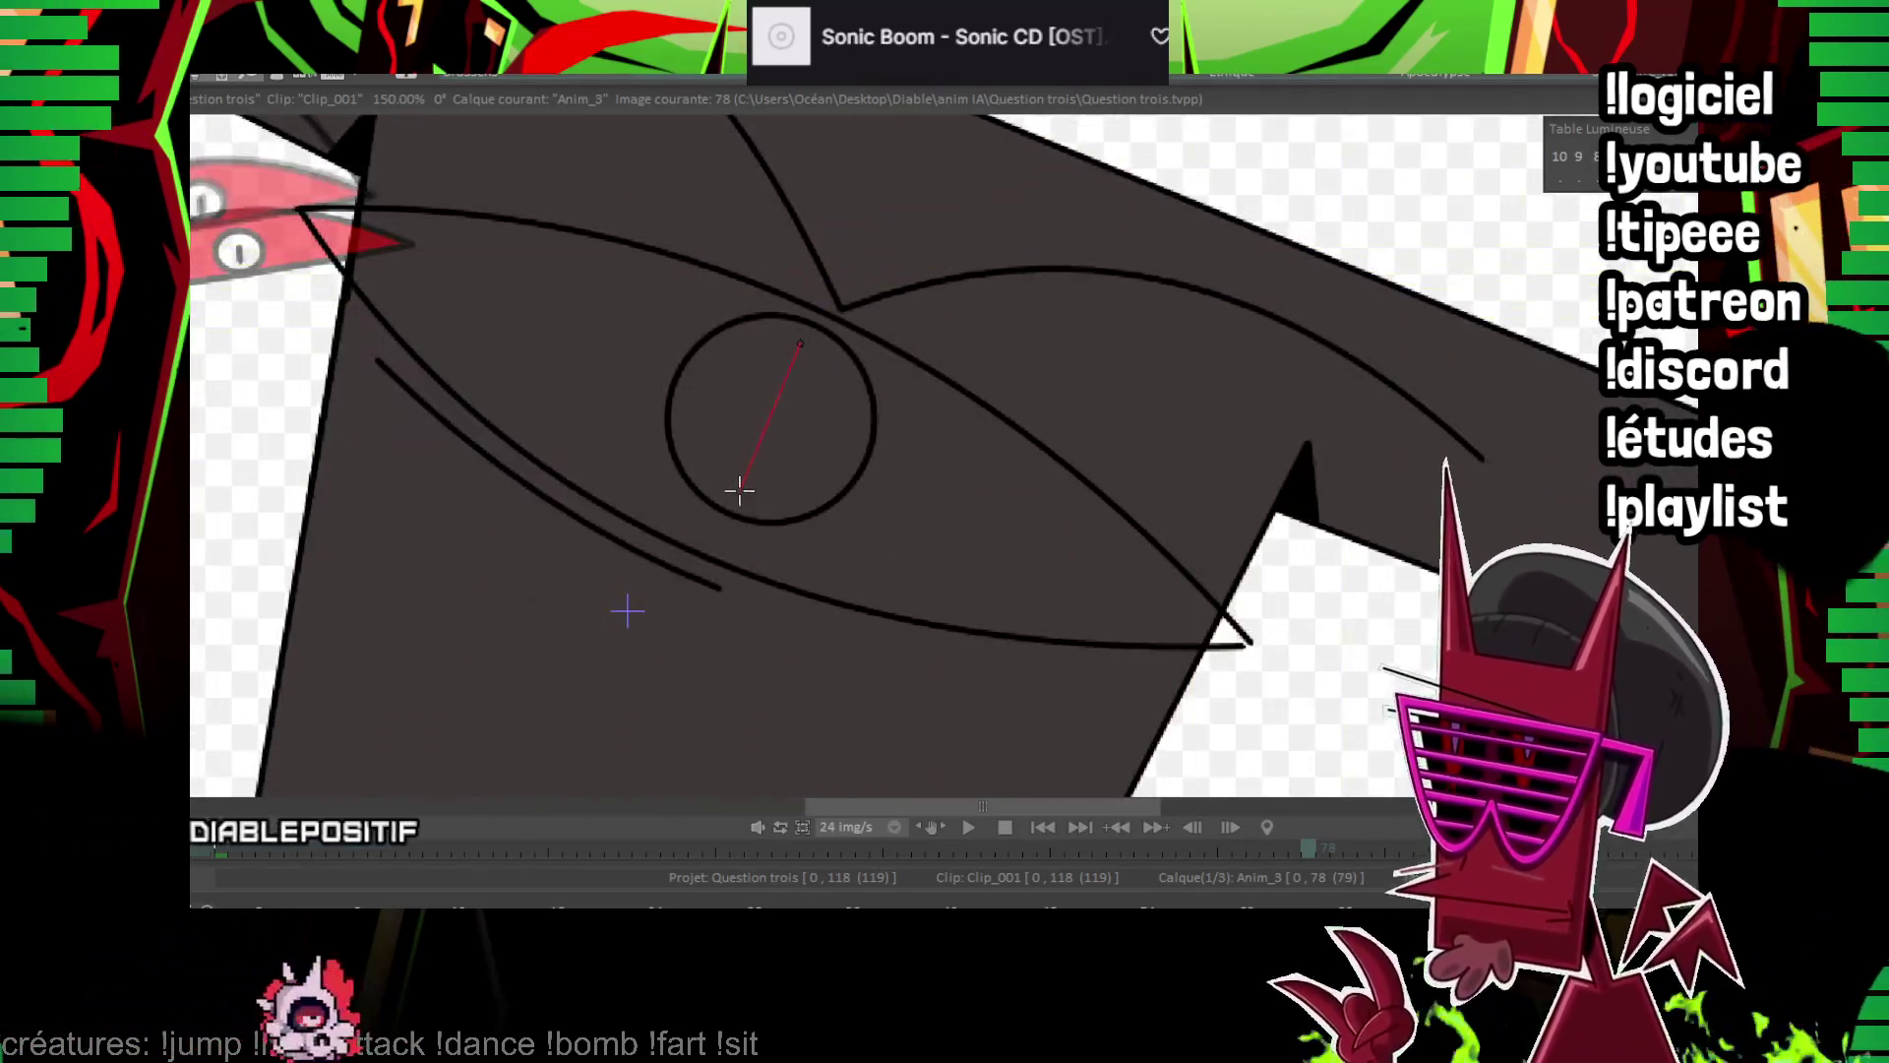
left_click(725, 392)
left_click_drag(800, 339, 741, 482)
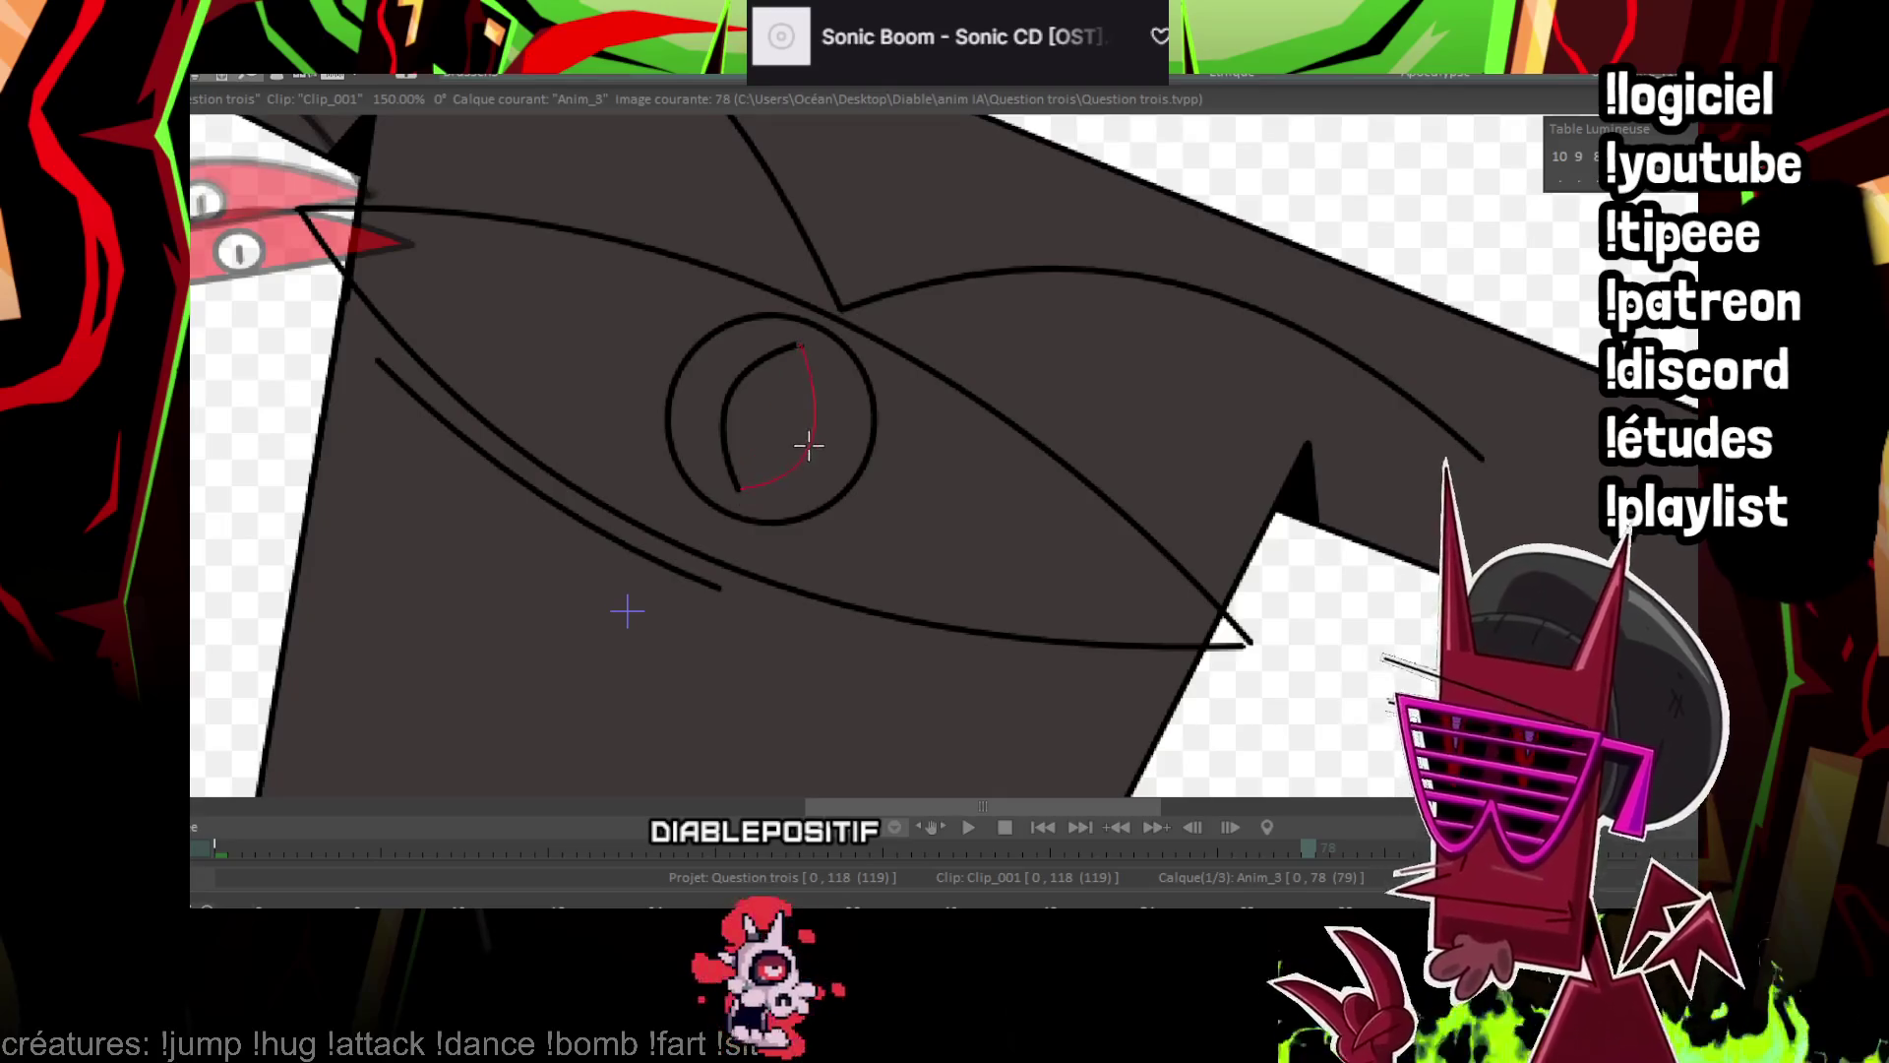
key("Right")
key("Right")
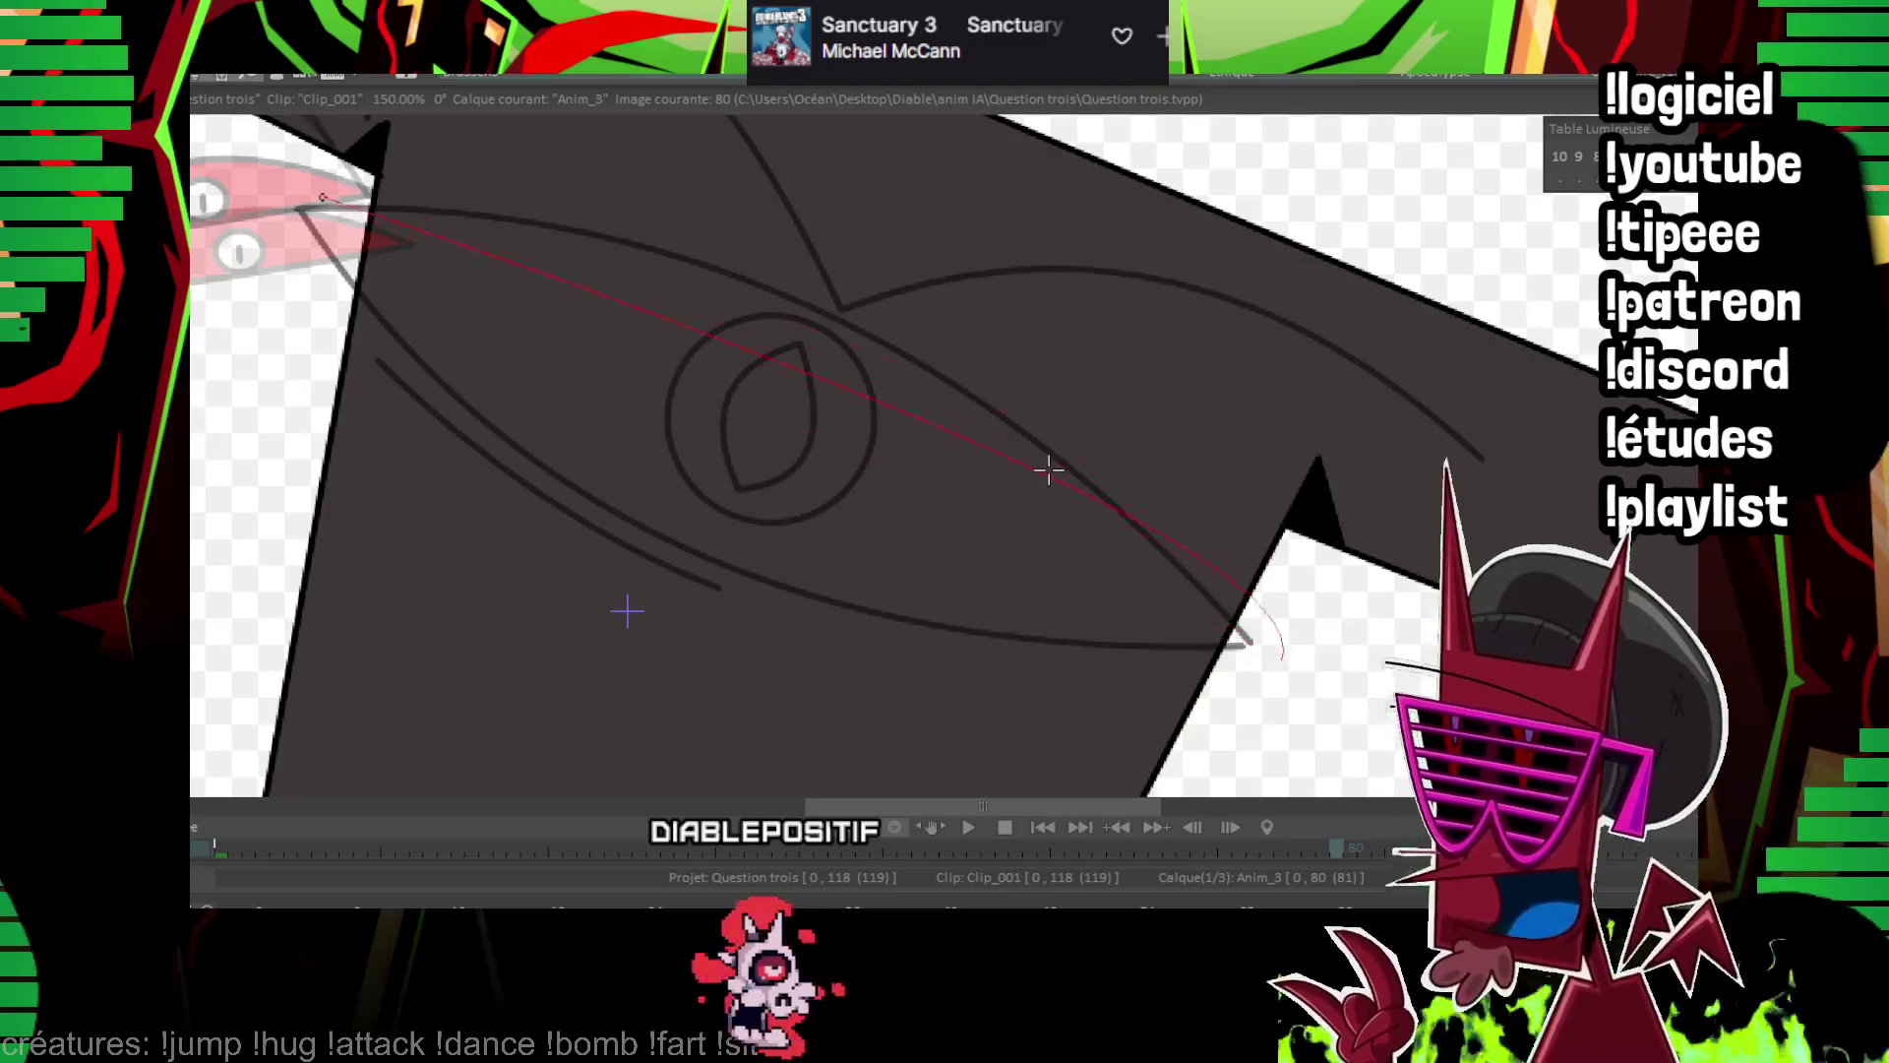
On image 80, ink the upper and lower eyelid curves and the left horn arc
left_click(866, 282)
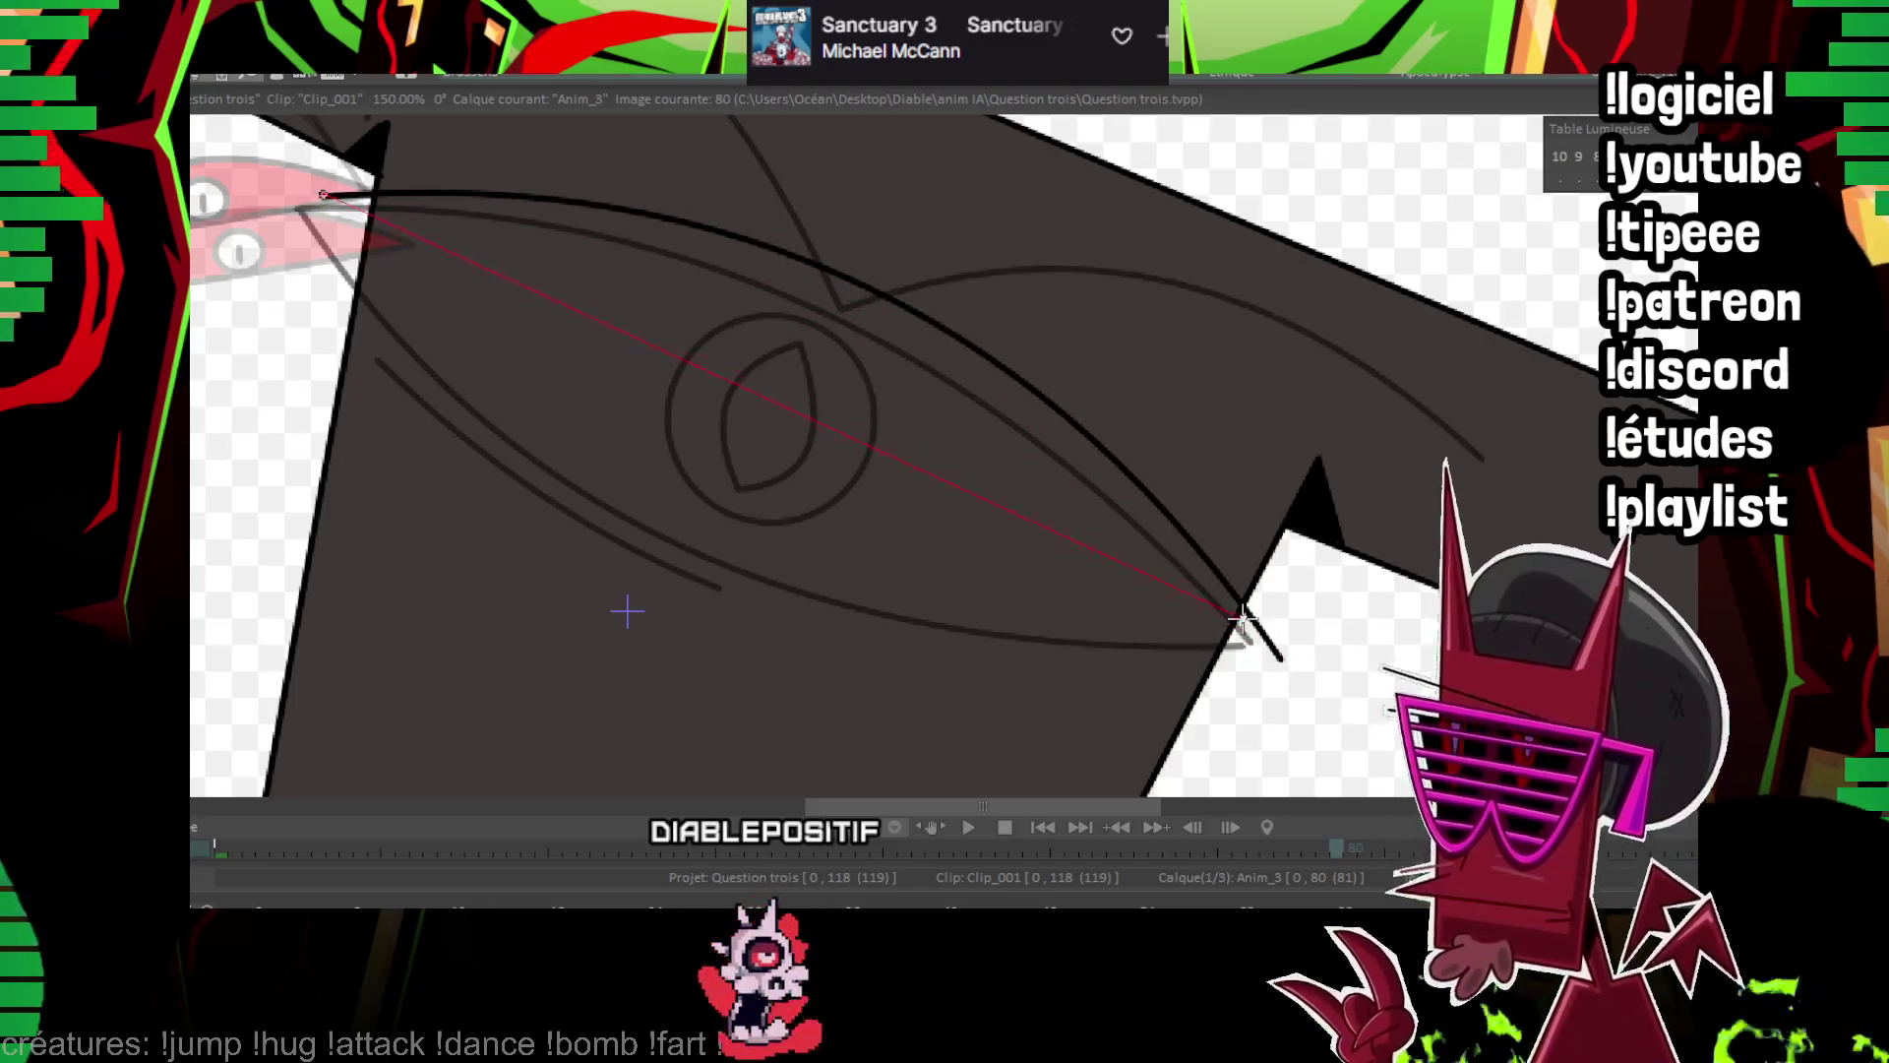
left_click(624, 611)
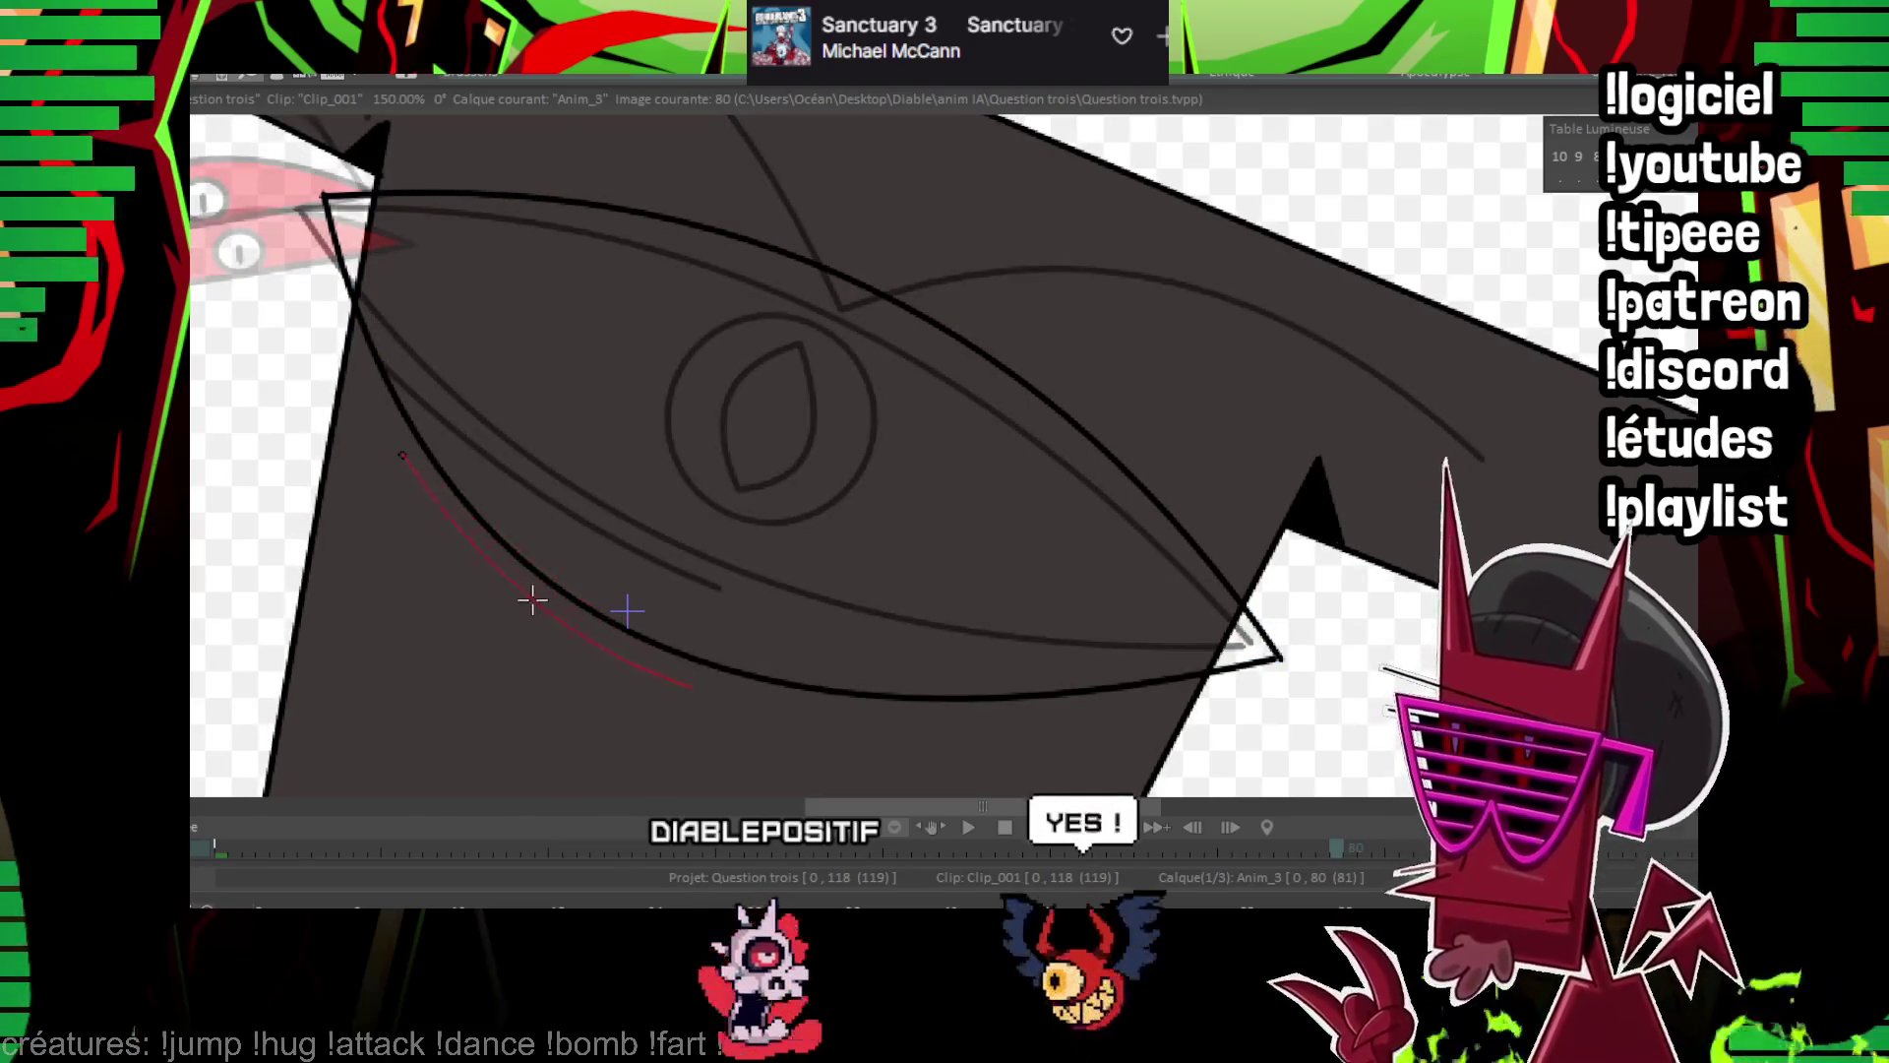
left_click_drag(812, 294, 751, 532)
left_click(465, 215)
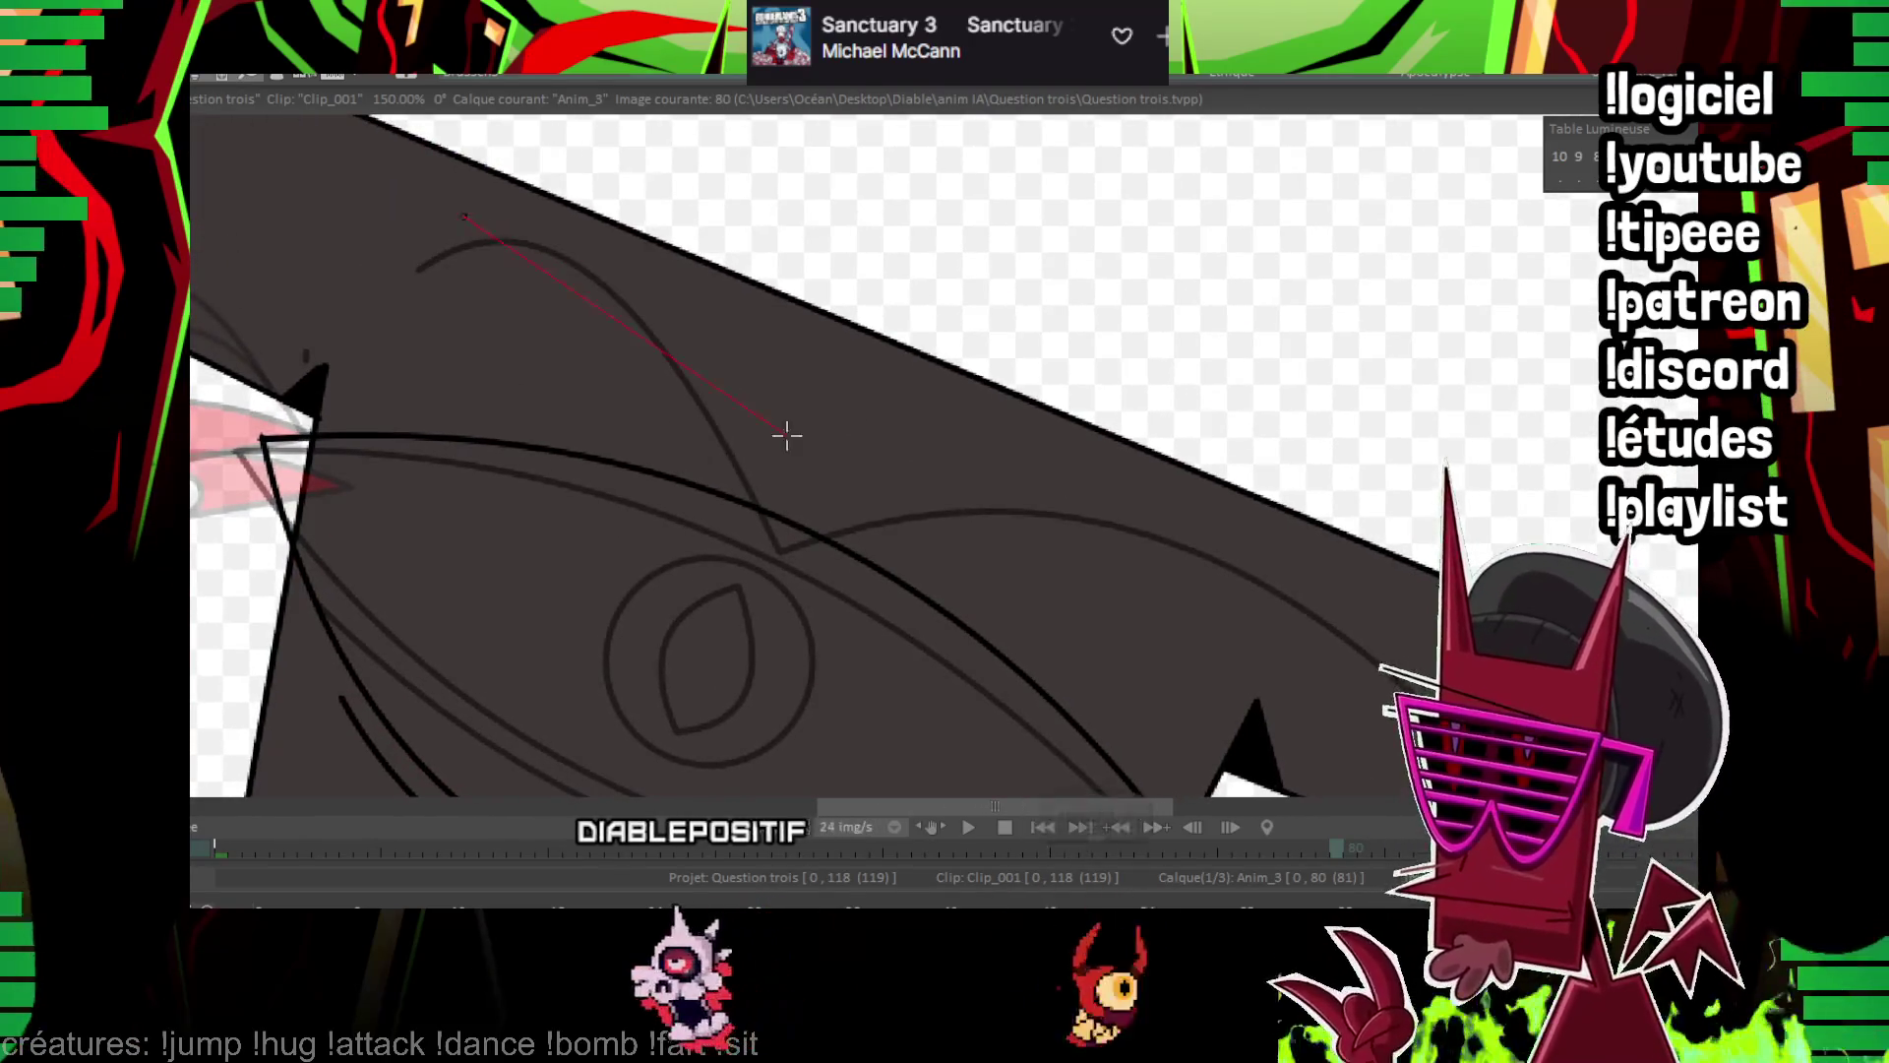
left_click(791, 500)
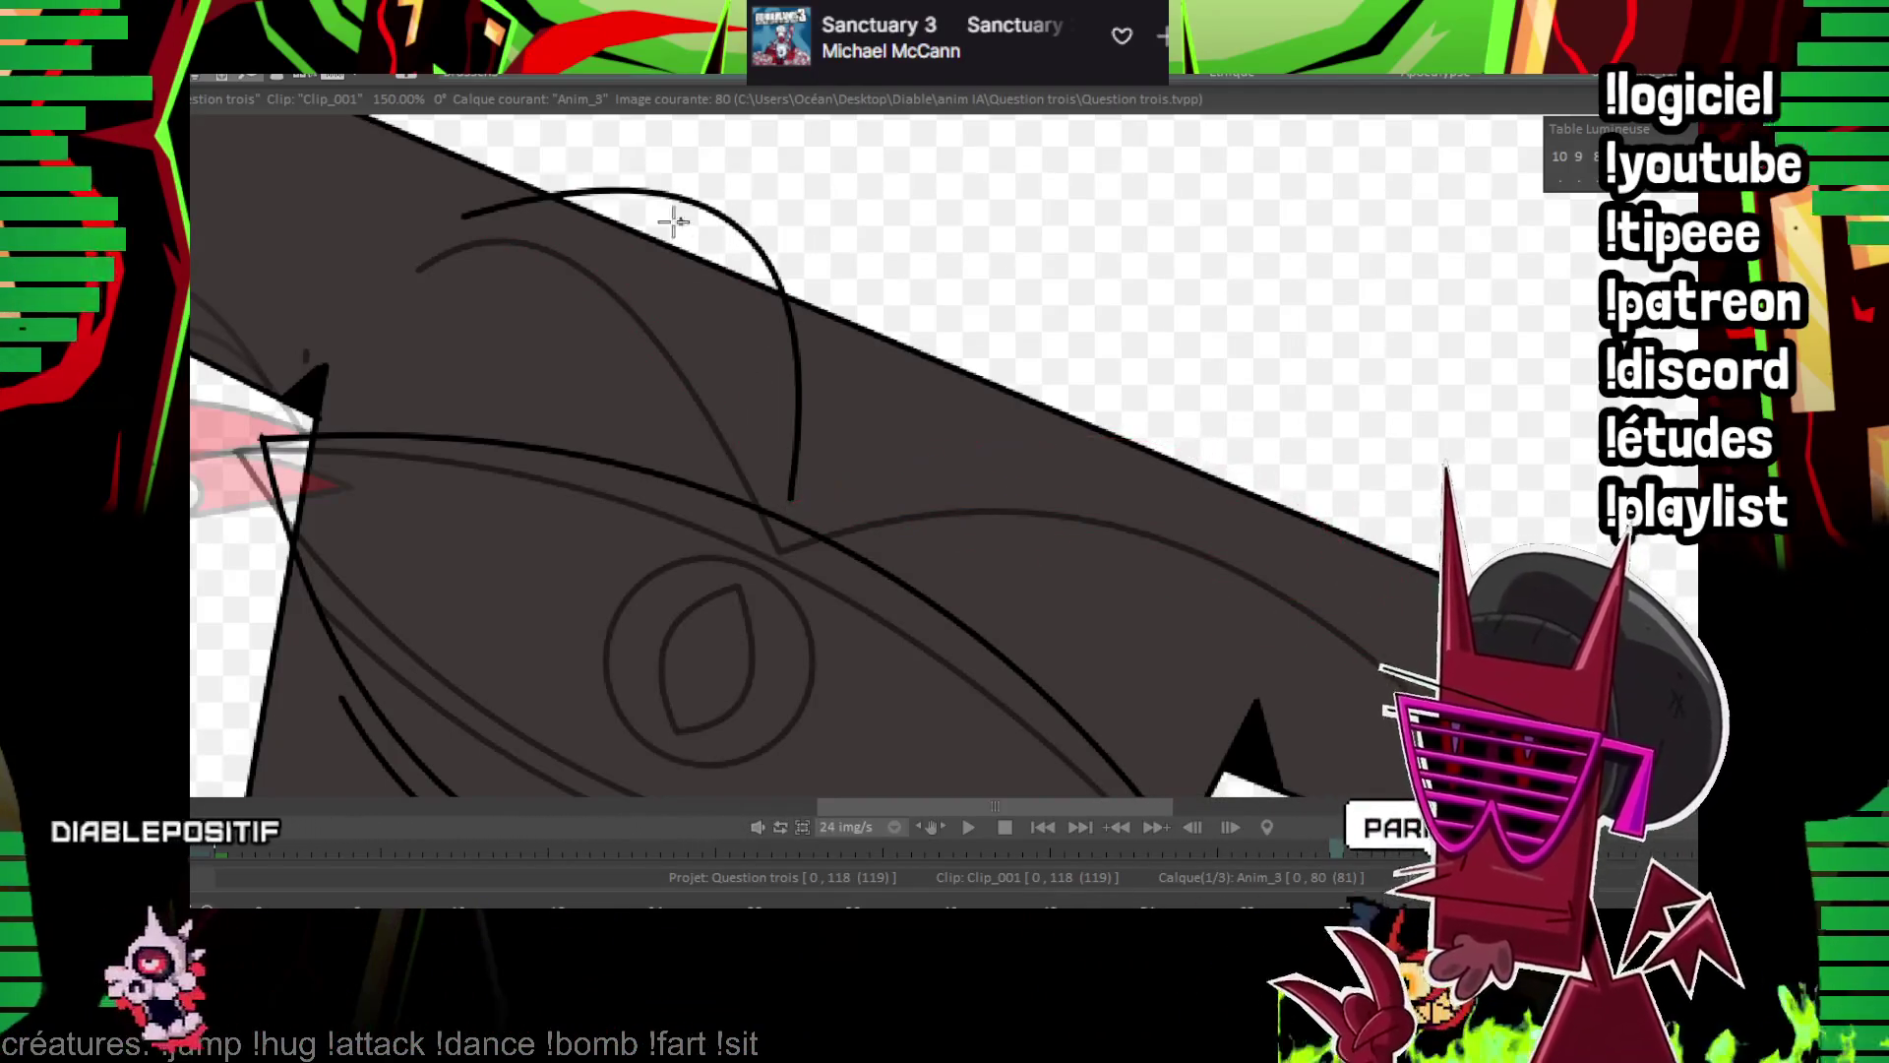
key("Escape")
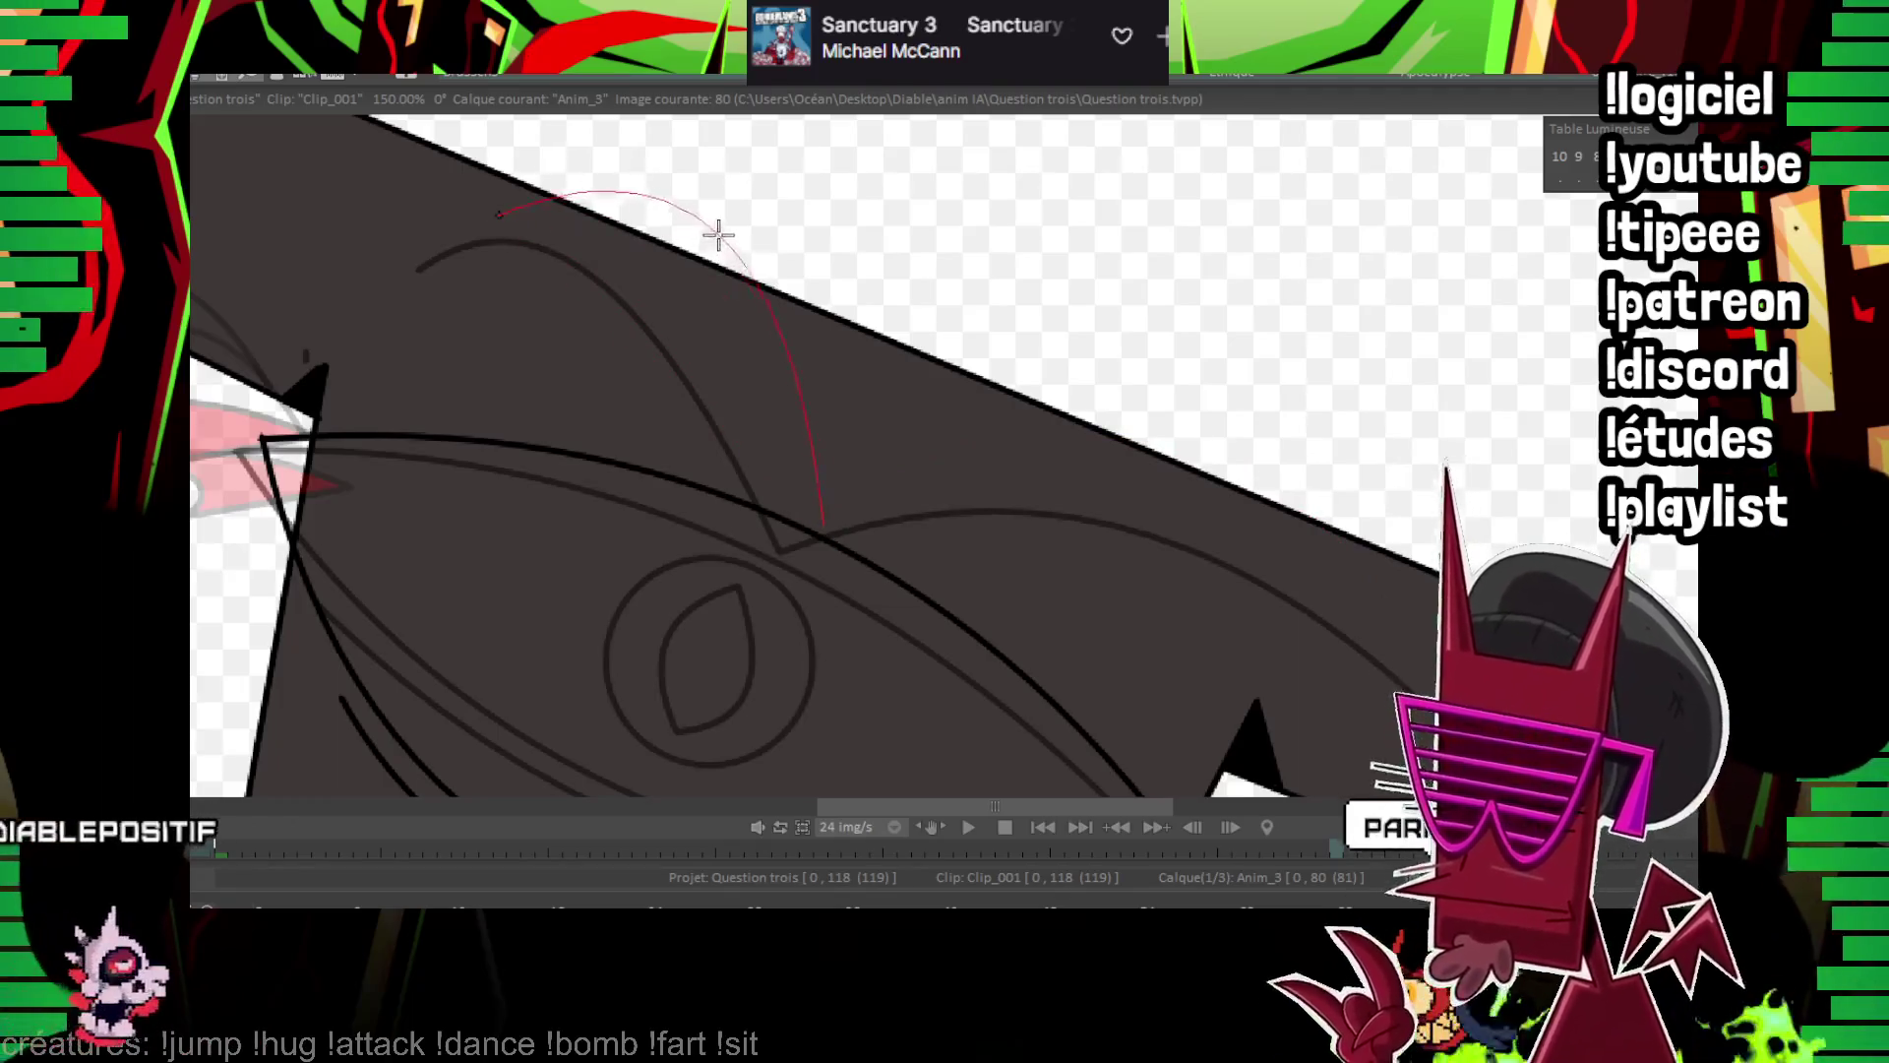
left_click(1391, 548)
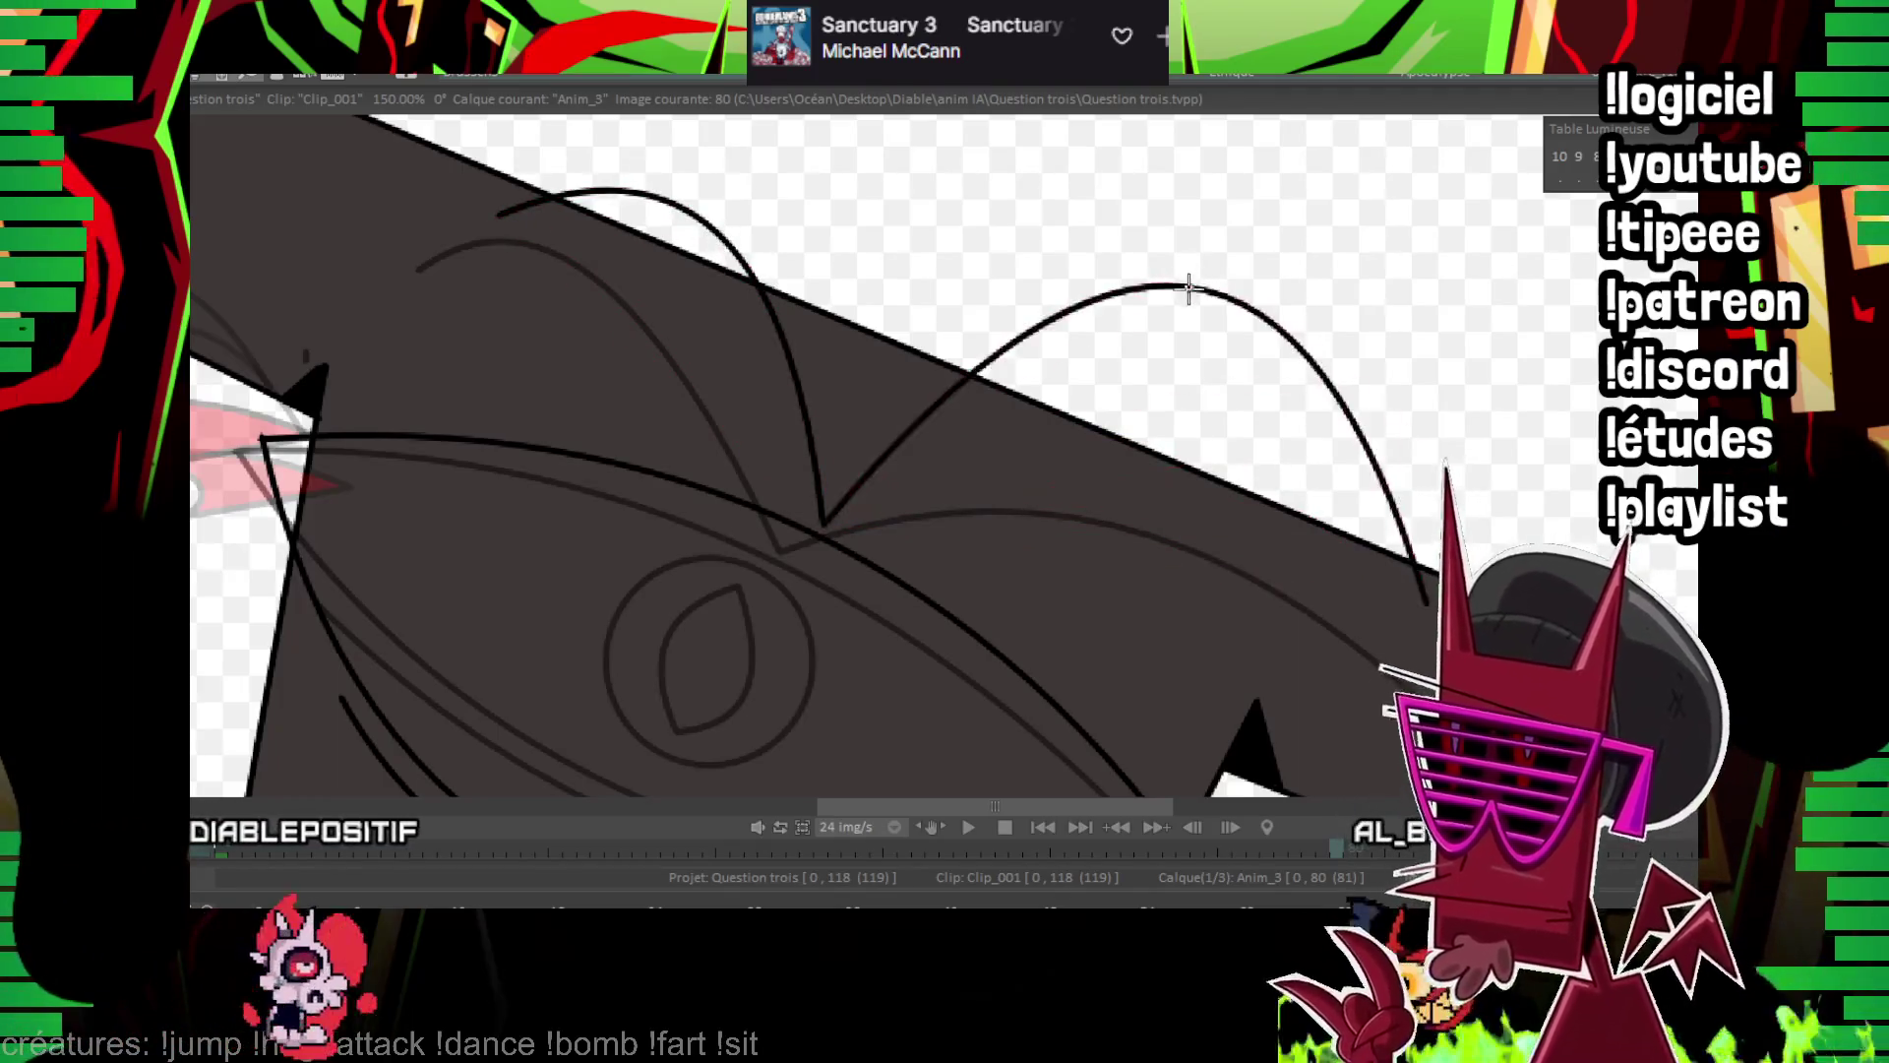
key("Left")
key("Left")
key("Right")
key("Right")
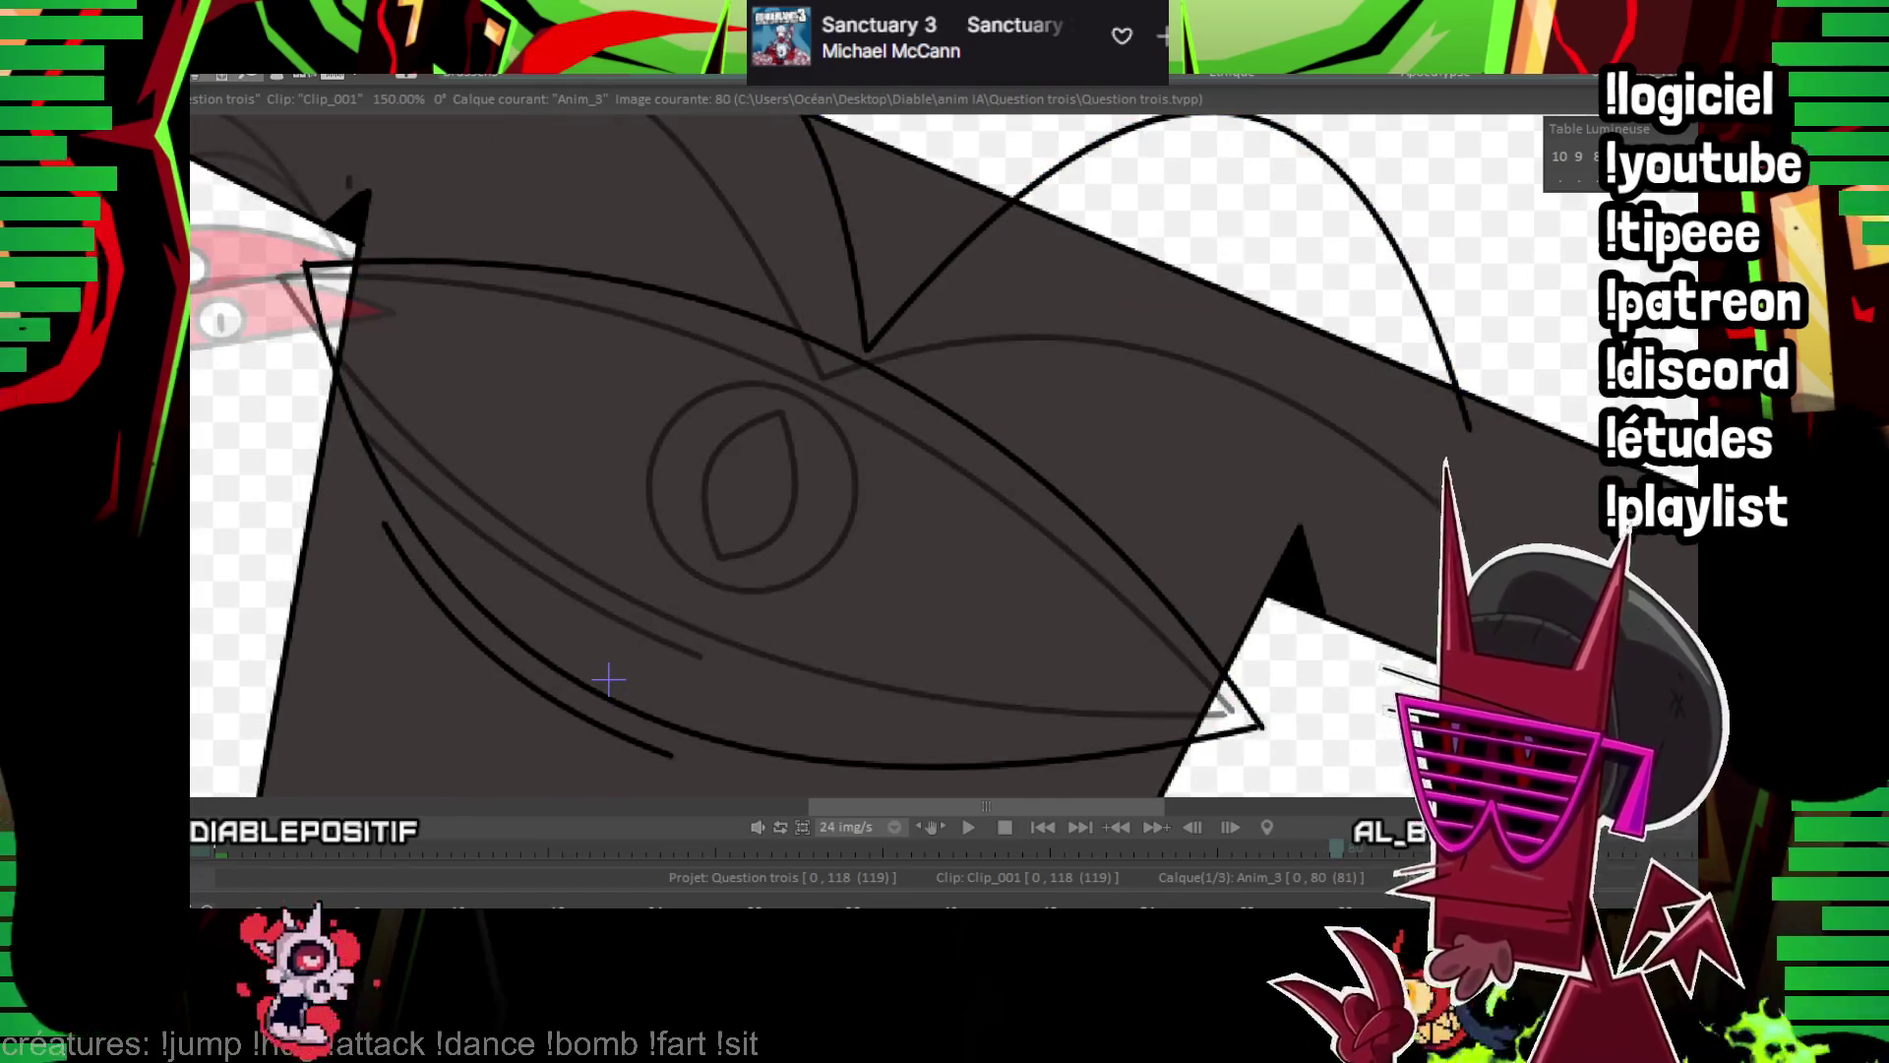
Ink the eye circle and both sides of the almond pupil on image 80
left_click_drag(752, 504, 879, 591)
key("Left")
key("Left")
key("Right")
key("Right")
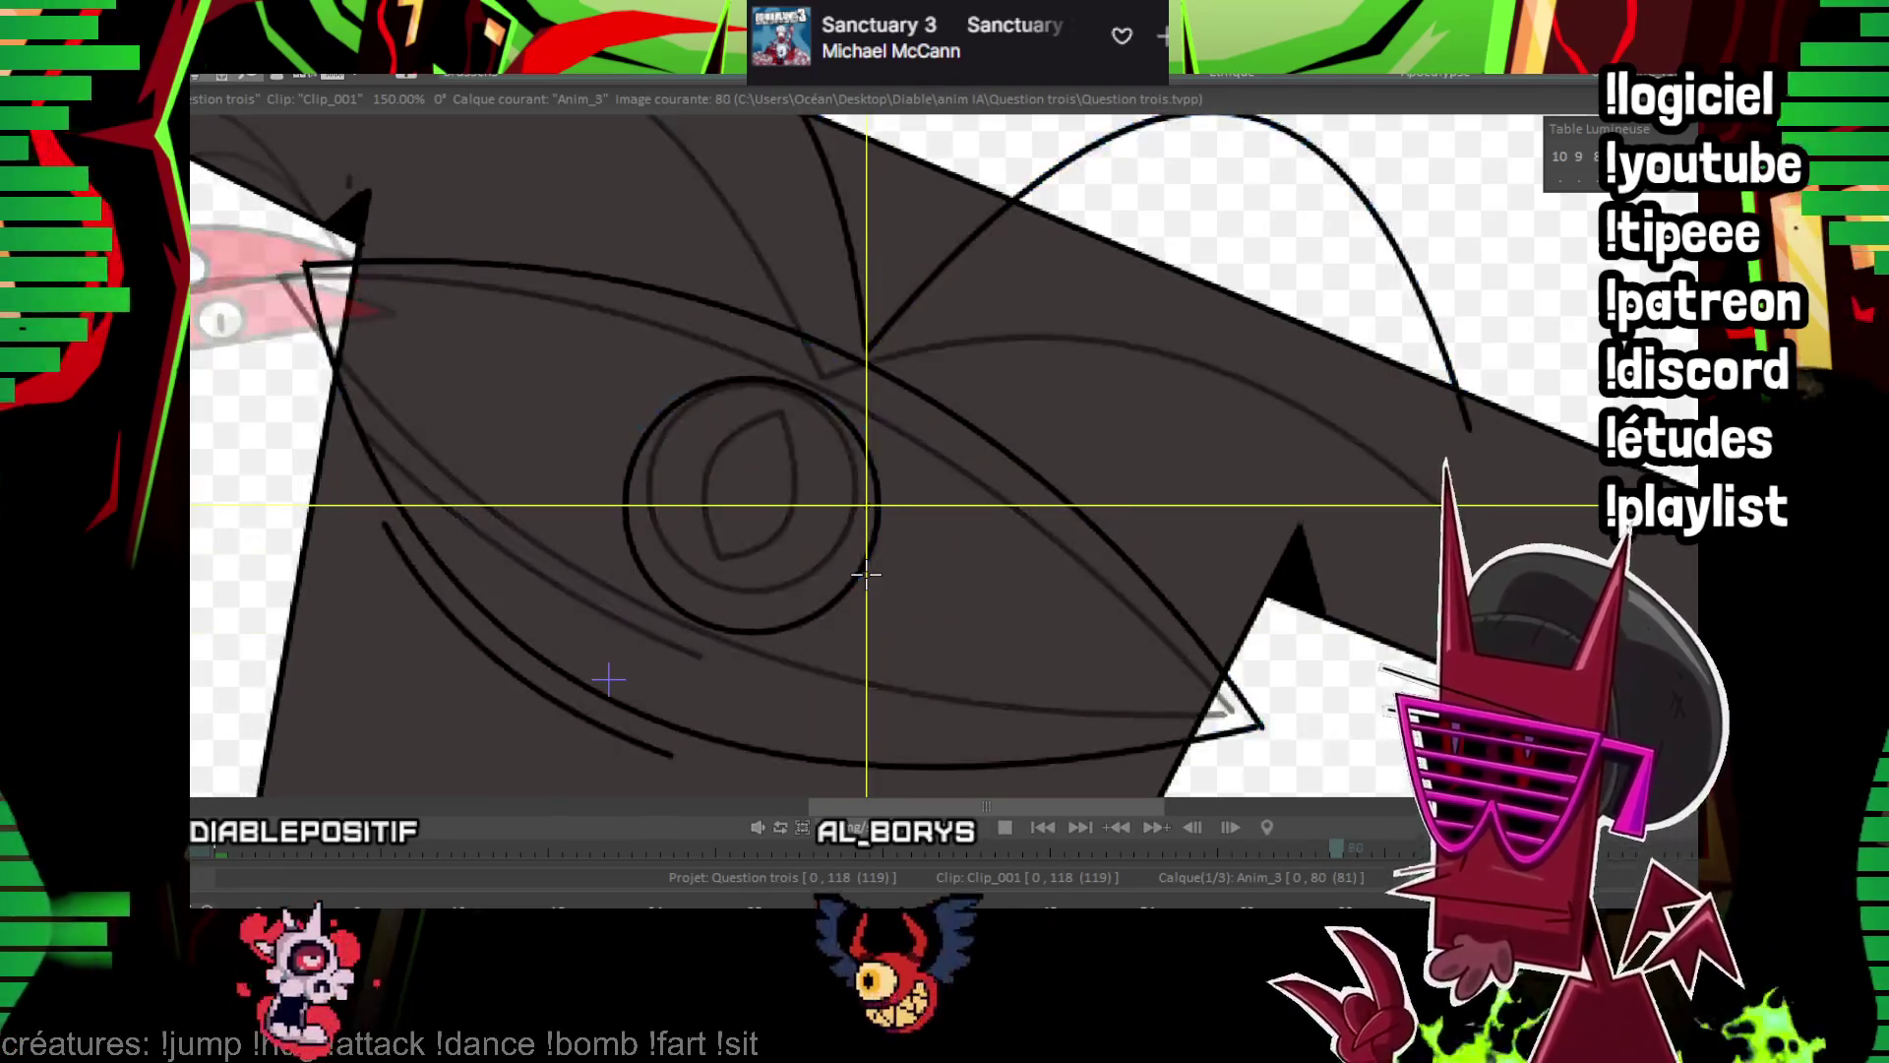
left_click_drag(797, 407, 711, 588)
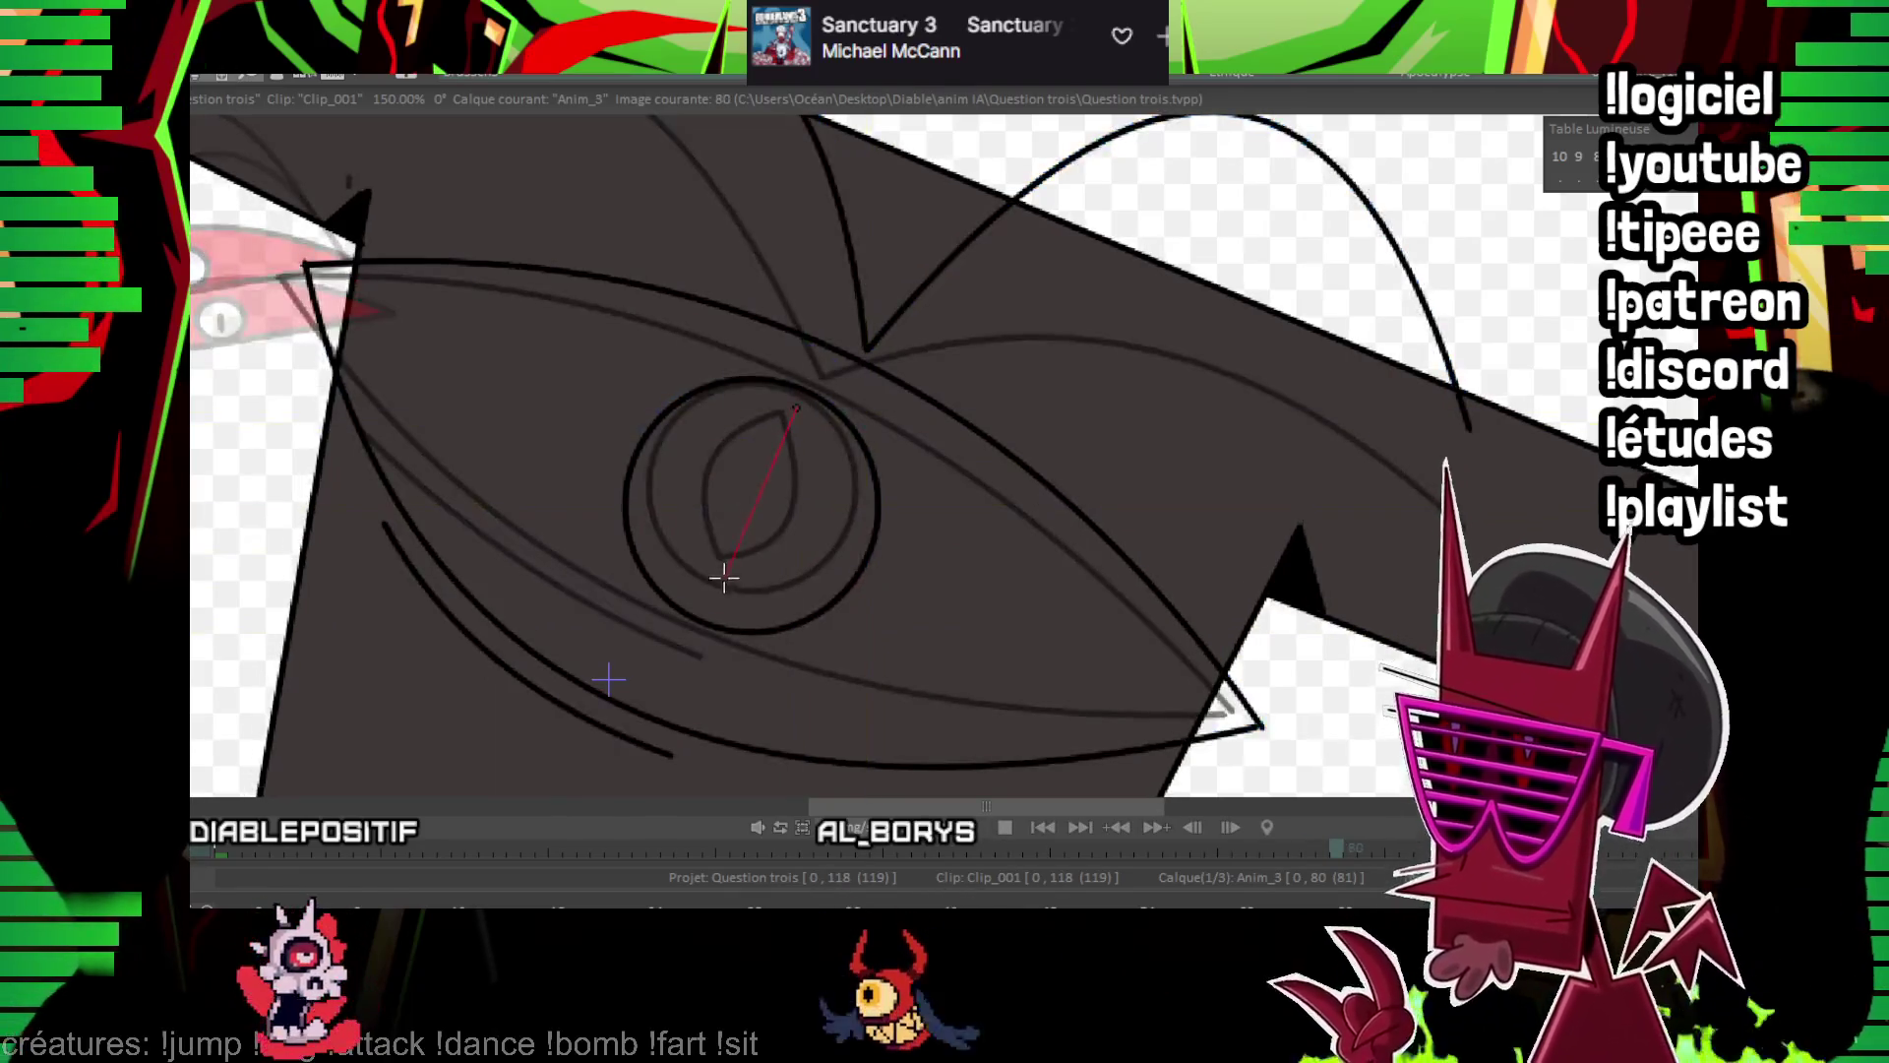
left_click(692, 476)
left_click_drag(797, 407, 710, 588)
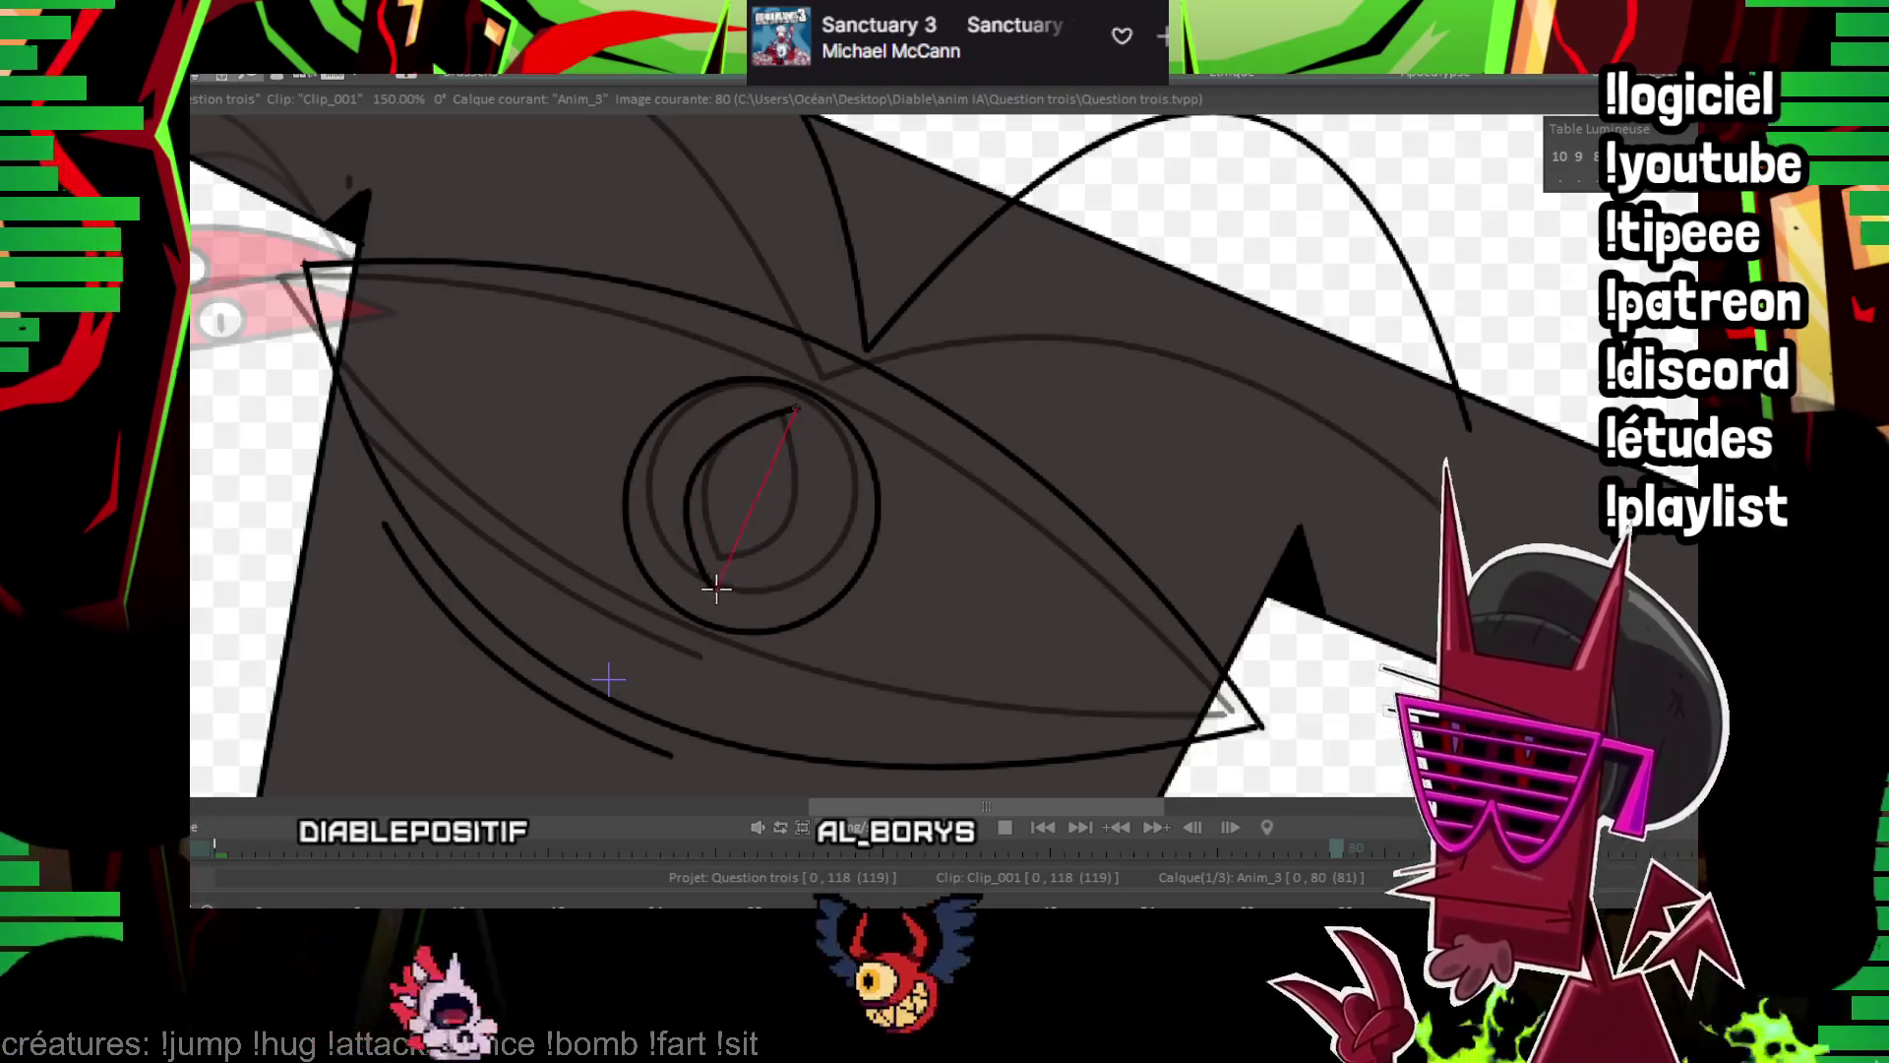
left_click(805, 534)
key("Right")
key("Right")
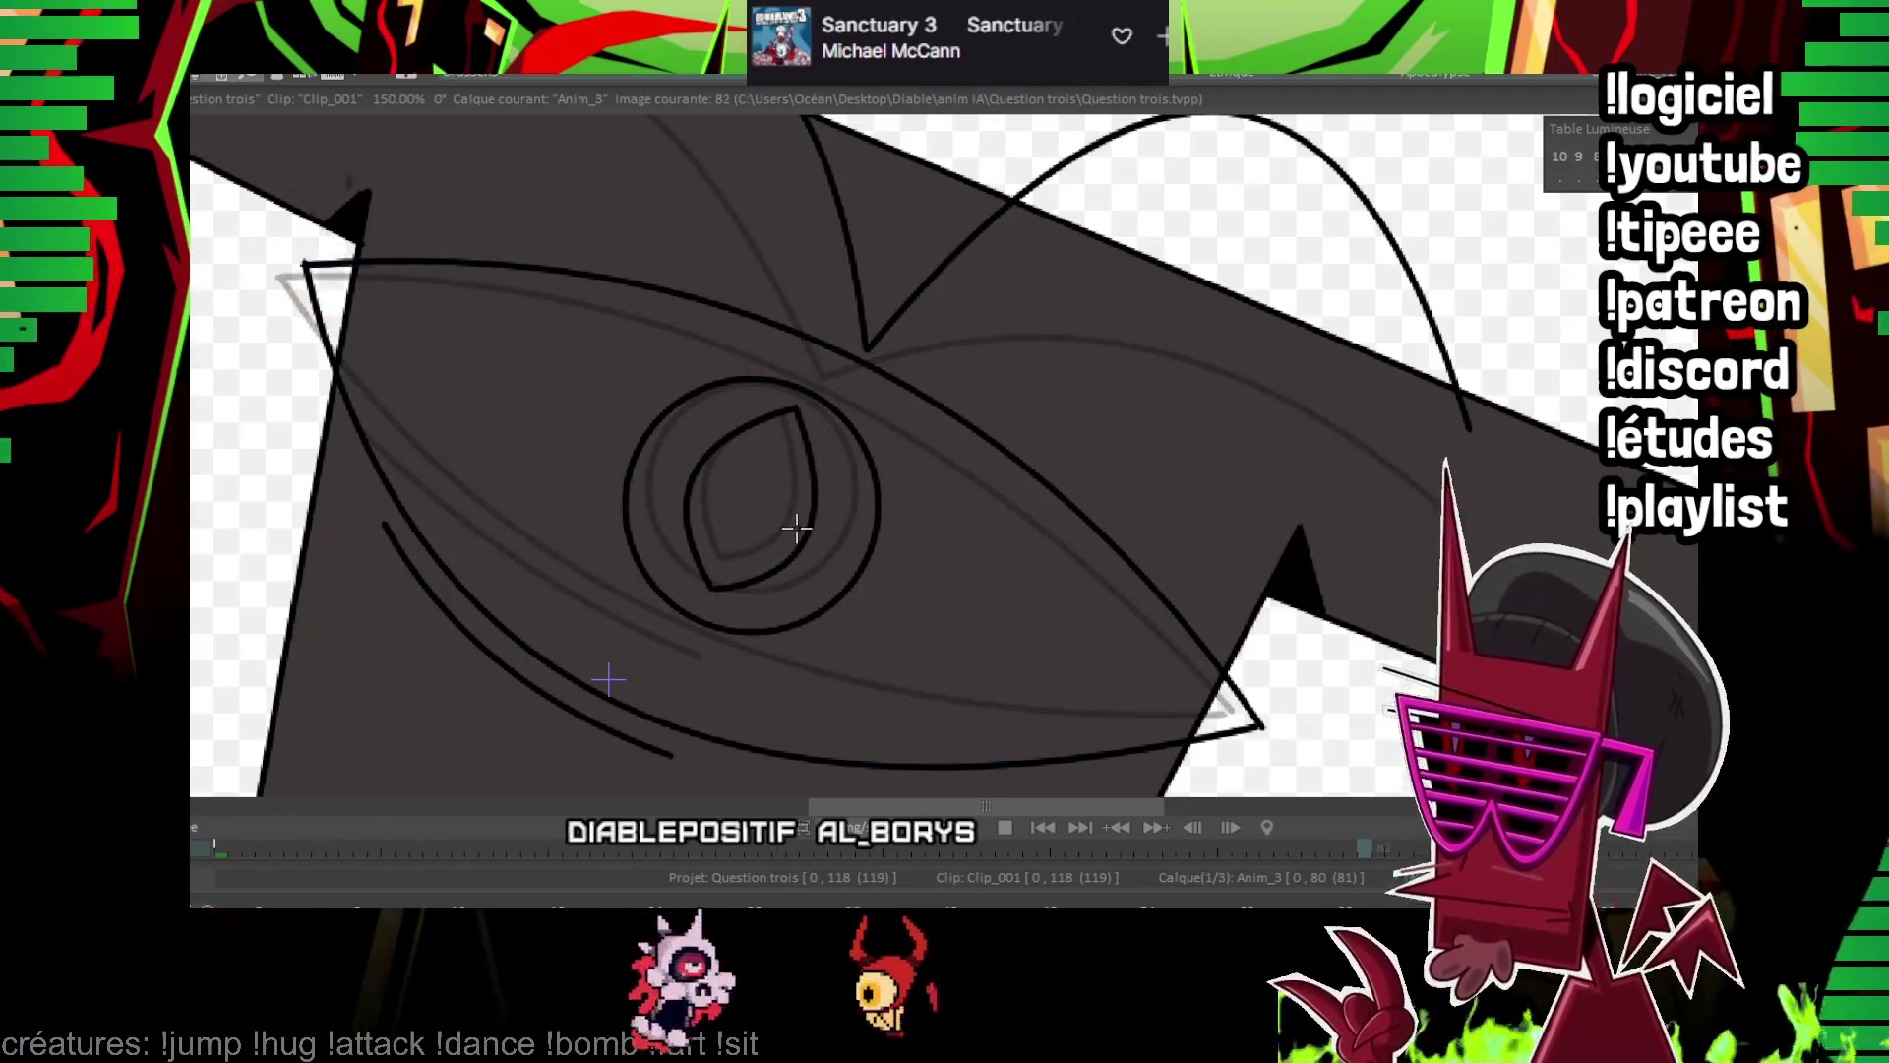
On image 82, ink the upper and lower eyelids and the left and right horn arcs
left_click(797, 528)
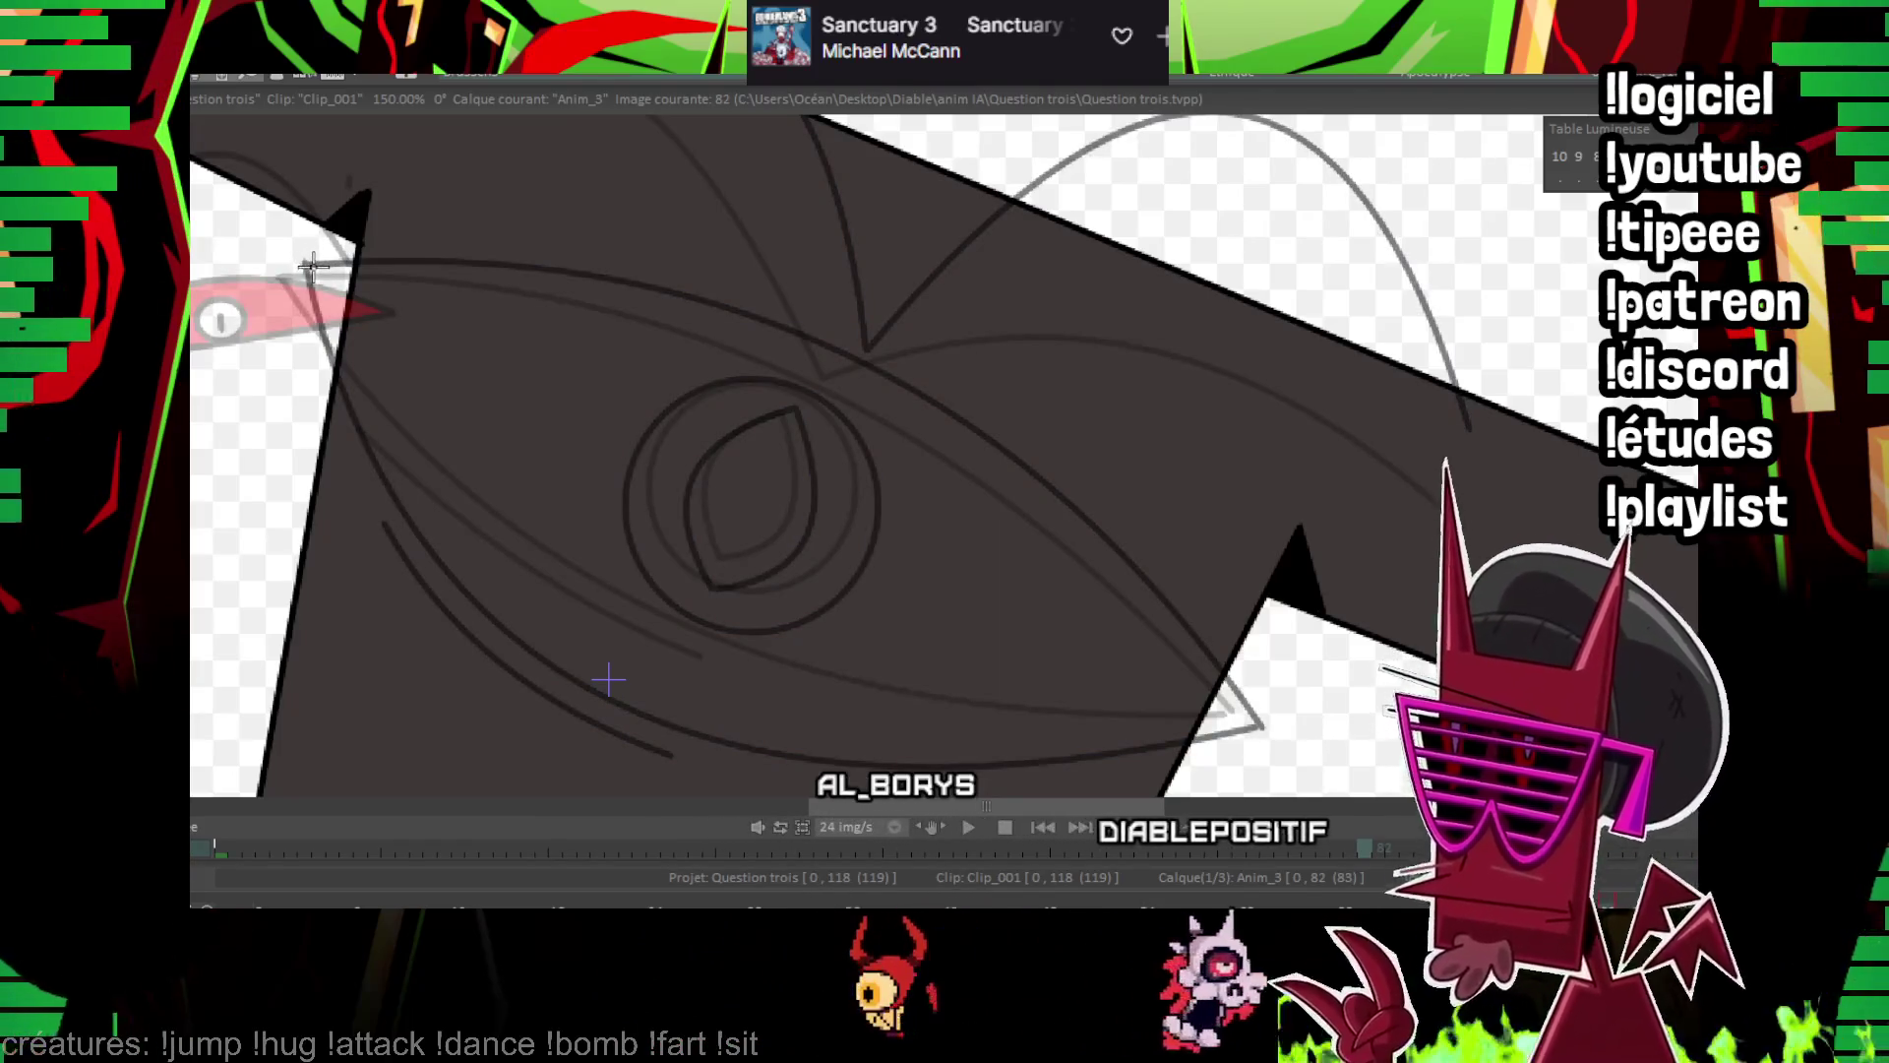
left_click_drag(309, 264, 1188, 675)
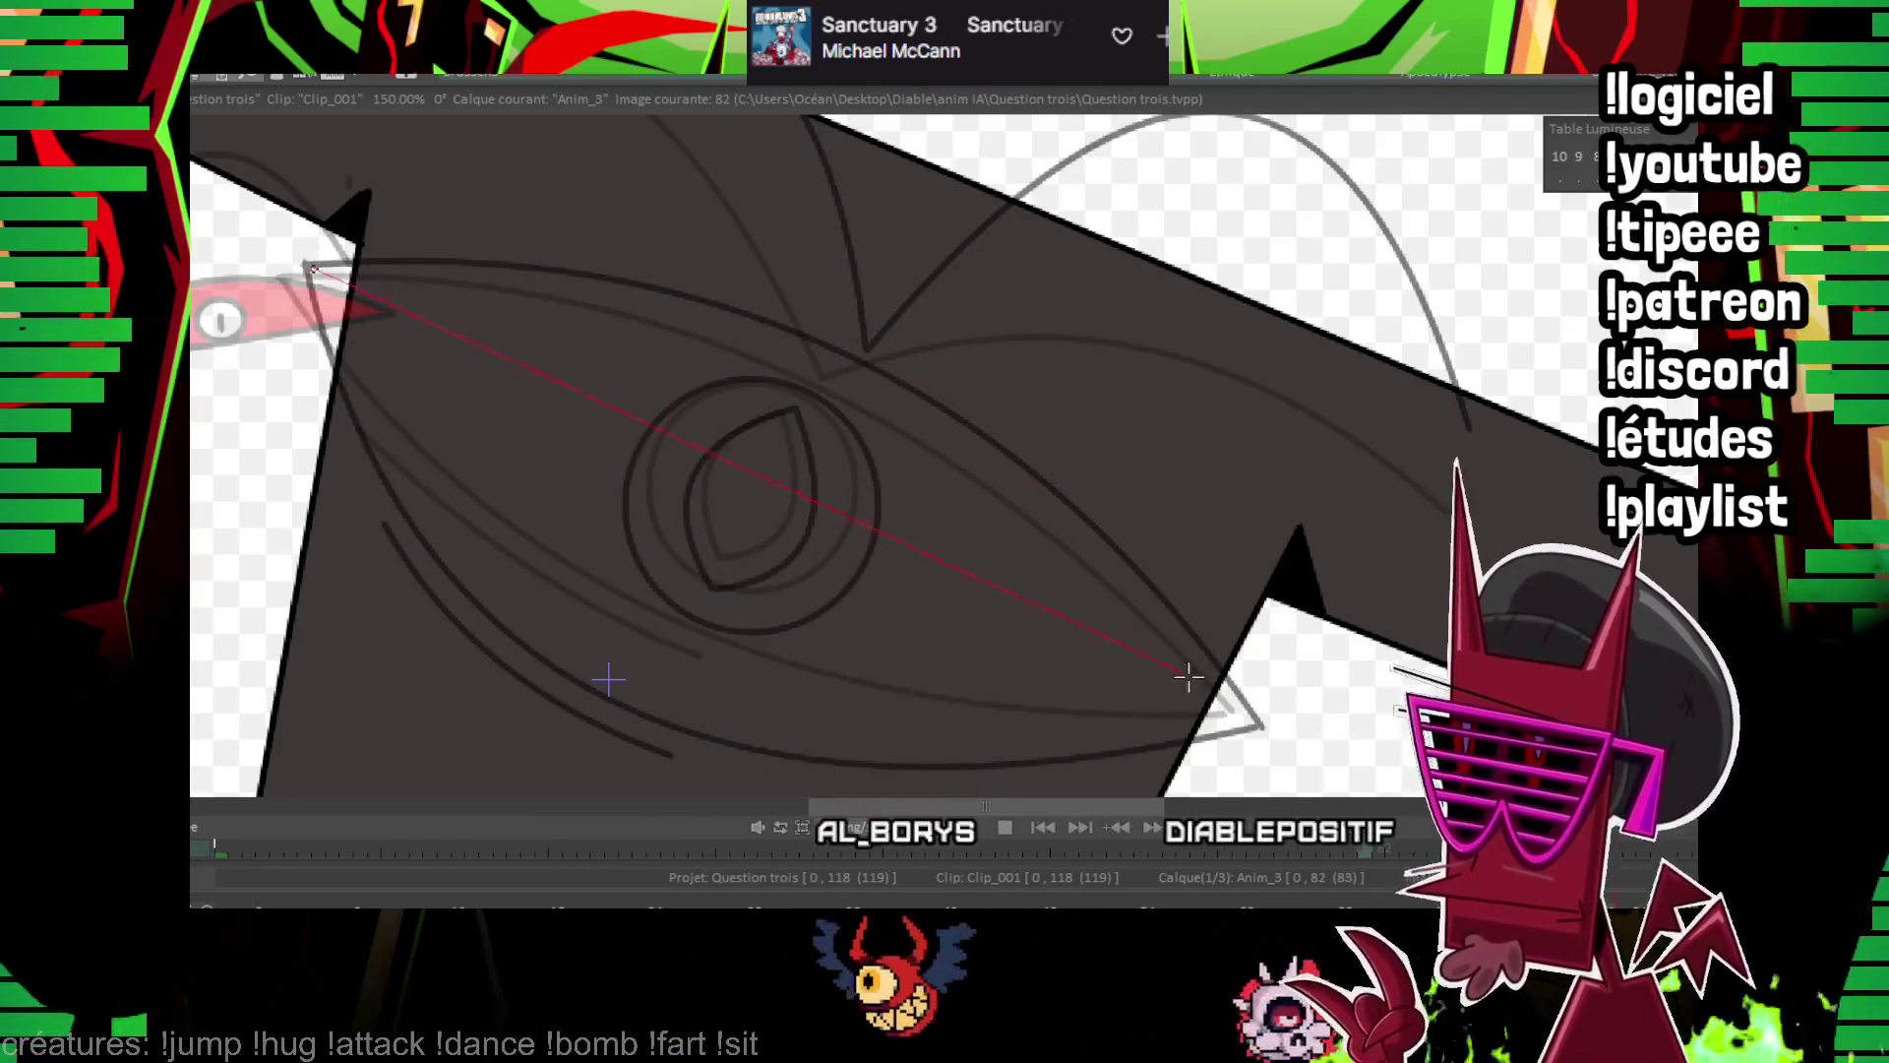
left_click(852, 347)
left_click_drag(315, 268, 1259, 714)
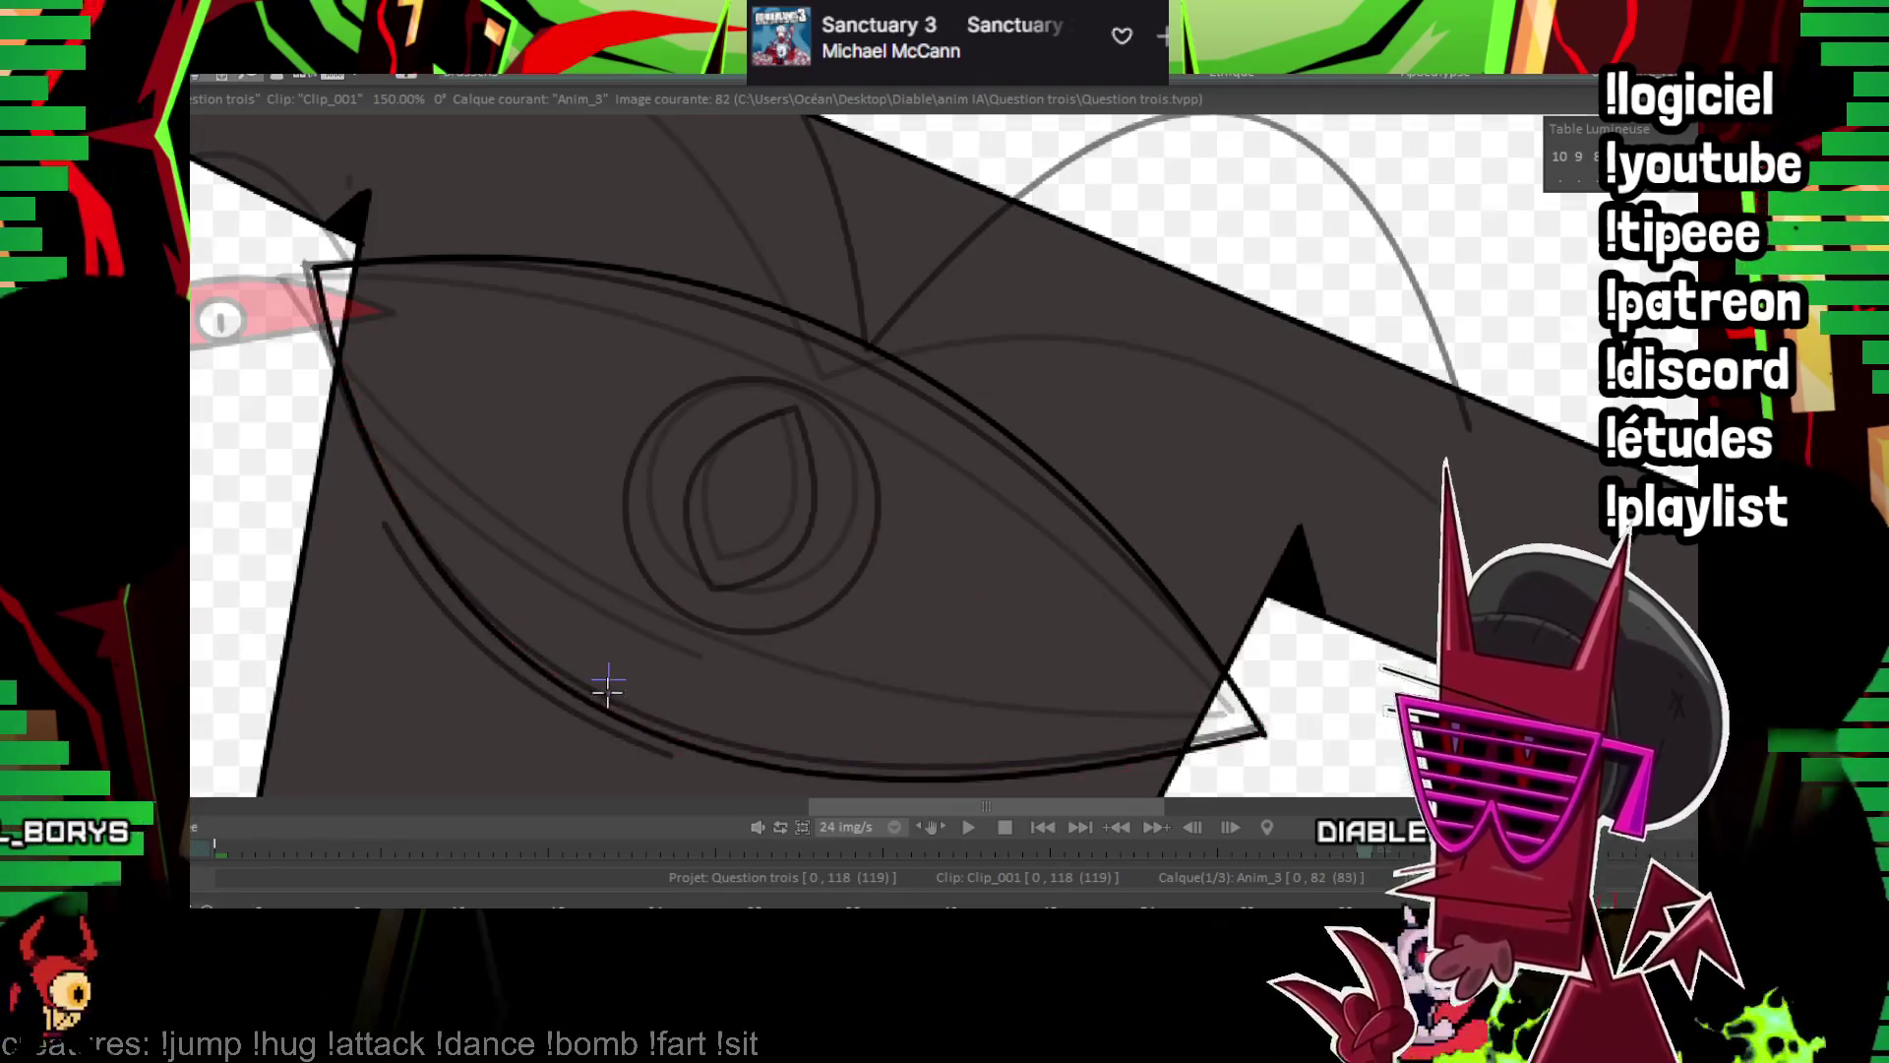
left_click_drag(608, 686, 578, 593)
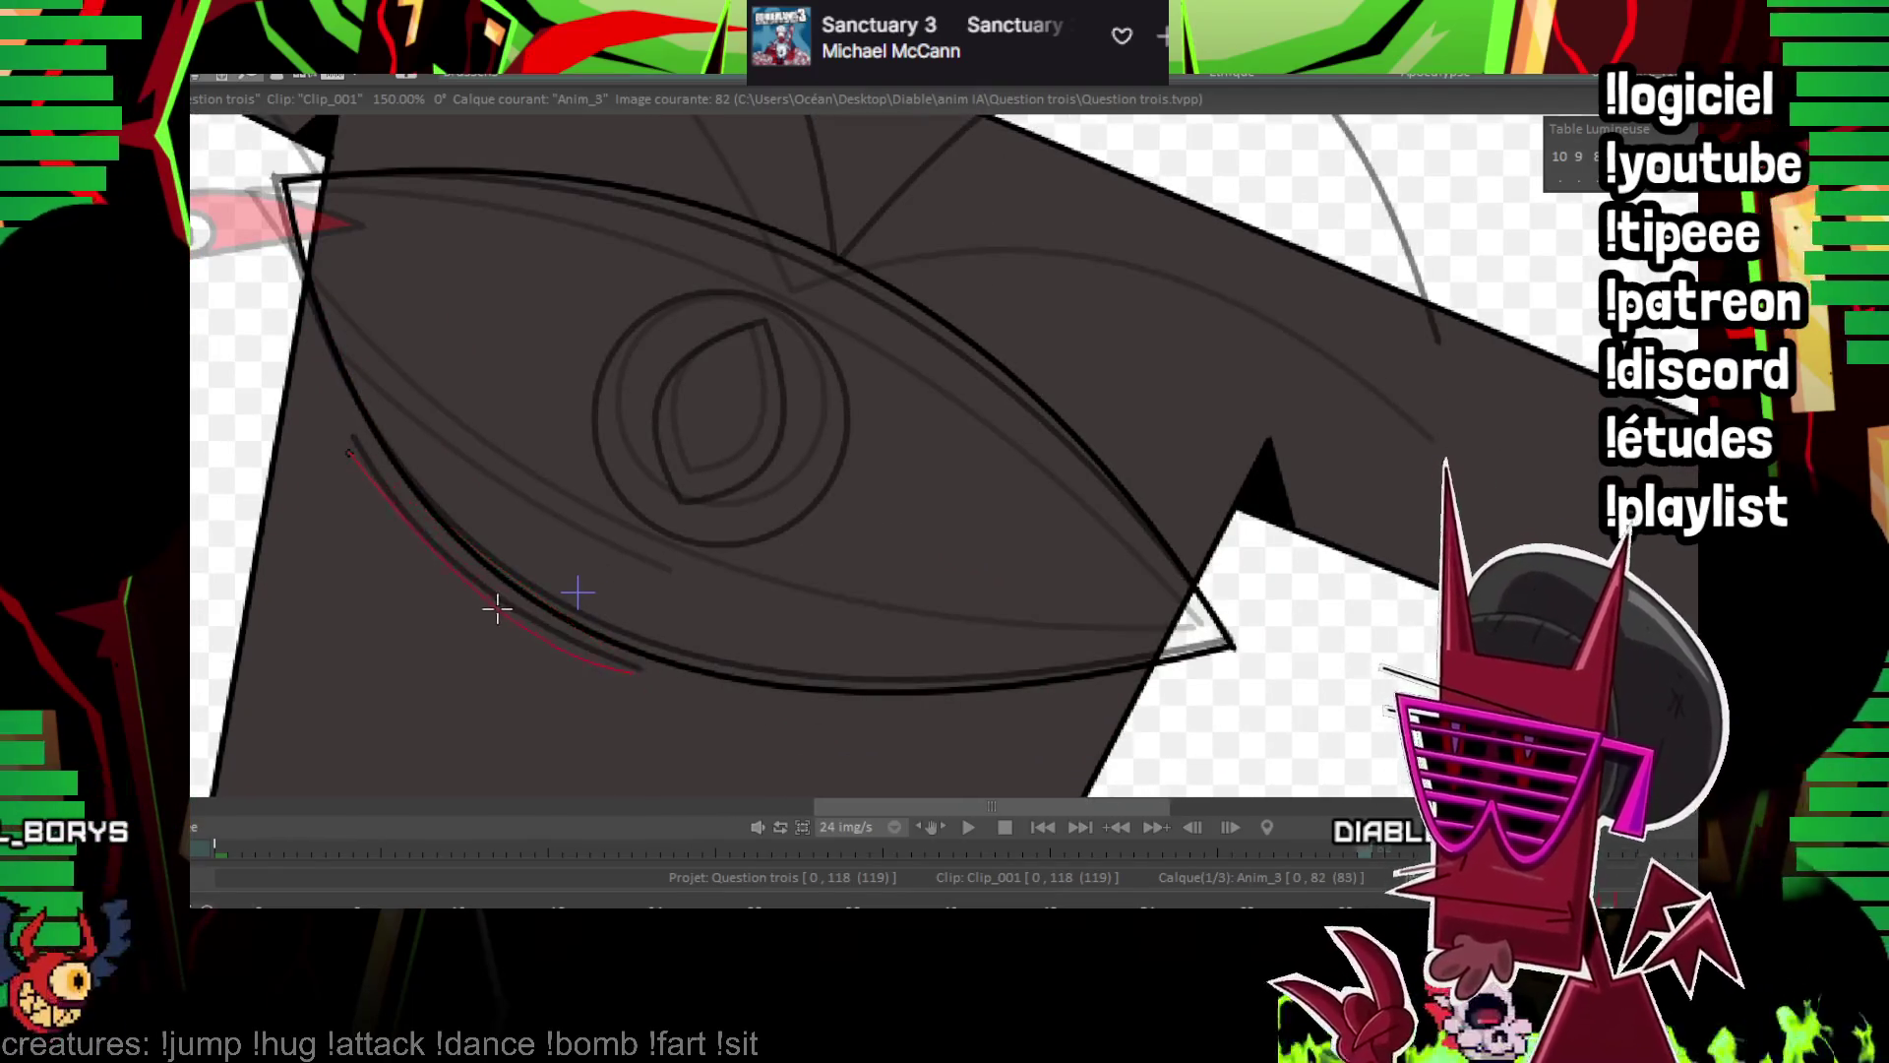
left_click_drag(892, 243, 817, 541)
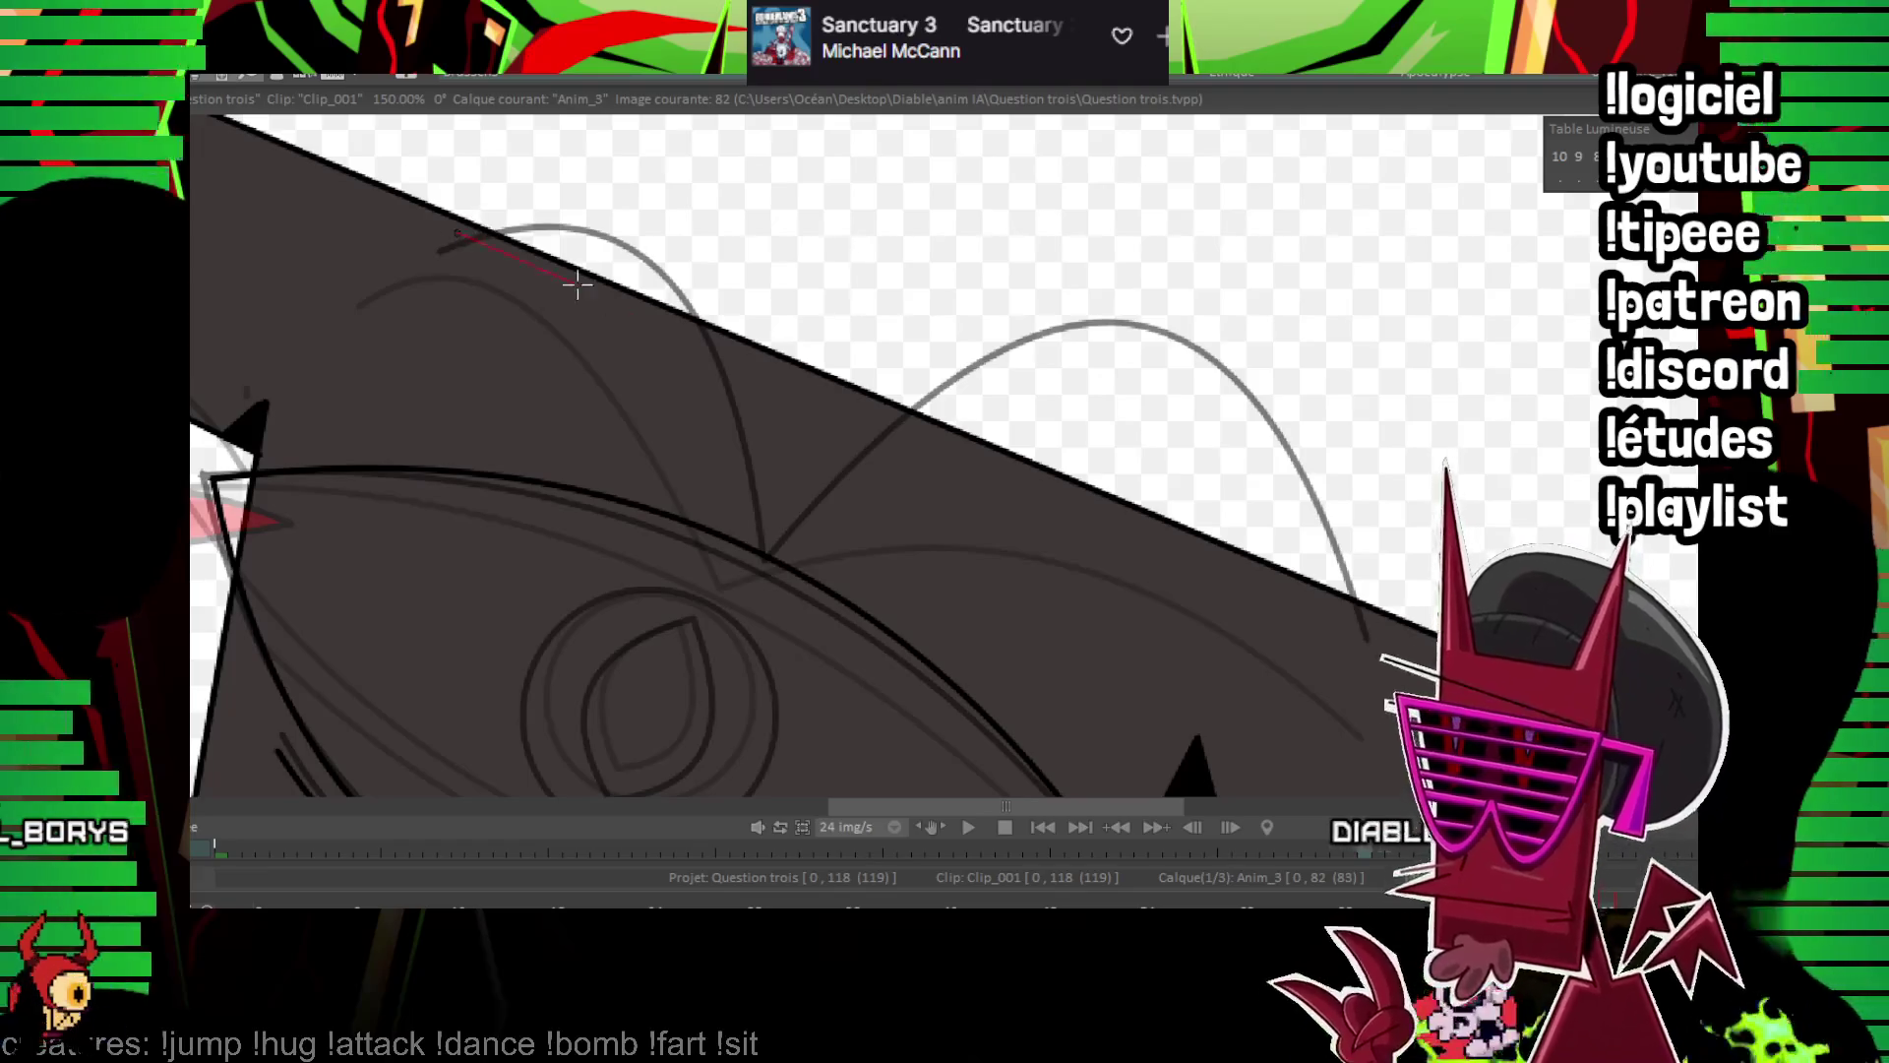
left_click(662, 253)
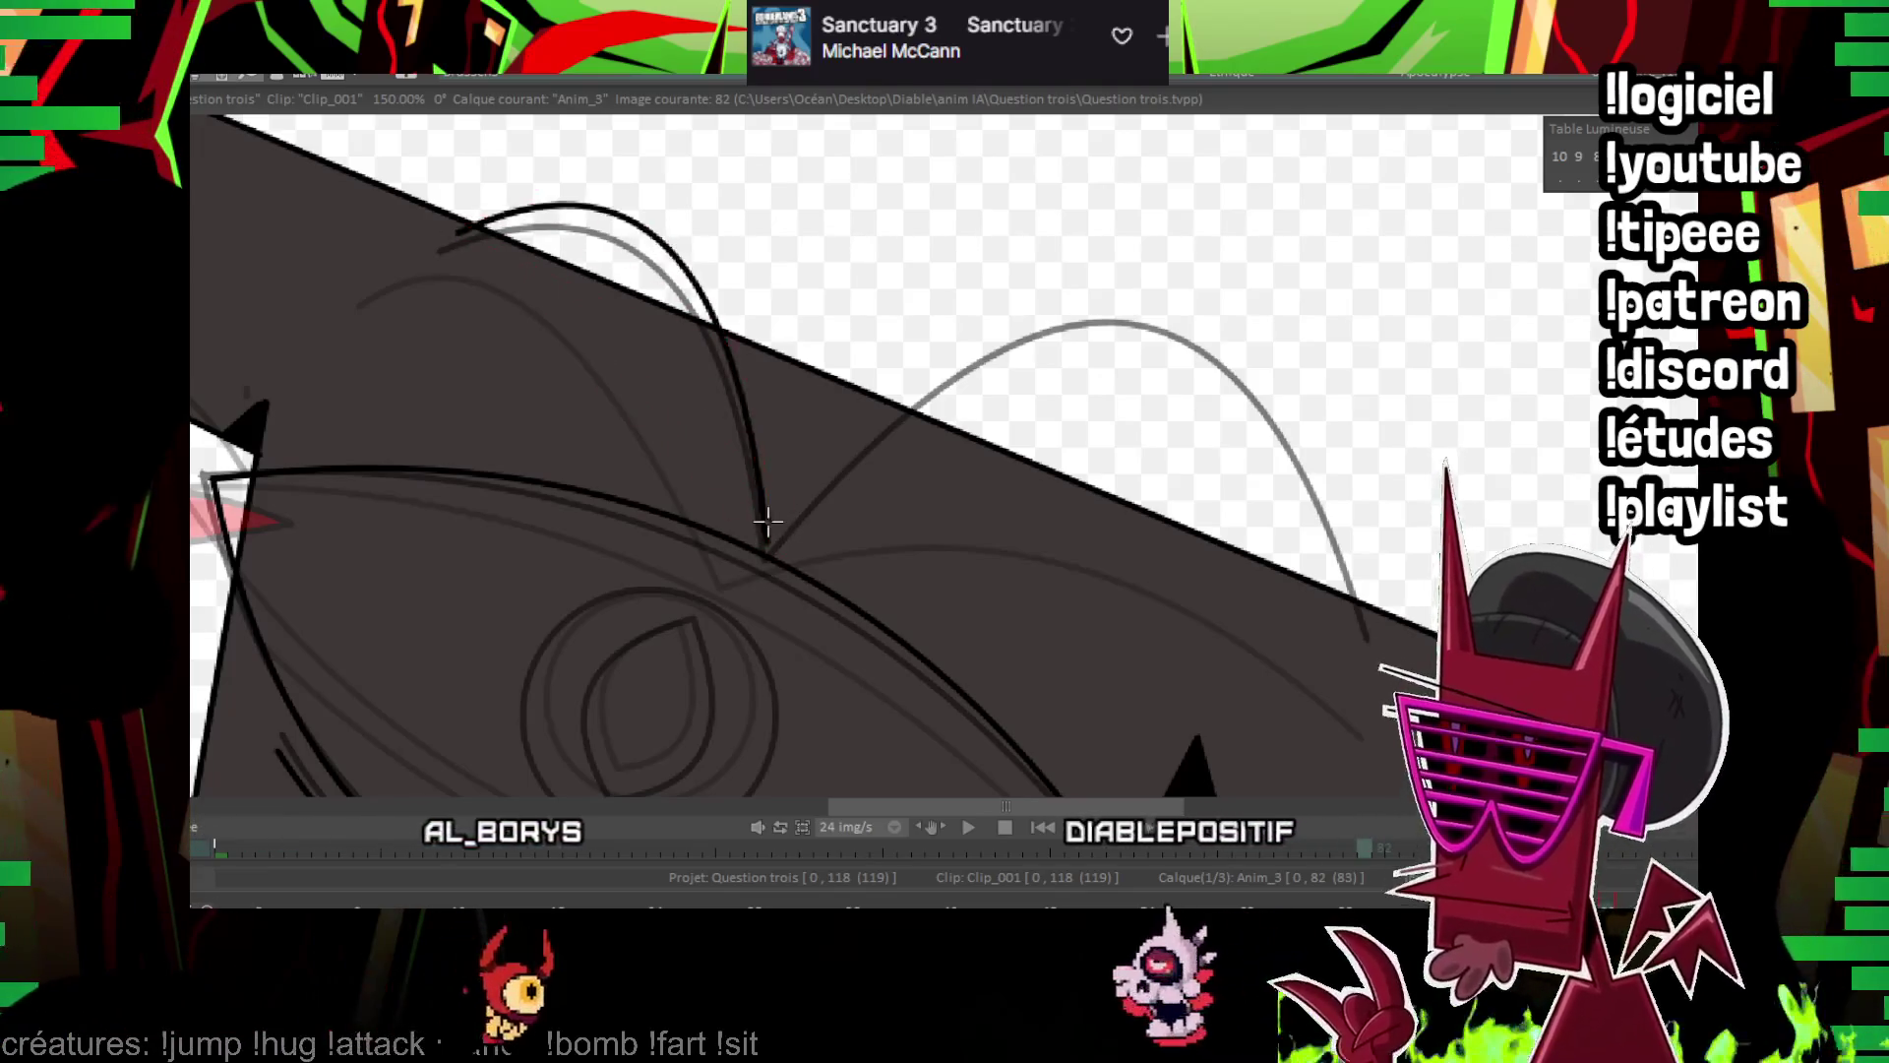
left_click_drag(804, 525, 1368, 628)
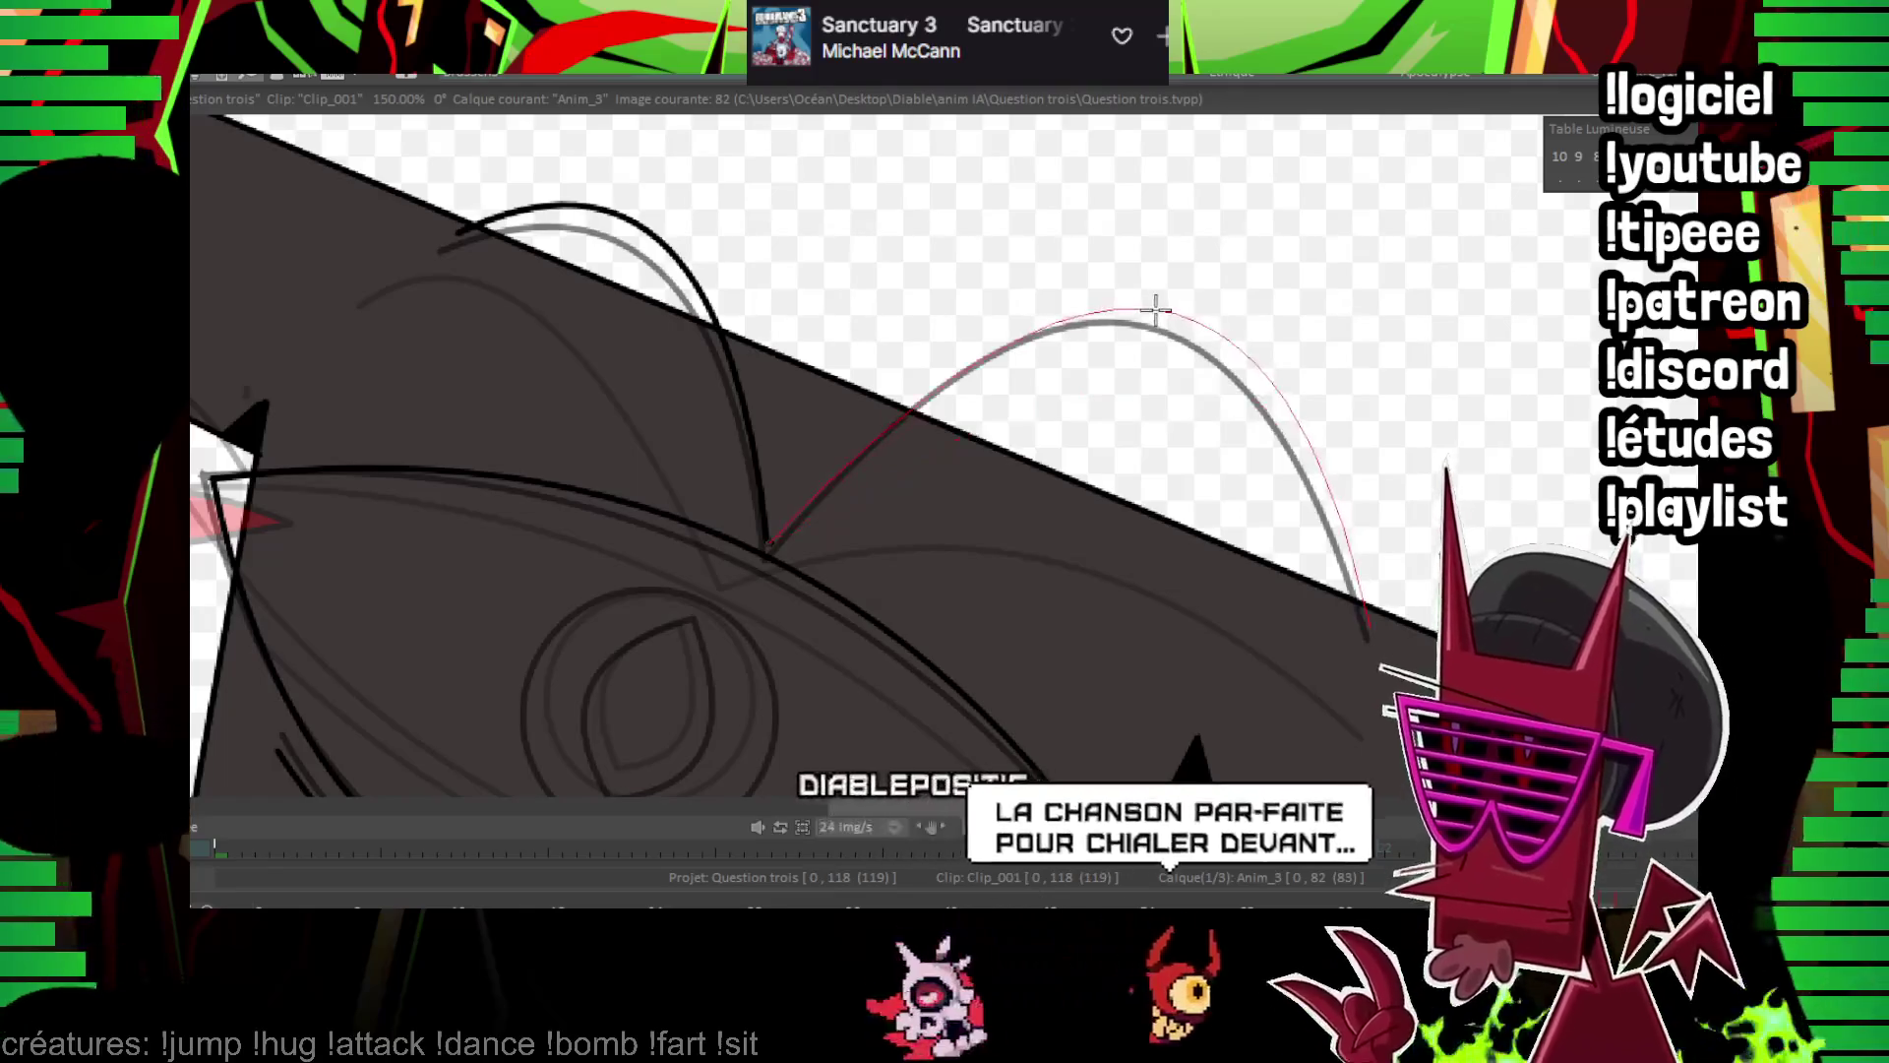
left_click(1124, 293)
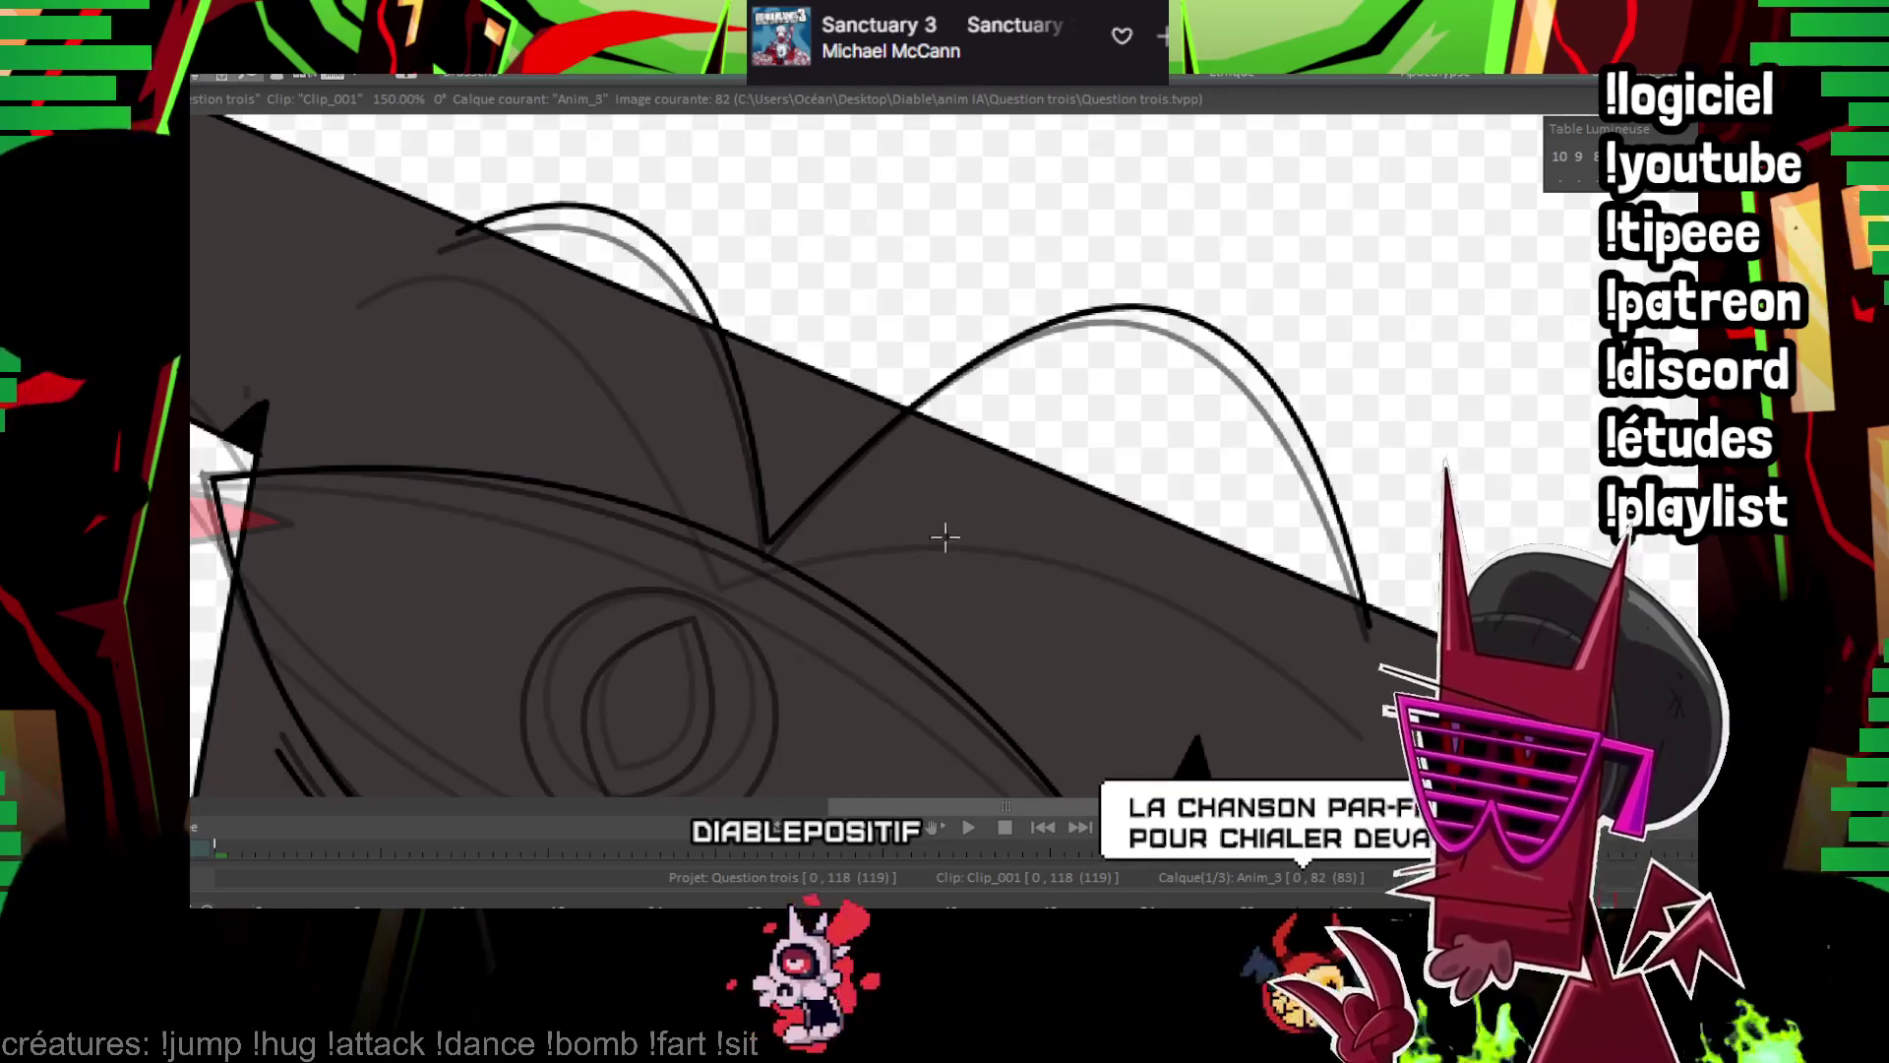
key("Left")
key("Left")
key("Right")
key("Right")
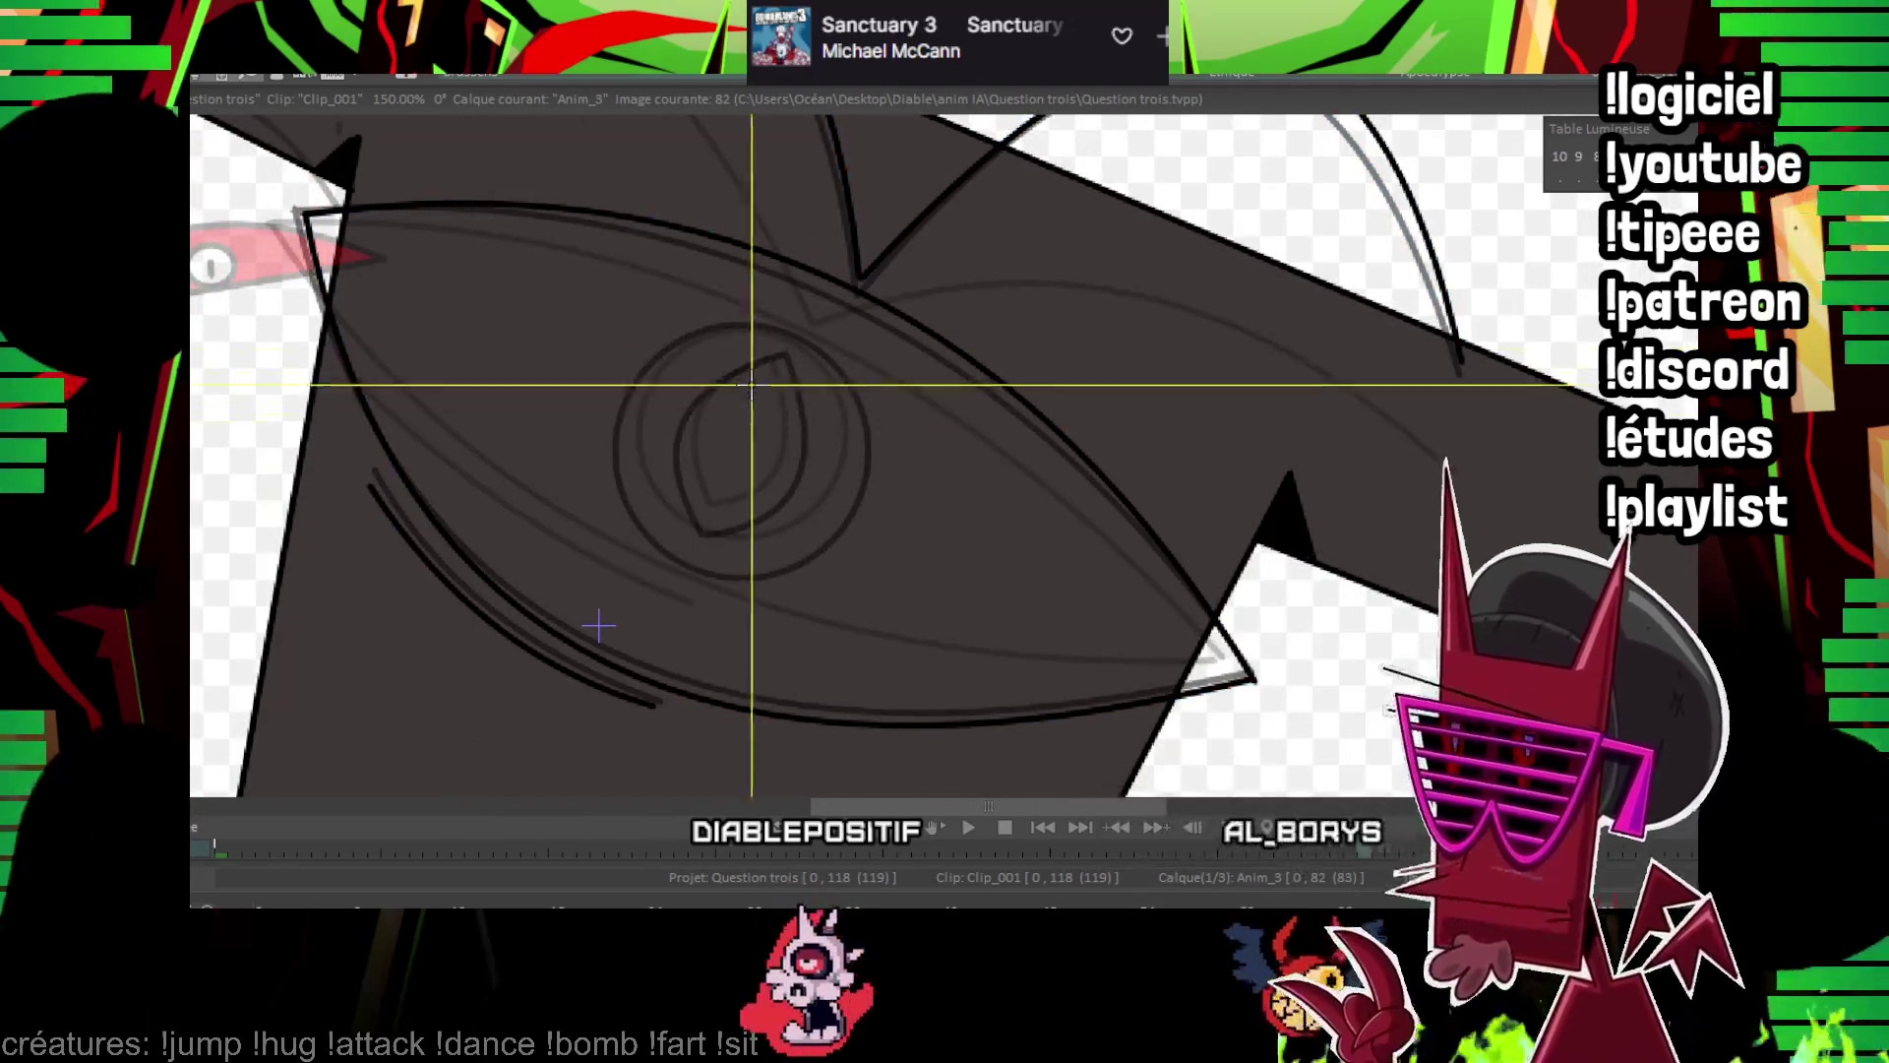
Ink the iris circle and pupil's right side on image 82
mouse_move(742, 451)
left_mouse_down()
mouse_move(810, 518)
mouse_move(863, 534)
left_mouse_up()
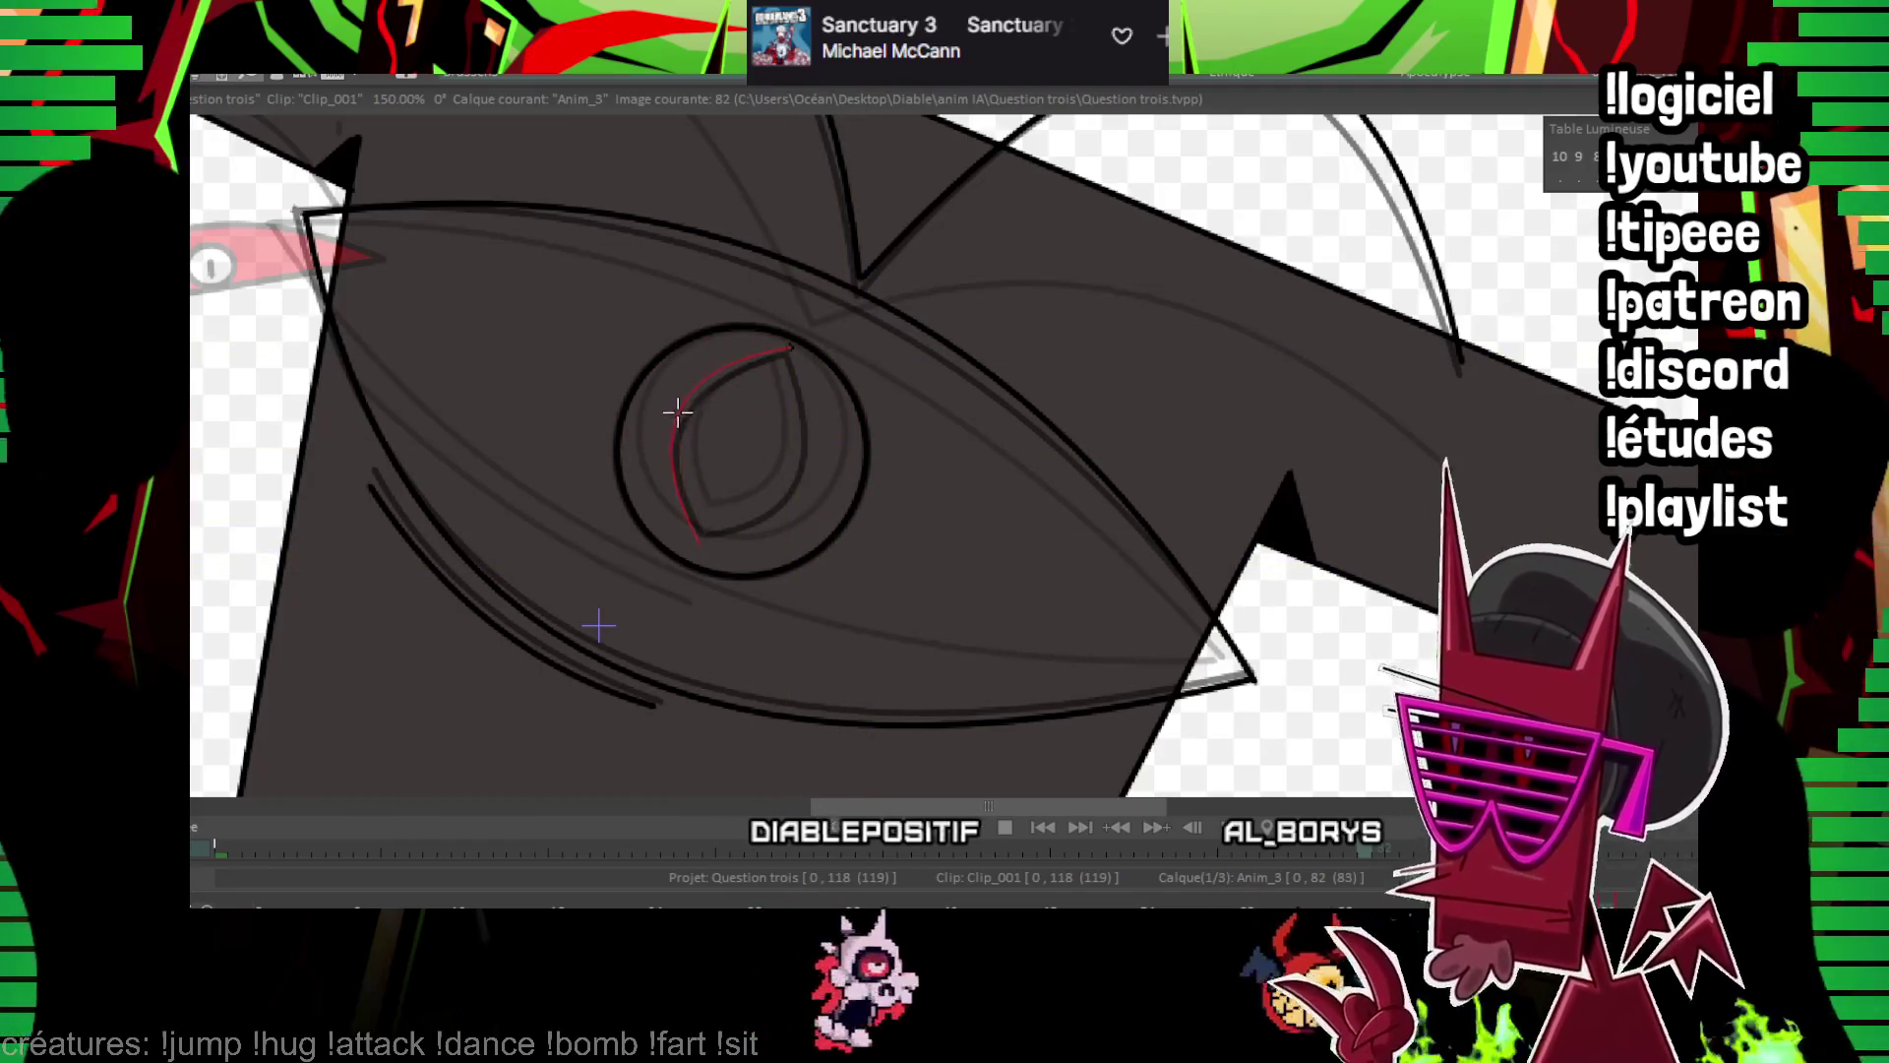
left_click_drag(718, 528, 704, 540)
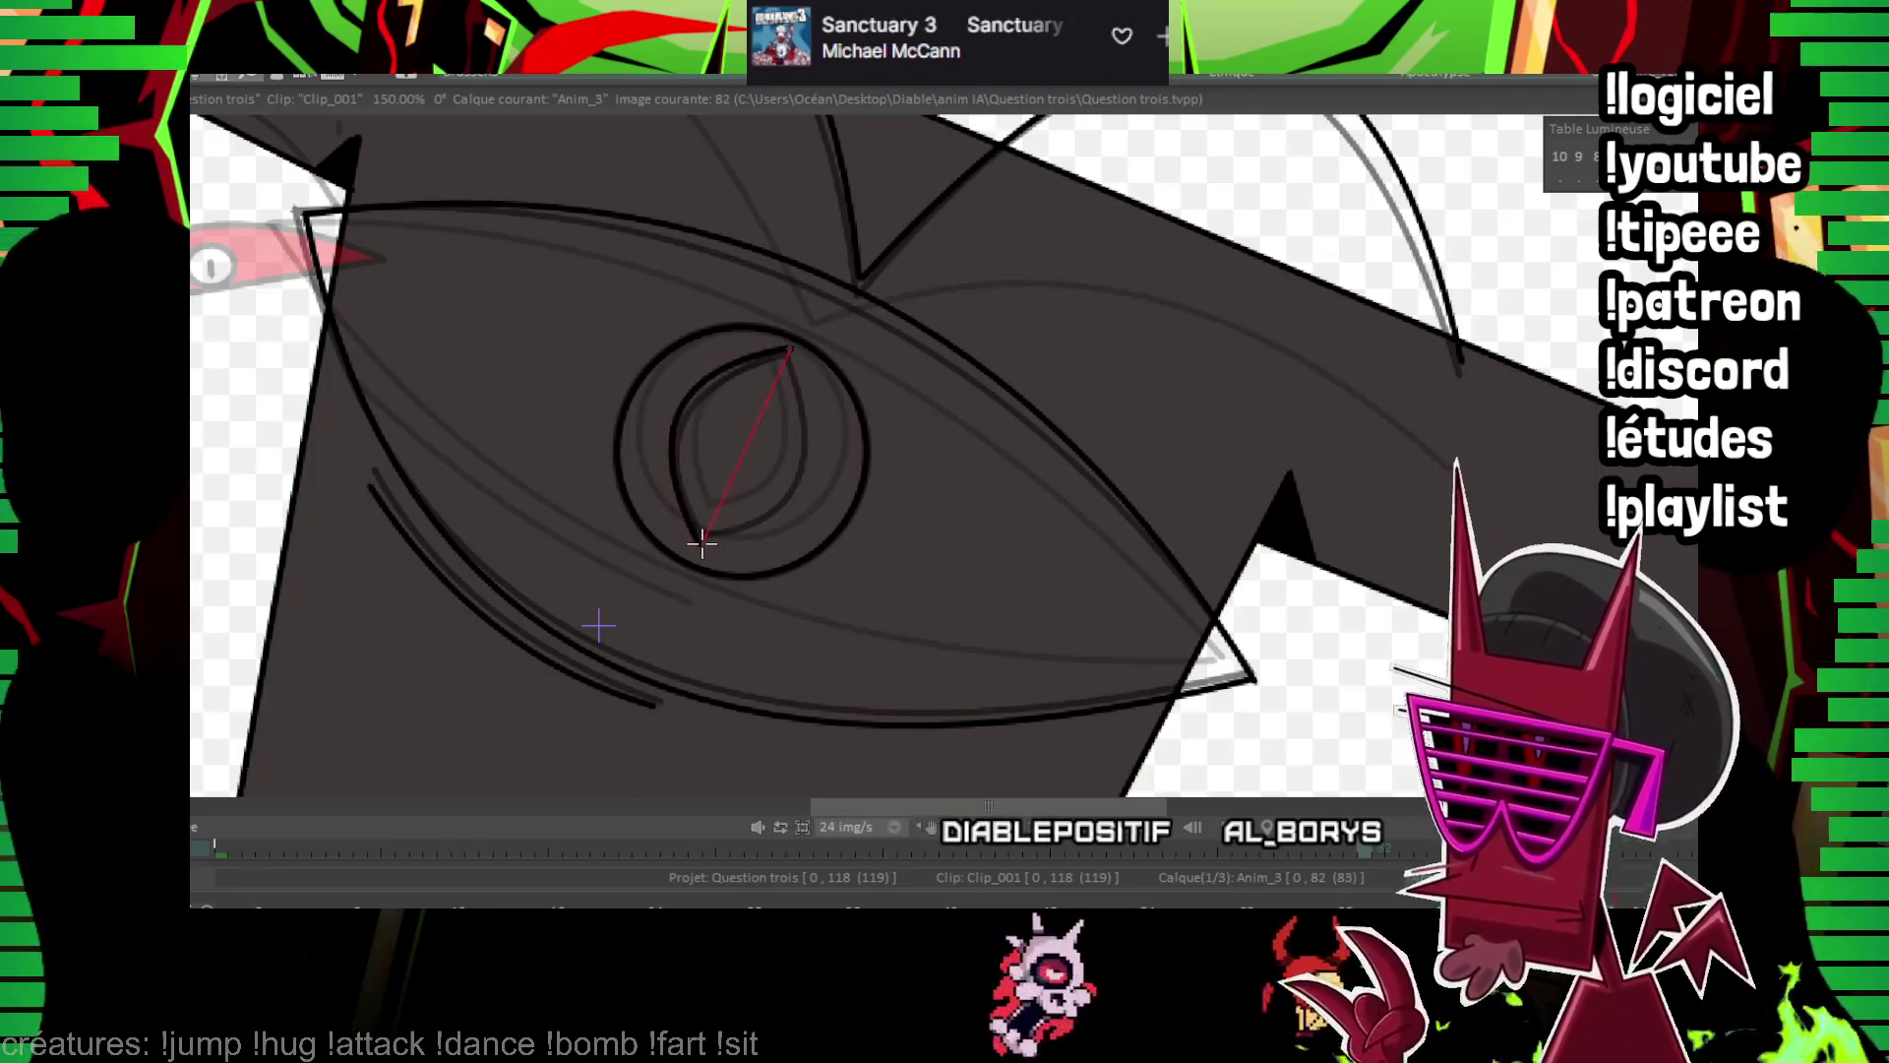
left_click(805, 484)
key("Right")
key("Right")
key("Right")
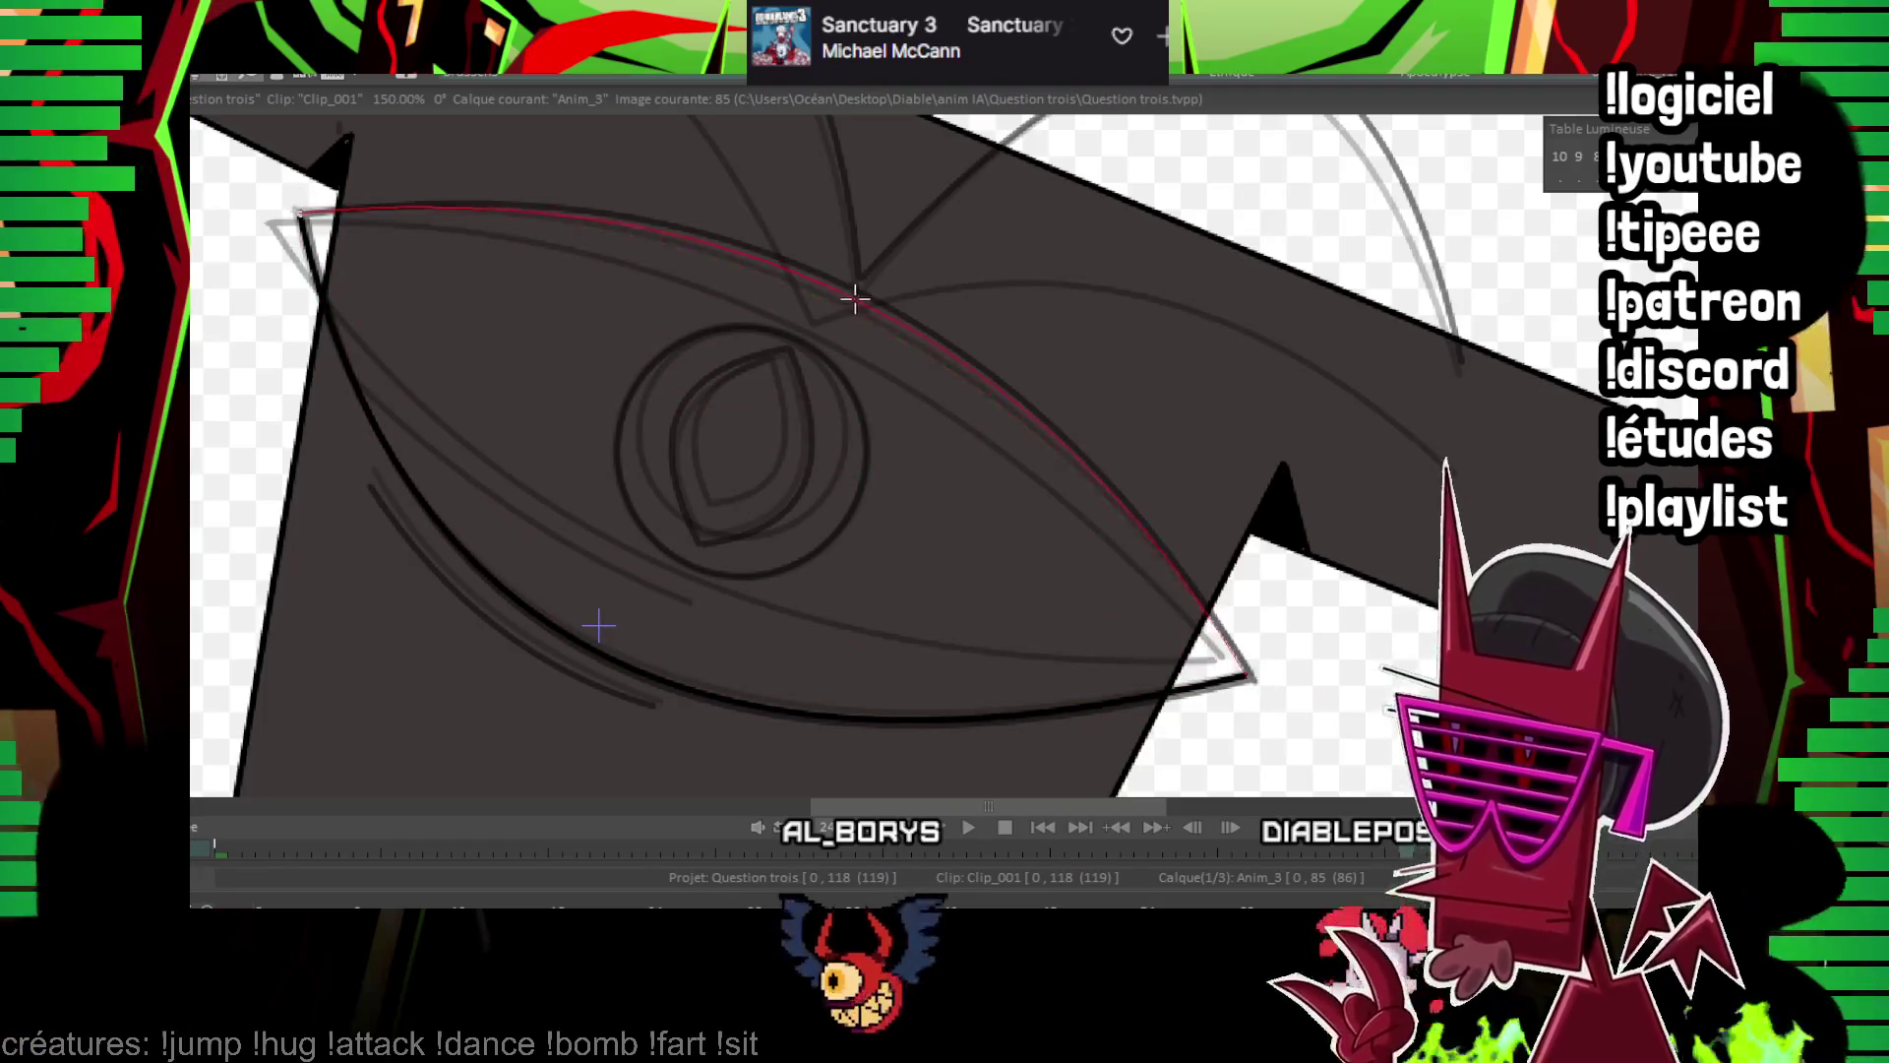
Ink the left horn stroke and a bold iris circle on image 85, then fit the whole frame in view
left_click_drag(861, 298, 679, 508)
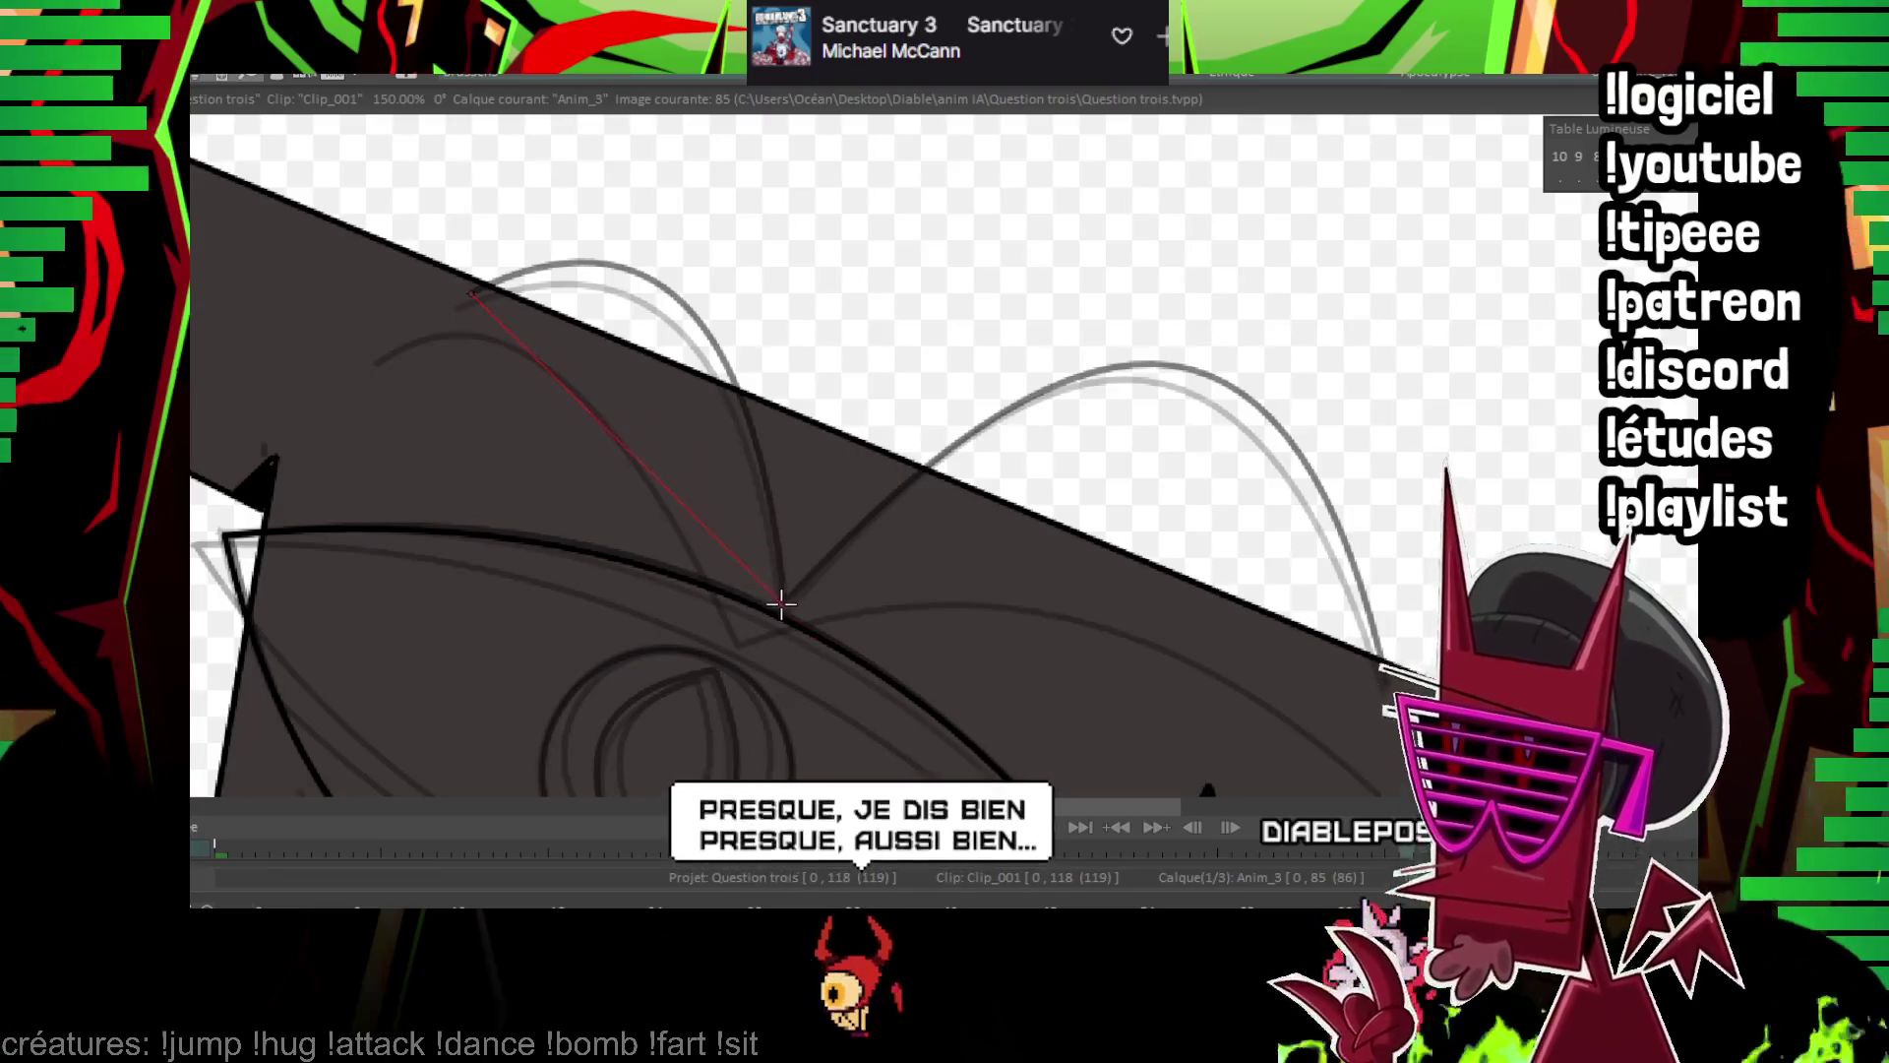
left_click(684, 317)
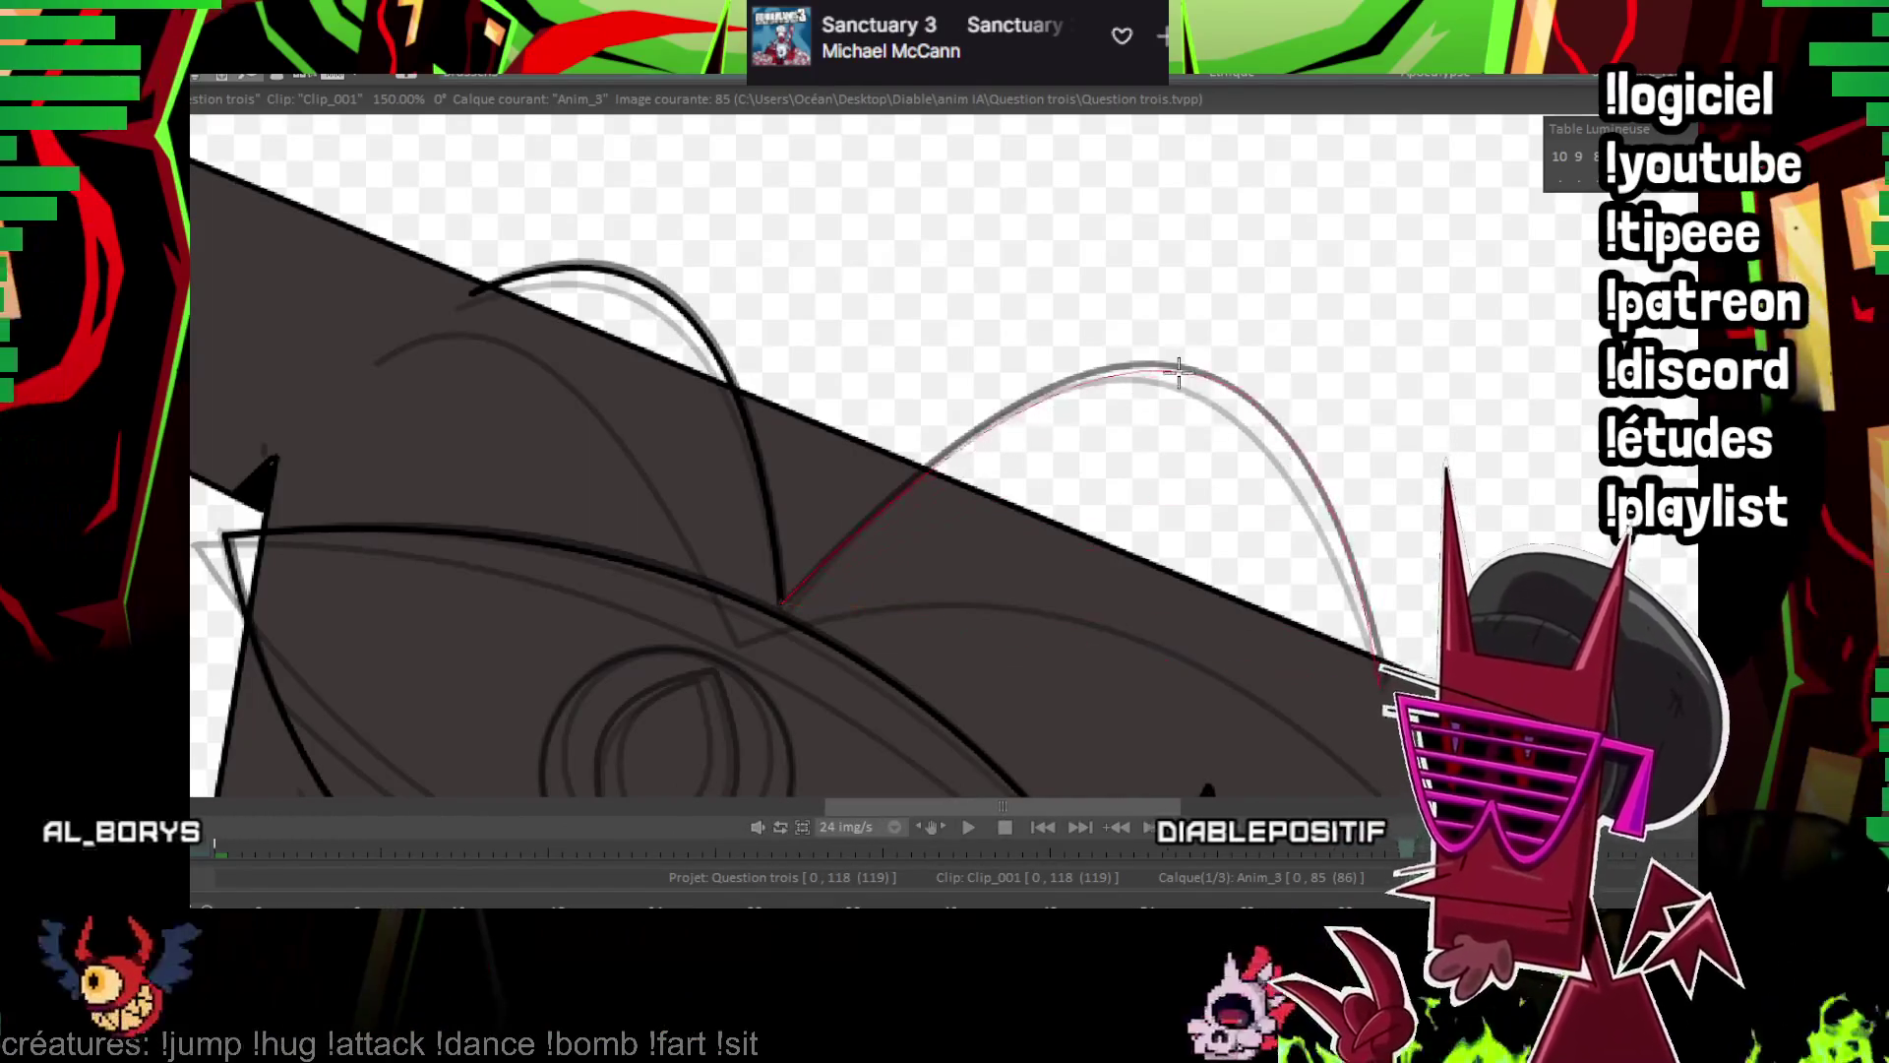
scroll(999, 570, "down", 3)
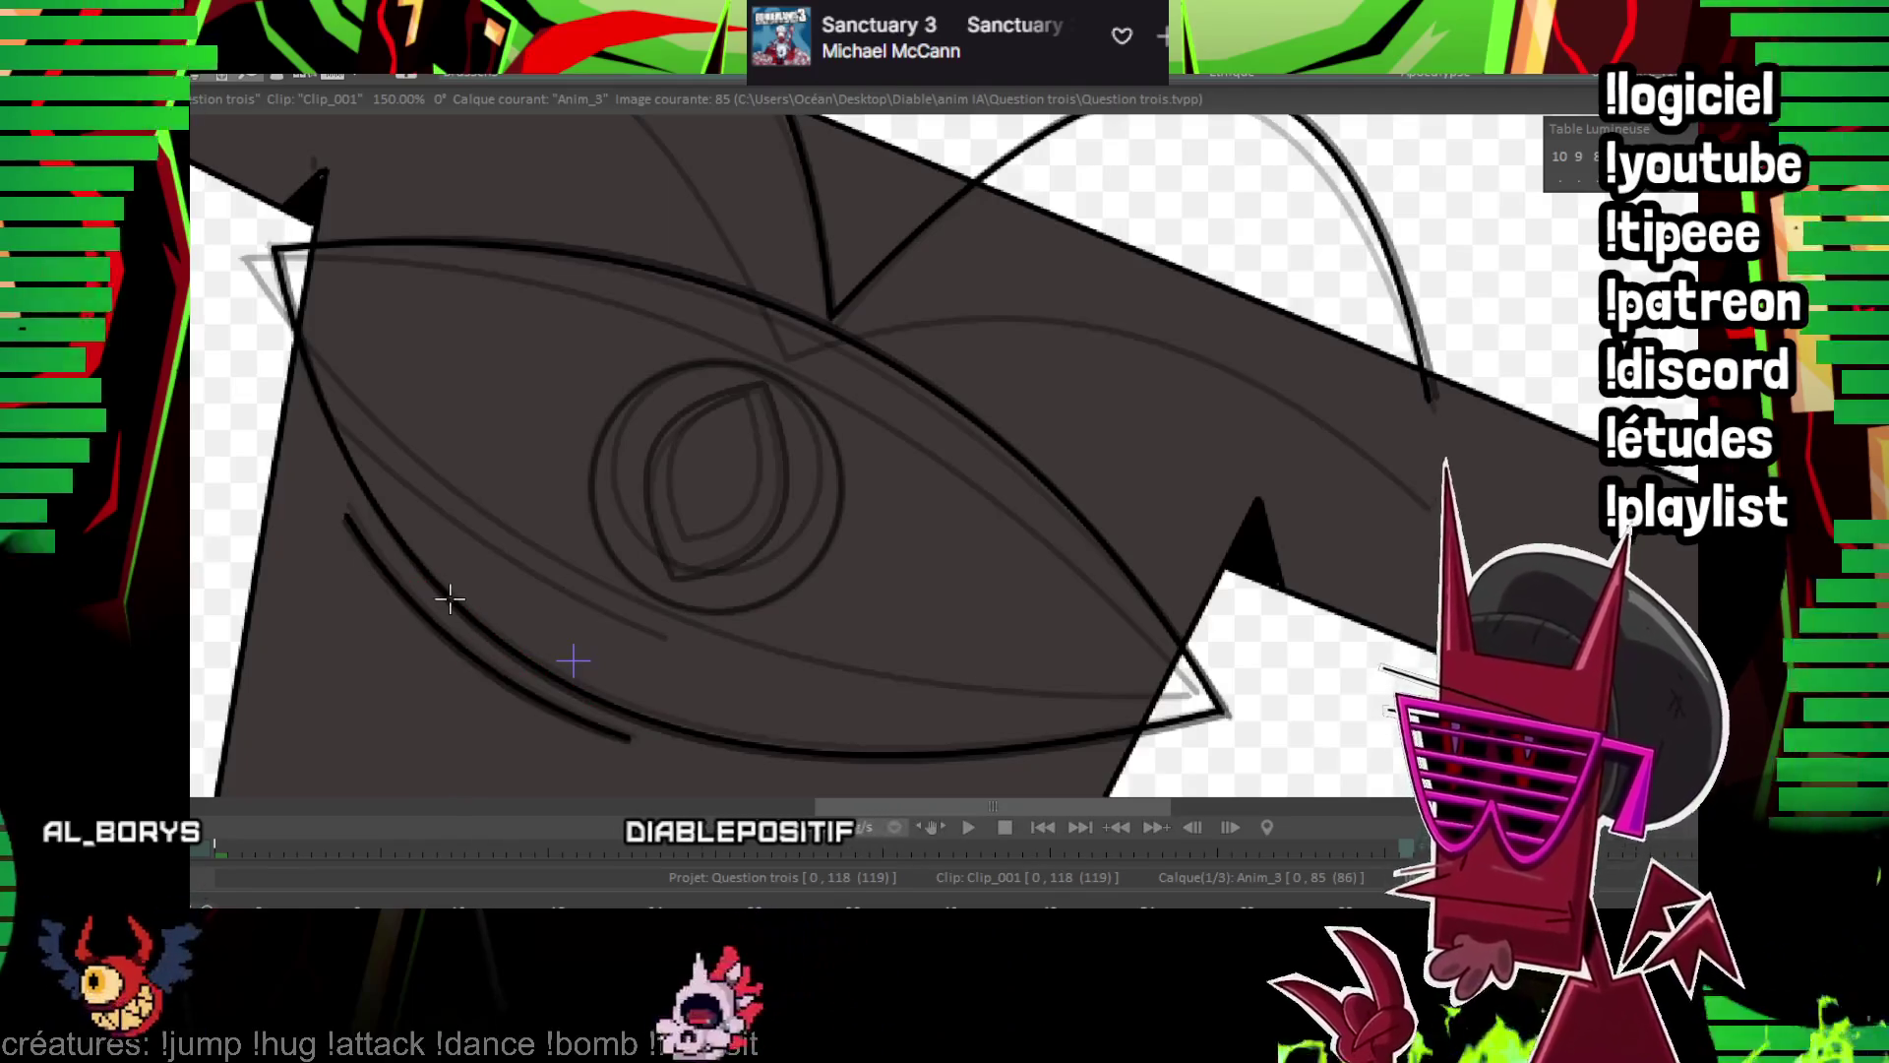
mouse_move(720, 489)
left_mouse_down()
mouse_move(832, 569)
mouse_move(843, 546)
left_mouse_up()
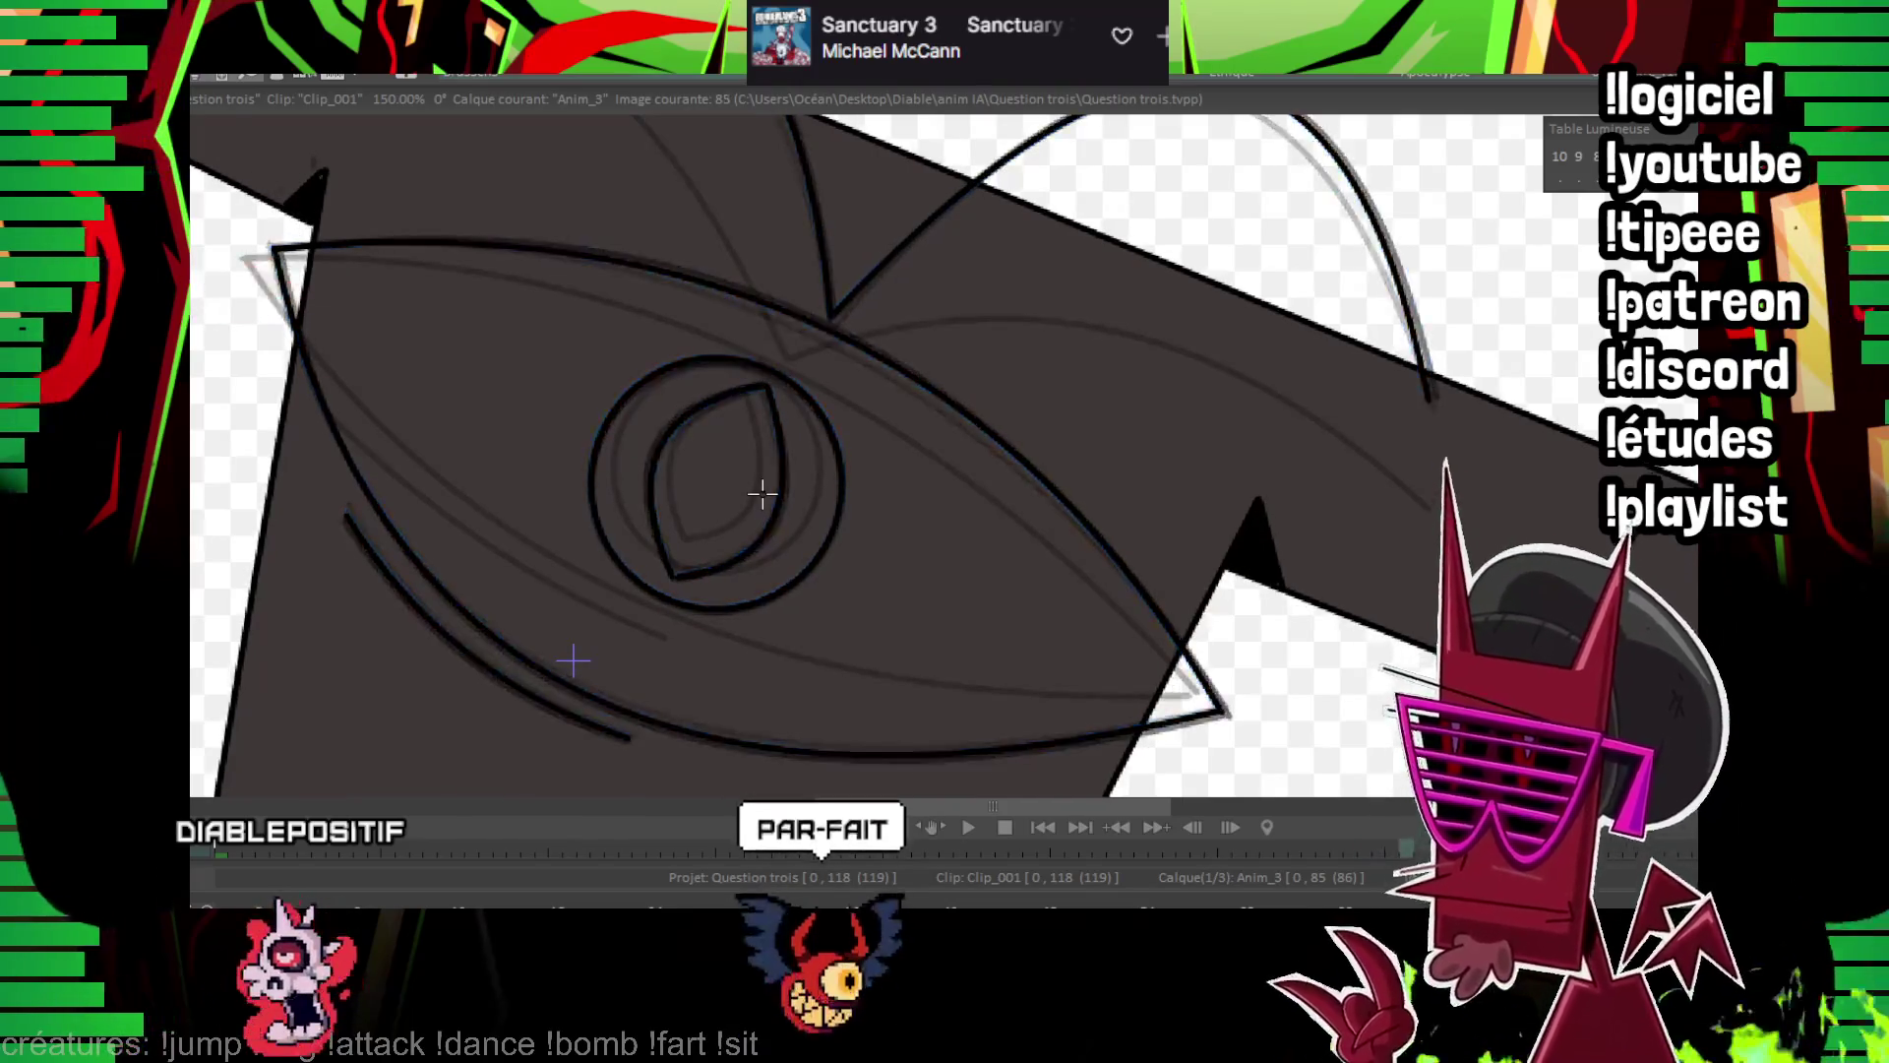
key("shift+Home")
Play back the inked head animation twice, then zoom back in on the eye
key("Return")
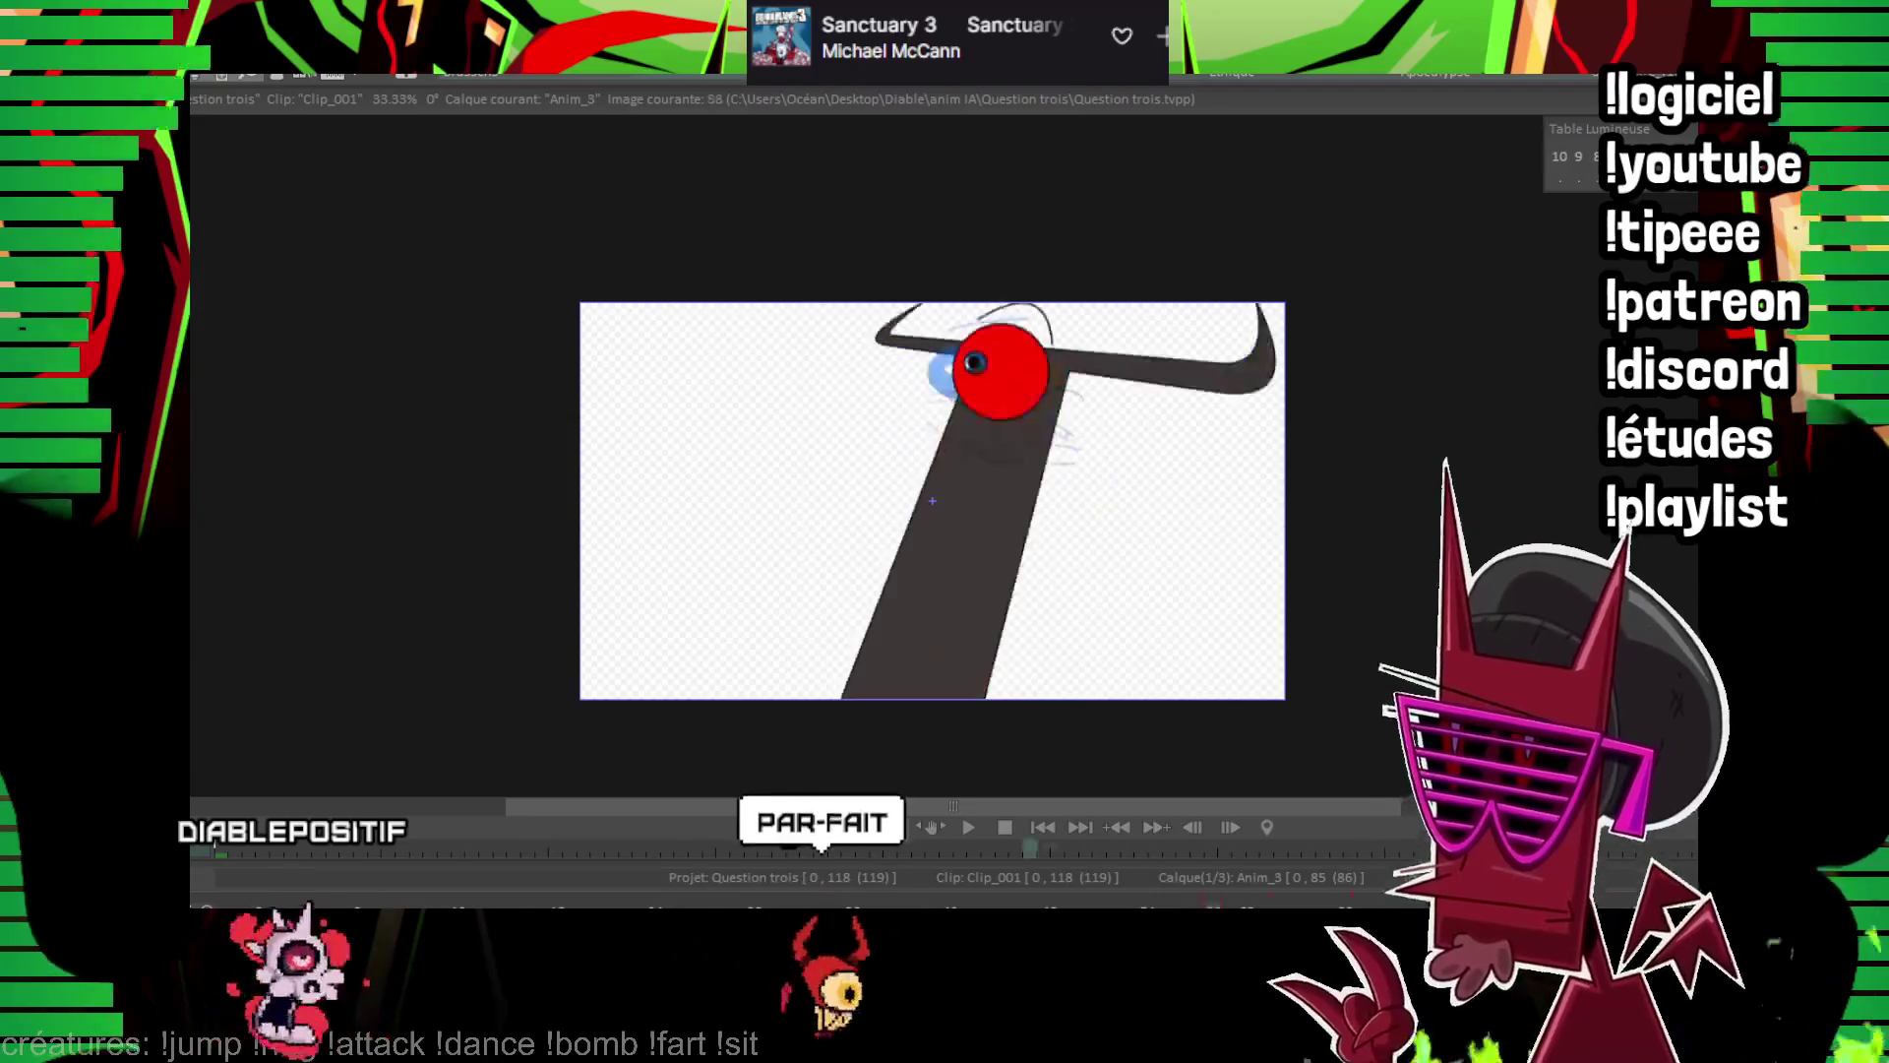
key("Return")
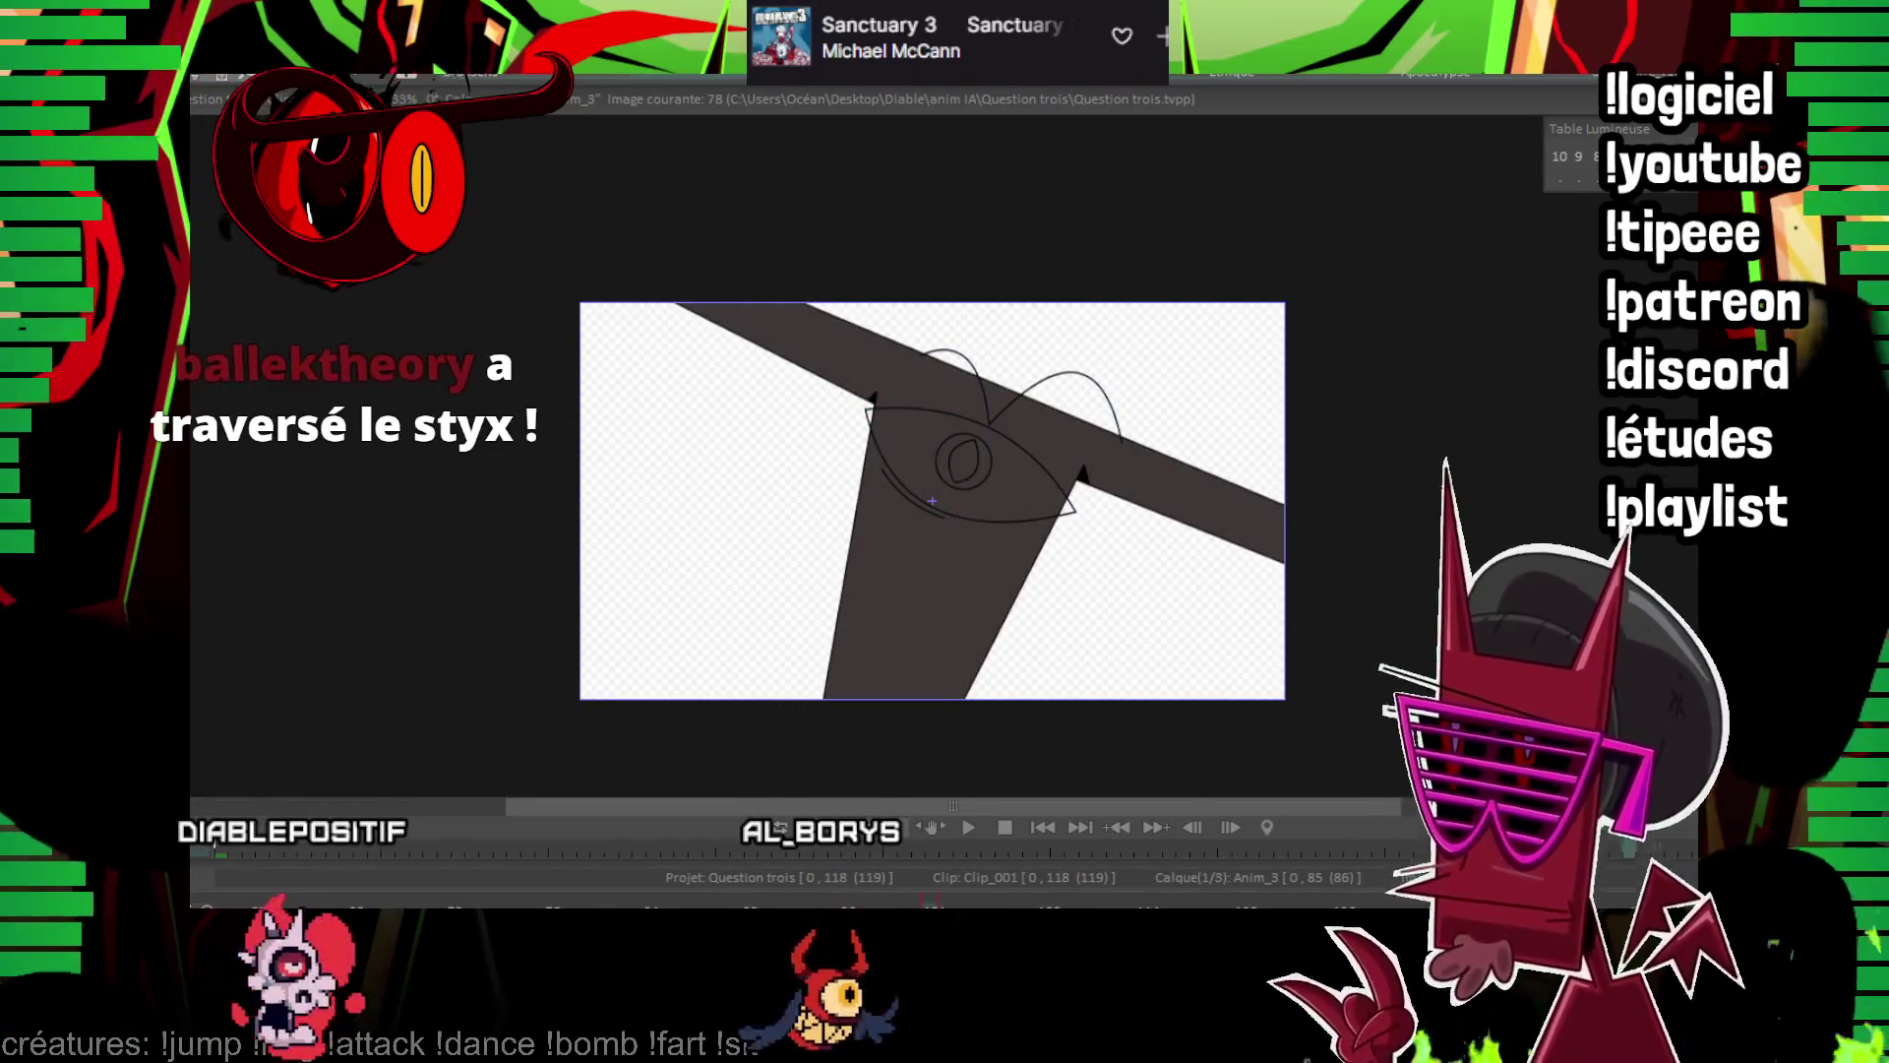
scroll(1034, 456, "up", 5)
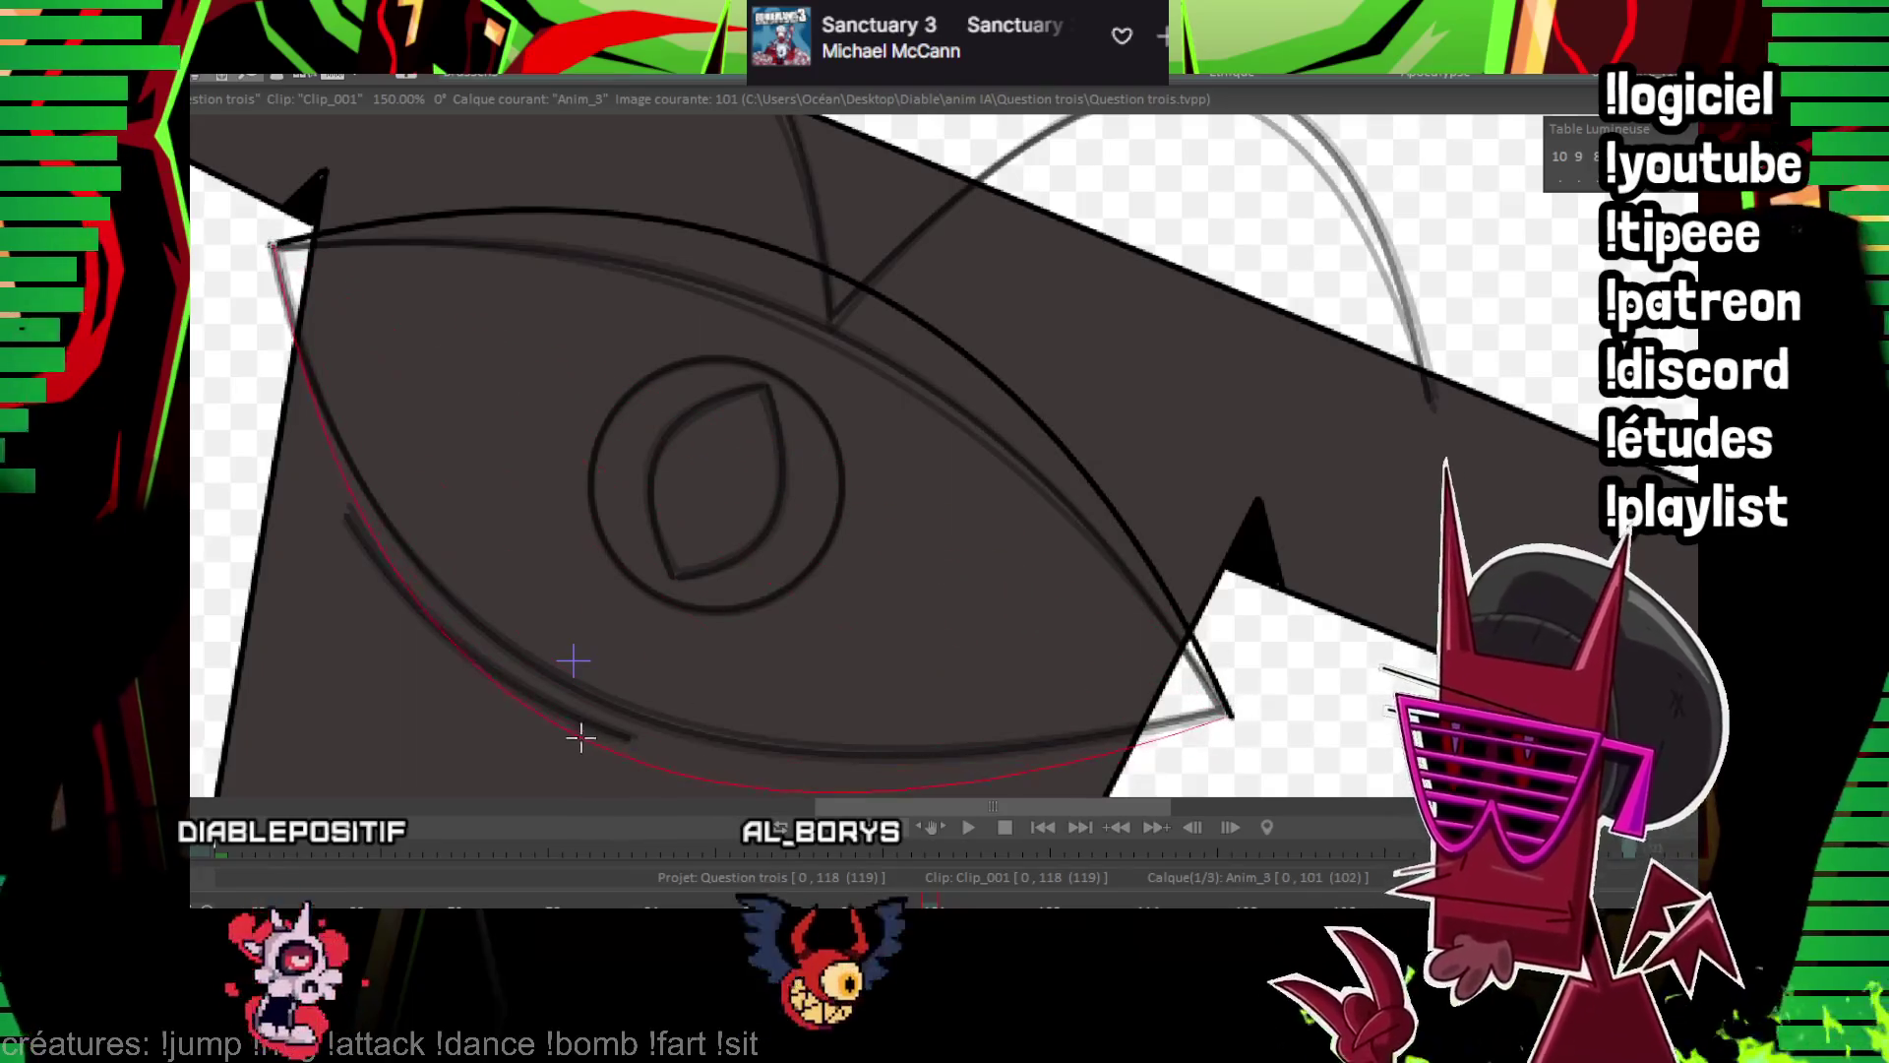
Ink the left horn curve on image 101
scroll(562, 706, "down", 2)
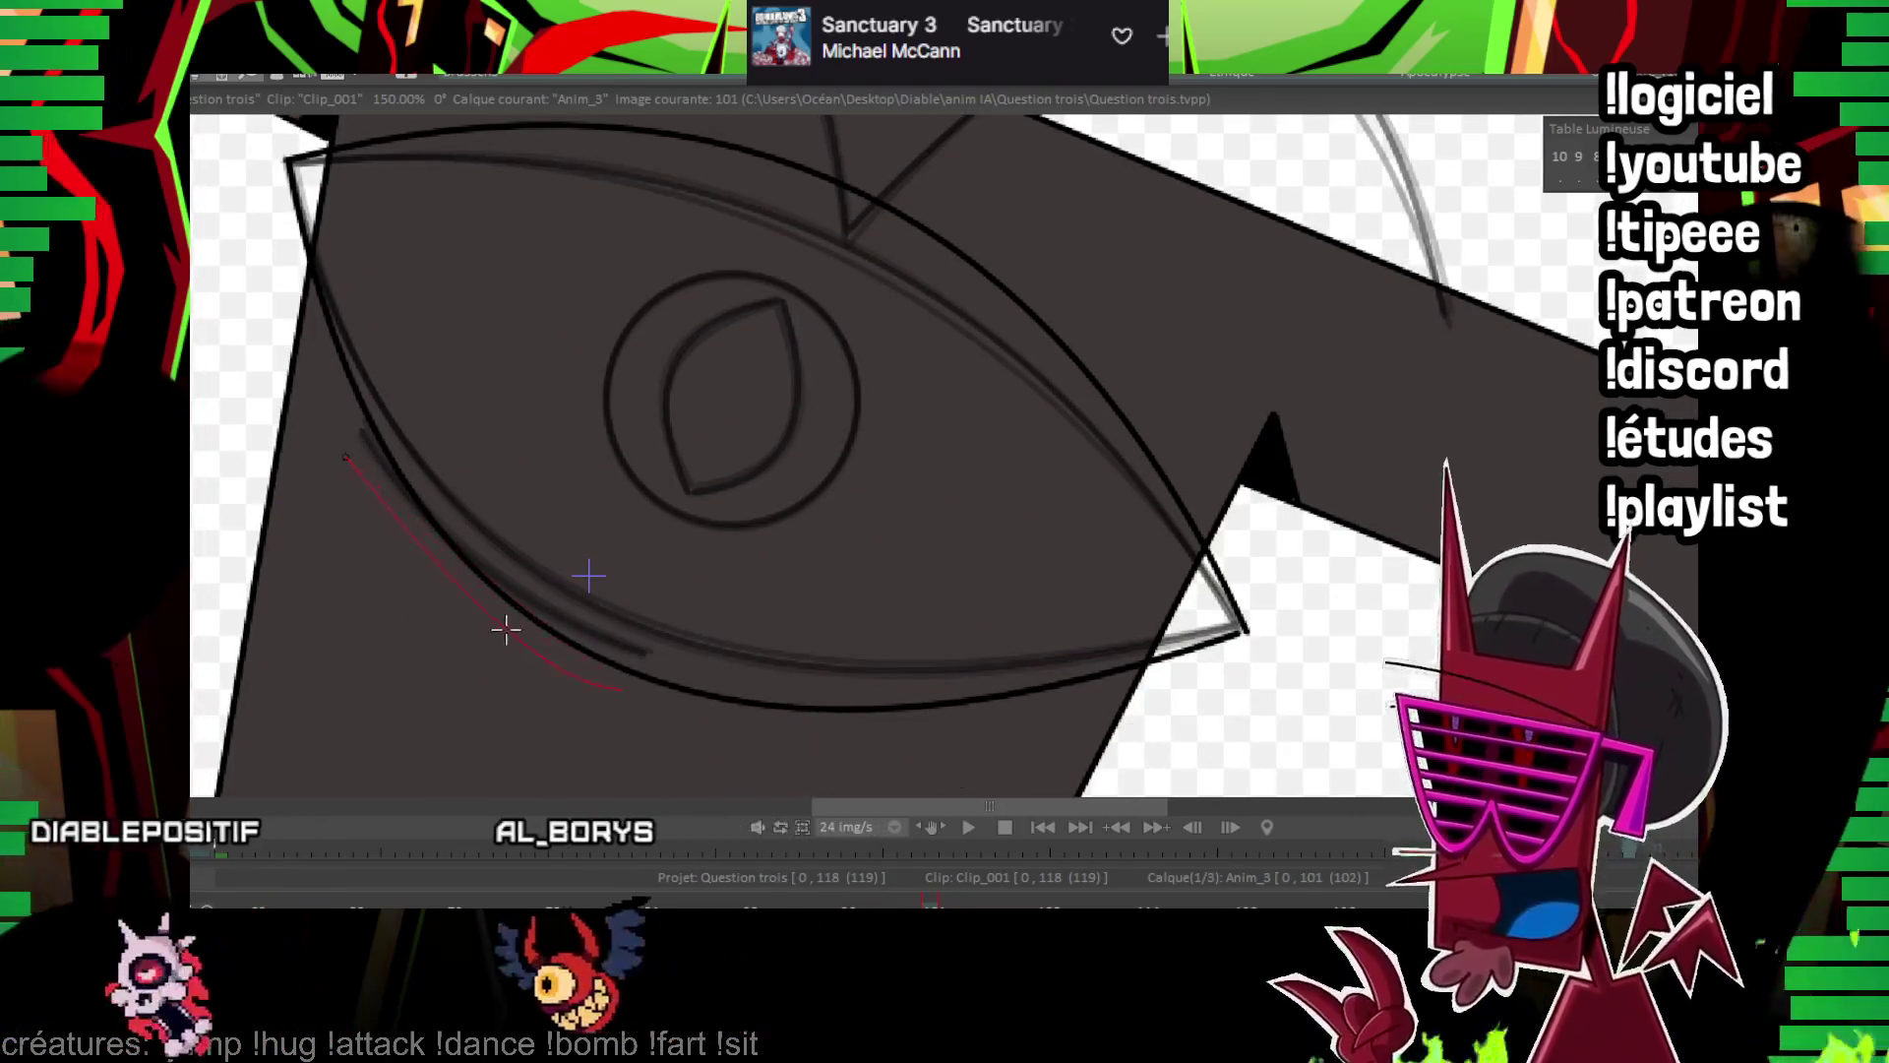
scroll(780, 286, "up", 8)
left_click_drag(450, 263, 738, 574)
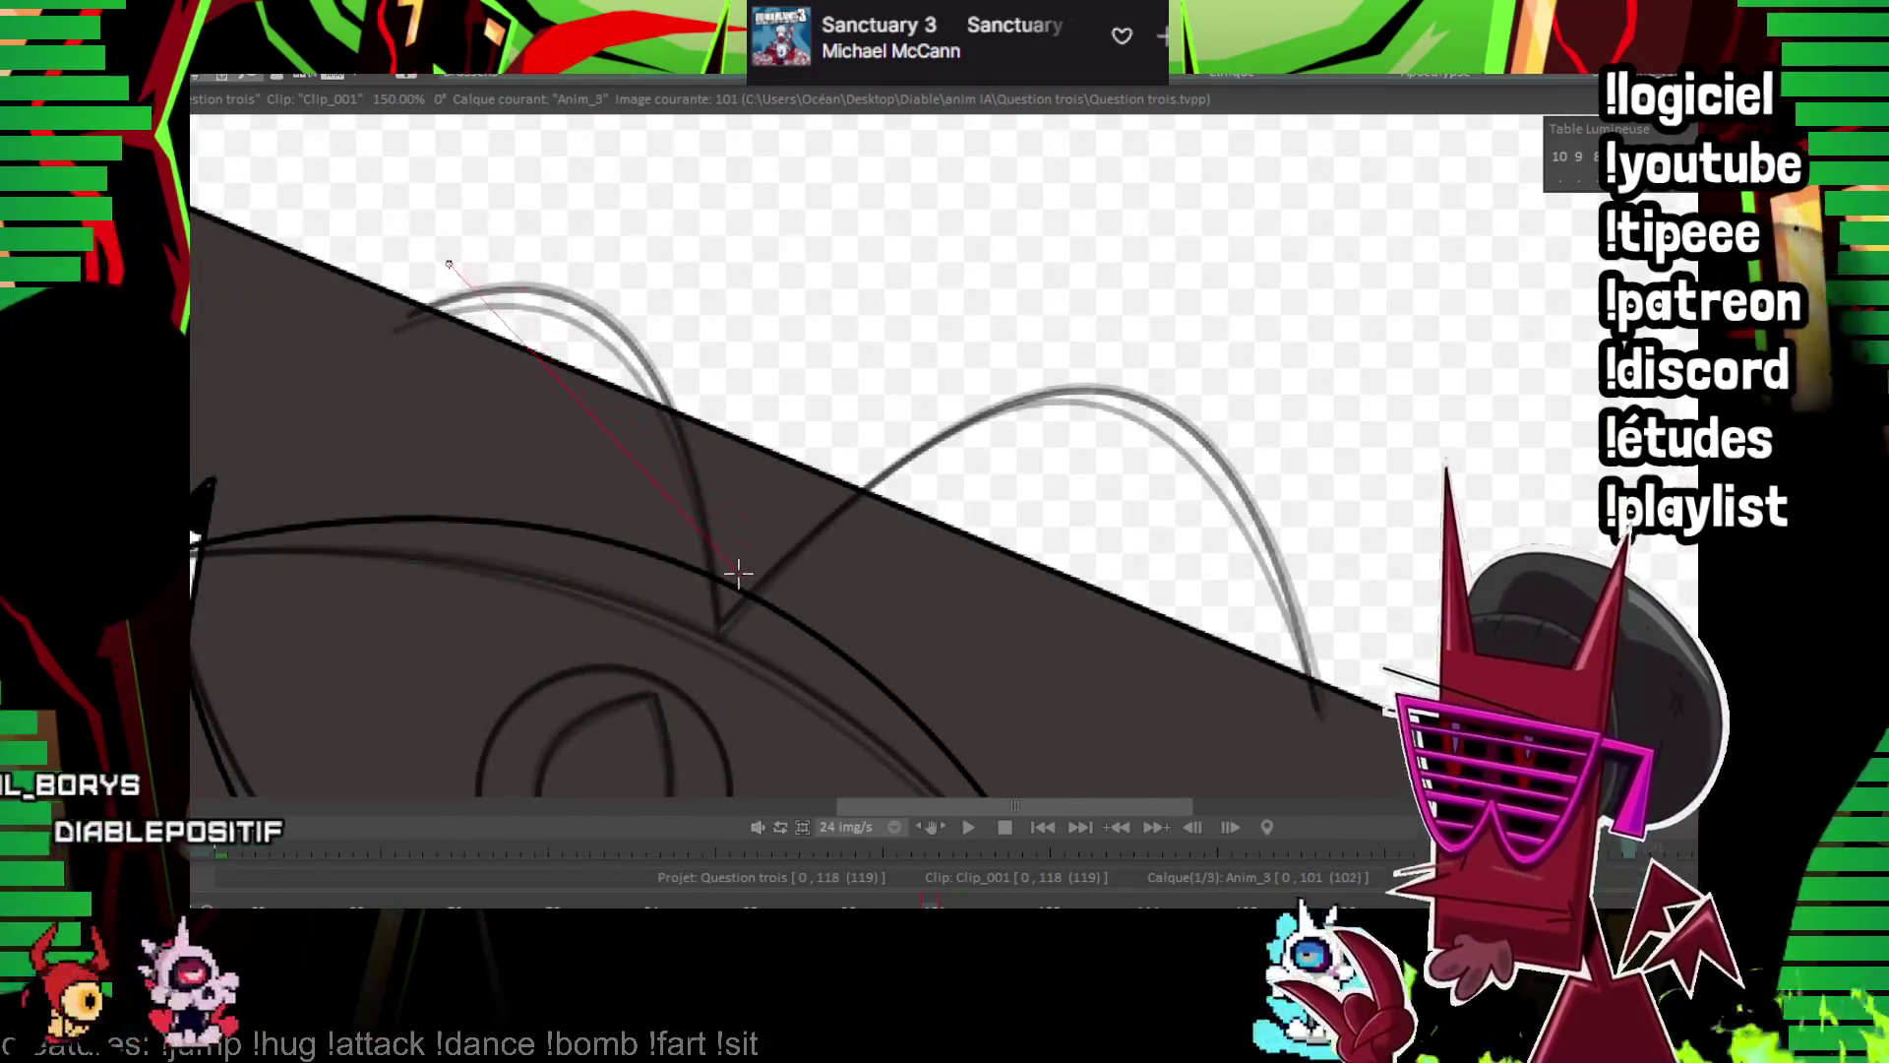
left_click(705, 267)
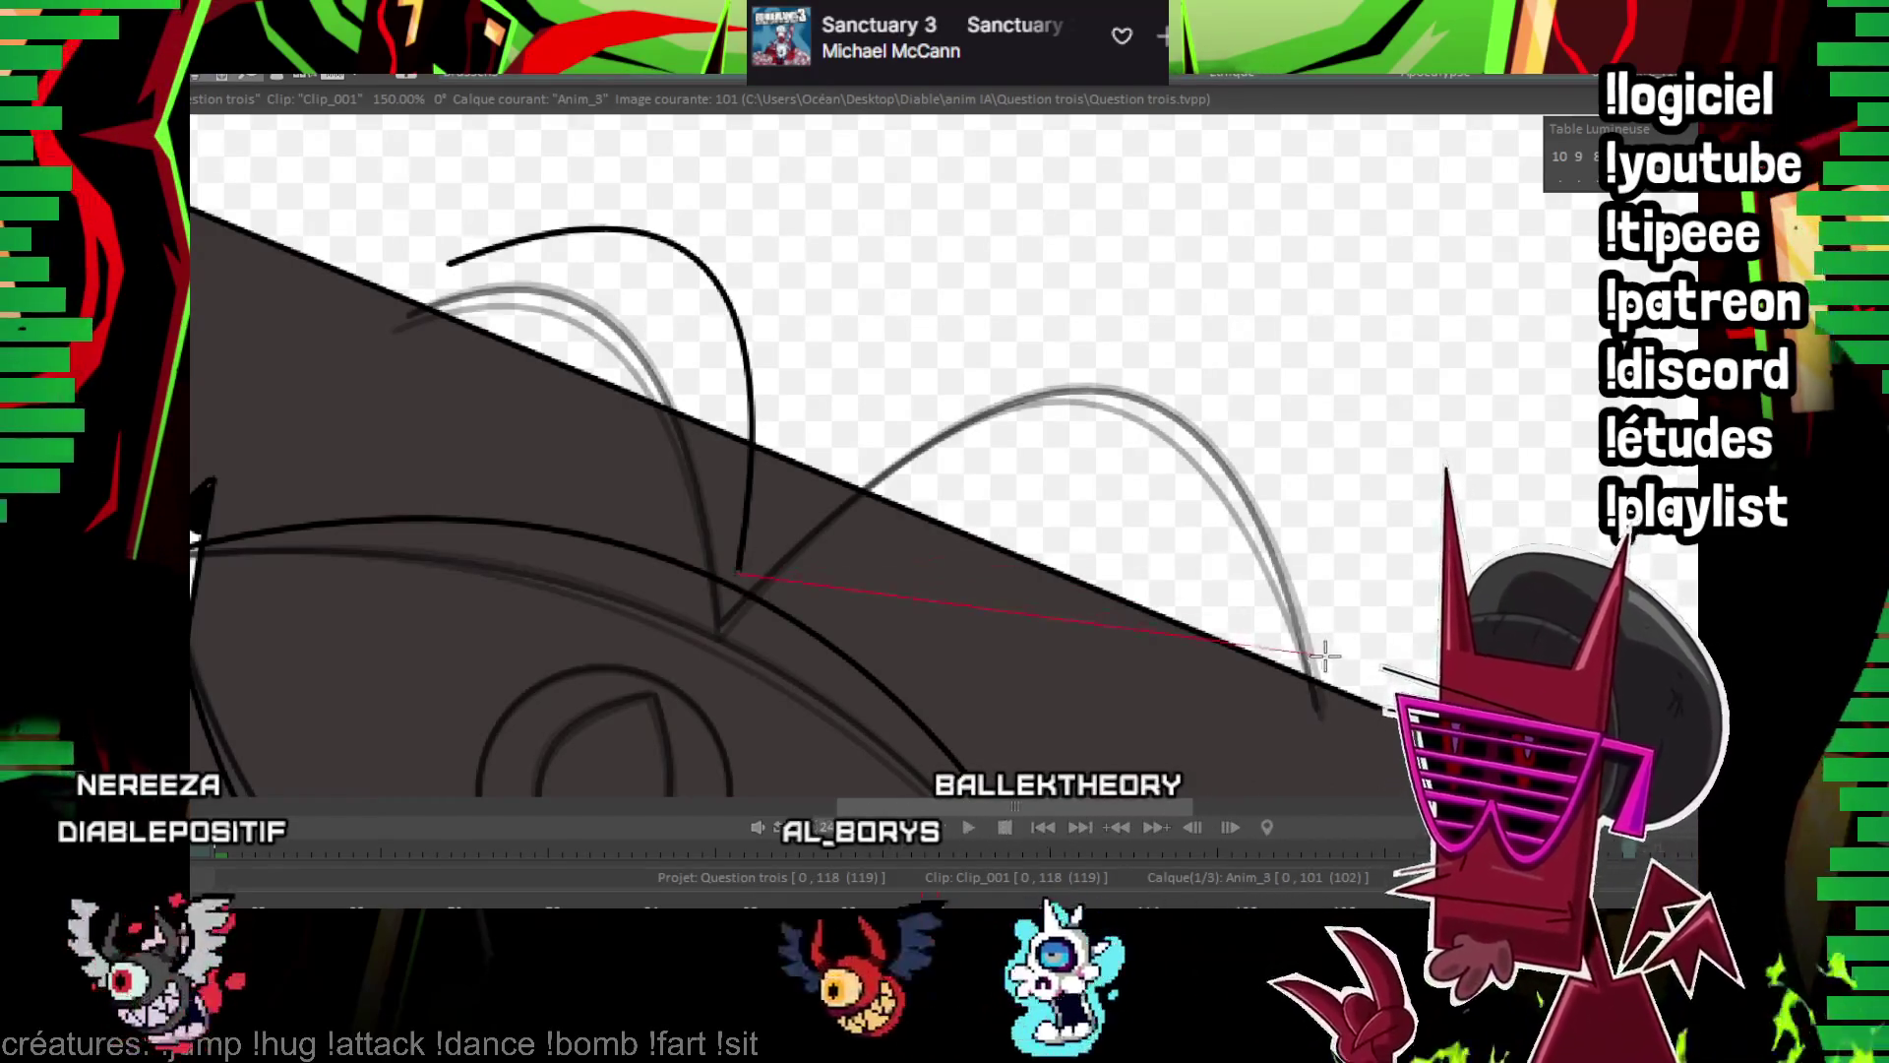
Draw a small and a larger ring around the pupil, then add a new frame
mouse_move(1113, 522)
left_mouse_down()
mouse_move(800, 434)
mouse_move(508, 291)
left_mouse_up()
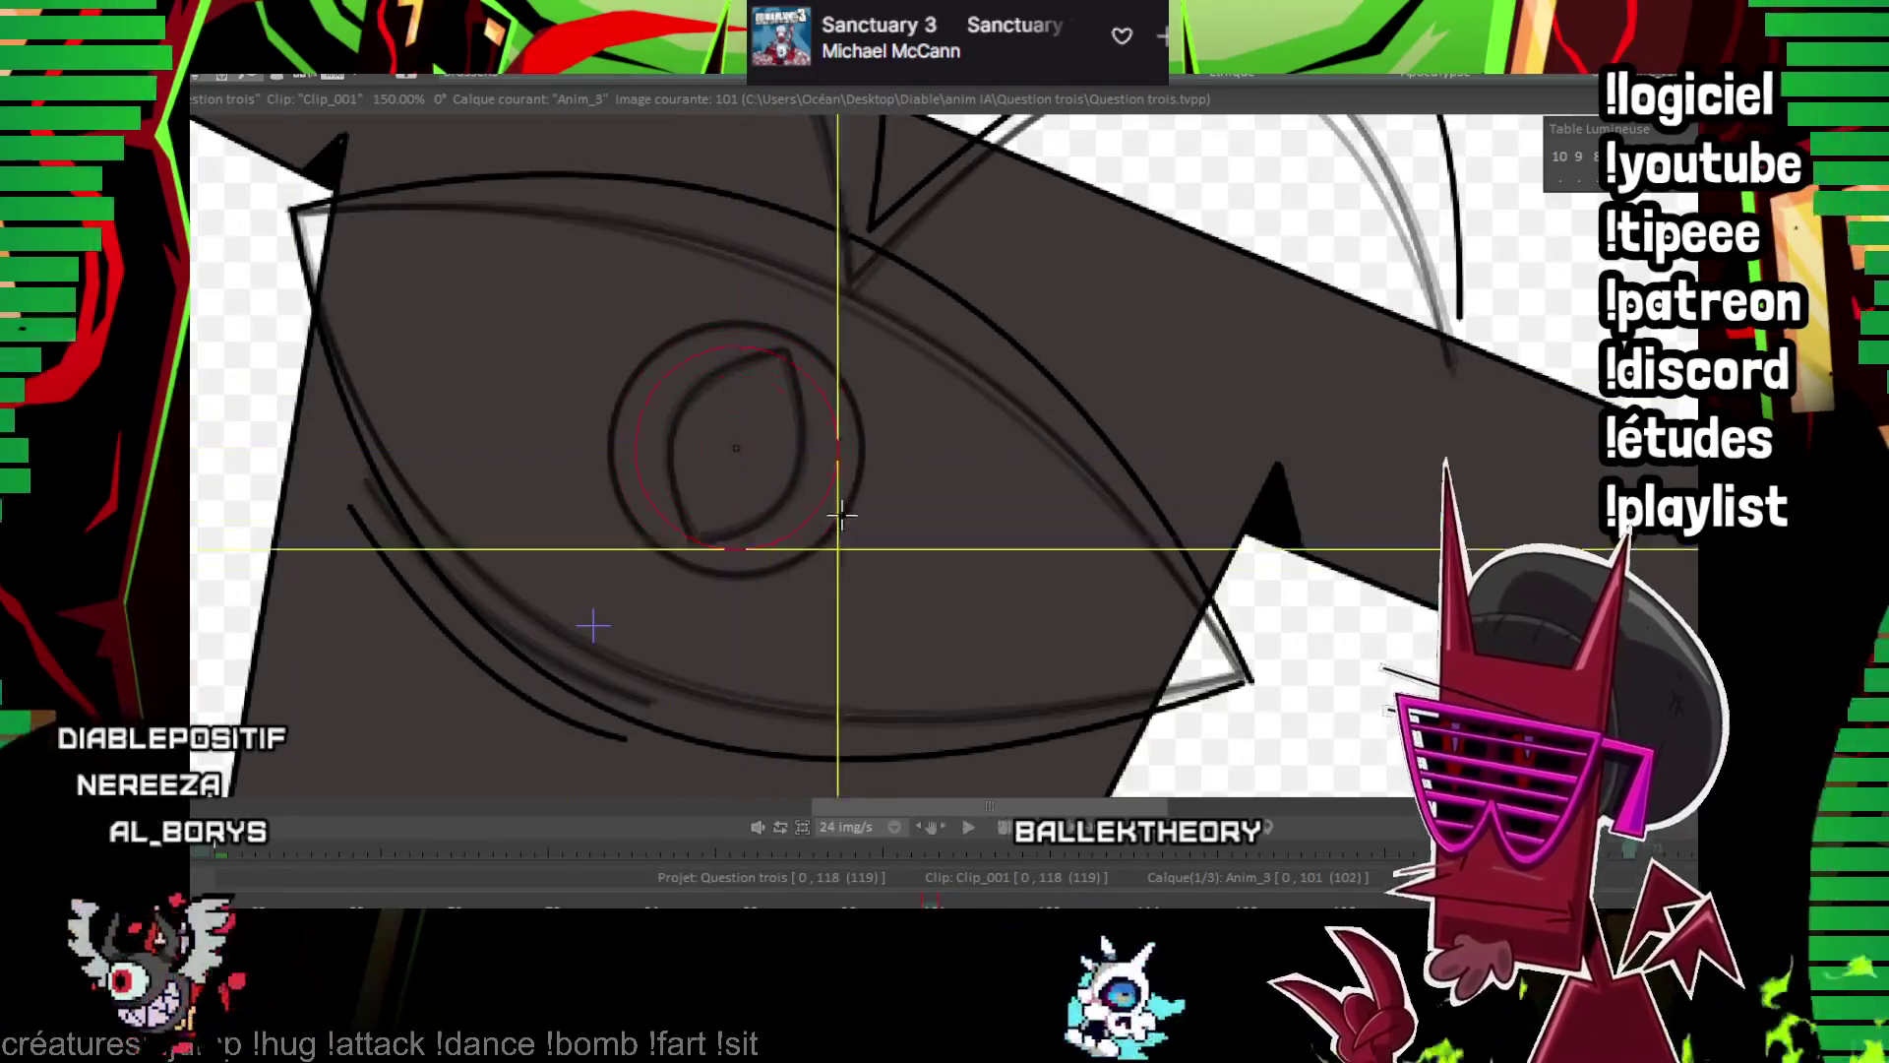
left_click_drag(841, 514, 867, 528)
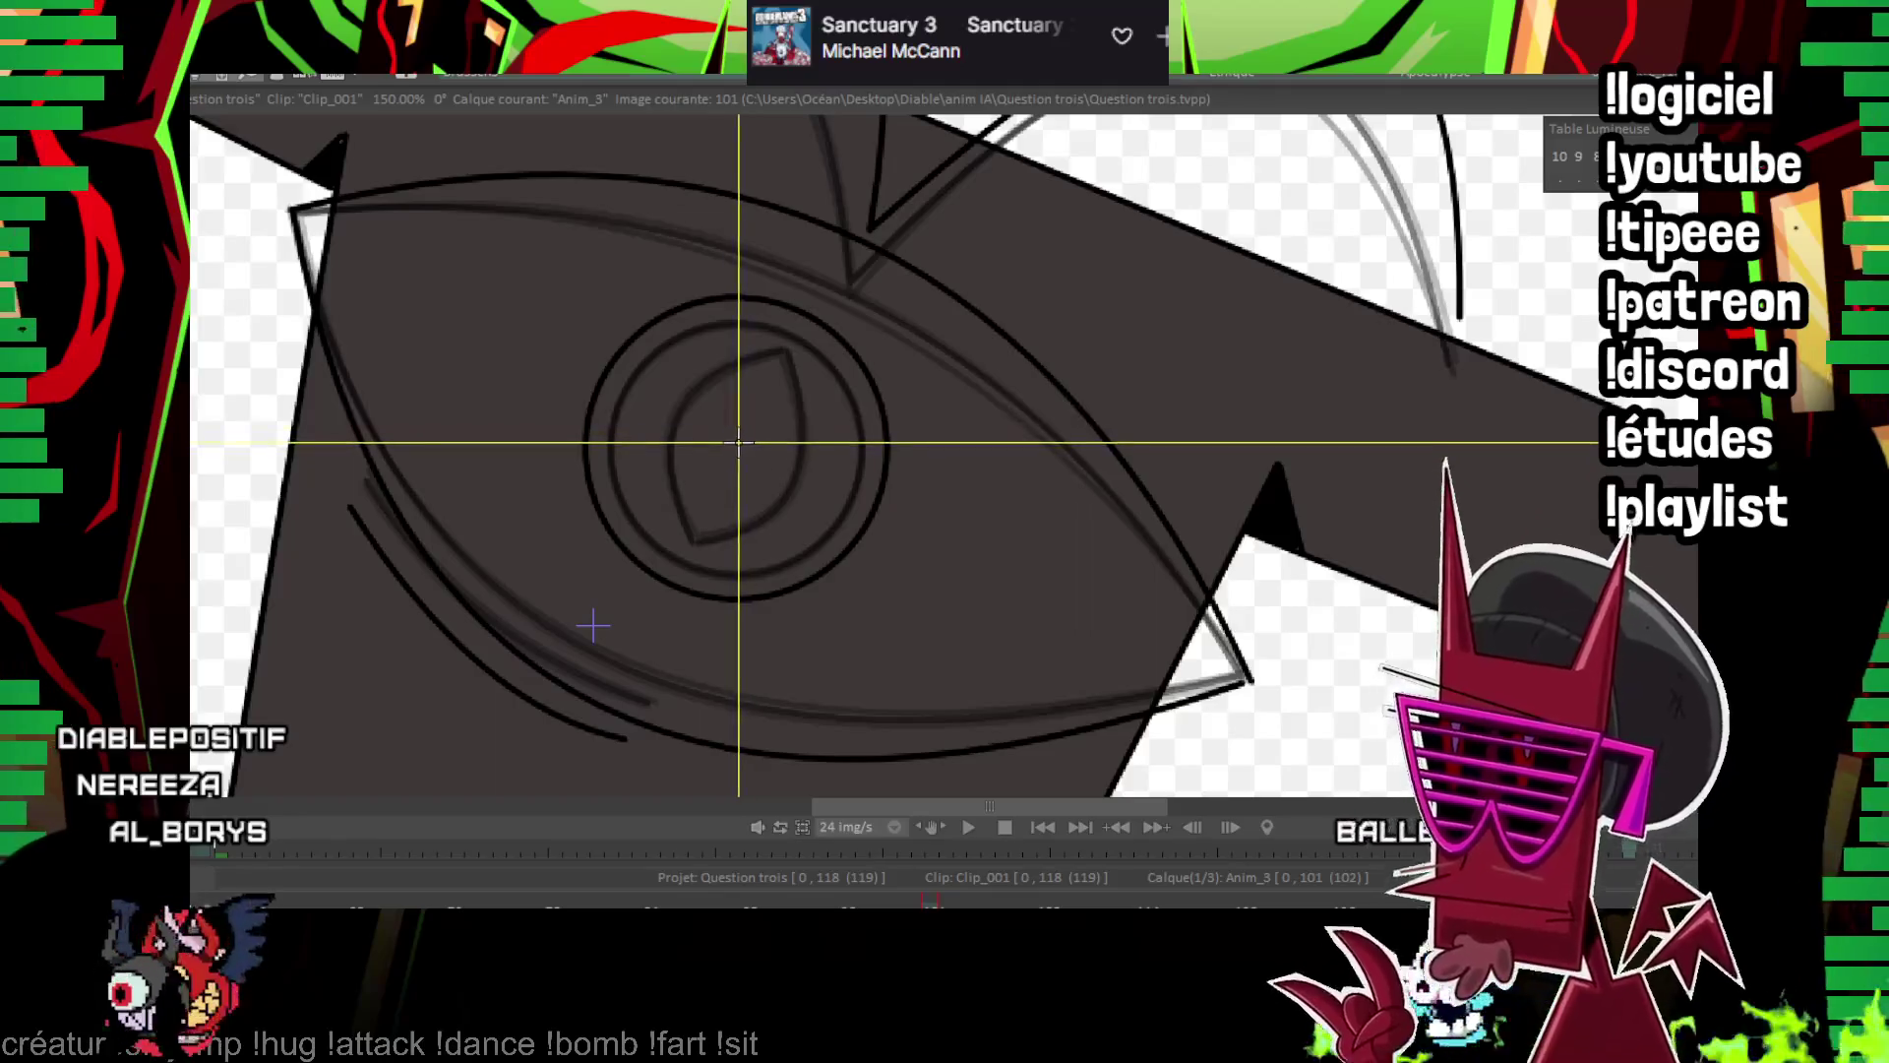
left_click_drag(735, 447, 839, 513)
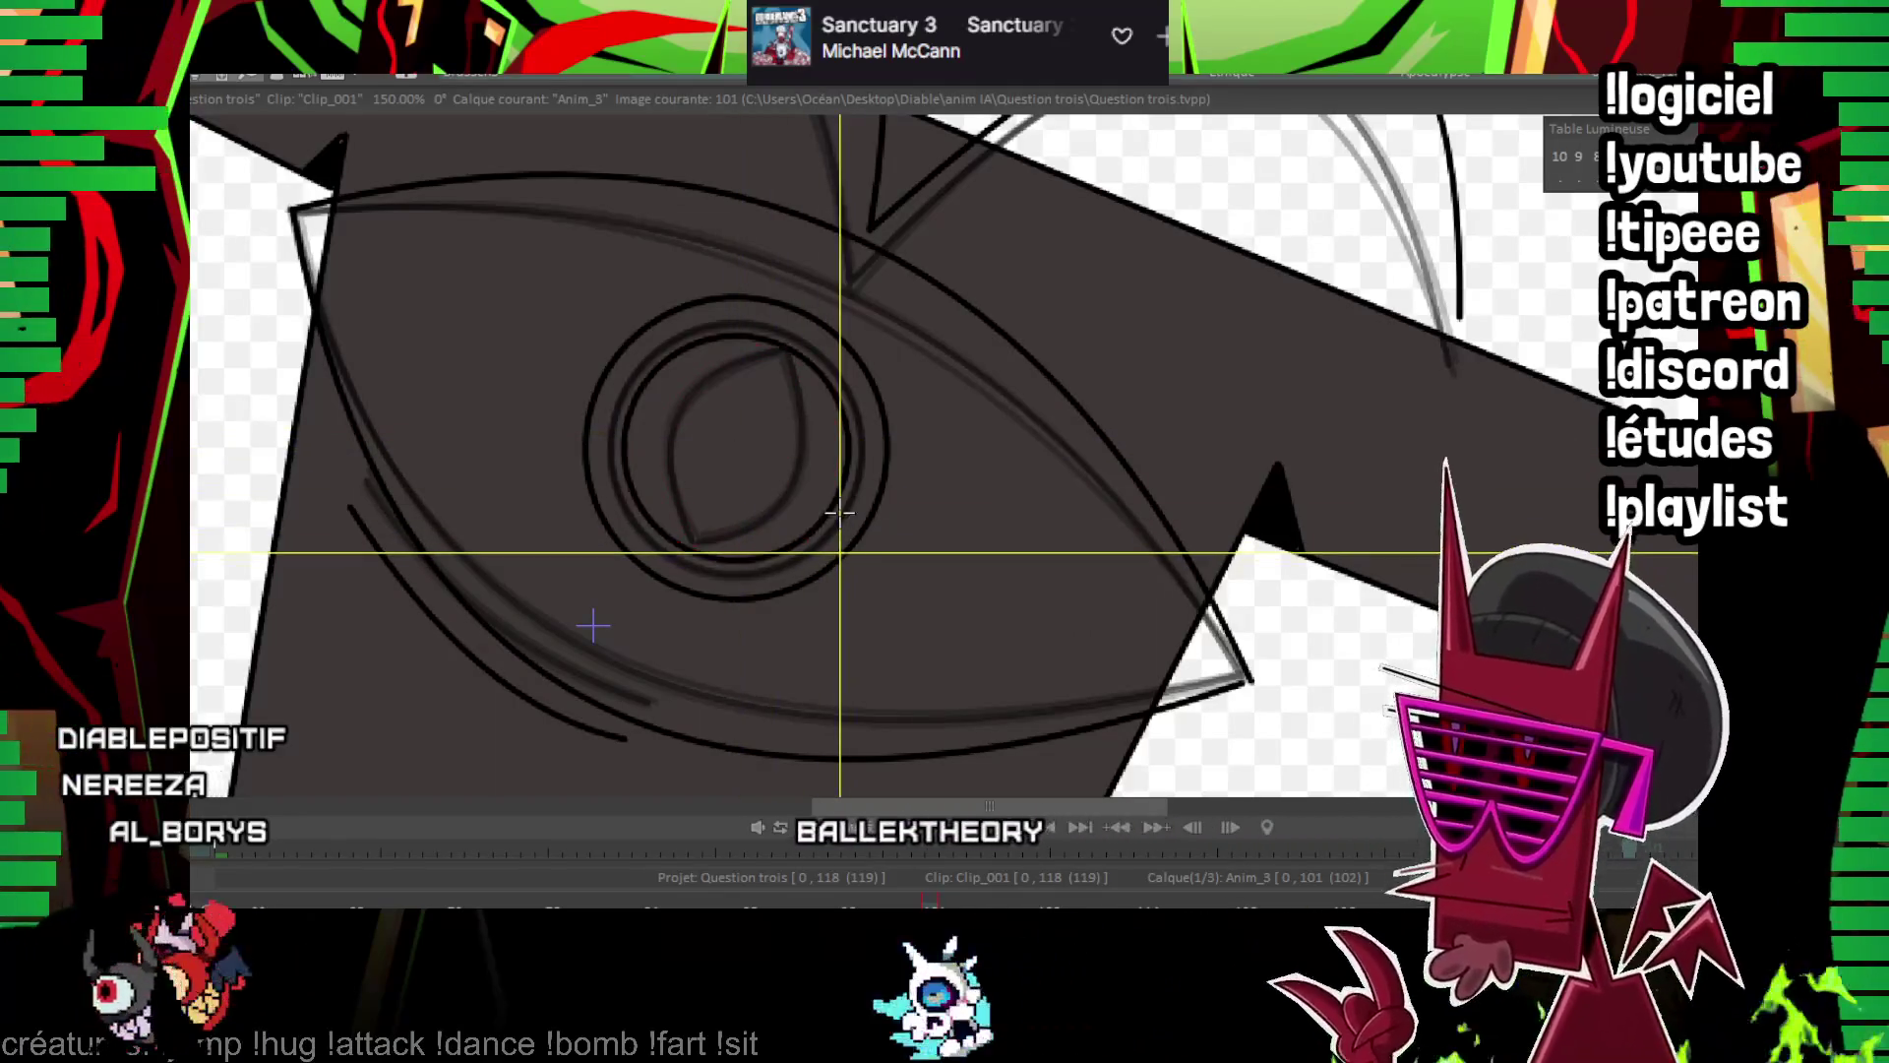
key("Return")
key("Return")
Draw two long curved eyelid lines across the eye on image 103
left_click_drag(291, 234, 1237, 694)
left_click(788, 374)
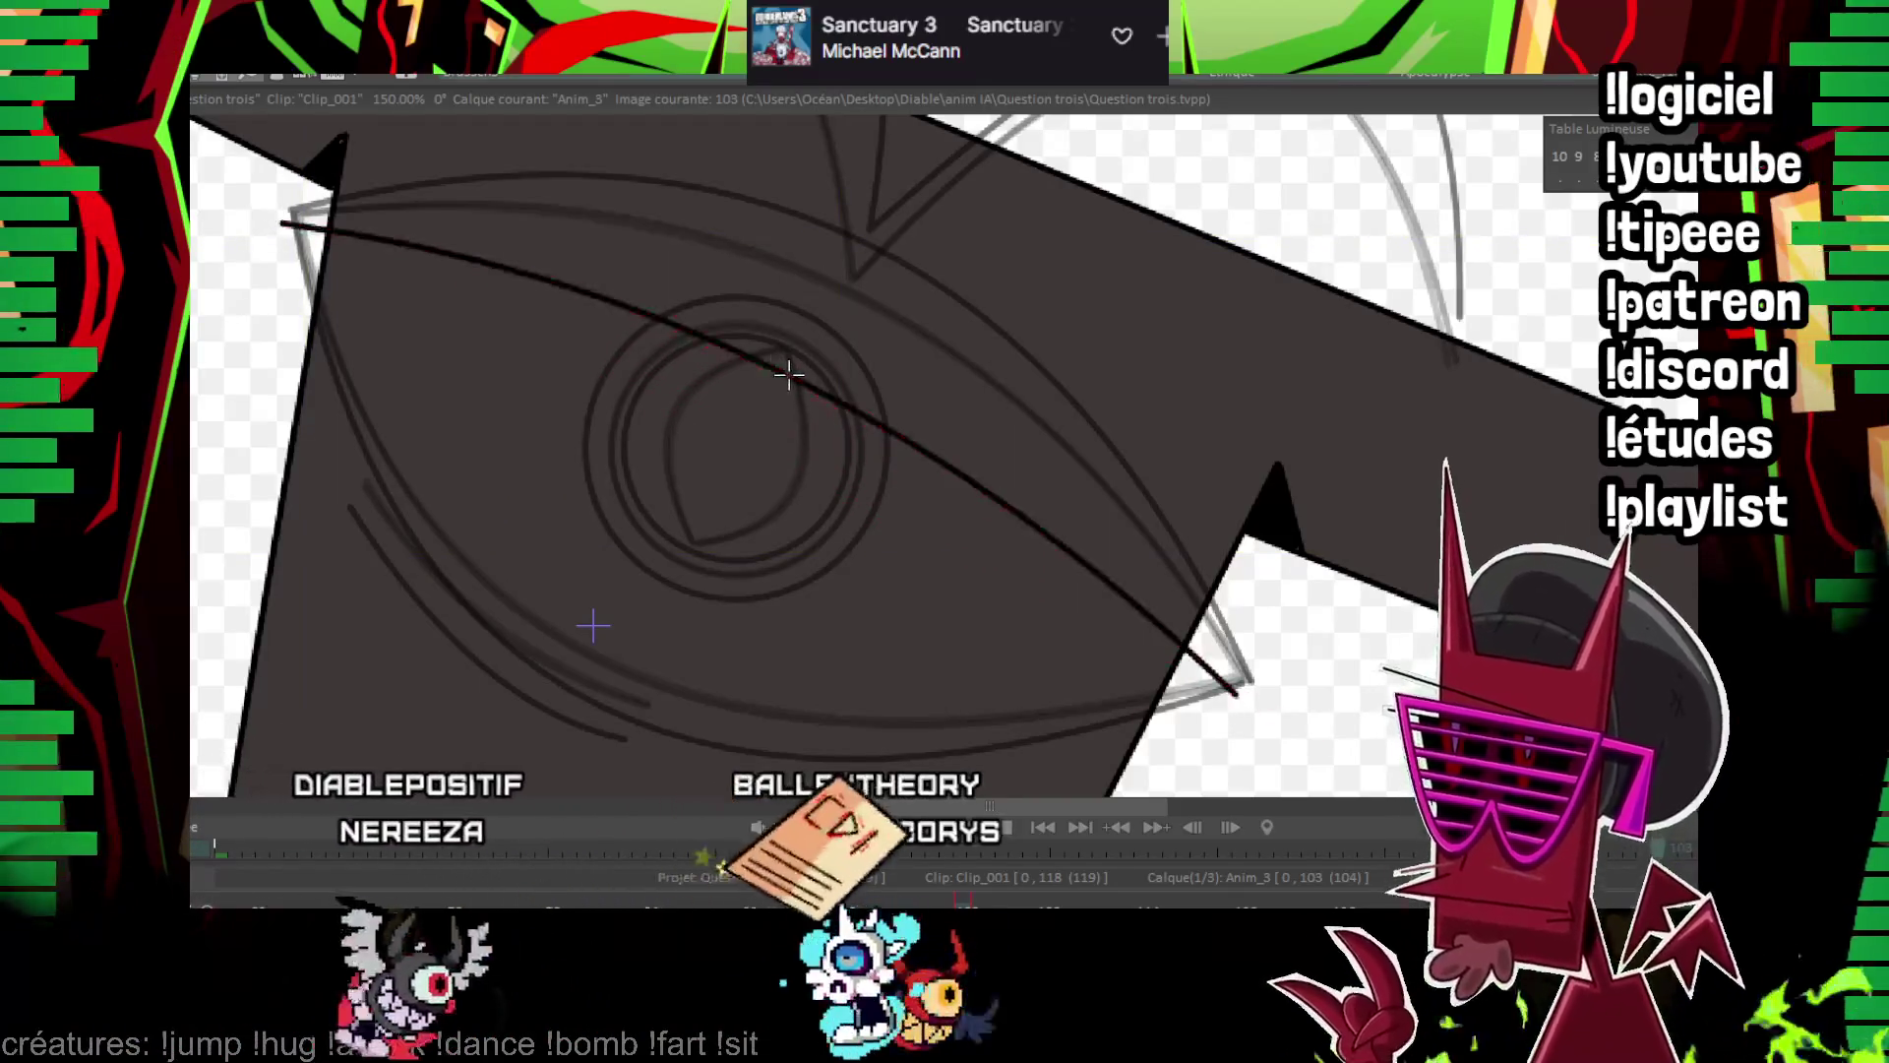
left_click_drag(283, 222, 1238, 693)
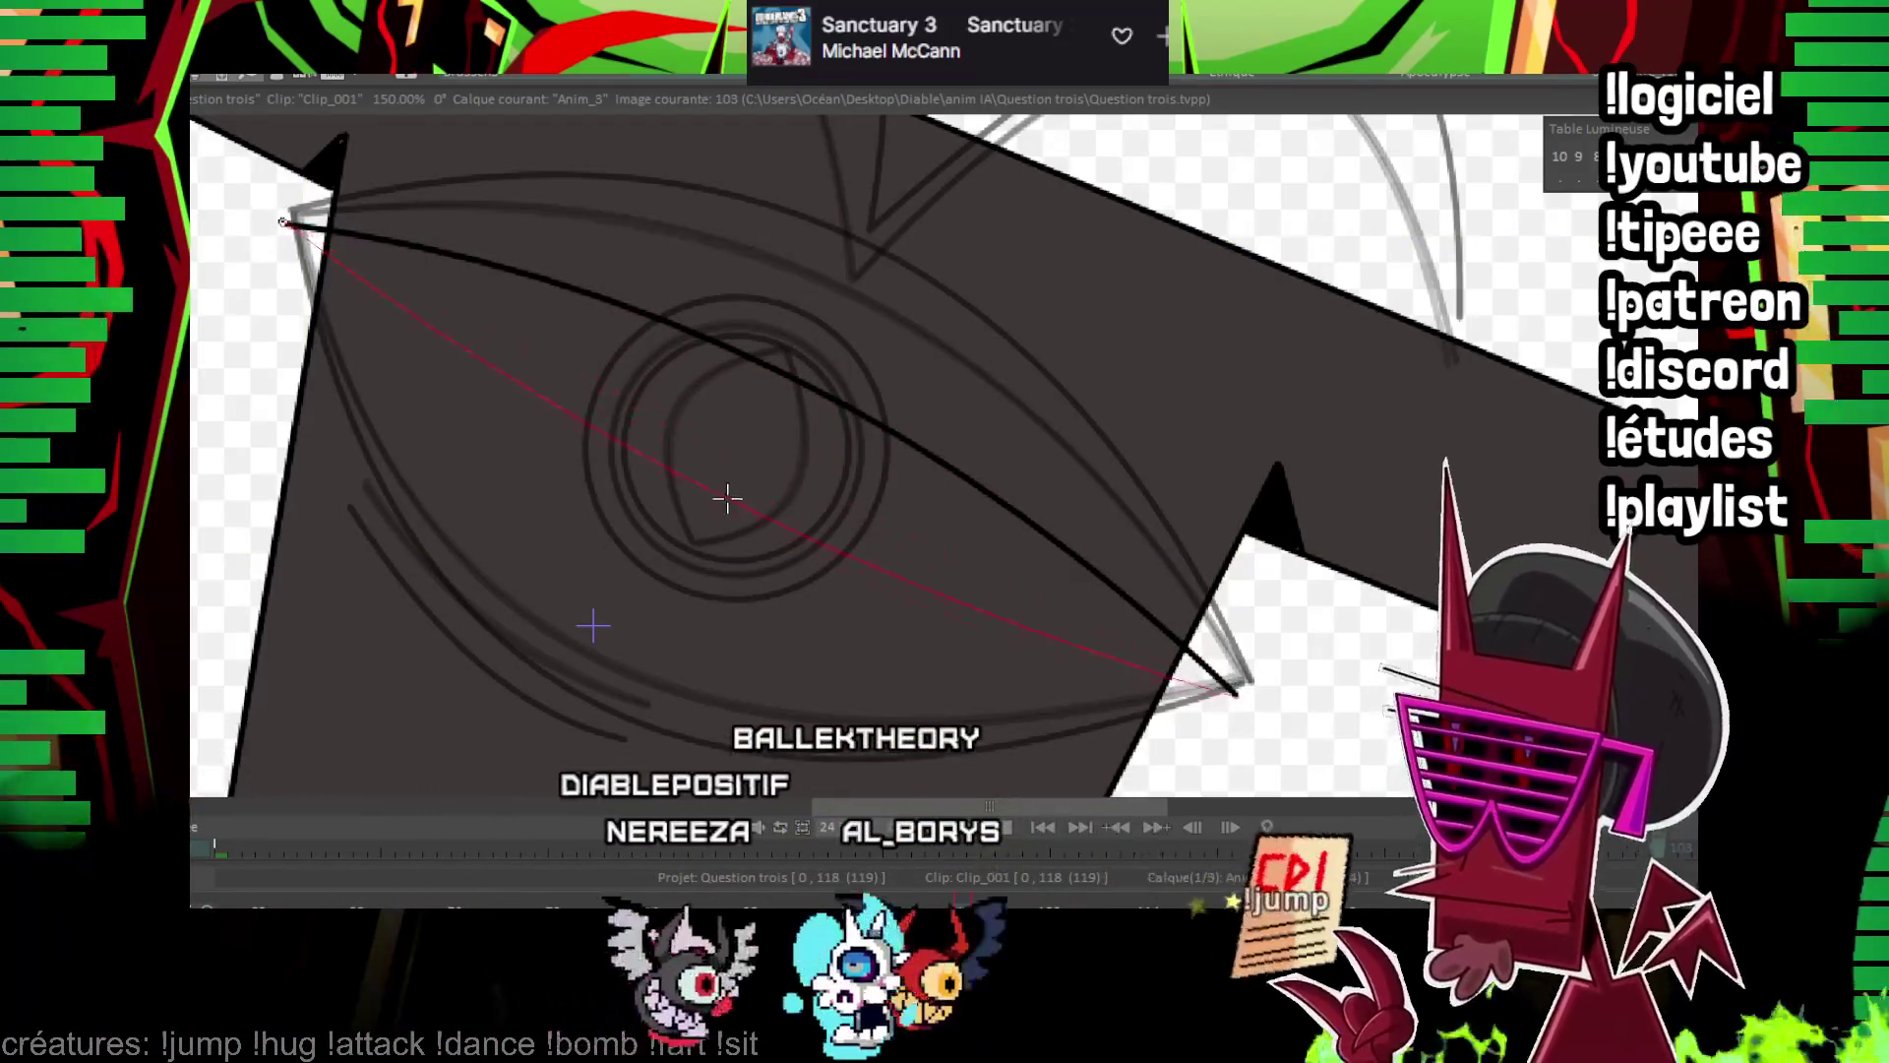
left_click(727, 499)
Flip between the previous and new eye drawings to compare the squint
left_click_drag(570, 144, 577, 320)
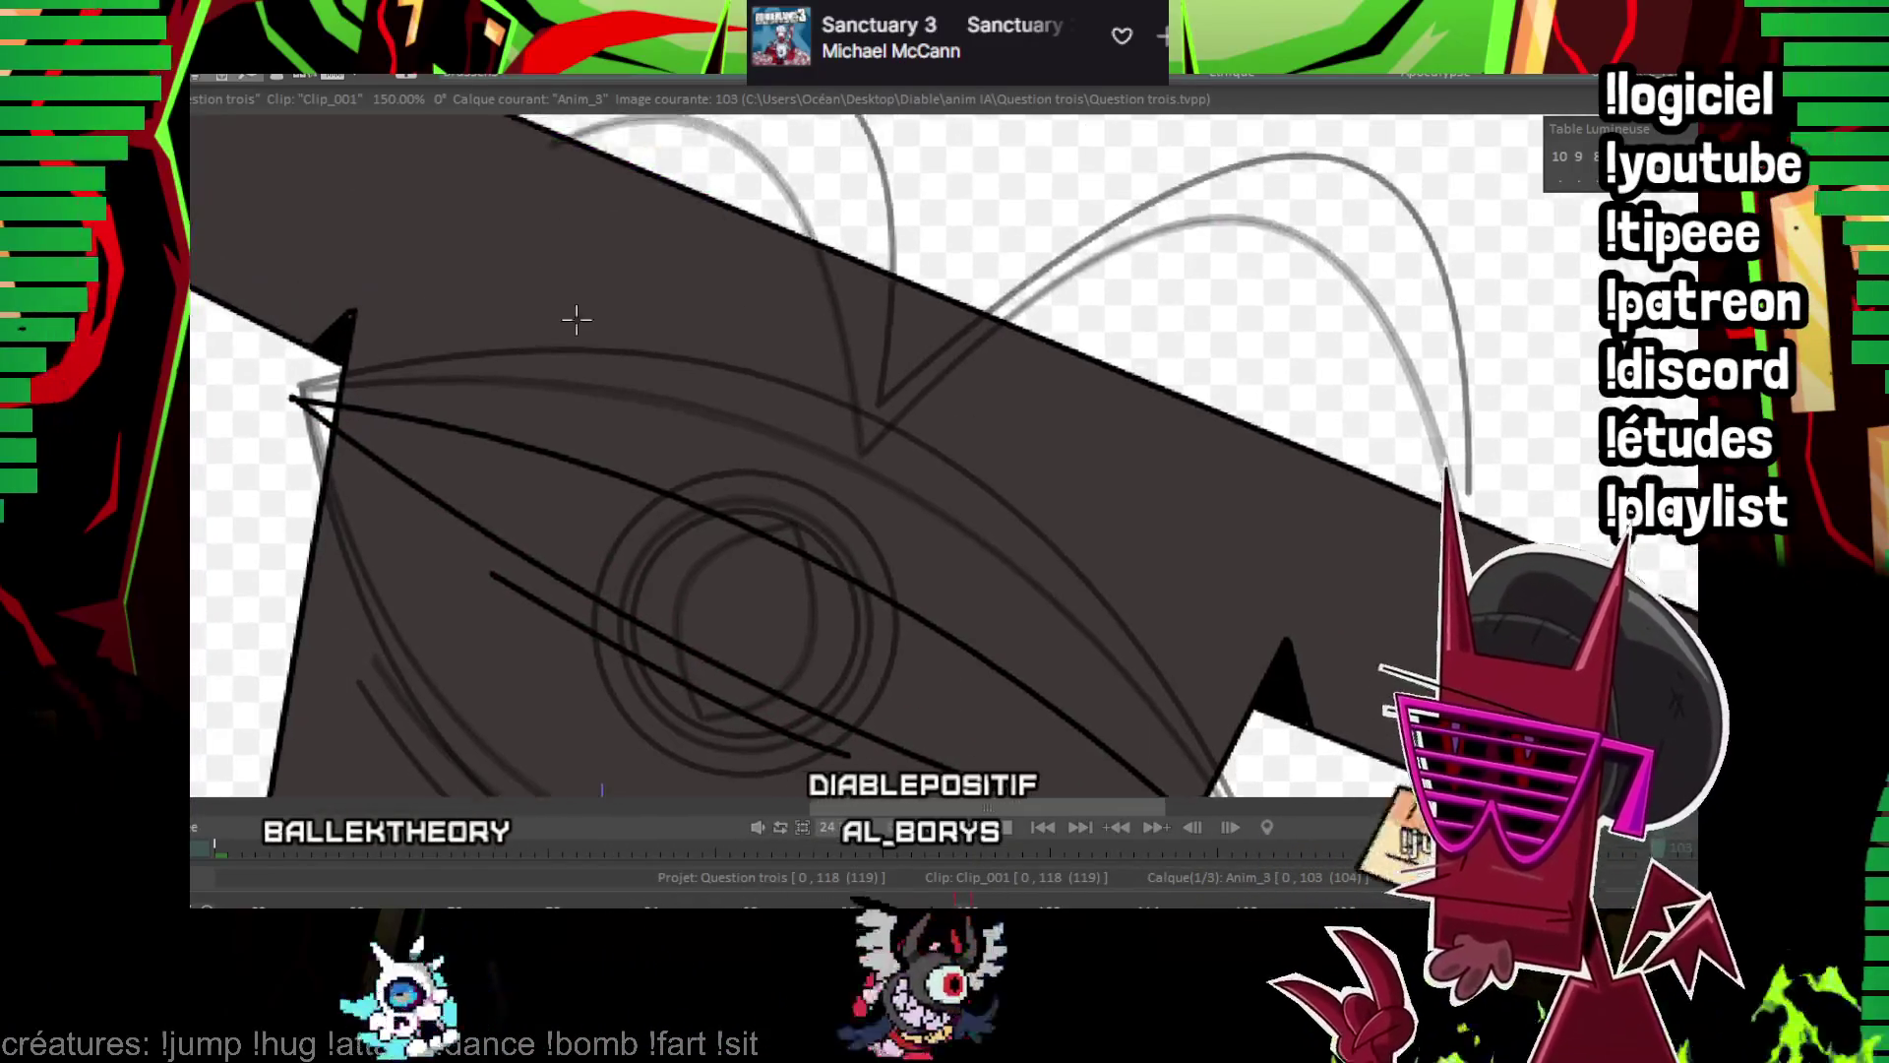
key("Left")
key("Left")
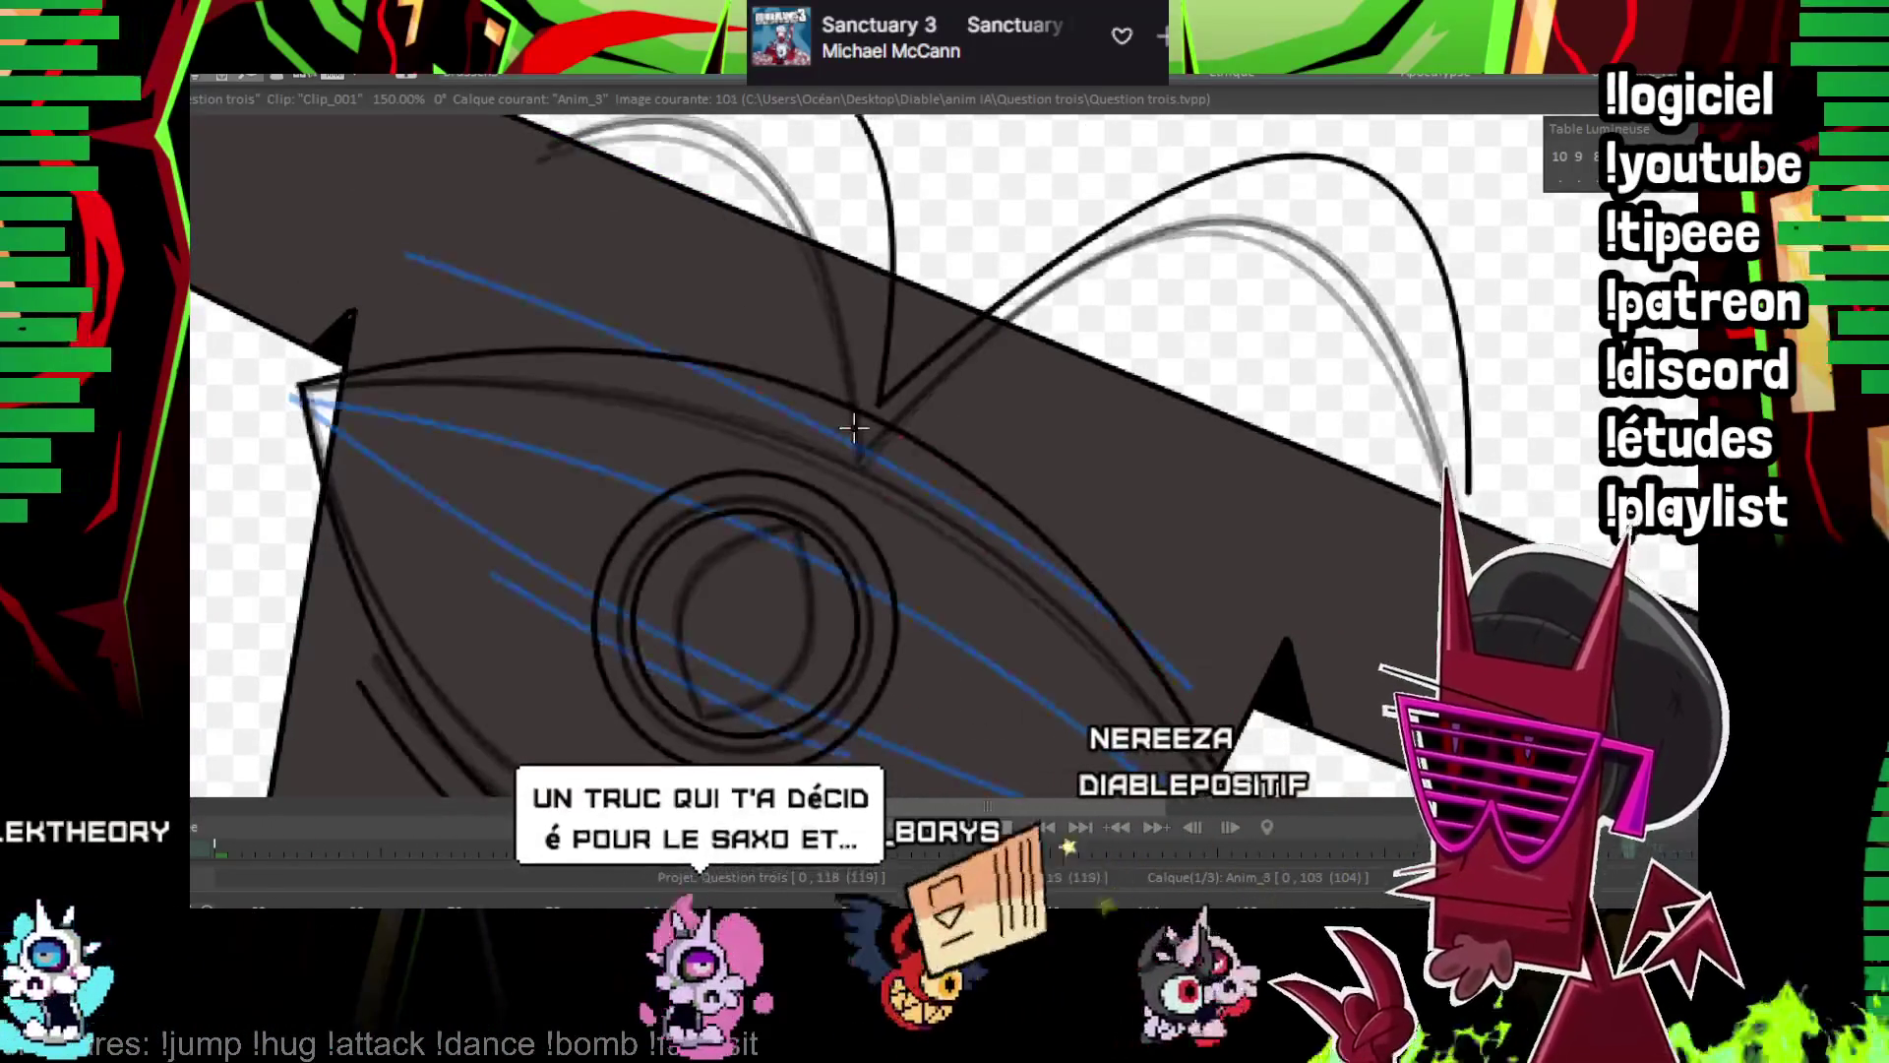
key("Right")
key("Right")
key("Left")
key("Right")
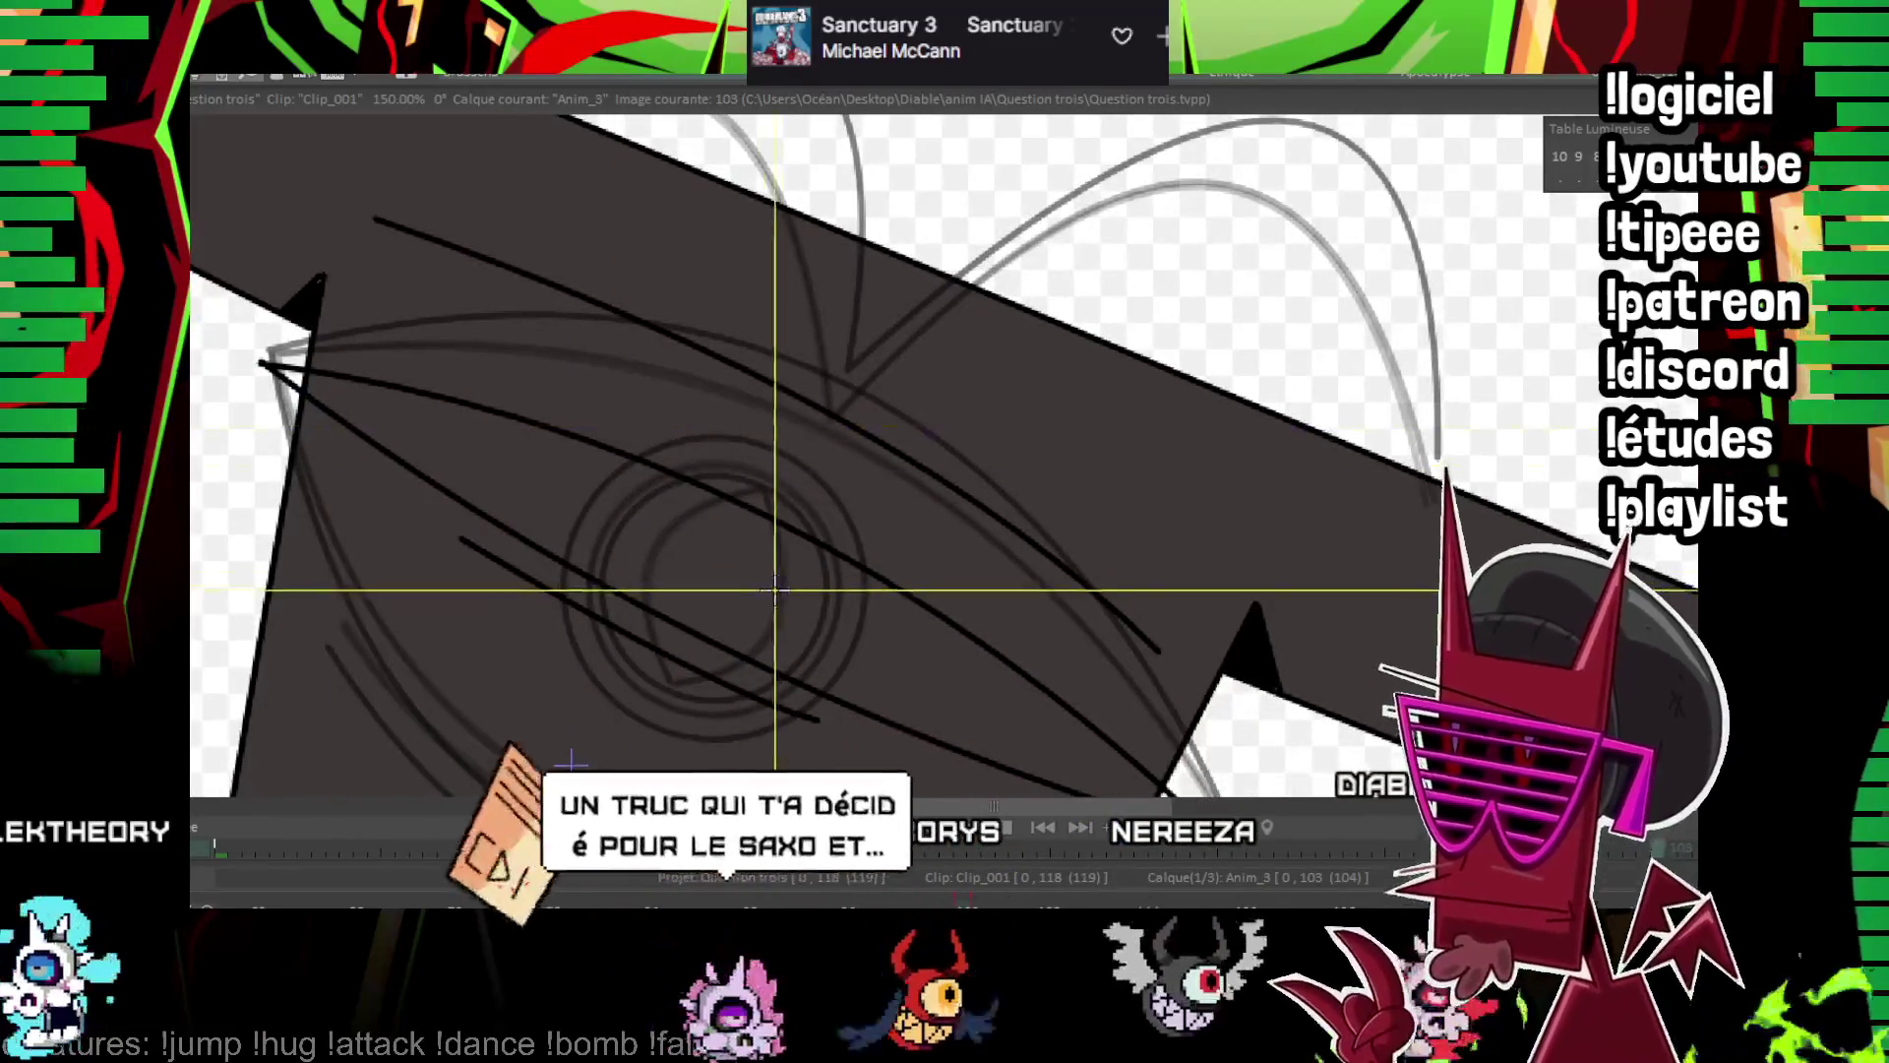
Draw a small round pupil circle inside the squinting eye
left_click_drag(732, 569, 765, 571)
left_click_drag(775, 405, 785, 311)
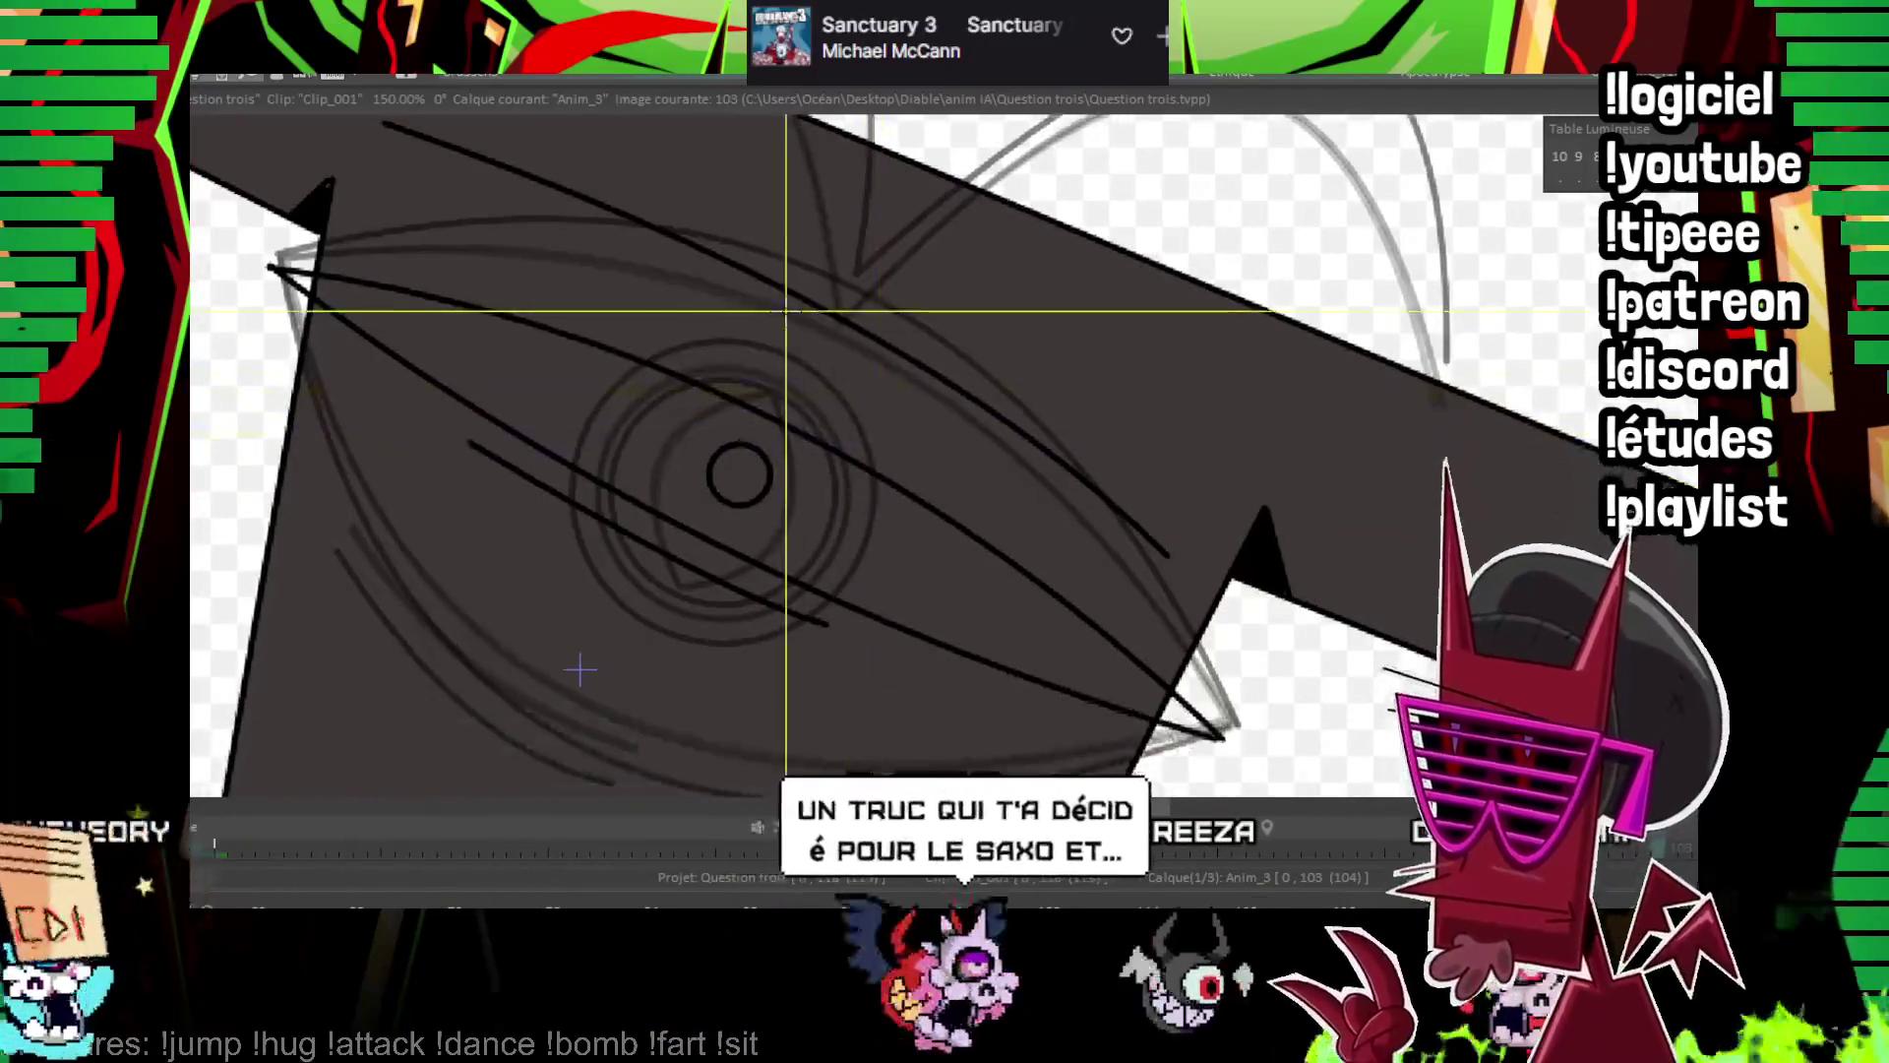
left_click_drag(754, 414, 729, 428)
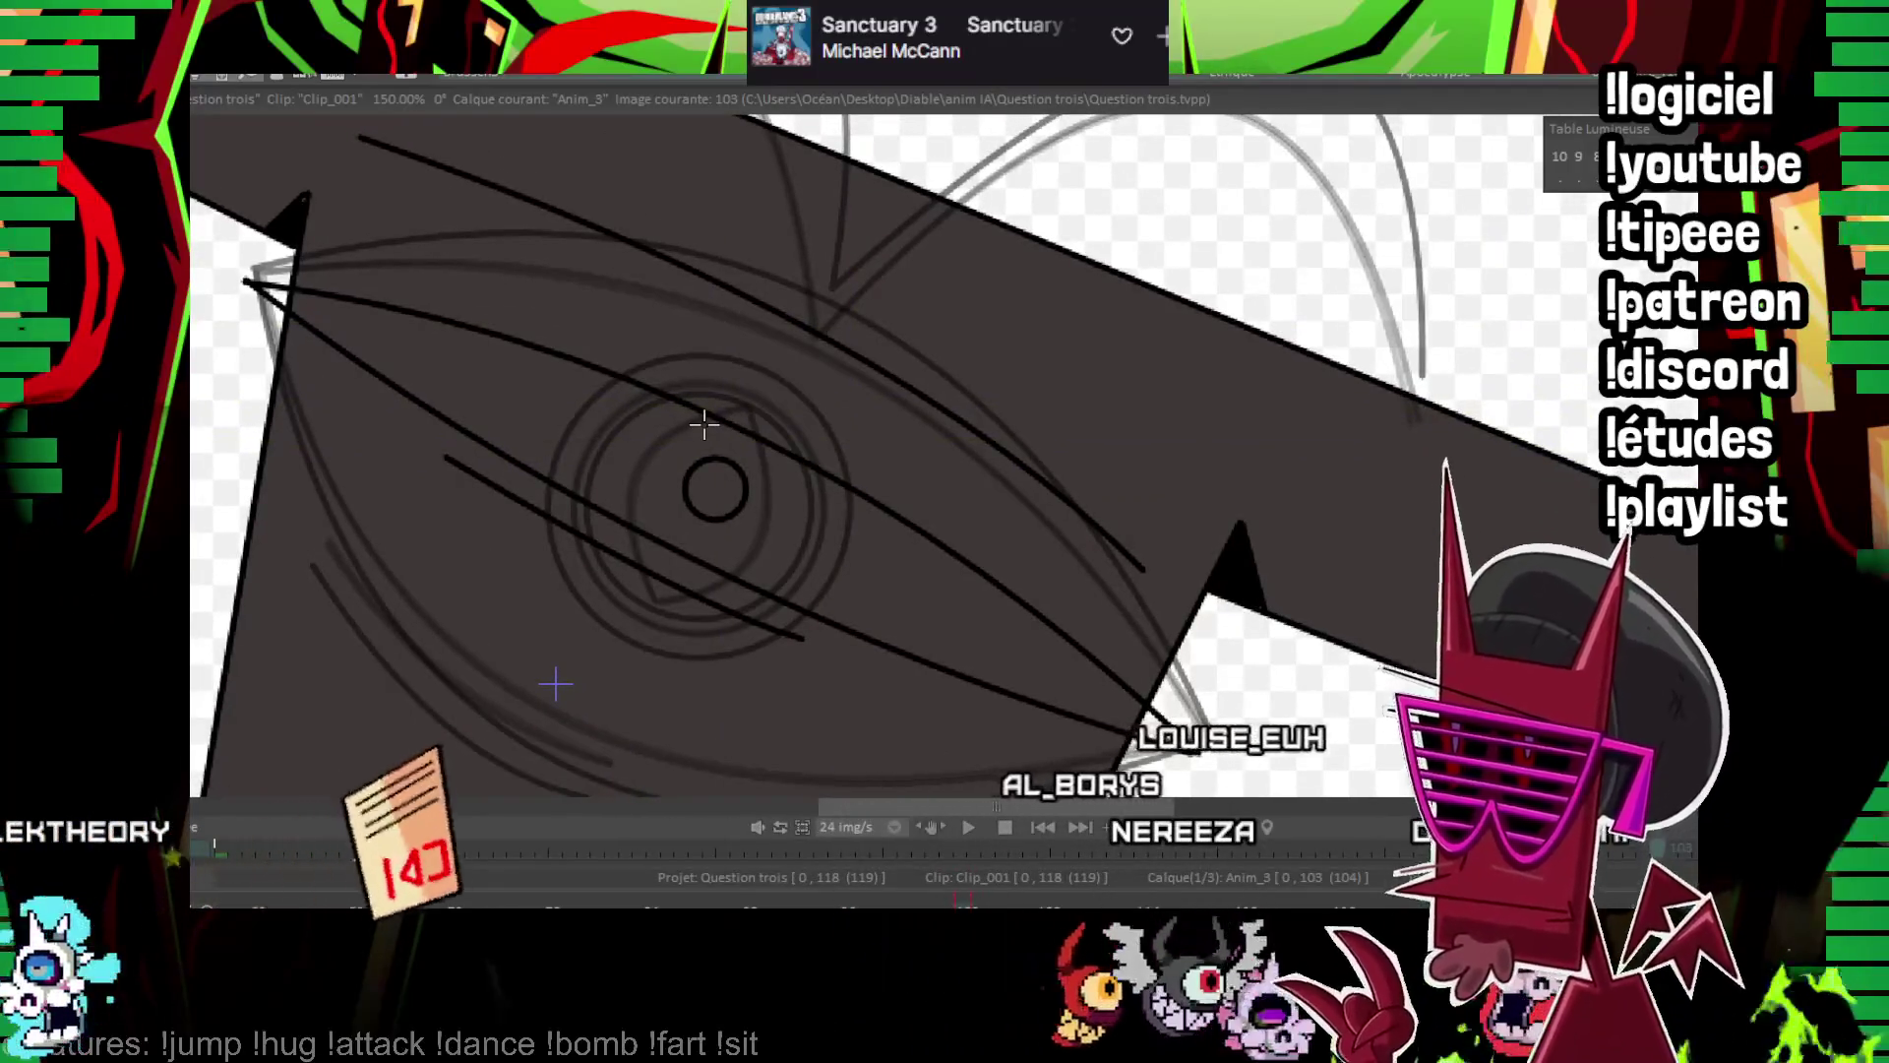
left_click_drag(741, 318, 727, 332)
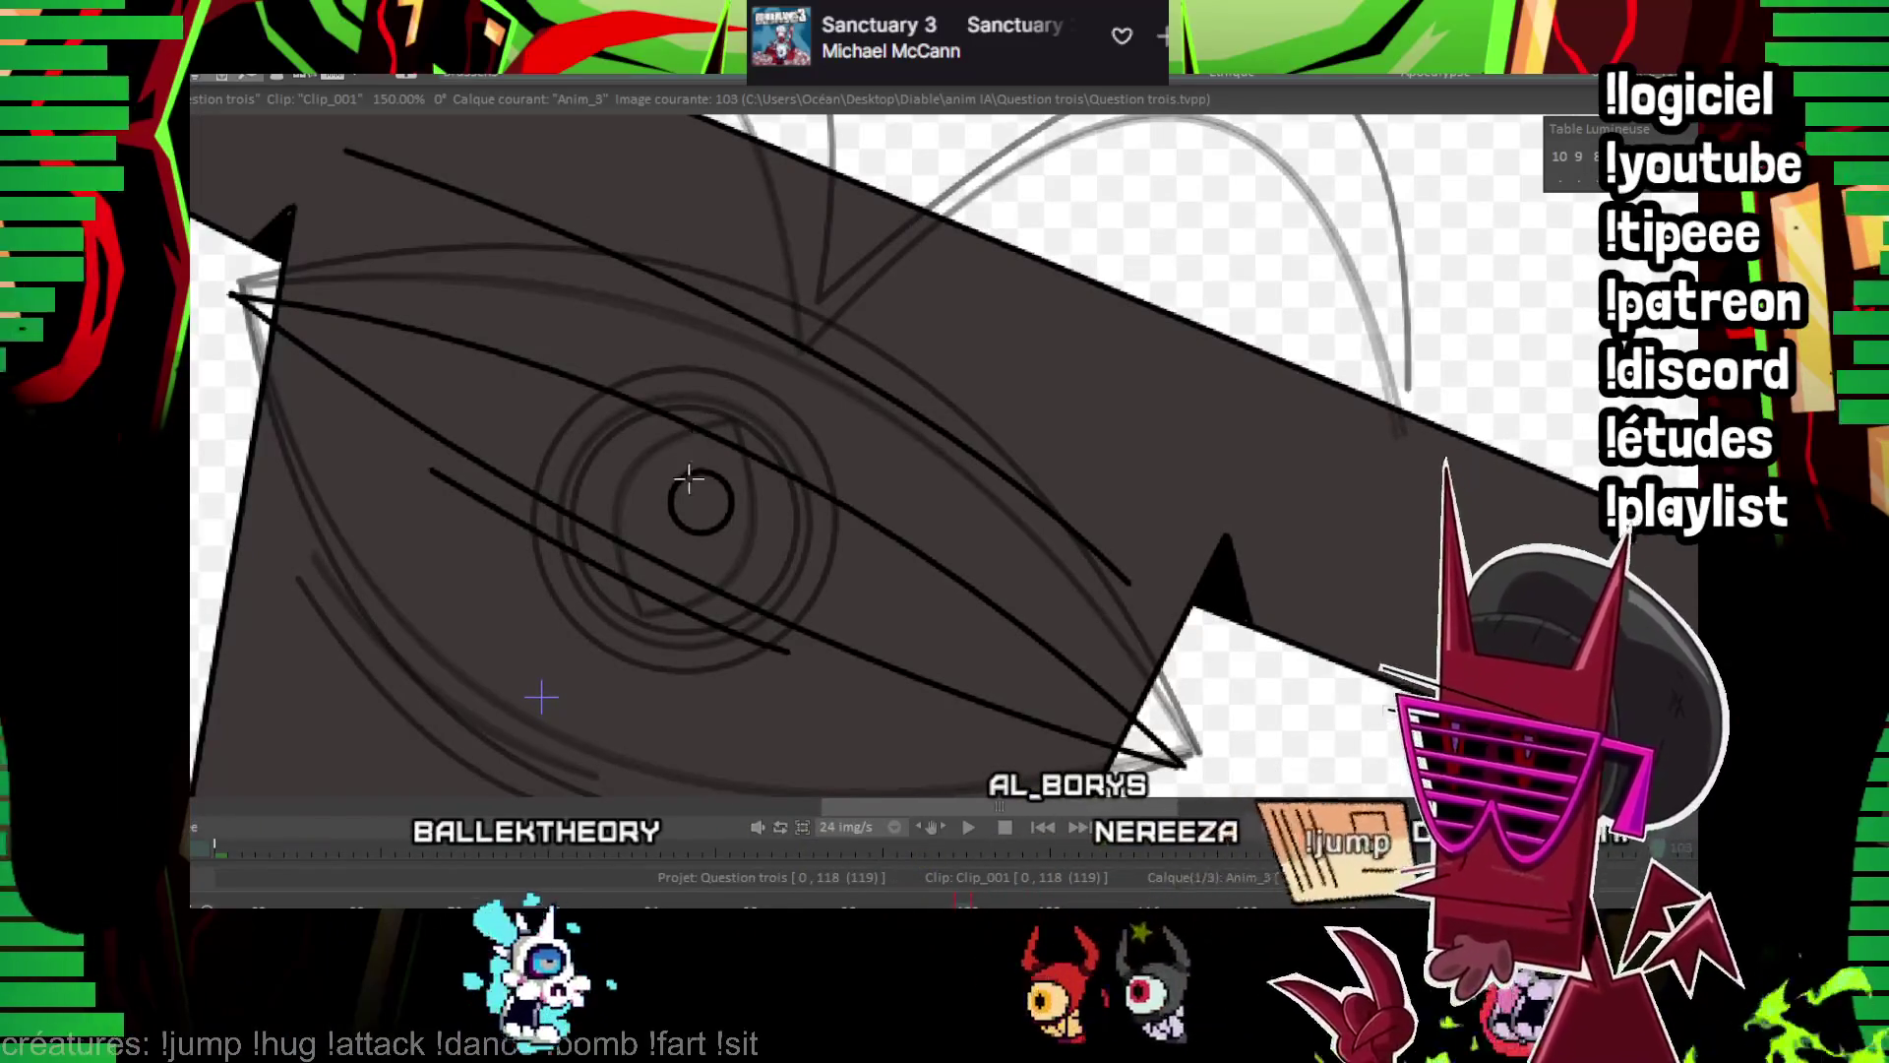
left_click_drag(689, 480, 694, 482)
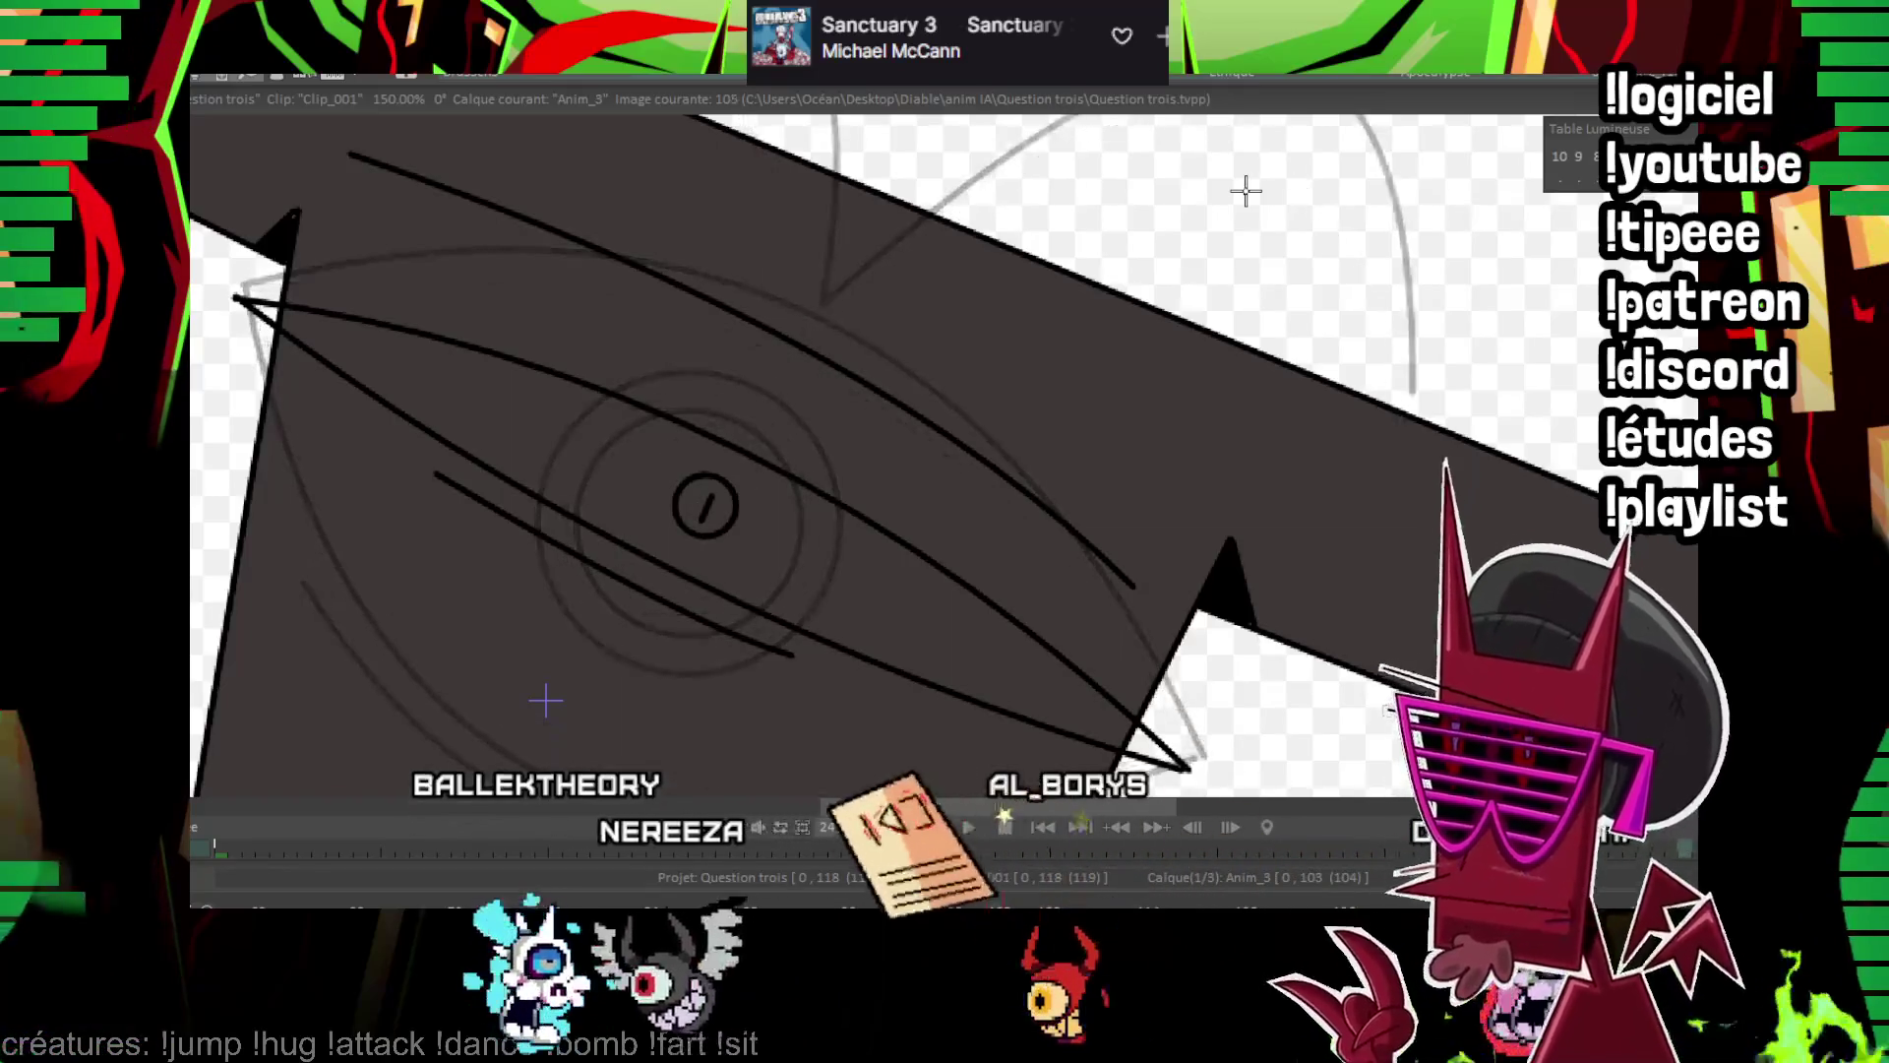
Add a new frame with a curved lid line, a short line below the pupil, and a curve above the eye
key("BackSpace")
key("BackSpace")
left_click_drag(244, 300, 1166, 762)
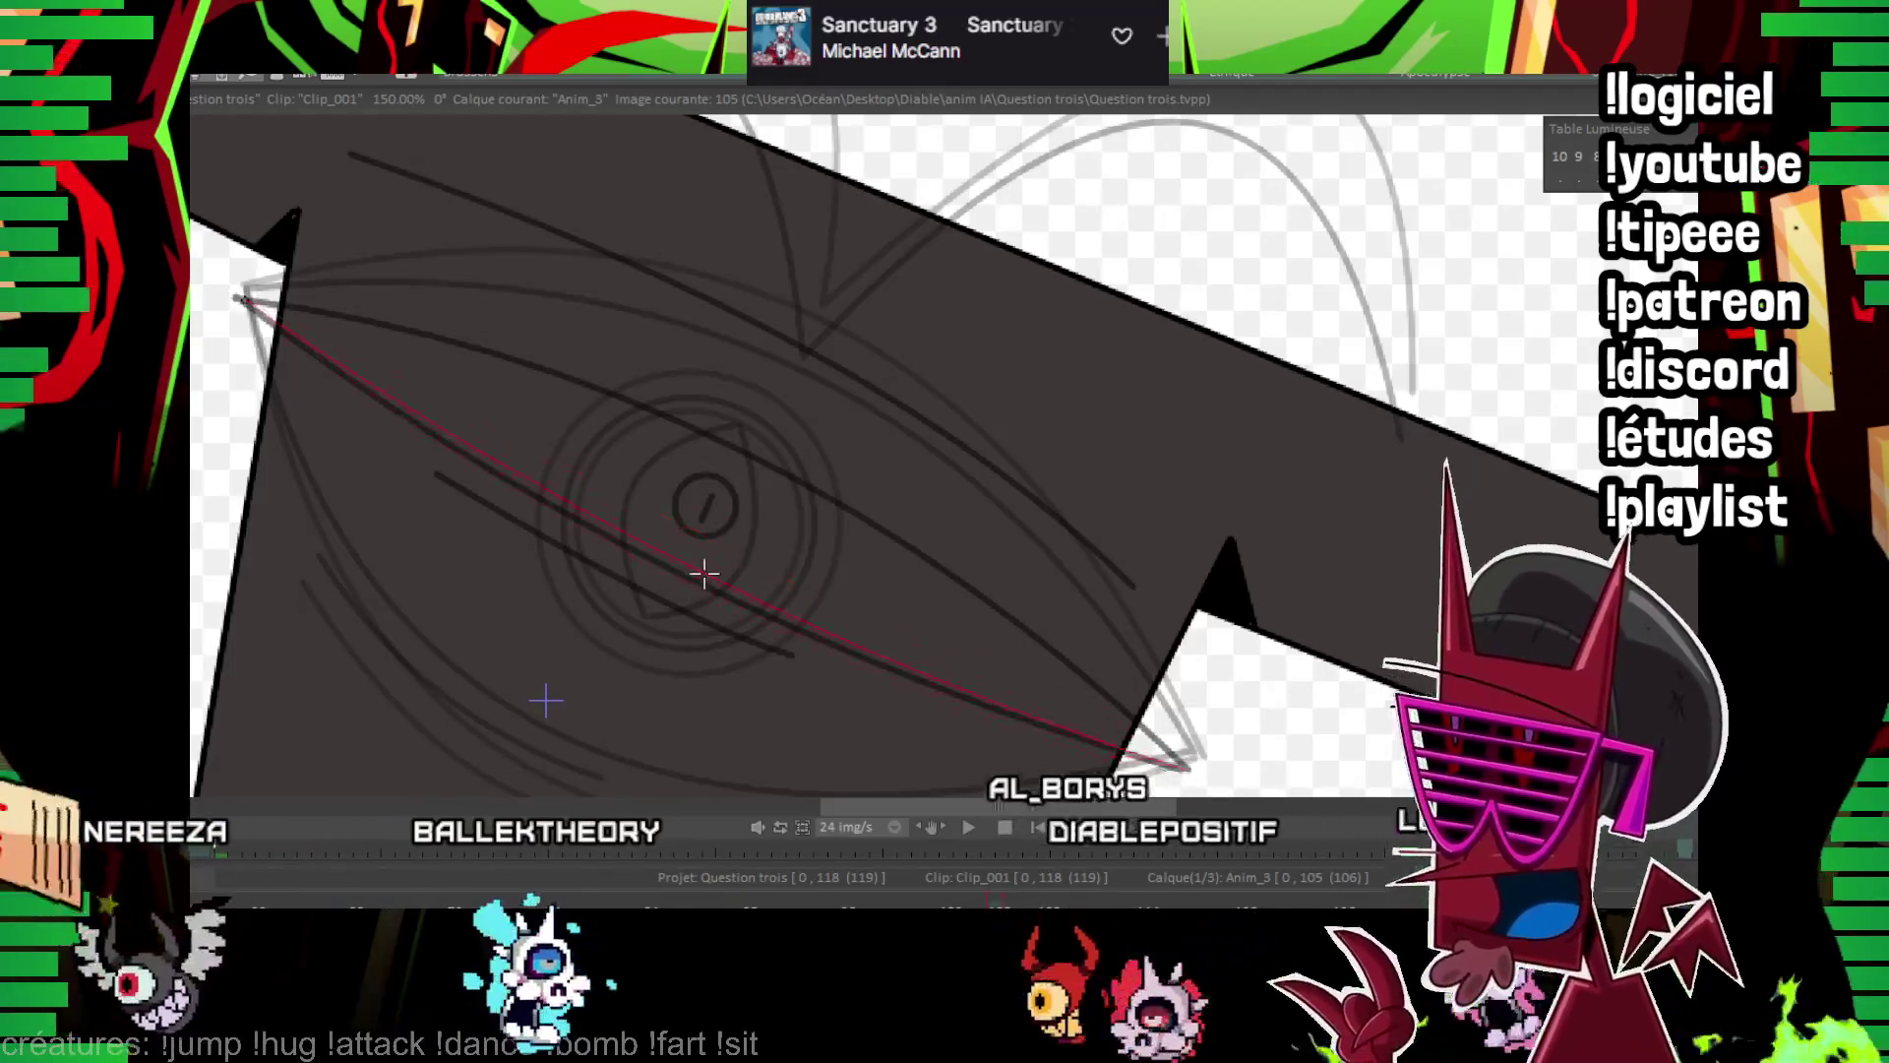
left_click(711, 573)
left_click_drag(246, 300, 1181, 765)
left_click(779, 498)
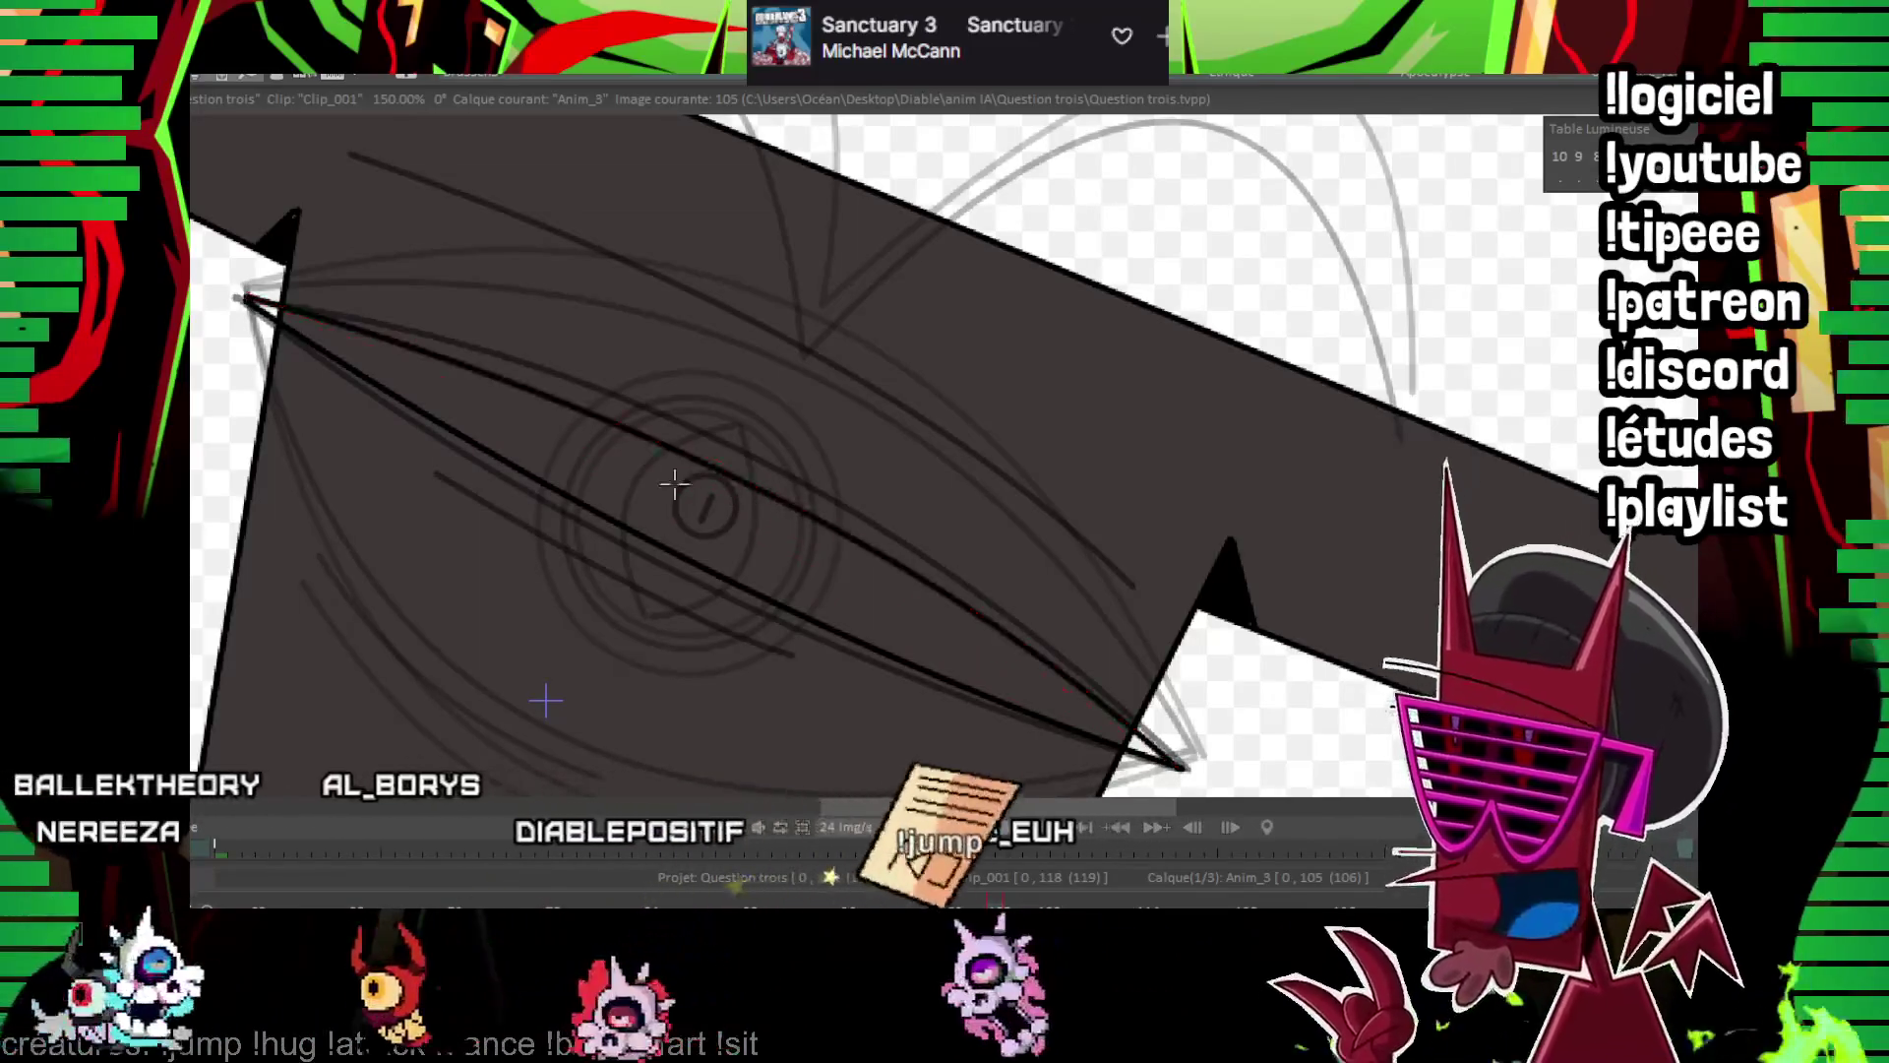
left_click_drag(440, 465, 805, 644)
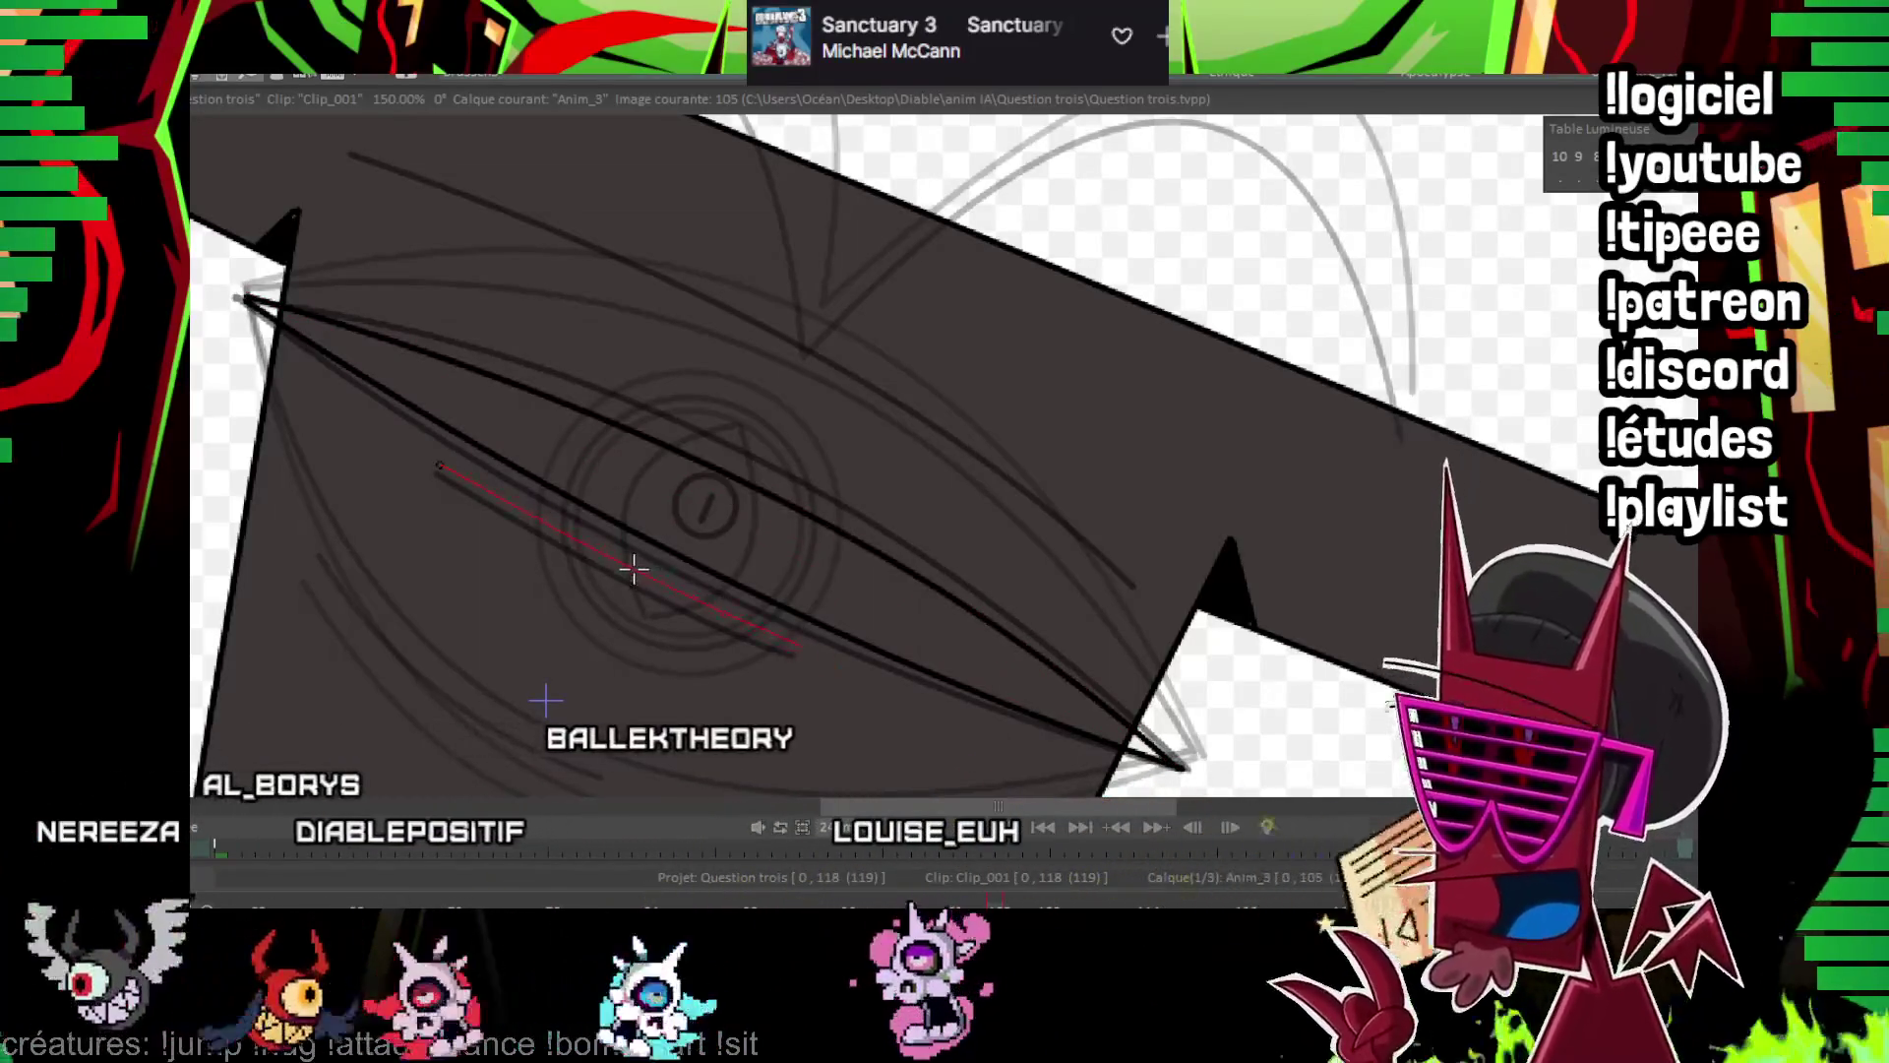
scroll(444, 279, "up", 2)
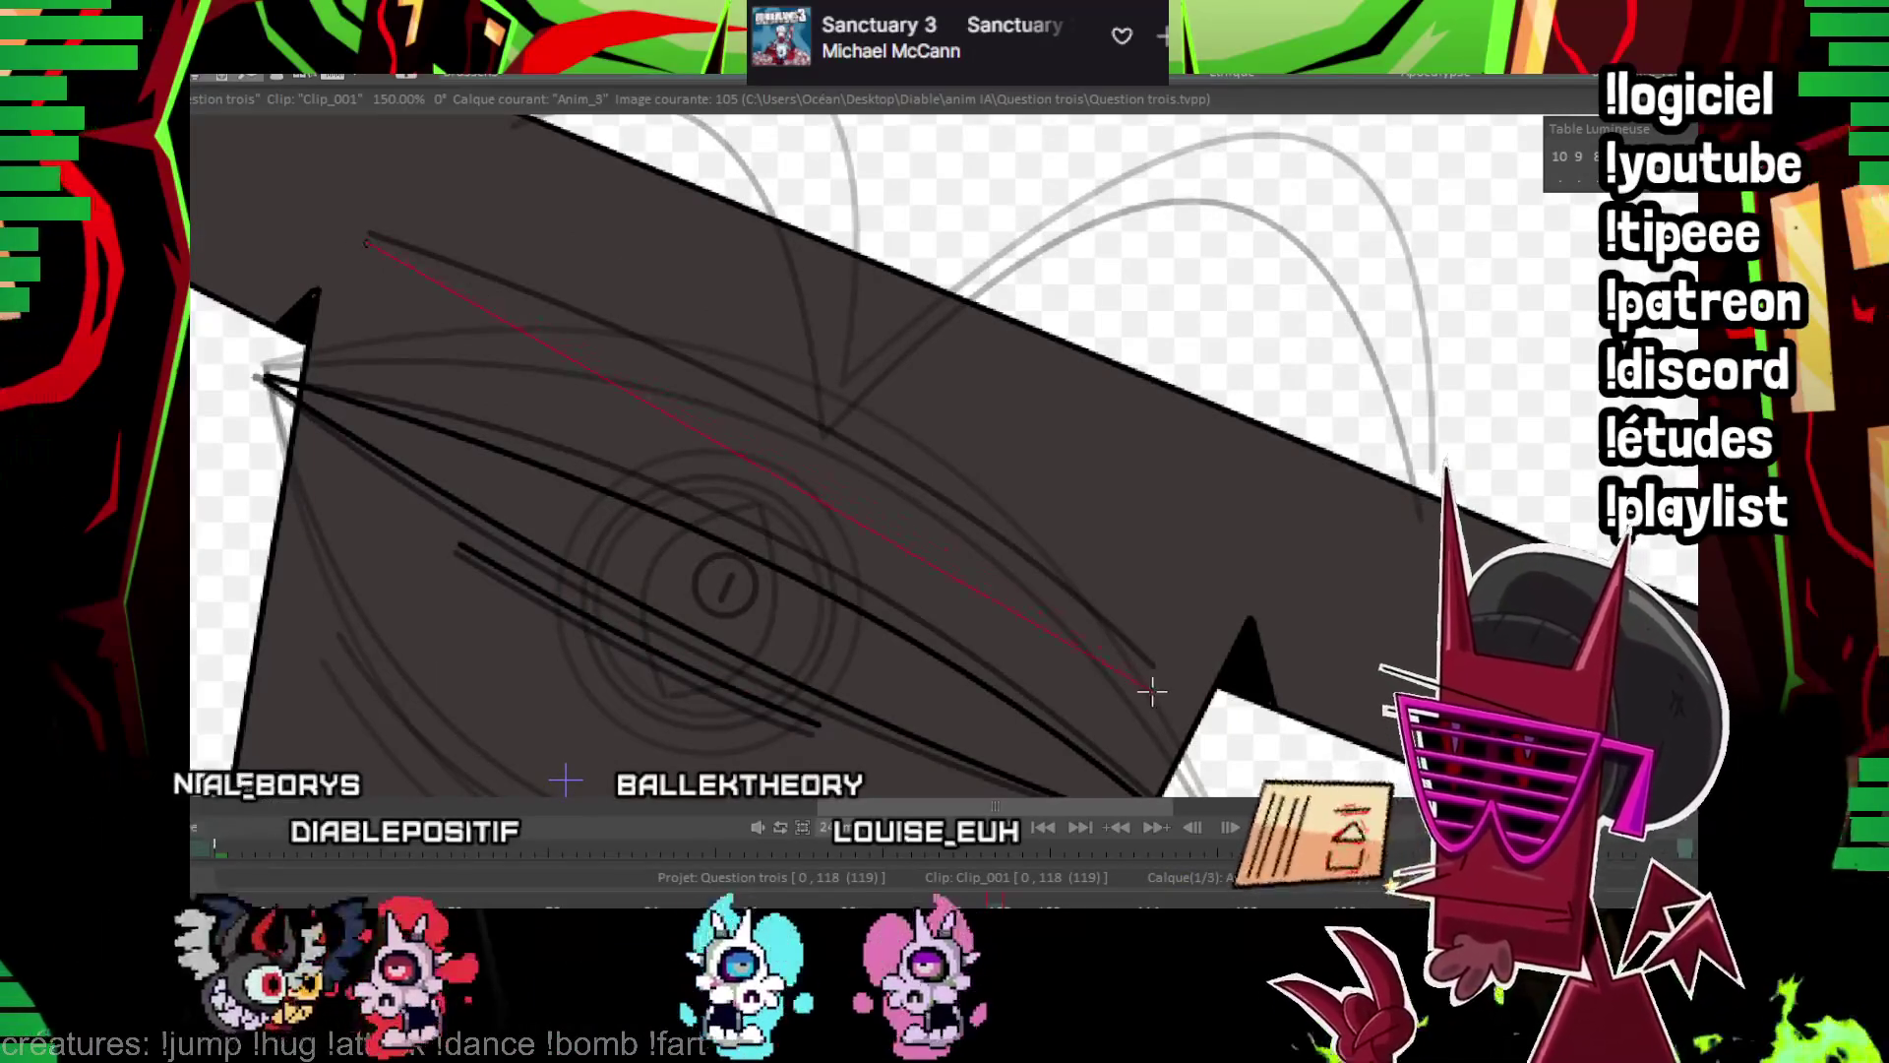
left_click(1062, 633)
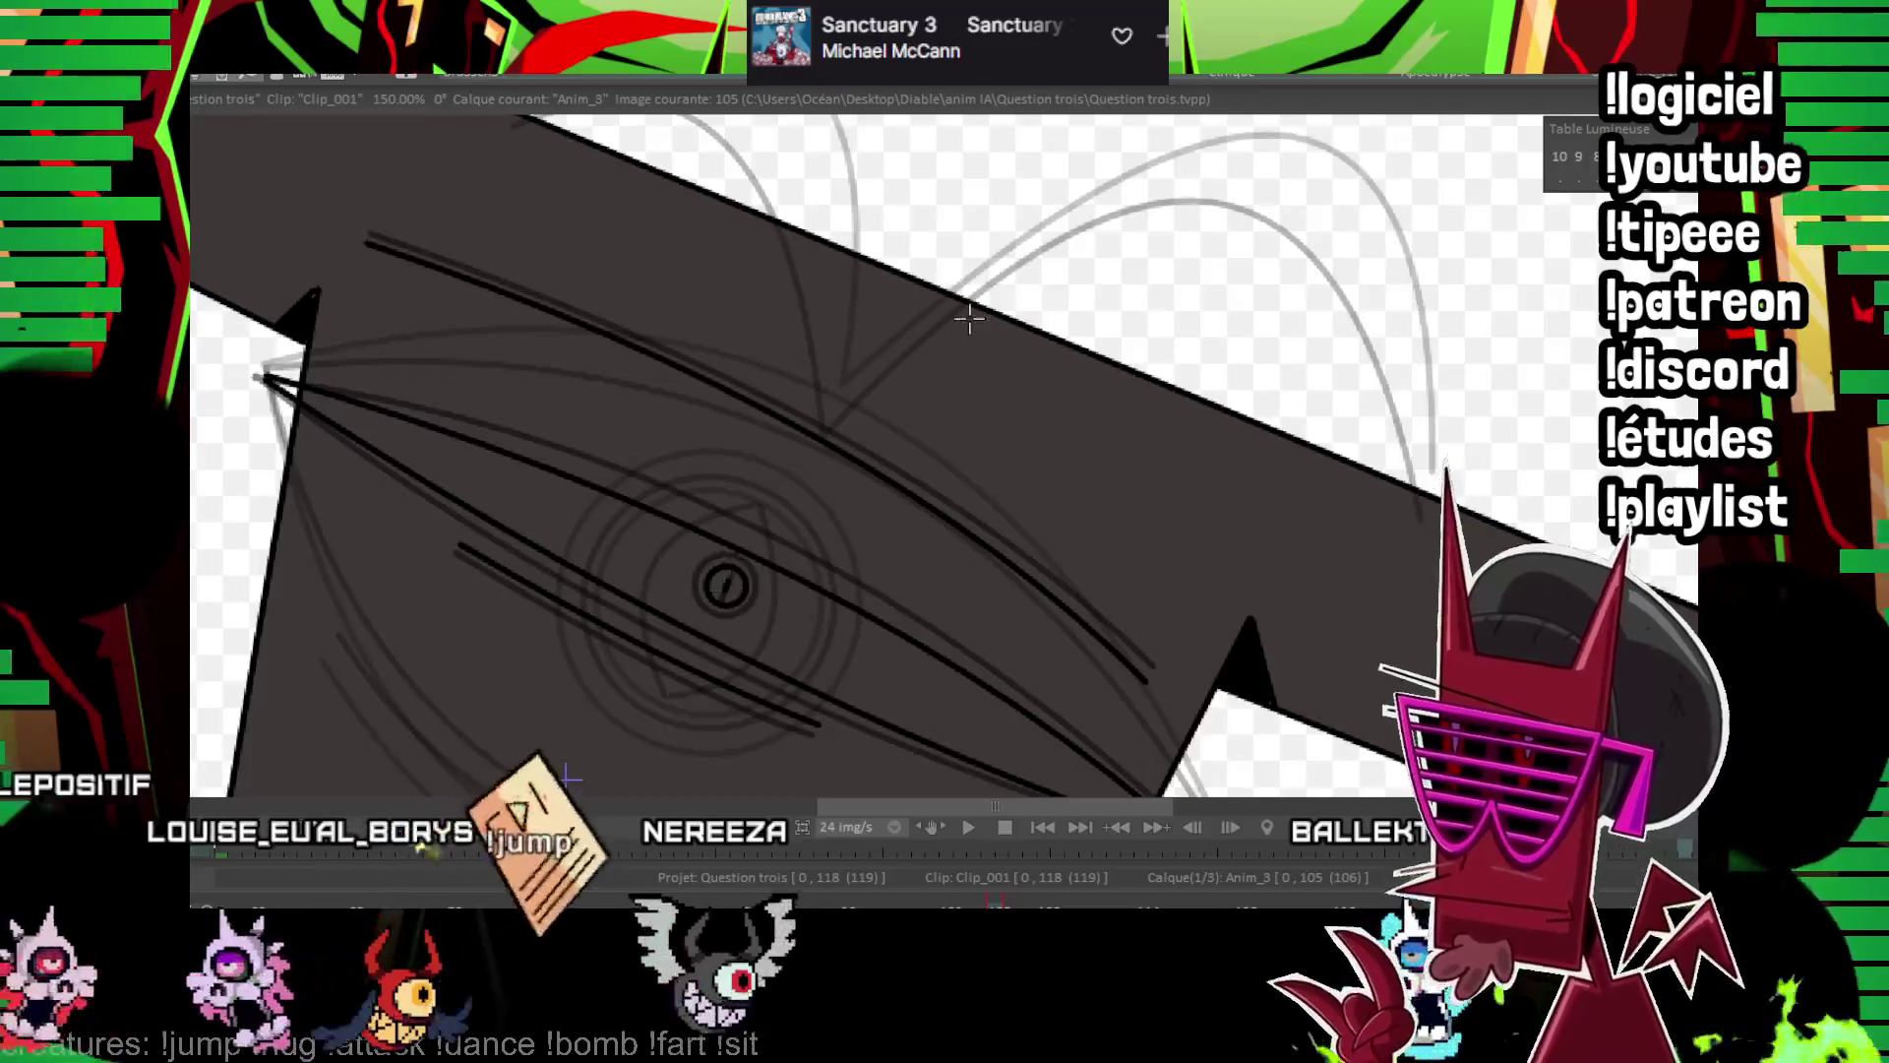
On a later frame, draw a thick lid curve, lines below and above, and a small pupil circle
key("Right")
key("Right")
key("Right")
key("Right")
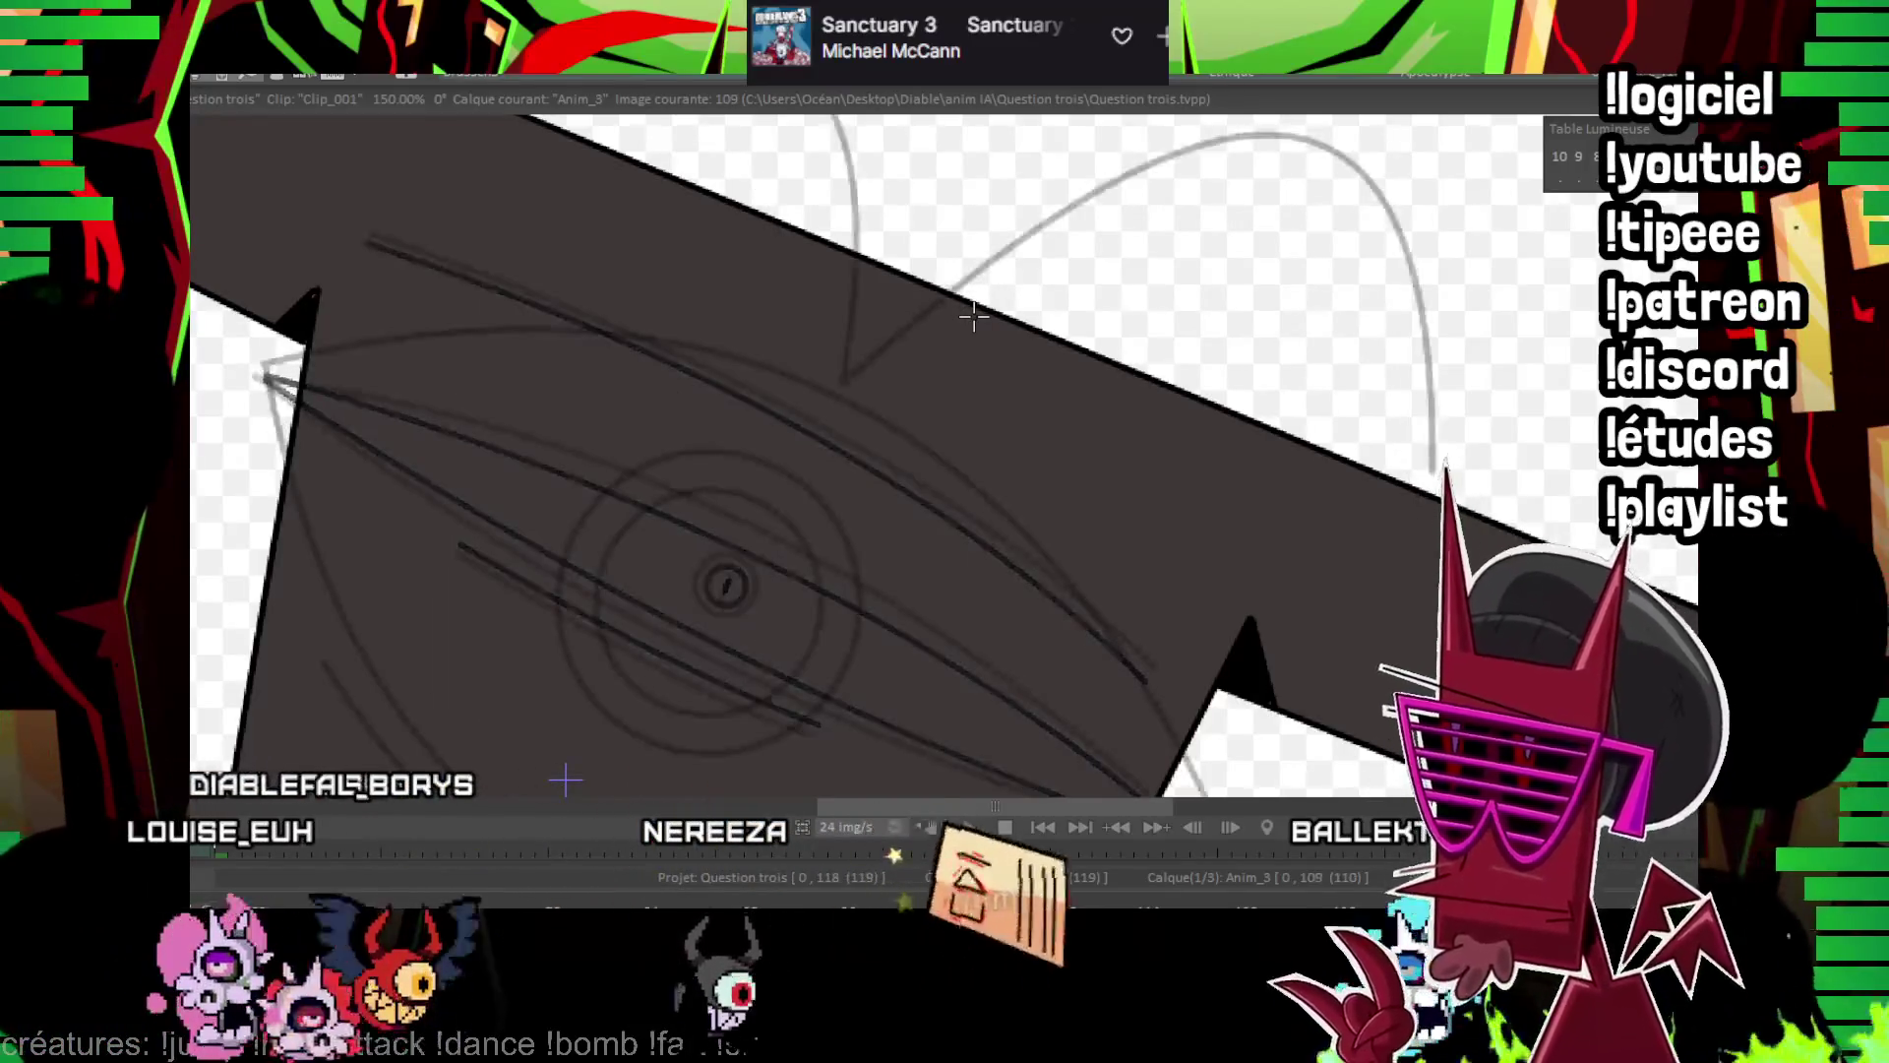
key("Right")
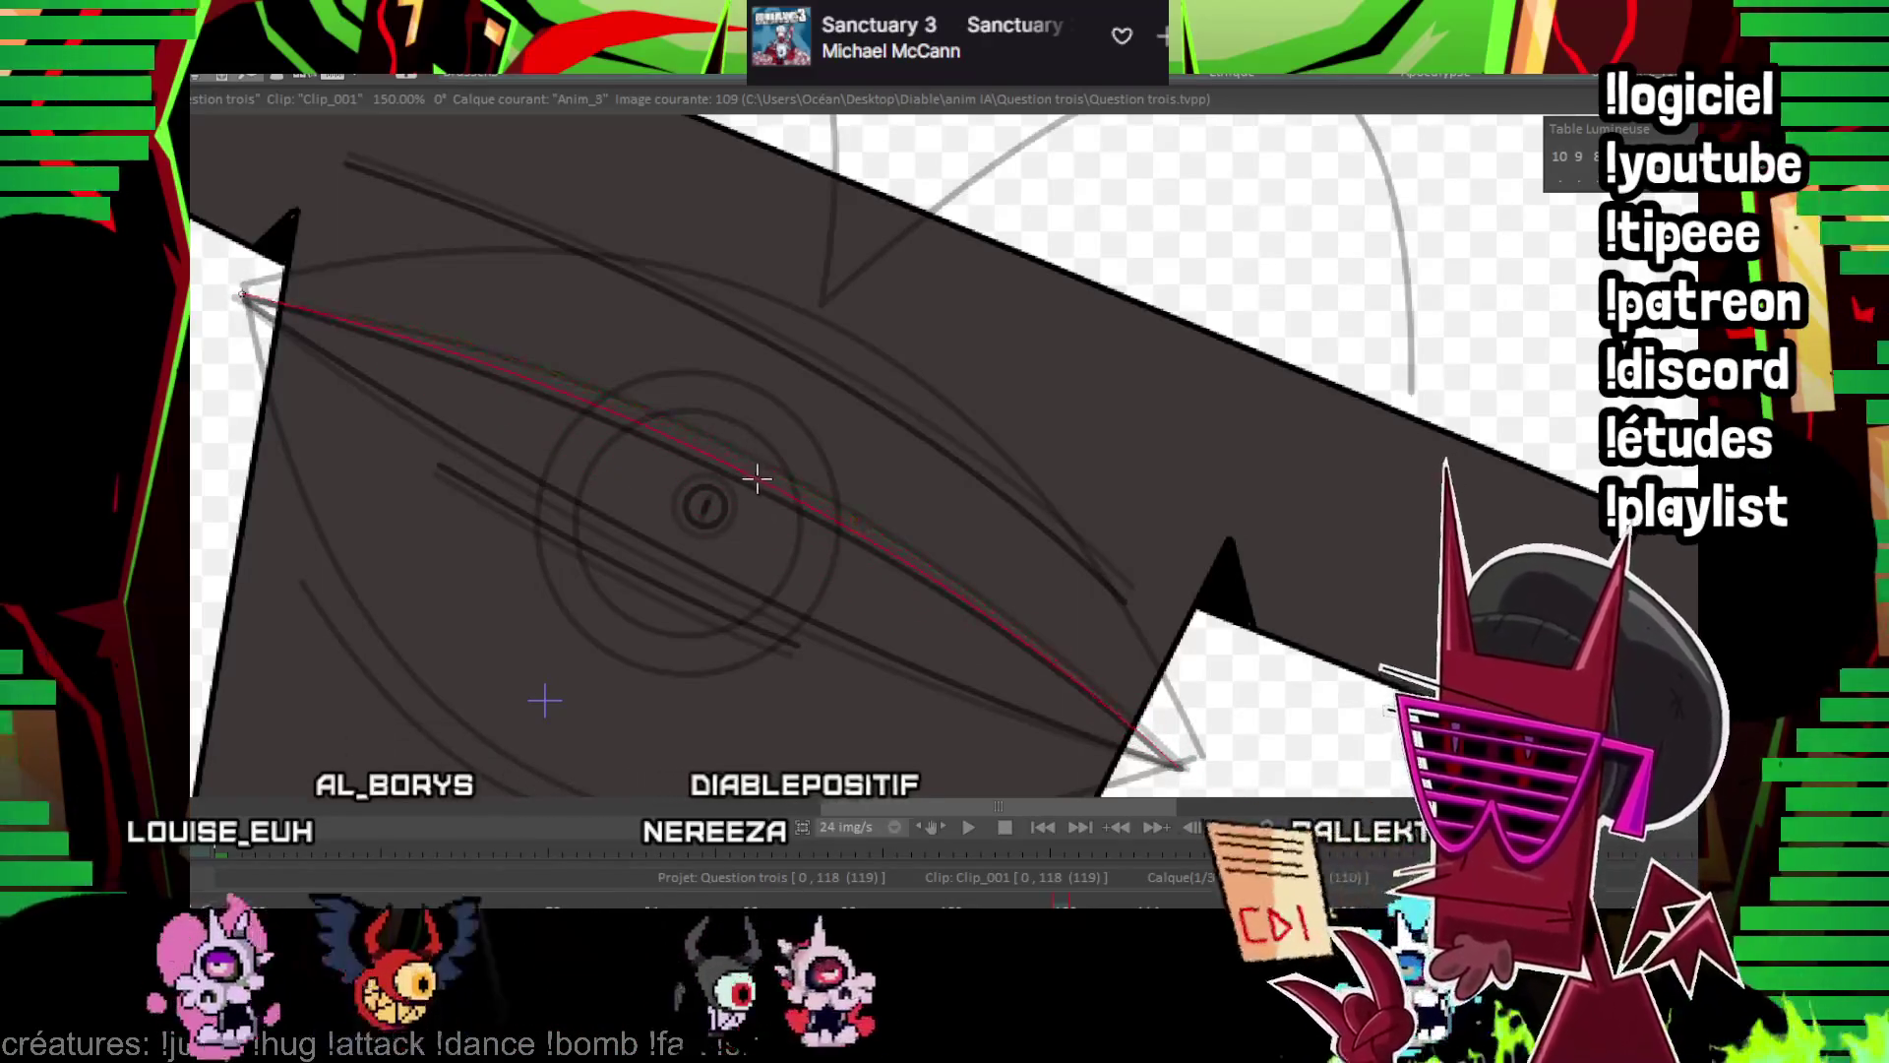
left_click(766, 484)
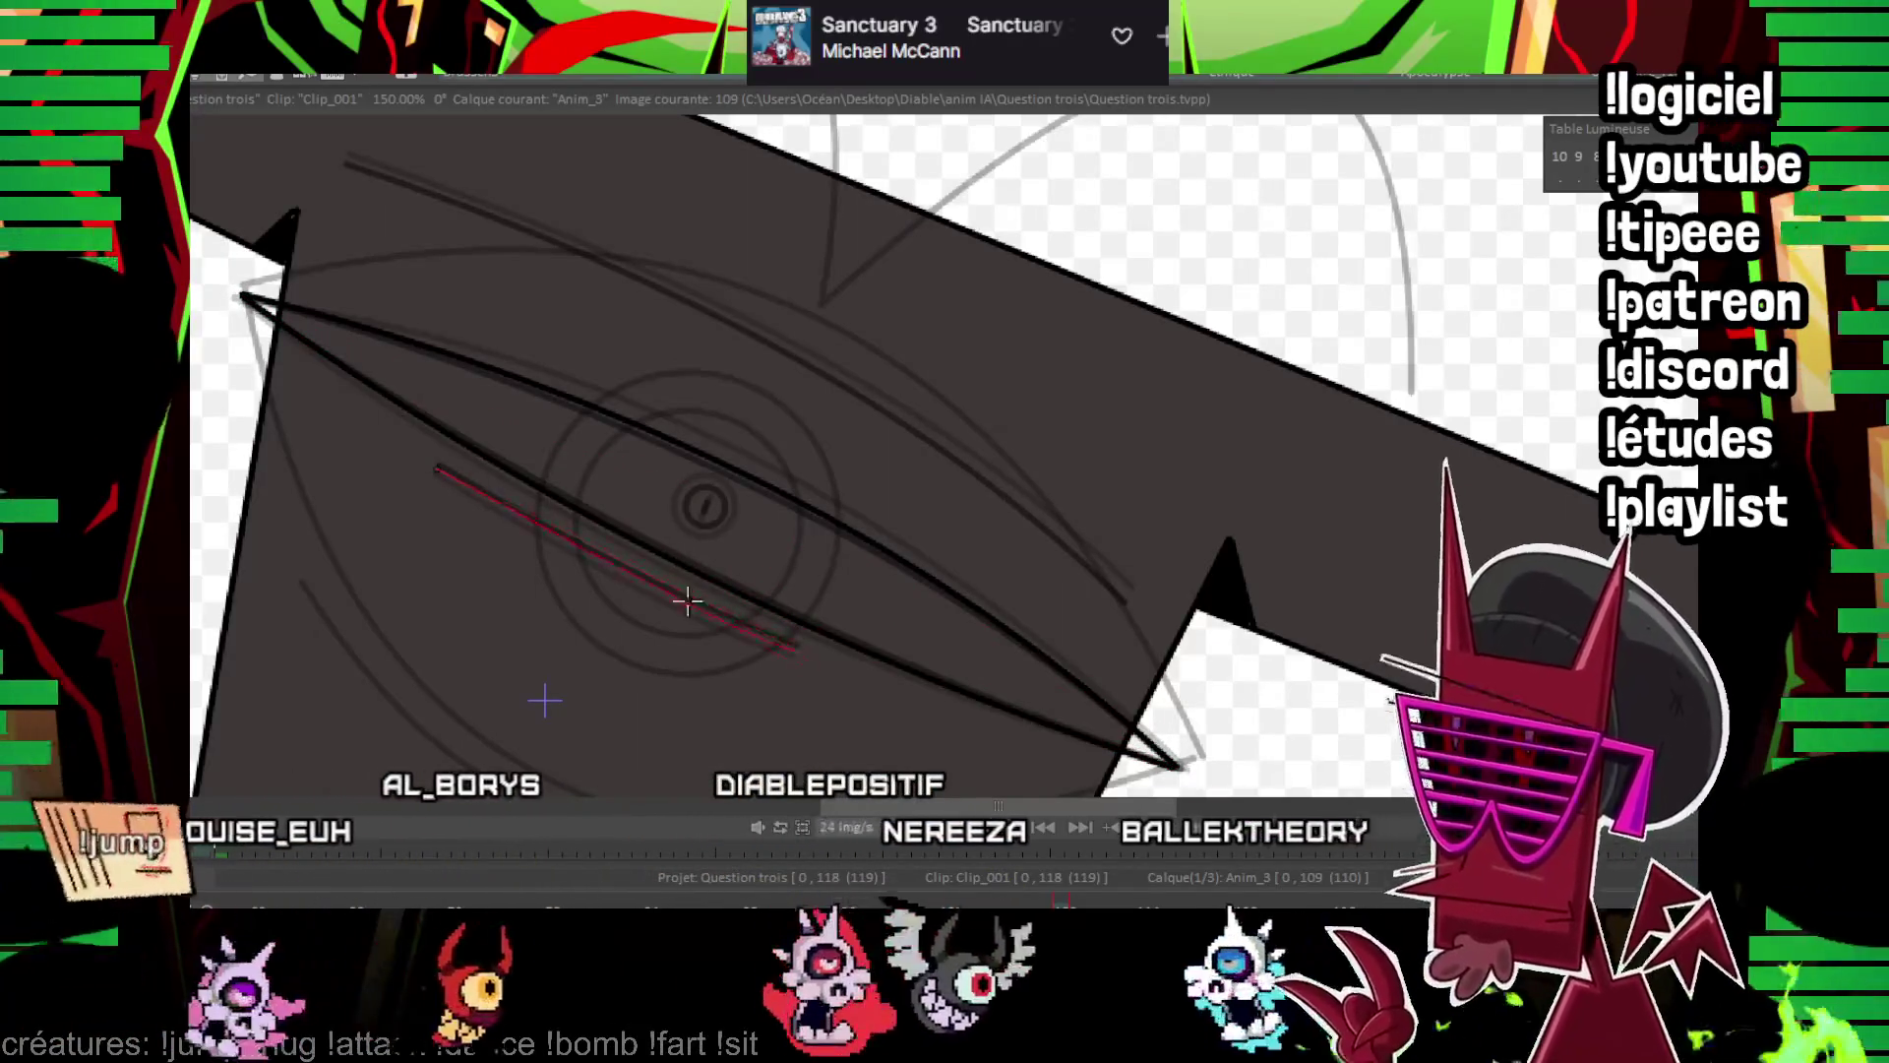
left_click(687, 602)
scroll(643, 264, "up", 1)
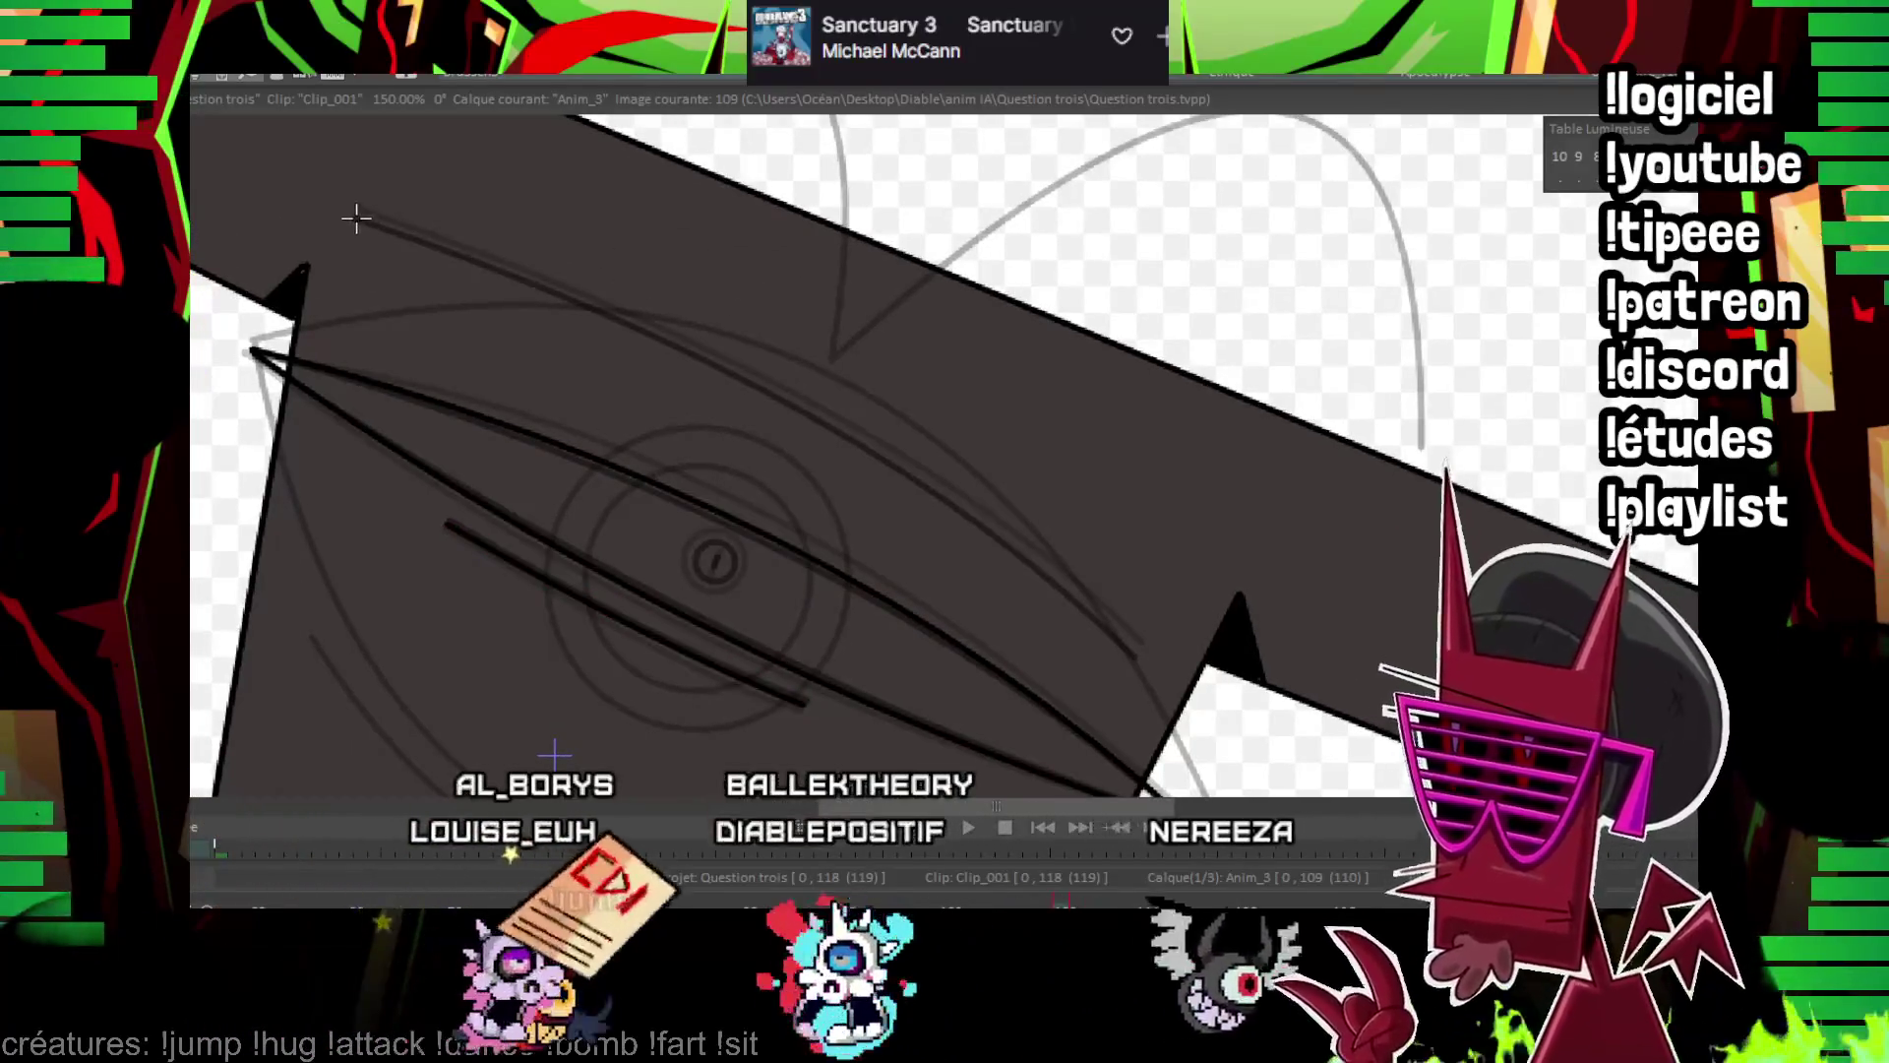
left_click(798, 402)
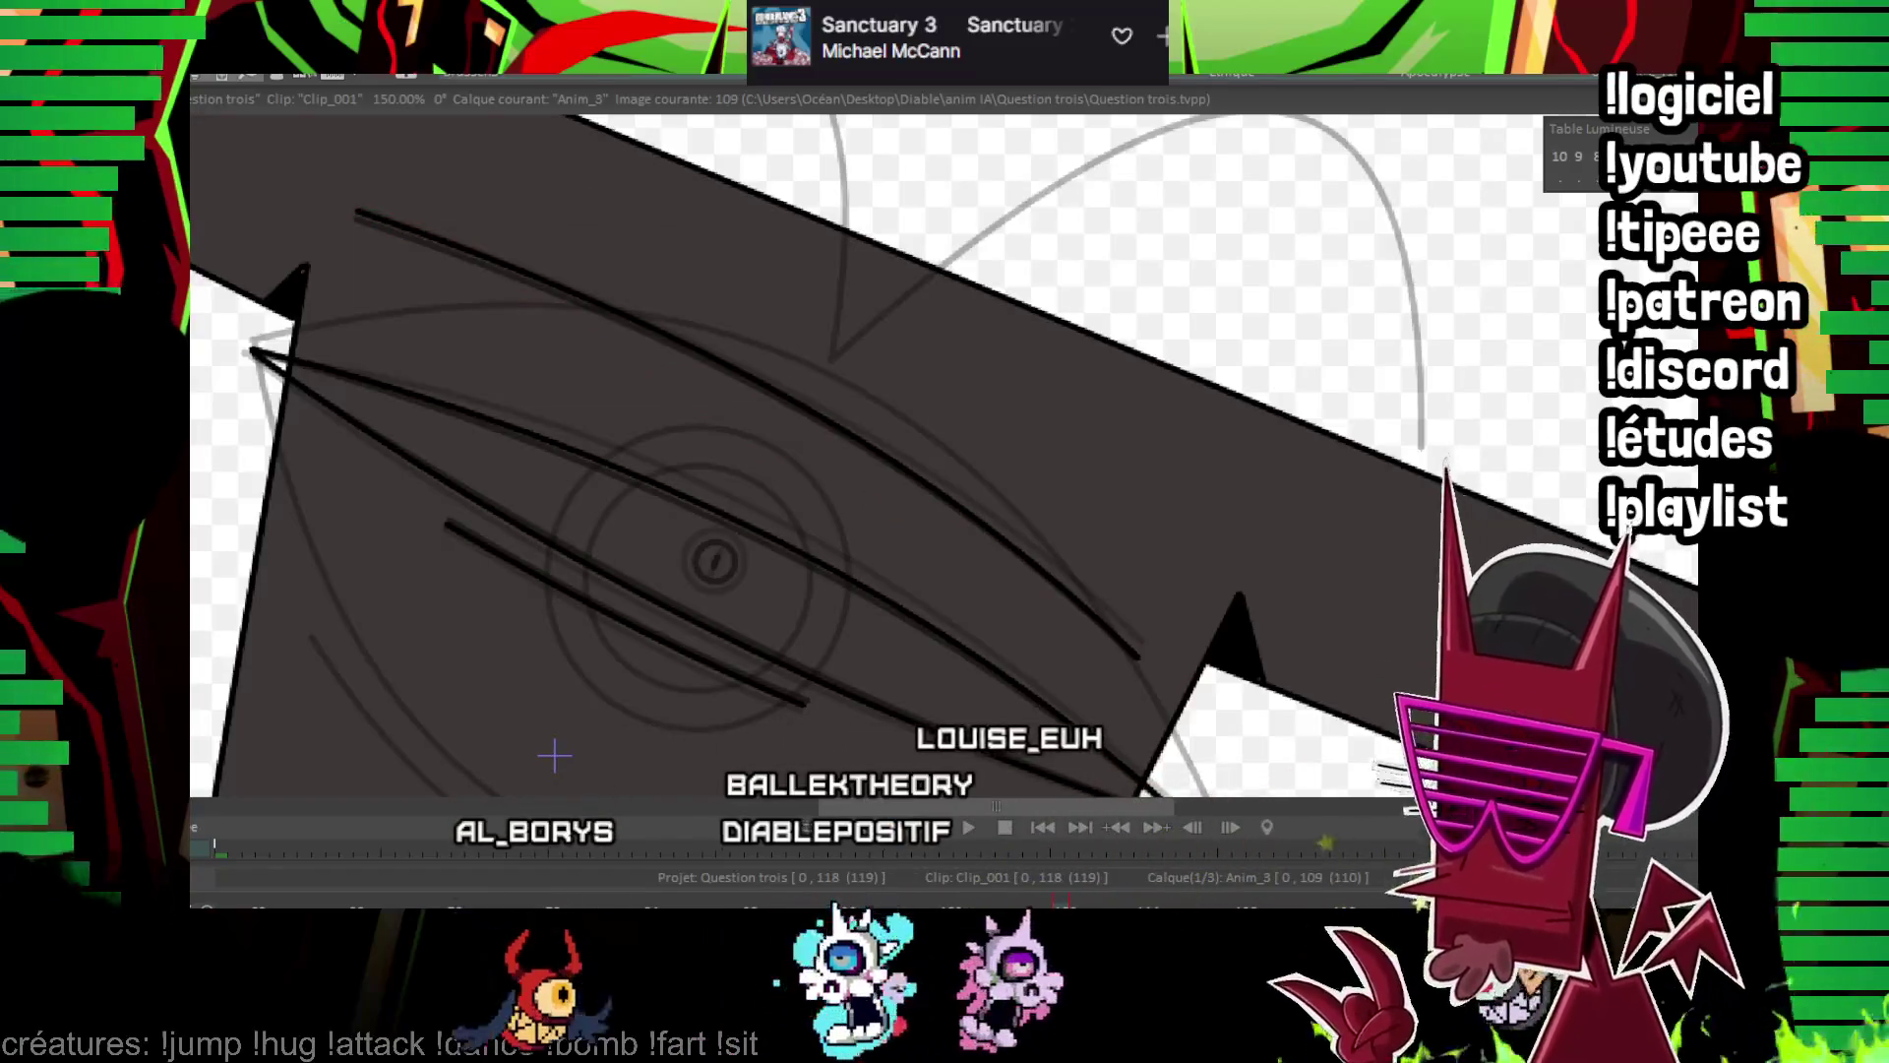
left_click(714, 564)
left_click_drag(737, 584, 738, 584)
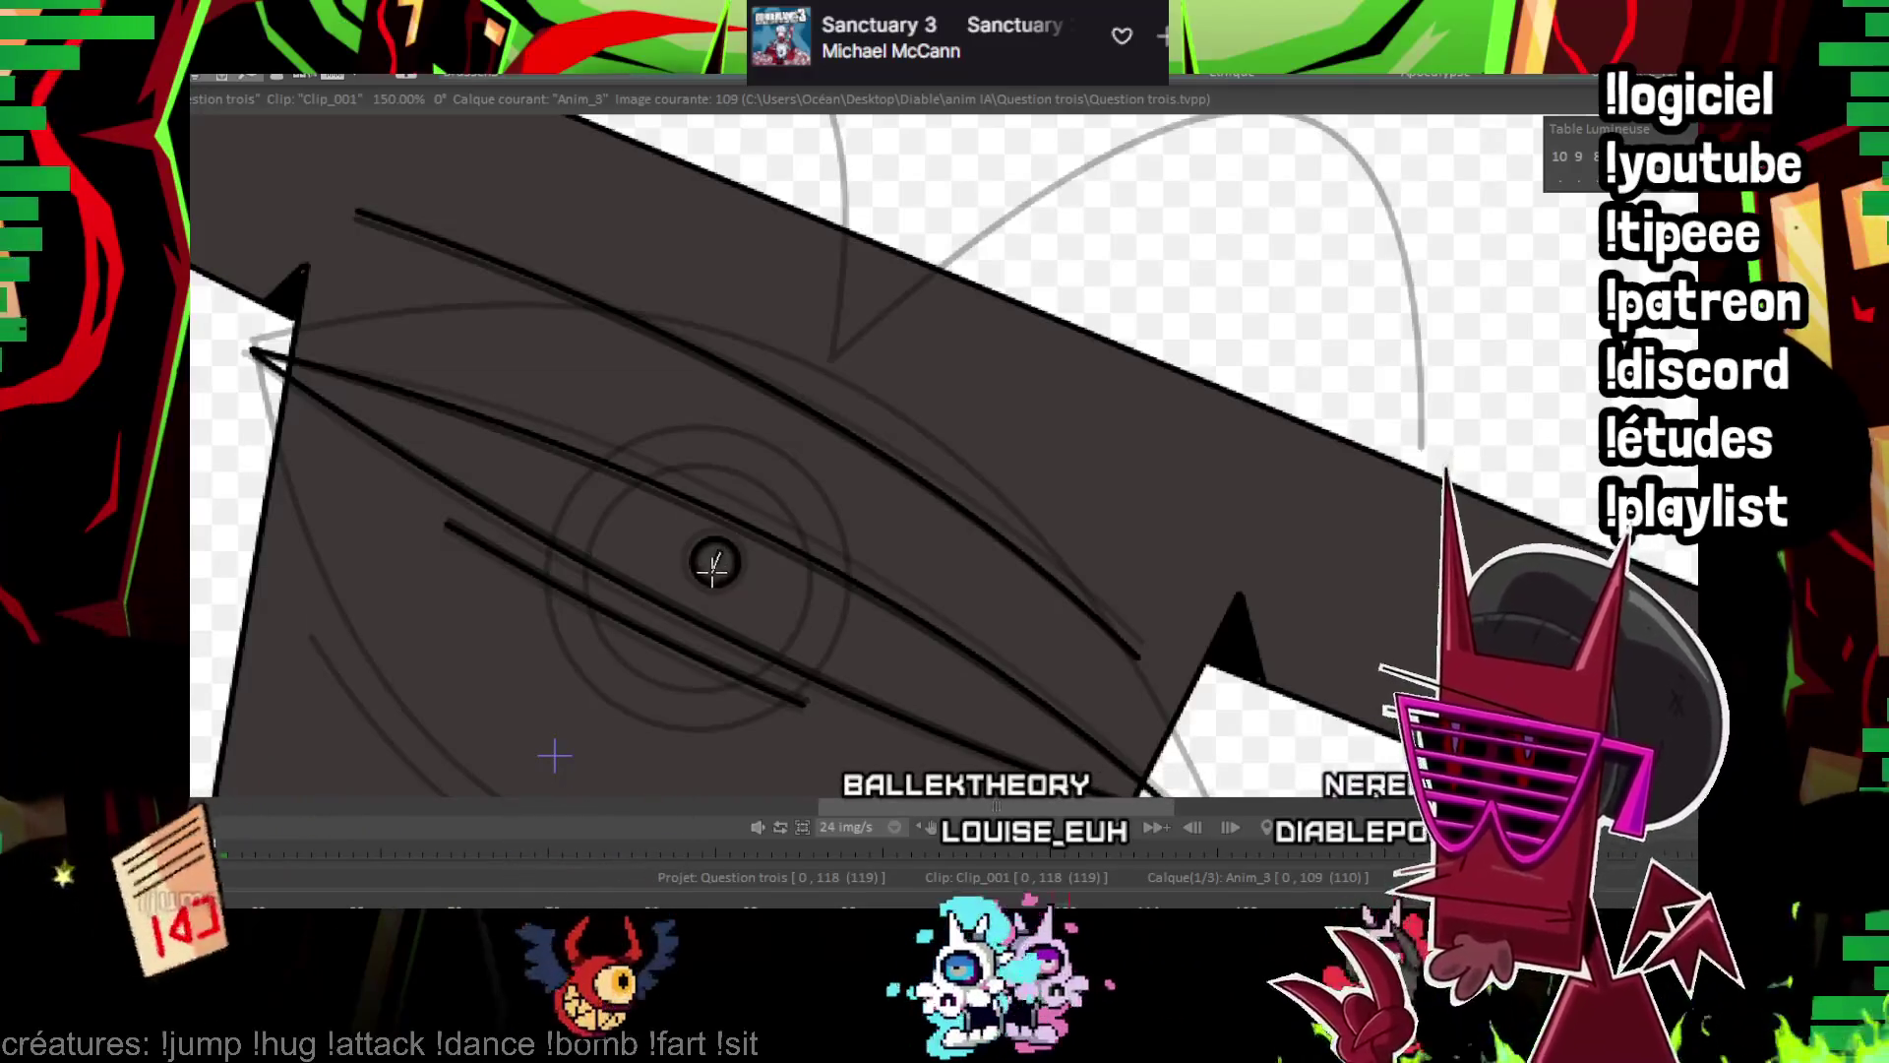
scroll(713, 563, "down", 5)
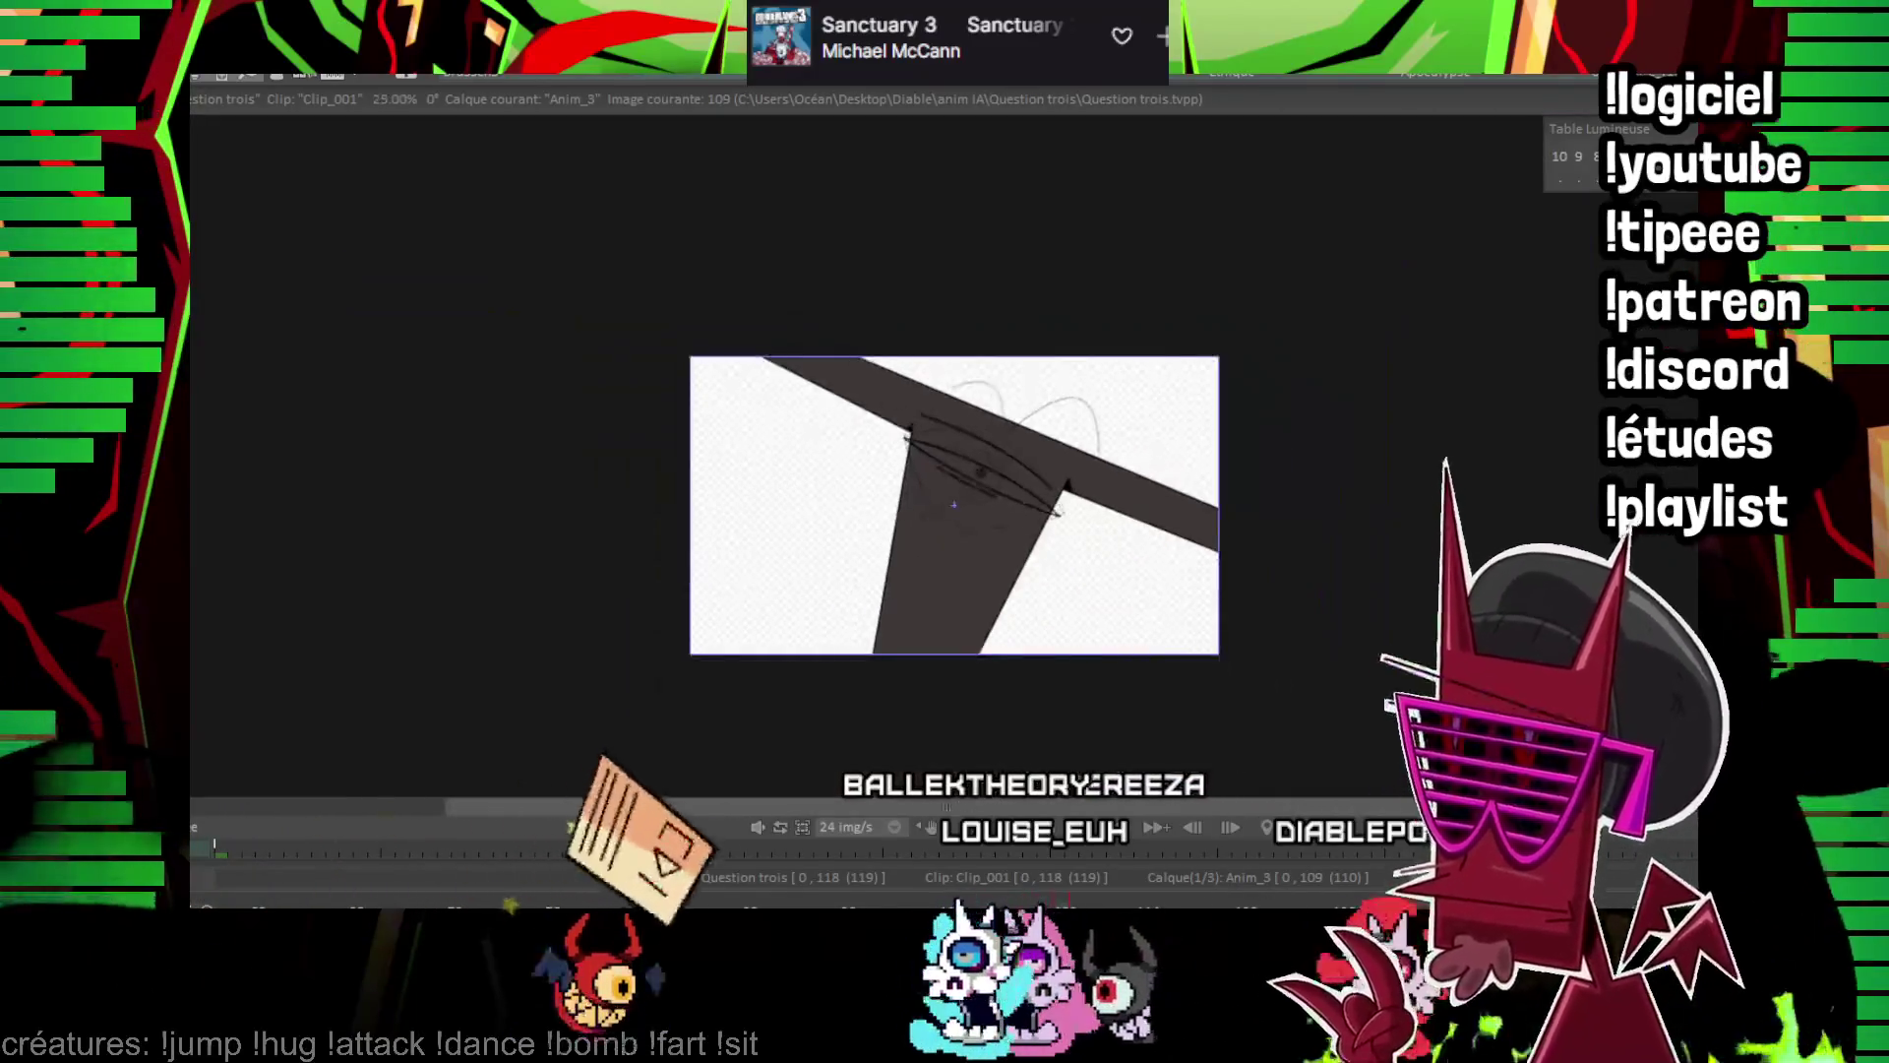
Play the animation, rewind to the start, and step forward through the early eye frames
scroll(953, 504, "up", 3)
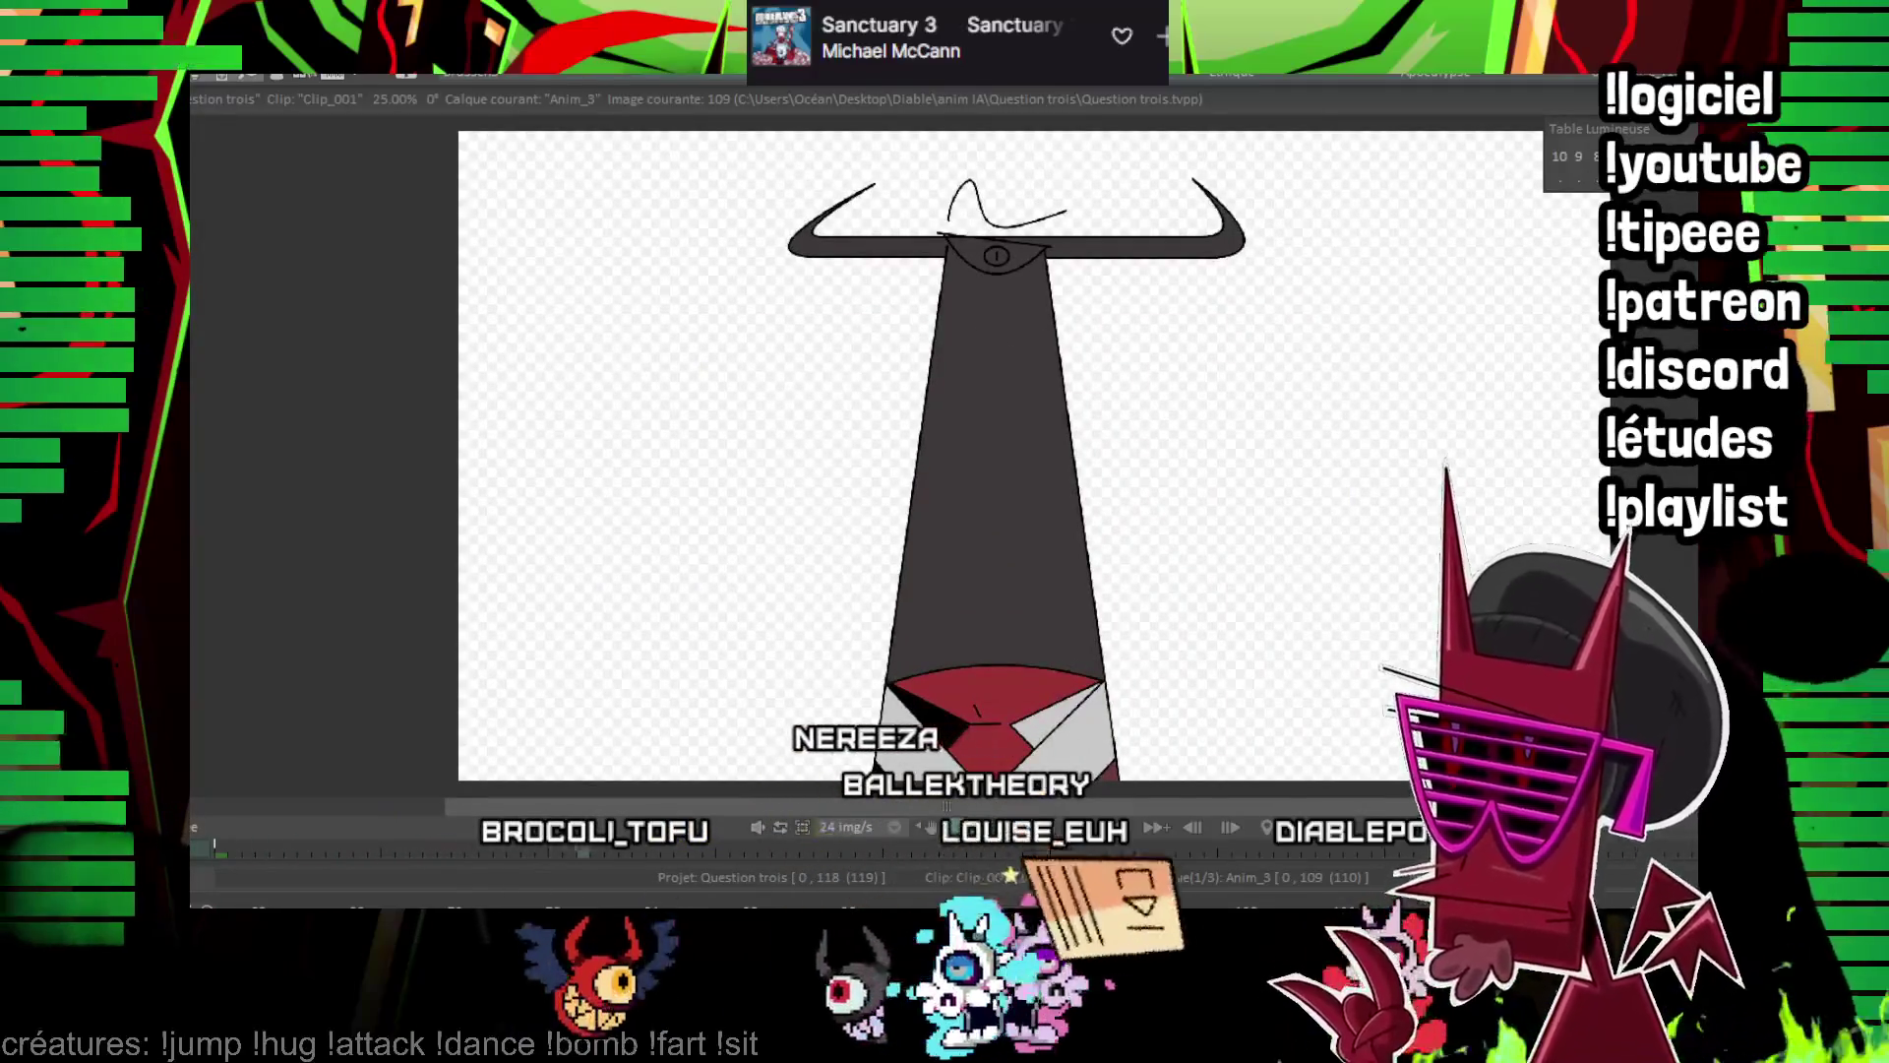
key("space")
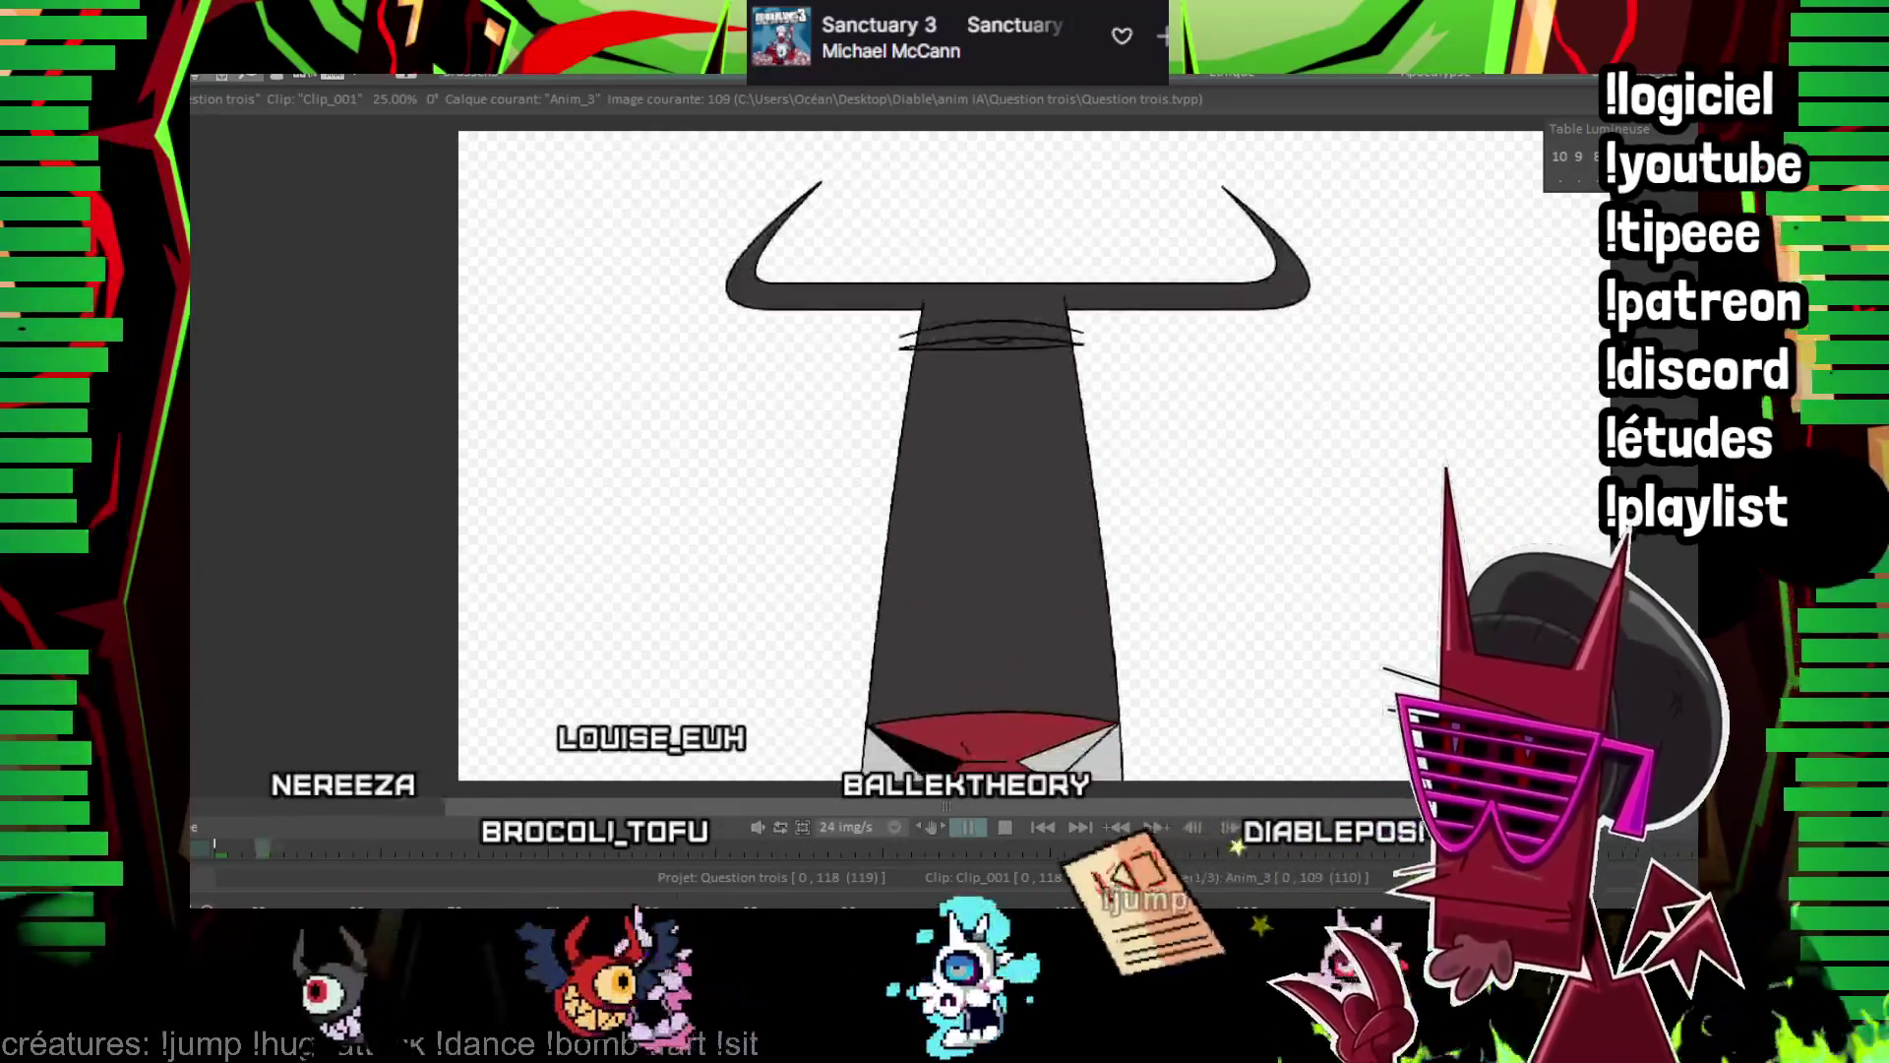
key("minus")
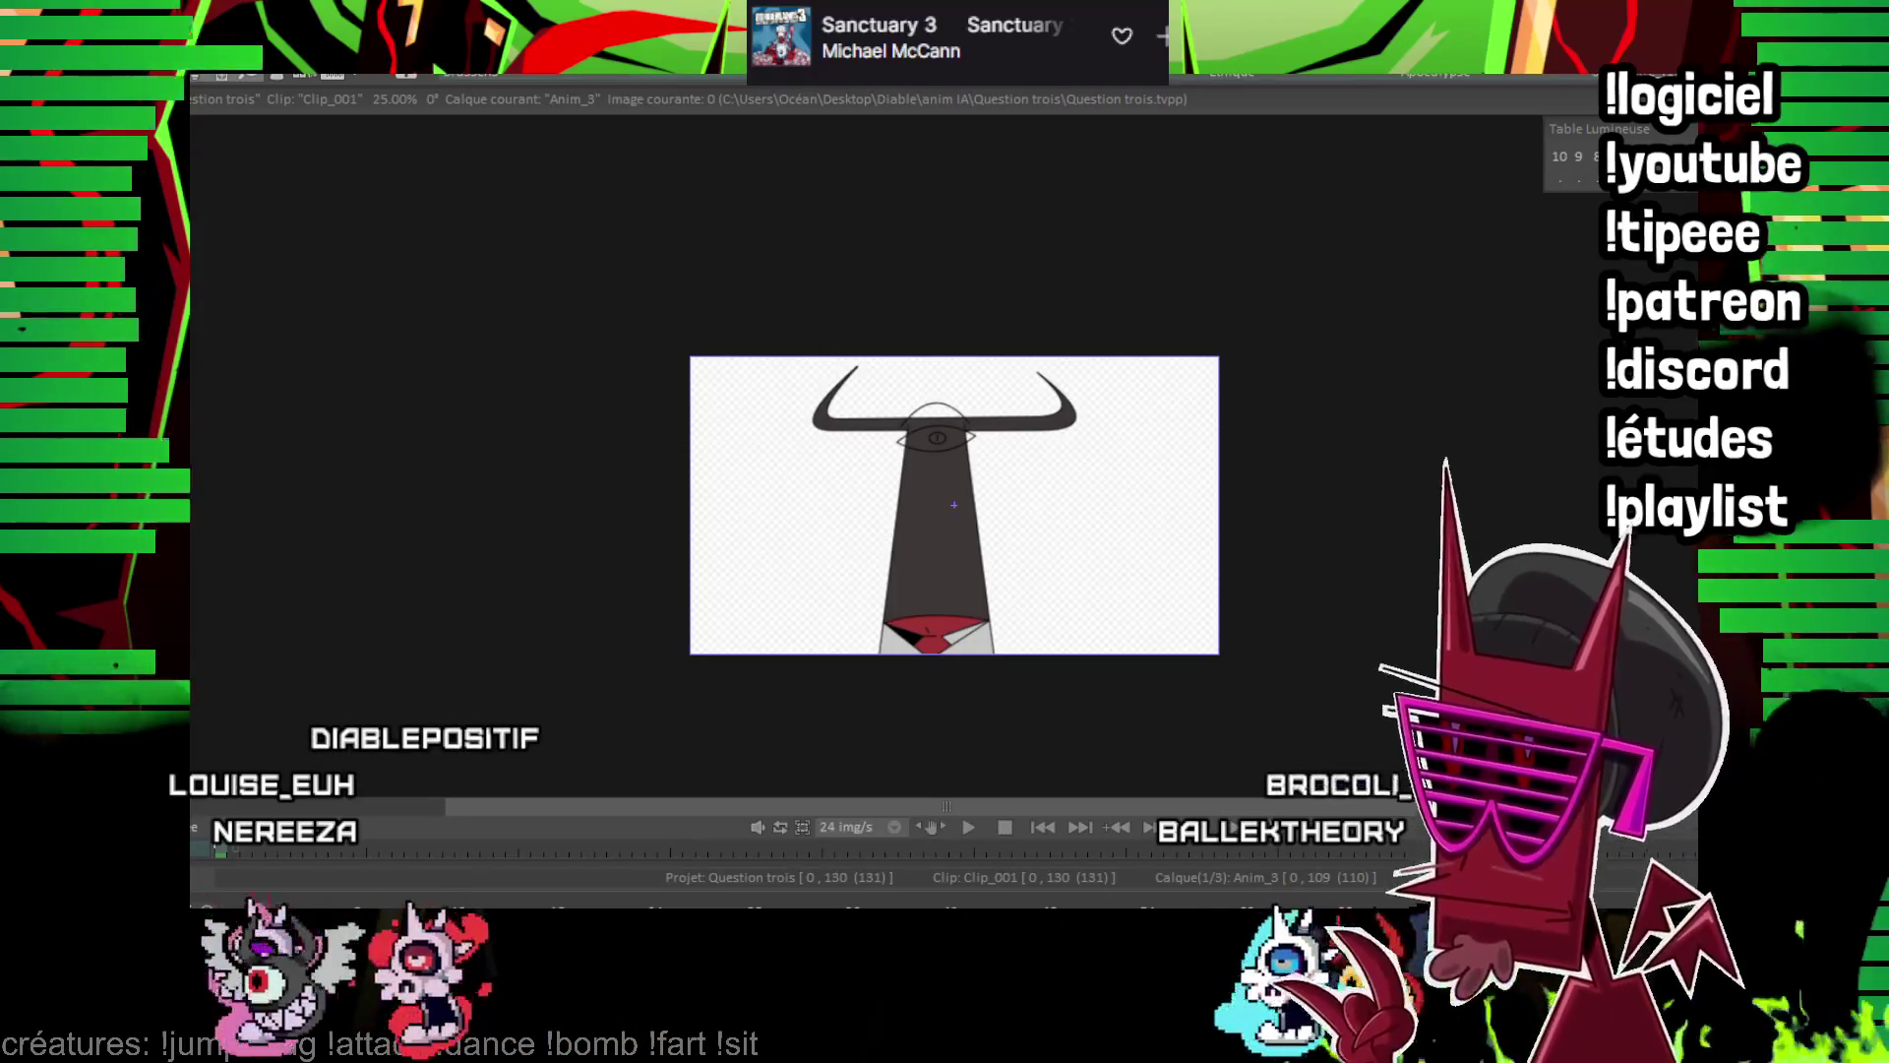
scroll(1286, 304, "up", 3)
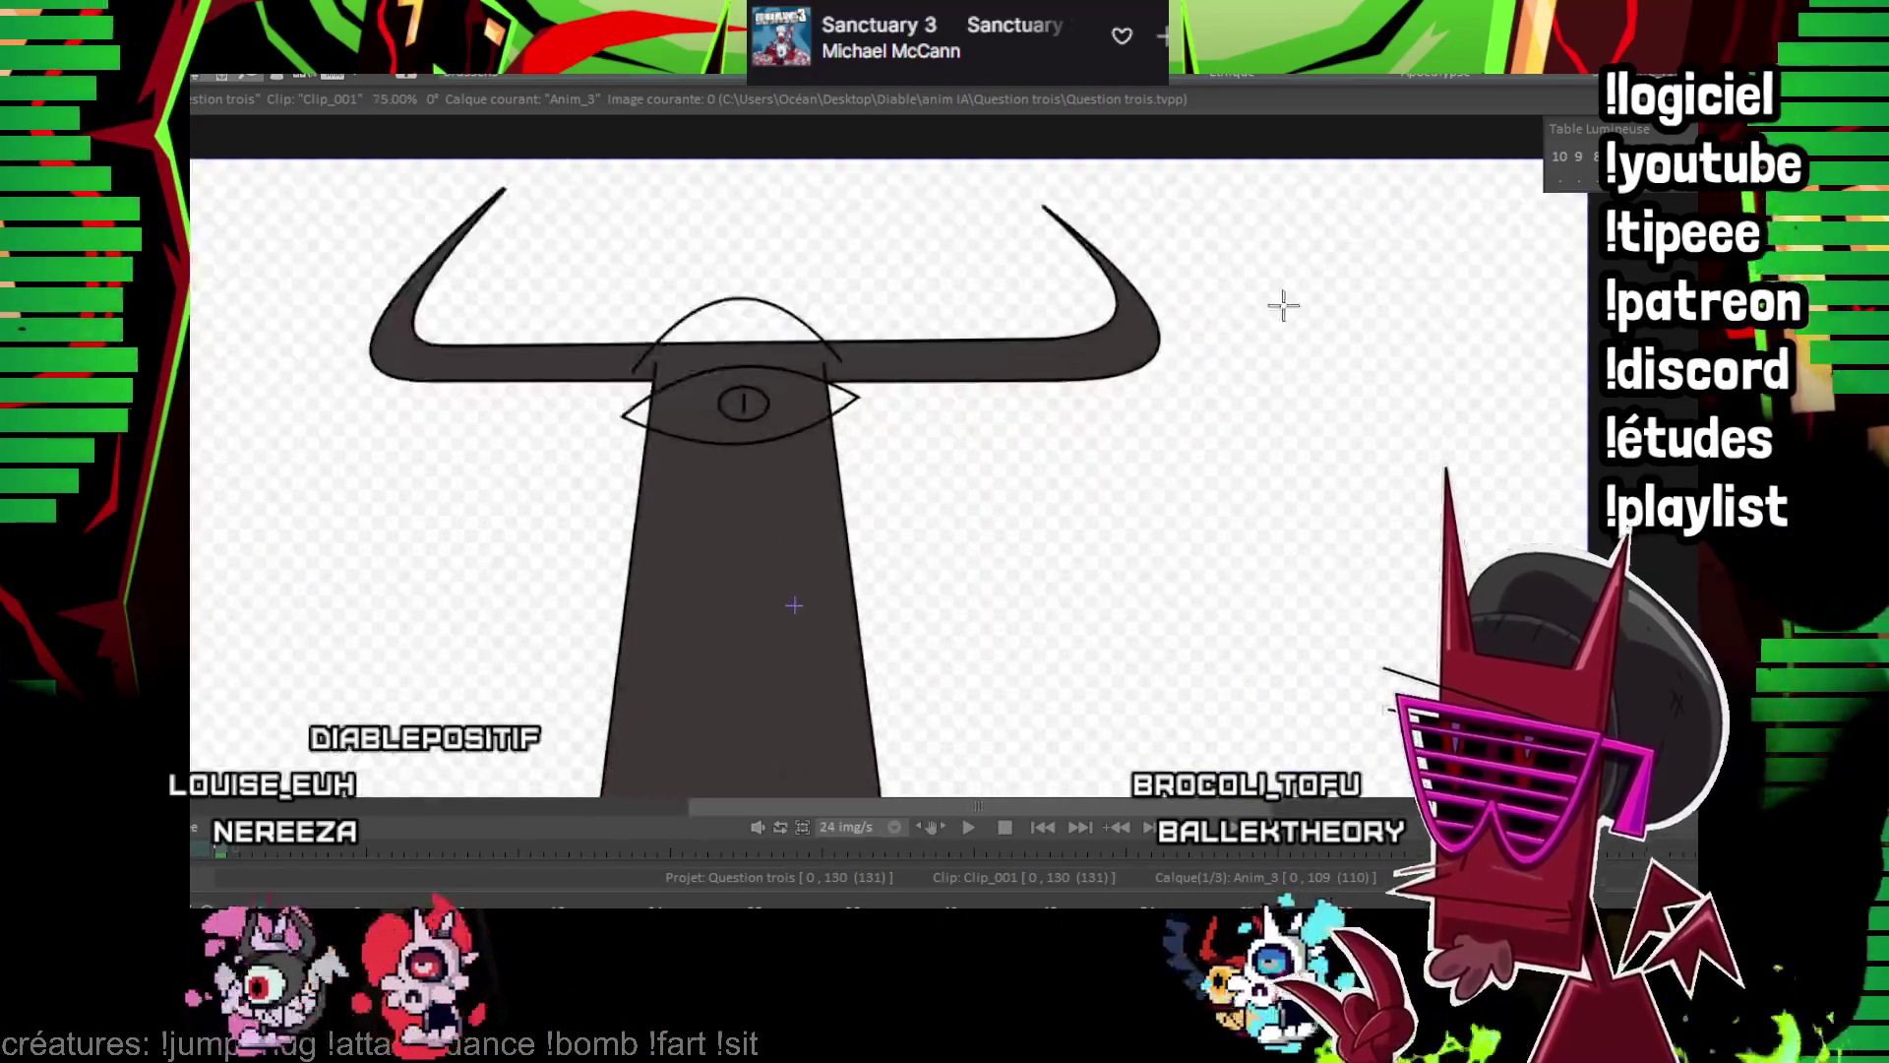
key("Right")
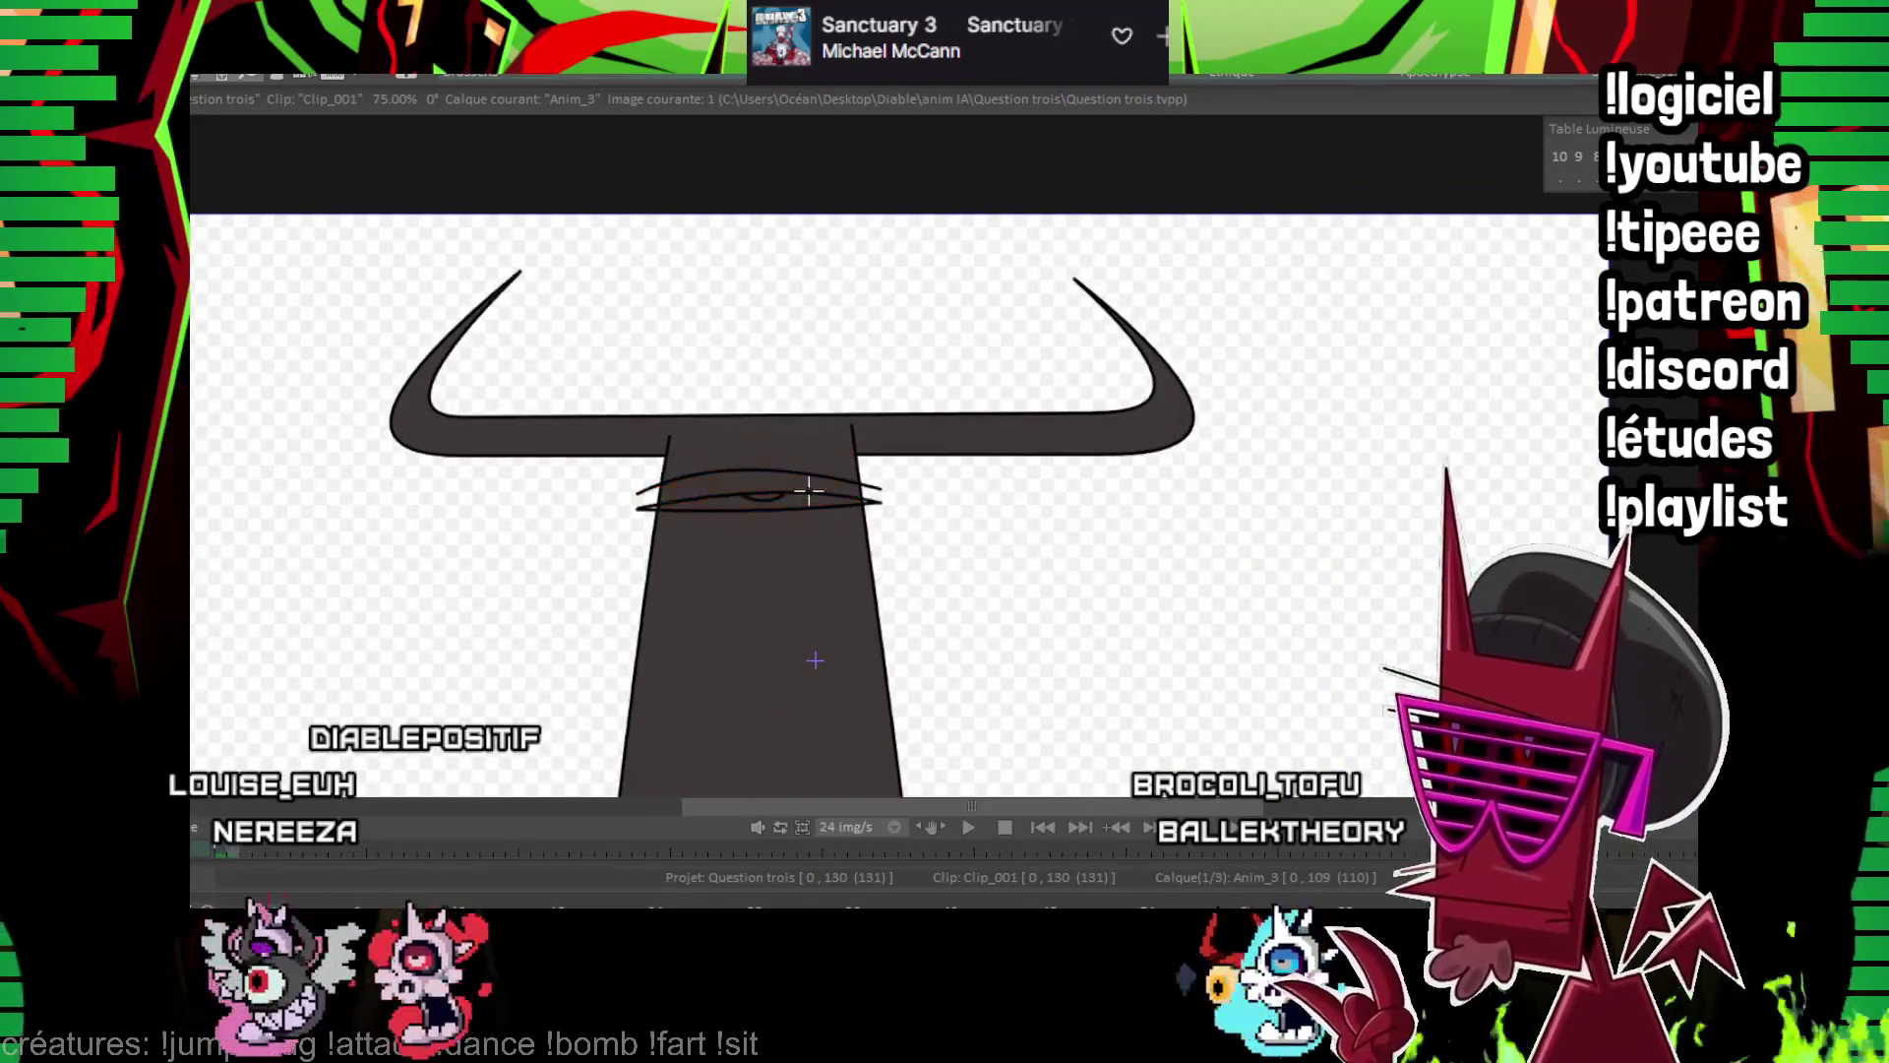
key("Right")
key("Right")
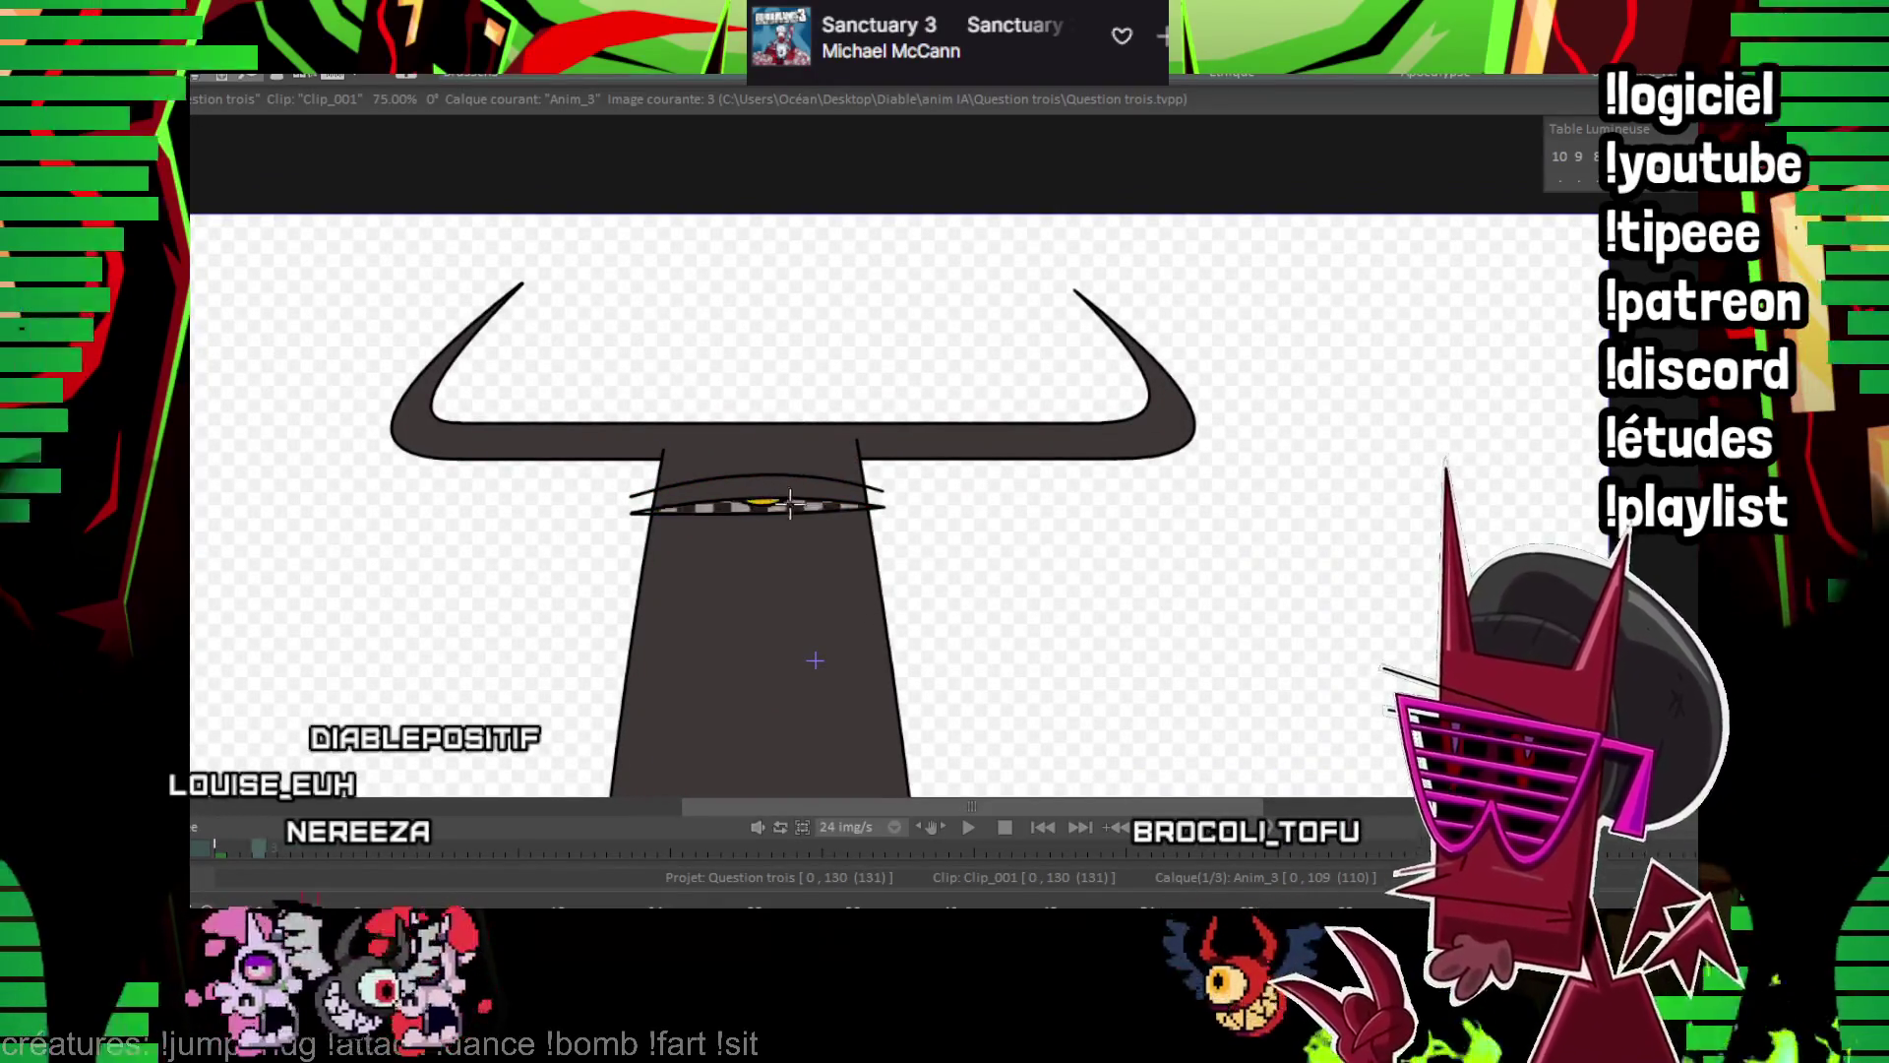
key("Right")
key("Right")
key("Right")
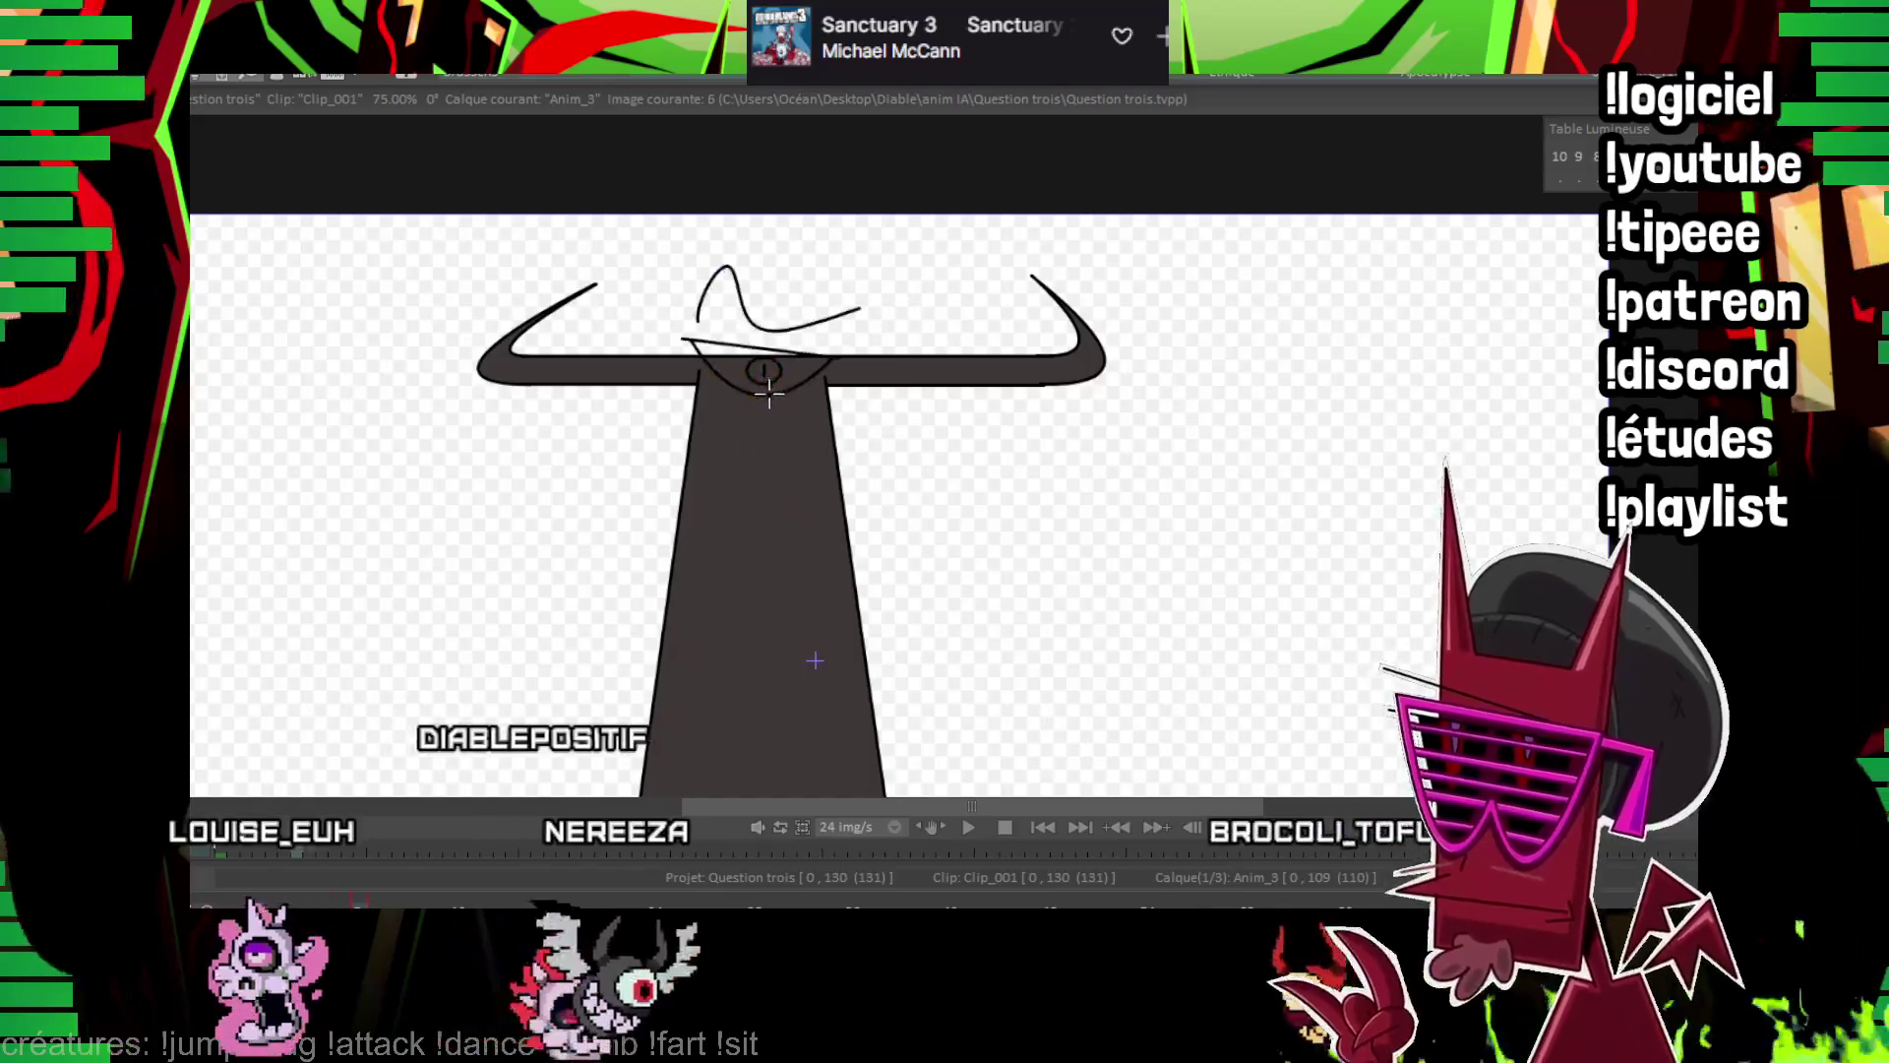
key("Right")
key("Right")
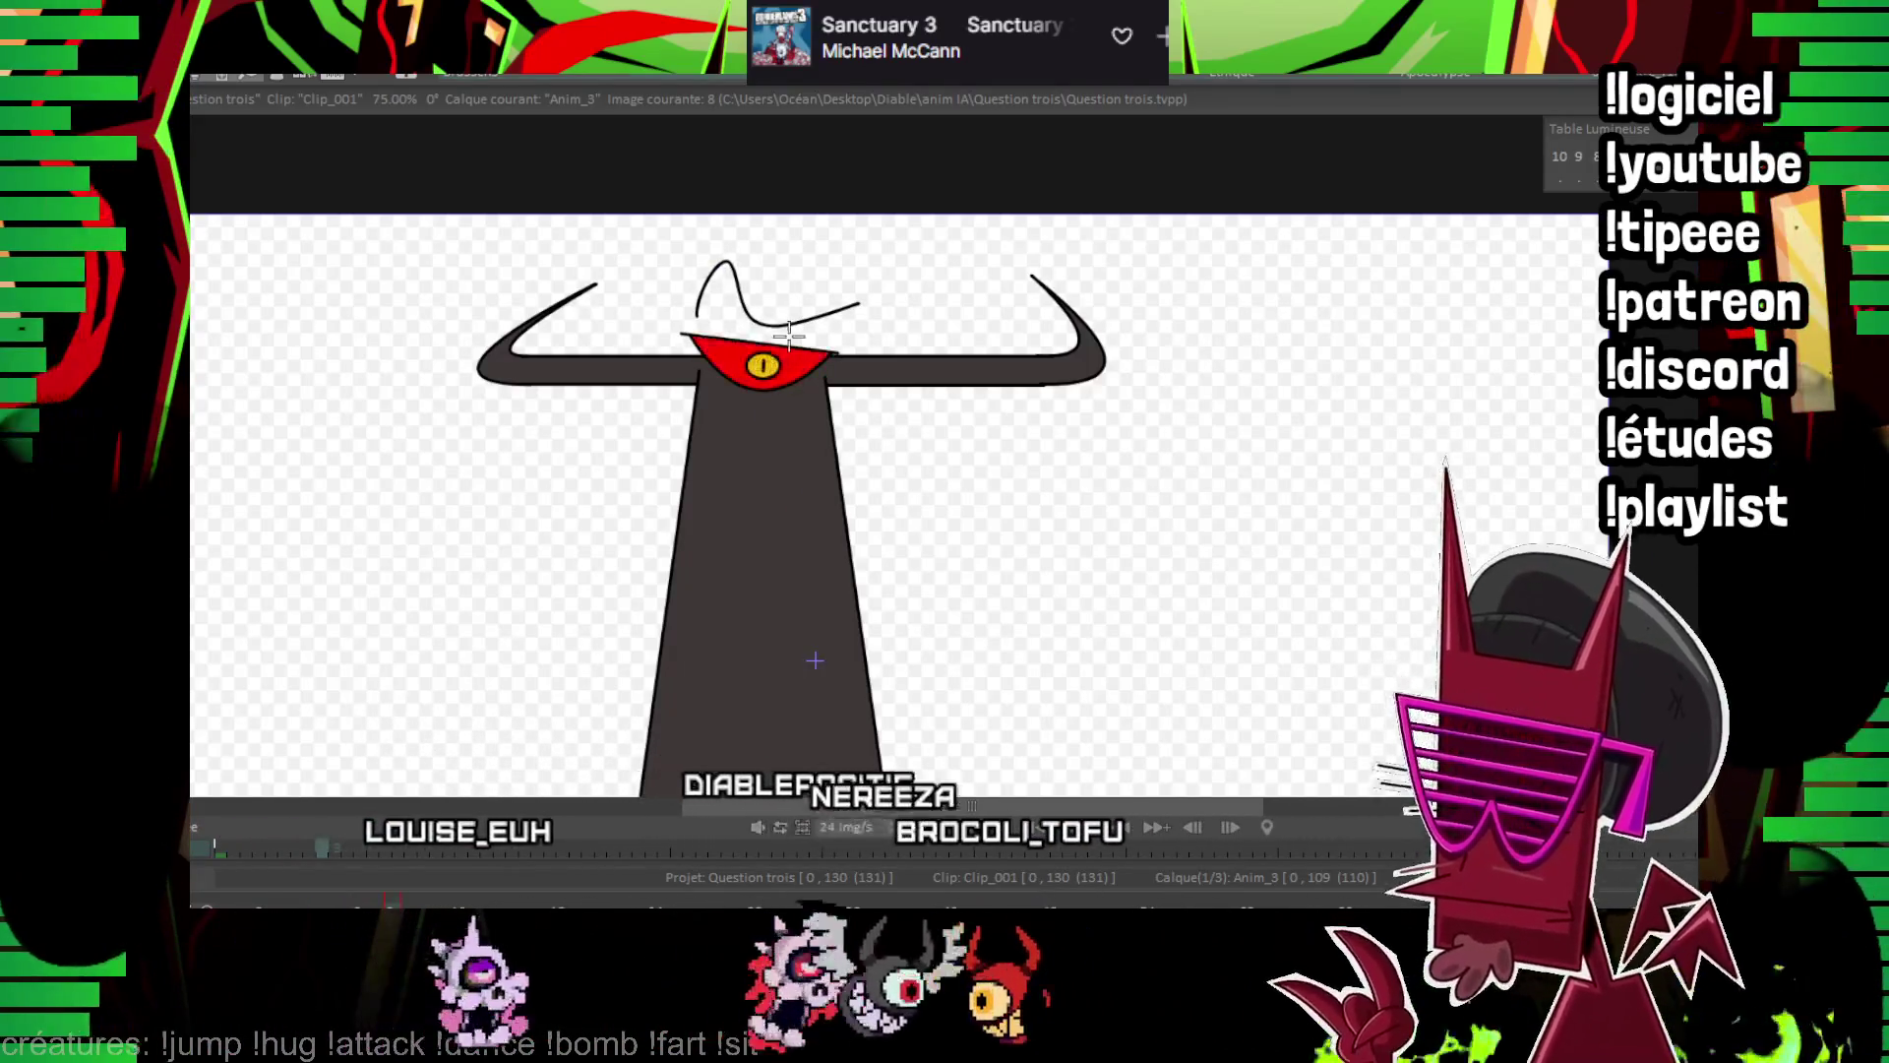
key("Right")
key("Right")
key("Right")
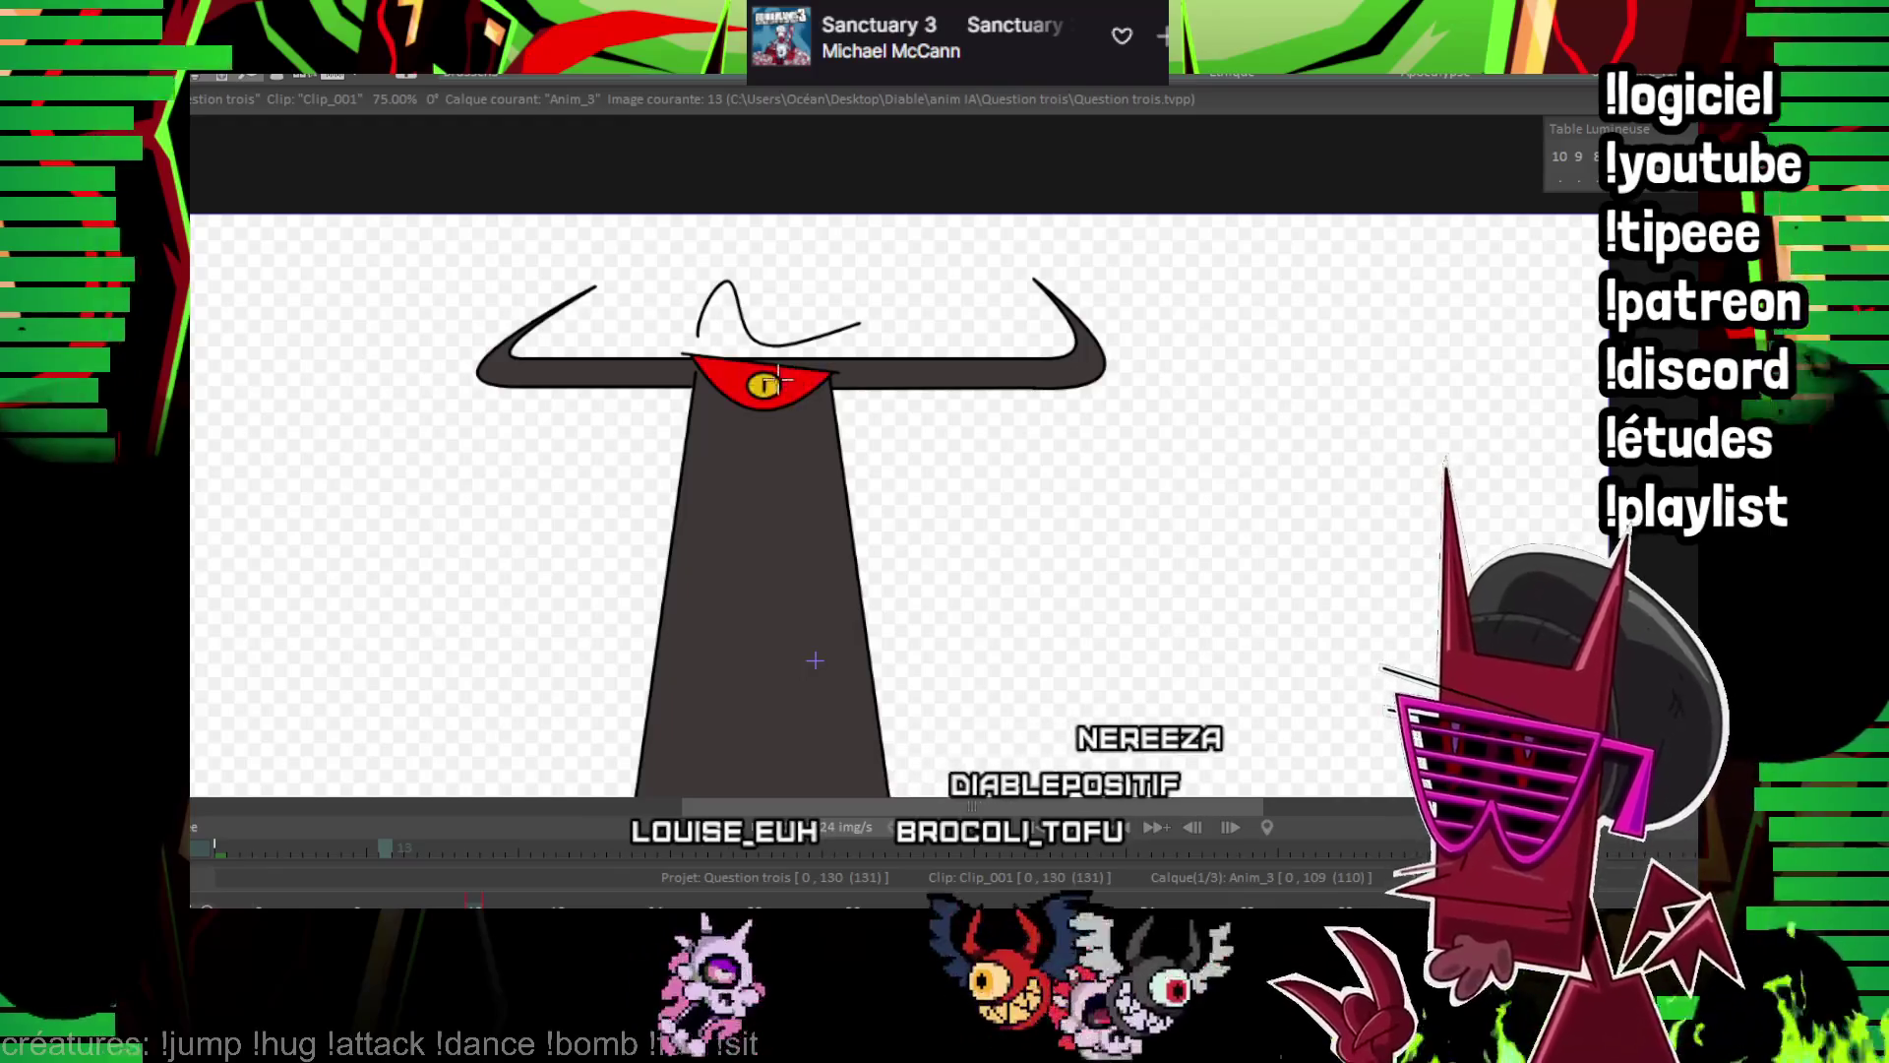
key("Right")
key("Right")
key("Right")
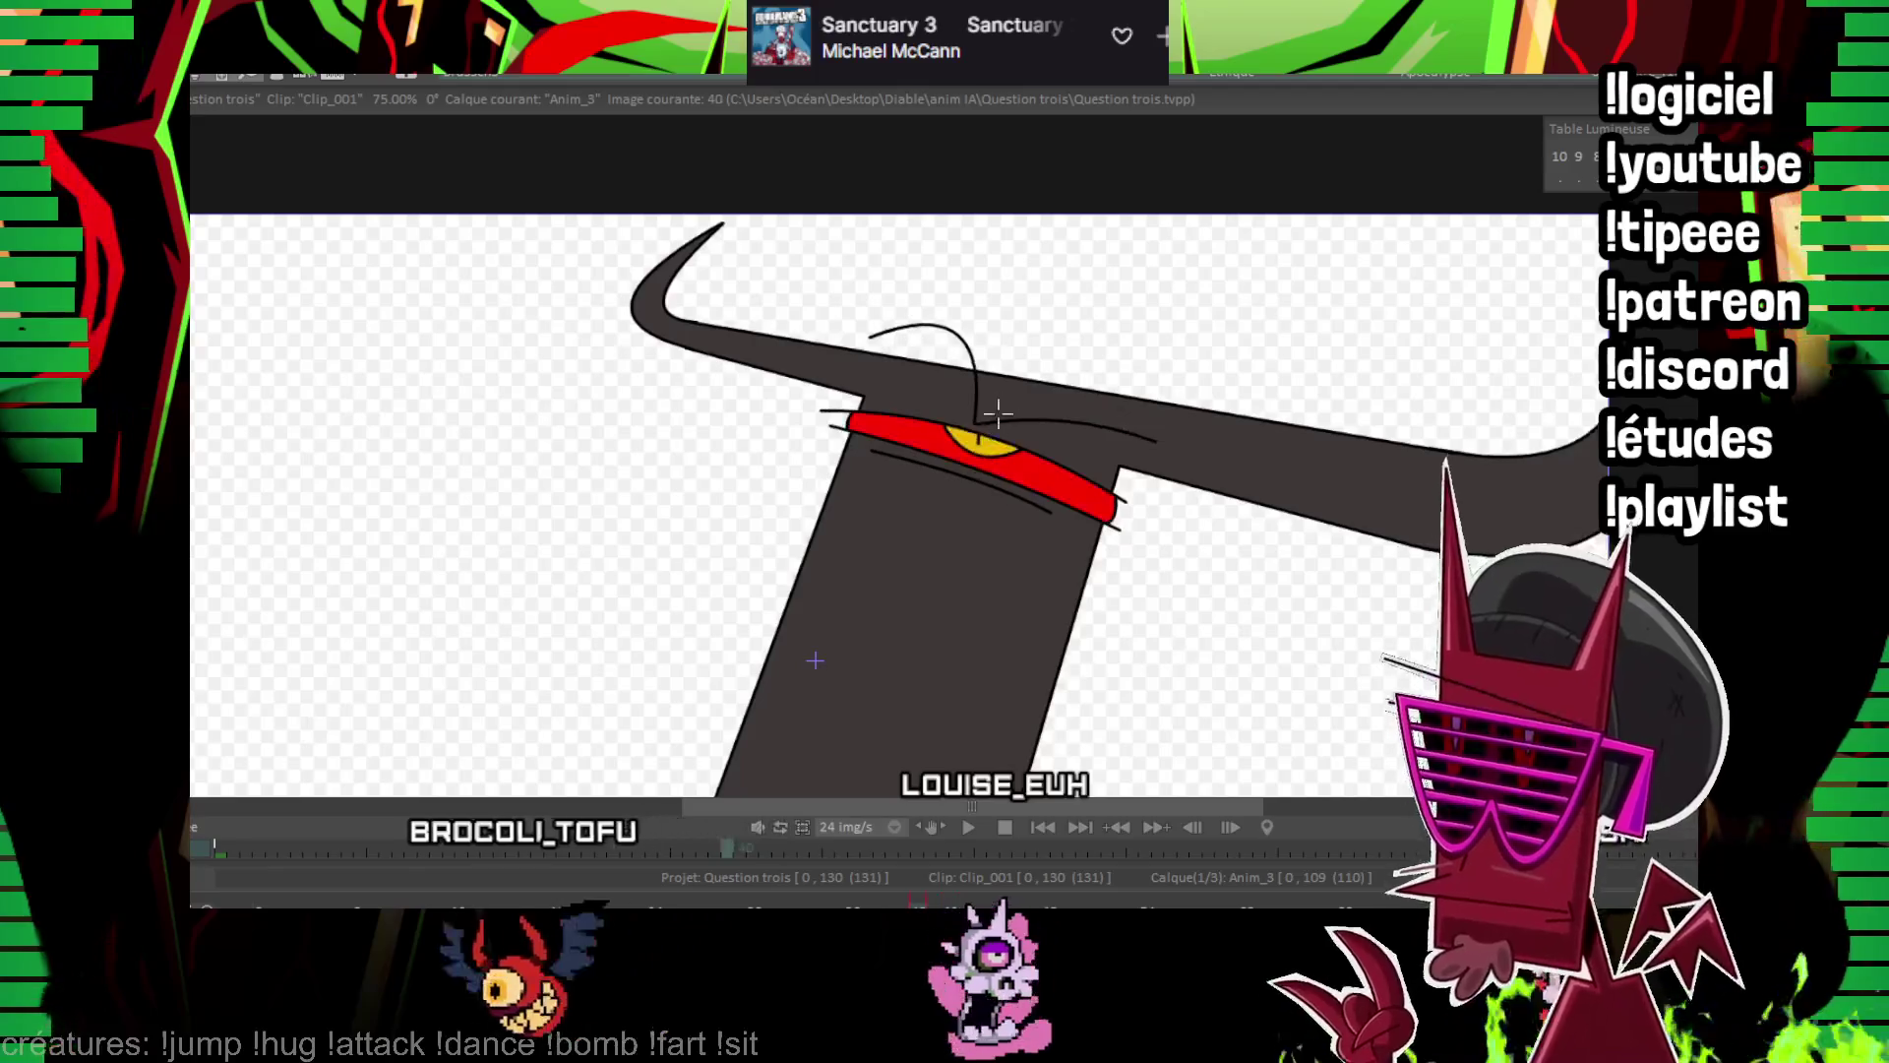
key("Right")
key("Right")
Continue stepping through the later frames up to the squinting eye on image 109
left_click_drag(998, 414, 893, 414)
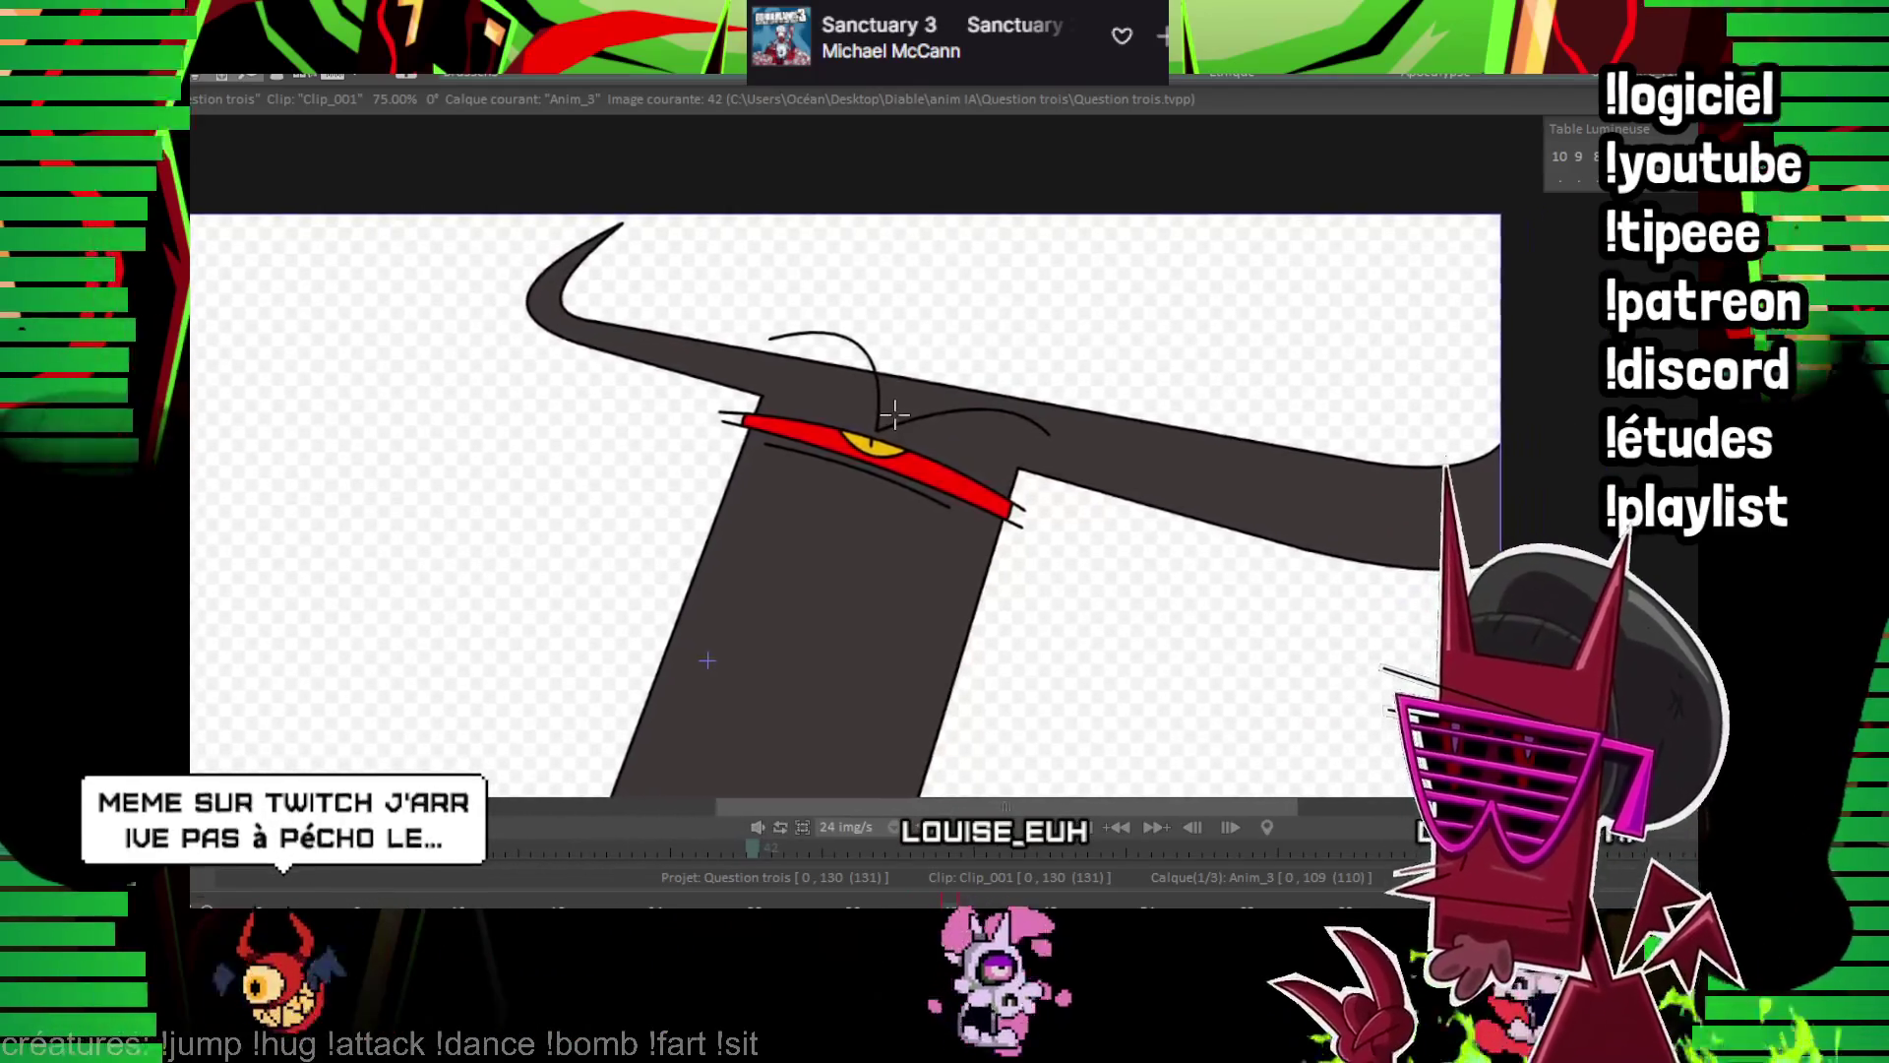
key("Right")
key("Right")
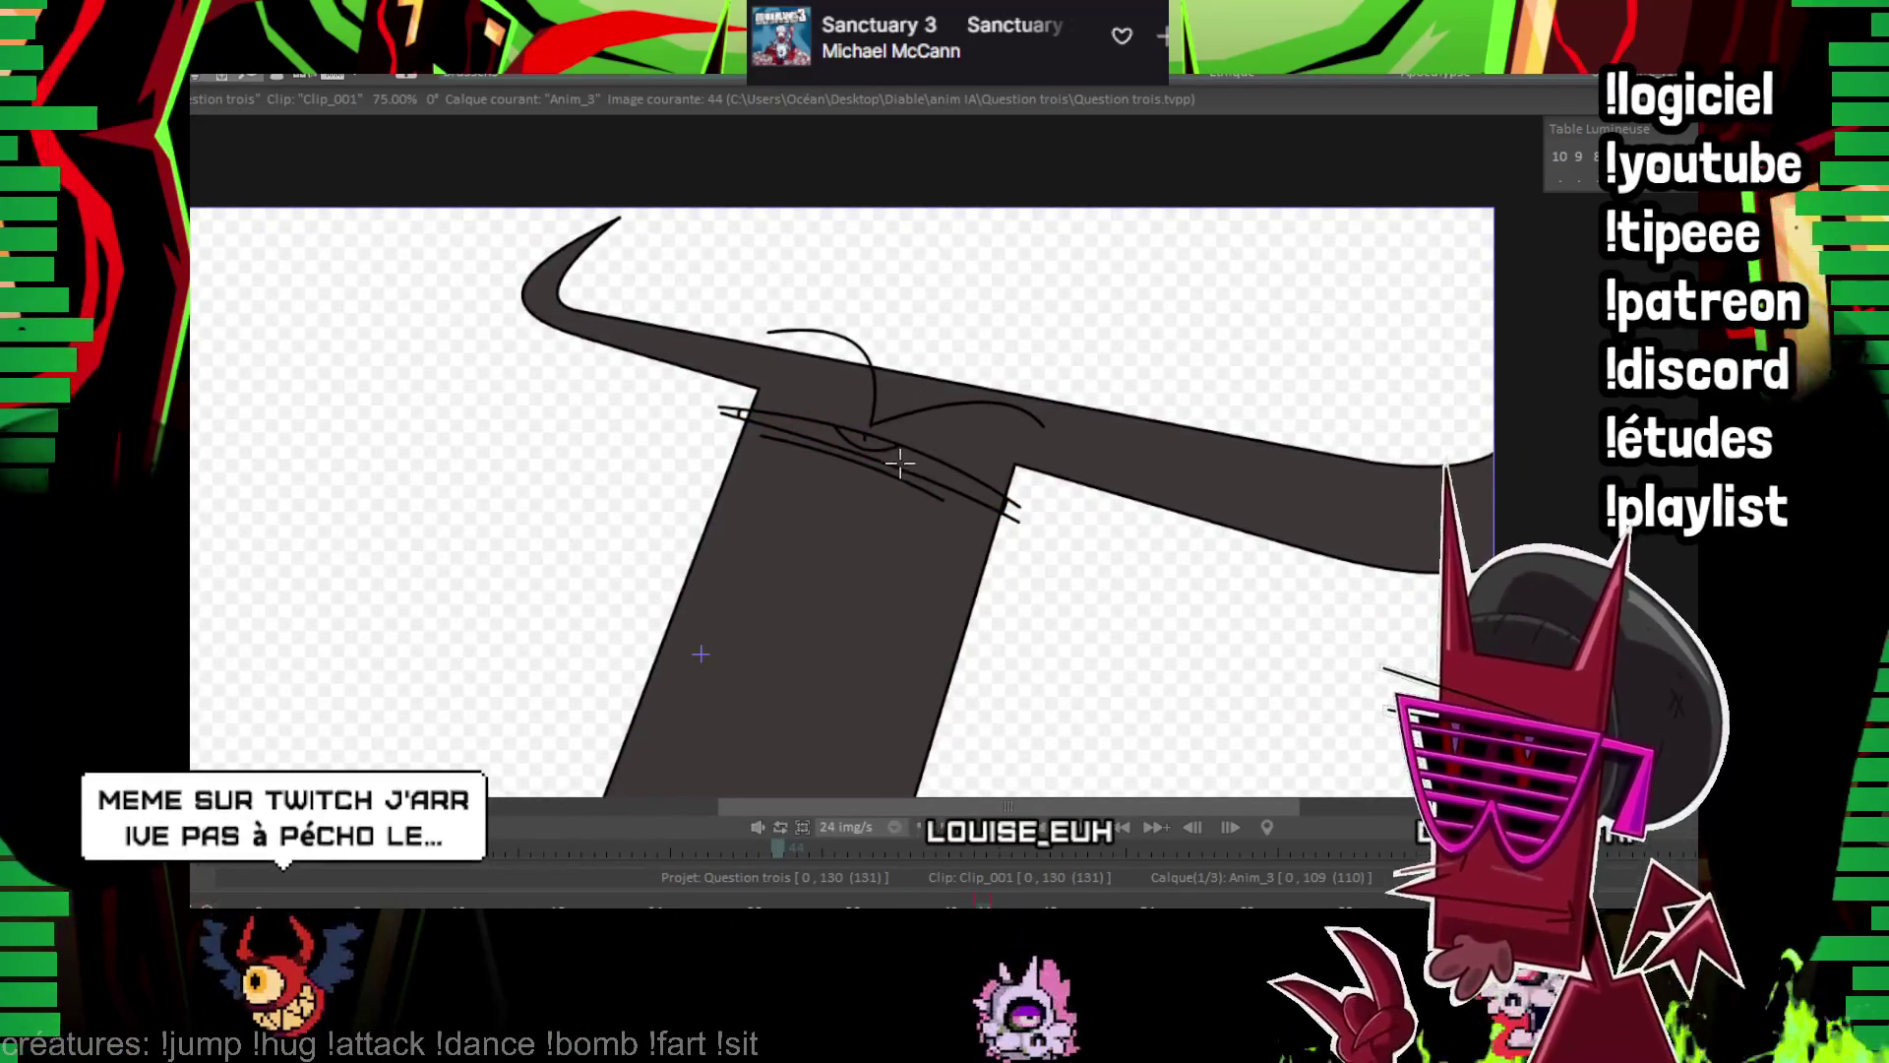
key("Right")
key("Right")
key("Right")
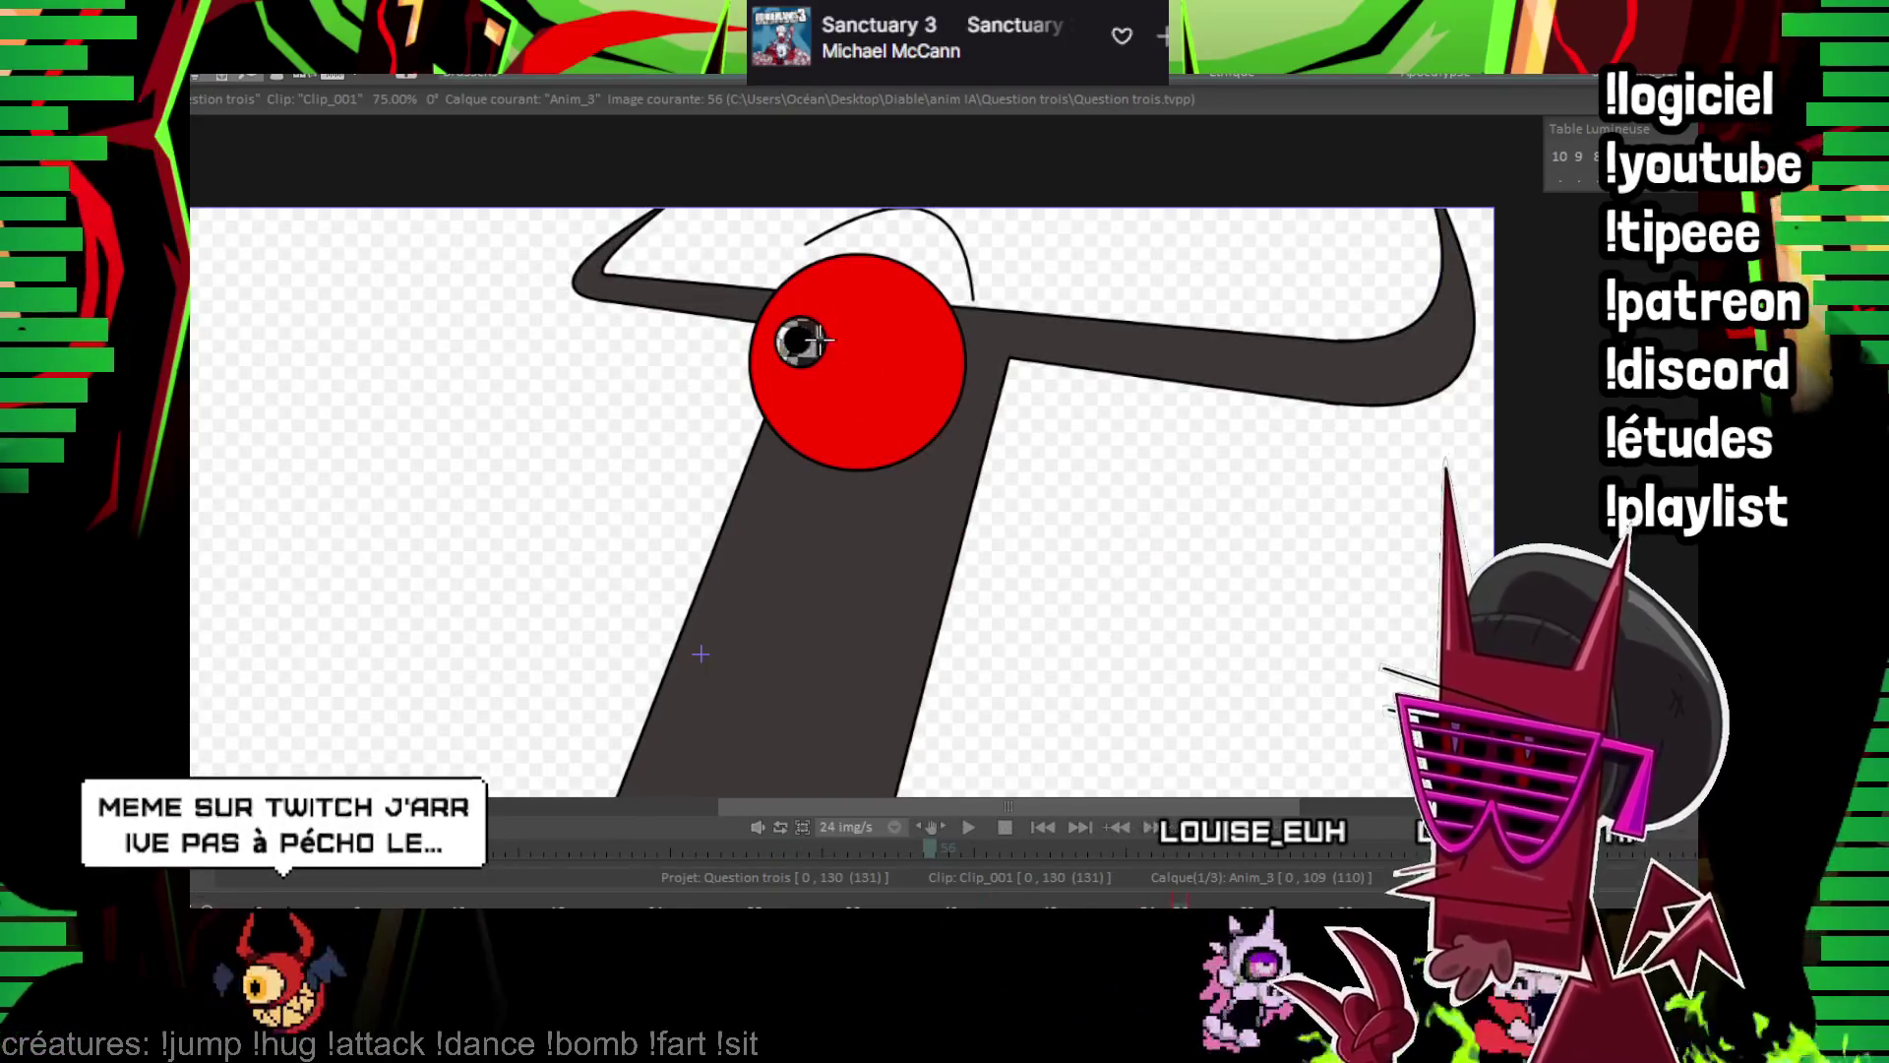
key("Right")
key("Right")
key("Right")
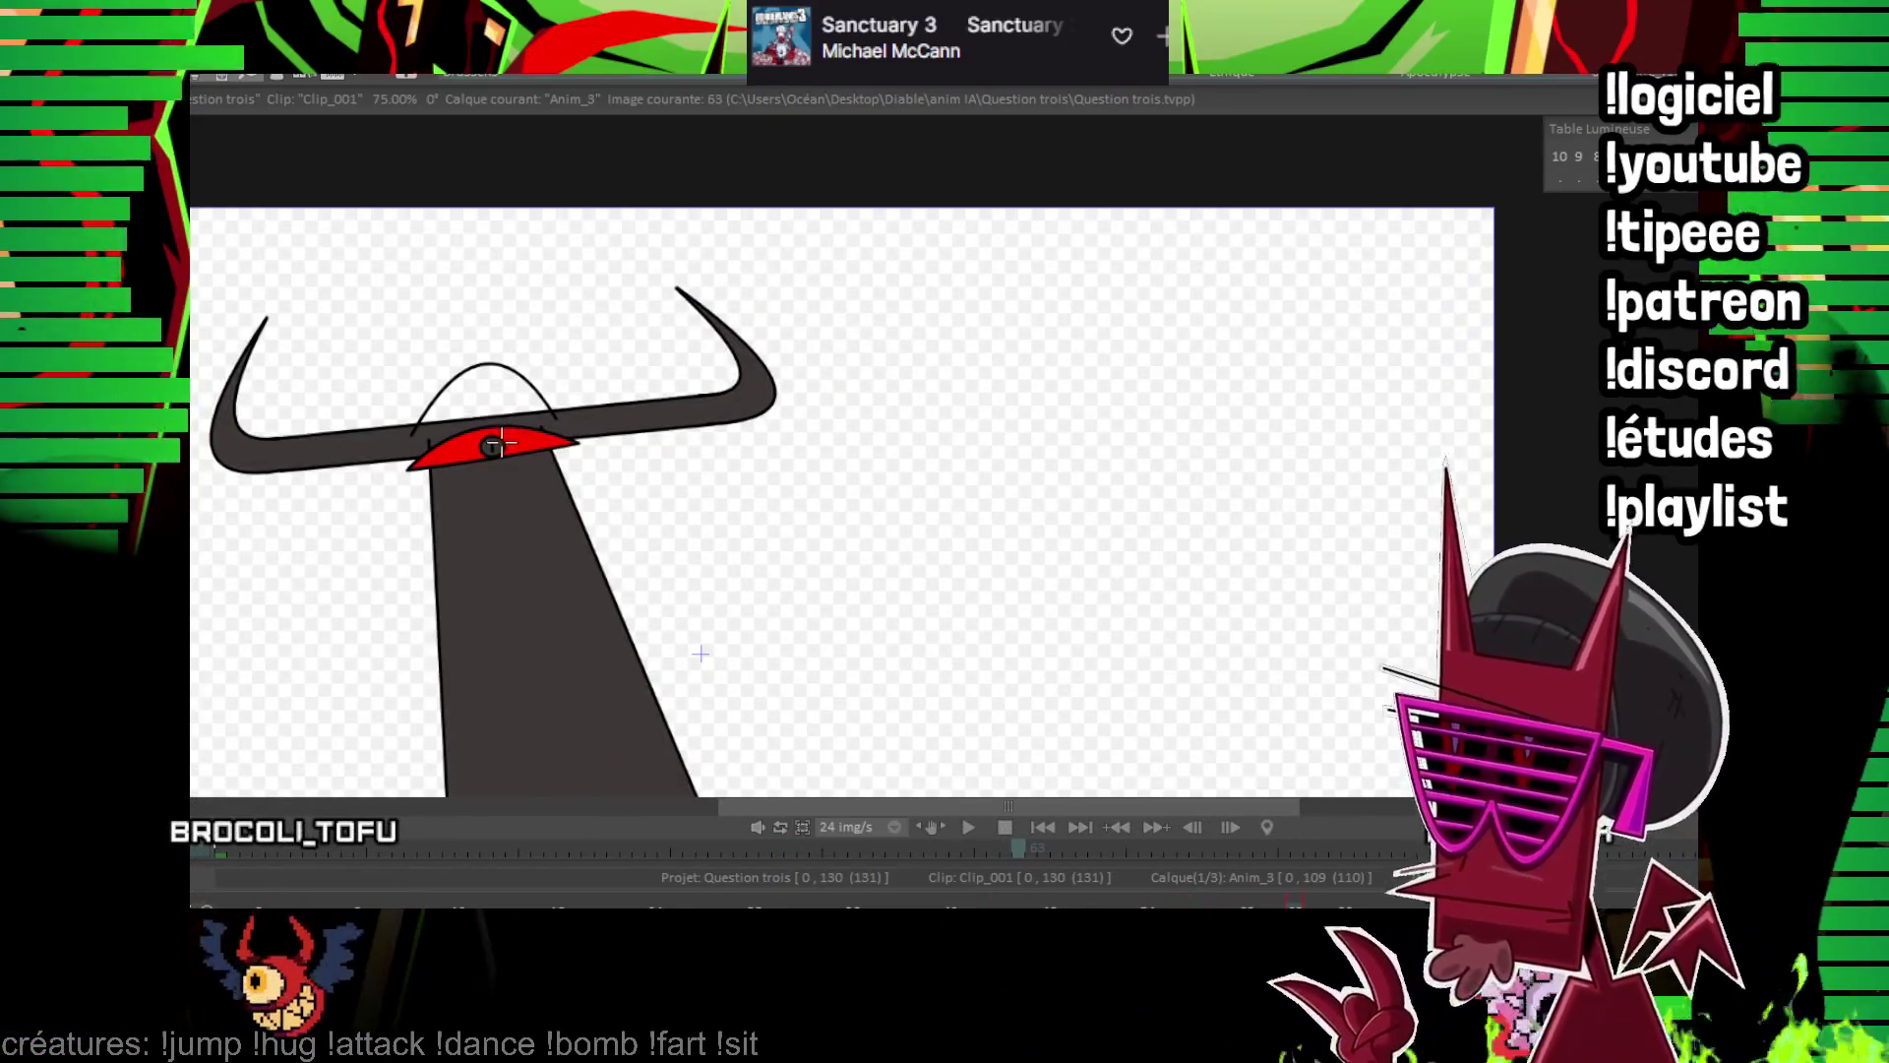
key("Right")
key("Right")
key("Right")
key("Right")
key("Right")
key("Right")
key("Right")
key("Right")
key("Right")
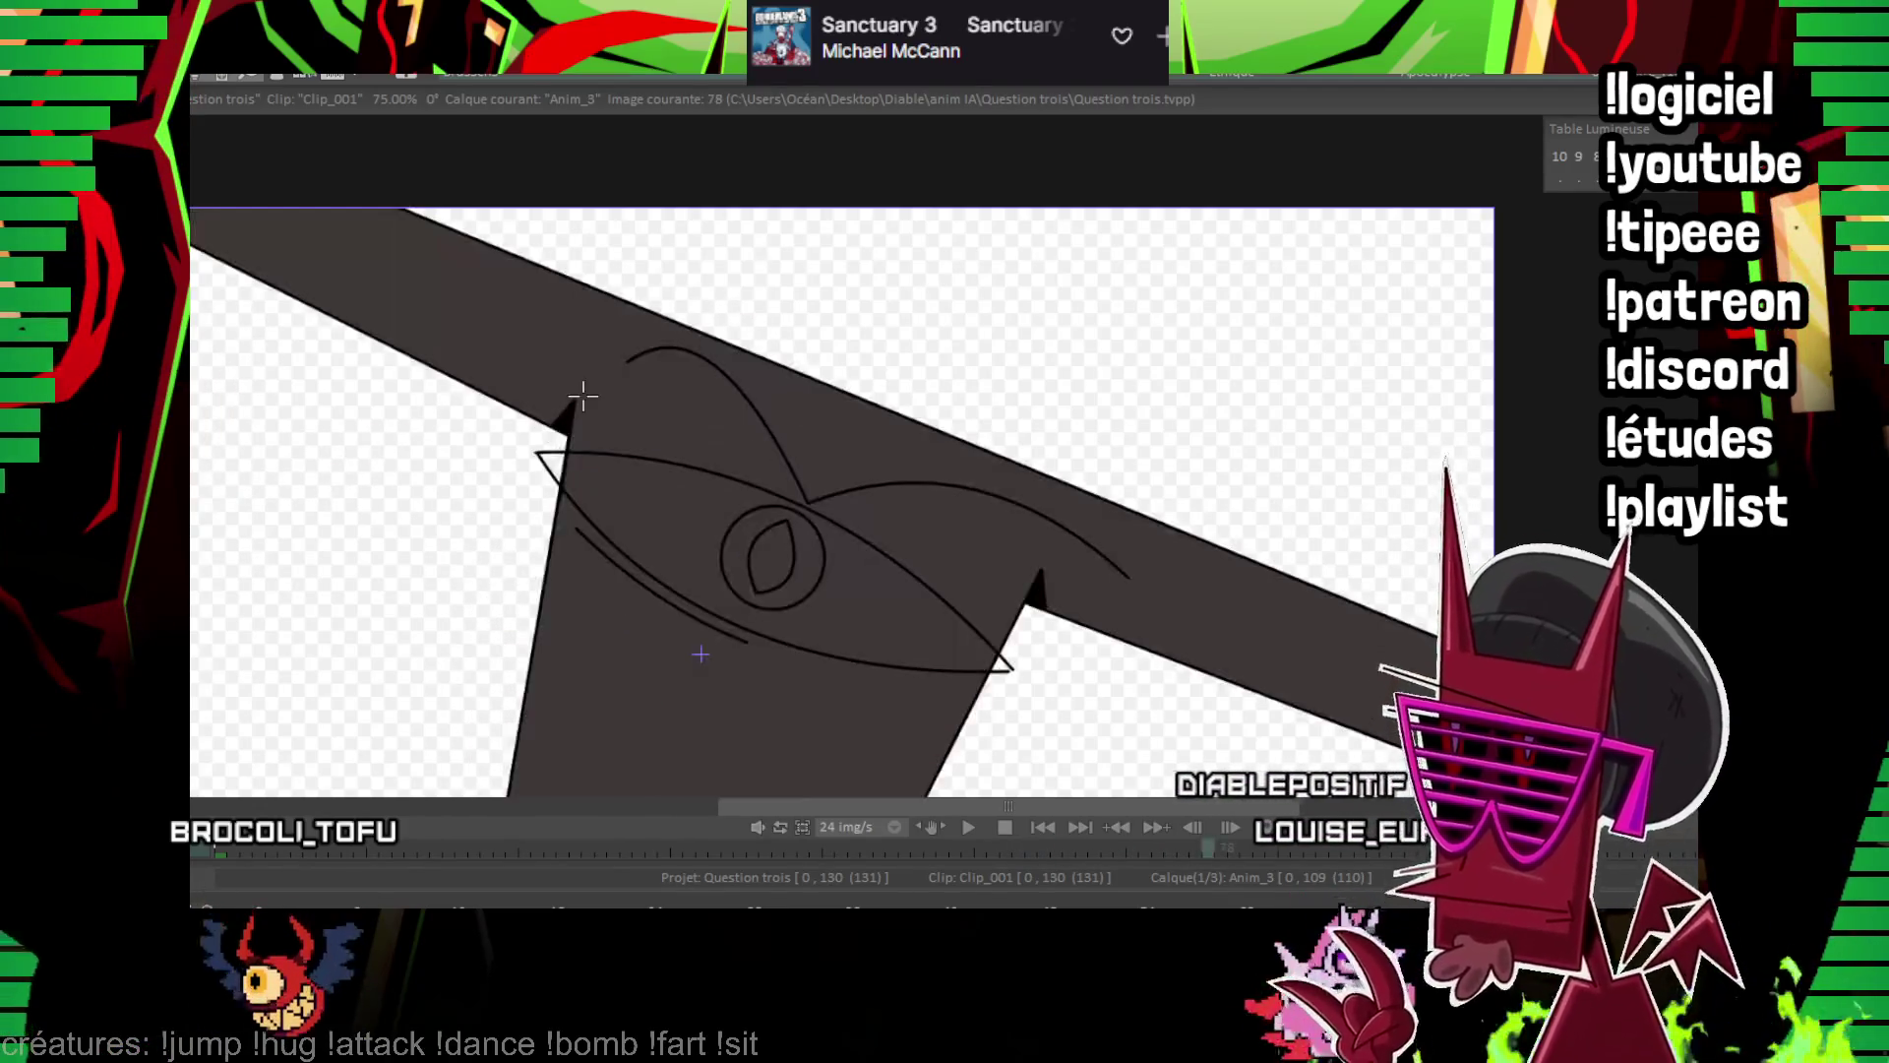
key("Right")
key("Right")
key("Right")
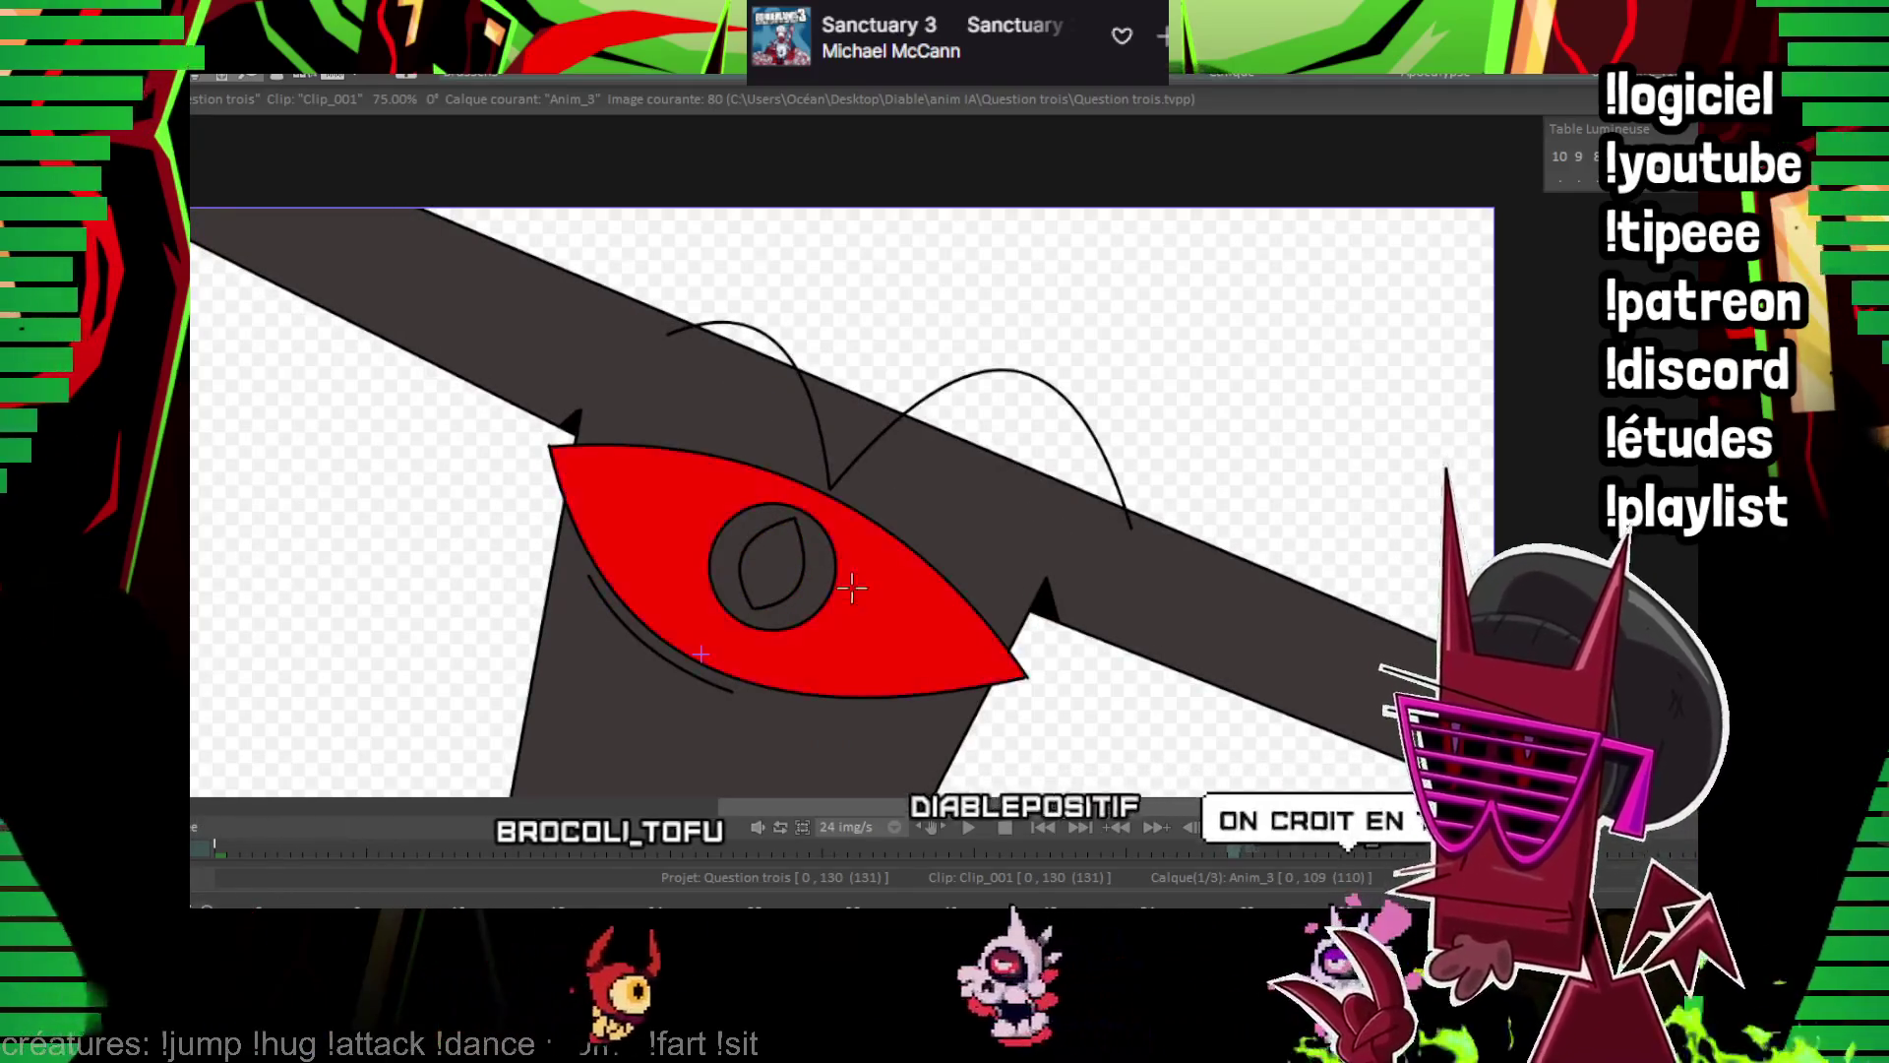
key("Right")
key("Right")
key("Right")
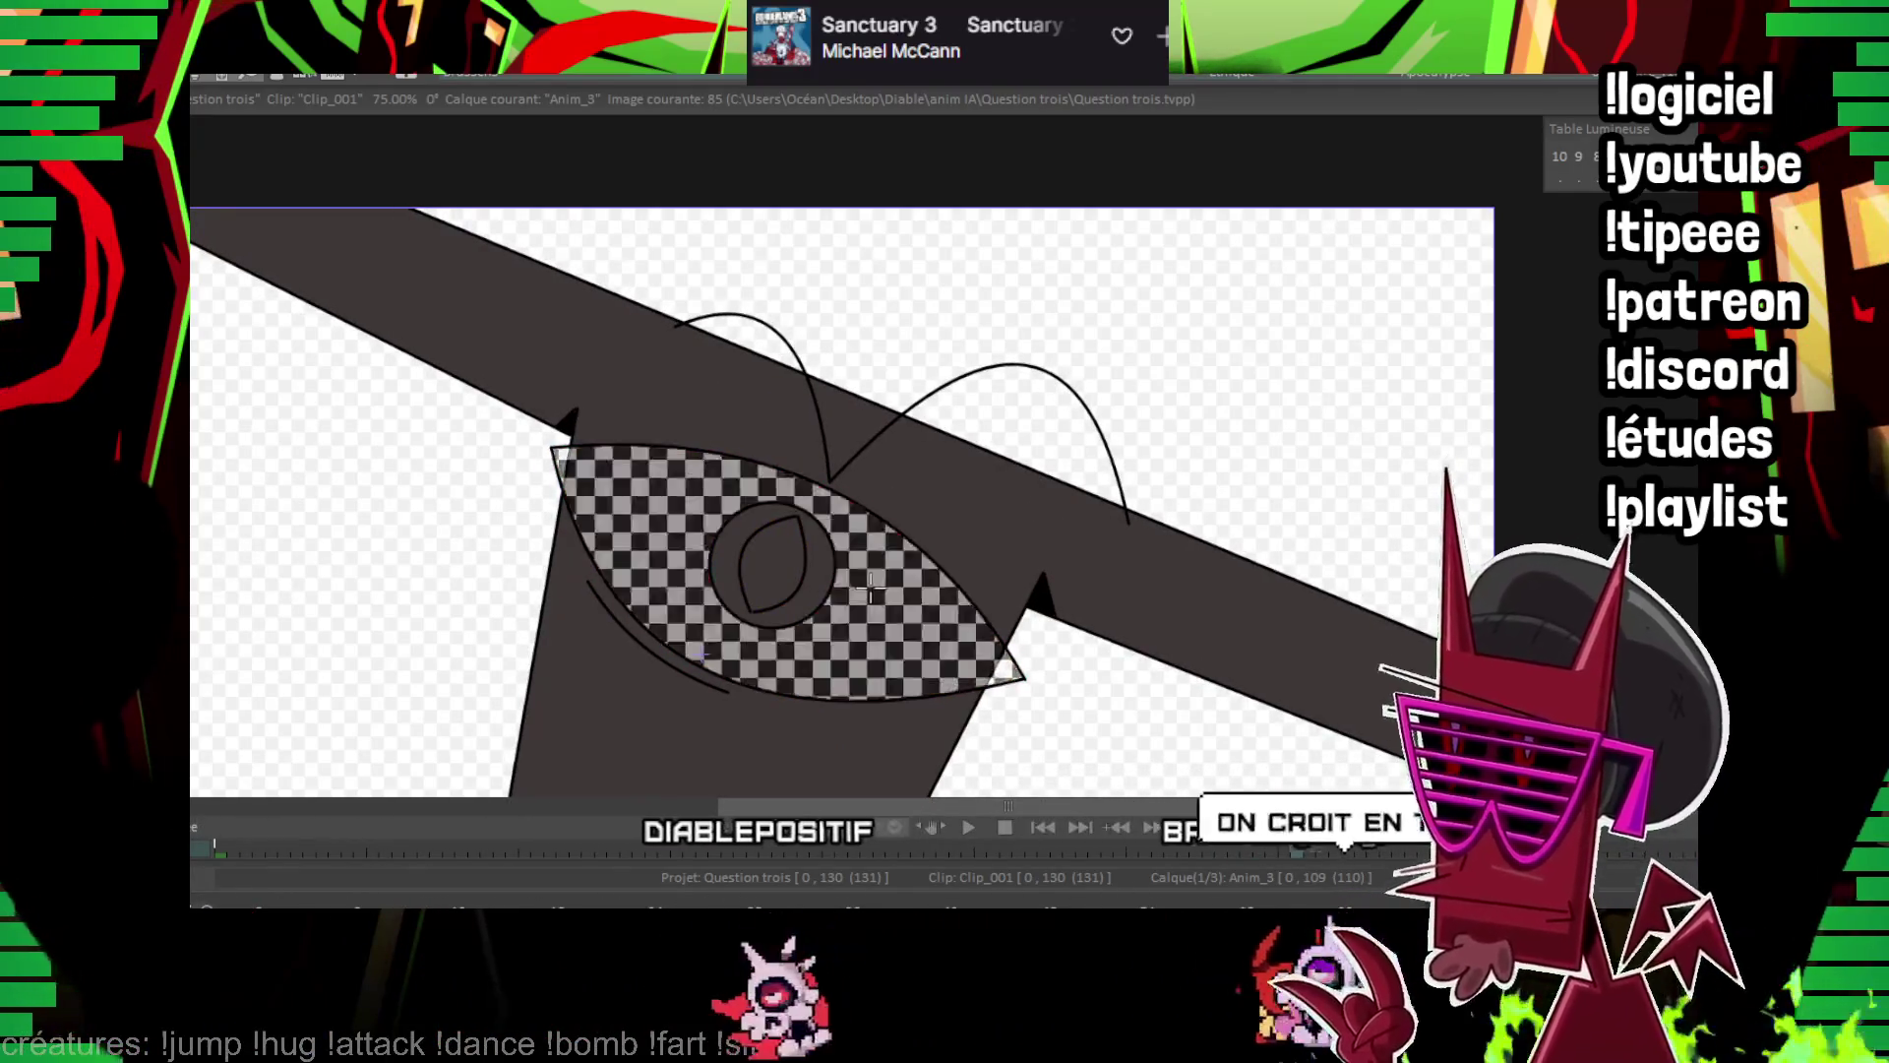
key("Right")
key("Right")
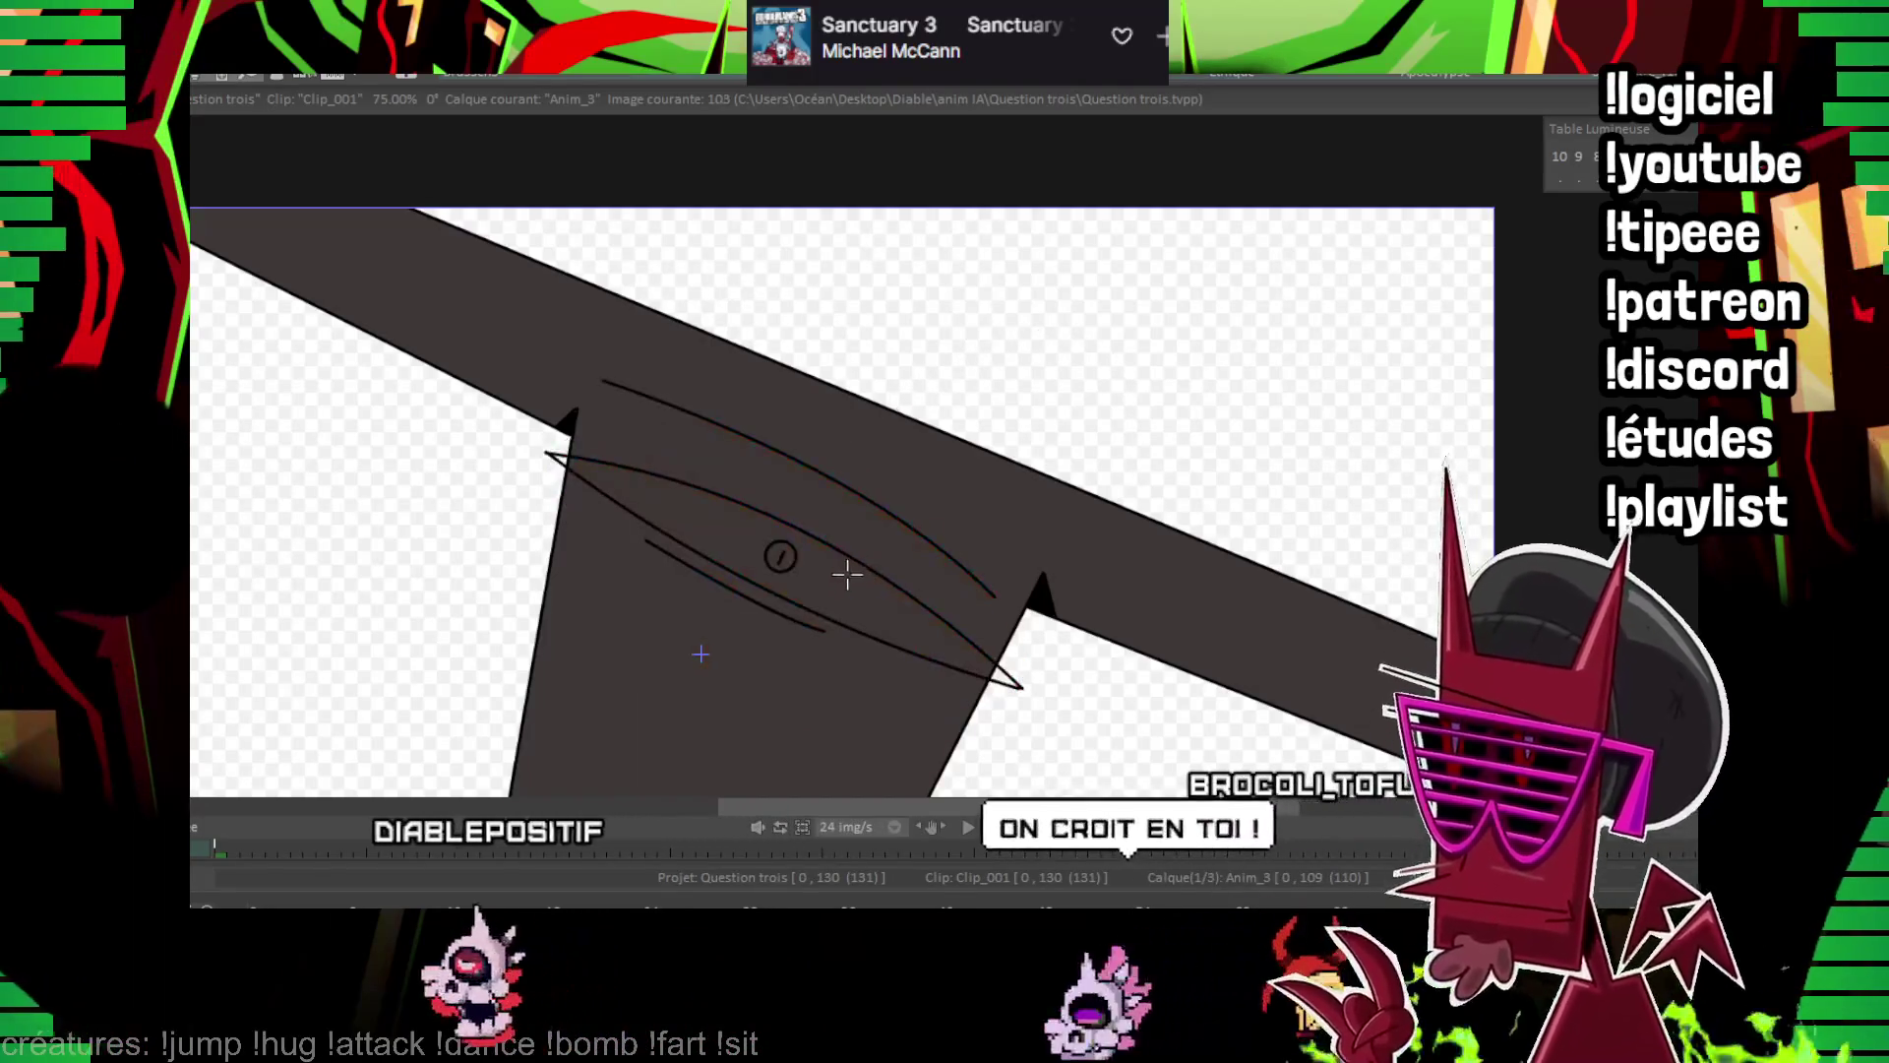
key("Right")
key("Right")
key("Right")
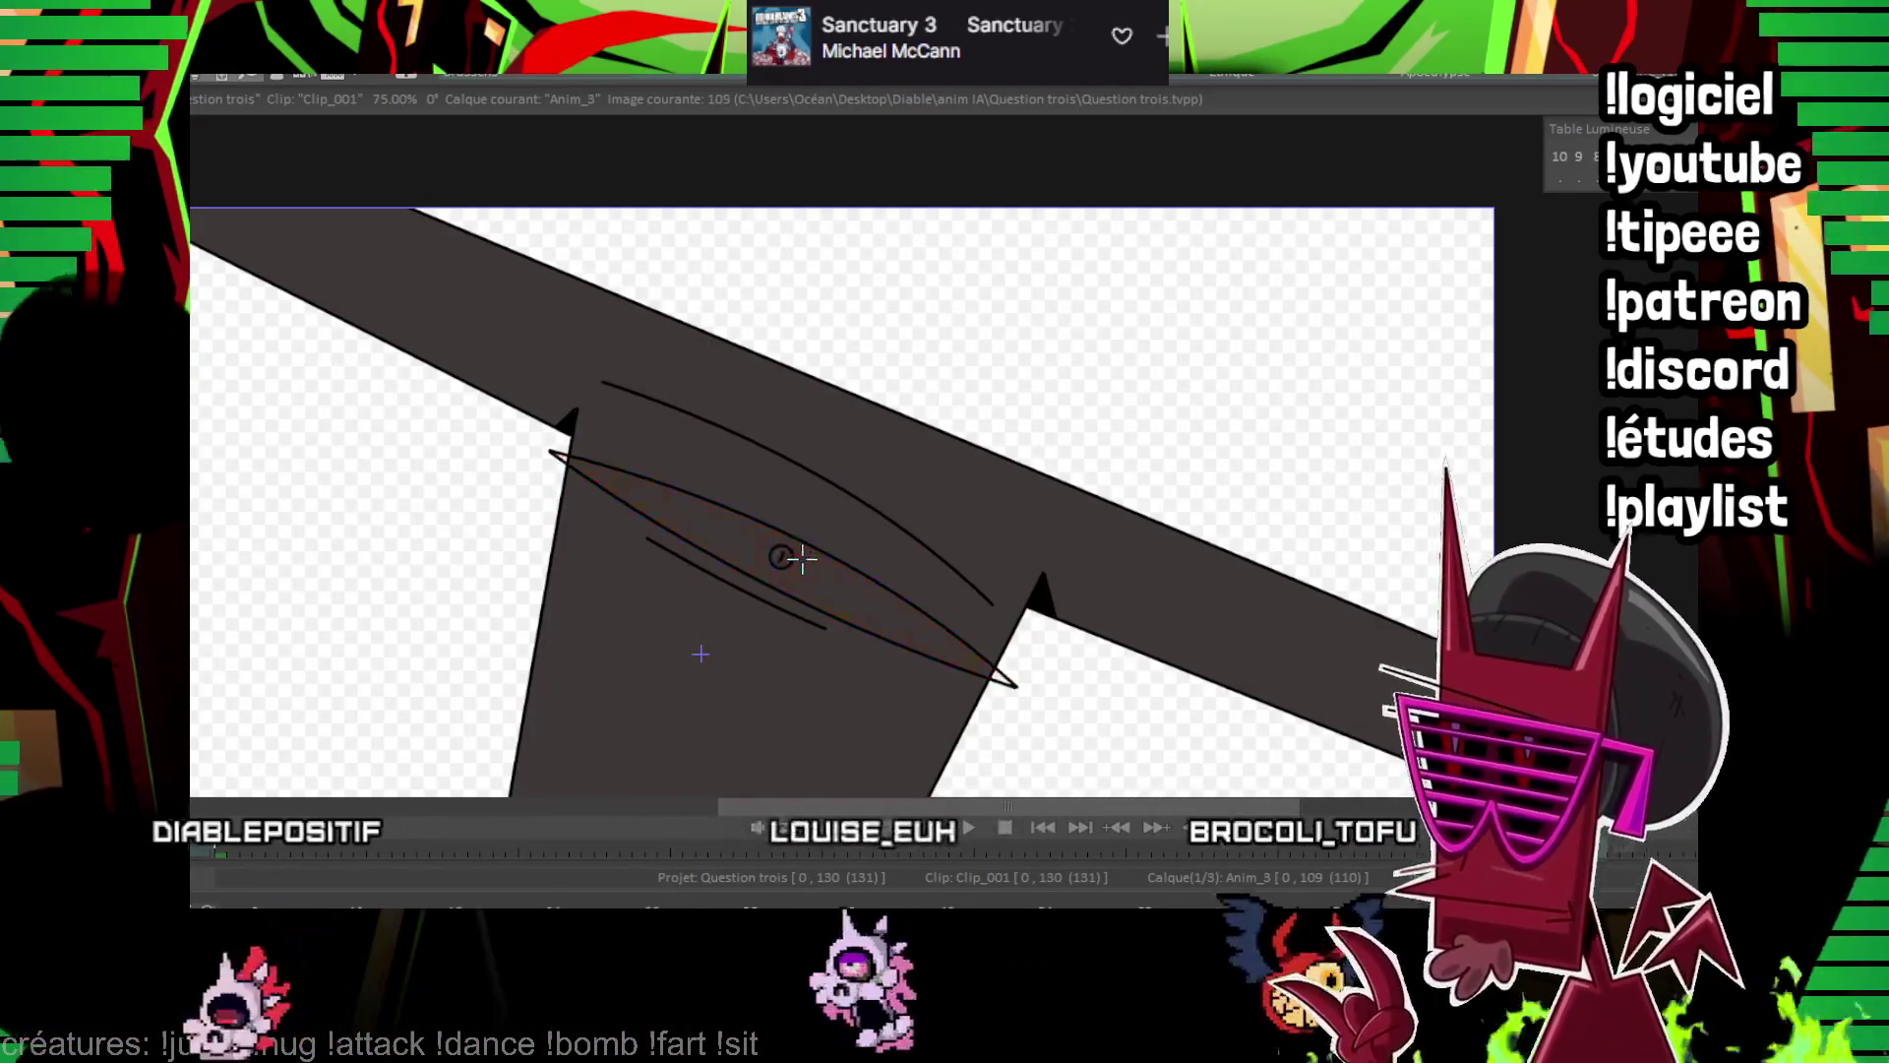
Fill the empty squinting eye on image 109 with red, then step through to recheck it
left_click(784, 557)
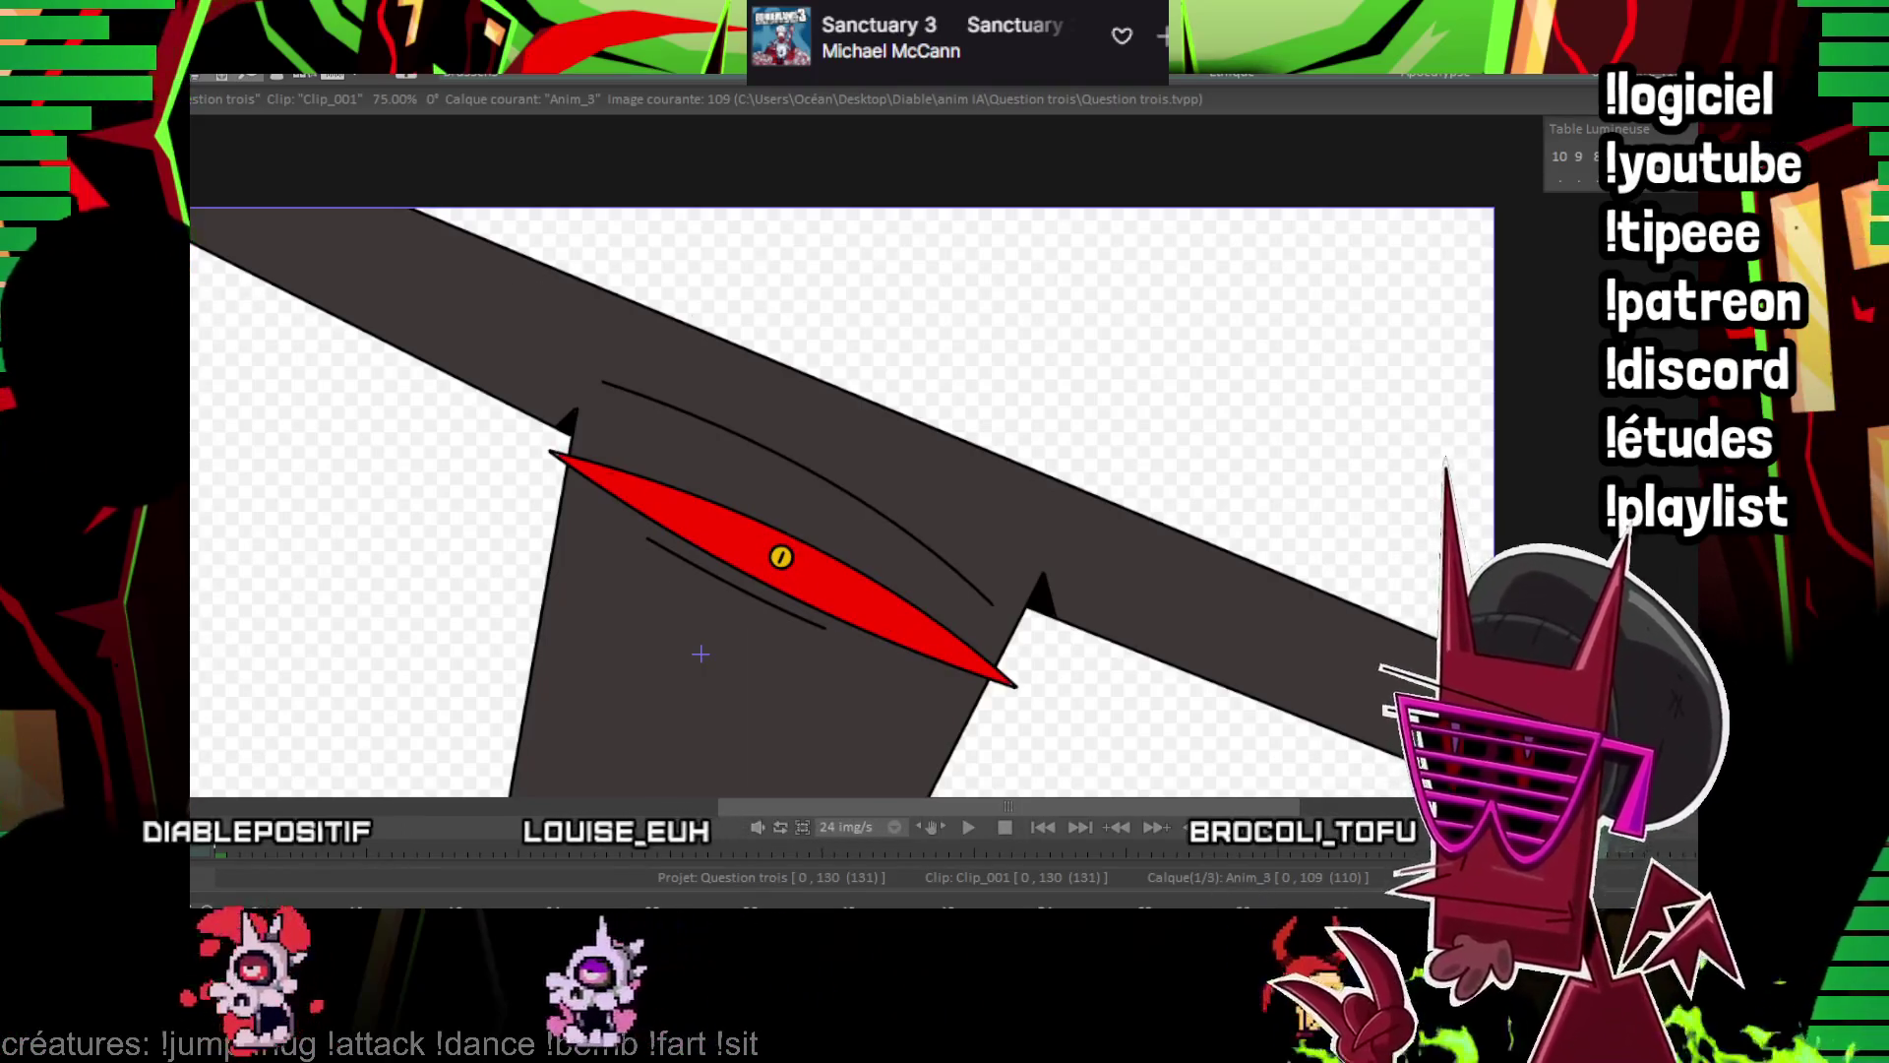
key("Left")
key("Left")
key("Left")
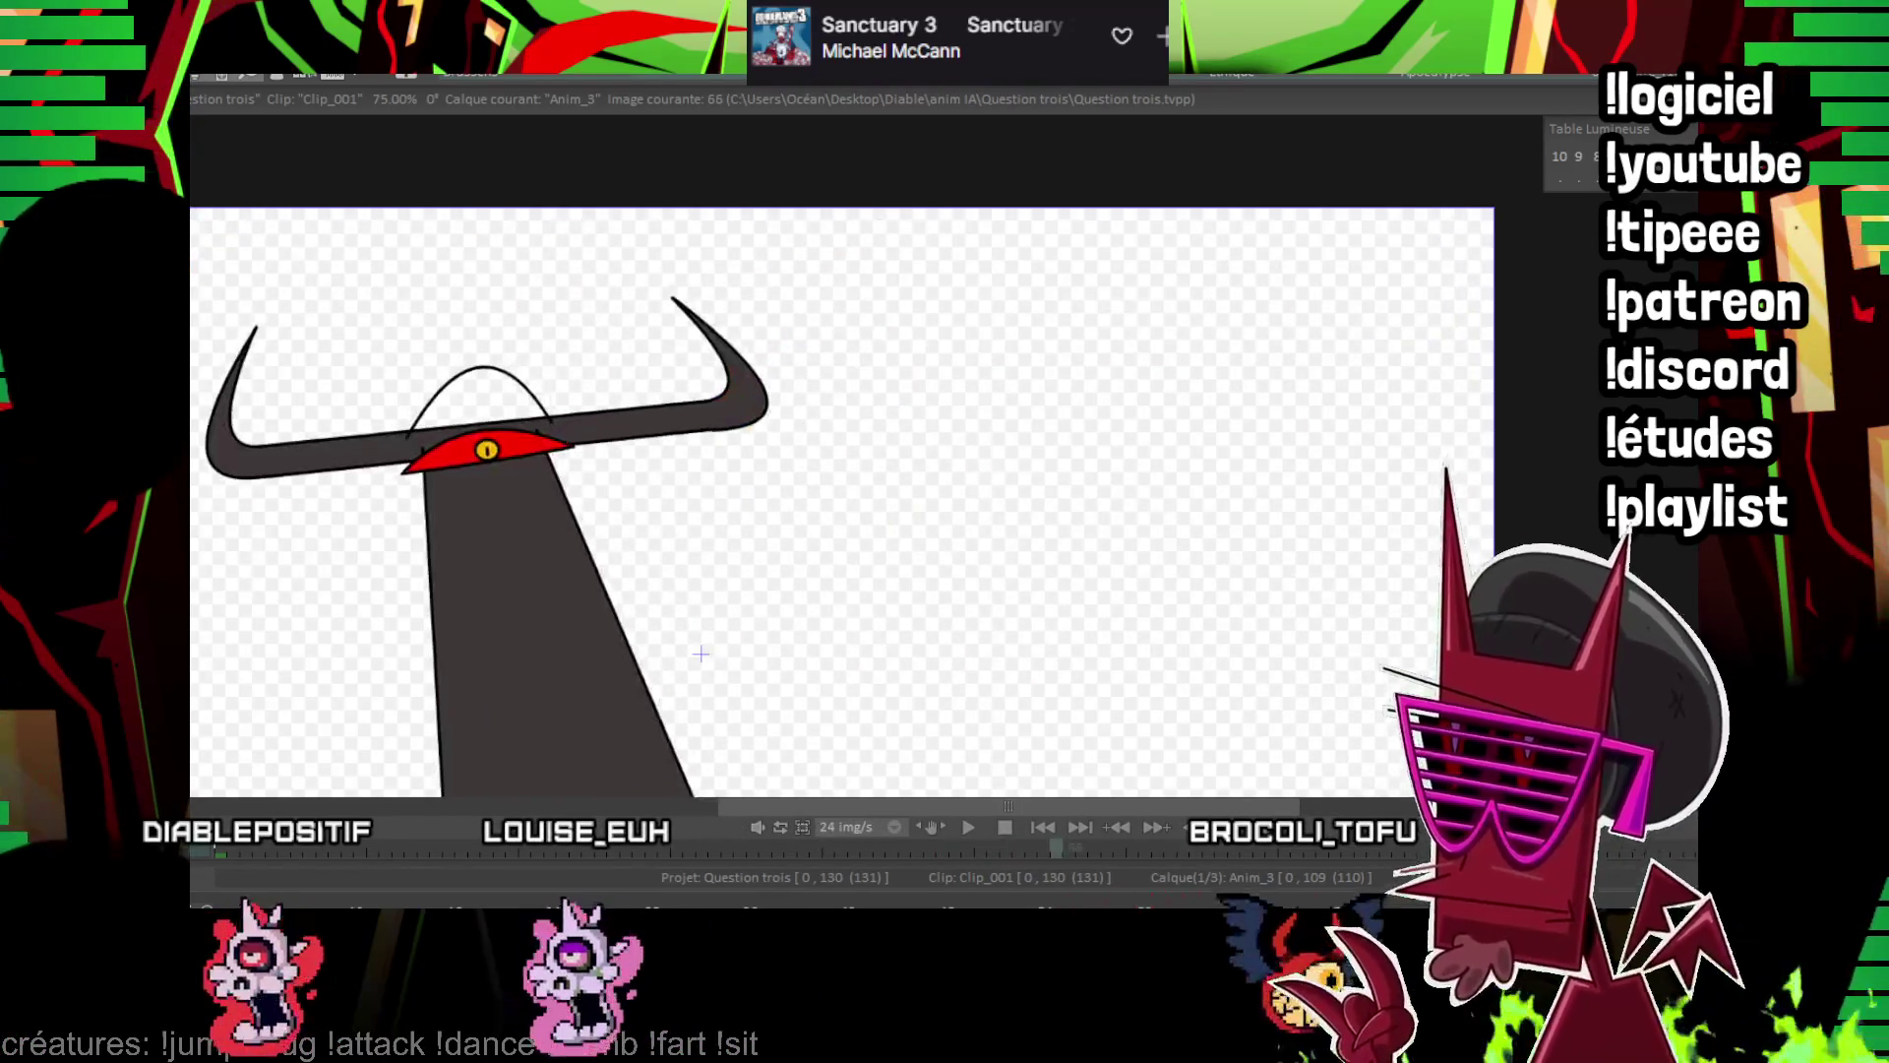
key("Right")
key("Right")
key("Right")
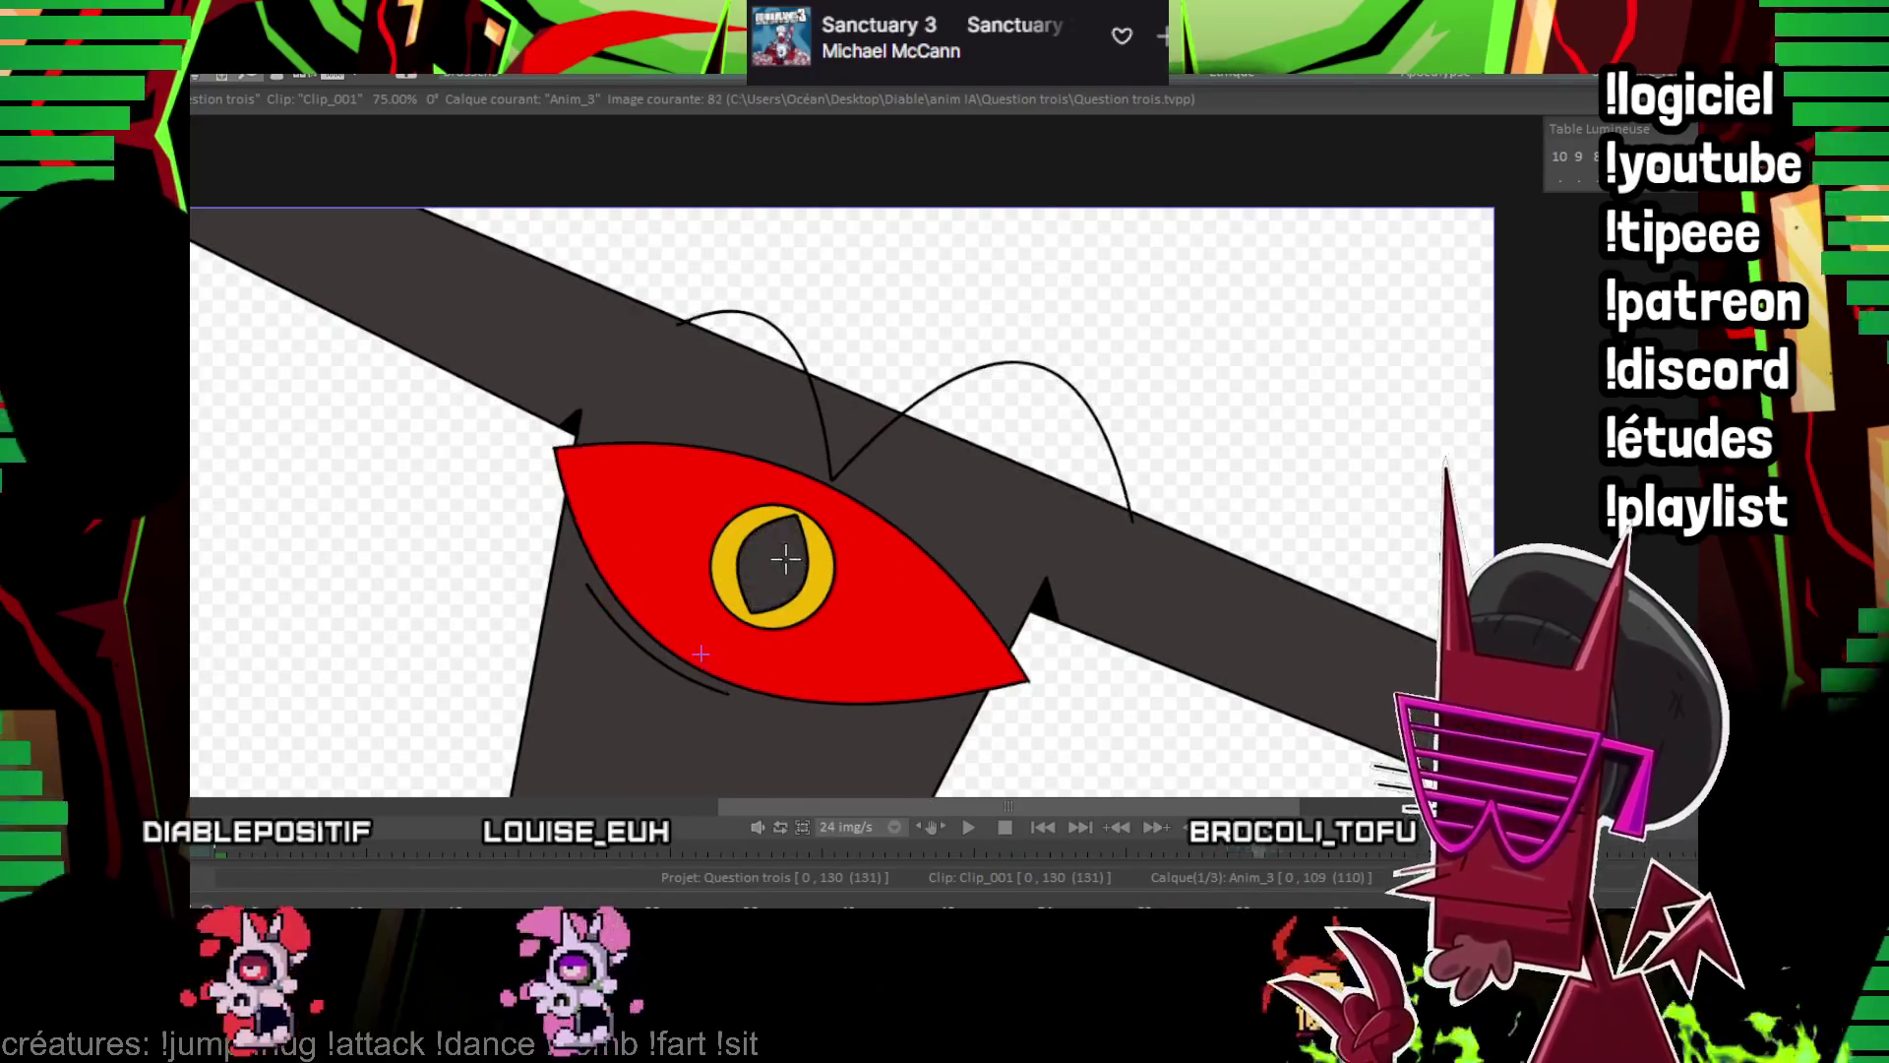
key("Right")
key("Right")
key("Right")
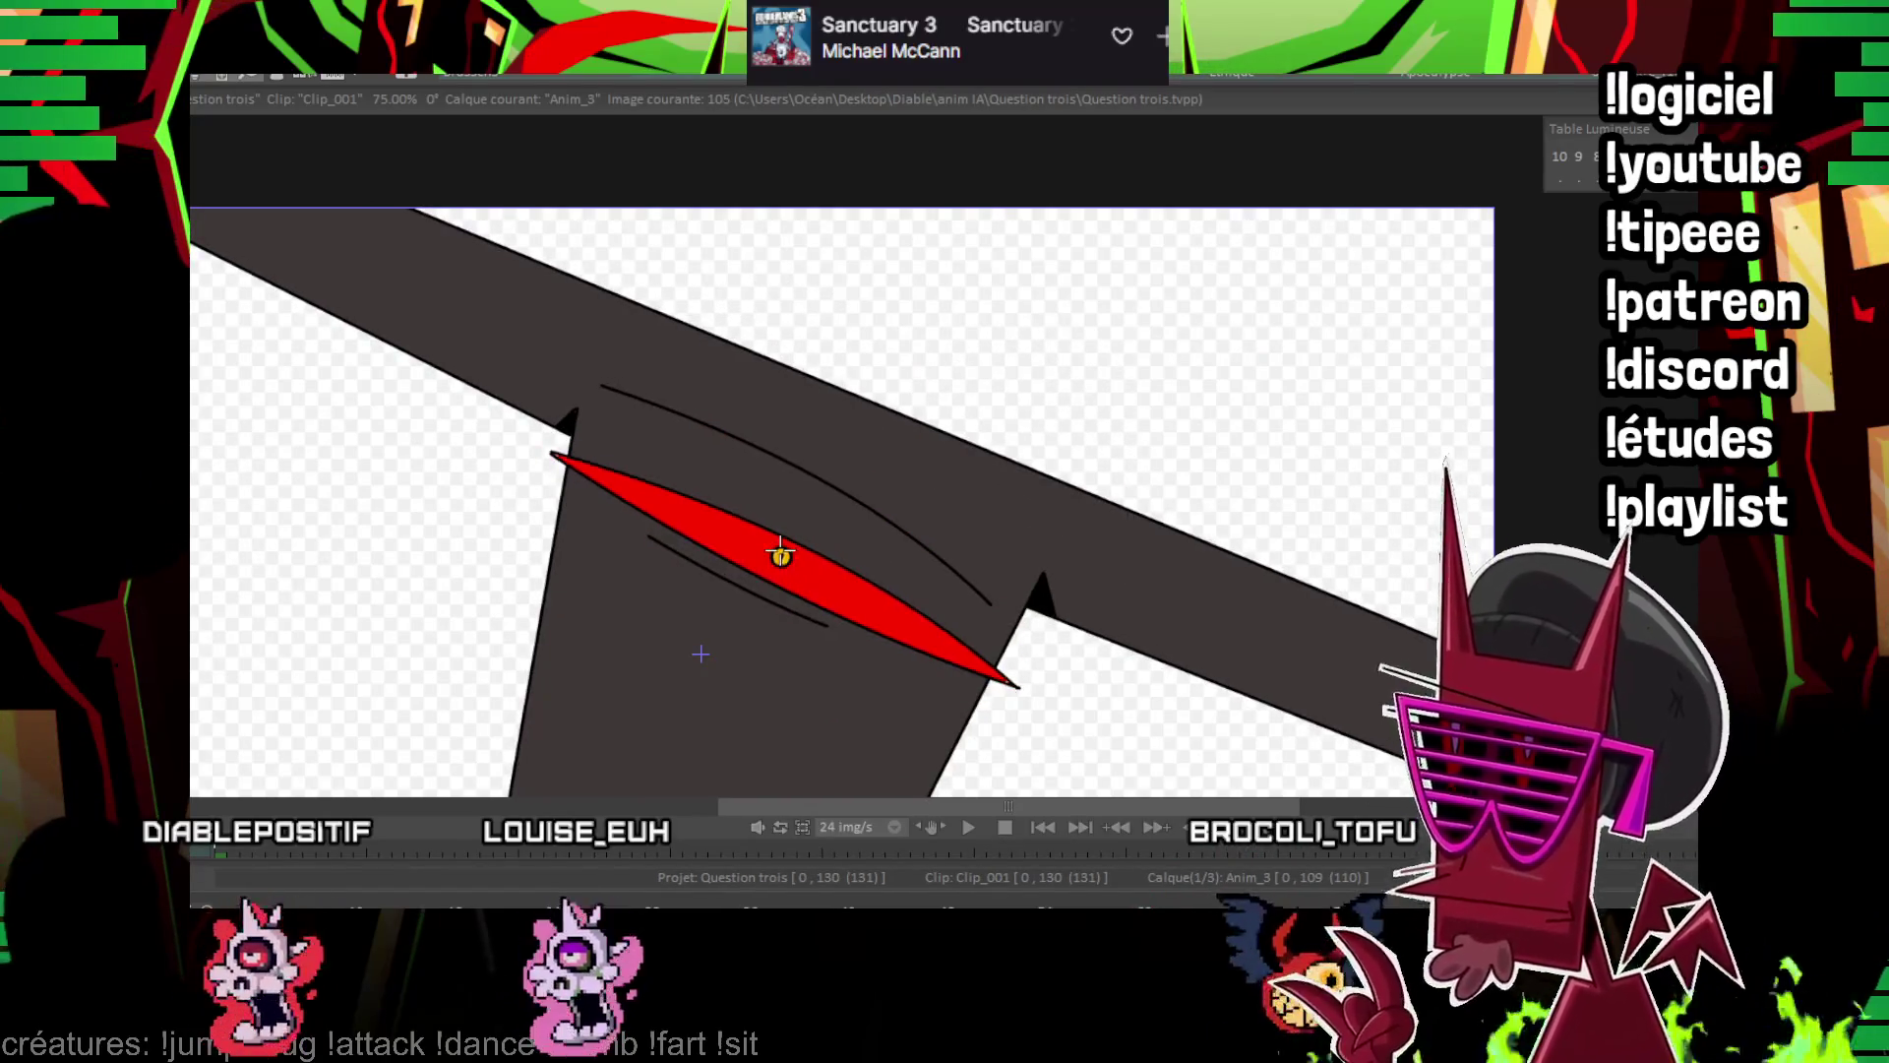
key("Right")
key("Right")
key("Right")
scroll(780, 549, "down", 3)
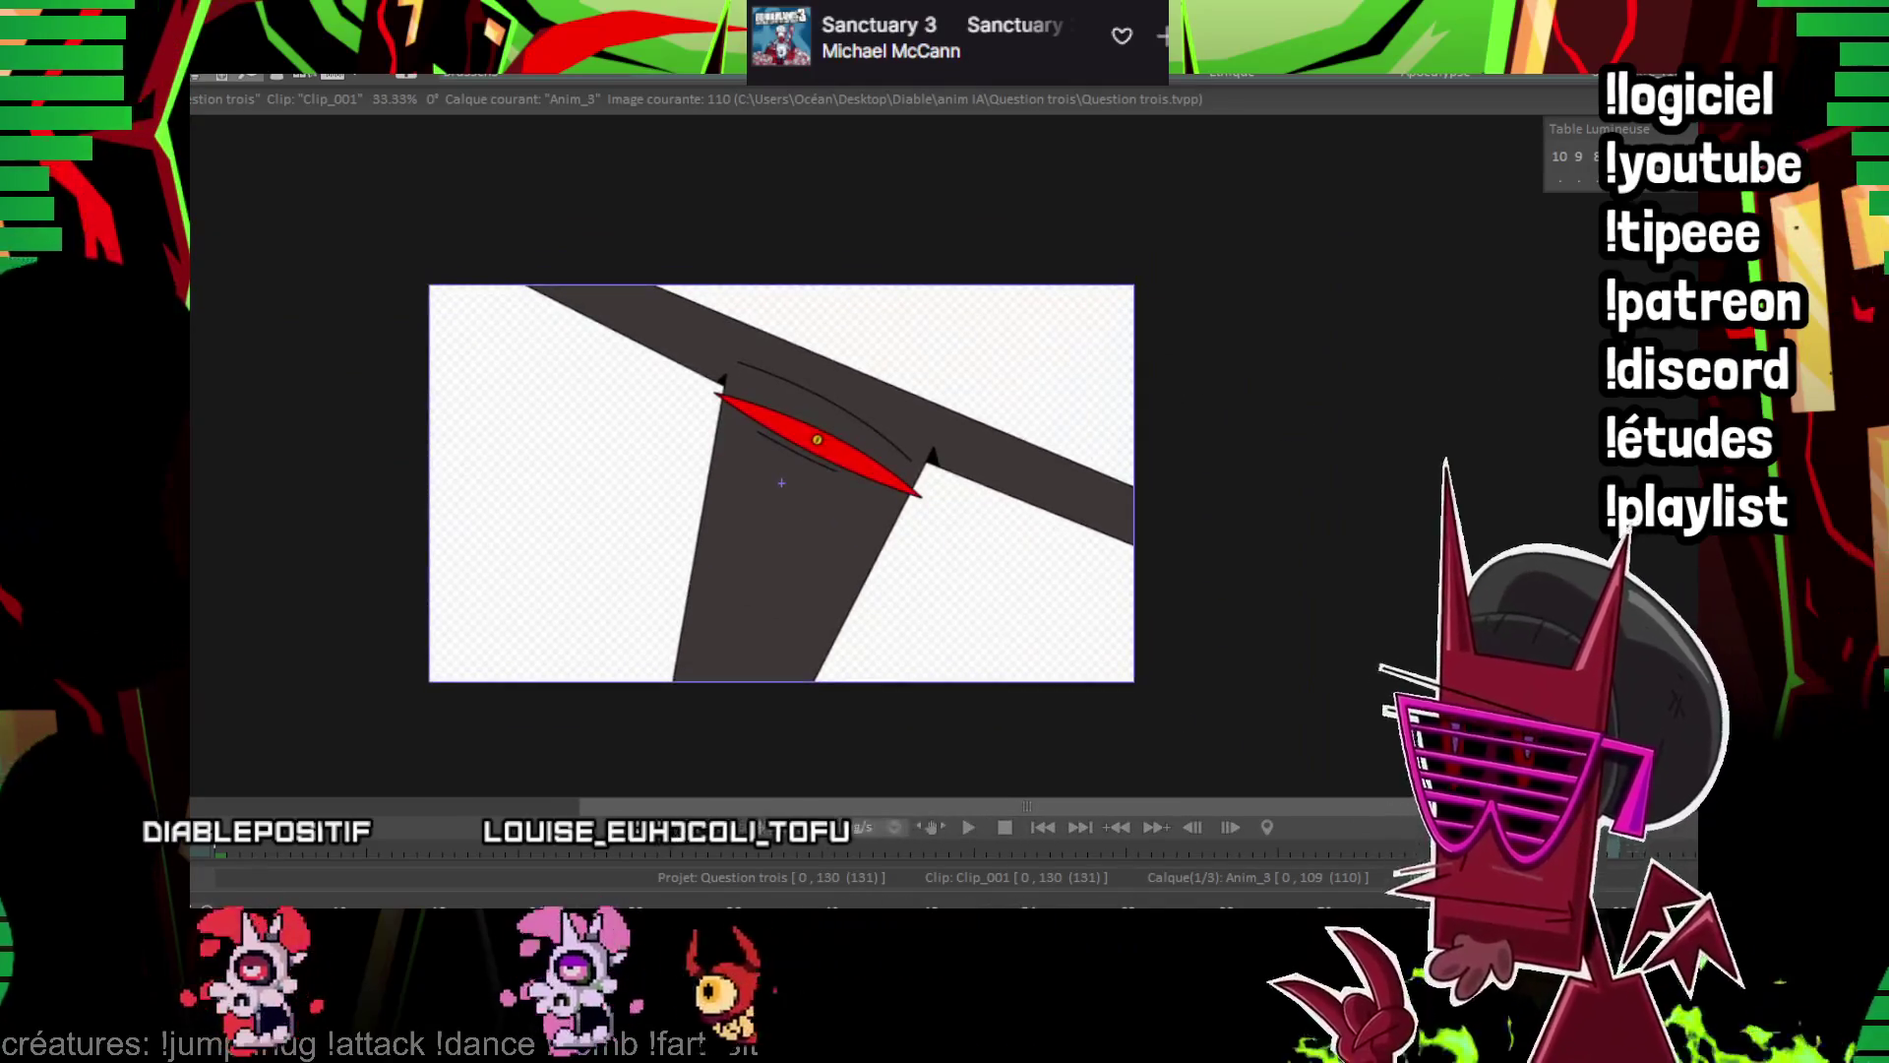
Play and stop a preview of the eye animation, then switch to the Apocalypse project
key("space")
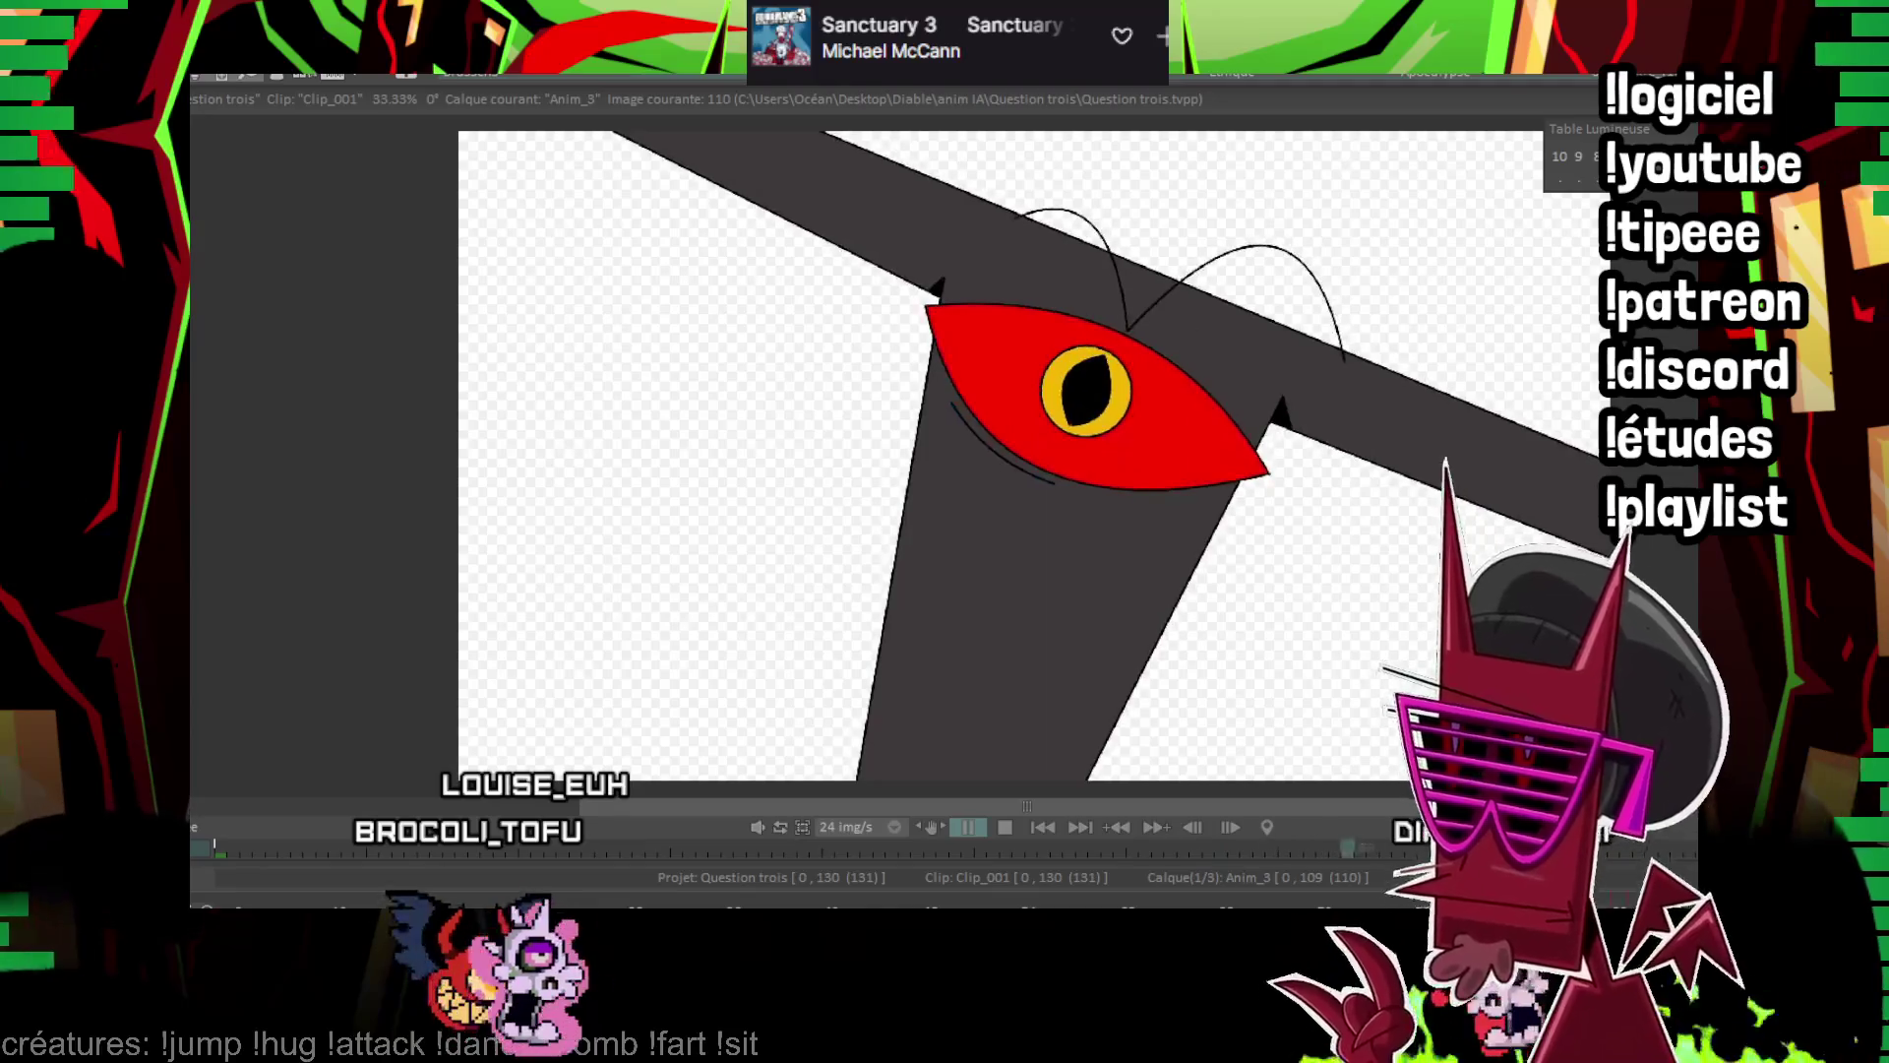
key("space")
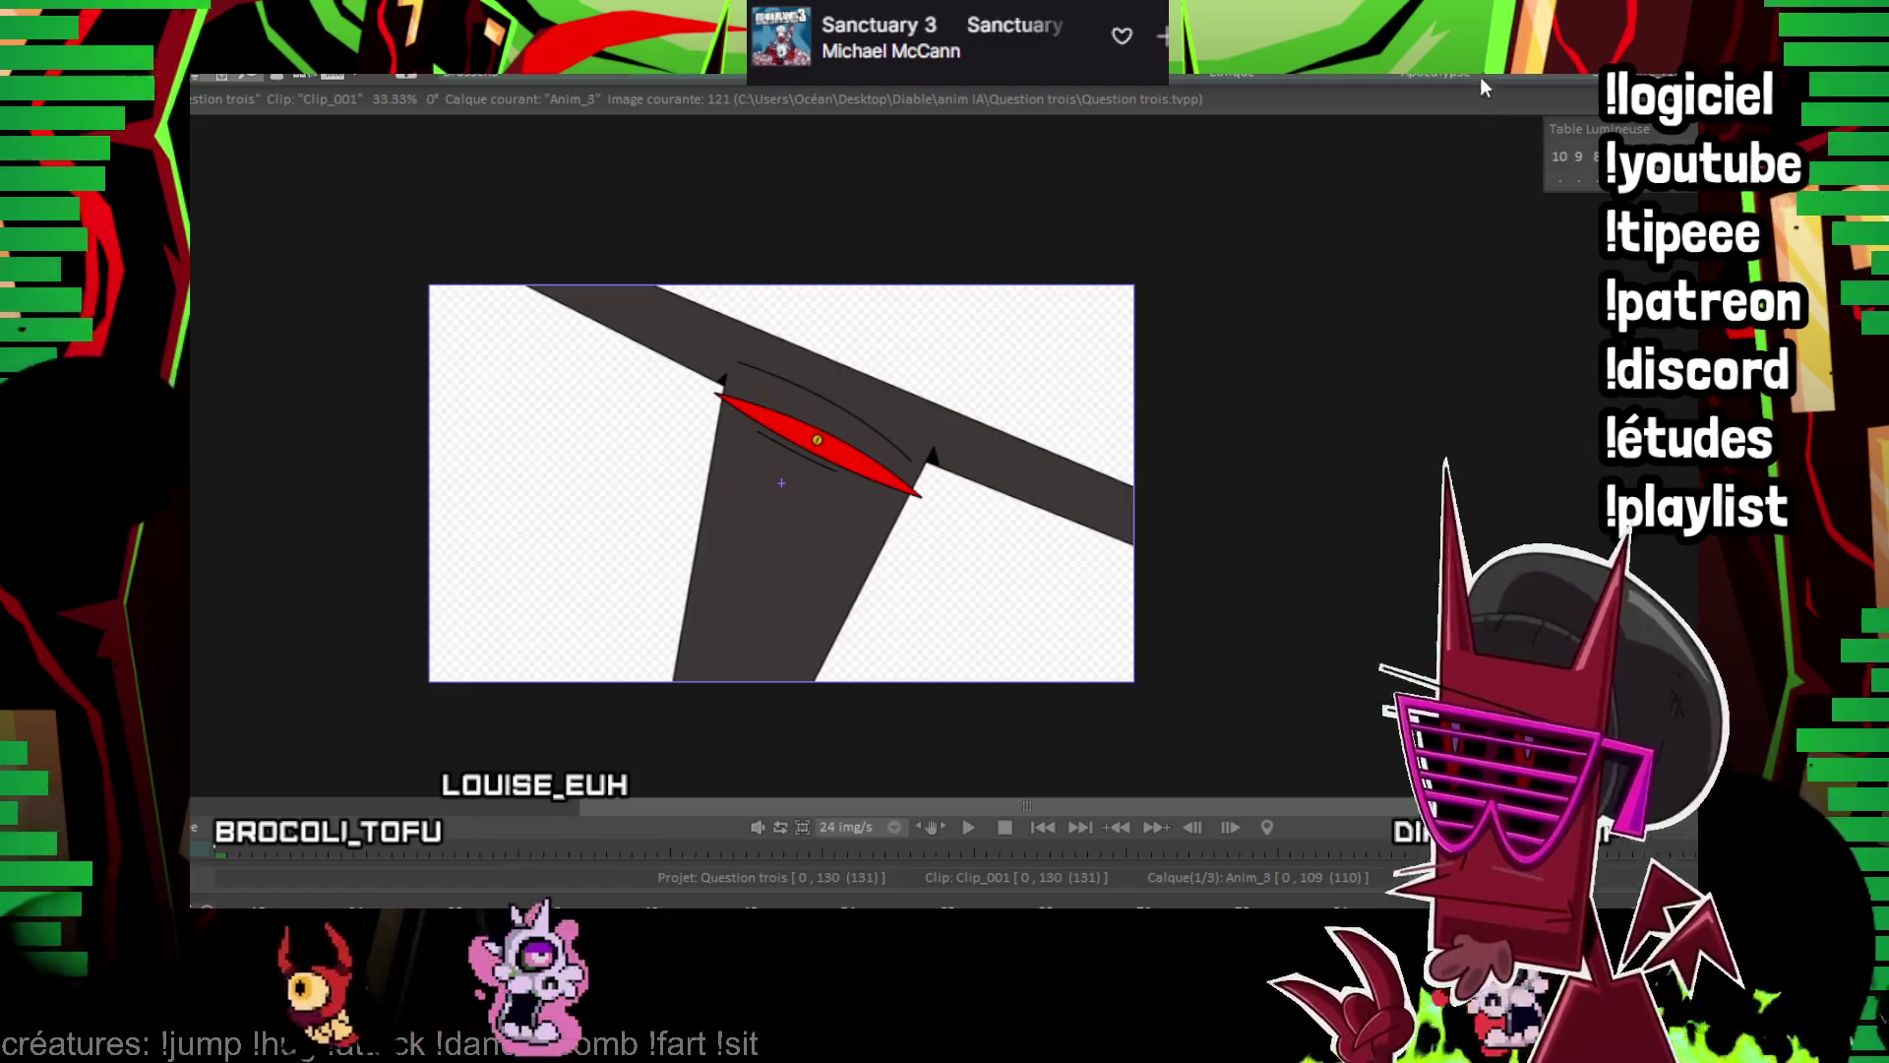
left_click(1481, 79)
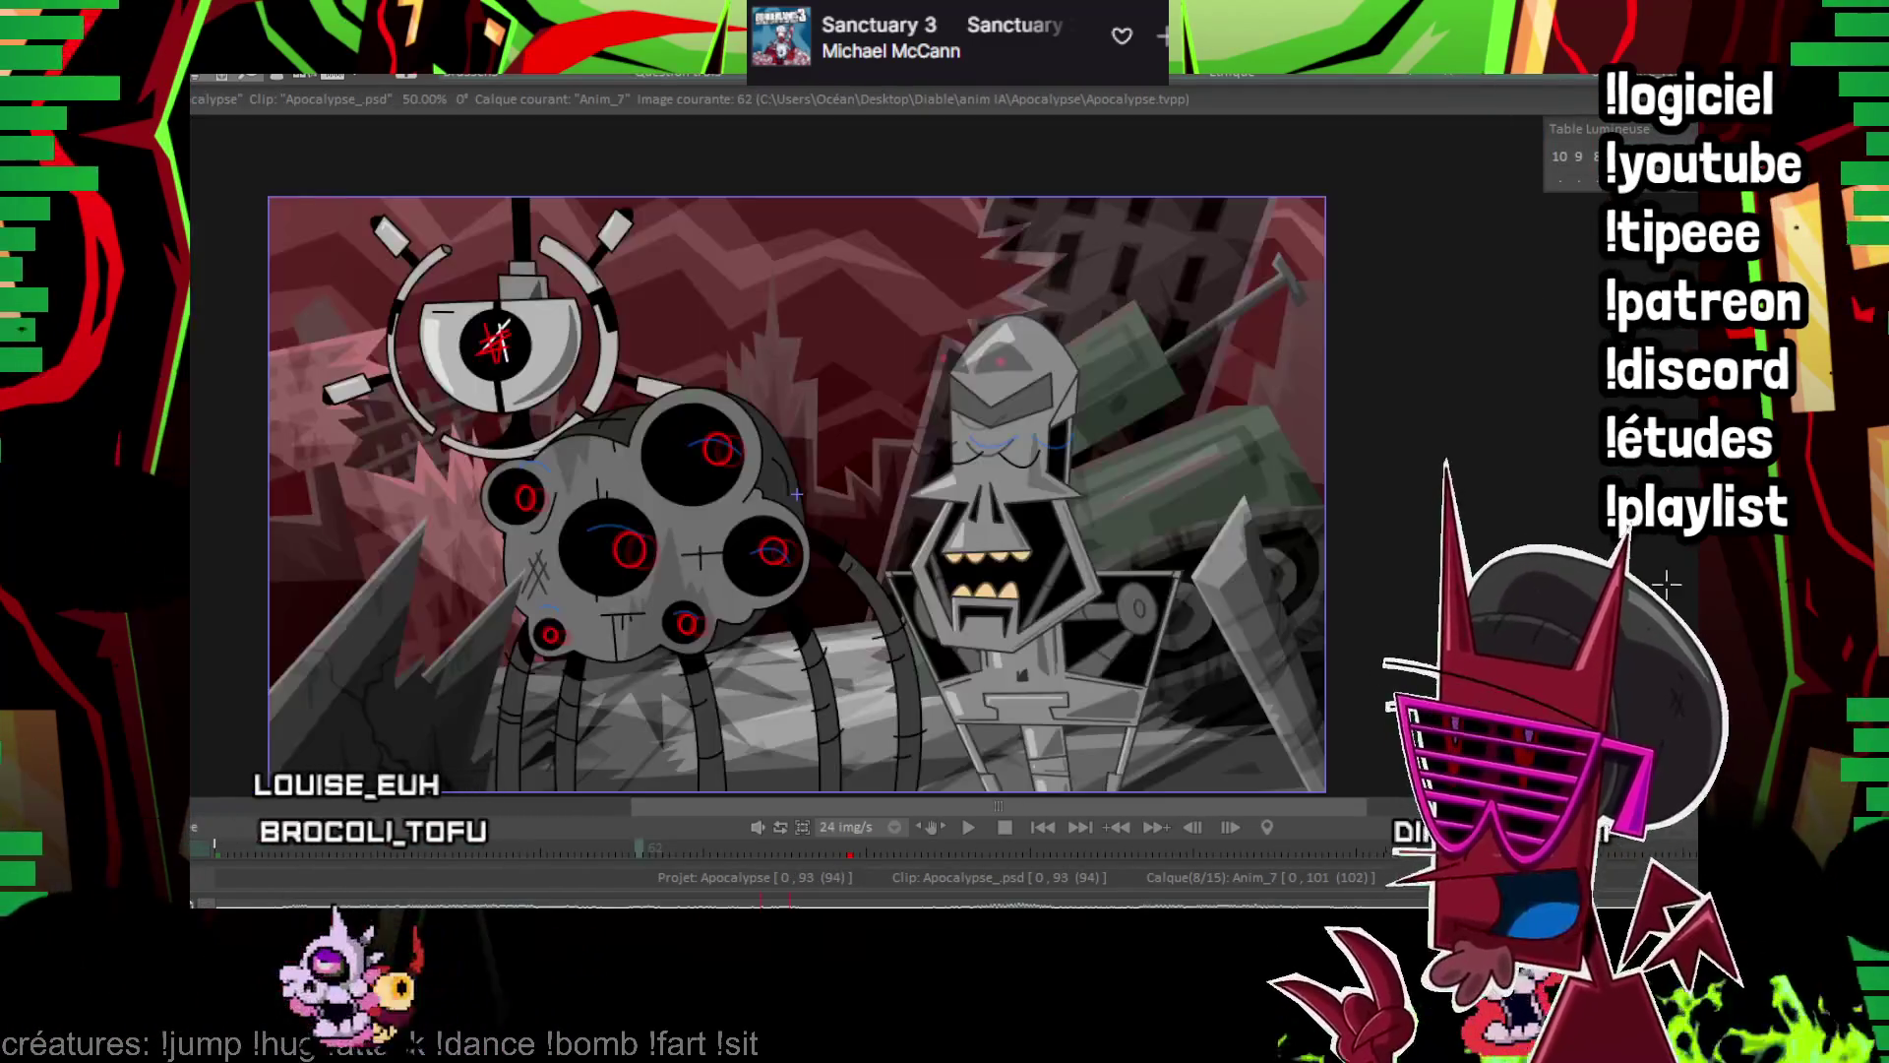
Play the Apocalypse scene, then switch to the Ethique project and play it
key("space")
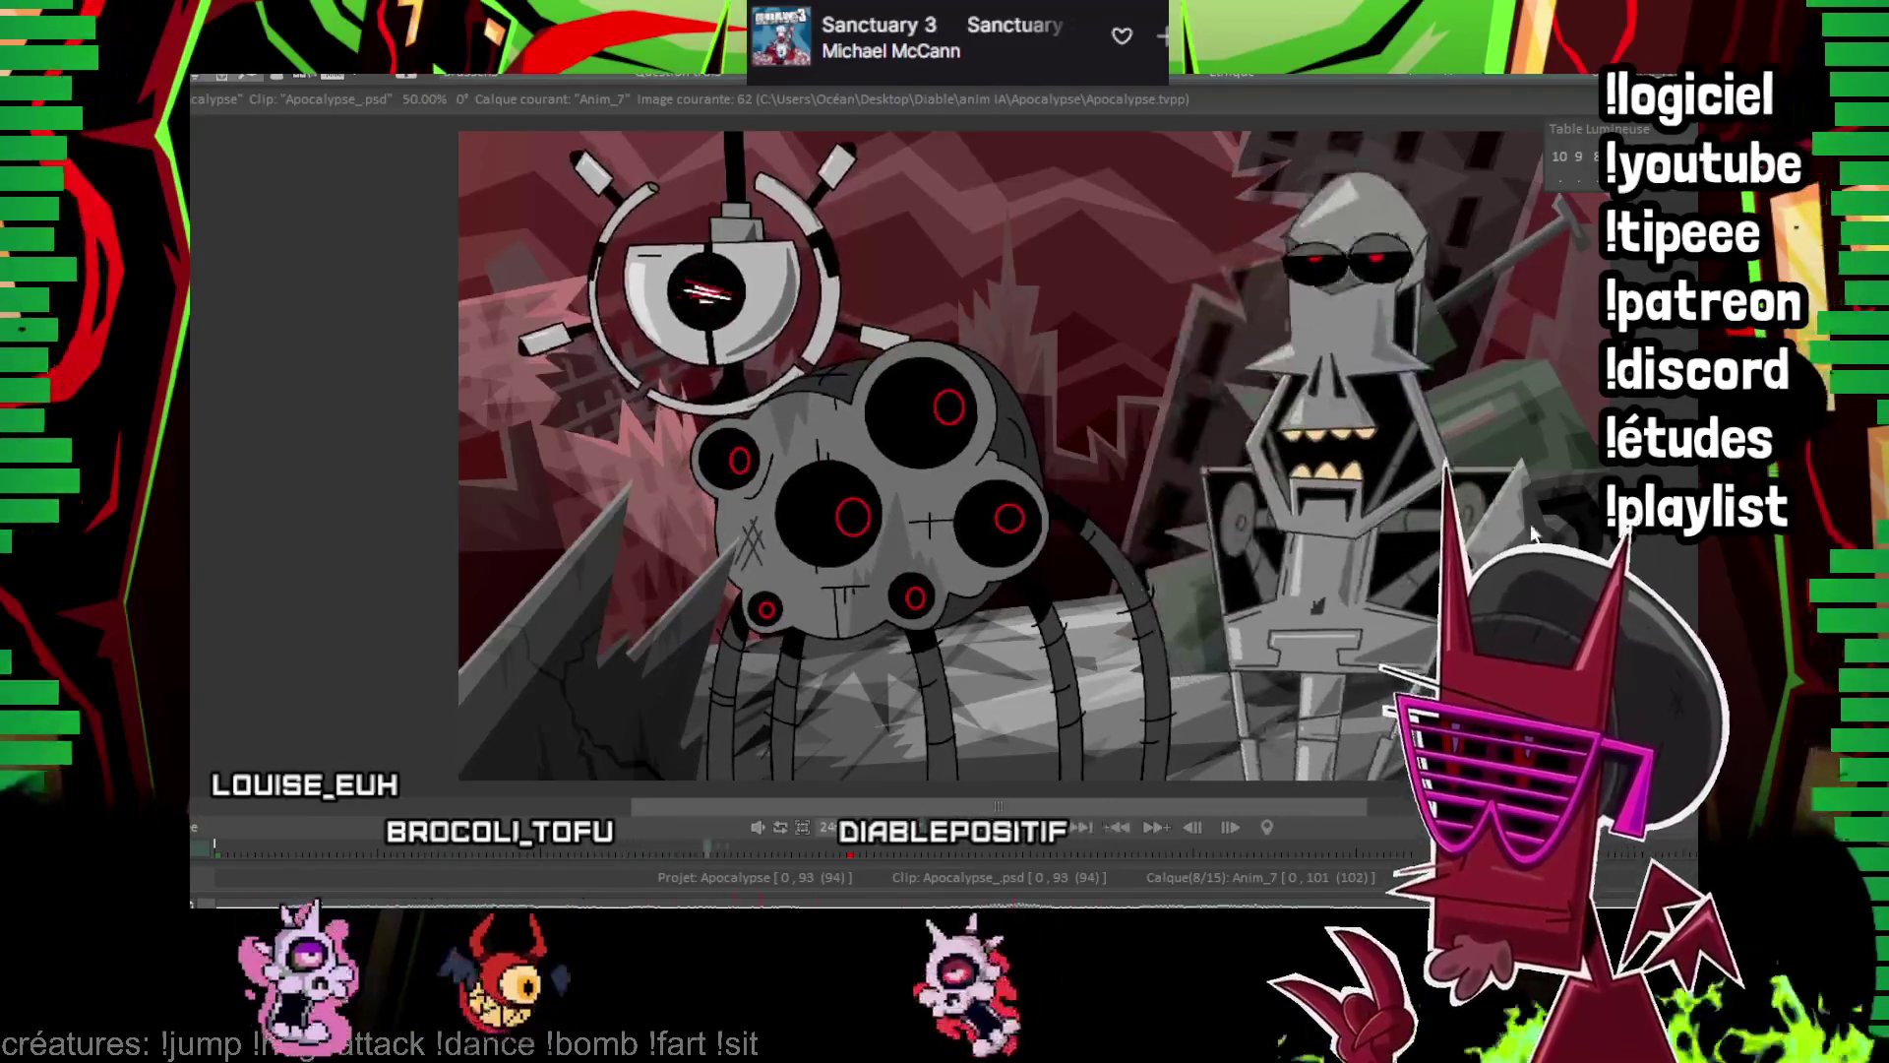
key("space")
left_click(1229, 74)
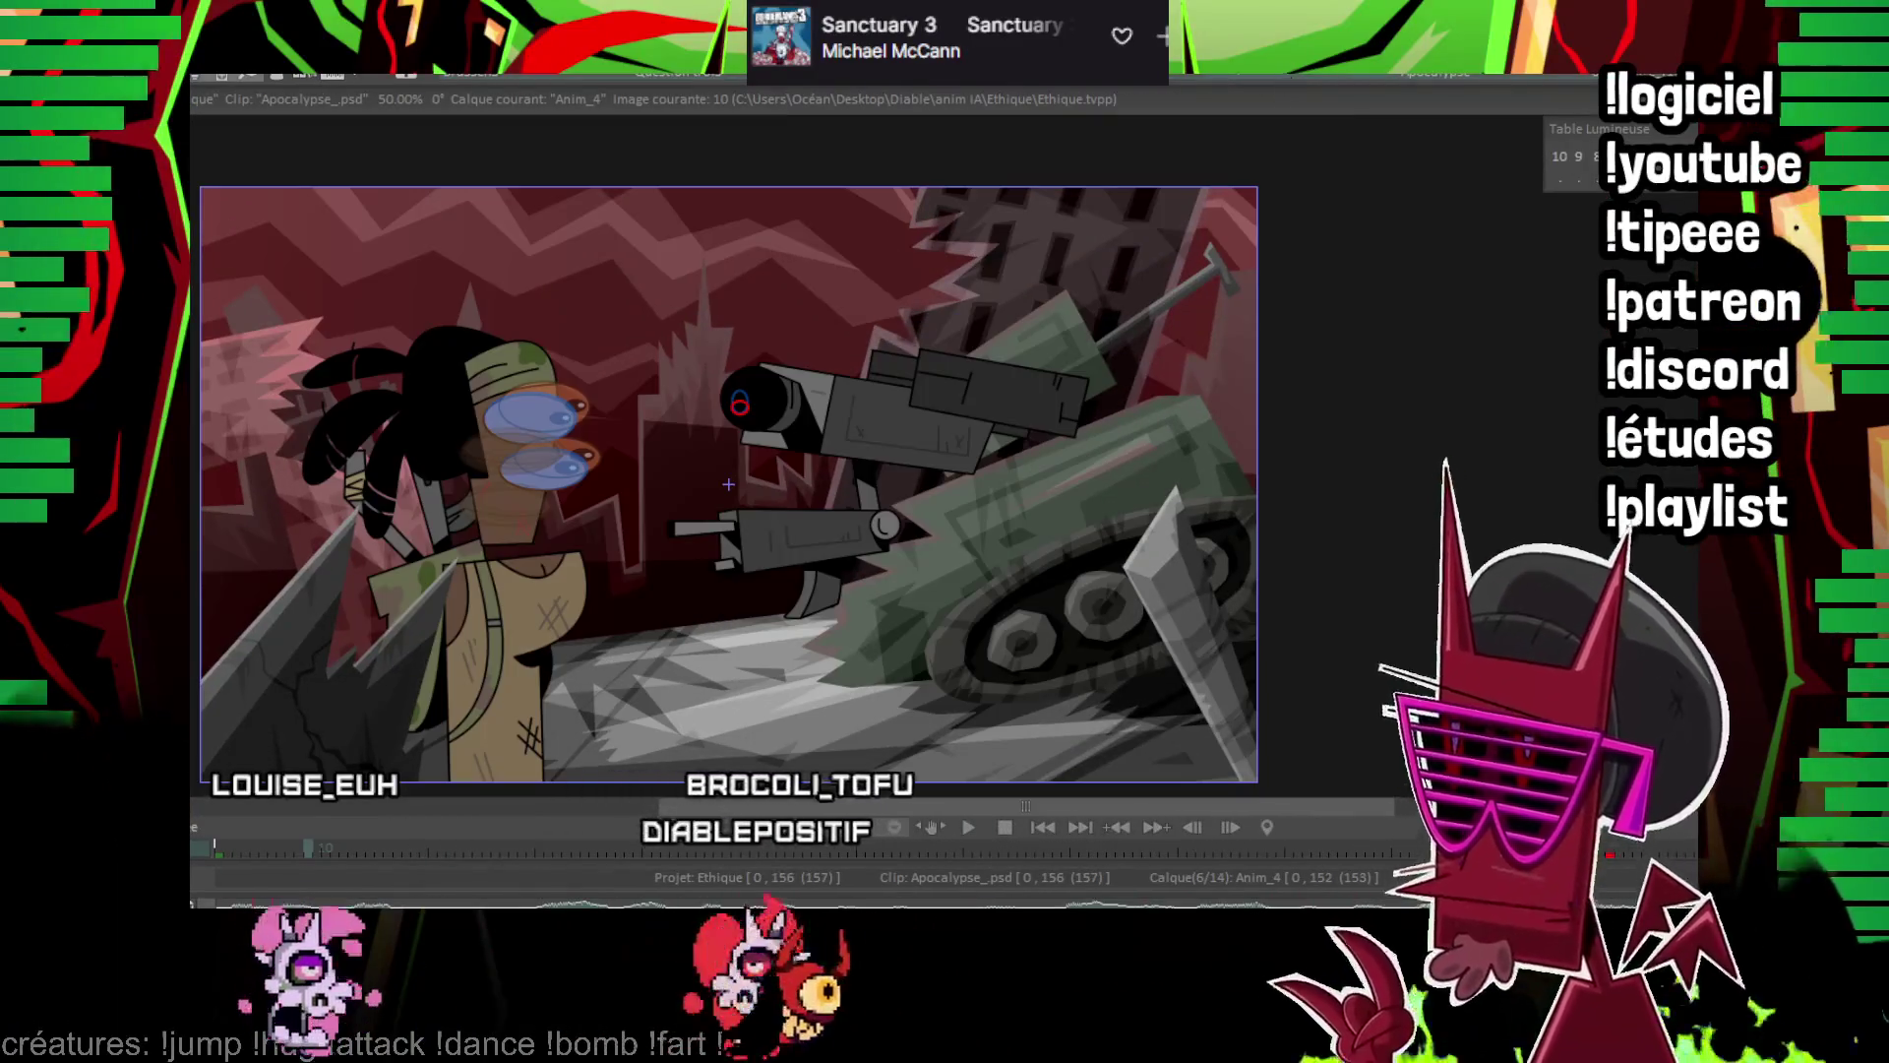
key("space")
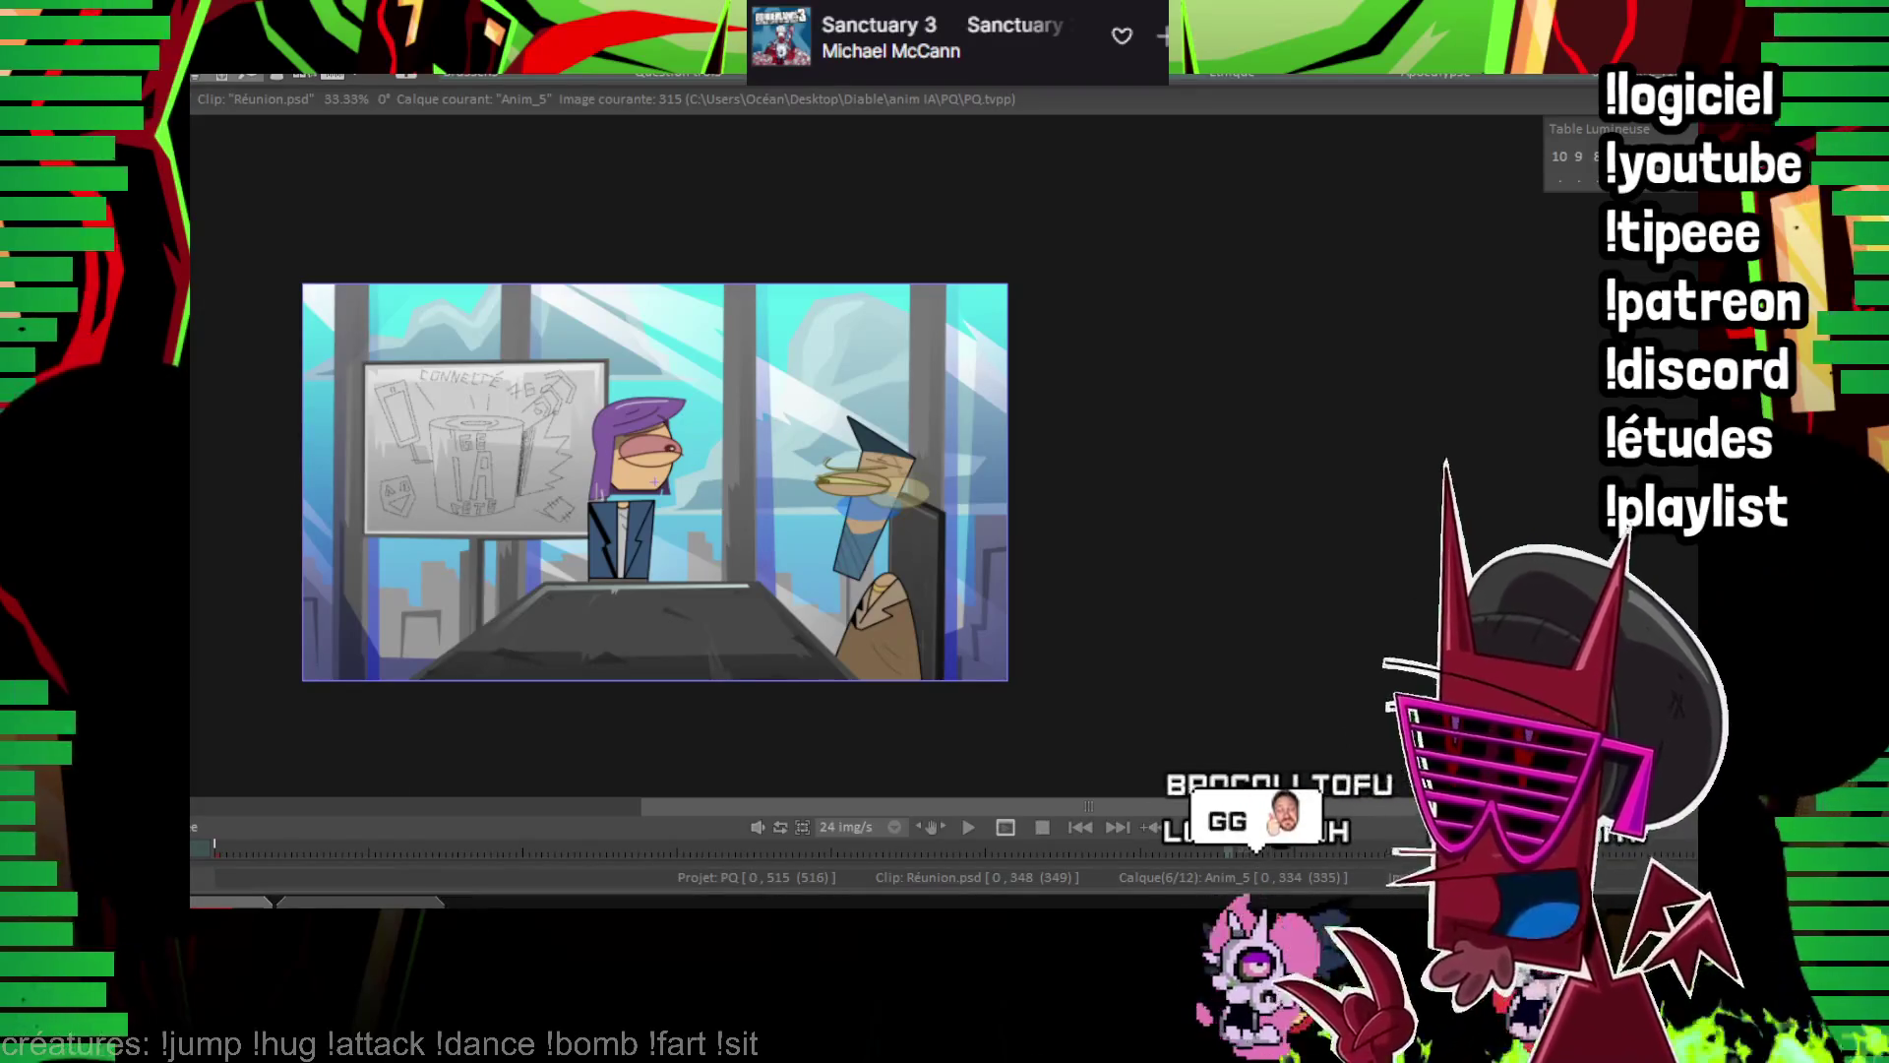
Play the PQ meeting scene, then switch to the Fleuriste project
key("Return")
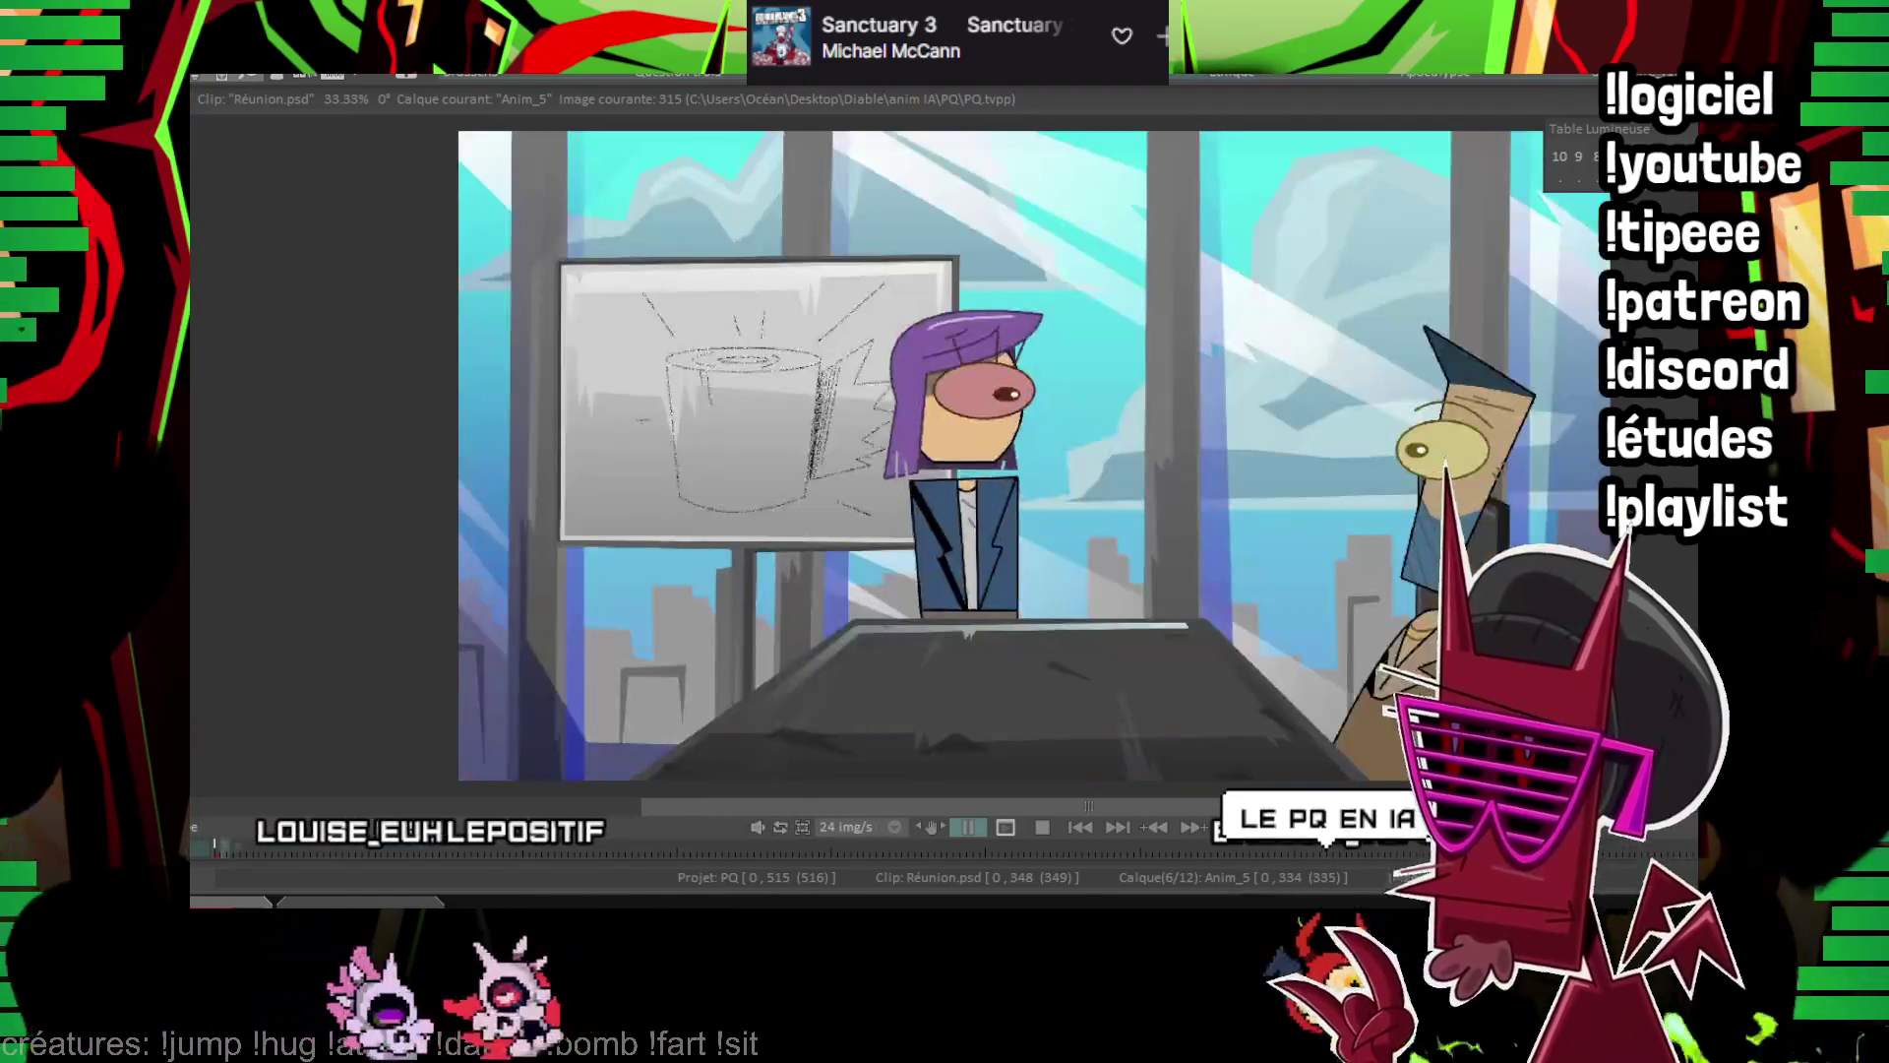
left_click(843, 74)
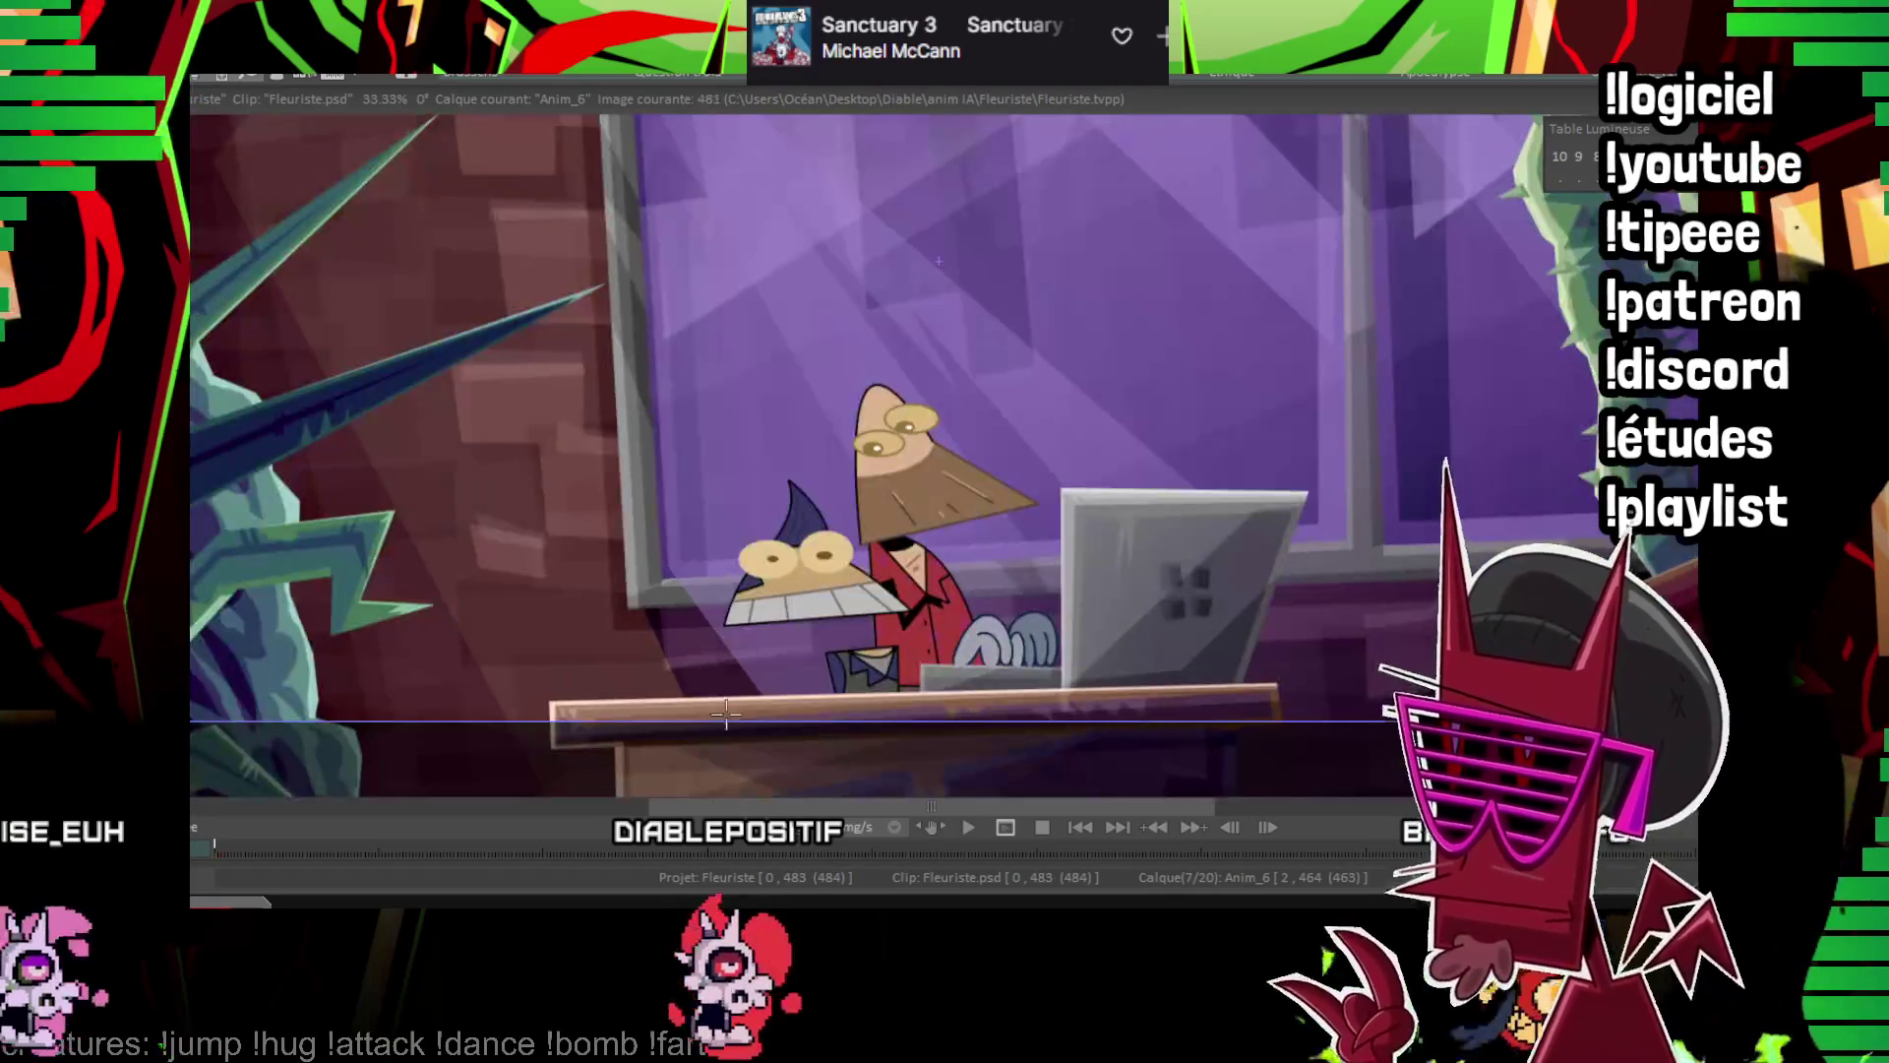
Zoom out and play the horned character's animation in Question trois
scroll(938, 261, "down", 2)
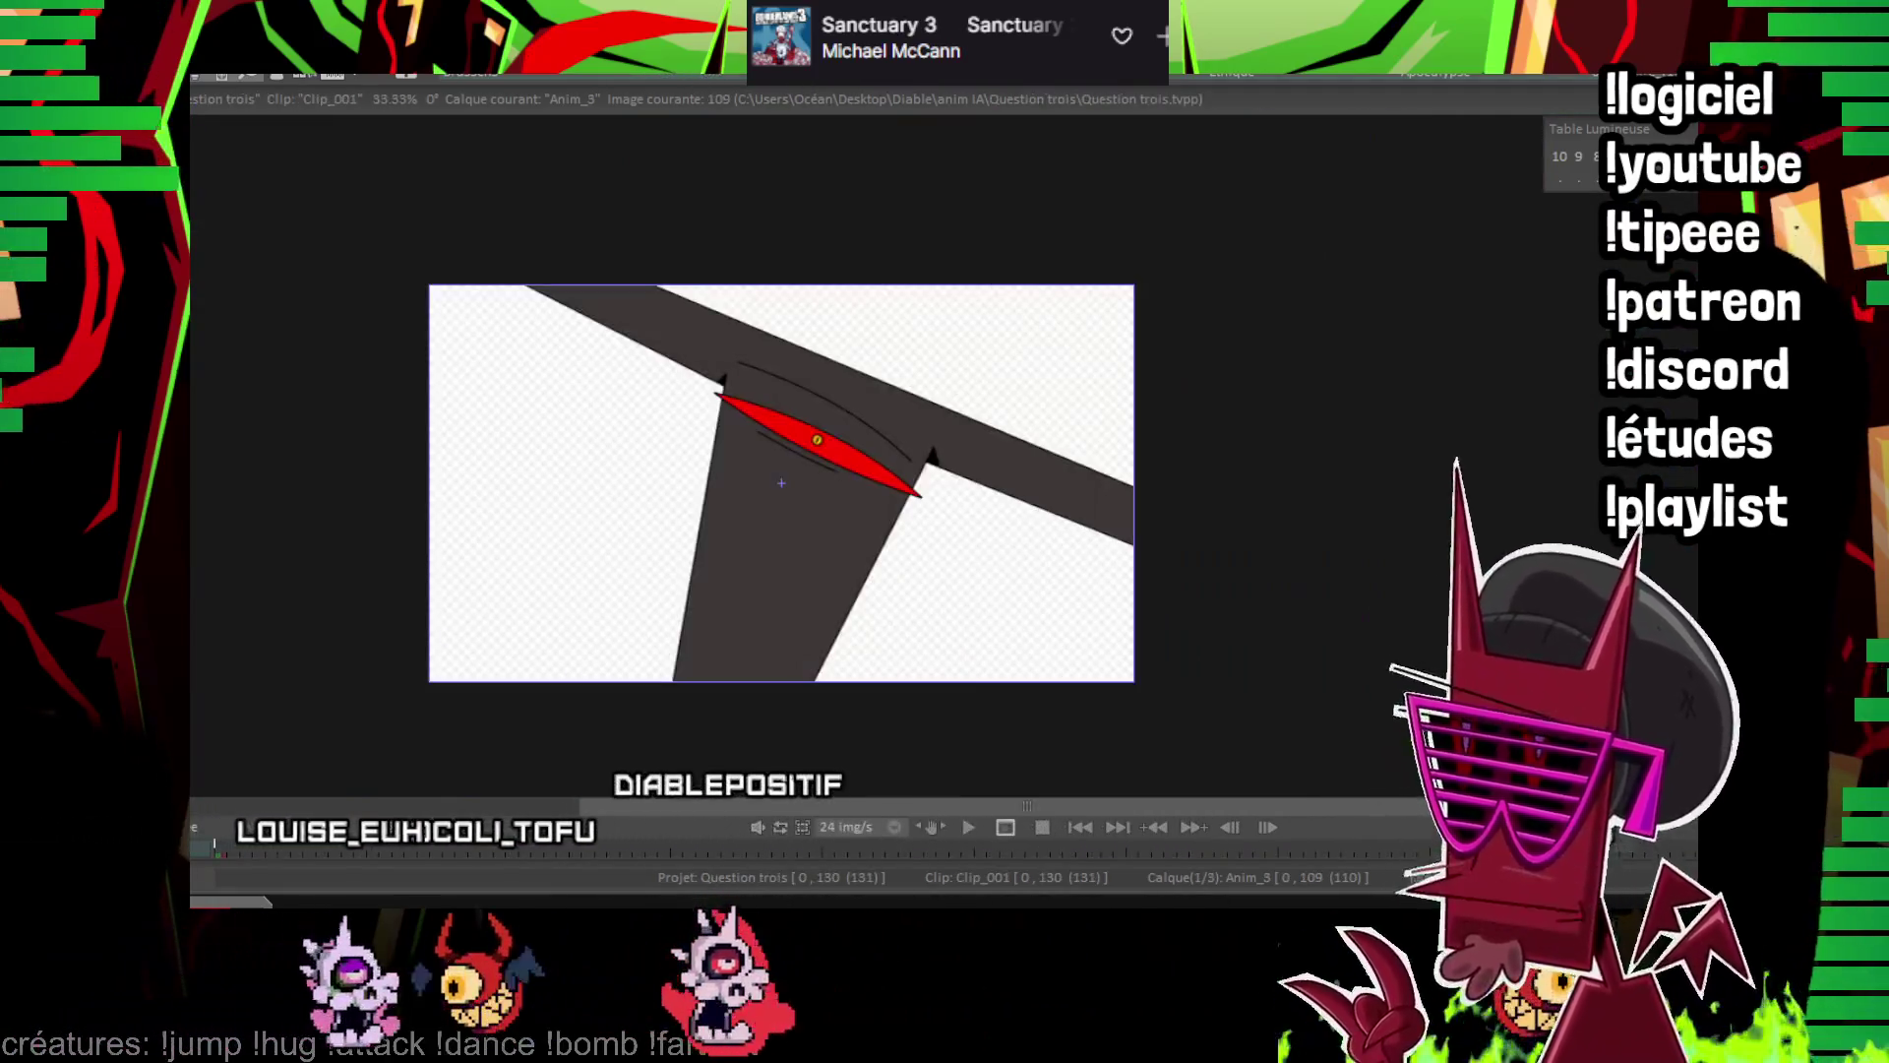
key("space")
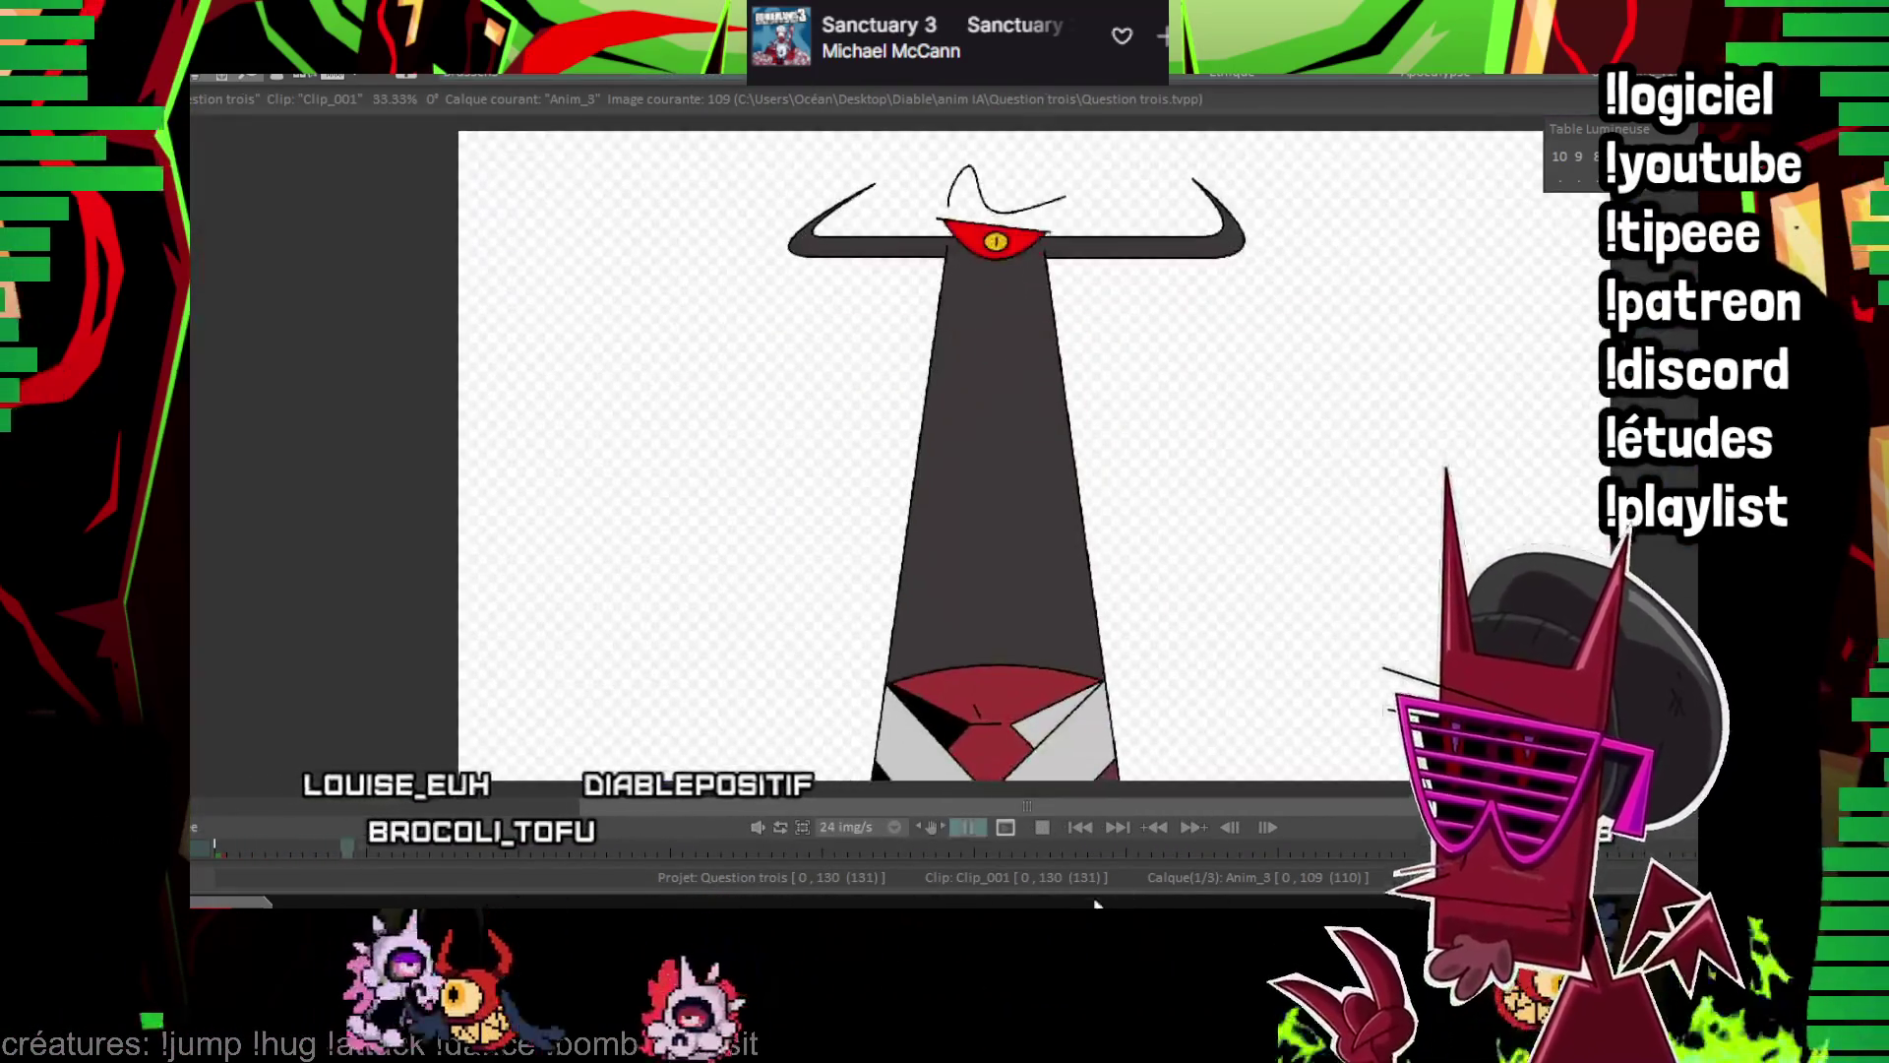